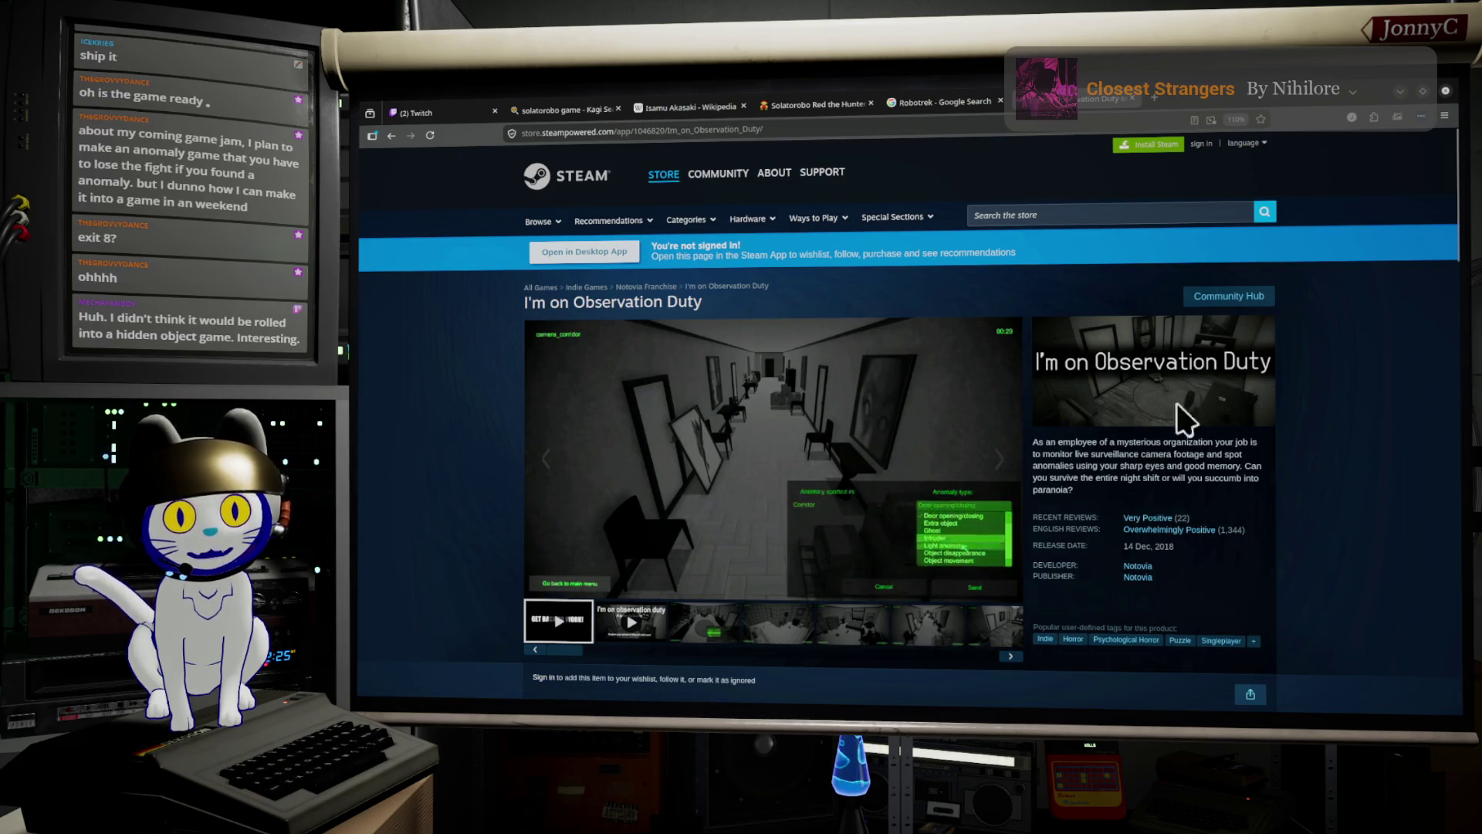
Browse the I'm on Observation Duty reviews, then minimize Firefox to return to Unreal.
scroll(1250, 433, down, 10)
scroll(587, 340, up, 3)
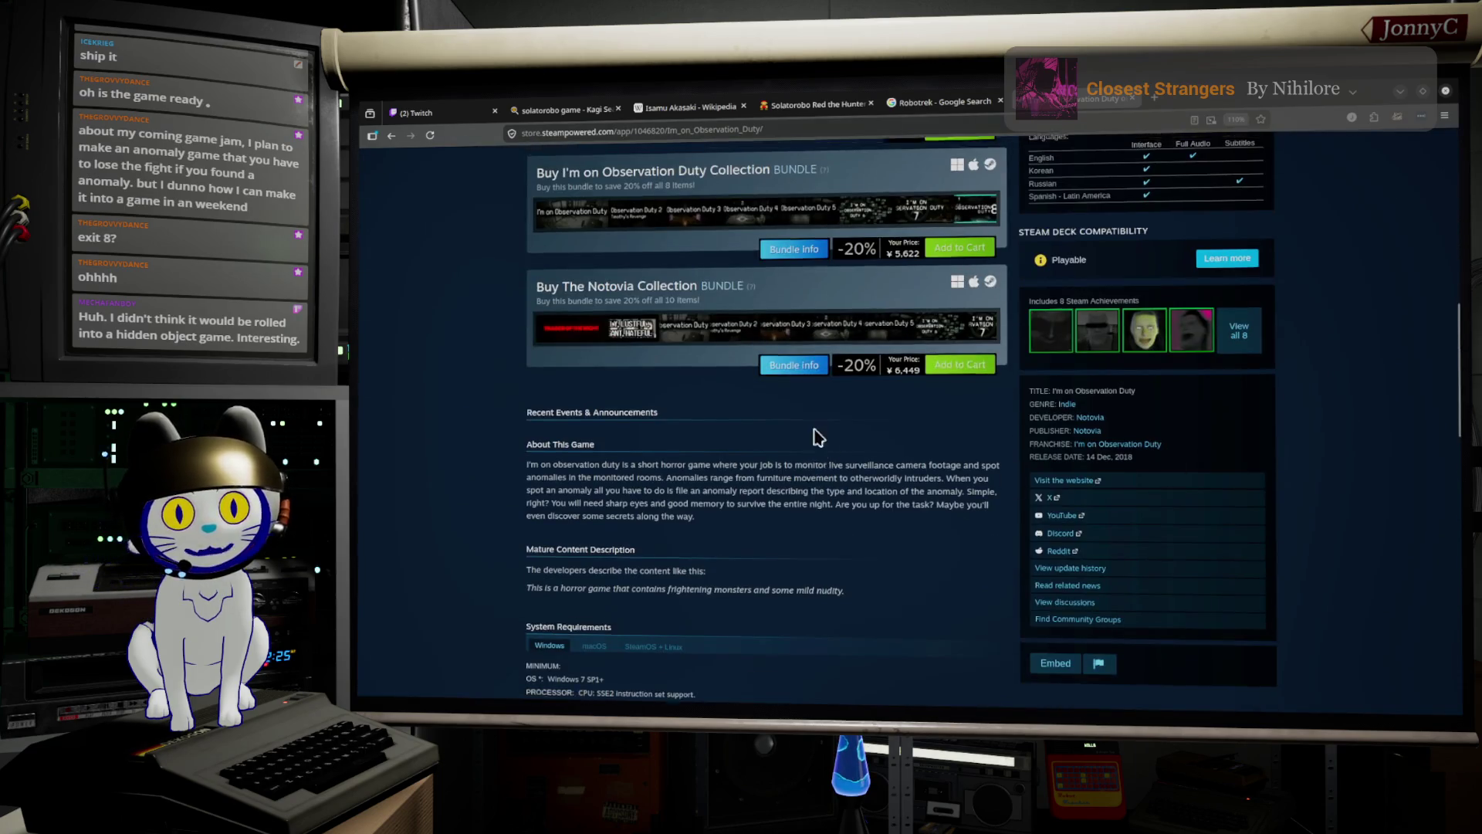
mouse_move(784, 340)
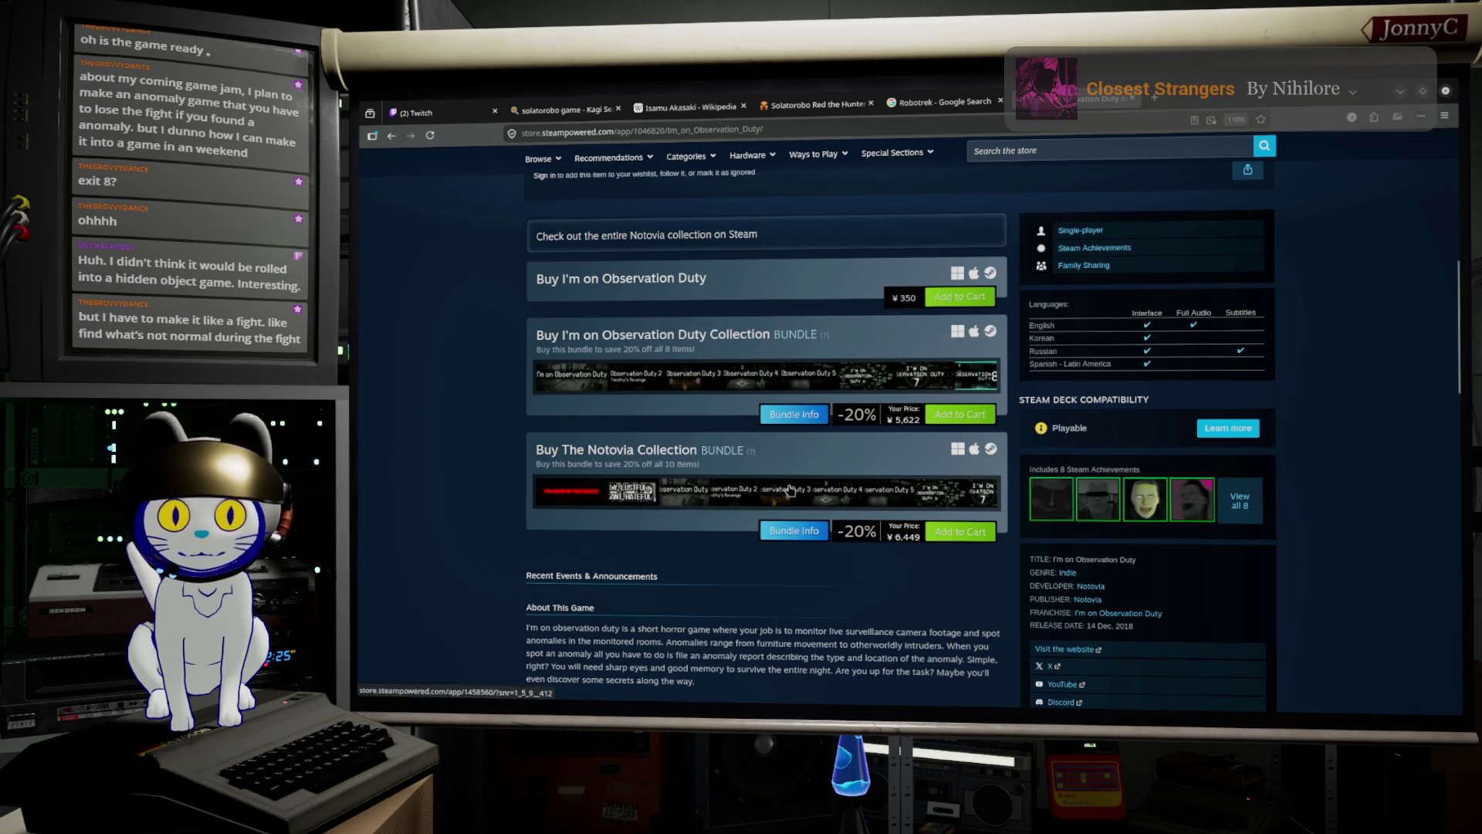
scroll(789, 490, up, 6)
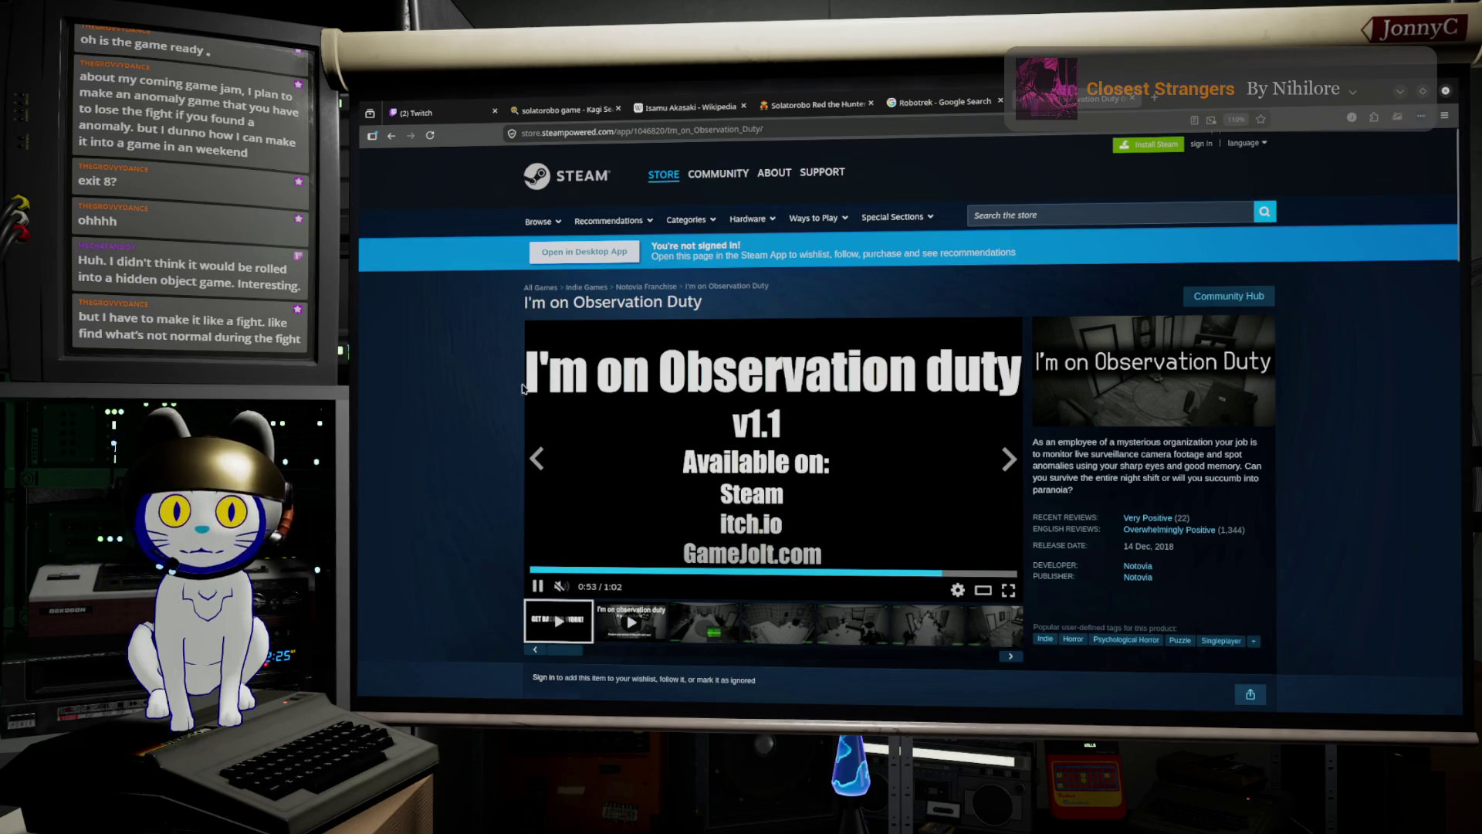
scroll(522, 388, down, 15)
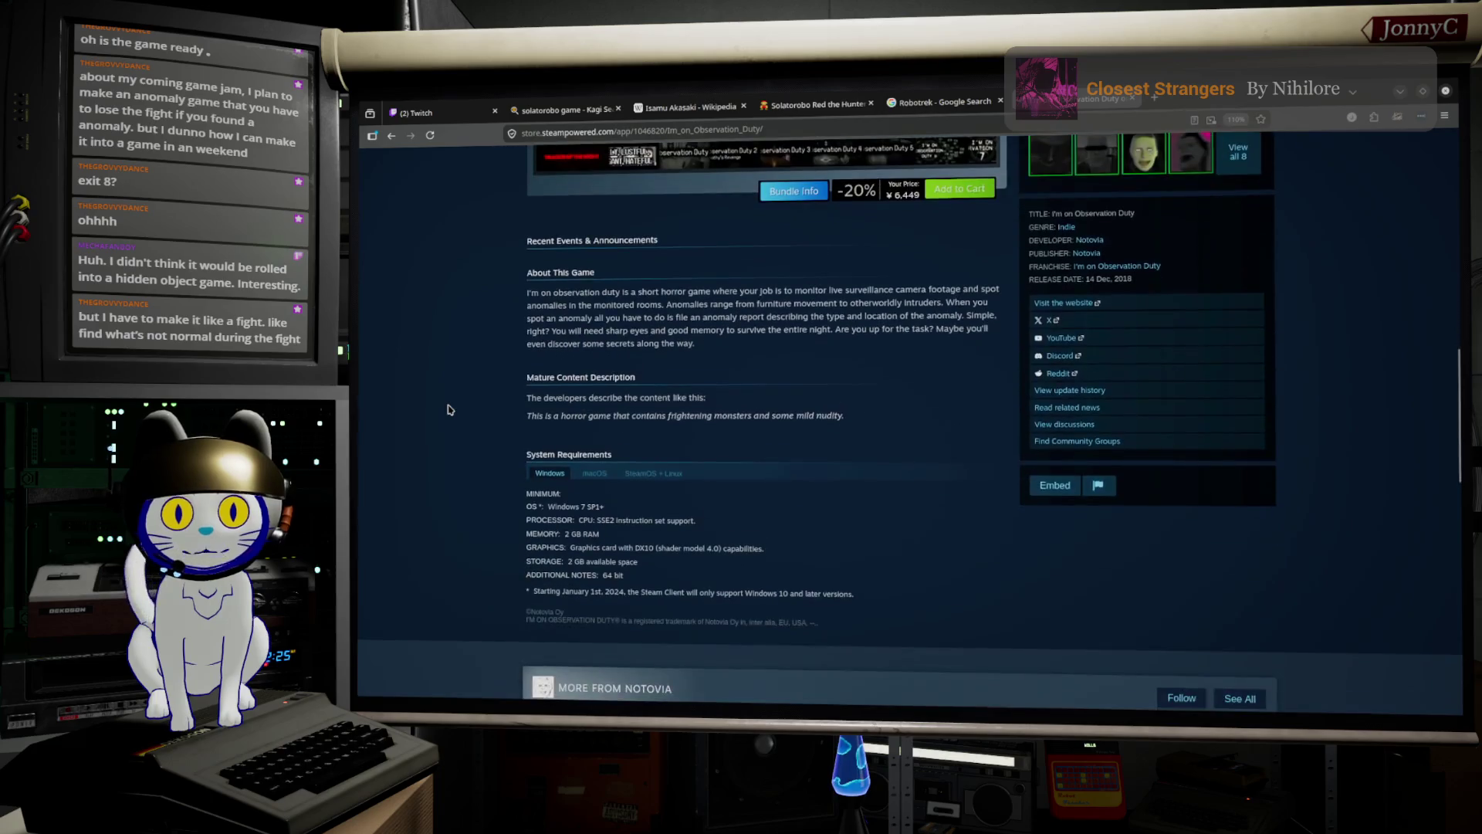
scroll(450, 410, down, 3)
scroll(450, 410, up, 20)
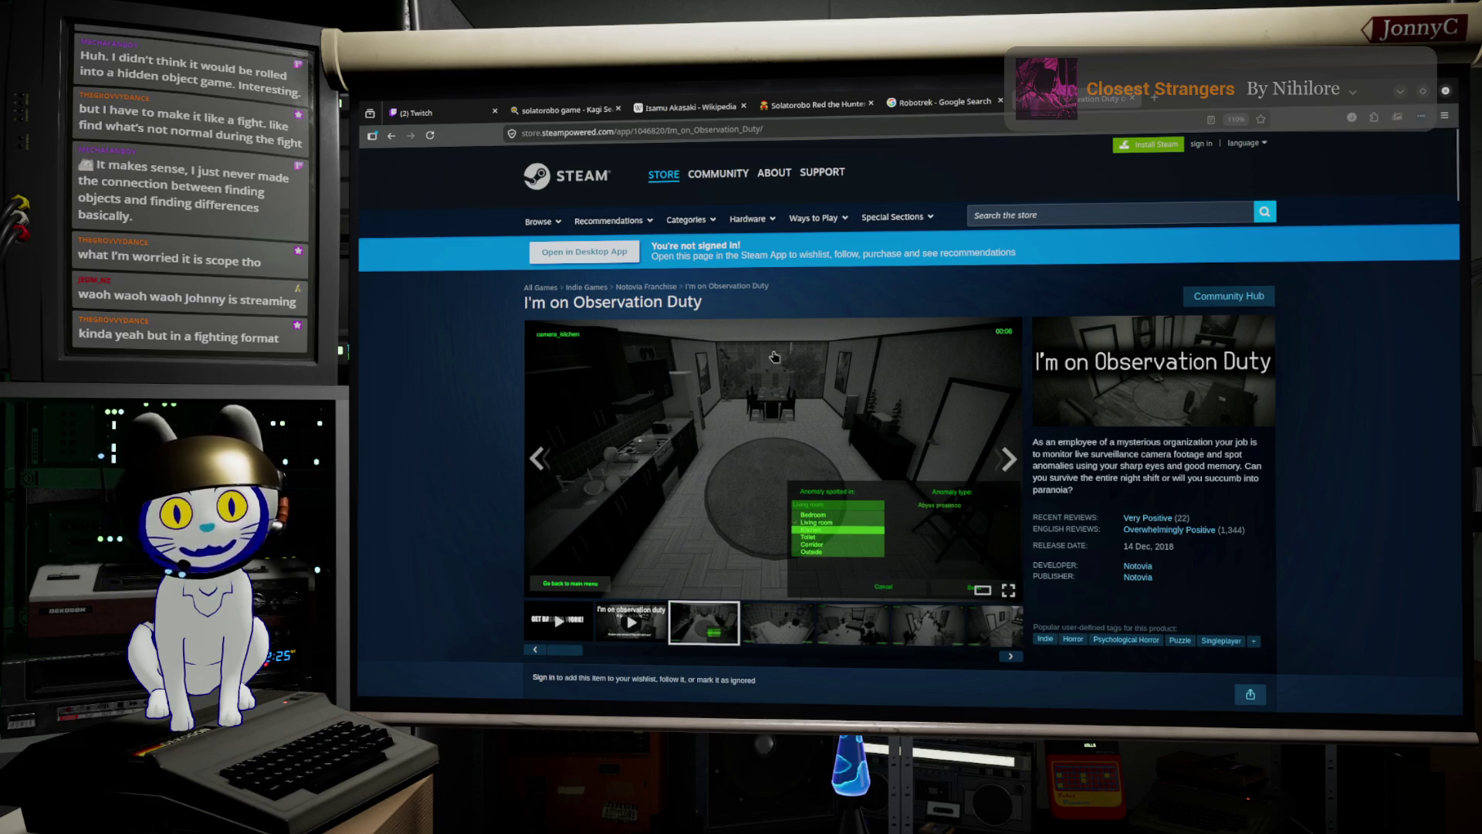
click(1401, 91)
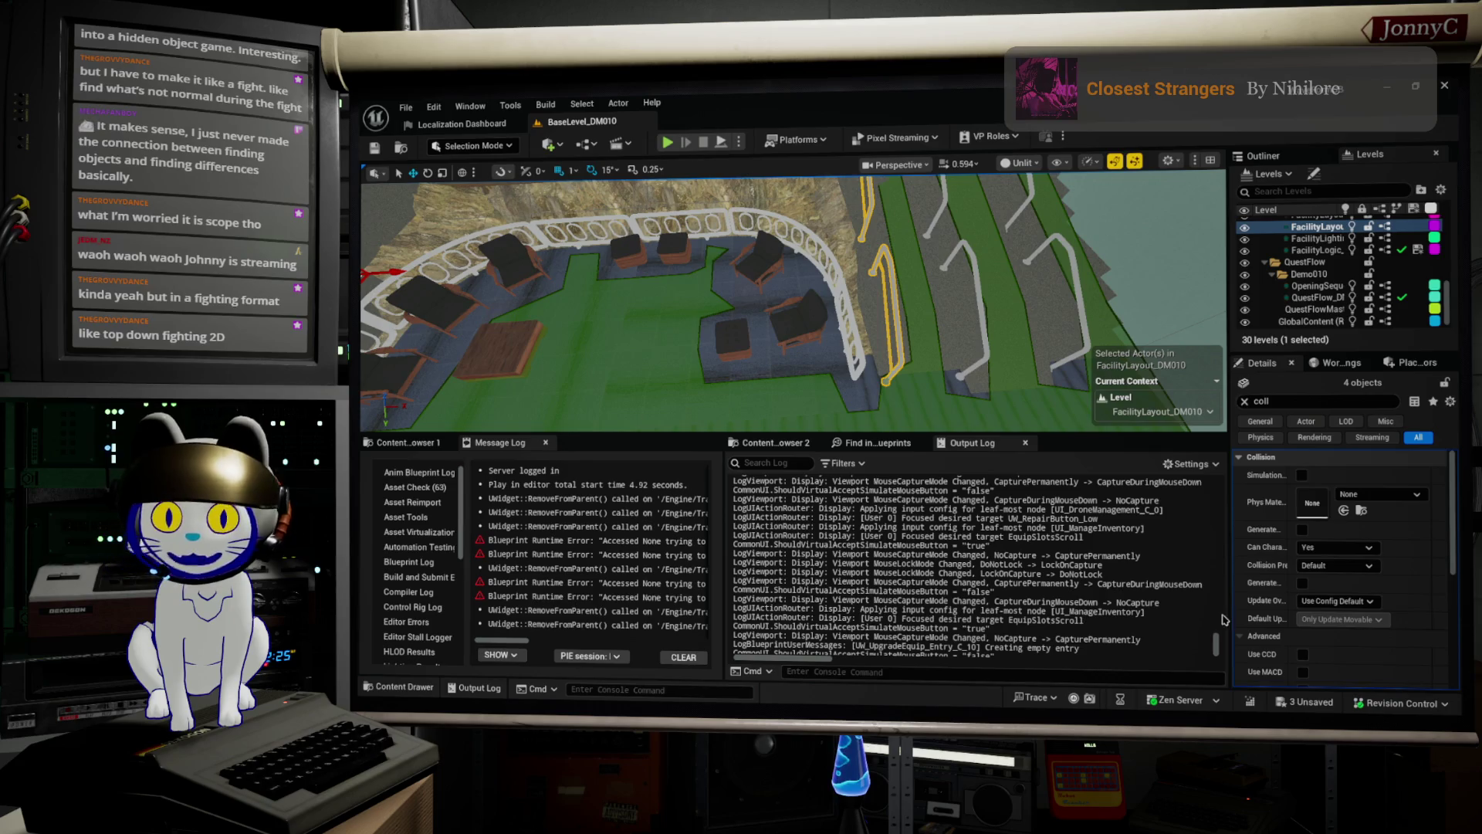
Select one lobby railing and open its SM_LobbyRailing static mesh in the mesh editor.
click(892, 282)
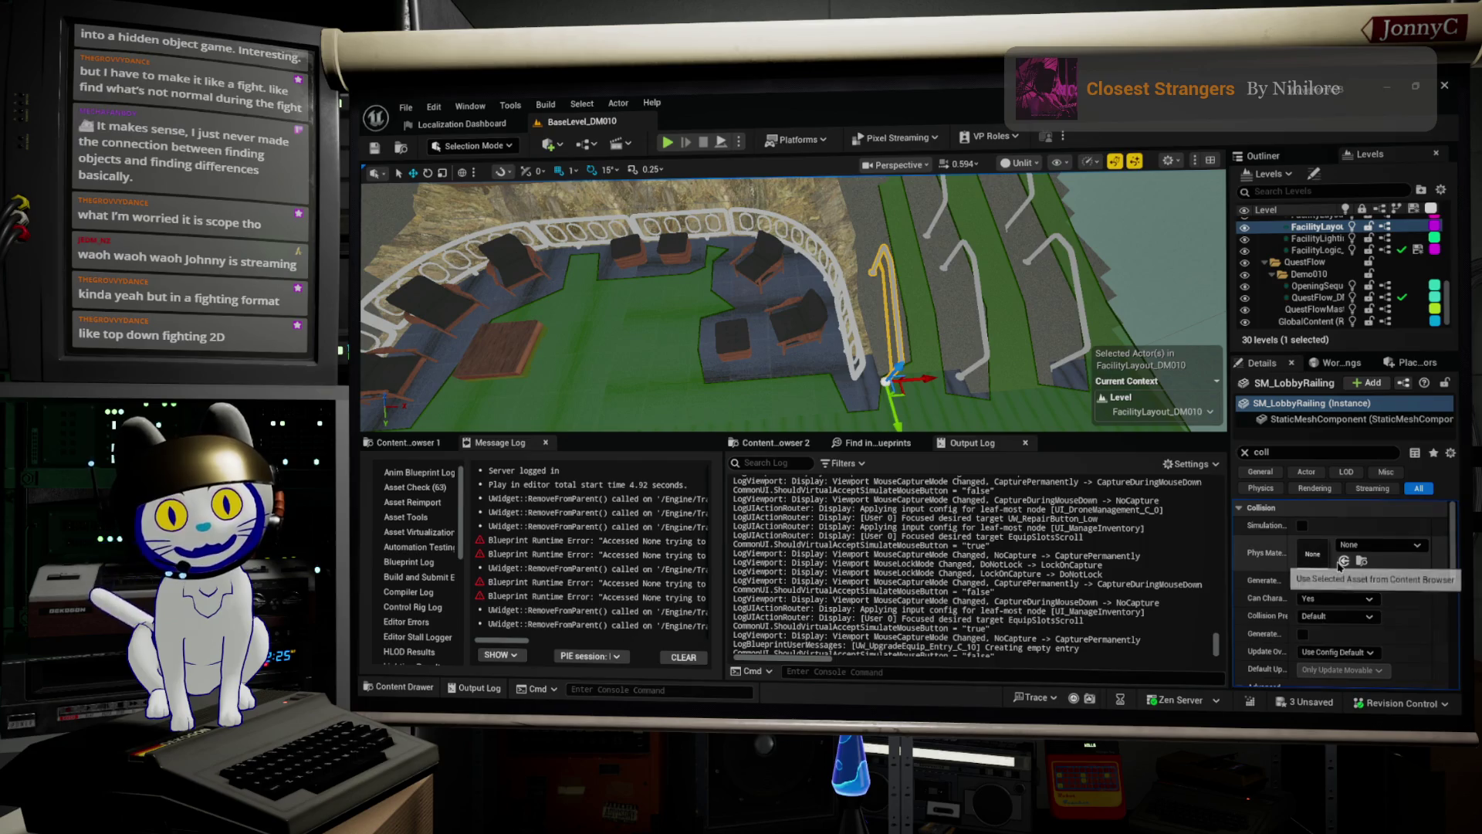
click(1245, 452)
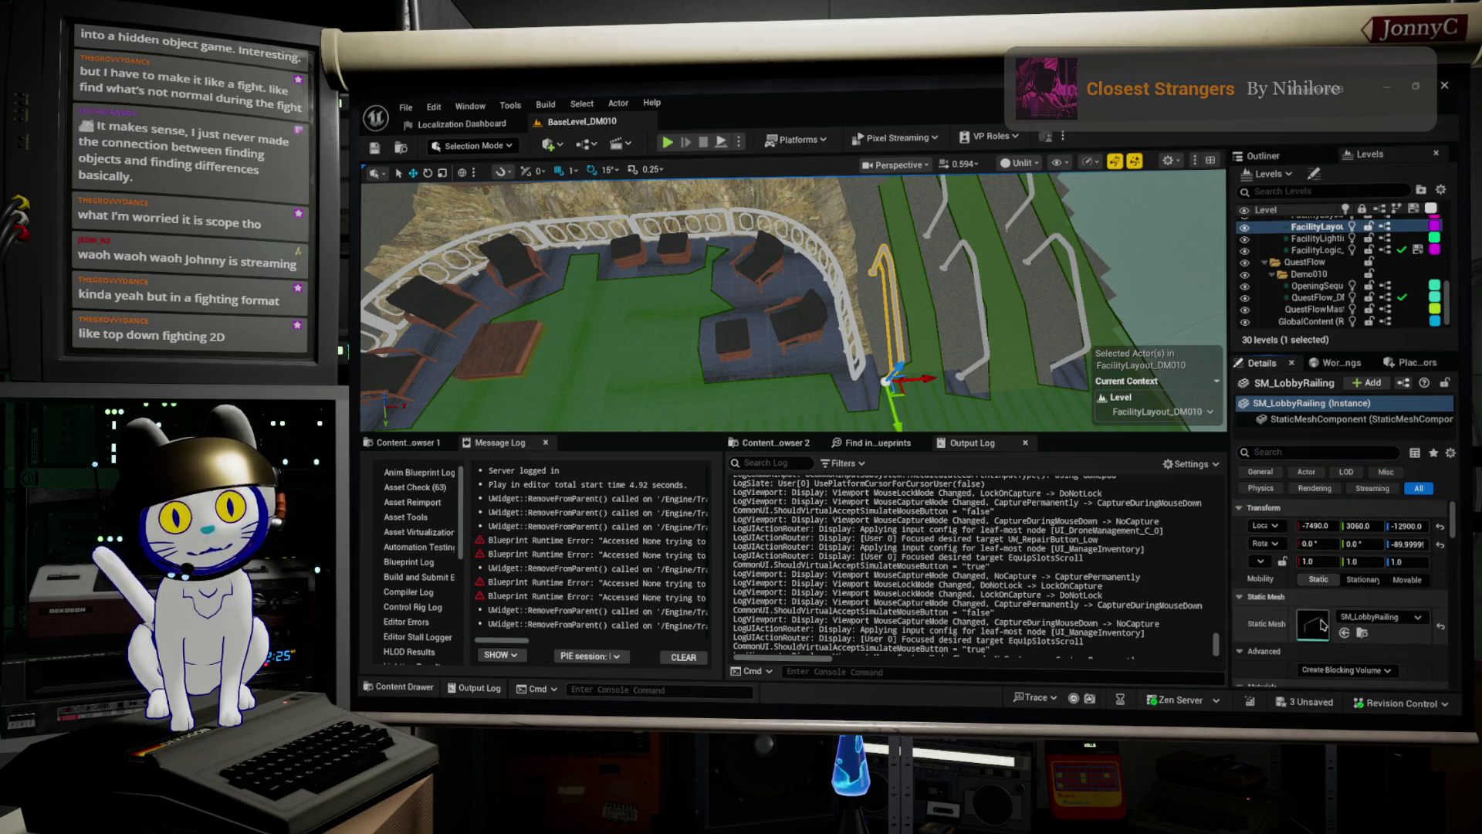
double_click(1323, 625)
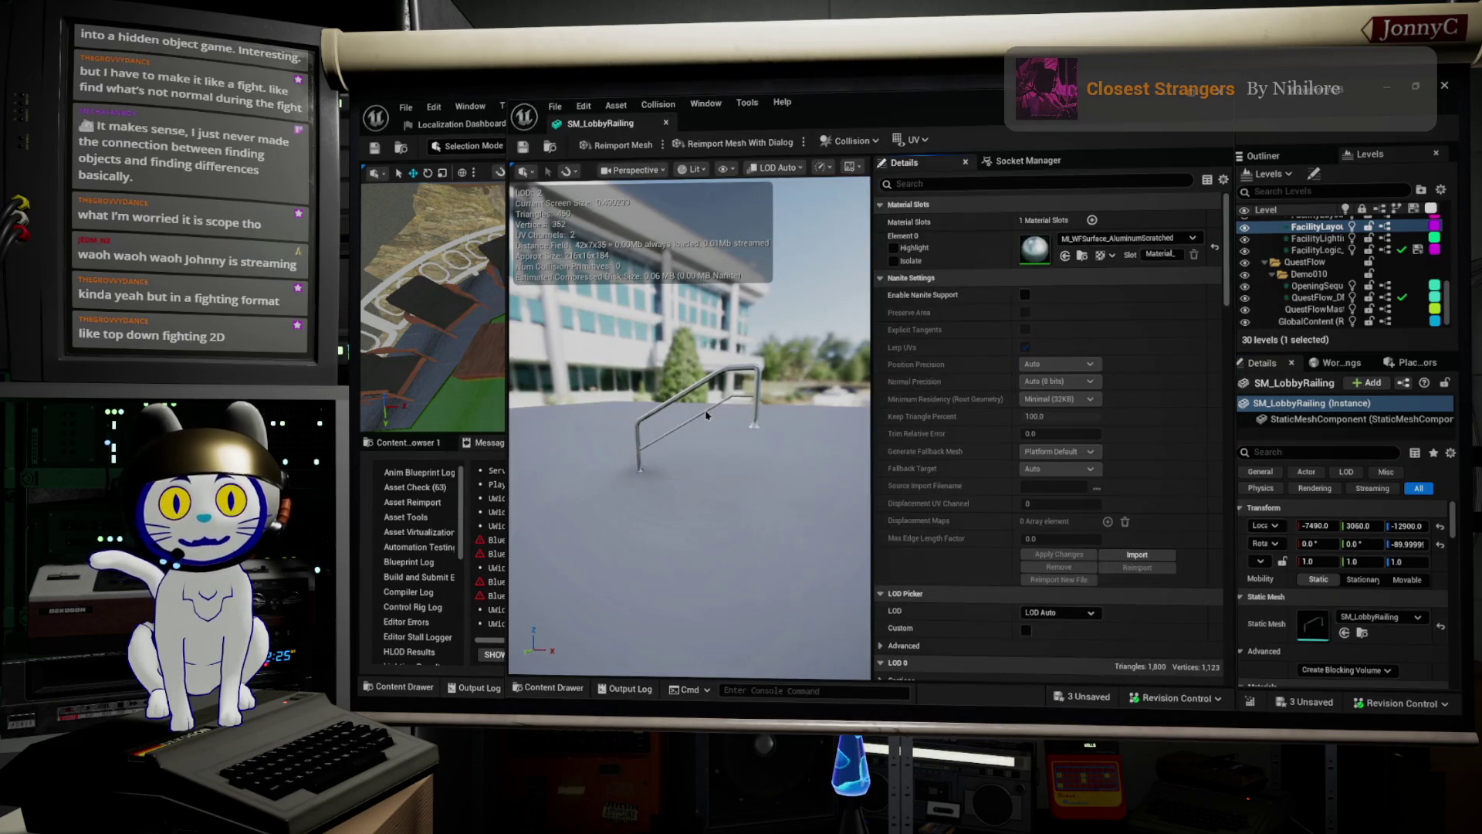
Scroll to the mesh's Collision settings and orbit the preview around the railing, then switch away.
scroll(1179, 469, down, 10)
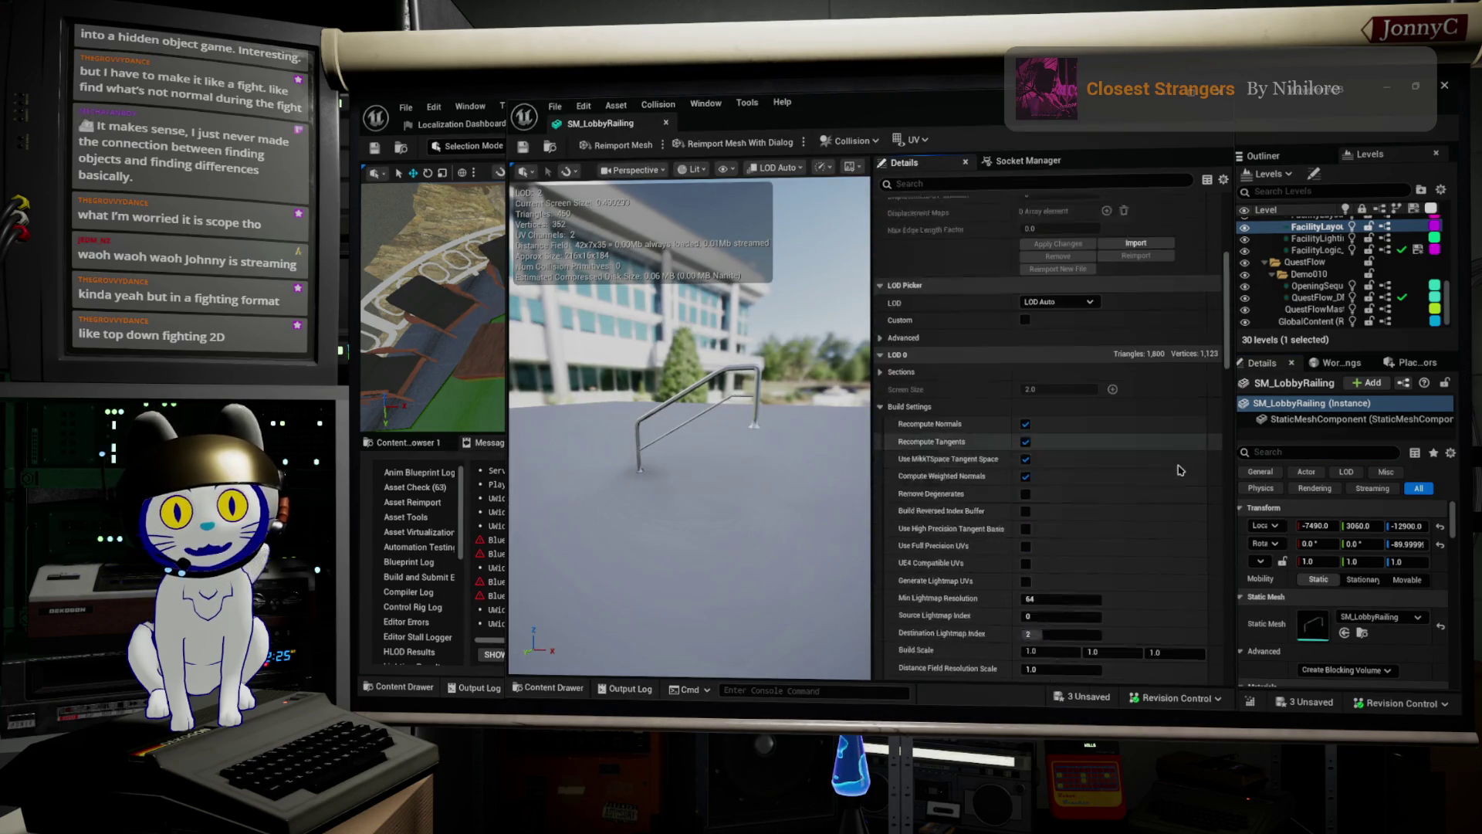
scroll(1179, 469, down, 10)
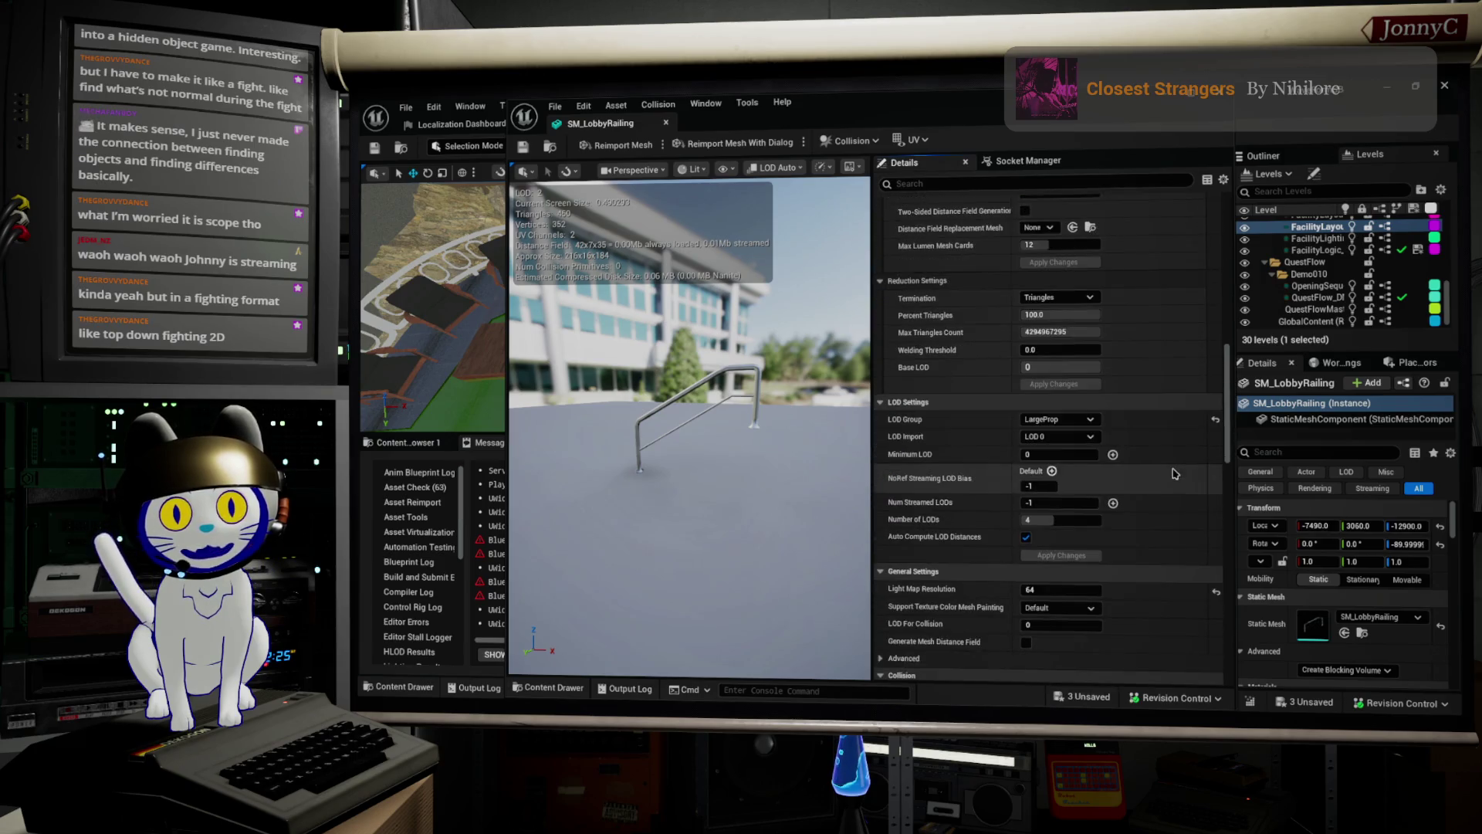
scroll(1146, 474, down, 10)
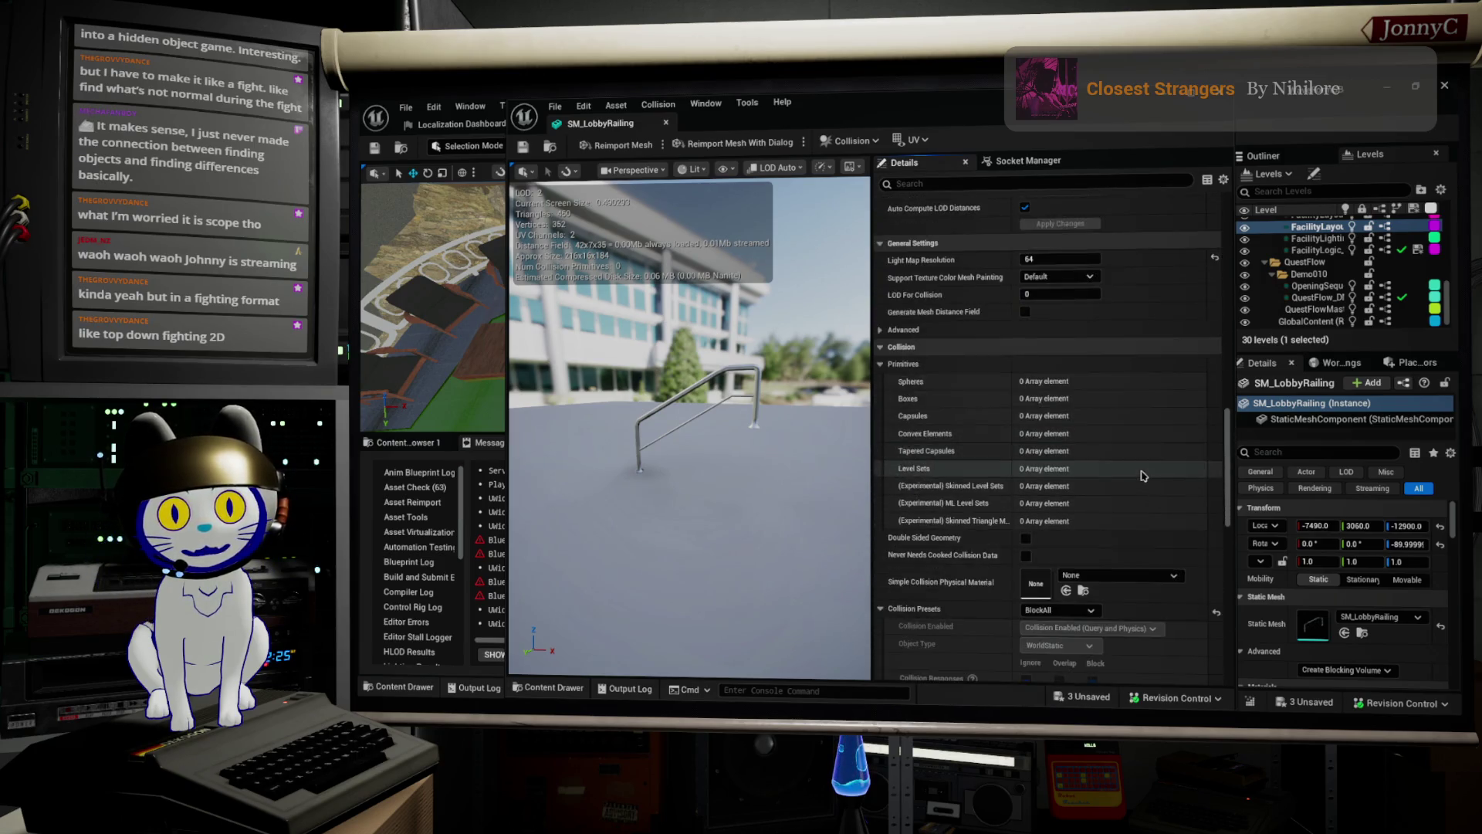
scroll(1140, 480, down, 1)
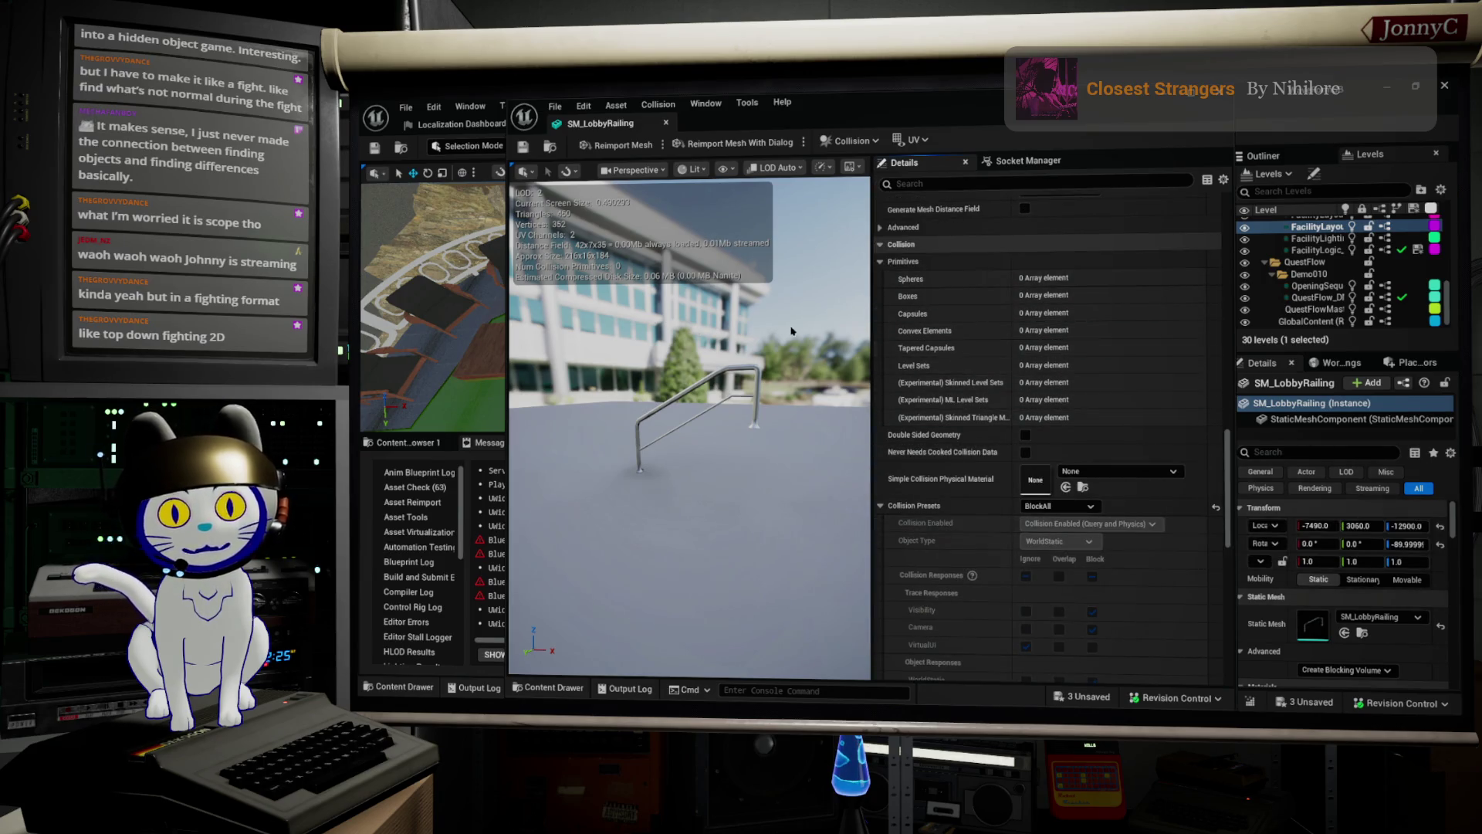
drag(687, 540, 726, 540)
drag(718, 432, 718, 202)
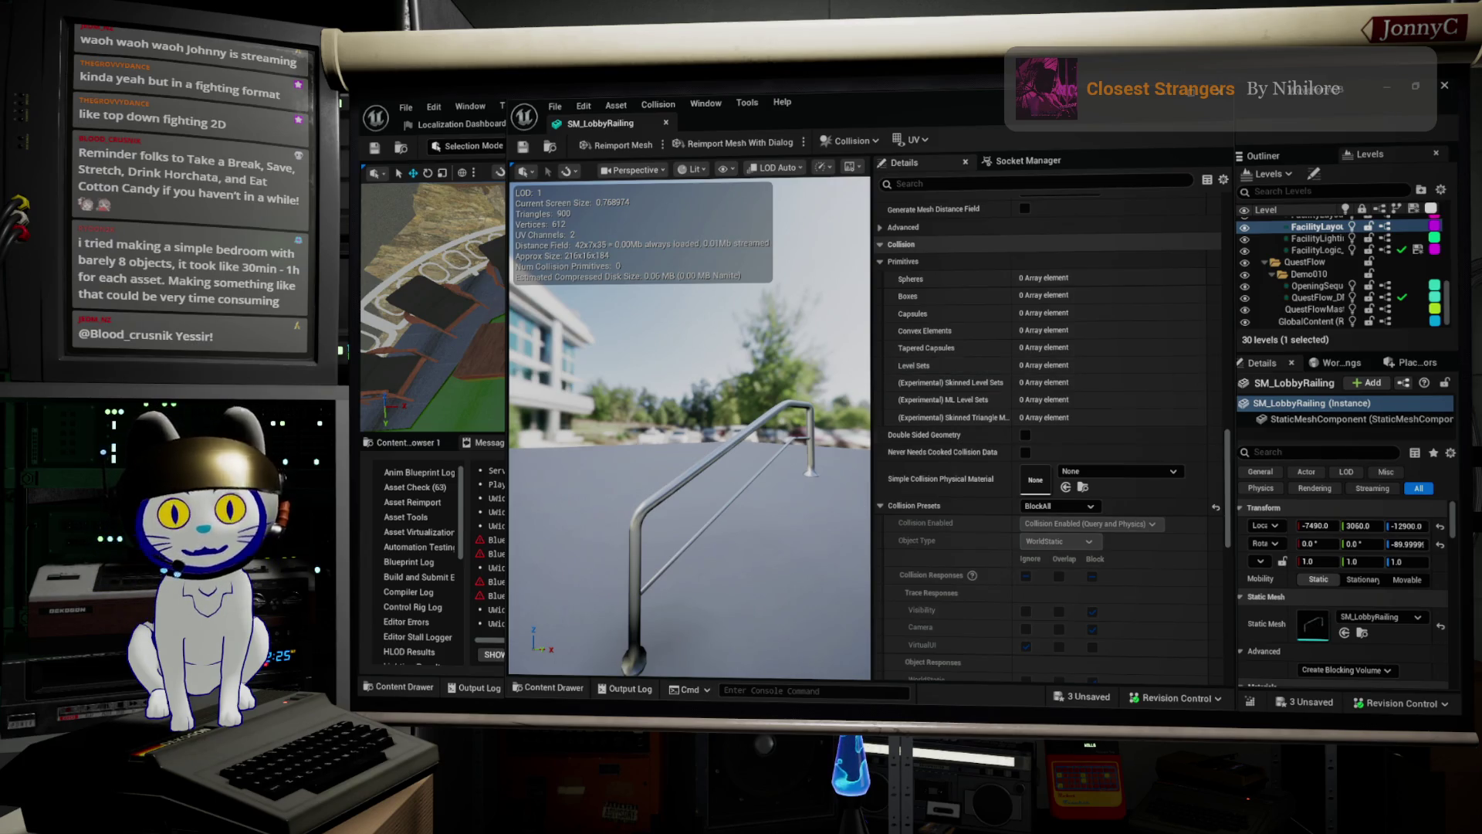
key(alt+Tab)
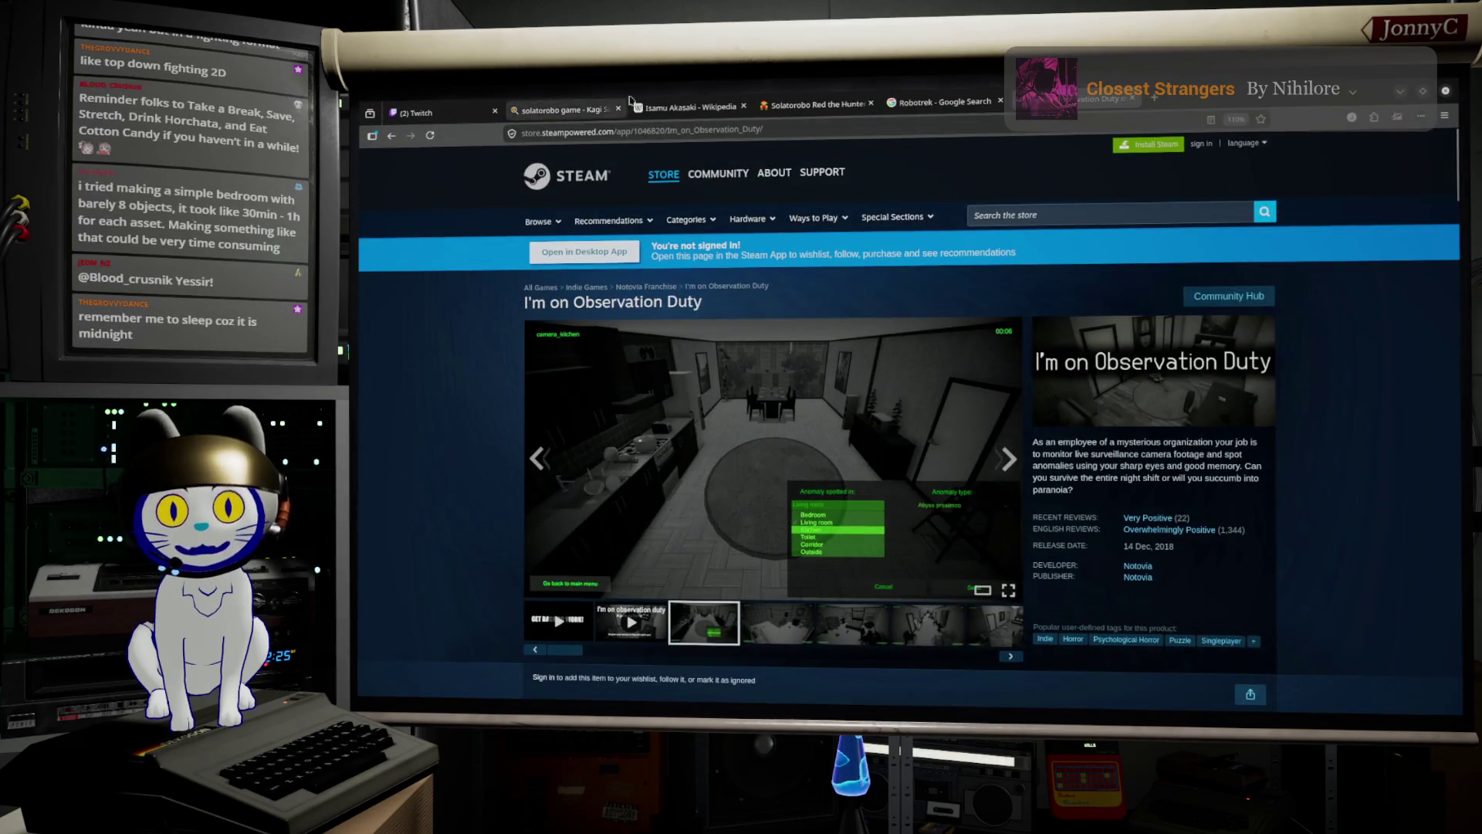
Open a new browser tab, briefly check the Unreal Editor's File menu, and return.
click(1154, 99)
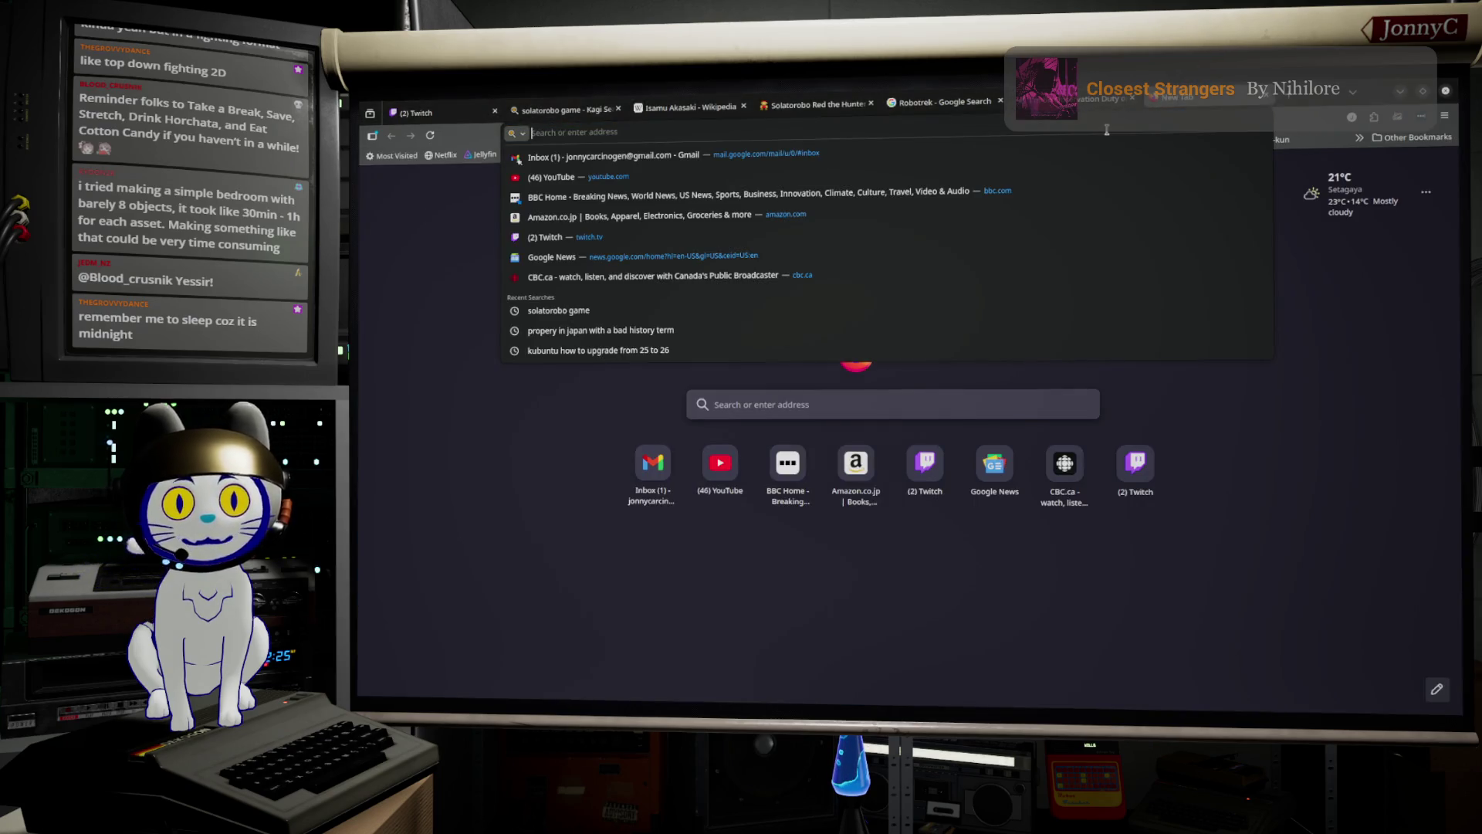
key(alt+Tab)
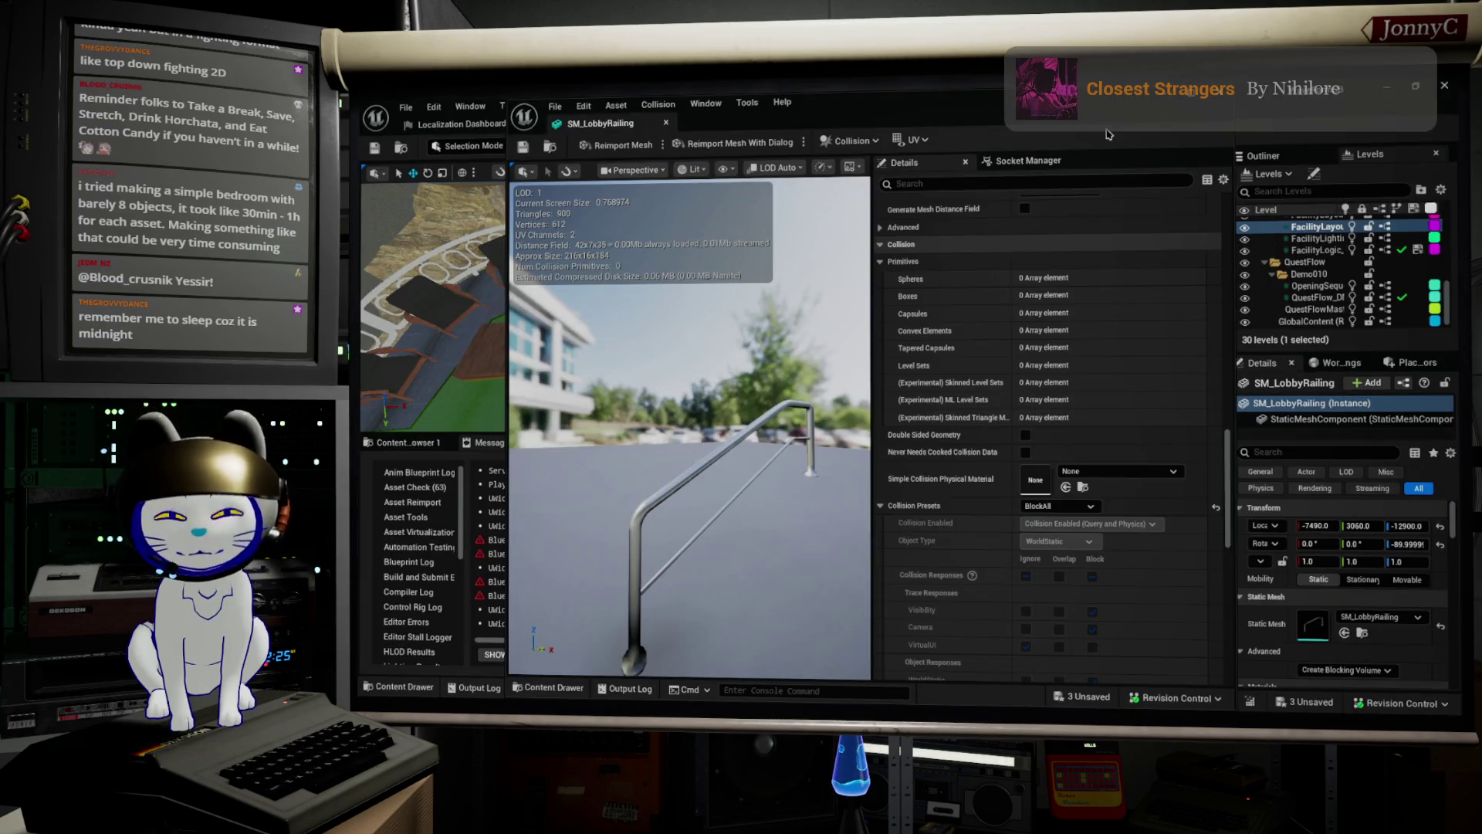
click(405, 107)
mouse_move(495, 239)
click(514, 288)
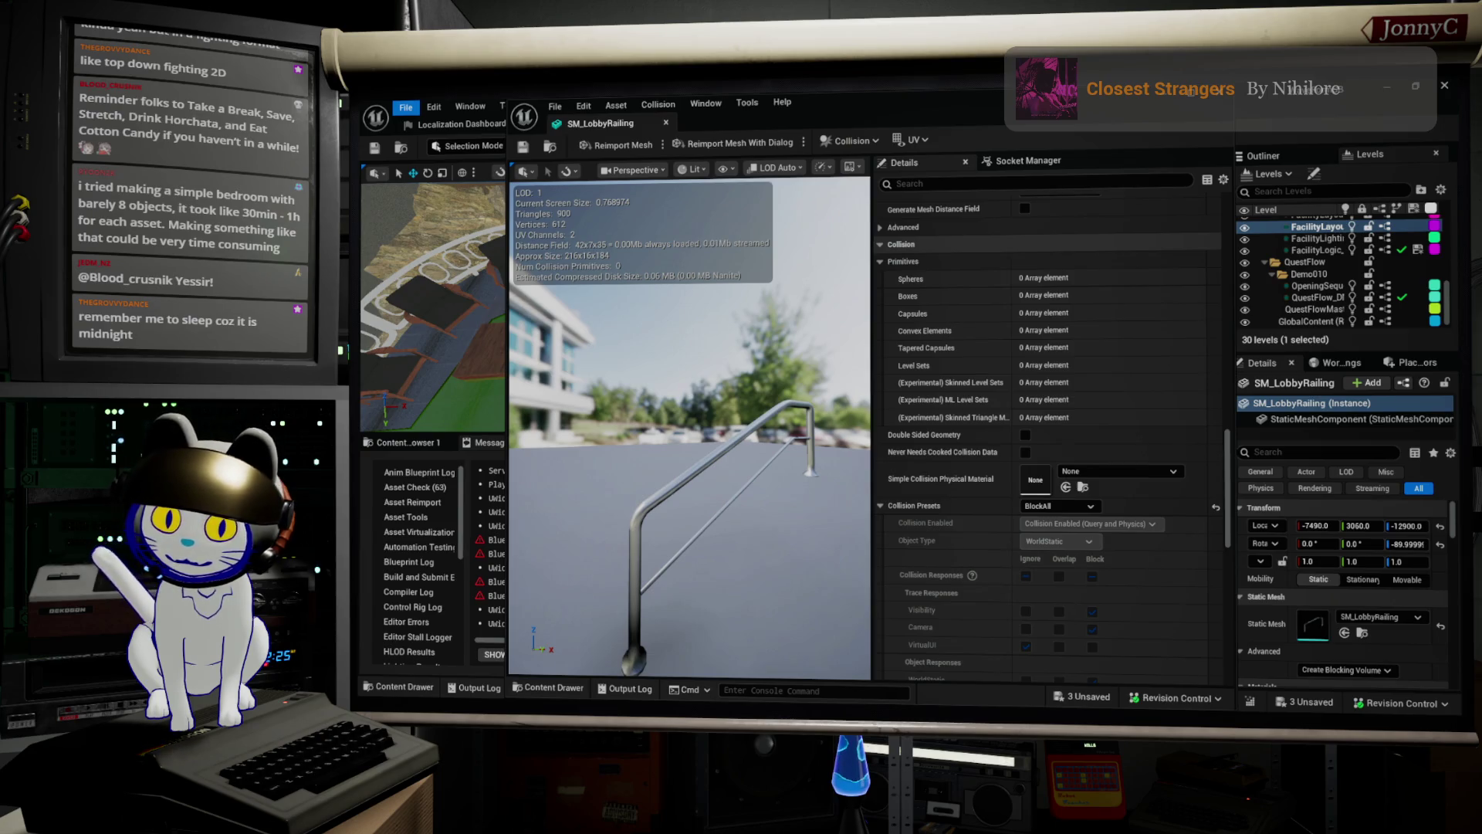
key(alt+Tab)
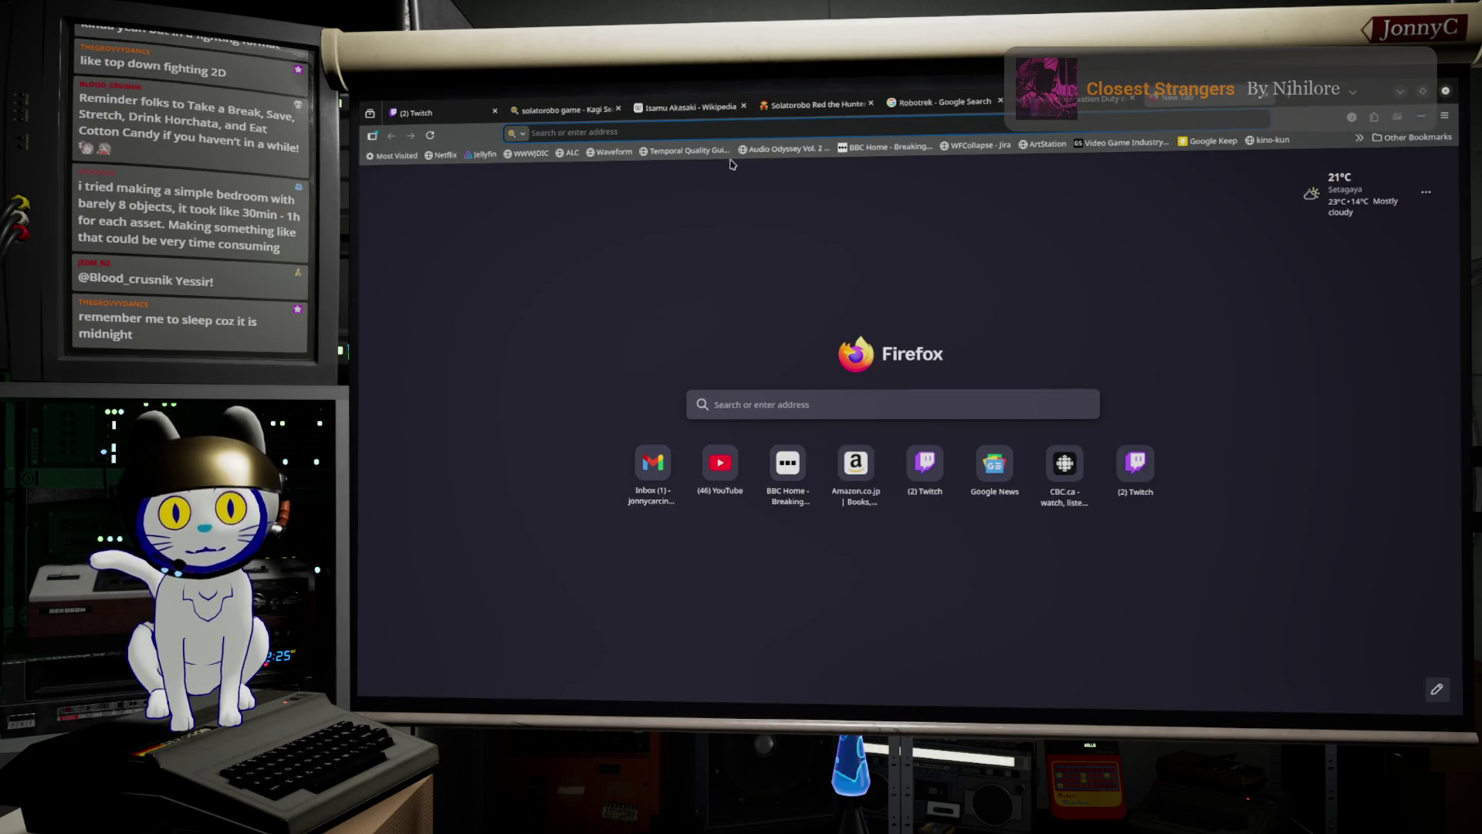
Go to Google and search for 'Robotron arcage'.
click(745, 131)
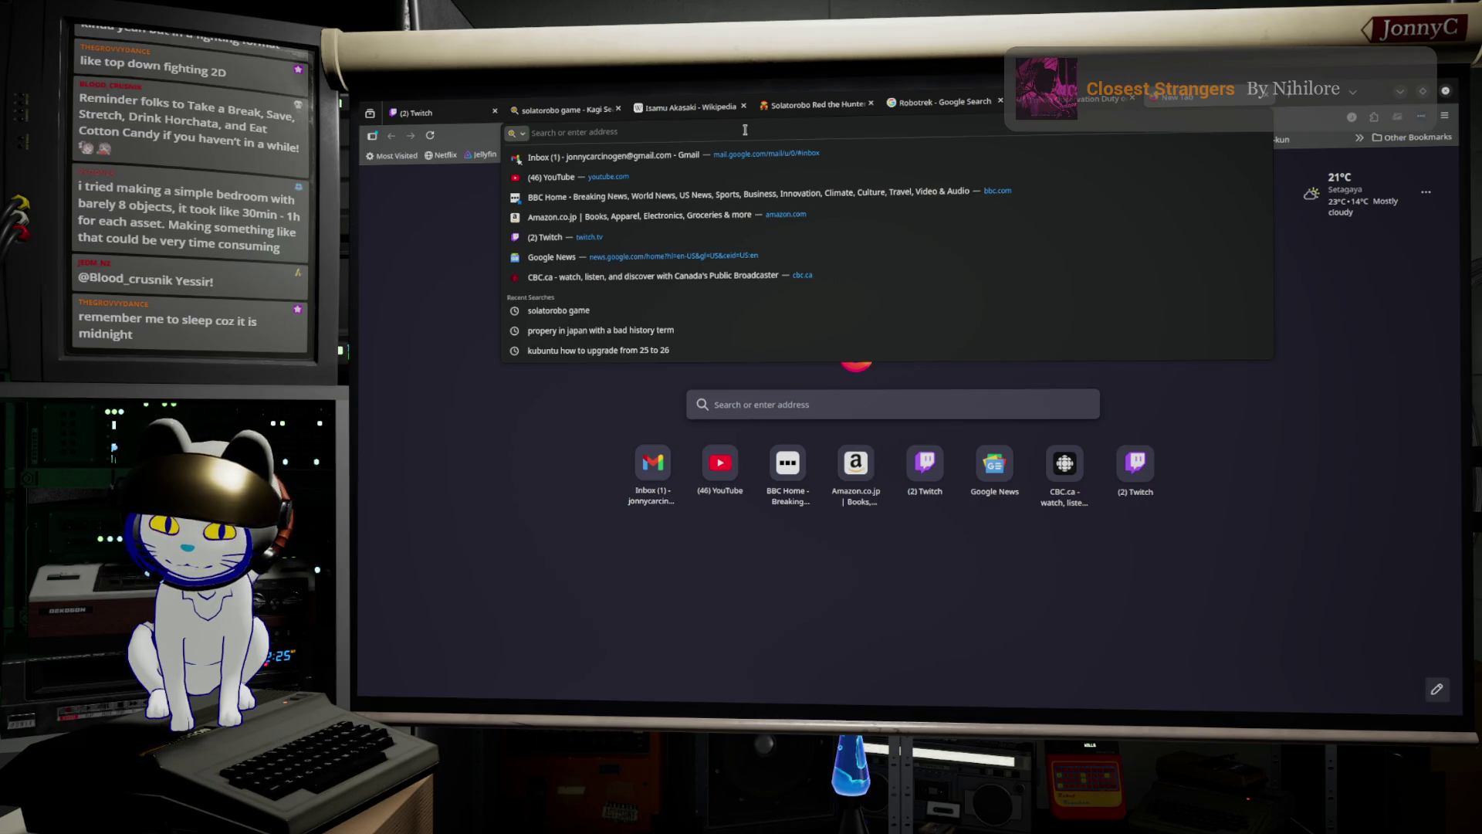
text(google.com/)
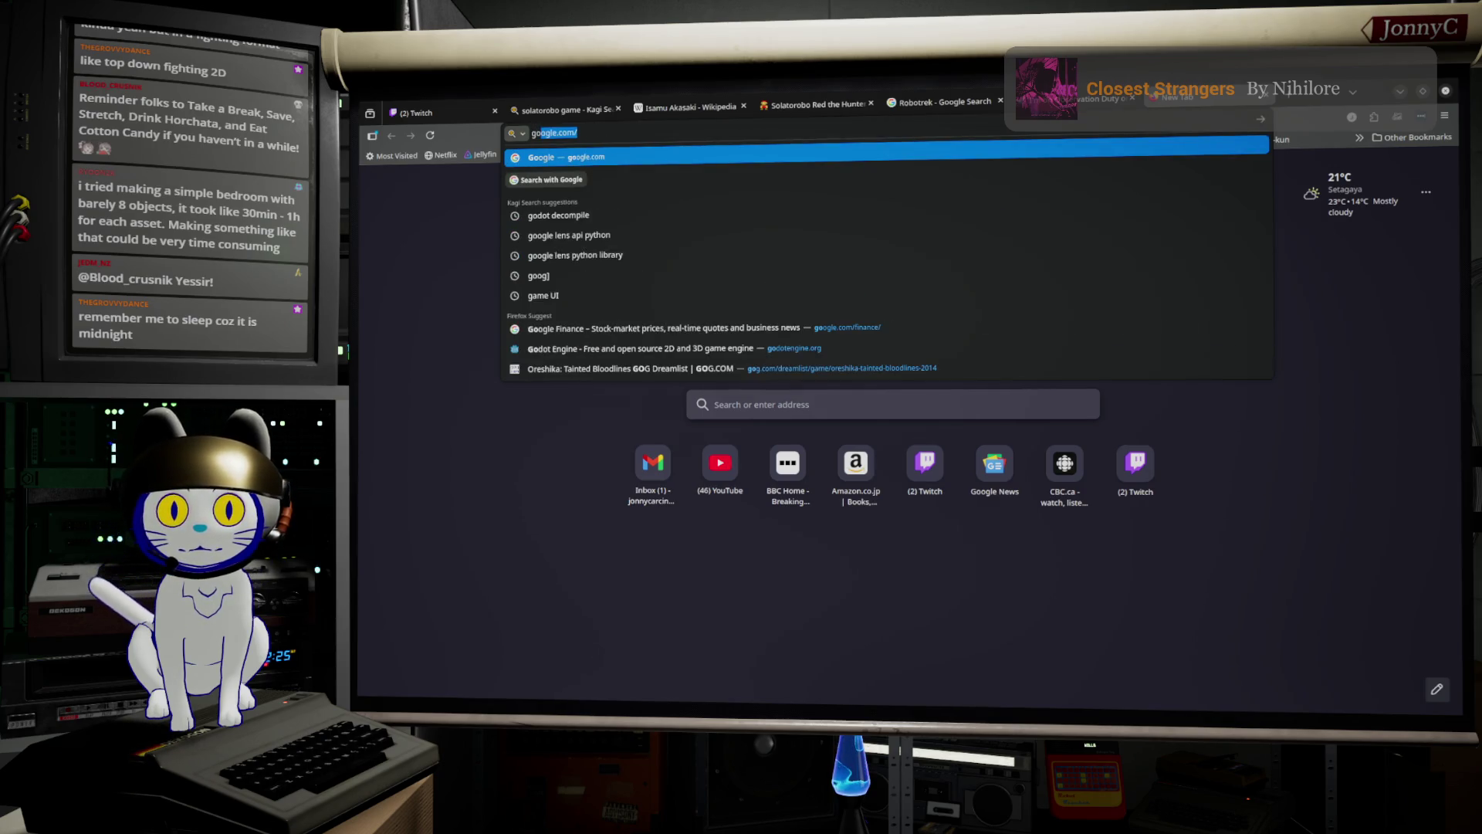
key(Return)
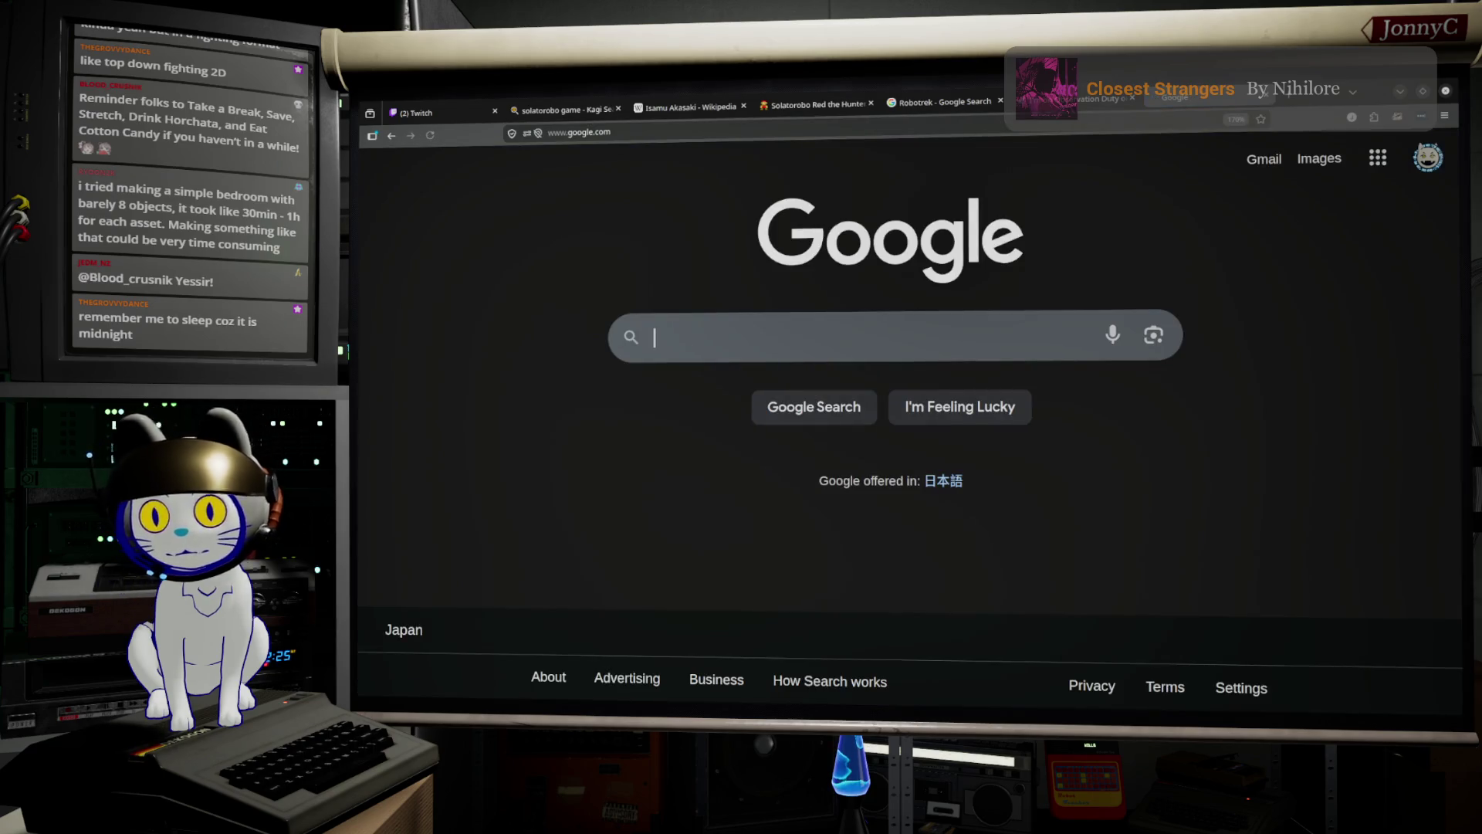
text(Robotron)
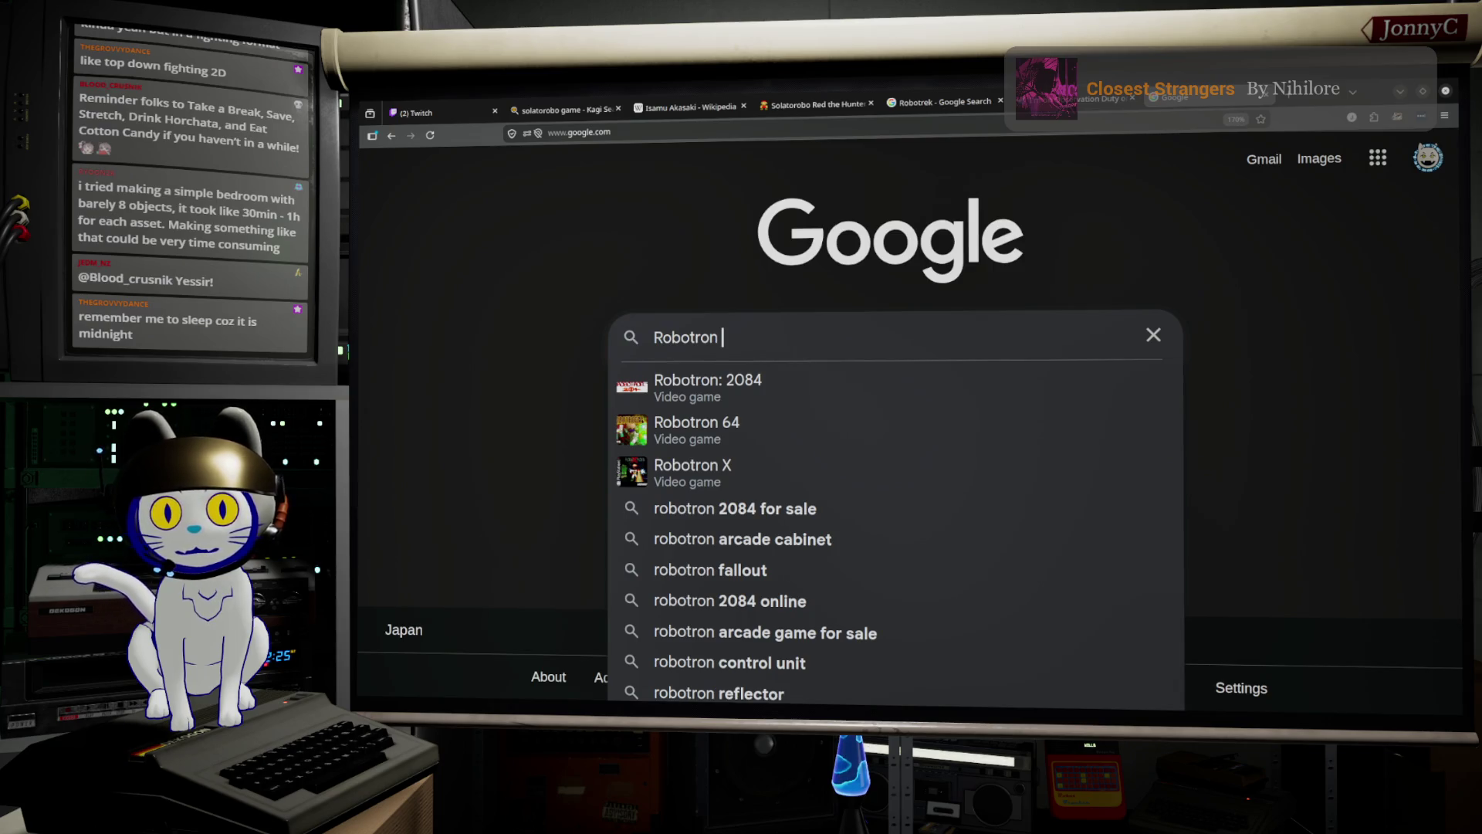
text( pc)
key(BackSpace)
key(BackSpace)
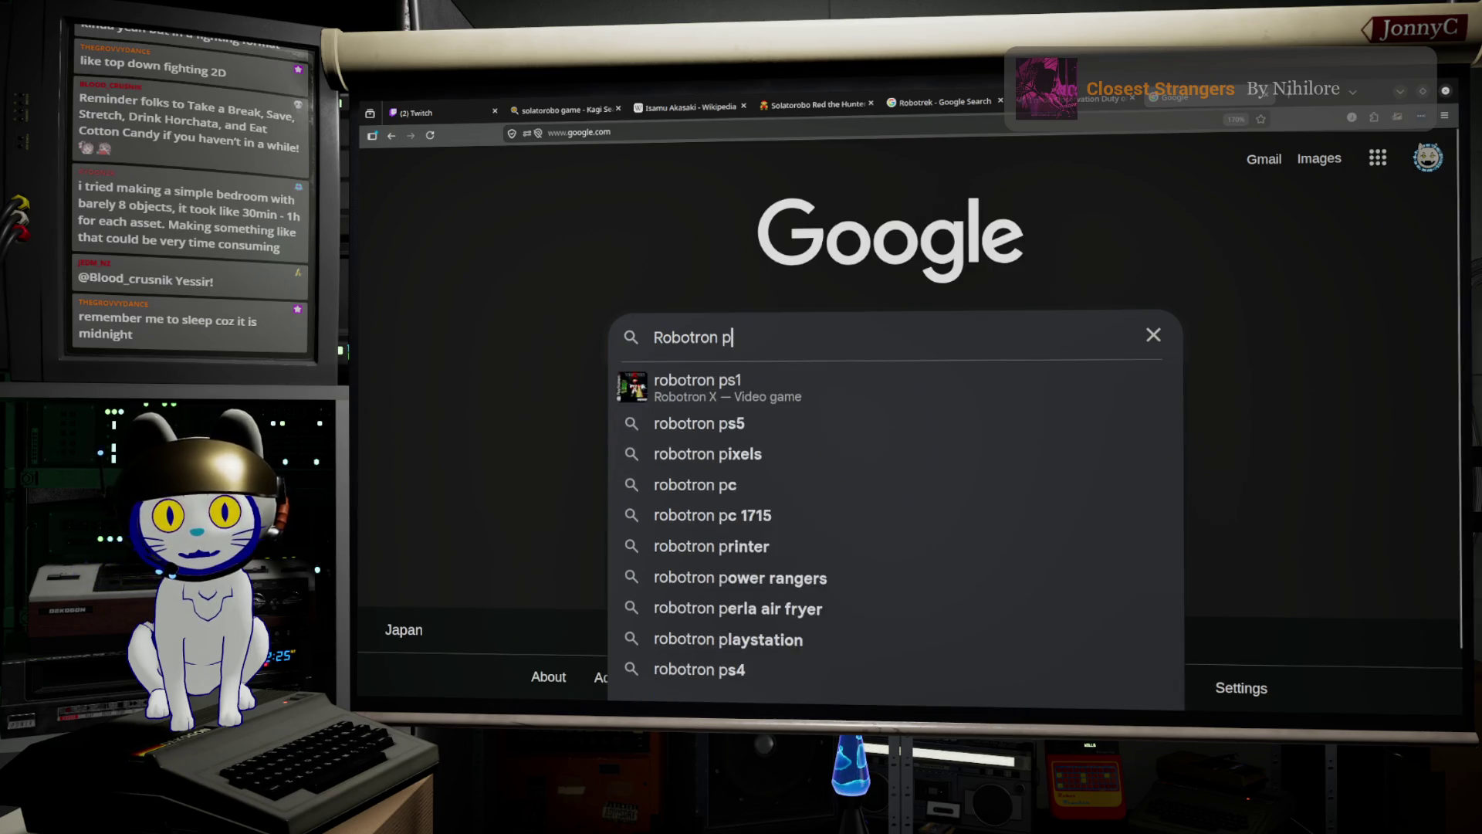
text(arcage)
key(Return)
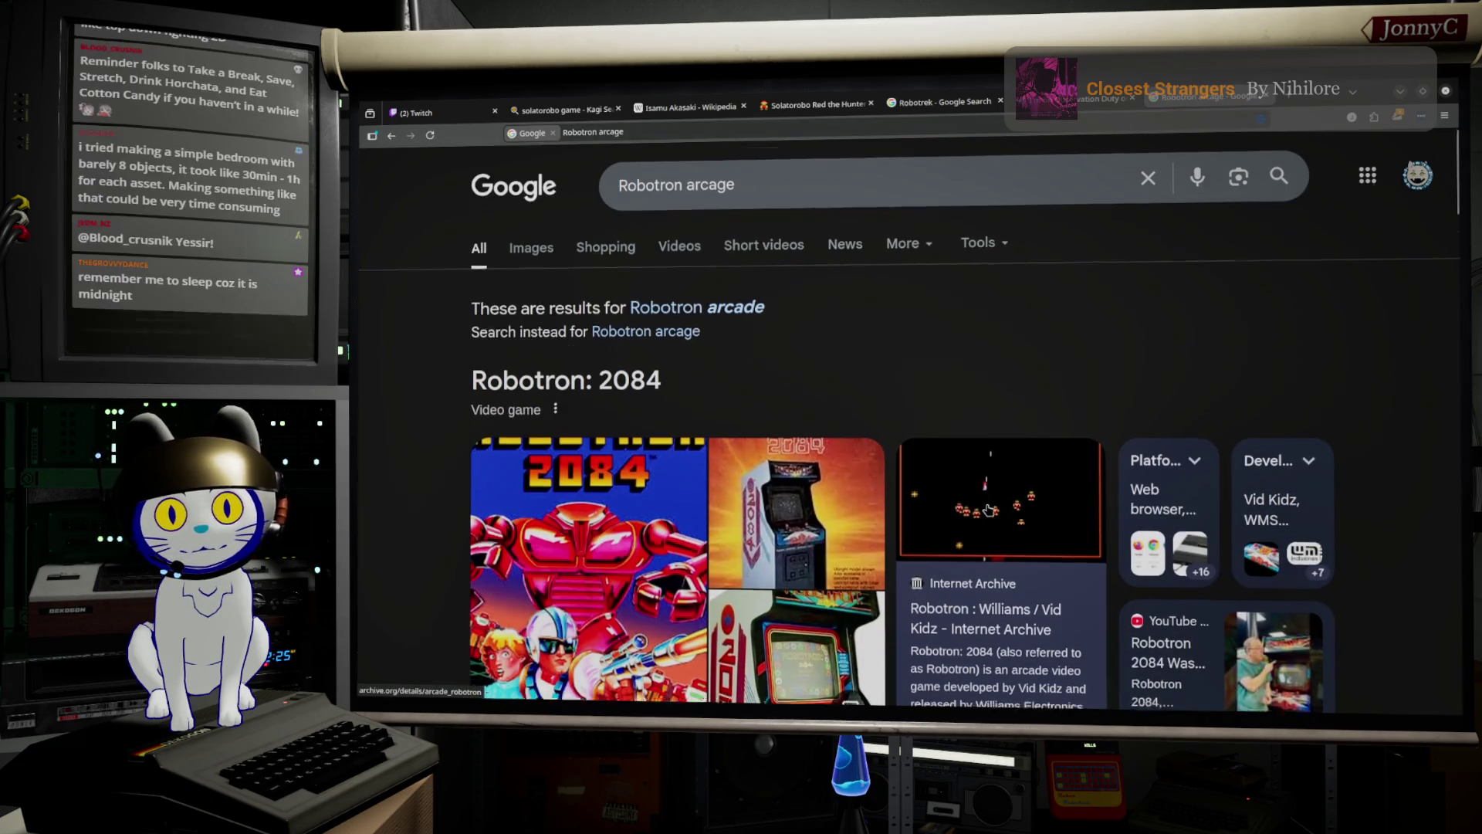
Replace Robotron with 'Smash TV' in the Google query and search again.
scroll(989, 492, down, 2)
scroll(888, 470, down, 8)
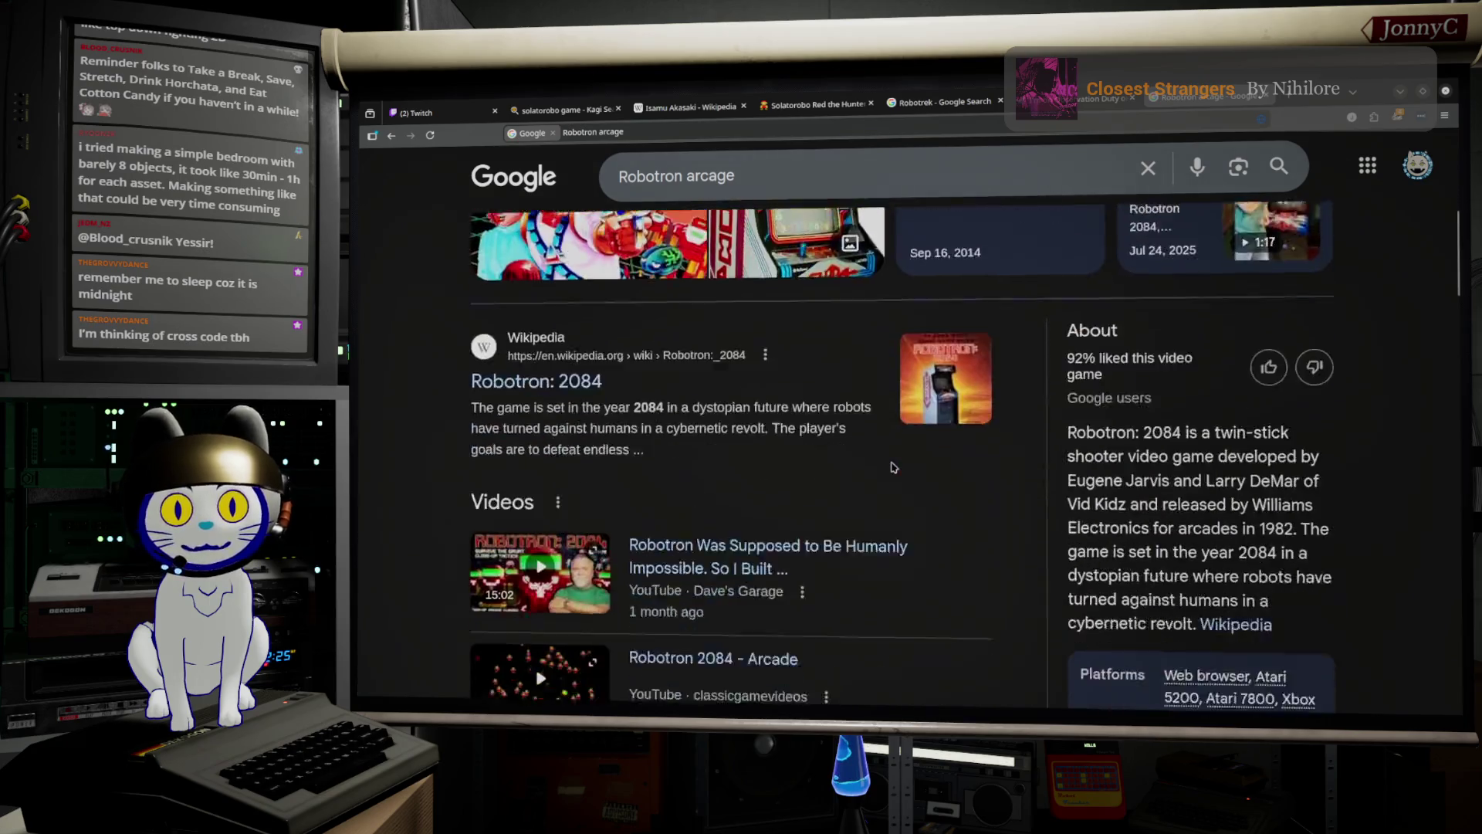
scroll(865, 490, up, 5)
scroll(851, 502, up, 5)
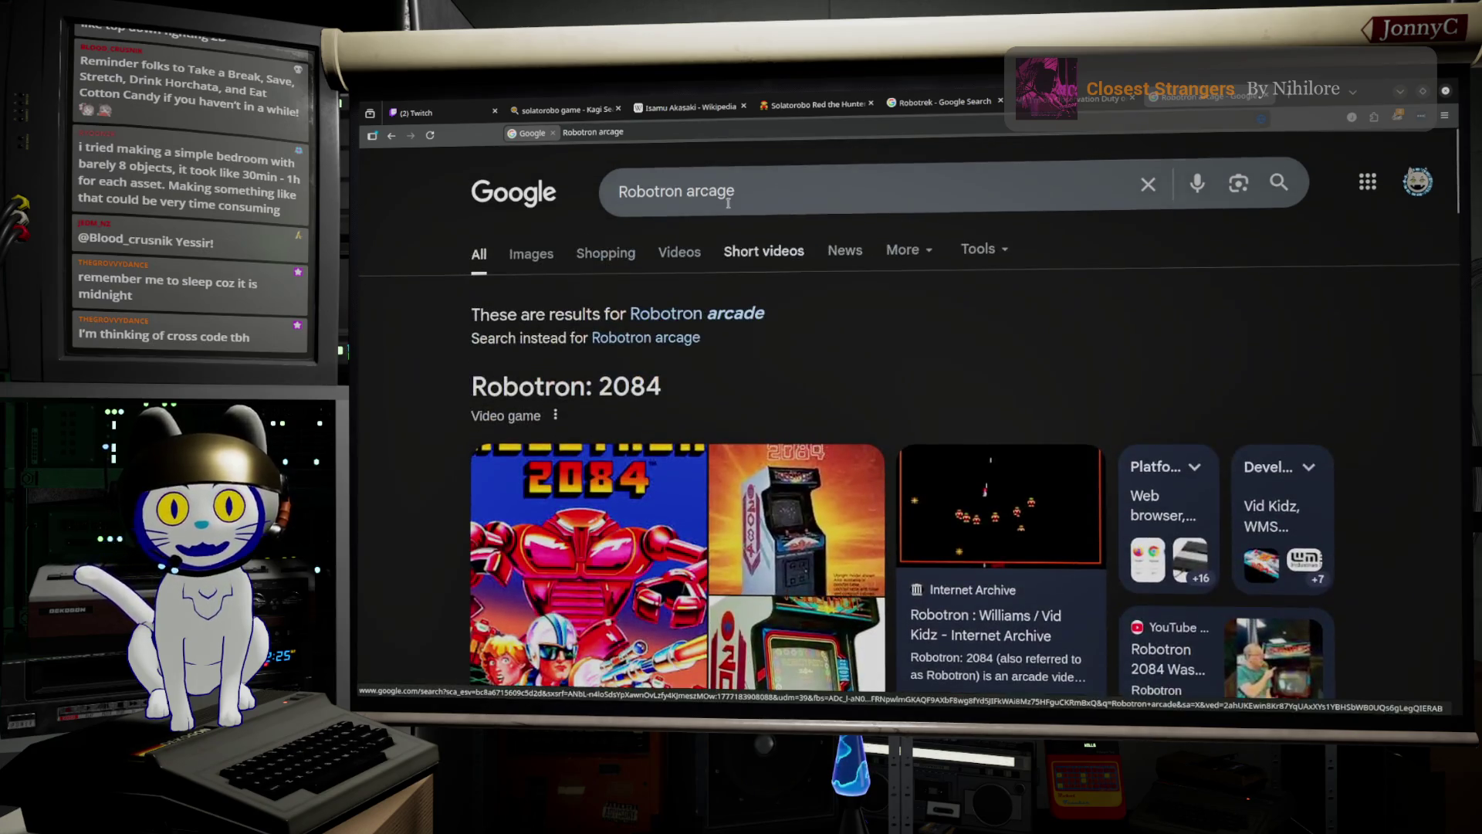
double_click(668, 192)
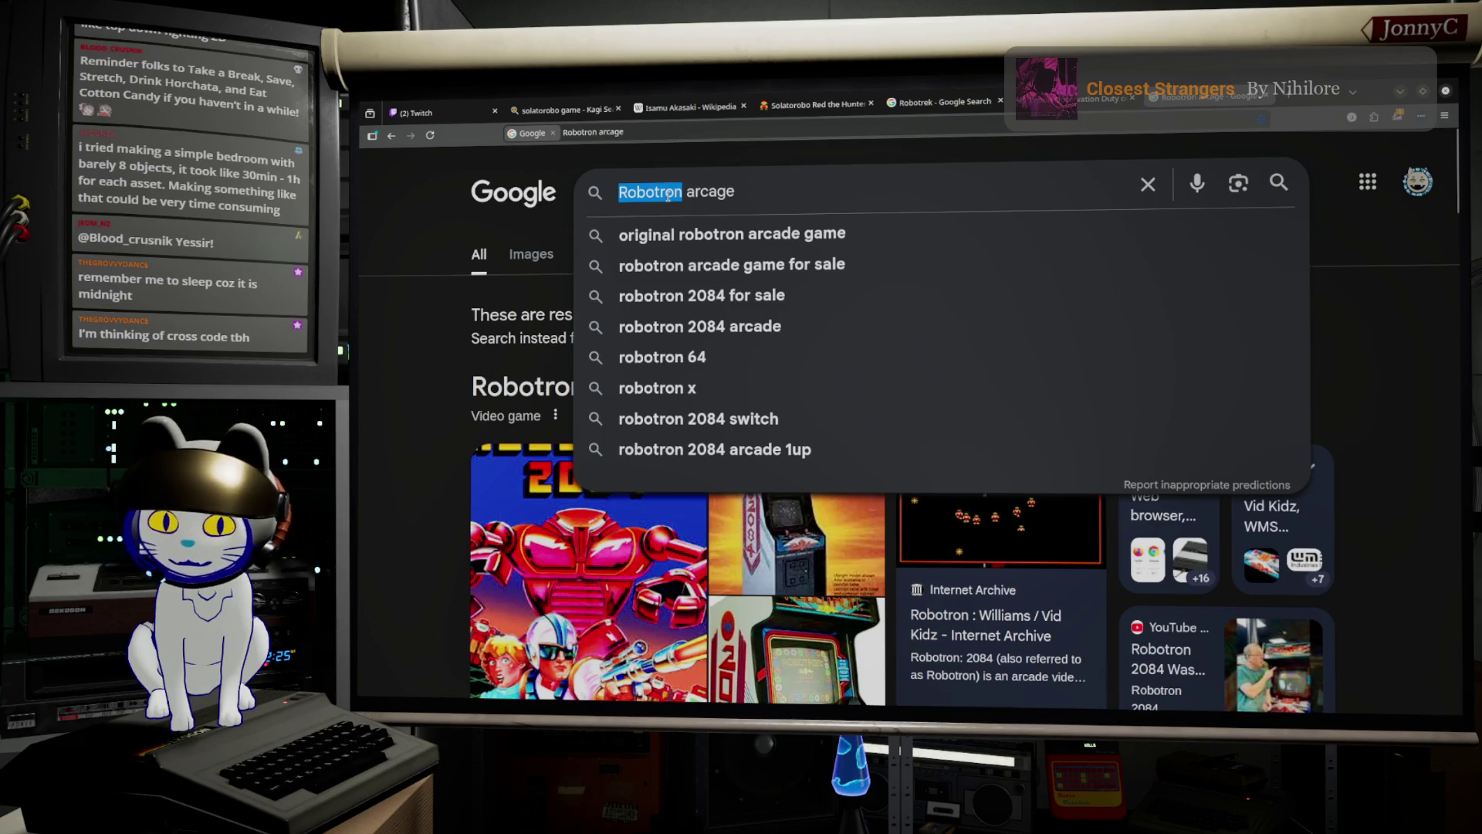
text(Smash )
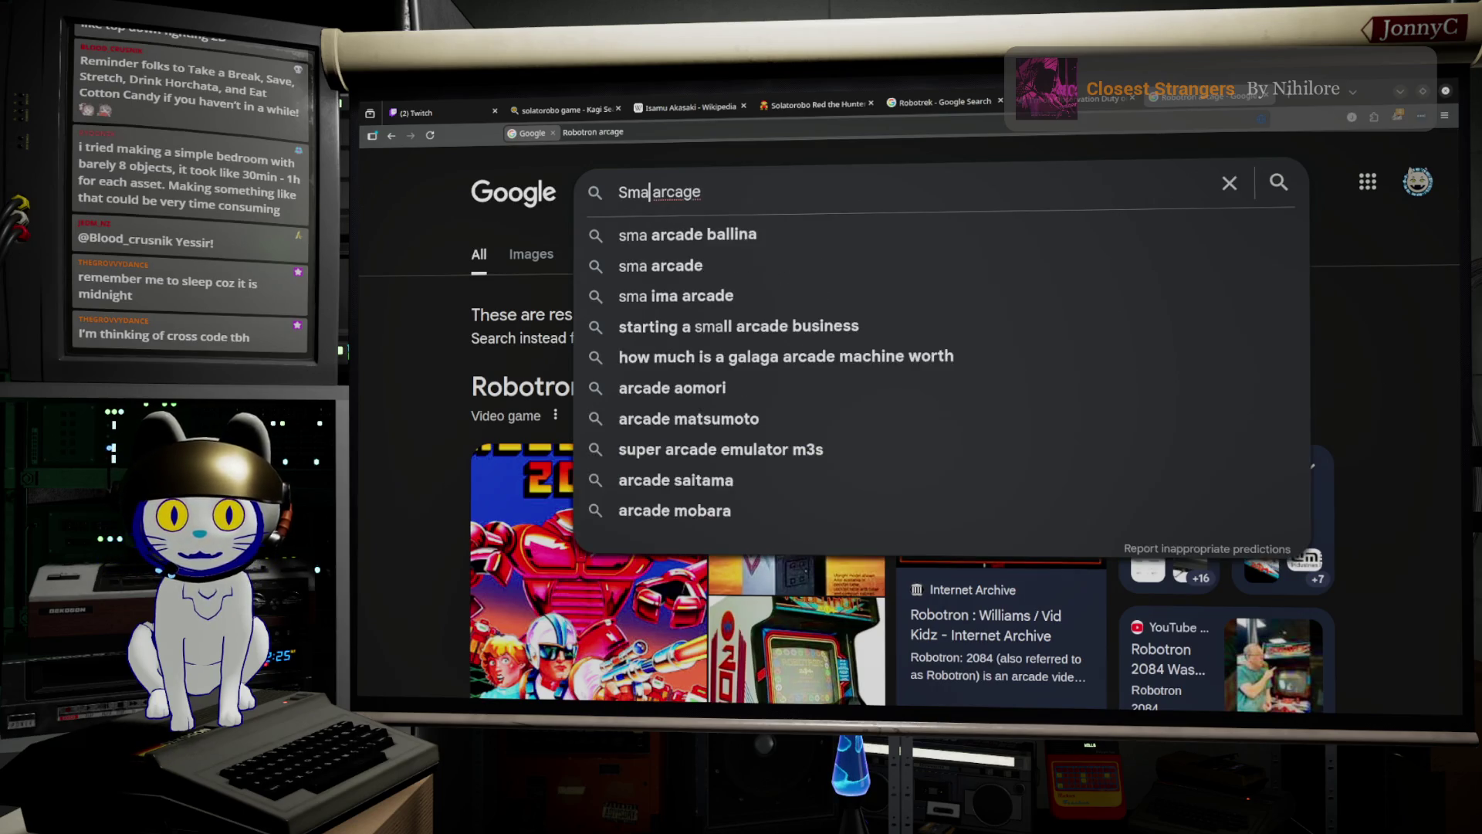
text(TV)
key(Return)
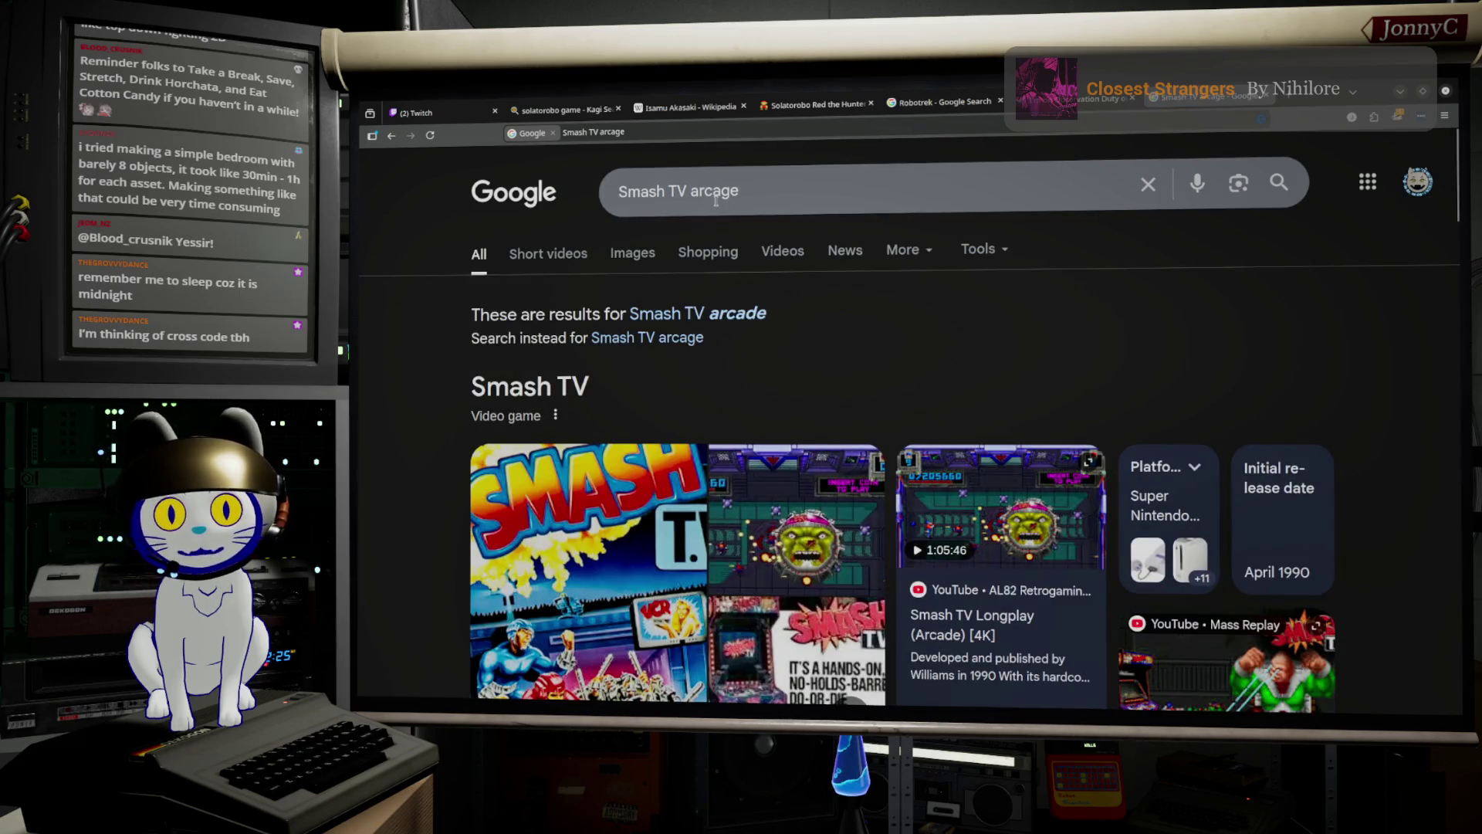
Correct 'arcage' to 'arcade' in the query and scroll the Smash TV results.
click(847, 205)
key(BackSpace)
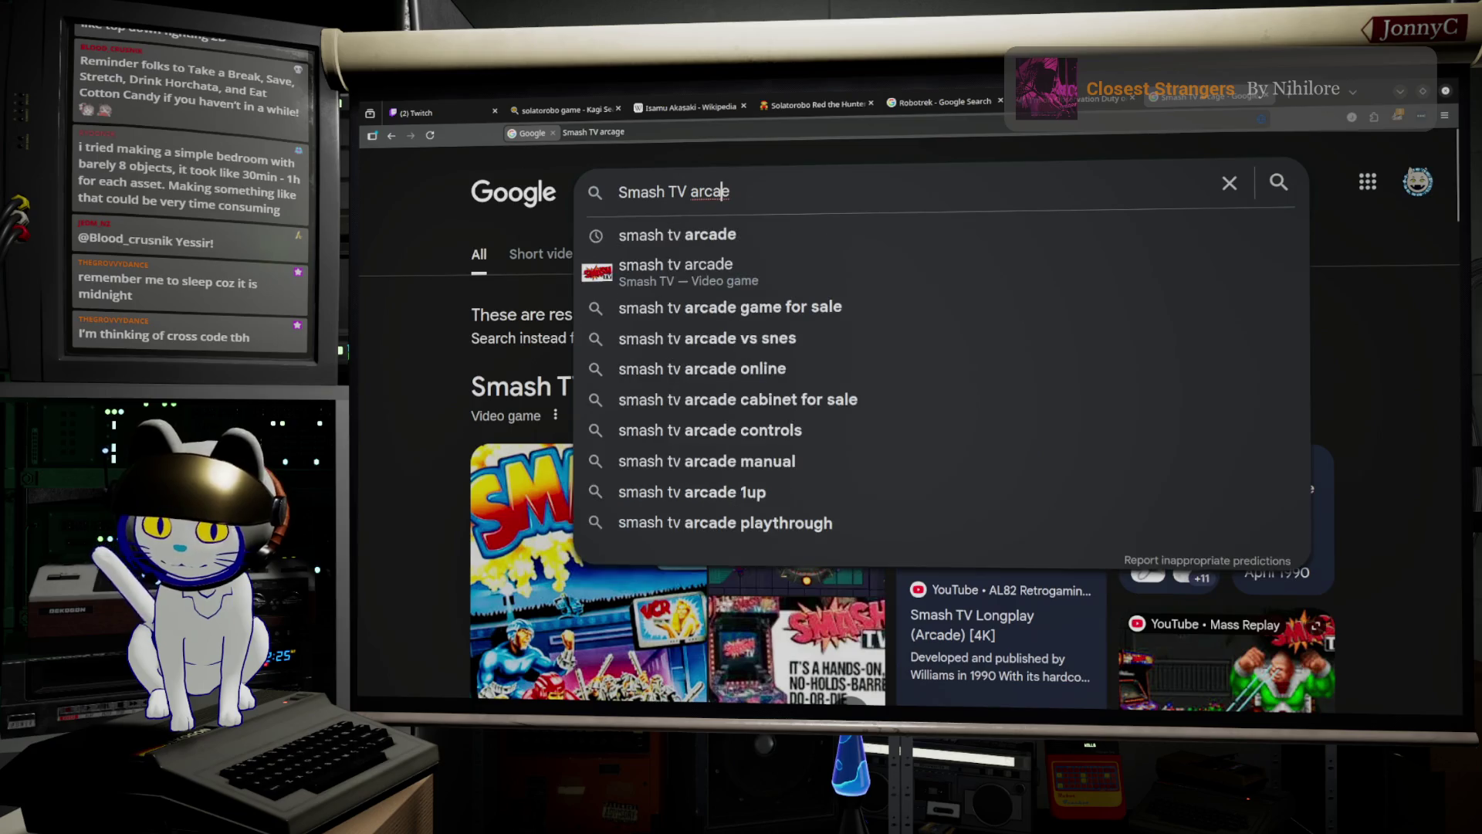
text(d)
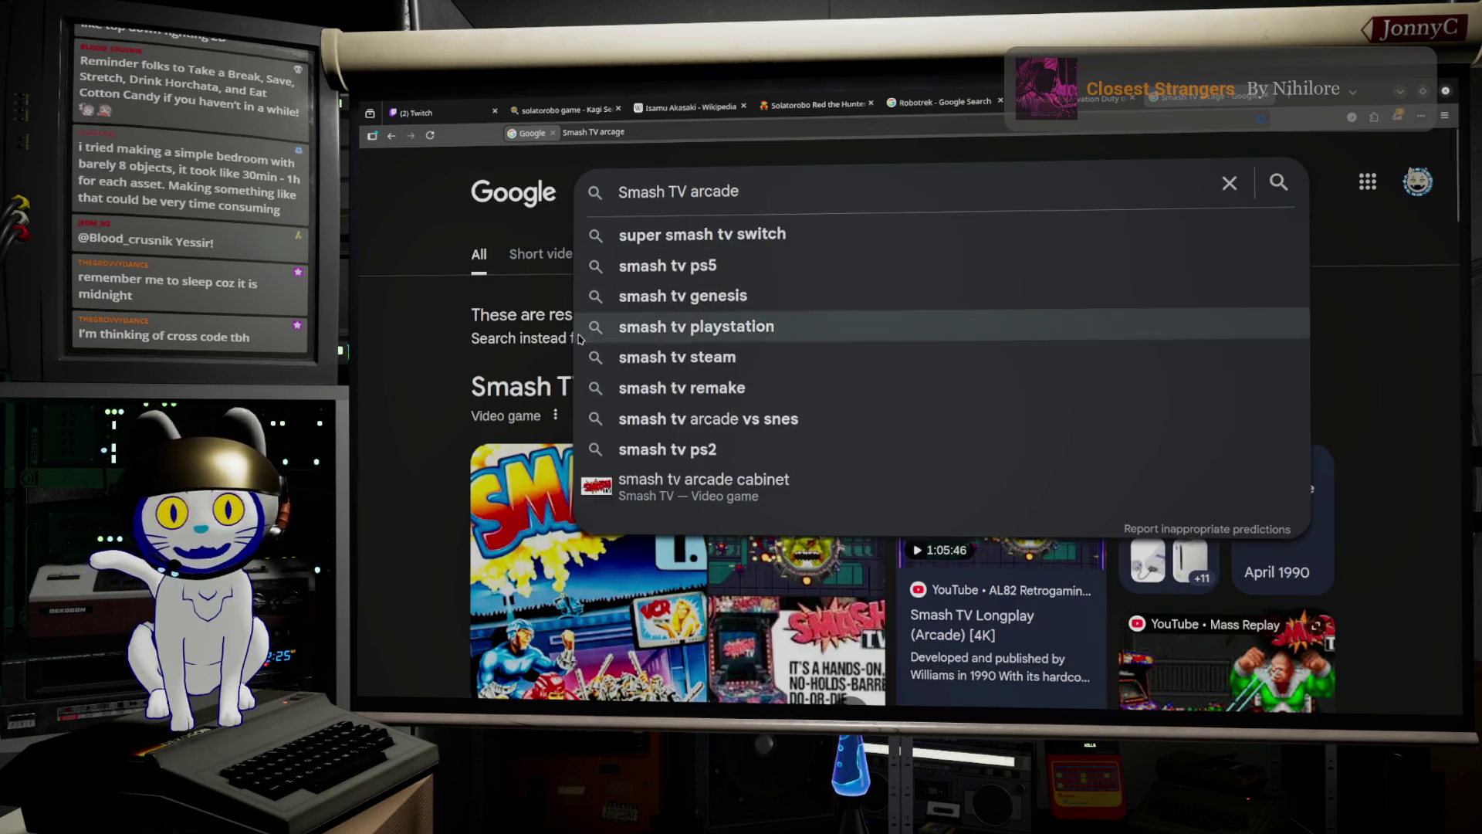
click(413, 484)
scroll(1014, 346, down, 2)
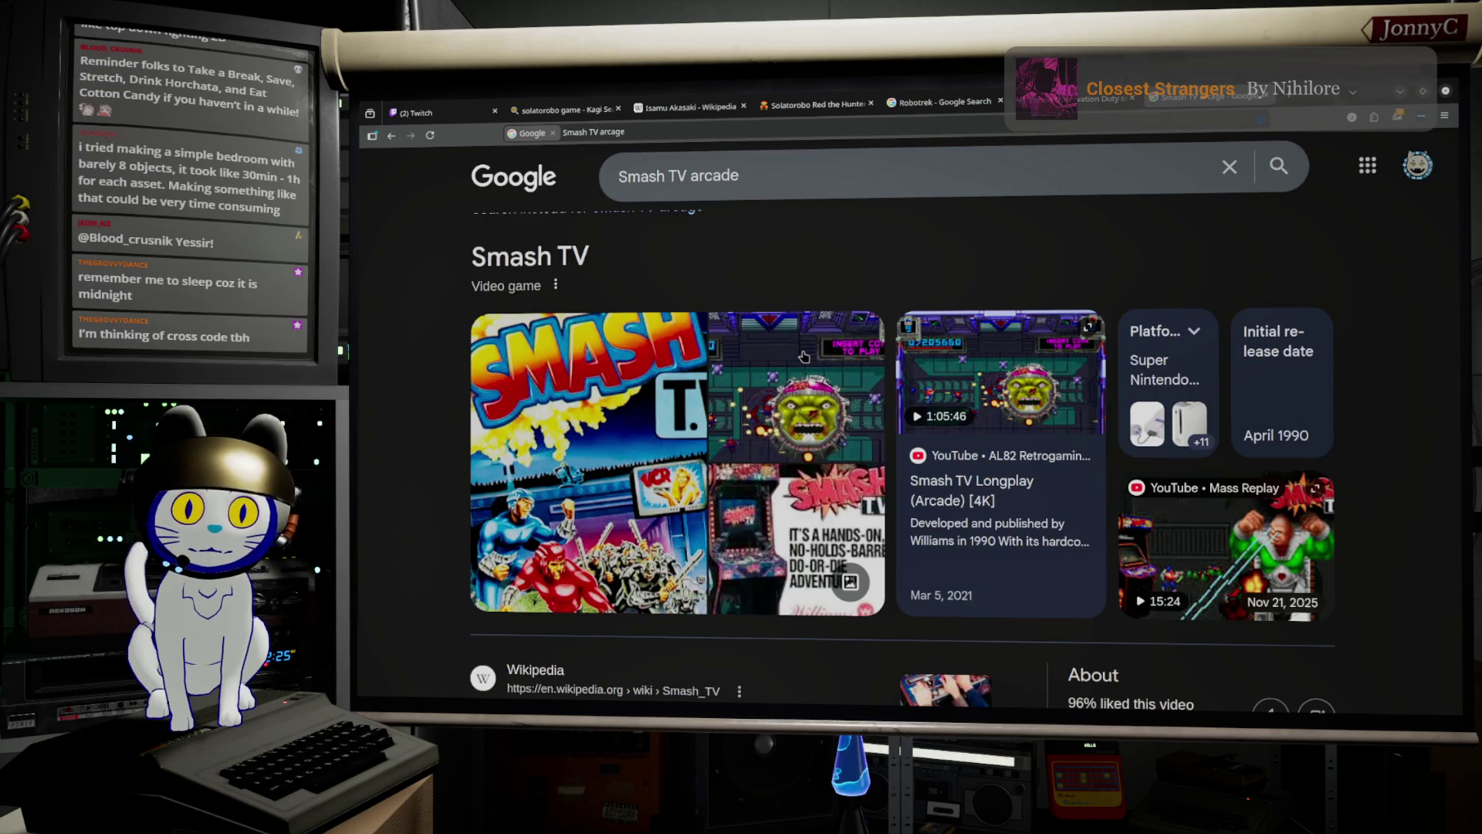
Search Google for 'Cross Code' and scroll down to the CrossCode Steam listing.
triple_click(755, 174)
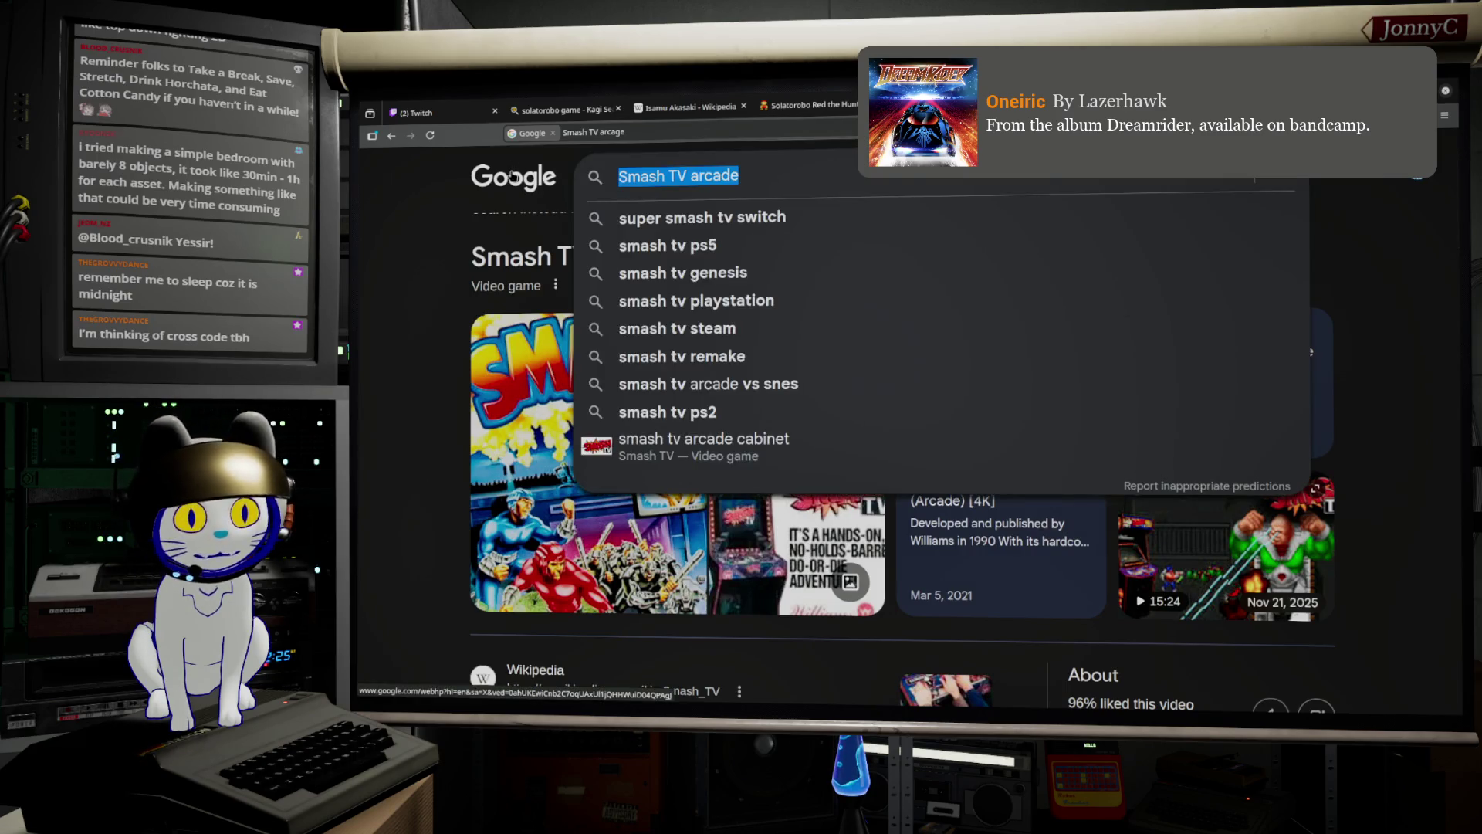
text(Cross C)
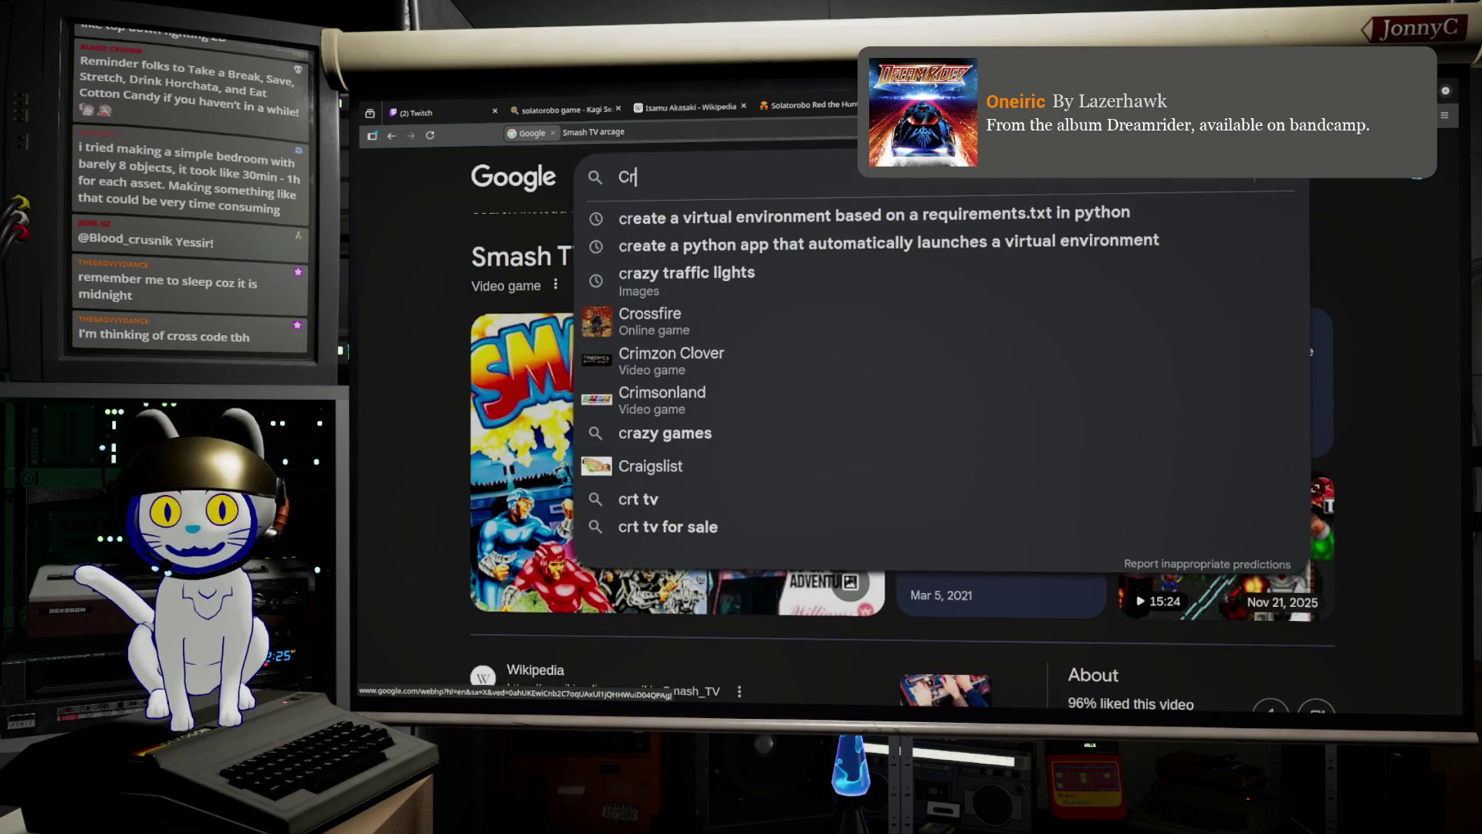
text(ode)
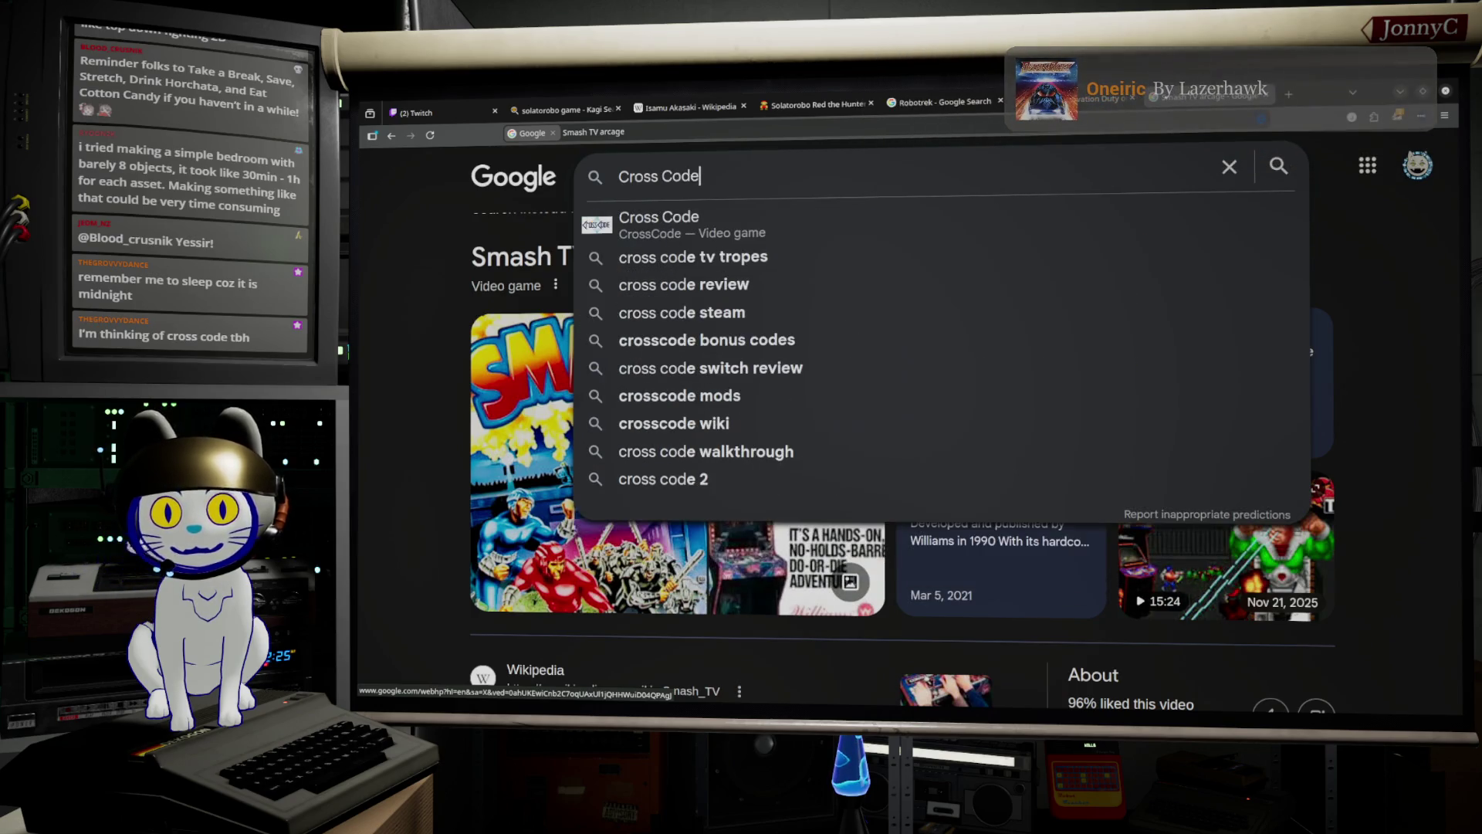
key(Return)
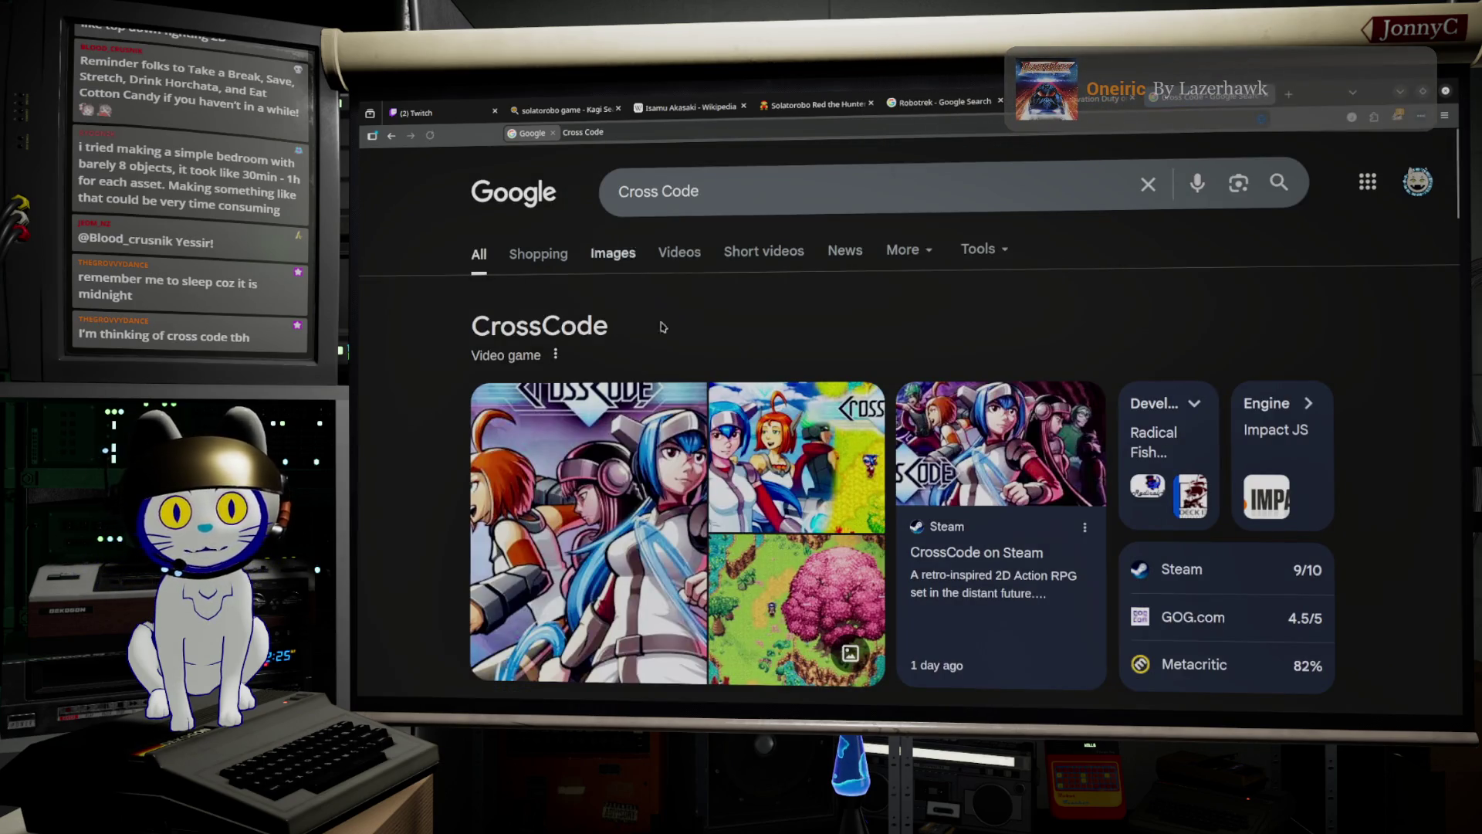
scroll(701, 460, down, 2)
scroll(701, 460, down, 3)
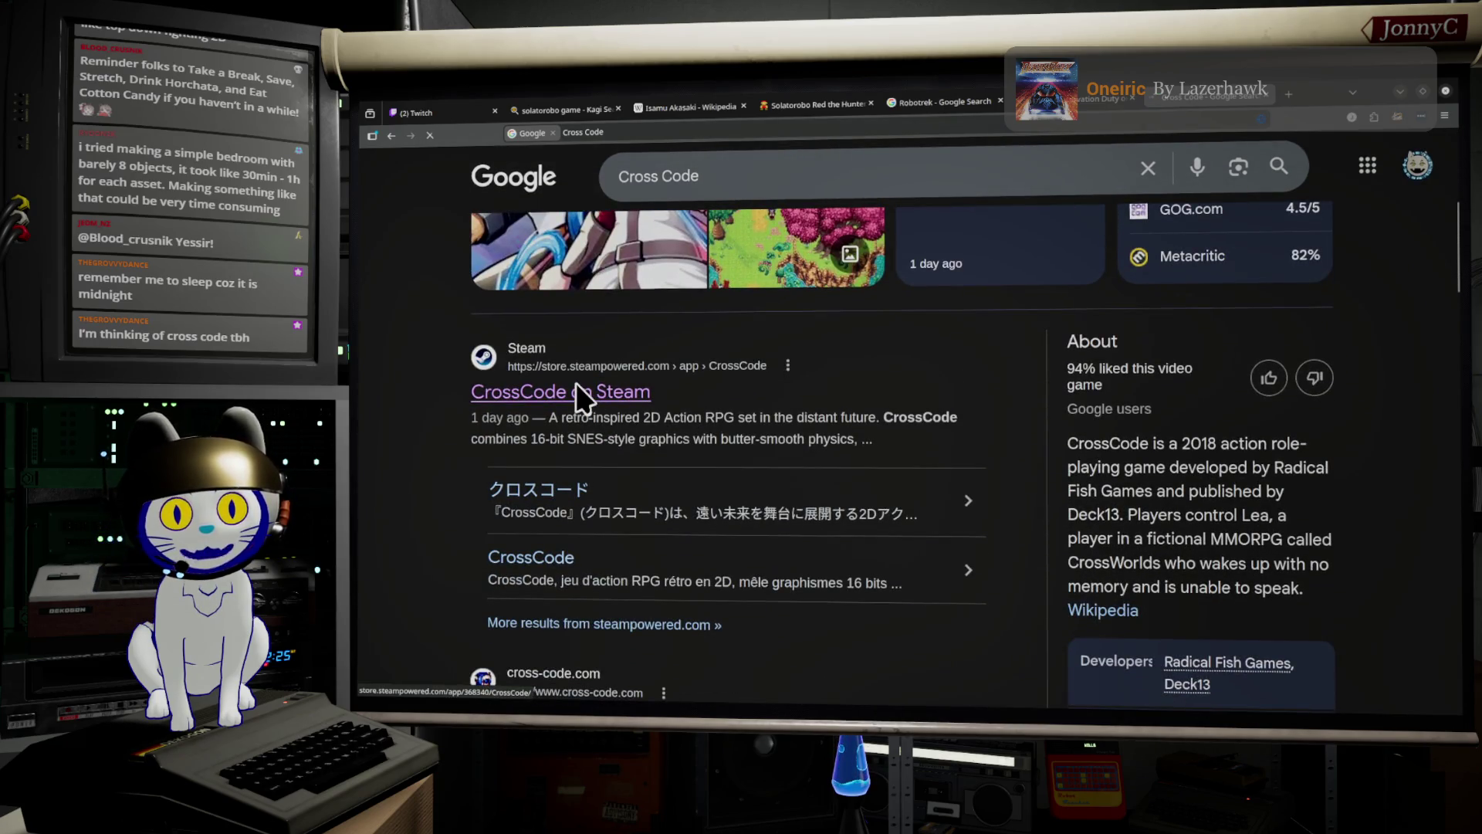
Scroll the CrossCode Steam page down to the purchase options and back to the top.
scroll(578, 396, down, 2)
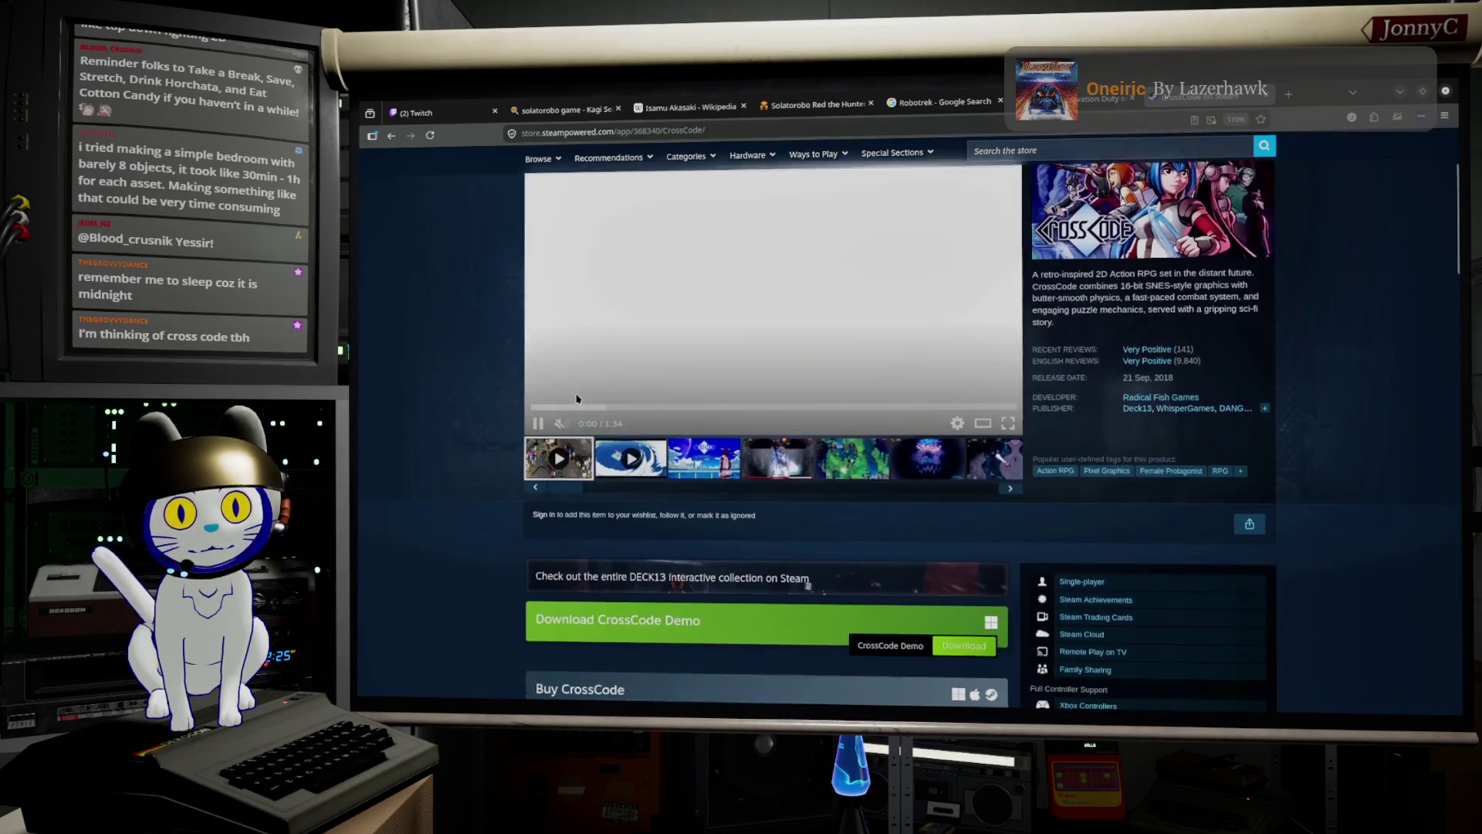
scroll(578, 398, down, 3)
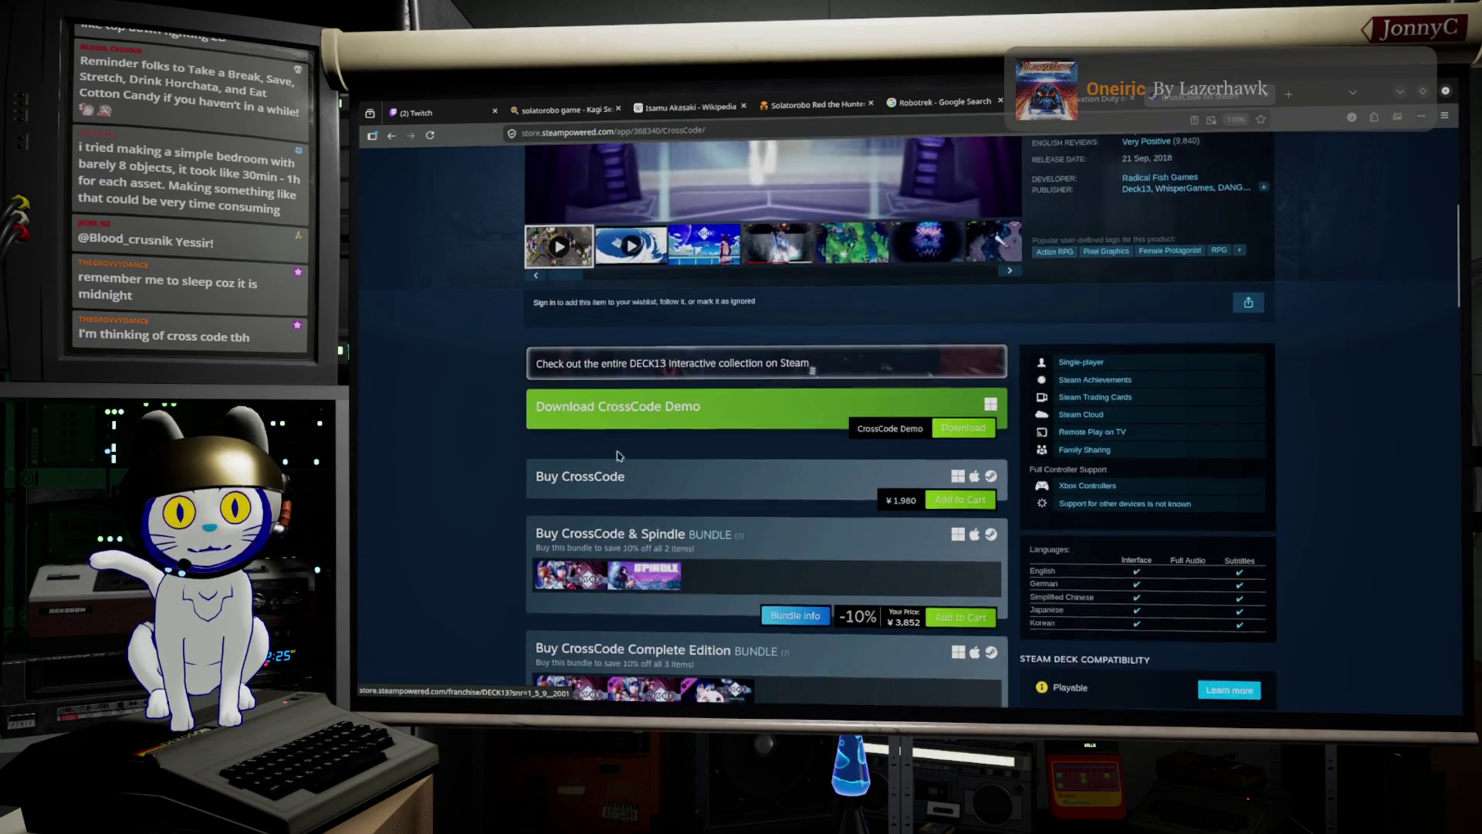
scroll(818, 495, up, 5)
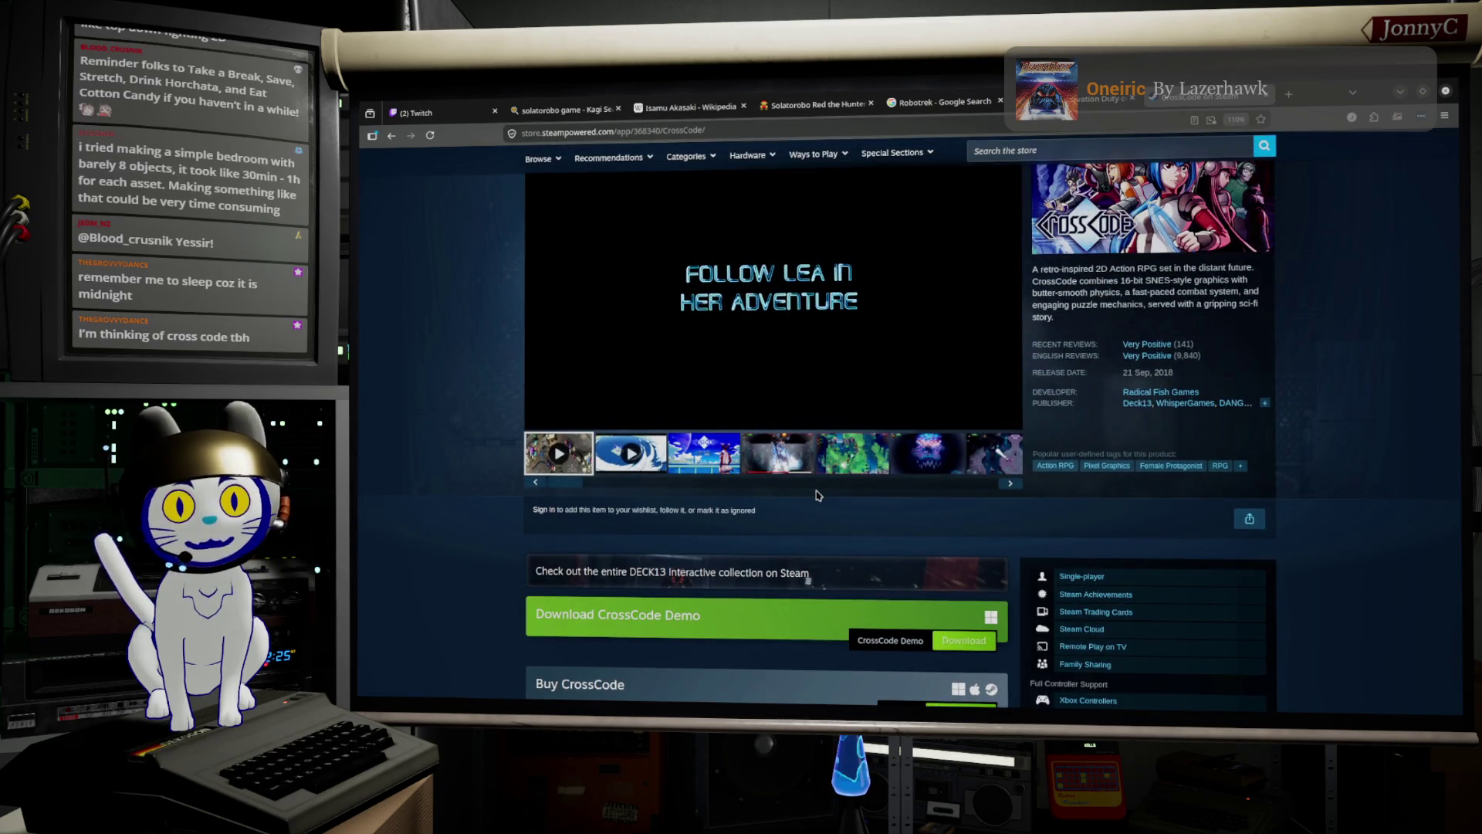
scroll(819, 495, up, 3)
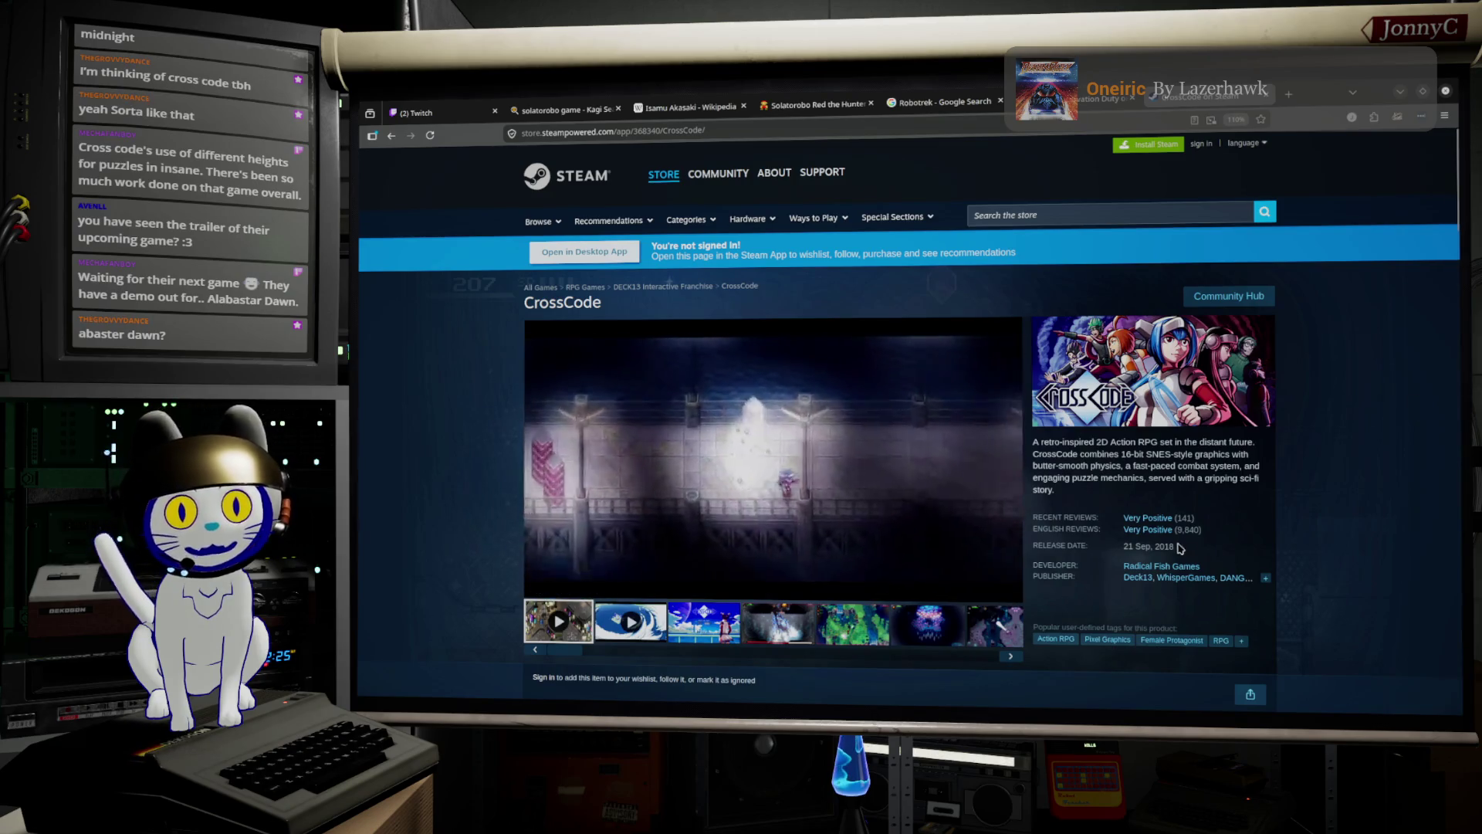
Open the Alabaster Dawn Demo page via the Radical Fish Games developer page and select its URL.
click(1185, 565)
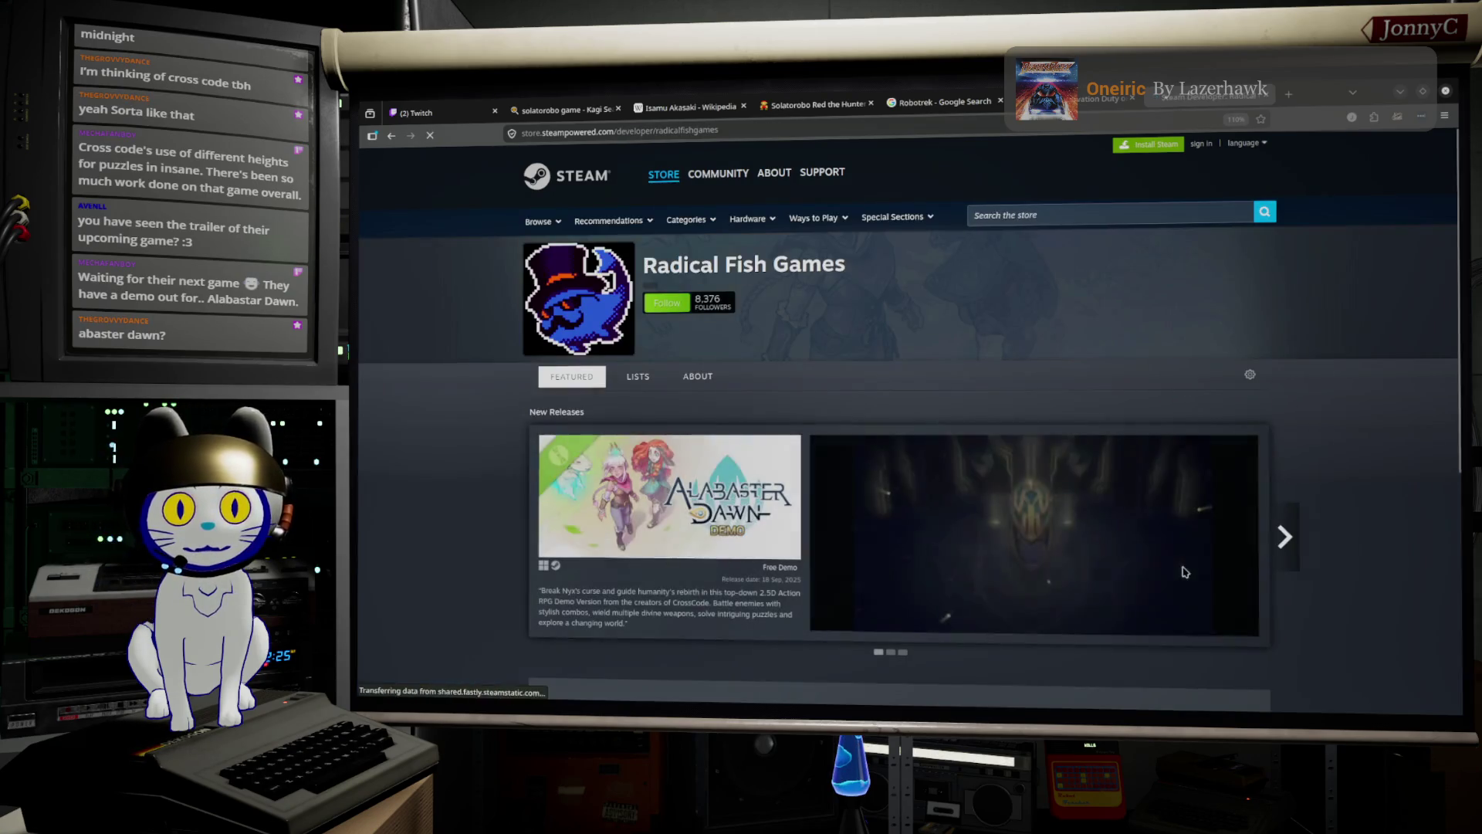
mouse_move(791, 490)
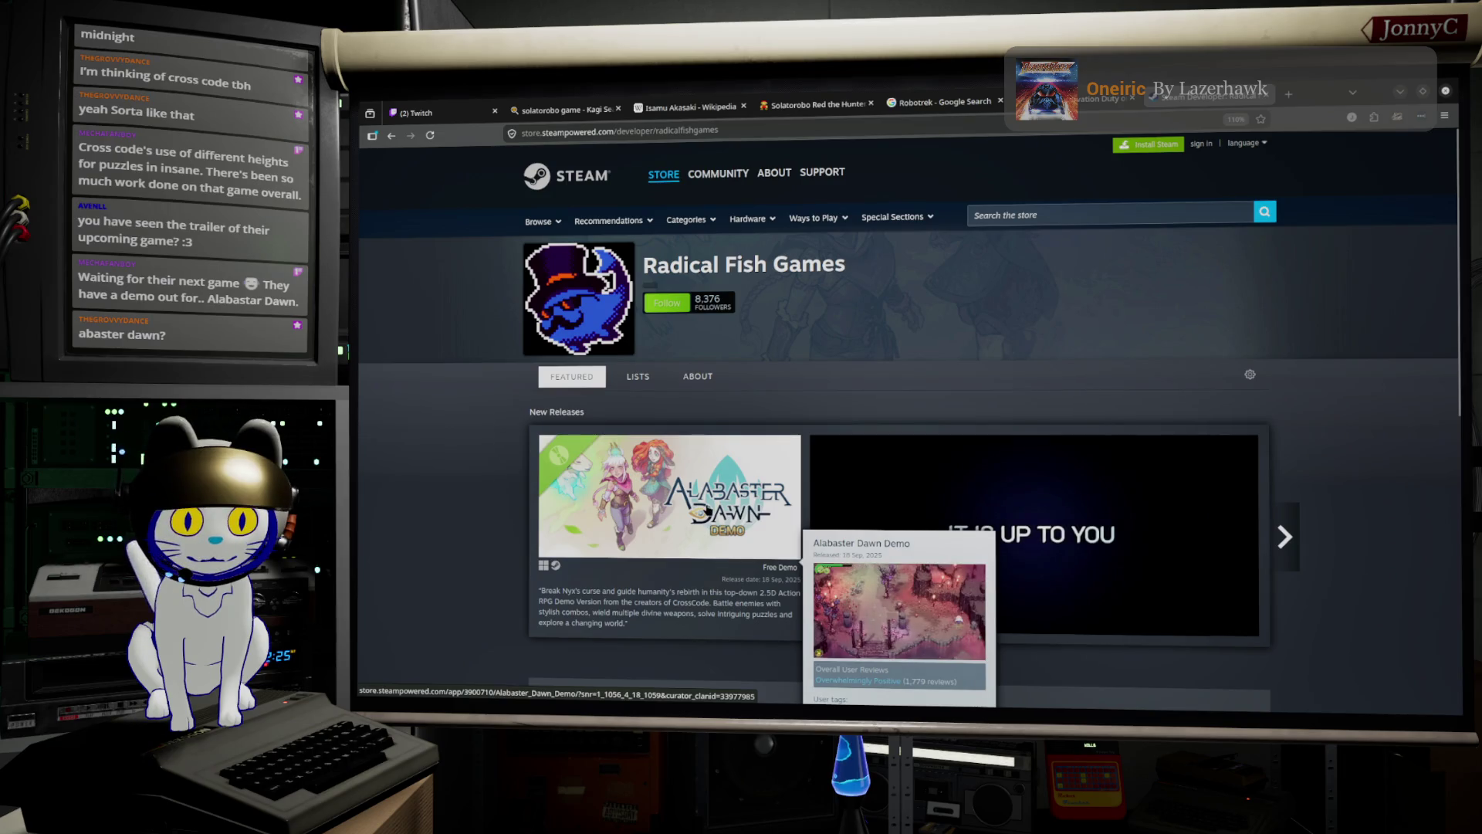
click(707, 510)
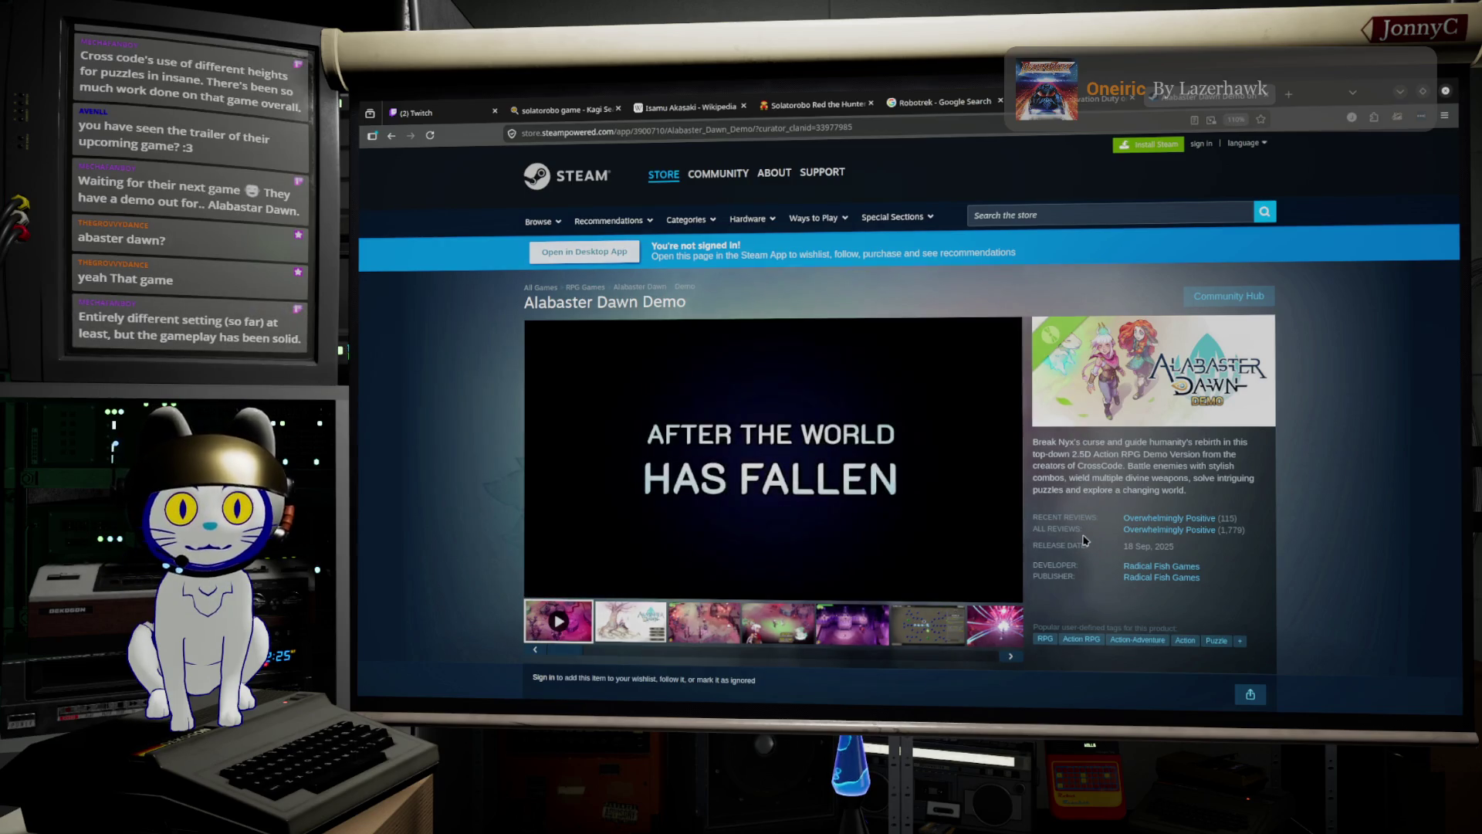
mouse_move(1100, 521)
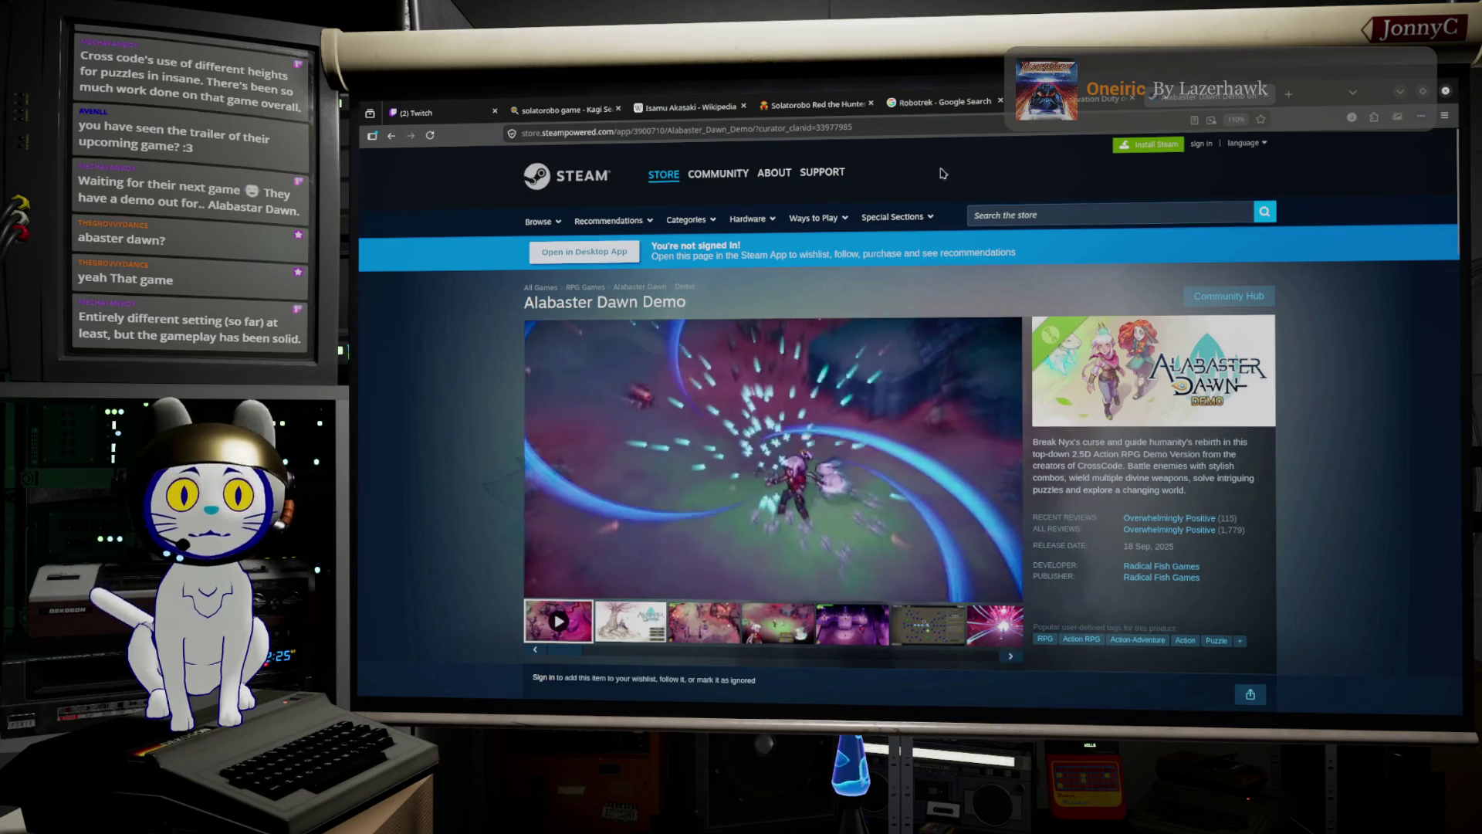
click(898, 124)
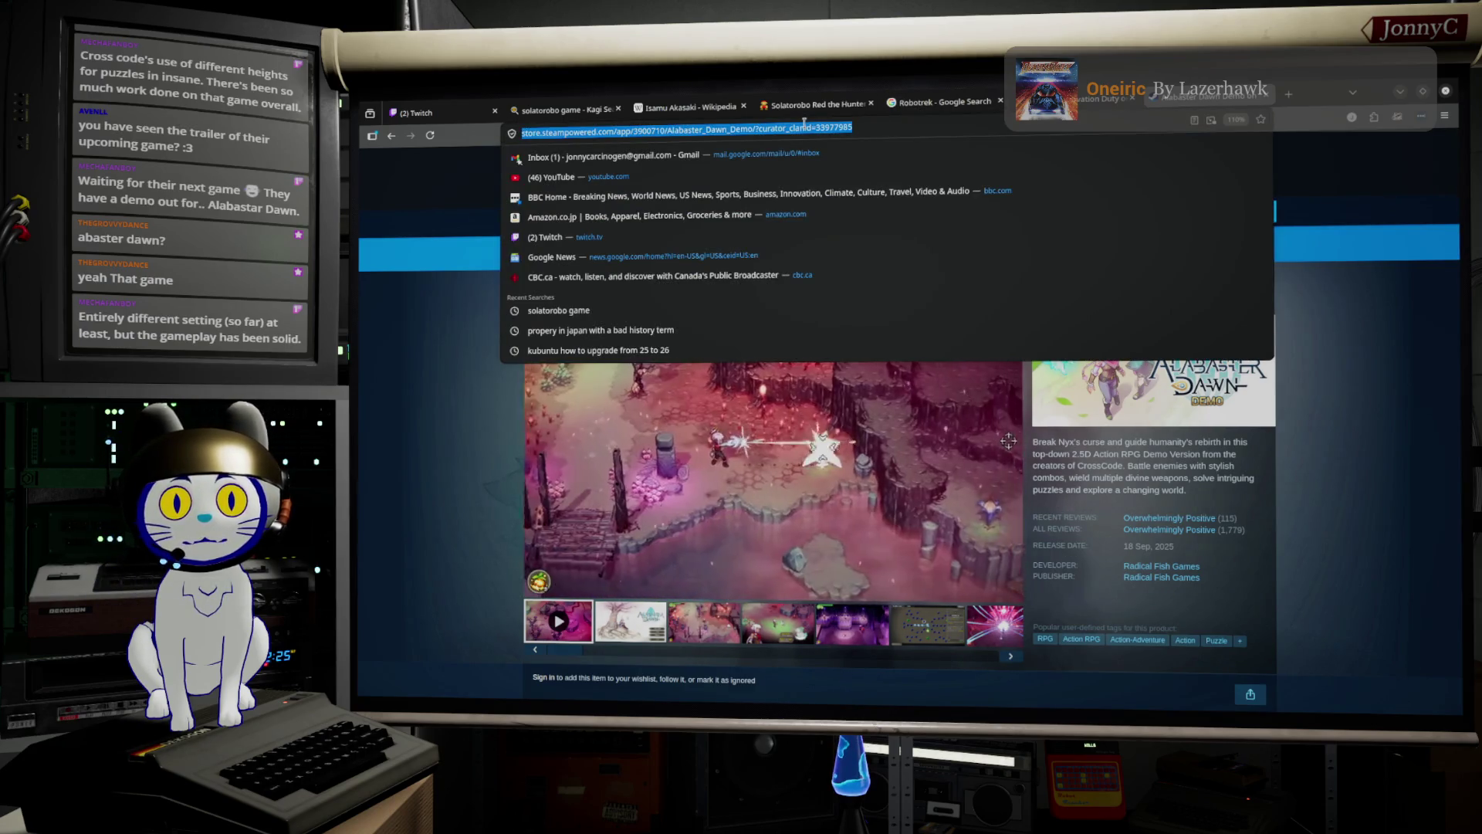
Copy the Alabaster Dawn Demo URL and paste it as a Homework bullet after the Voices_of_the_Void link.
right_click(806, 126)
click(850, 184)
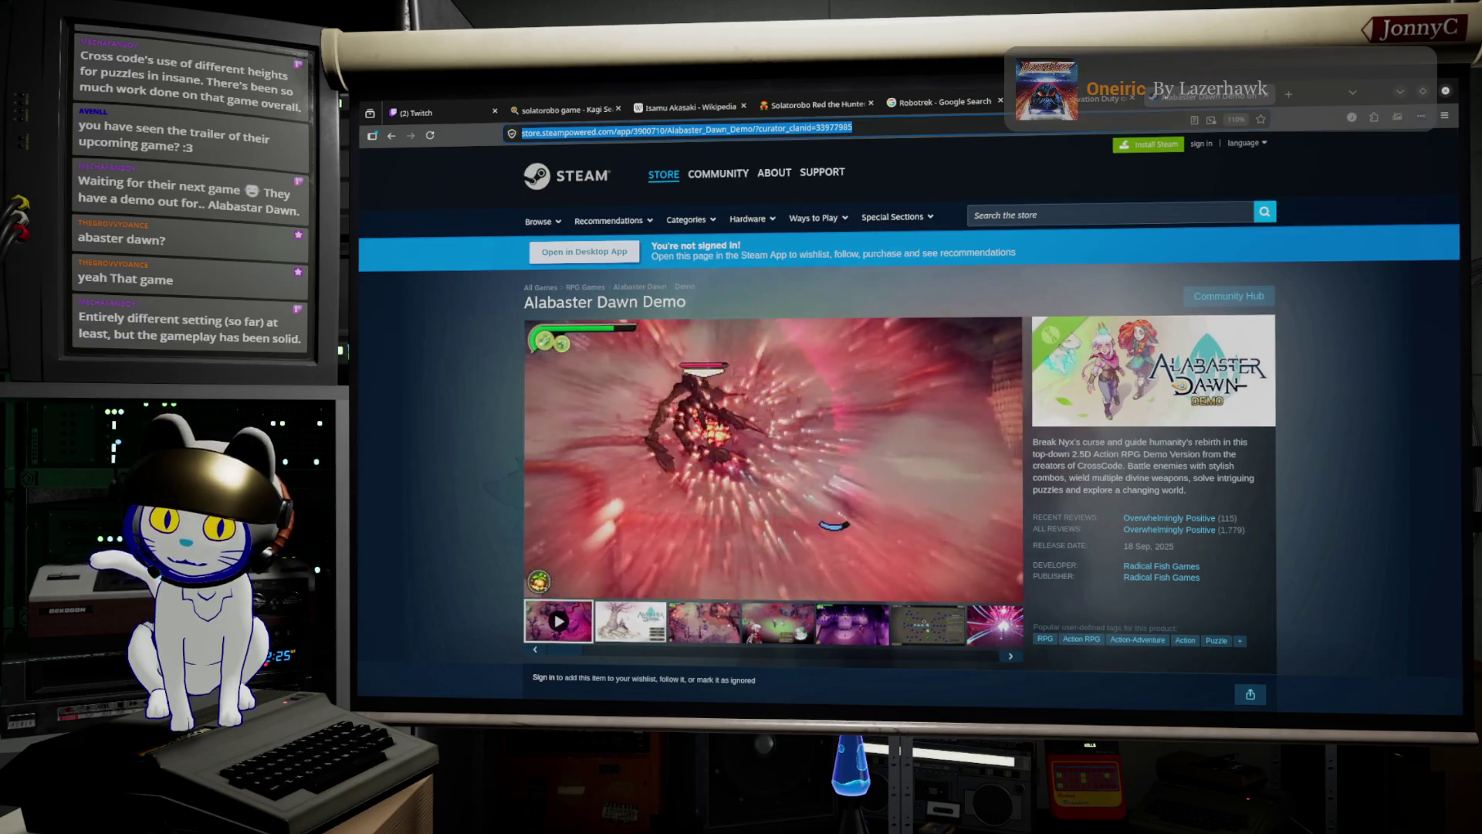
key(alt+Tab)
scroll(850, 634, down, 5)
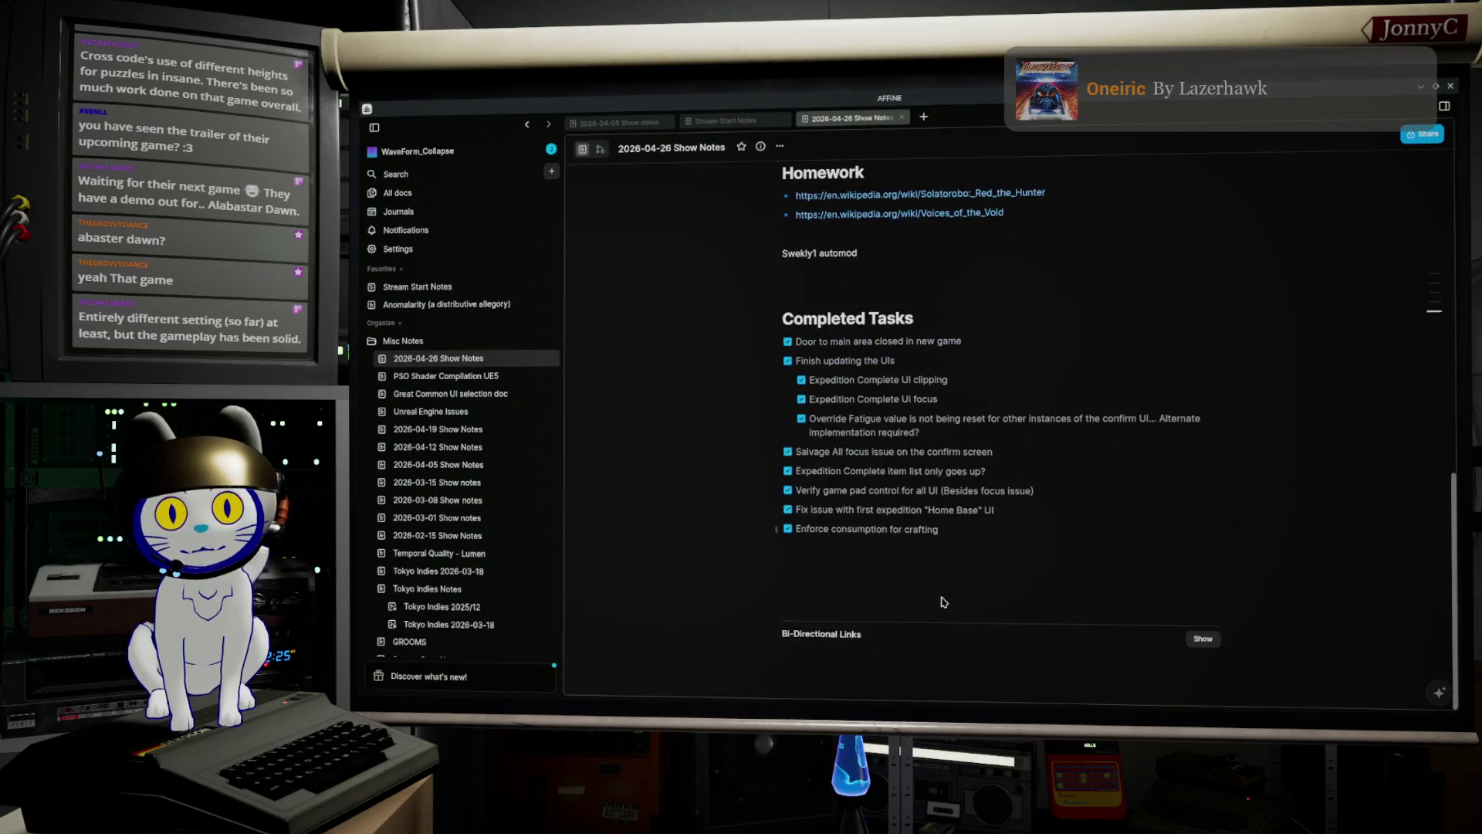
click(946, 564)
scroll(978, 264, up, 2)
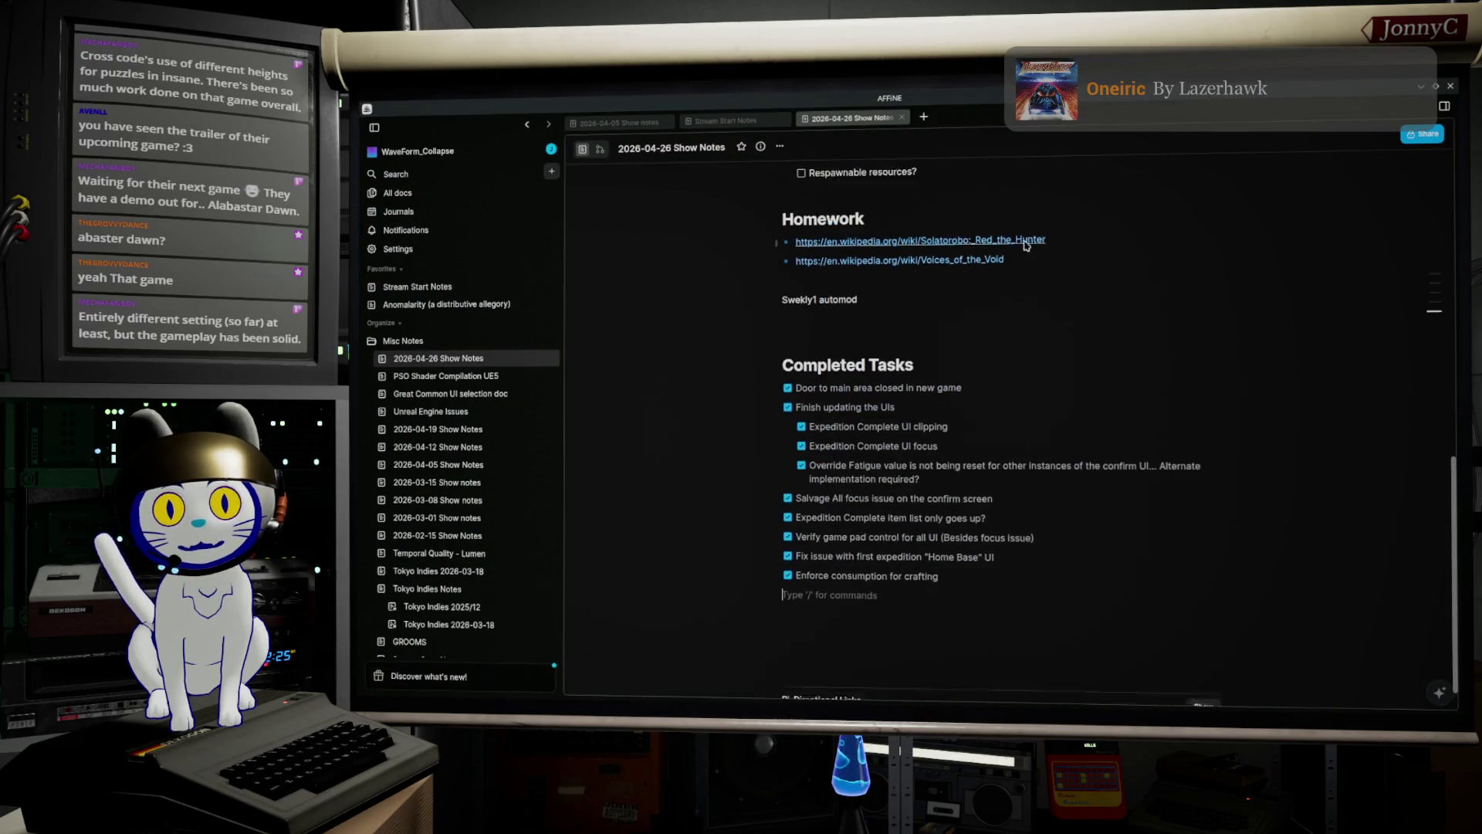
click(1077, 276)
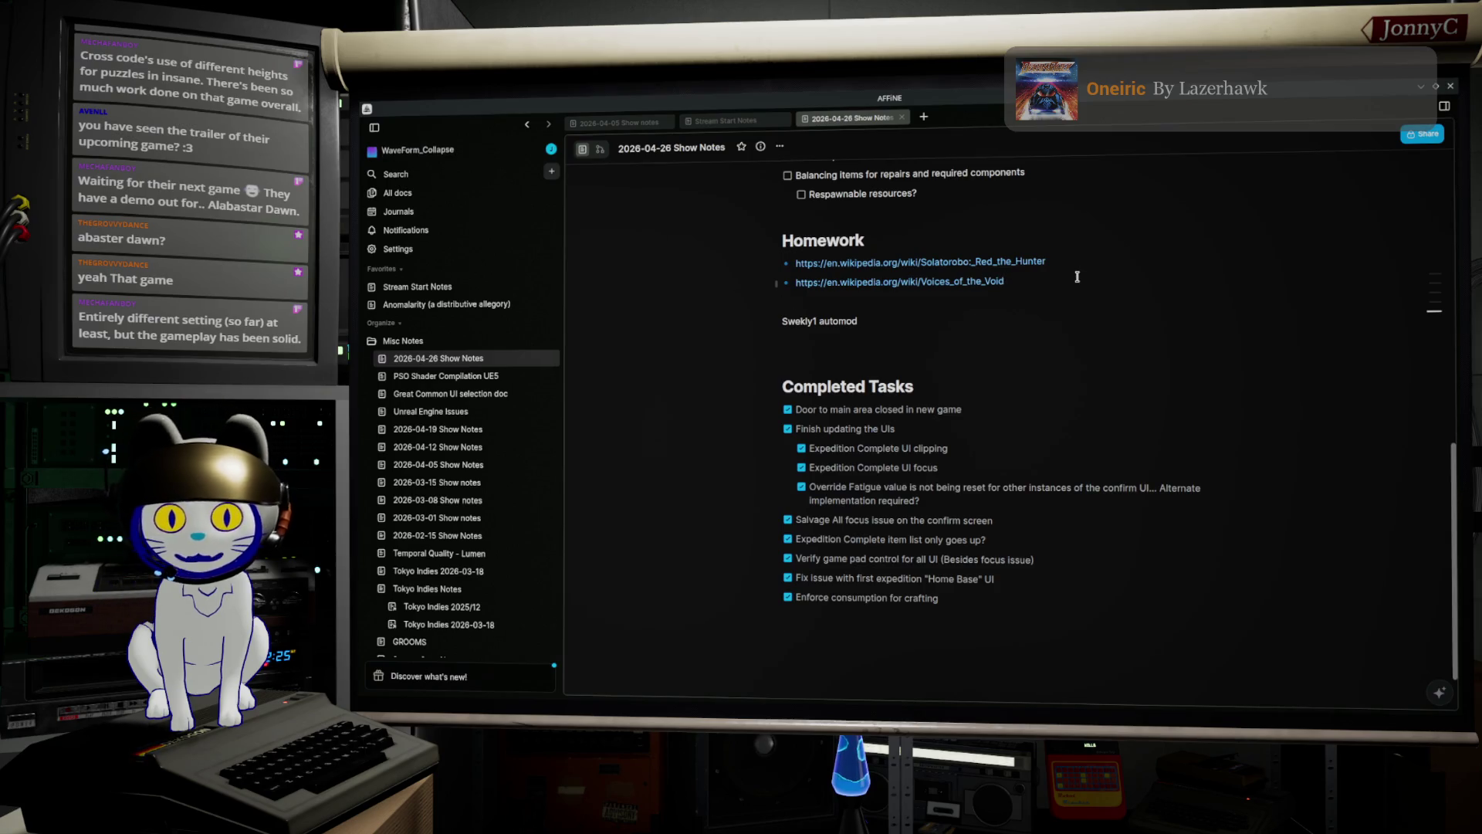
key(Return)
text(https://store.steampowered.com/app/3900710/Alabaster_Dawn_Demo/?curator_clanid=33977985)
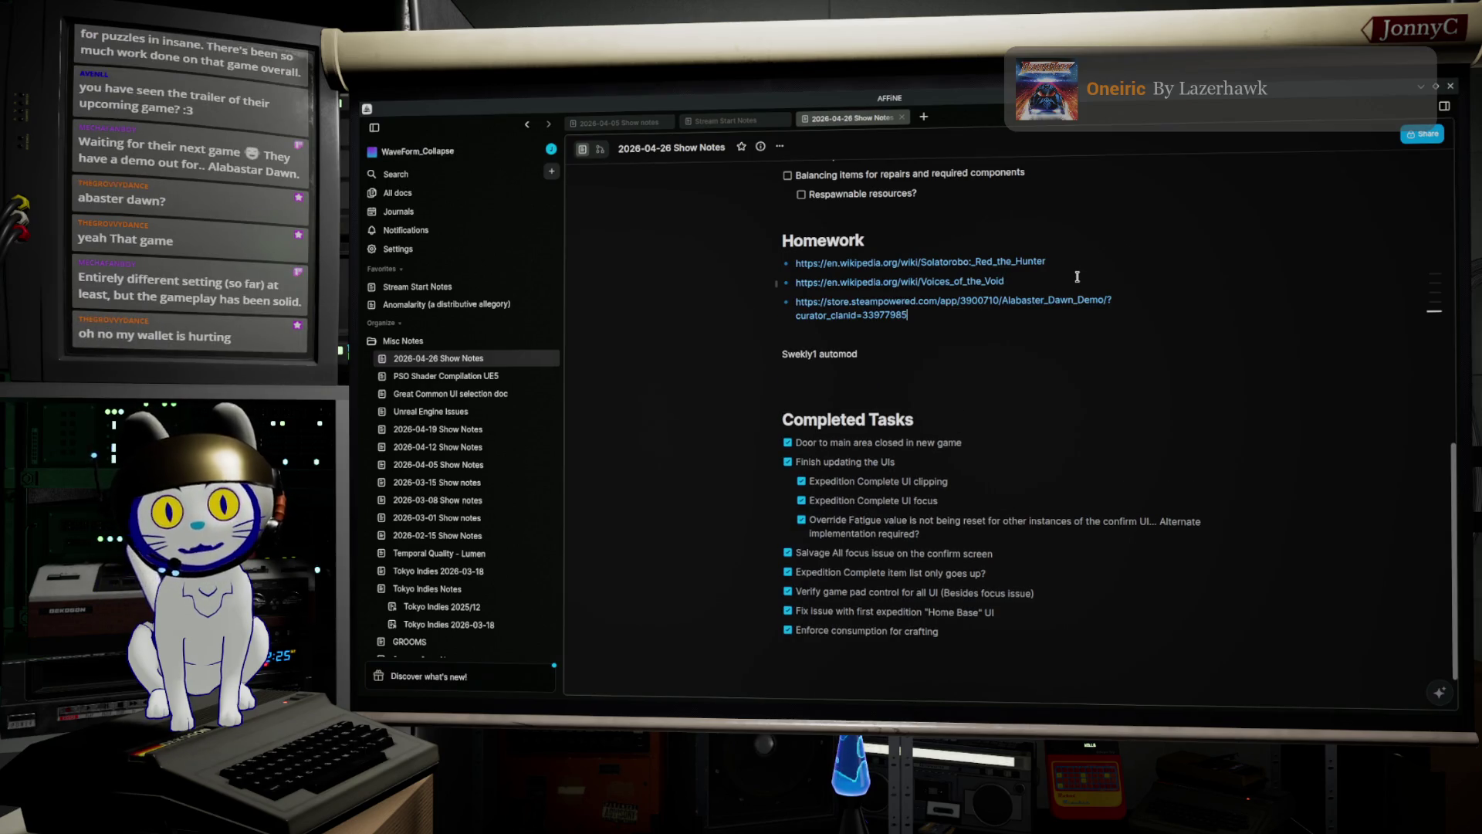
key(alt+Tab)
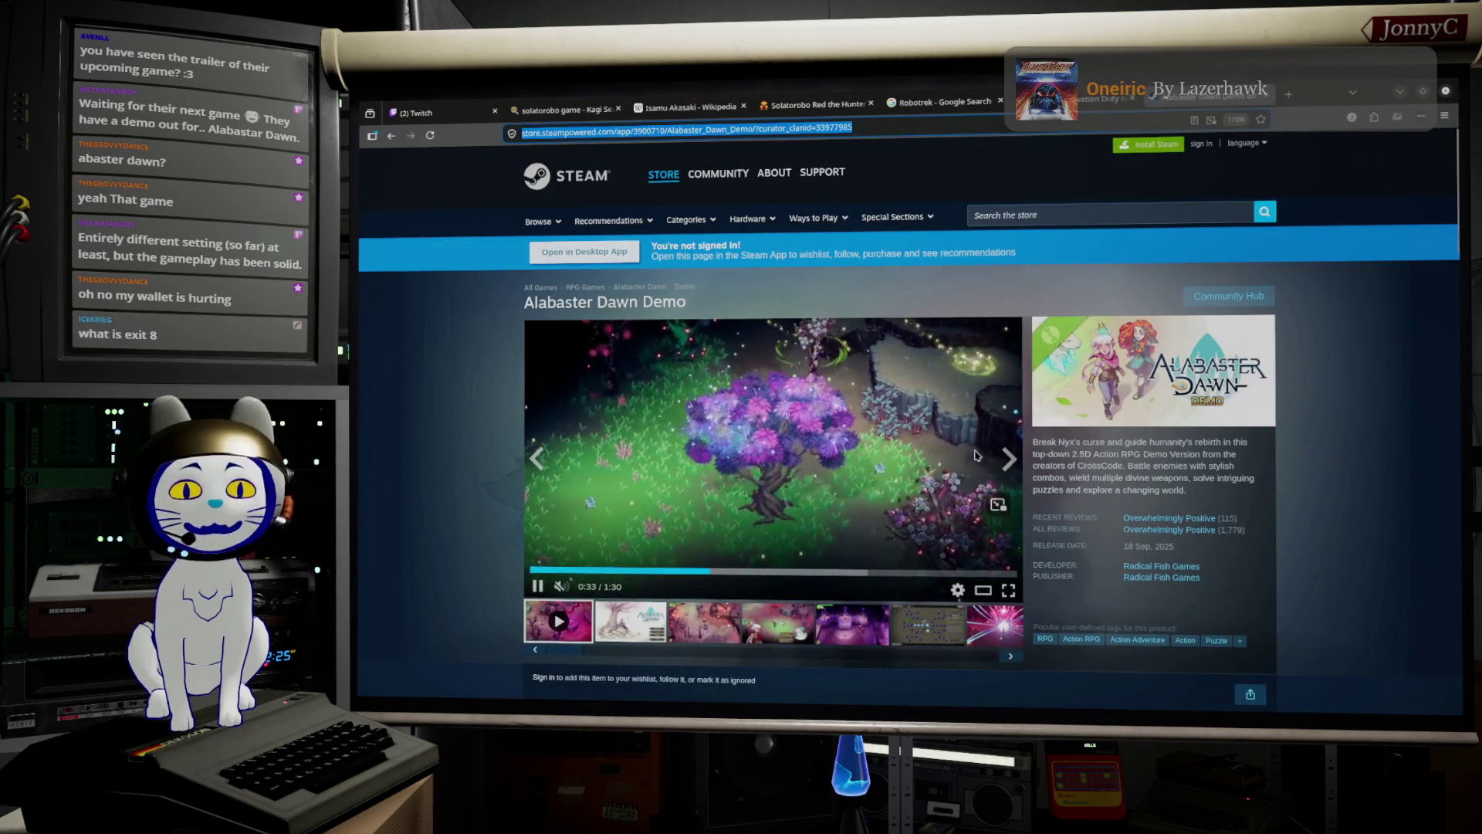
Search the Steam store for 'exit 8' and open The Exit 8 page.
key(alt+Tab)
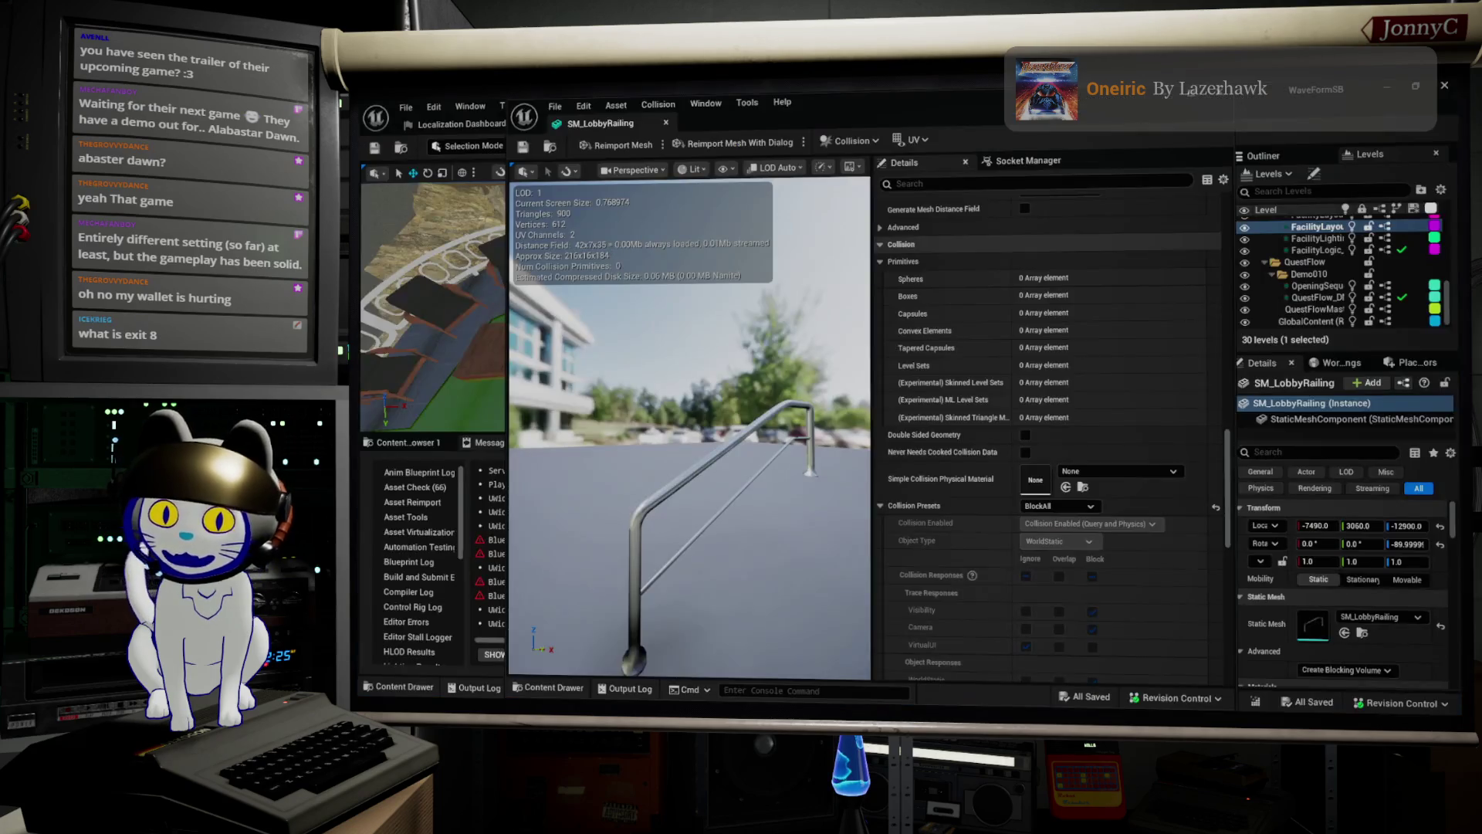
key(alt+Tab)
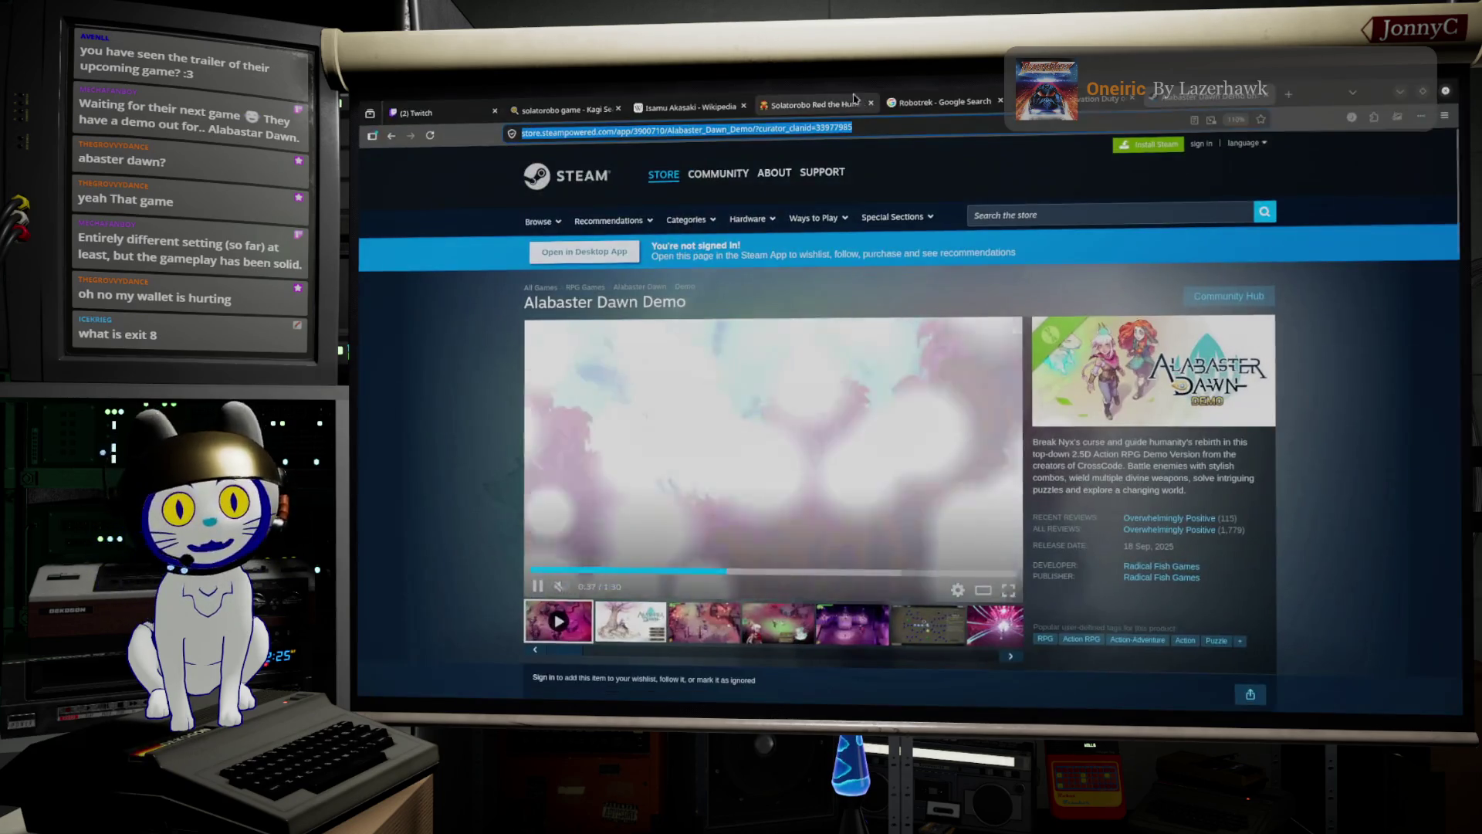
click(1057, 219)
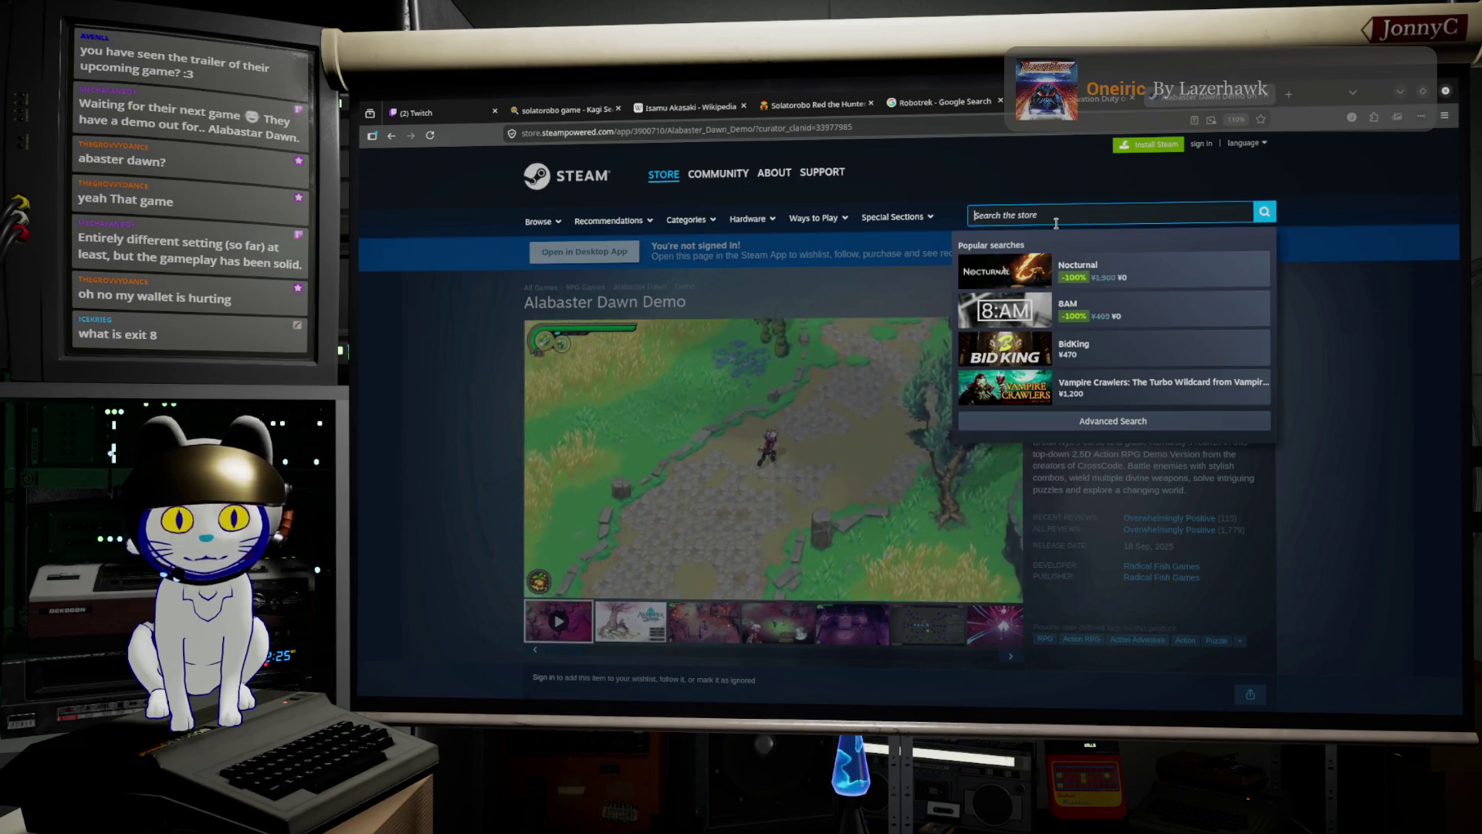
text(exi)
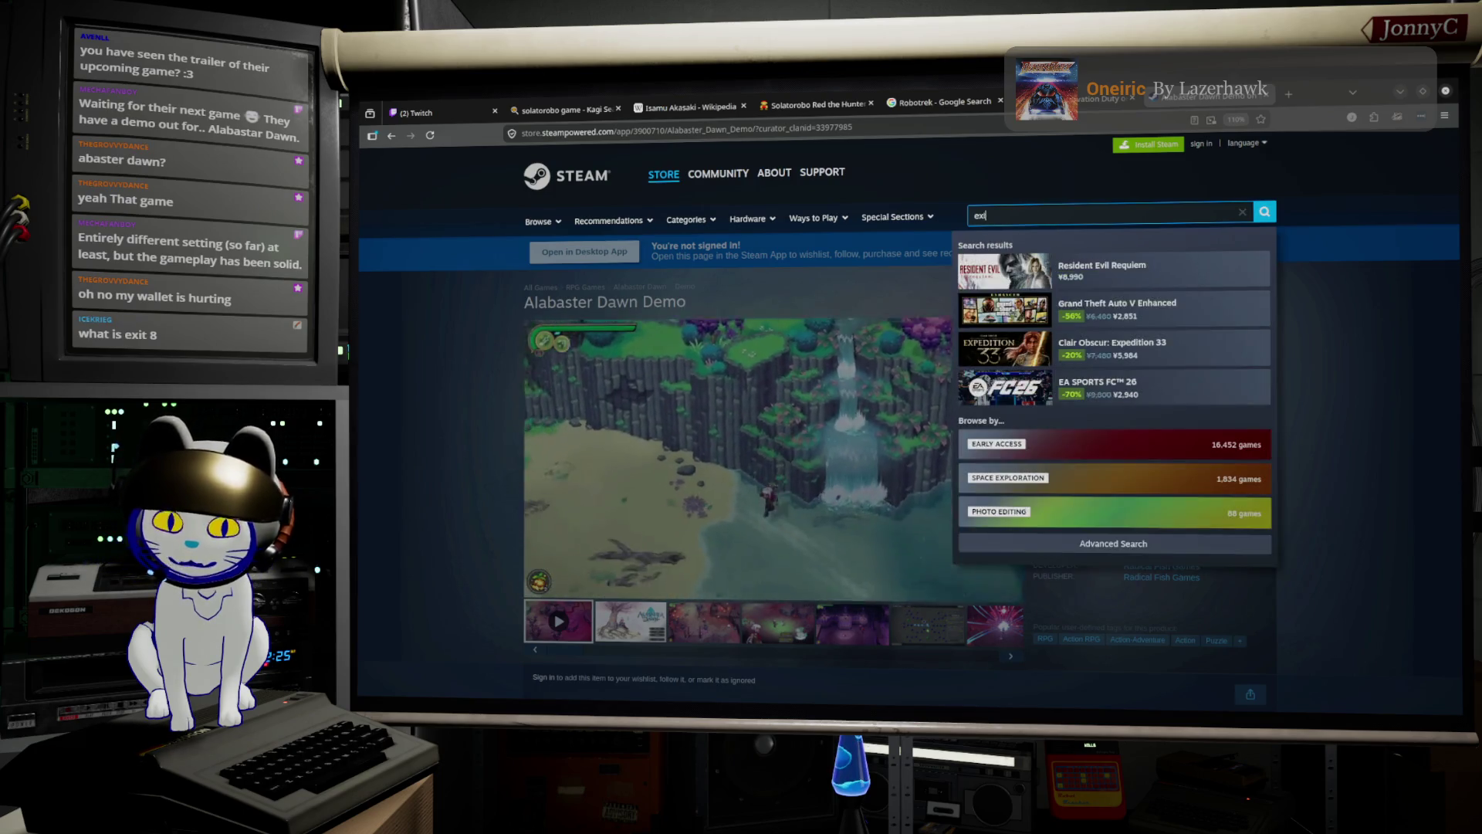
text(t 8)
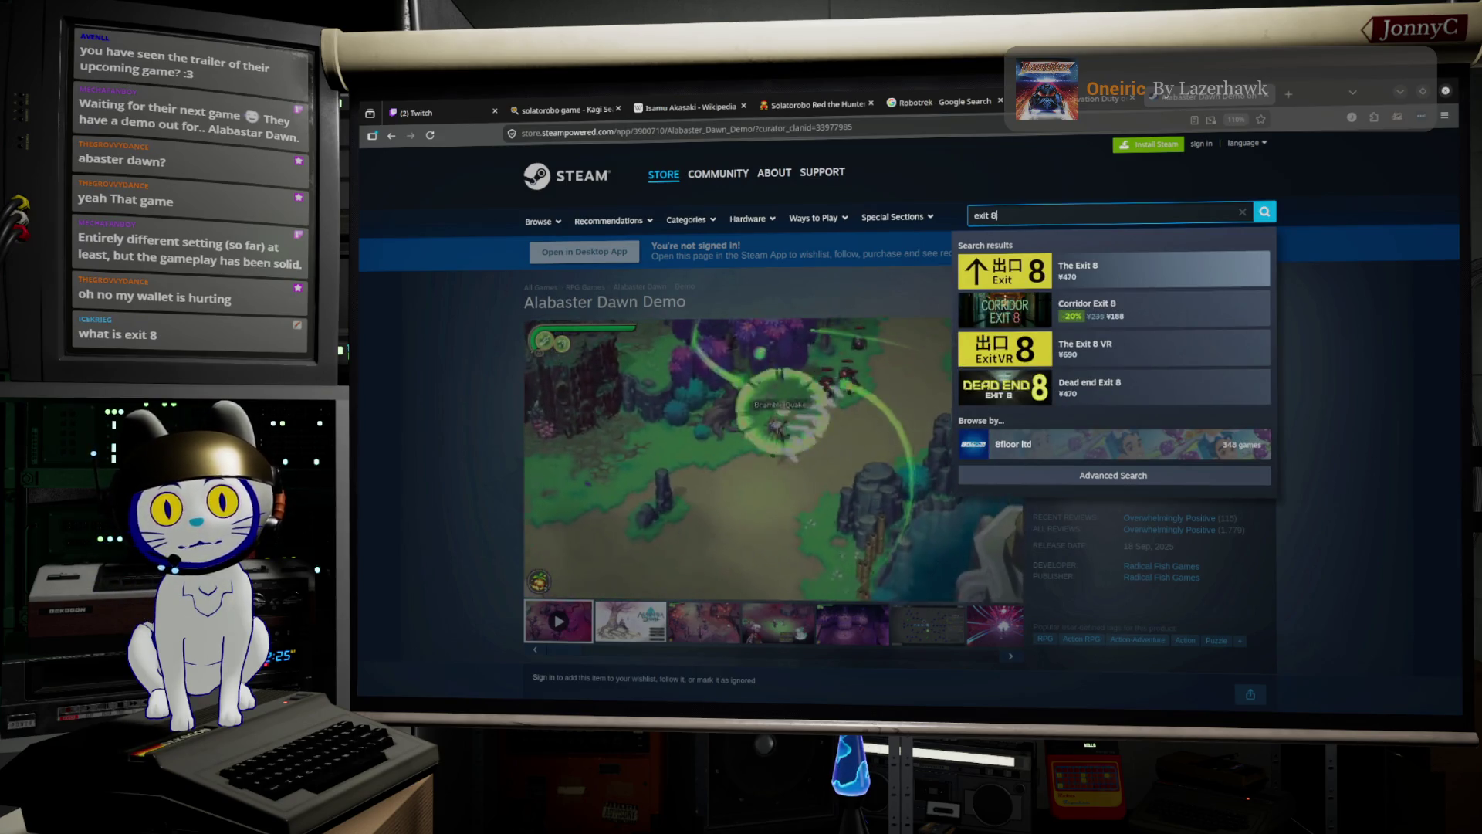
click(1111, 270)
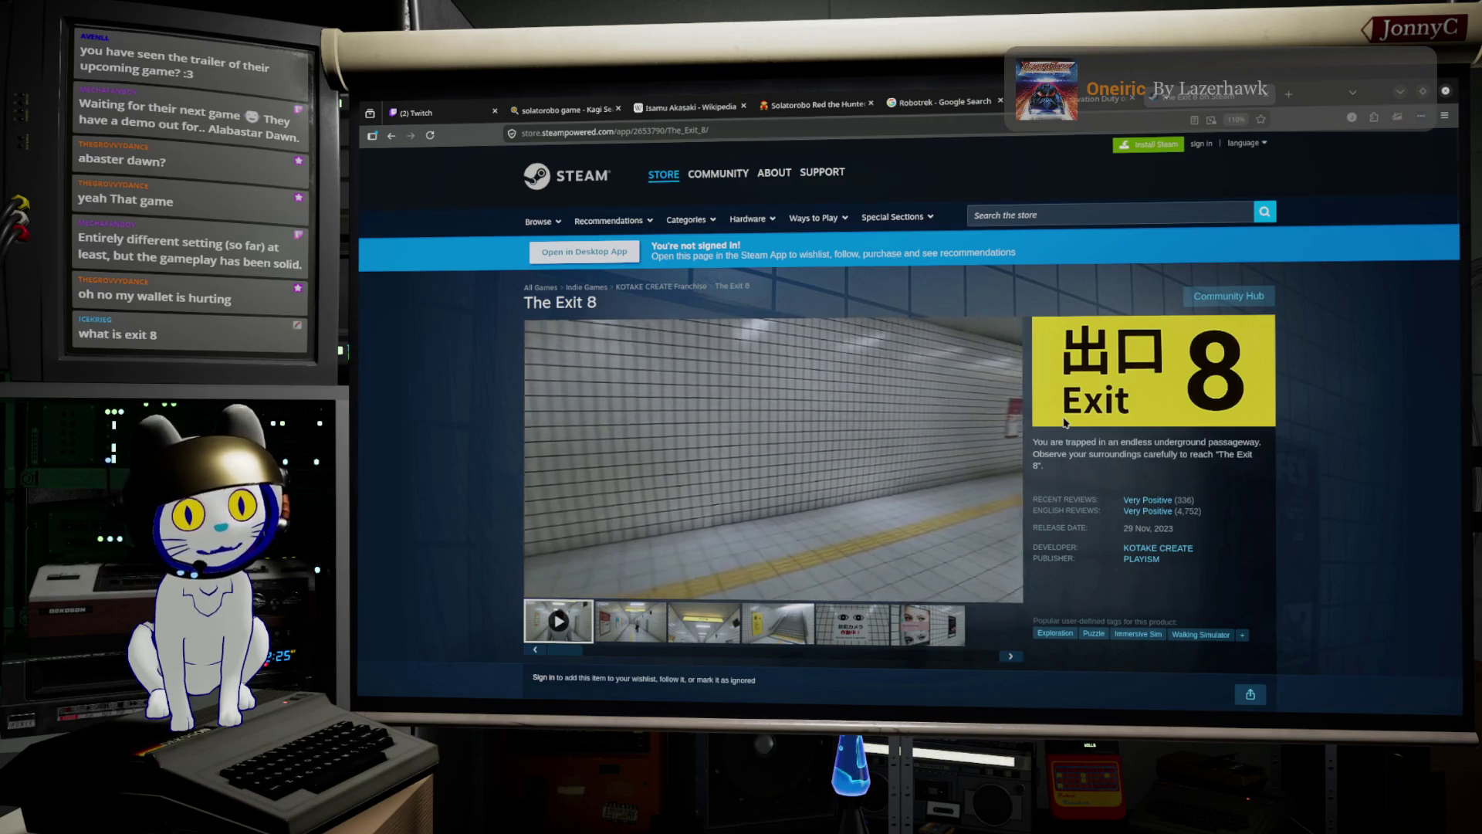
Read The Exit 8 store page description and tags, then start a new store search.
mouse_move(671, 426)
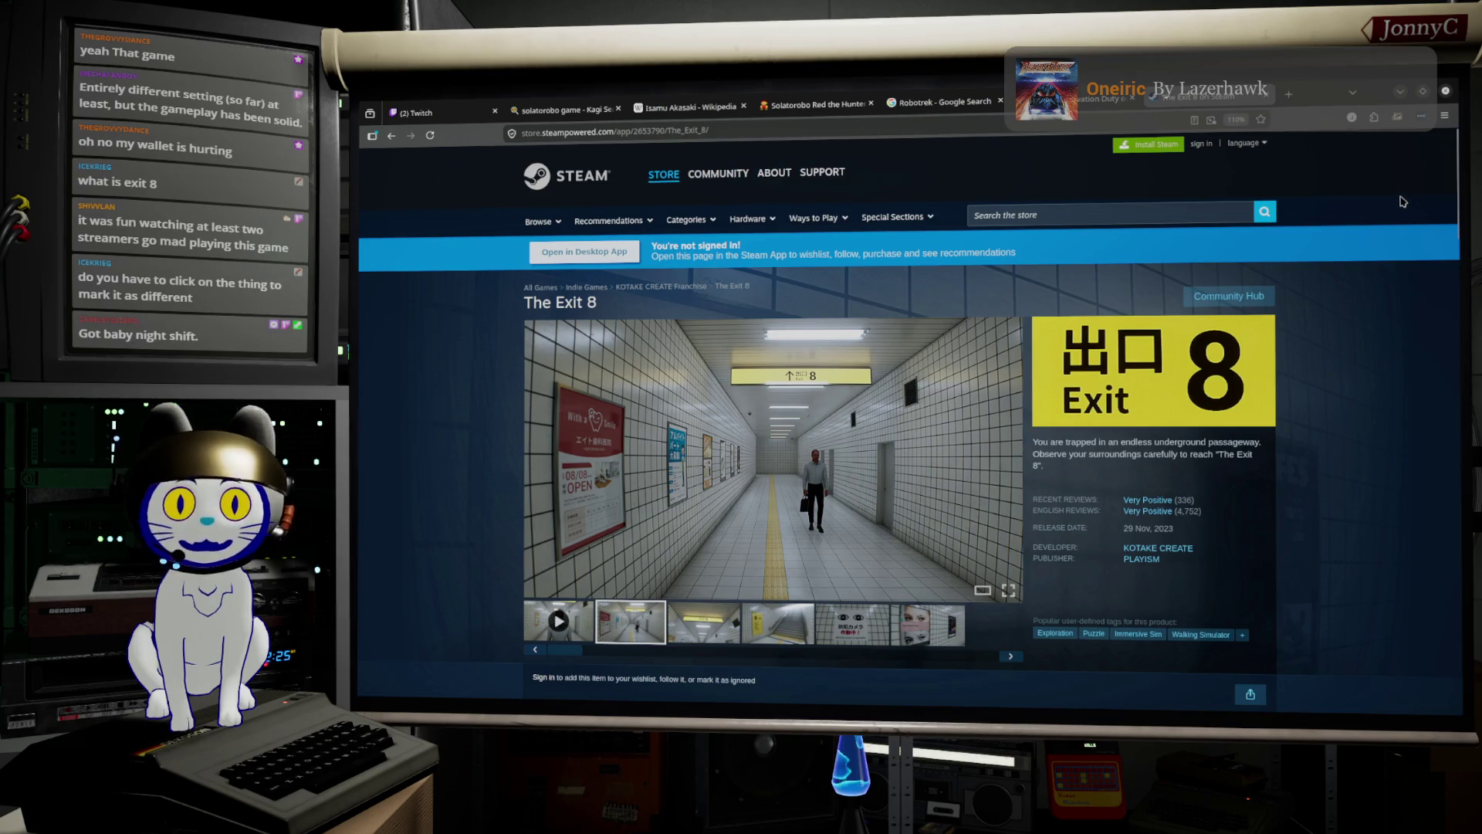
click(1078, 216)
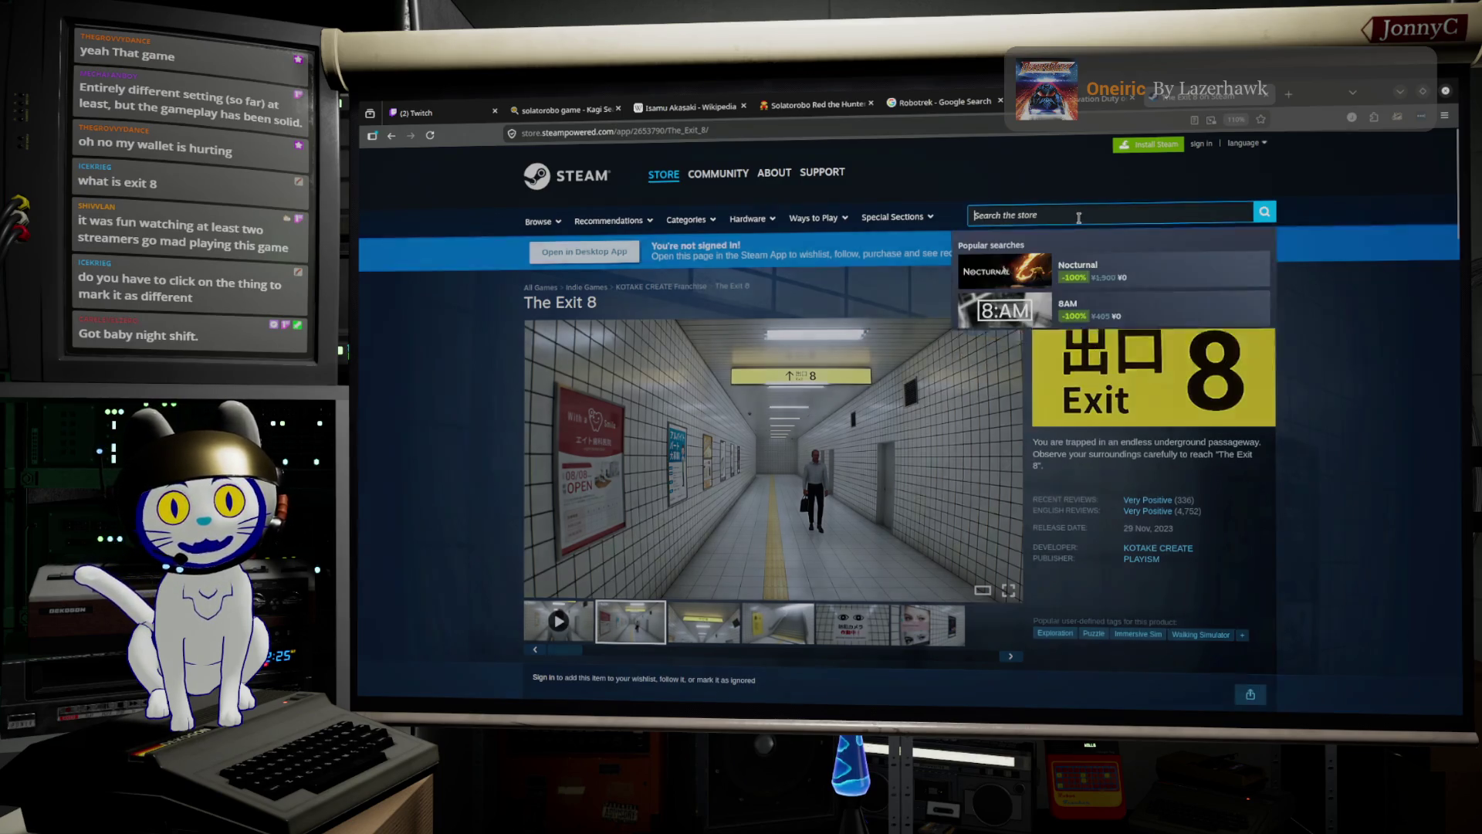
Search Steam for Shinkansen, open the Shinkansen 0 page and view several screenshots.
text(Shin)
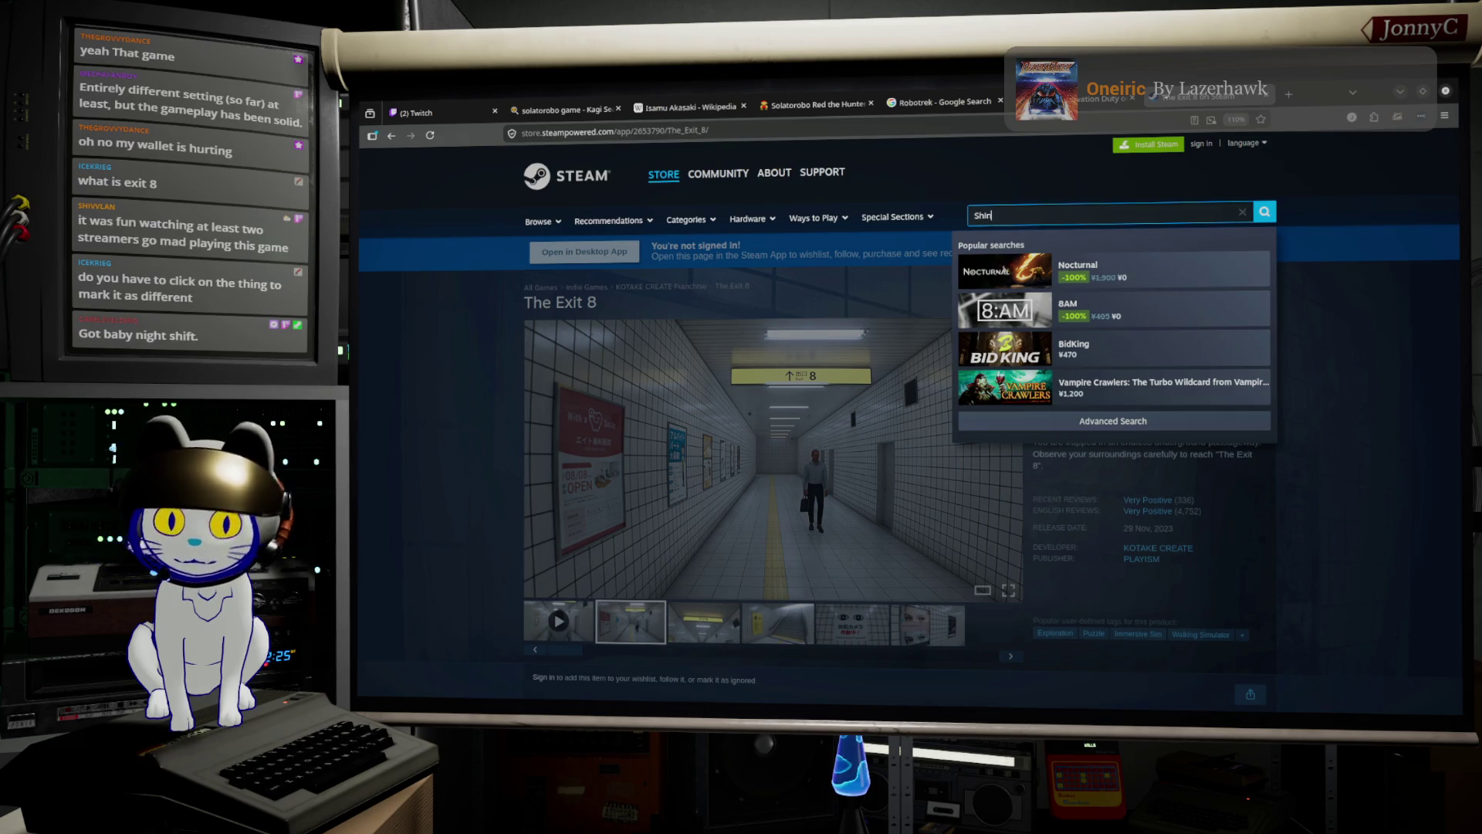
text(kanse)
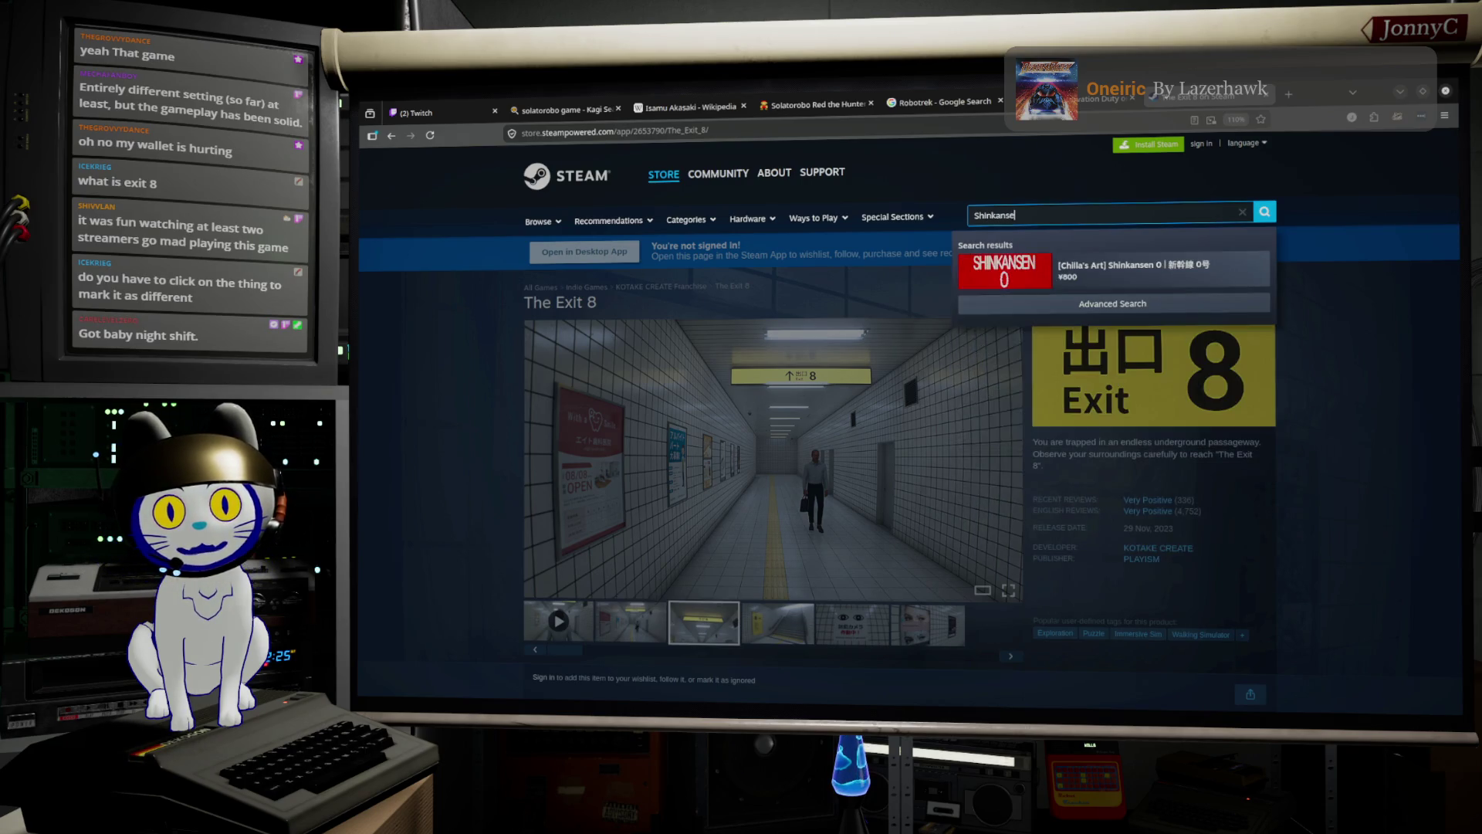
click(1057, 274)
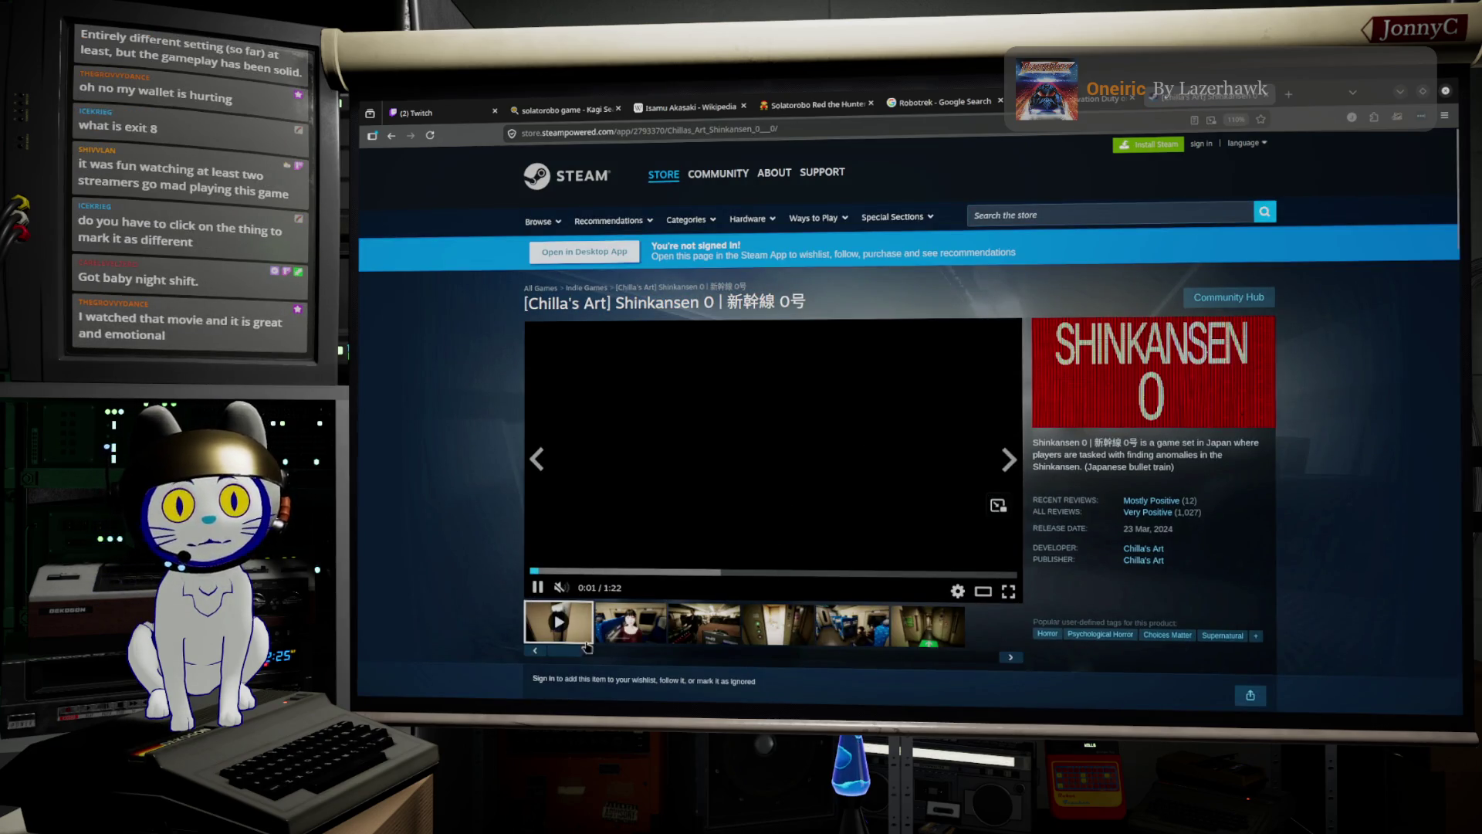
click(723, 632)
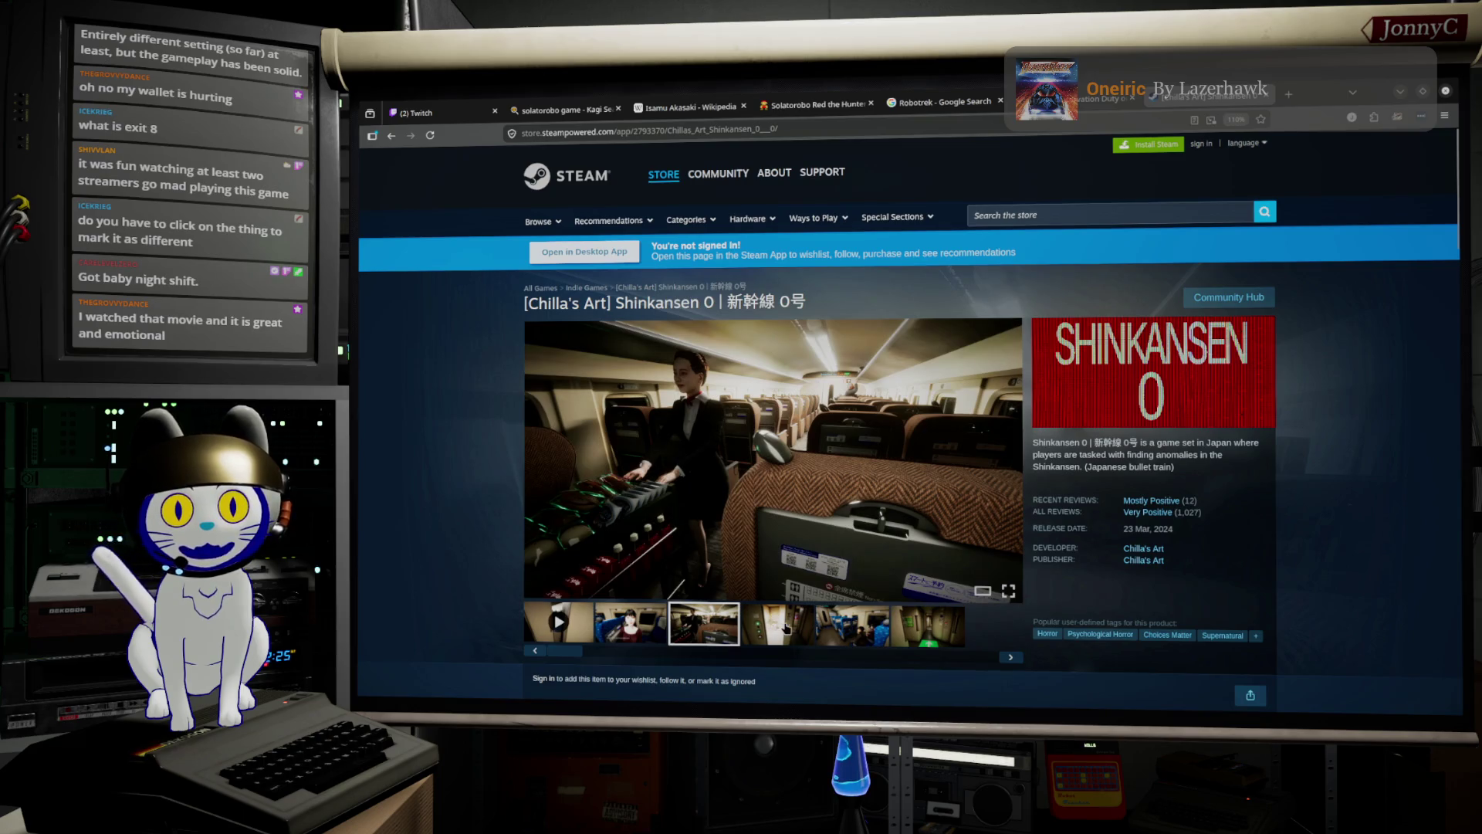
click(777, 626)
click(850, 625)
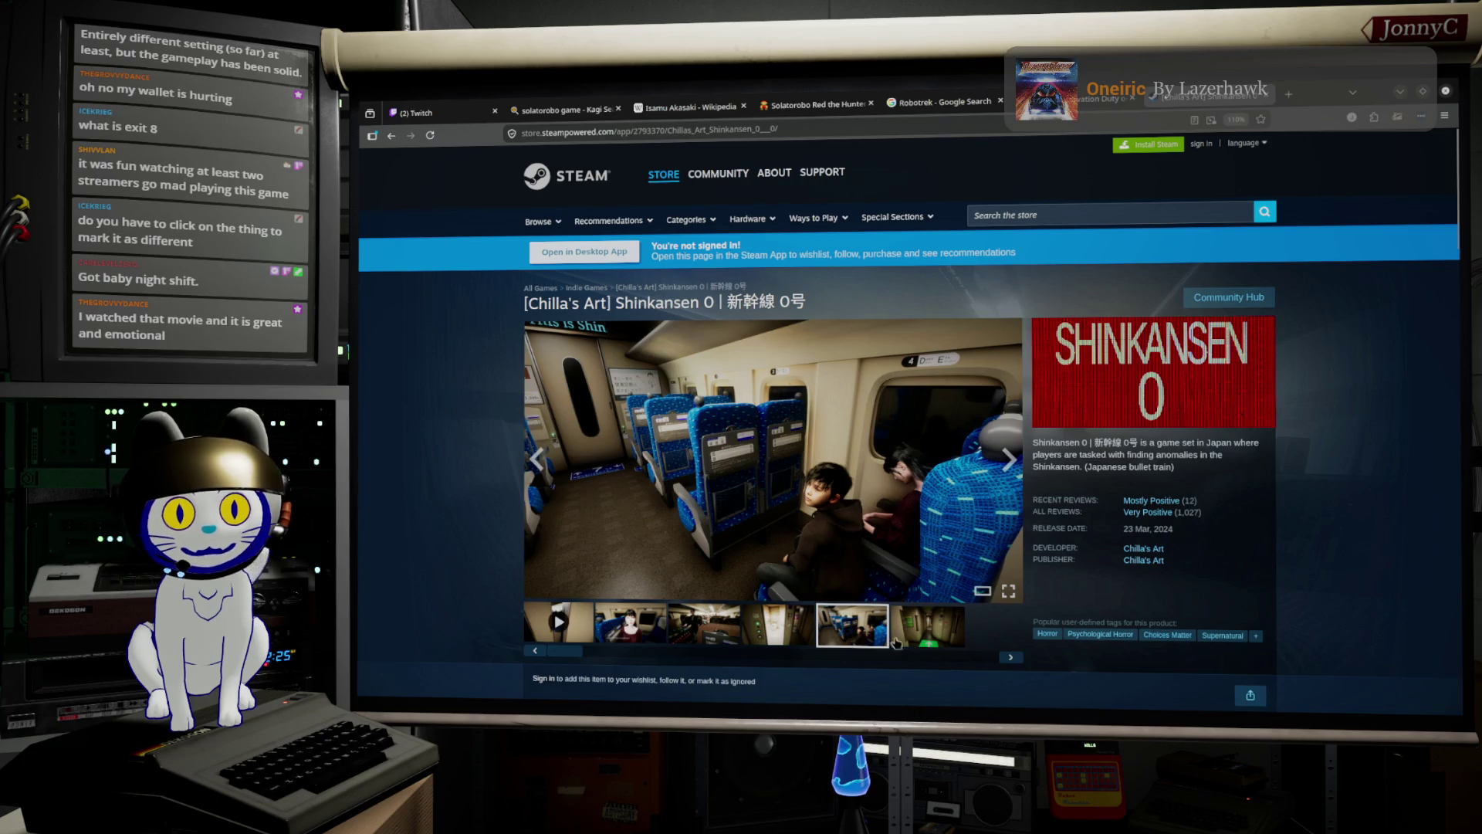
click(933, 638)
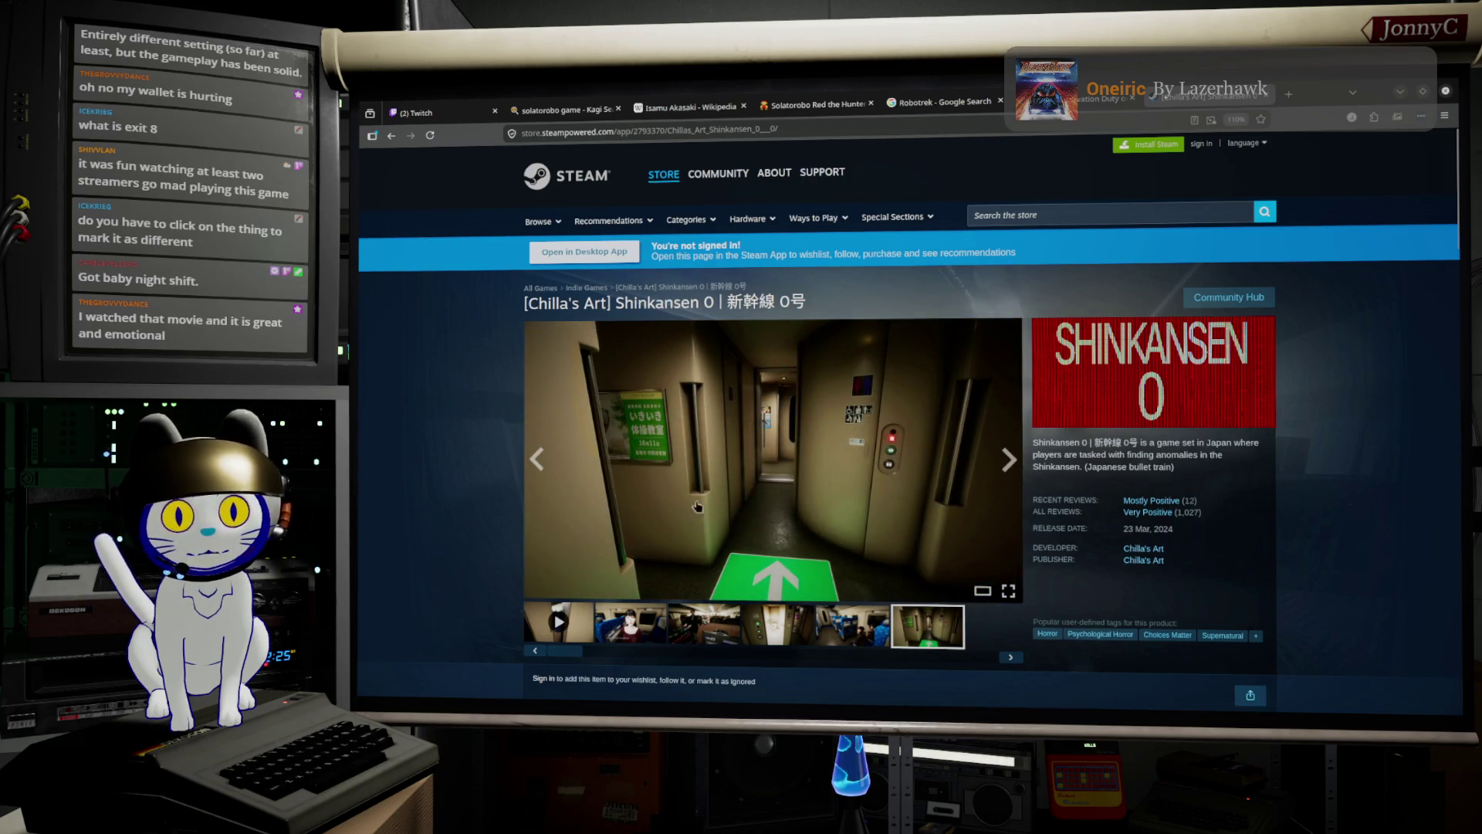
Scroll through the Shinkansen 0 store page, then return to the Unreal Editor.
scroll(725, 498, down, 3)
scroll(753, 489, up, 3)
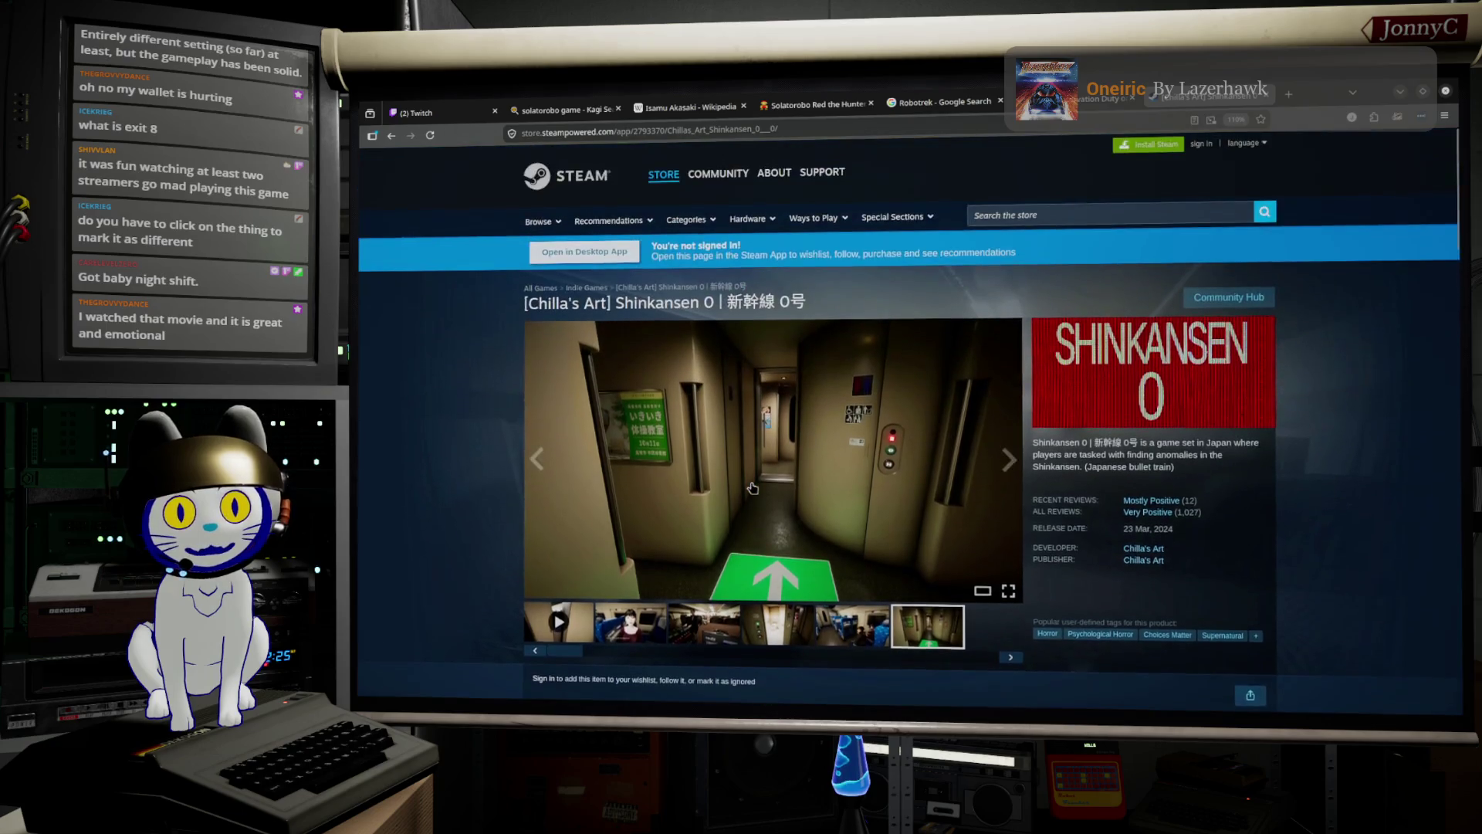
scroll(775, 464, down, 12)
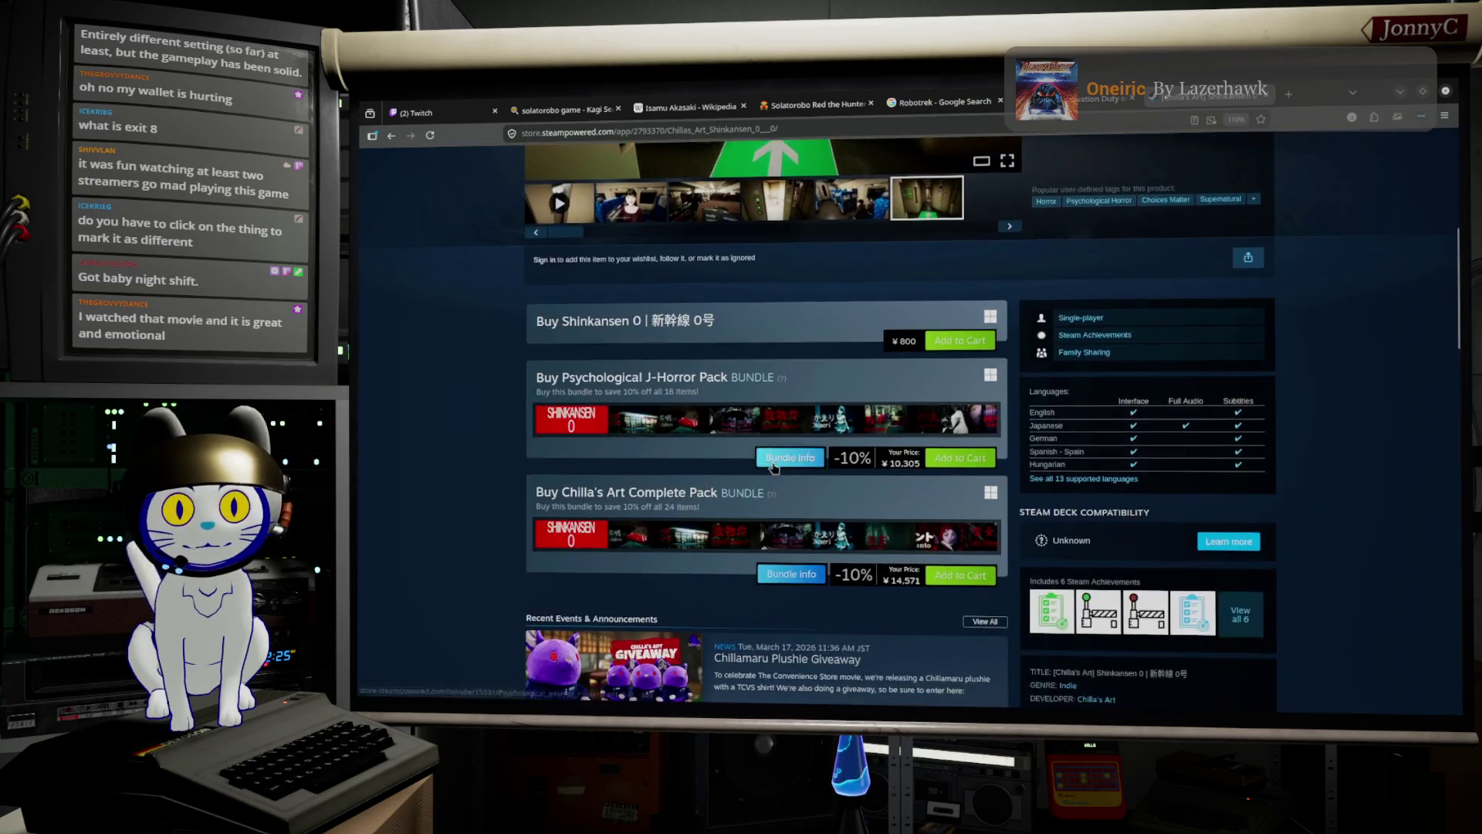
scroll(775, 468, down, 5)
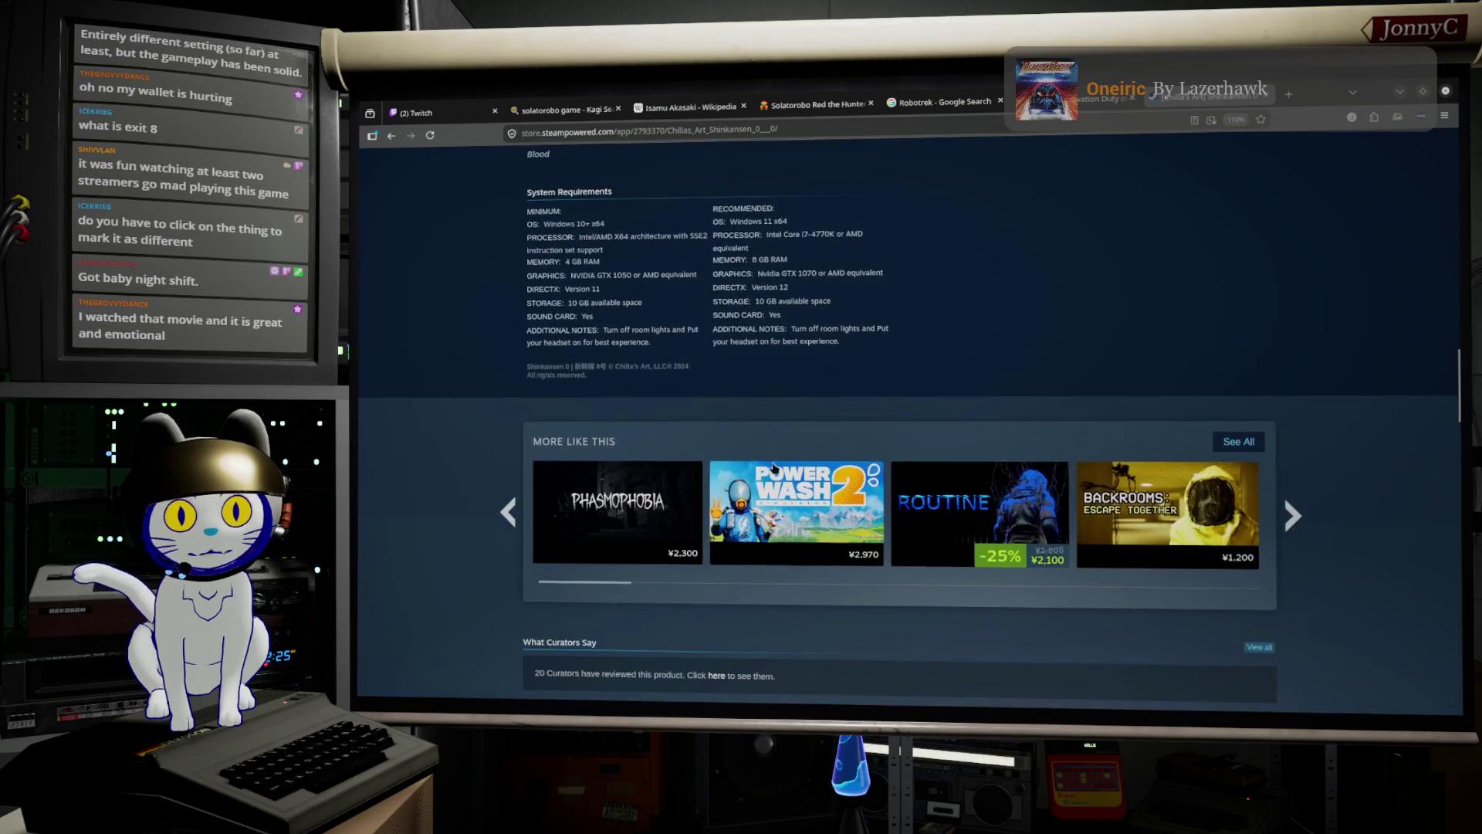
scroll(775, 467, up, 10)
scroll(773, 465, up, 10)
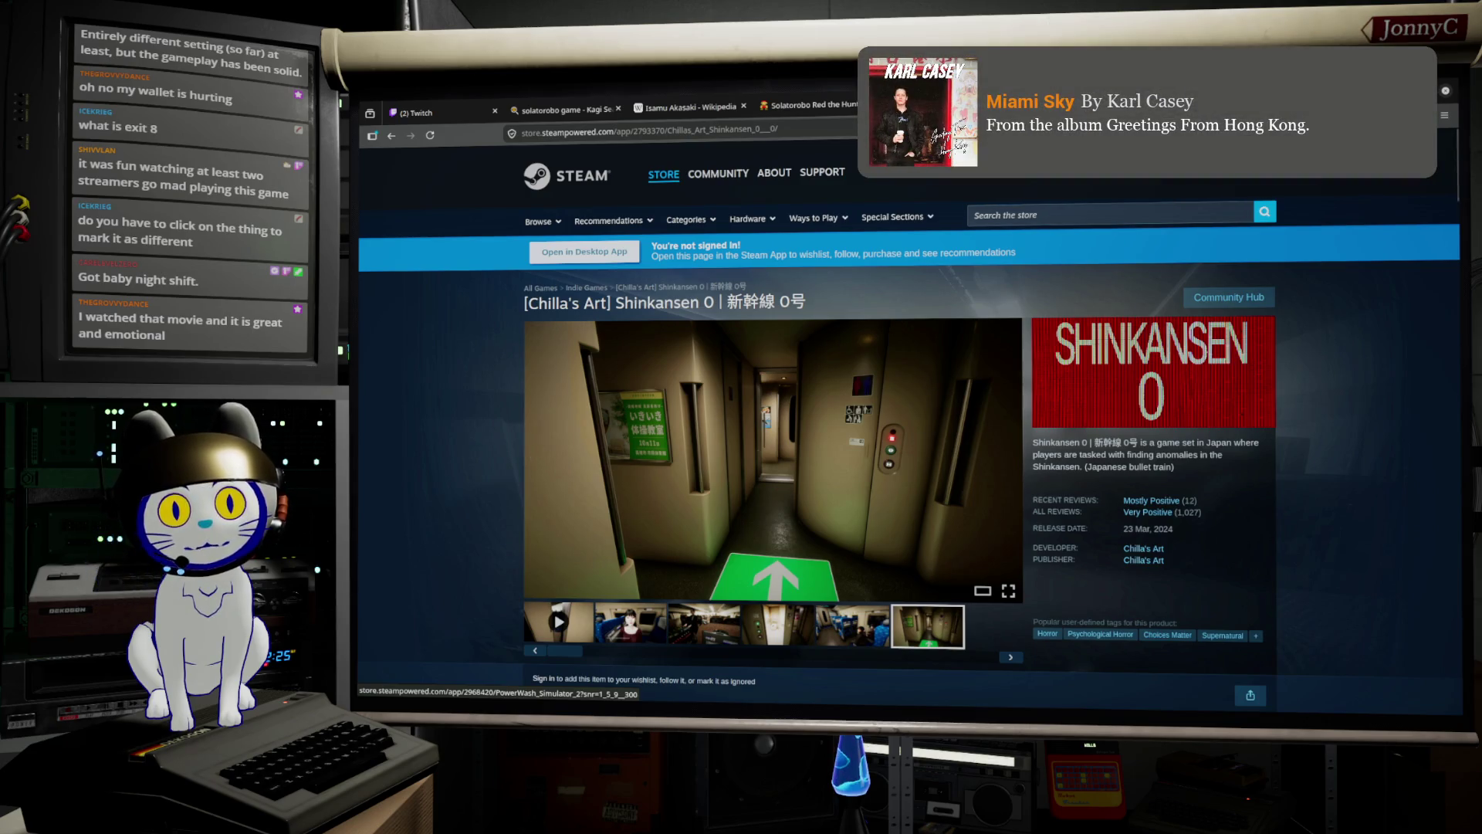
key(alt+Tab)
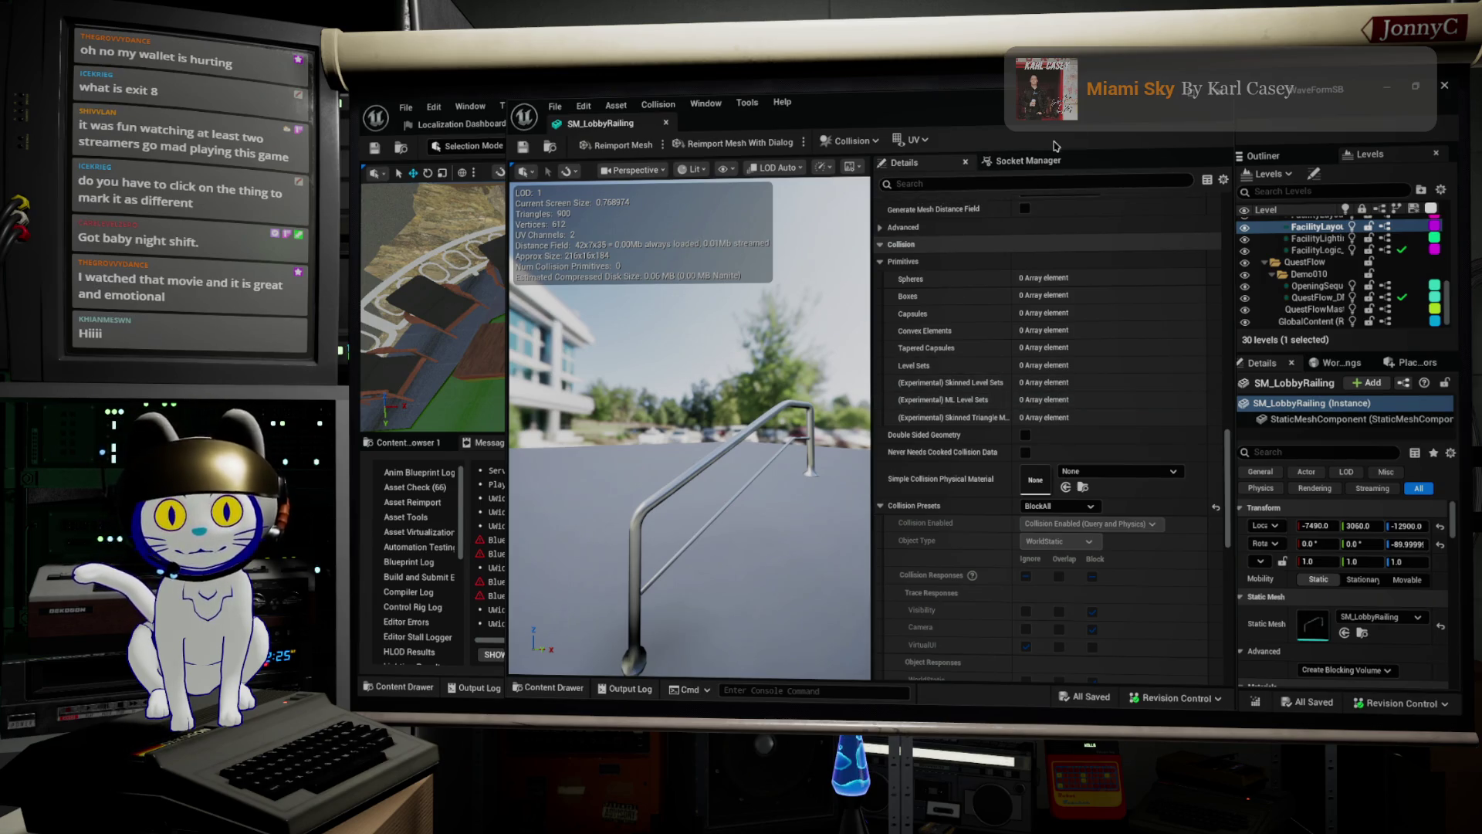
Maximize the SM_LobbyRailing mesh editor and check its collision options without adding any.
double_click(850, 109)
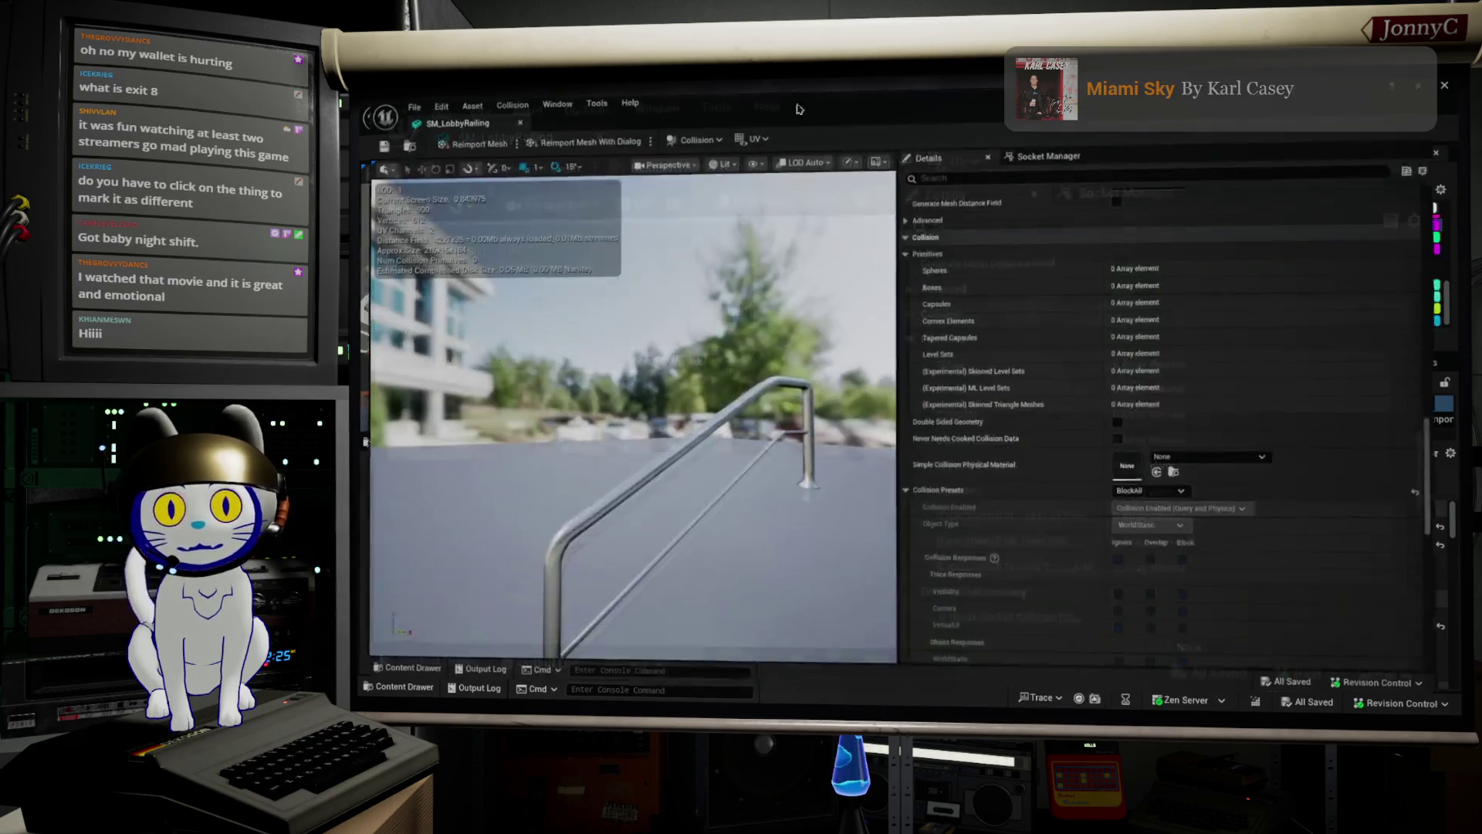
click(694, 141)
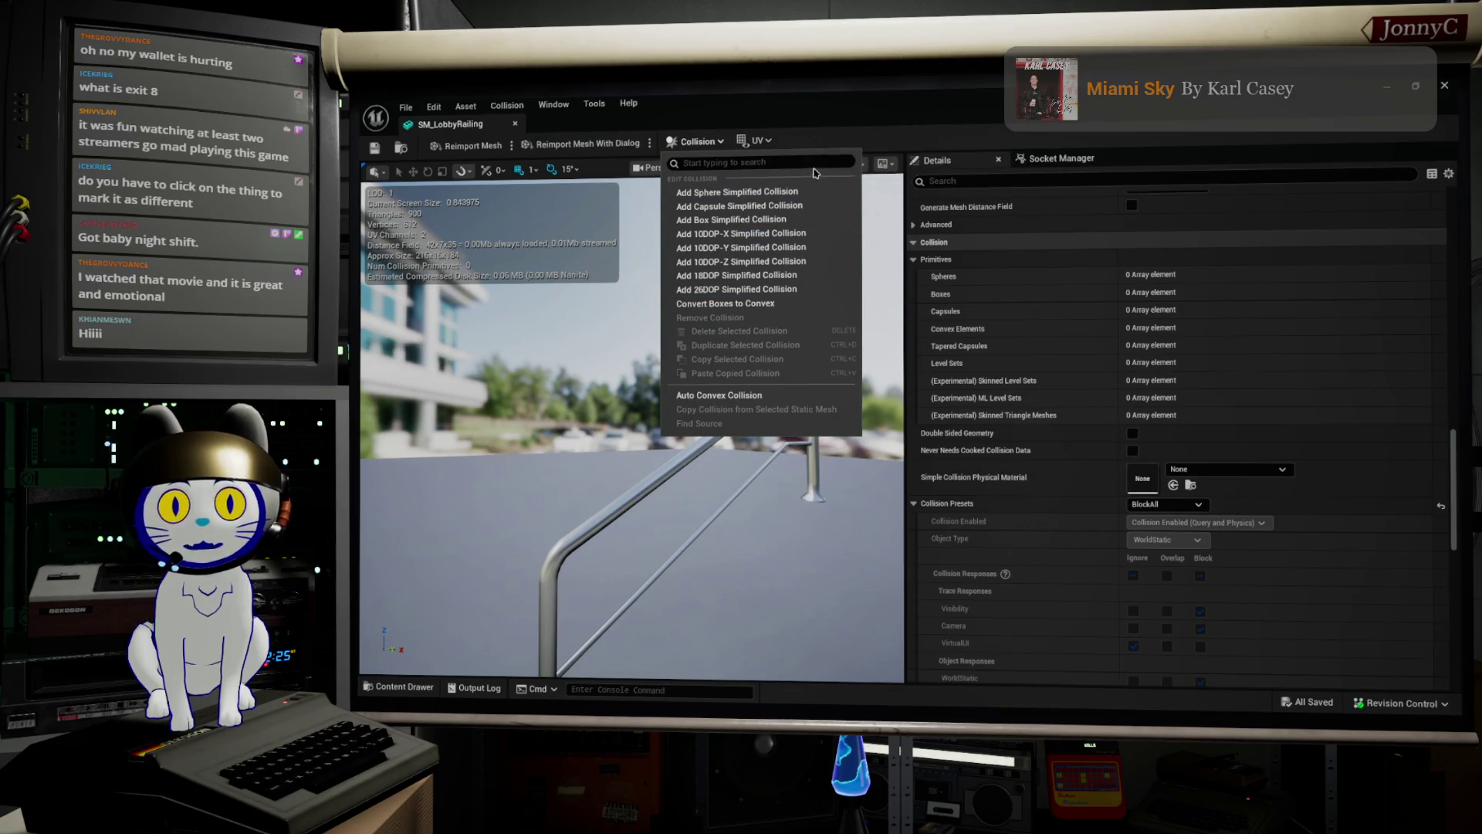
click(877, 145)
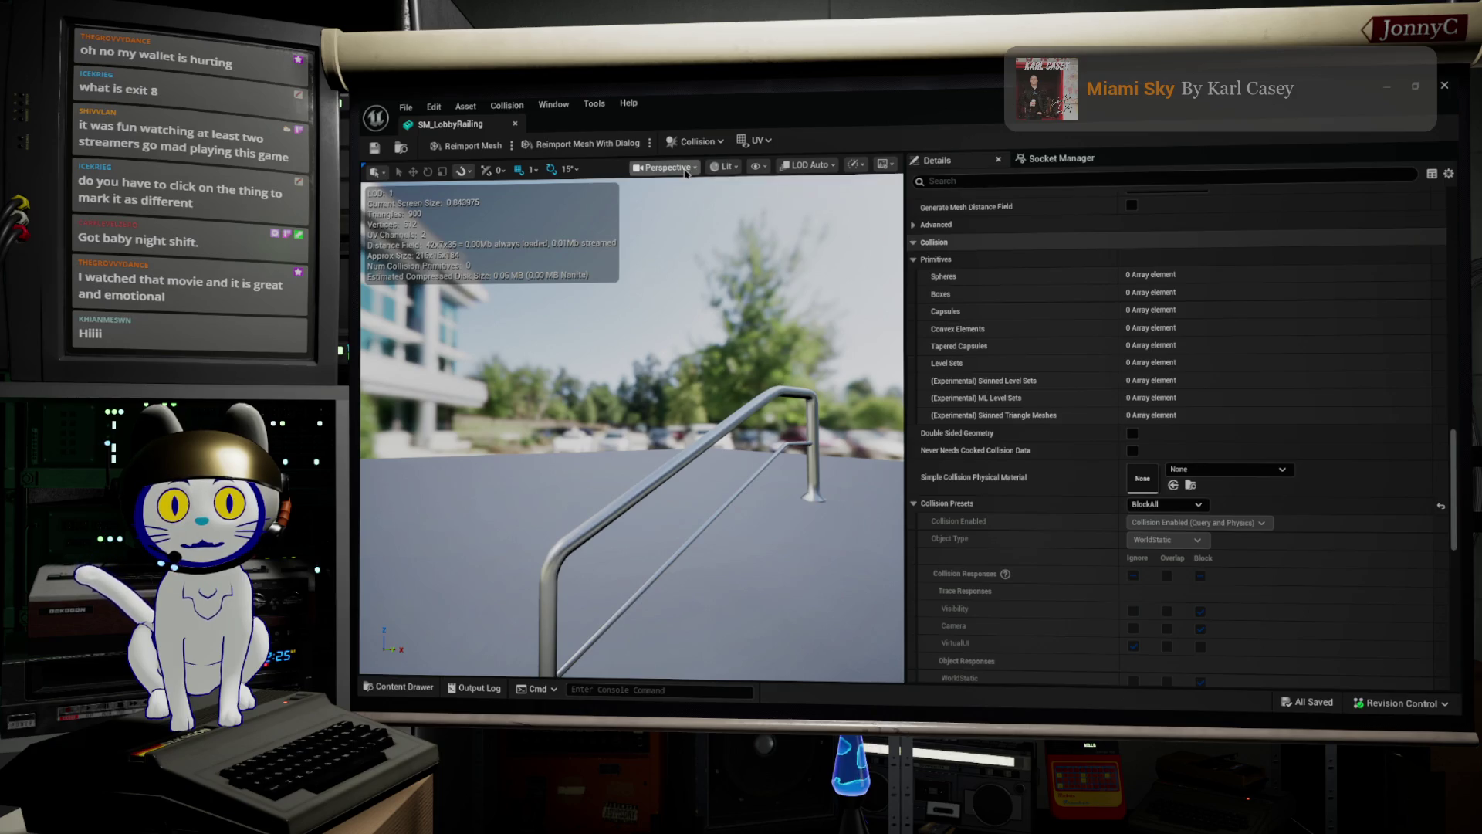
Preview the railing in Player Collision view mode, then return to Lit shading.
click(666, 167)
click(724, 167)
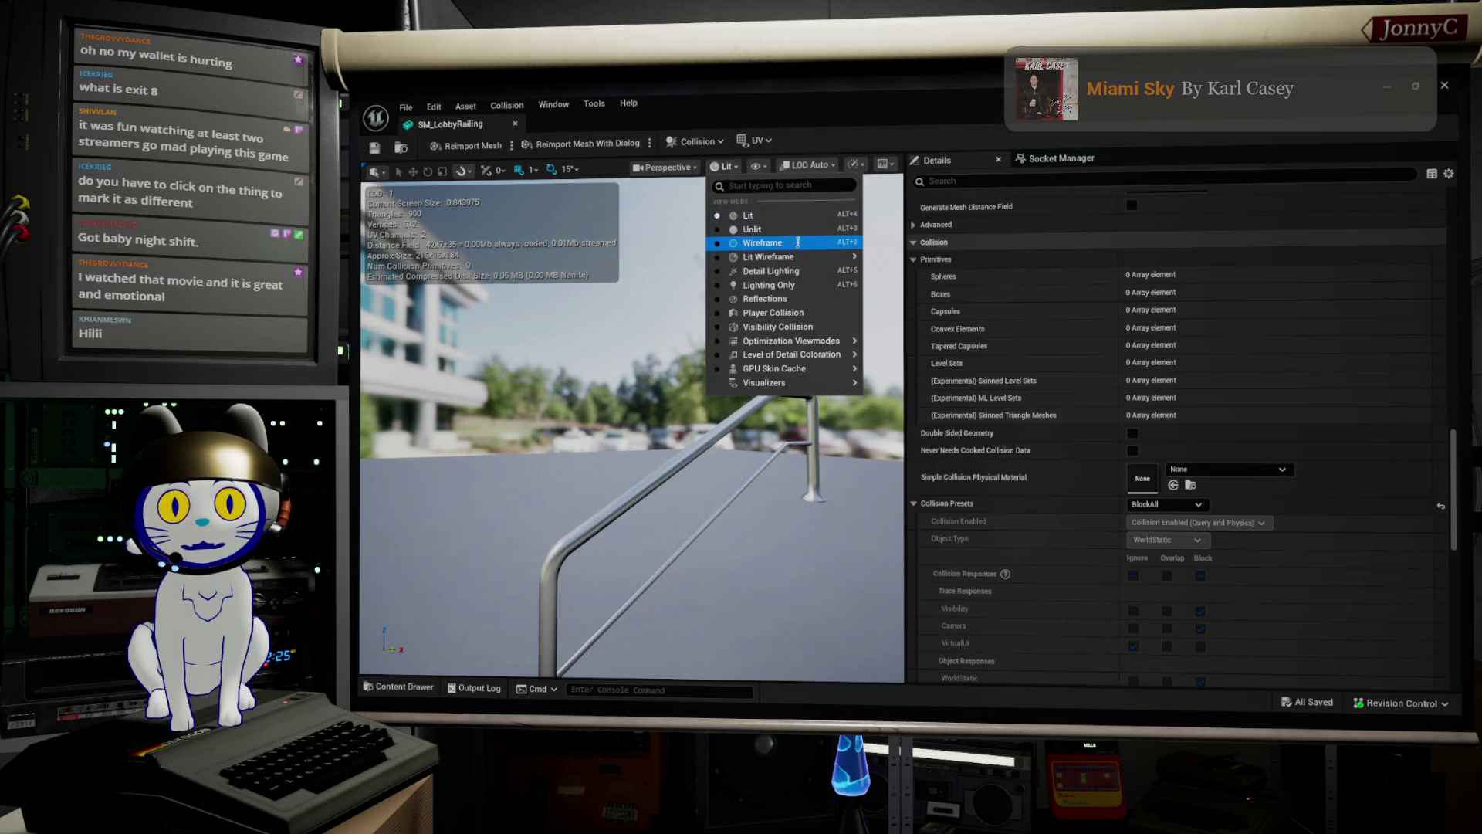
click(795, 319)
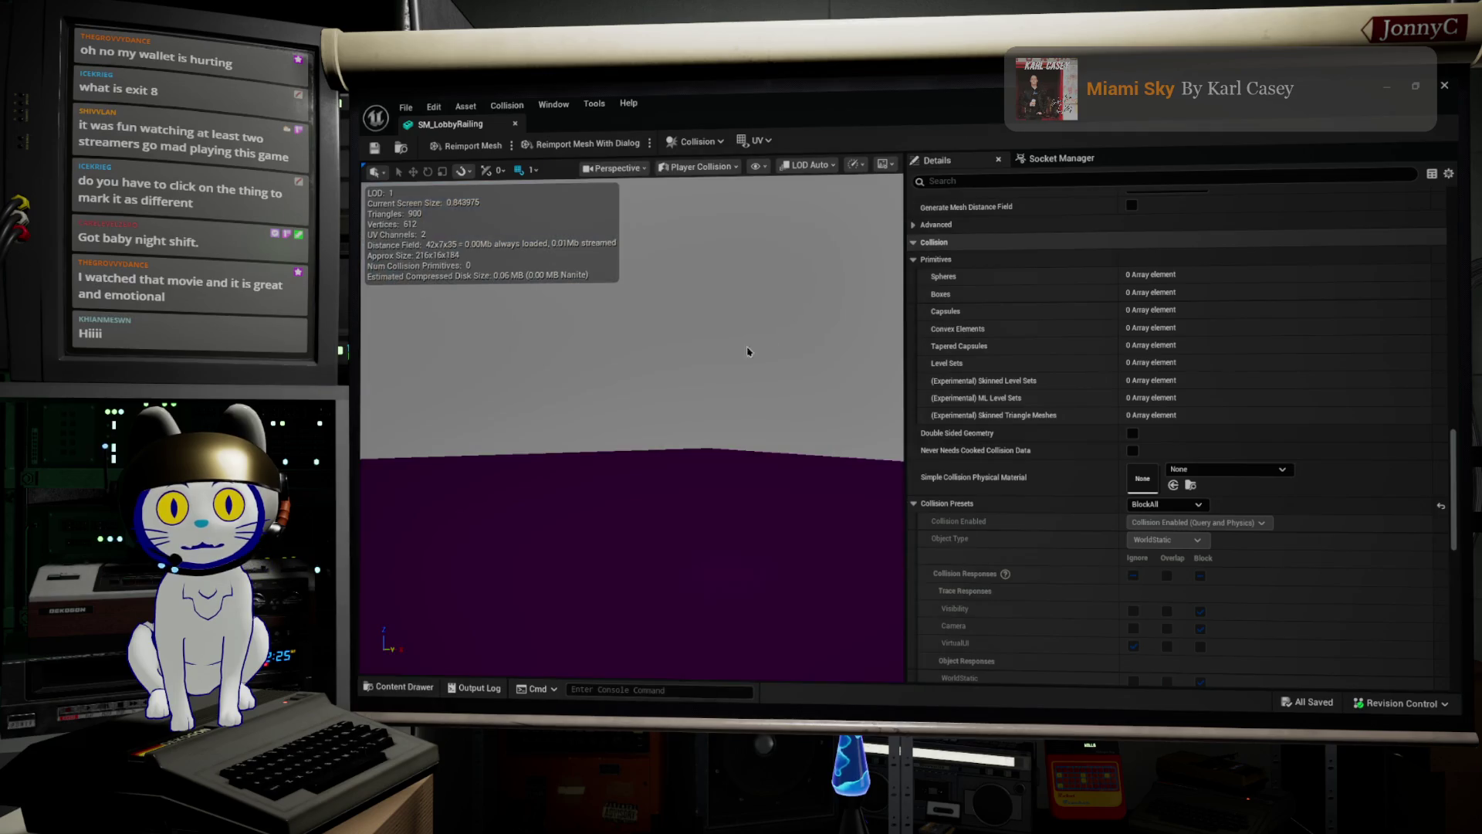
click(699, 166)
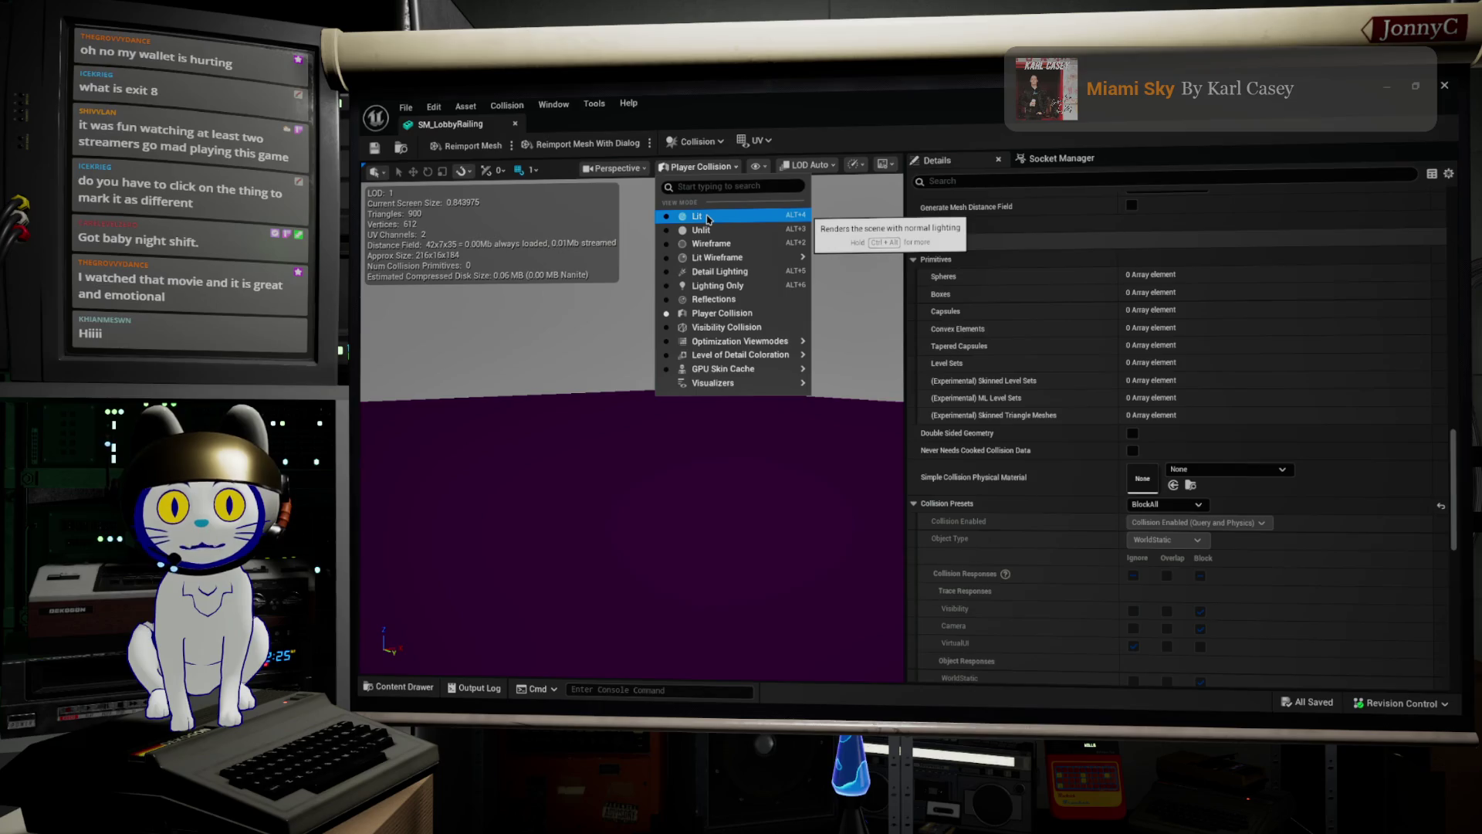
click(708, 219)
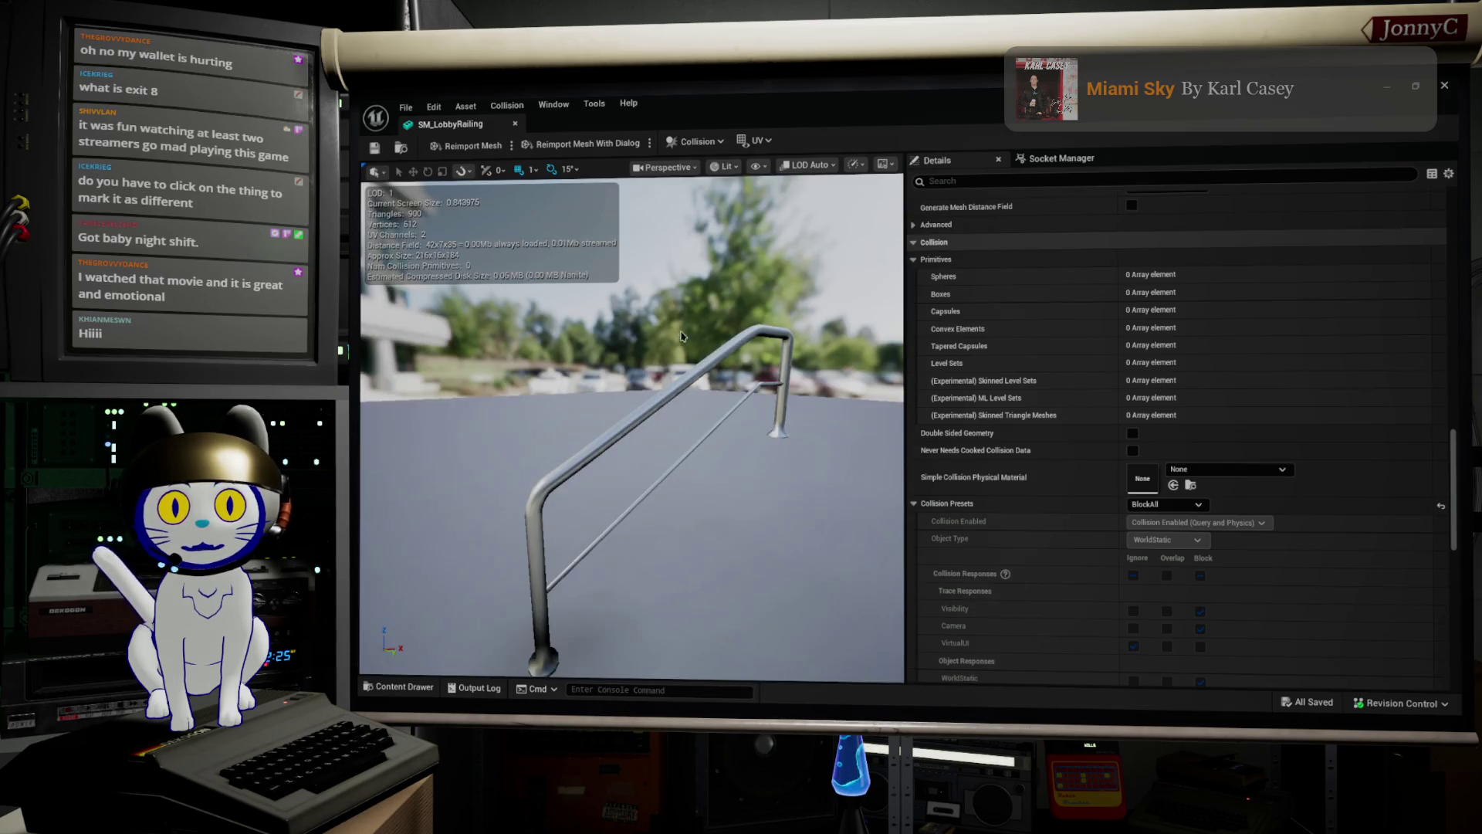
mouse_move(552, 528)
mouse_down()
mouse_move(533, 527)
mouse_move(553, 528)
mouse_up()
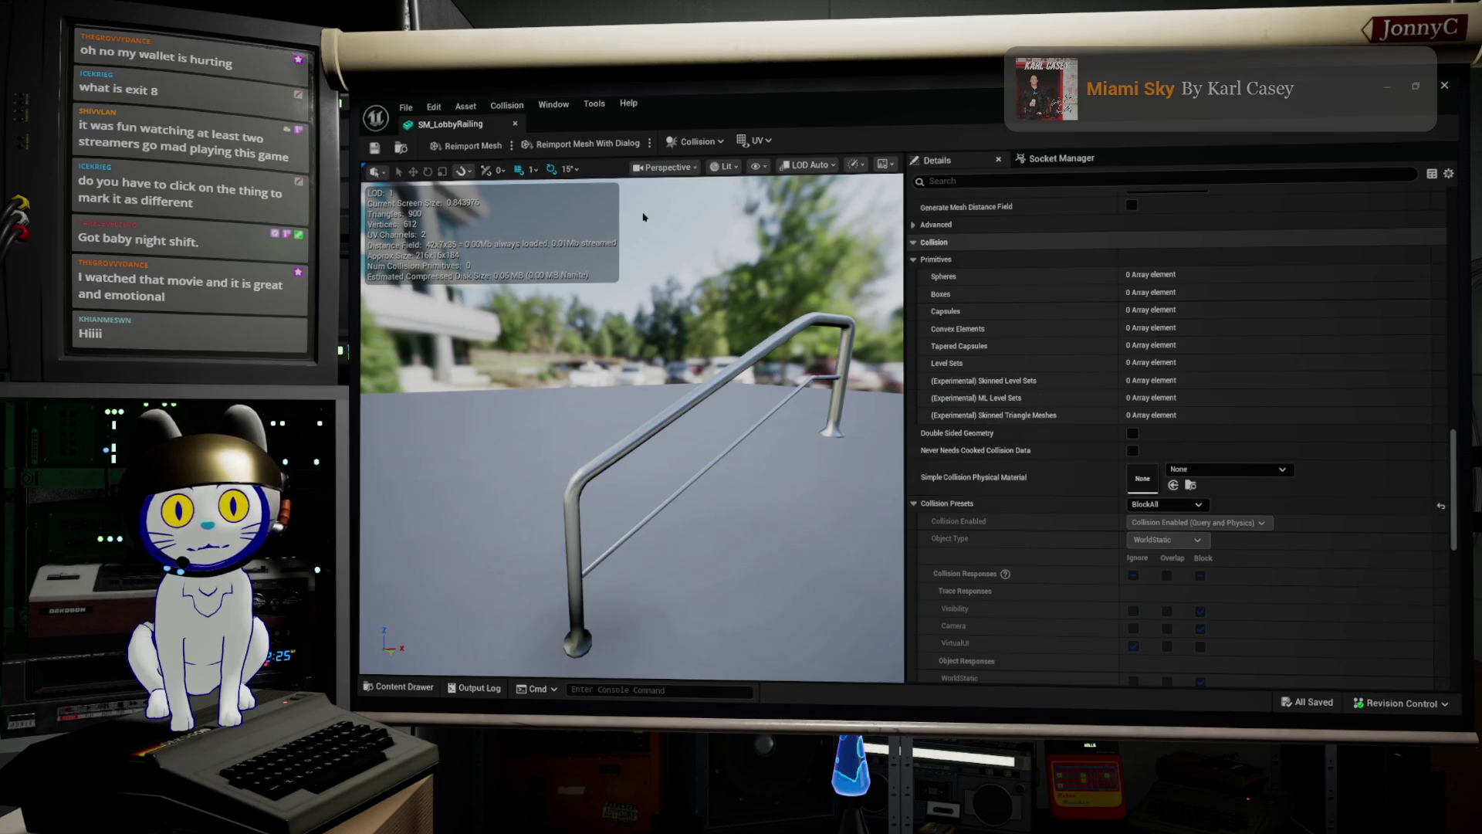
Add a box collision to the railing, try shrinking its extents, then undo those changes.
click(519, 112)
click(592, 187)
mouse_move(738, 330)
mouse_down()
mouse_move(687, 344)
mouse_move(765, 344)
mouse_up()
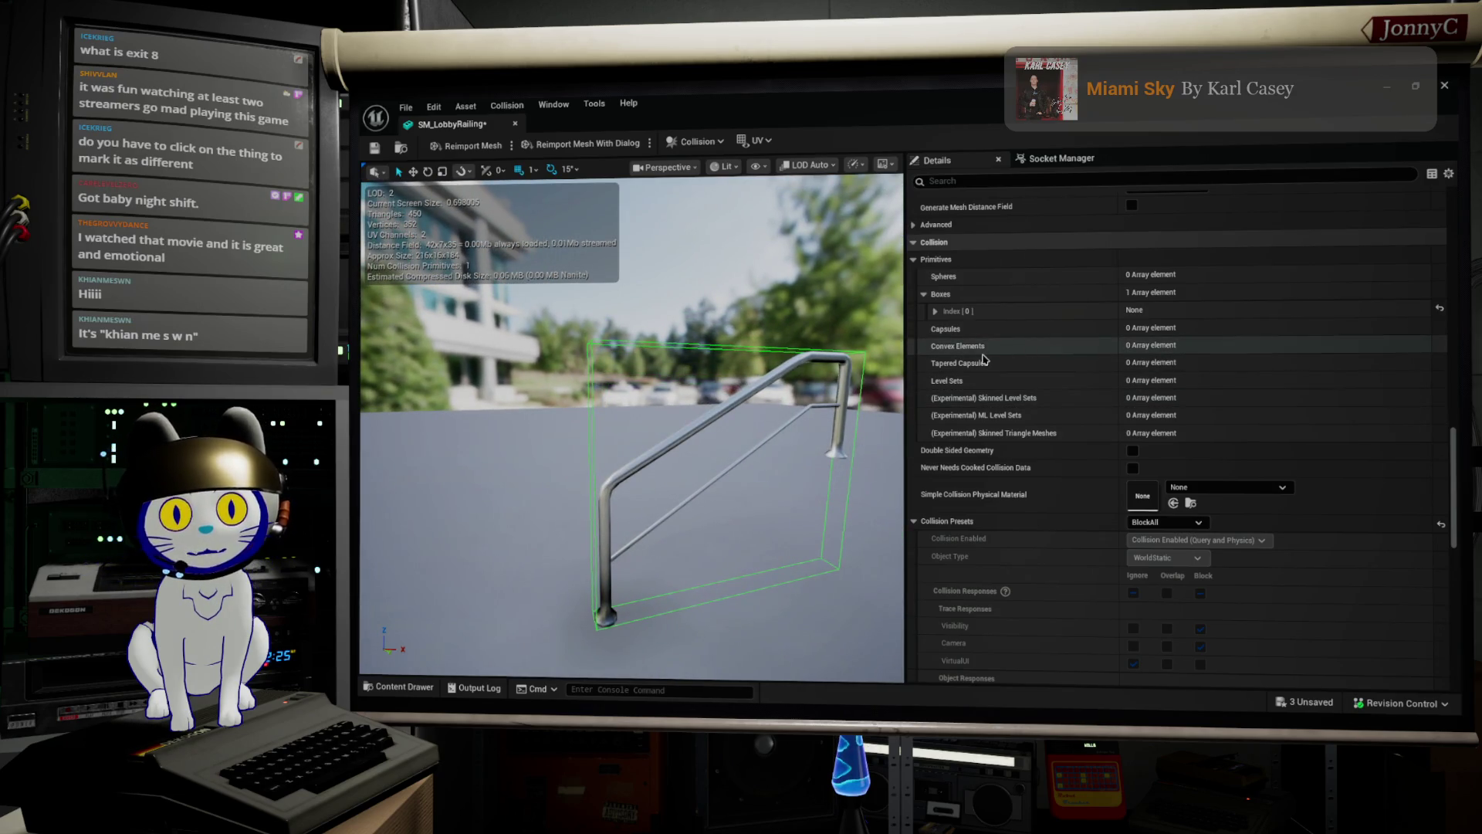
click(935, 311)
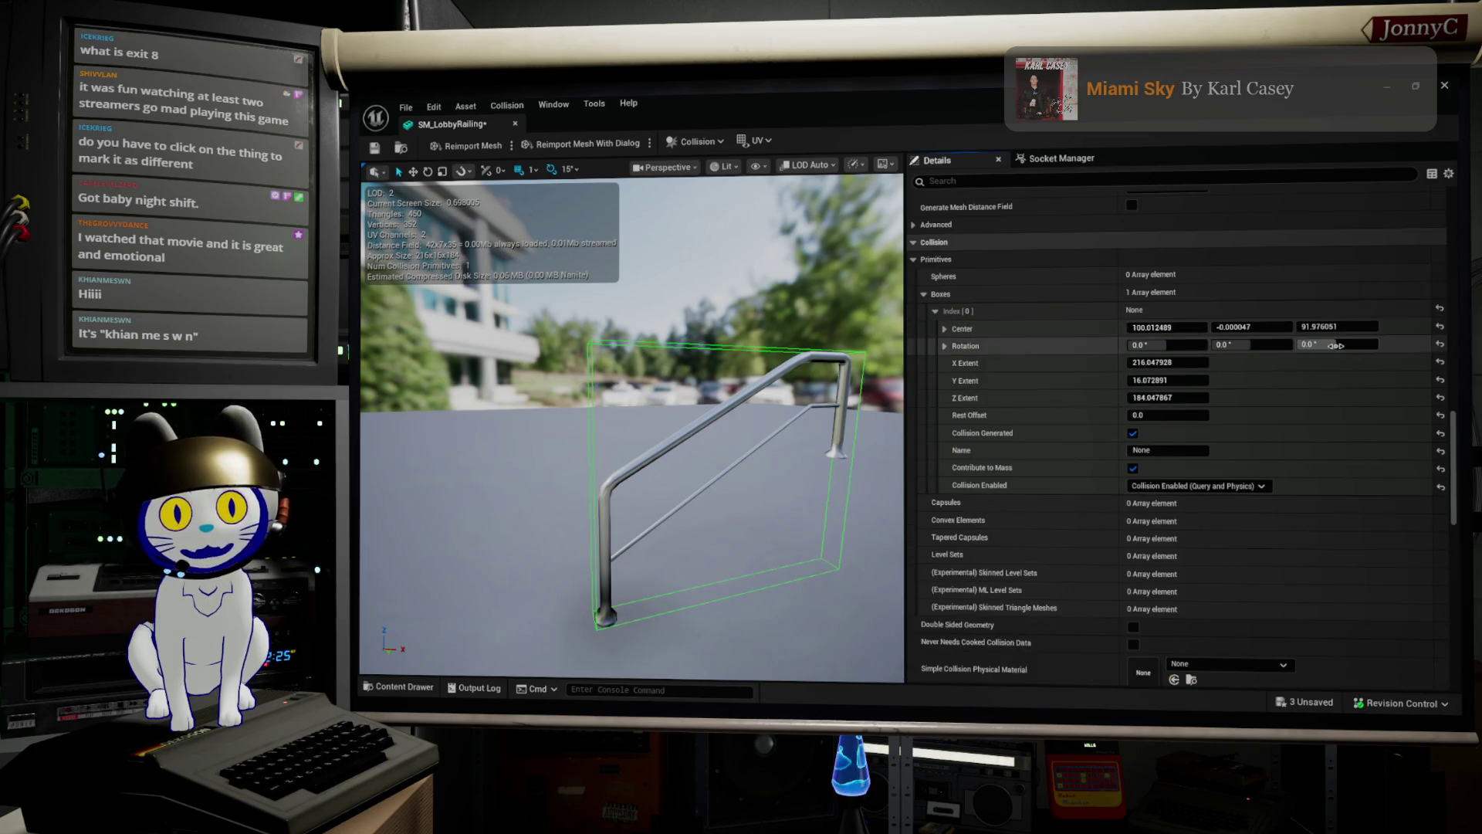
drag(1189, 363, 1084, 362)
drag(1183, 380, 1153, 380)
drag(1181, 398, 1166, 398)
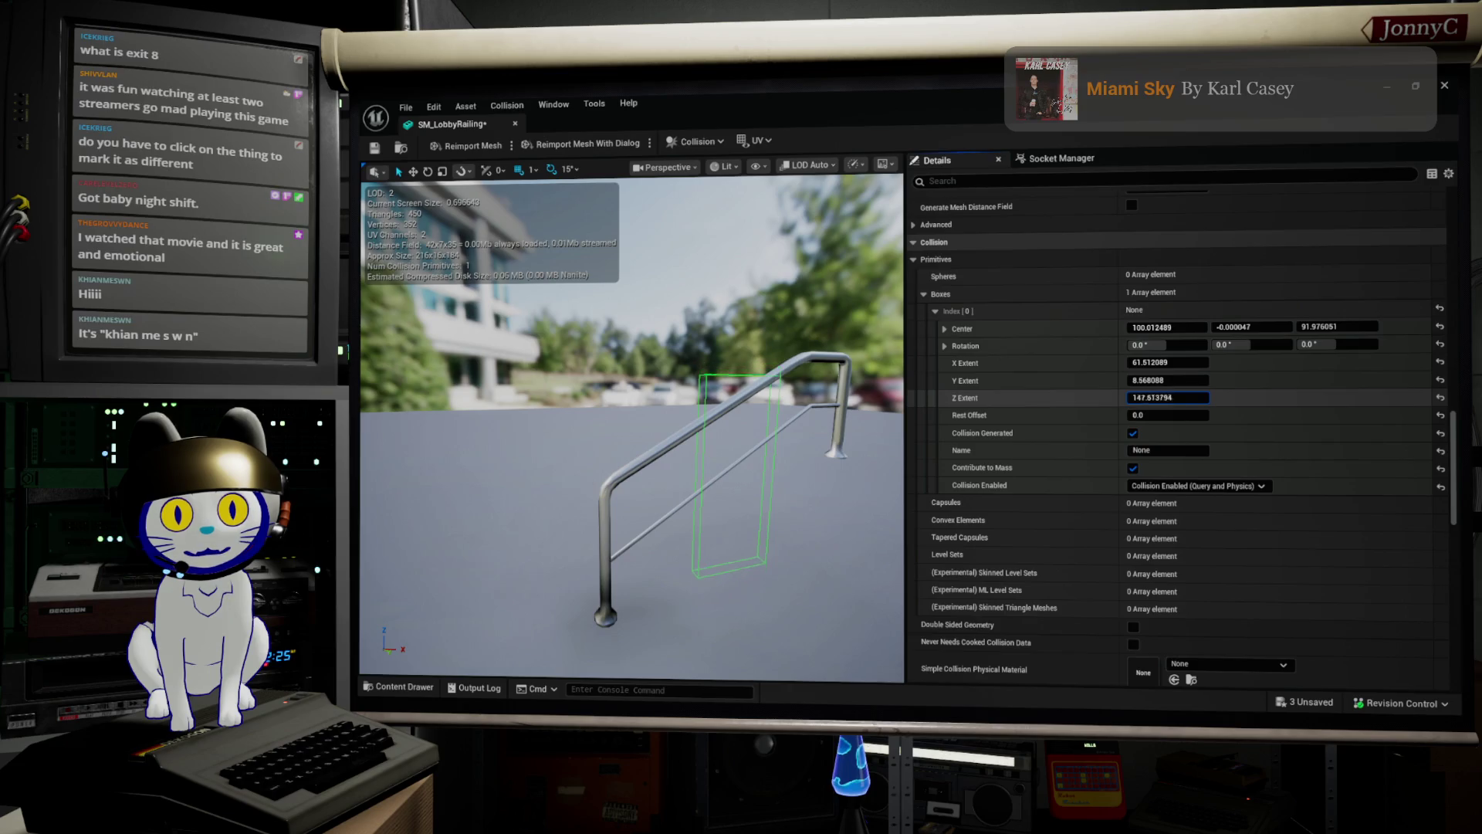
key(ctrl+z)
key(ctrl+z)
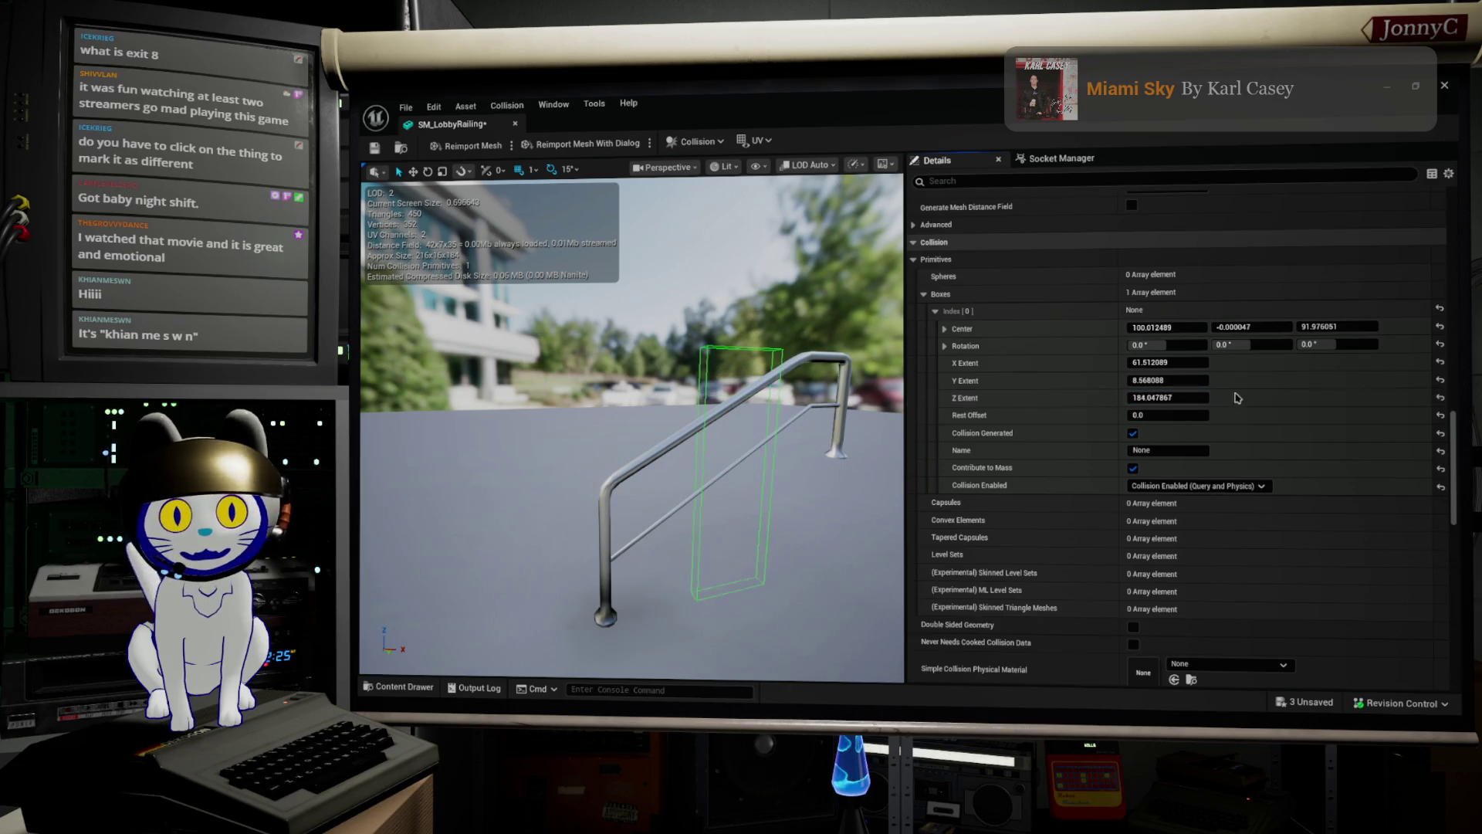
key(ctrl+z)
Lower the box's Z Extent, shrink its X Extent to about 64, and raise it slightly.
drag(633, 433, 452, 432)
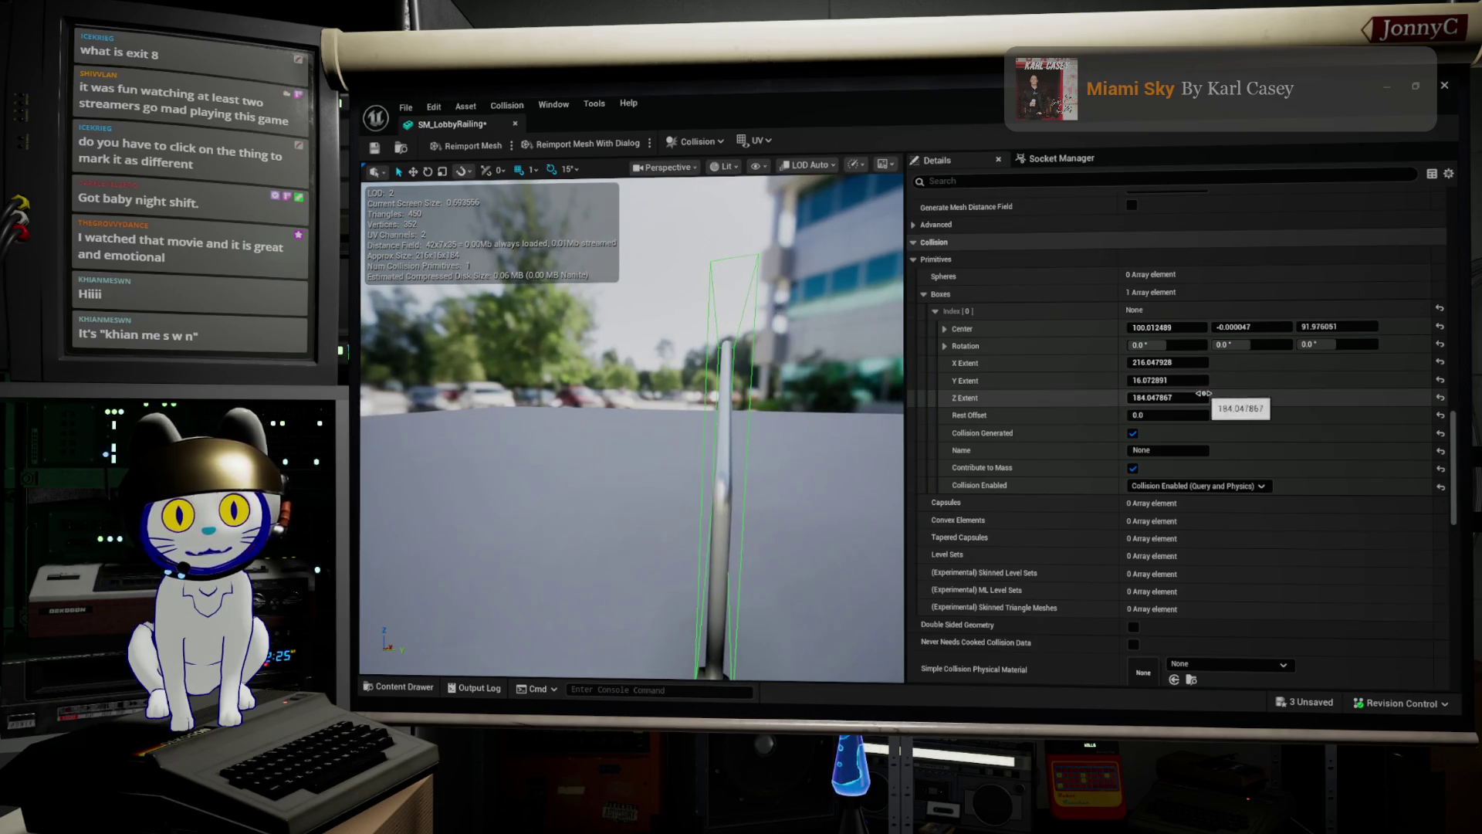
mouse_move(1168, 397)
mouse_down()
mouse_move(1134, 398)
mouse_move(1138, 380)
mouse_move(1114, 387)
mouse_up()
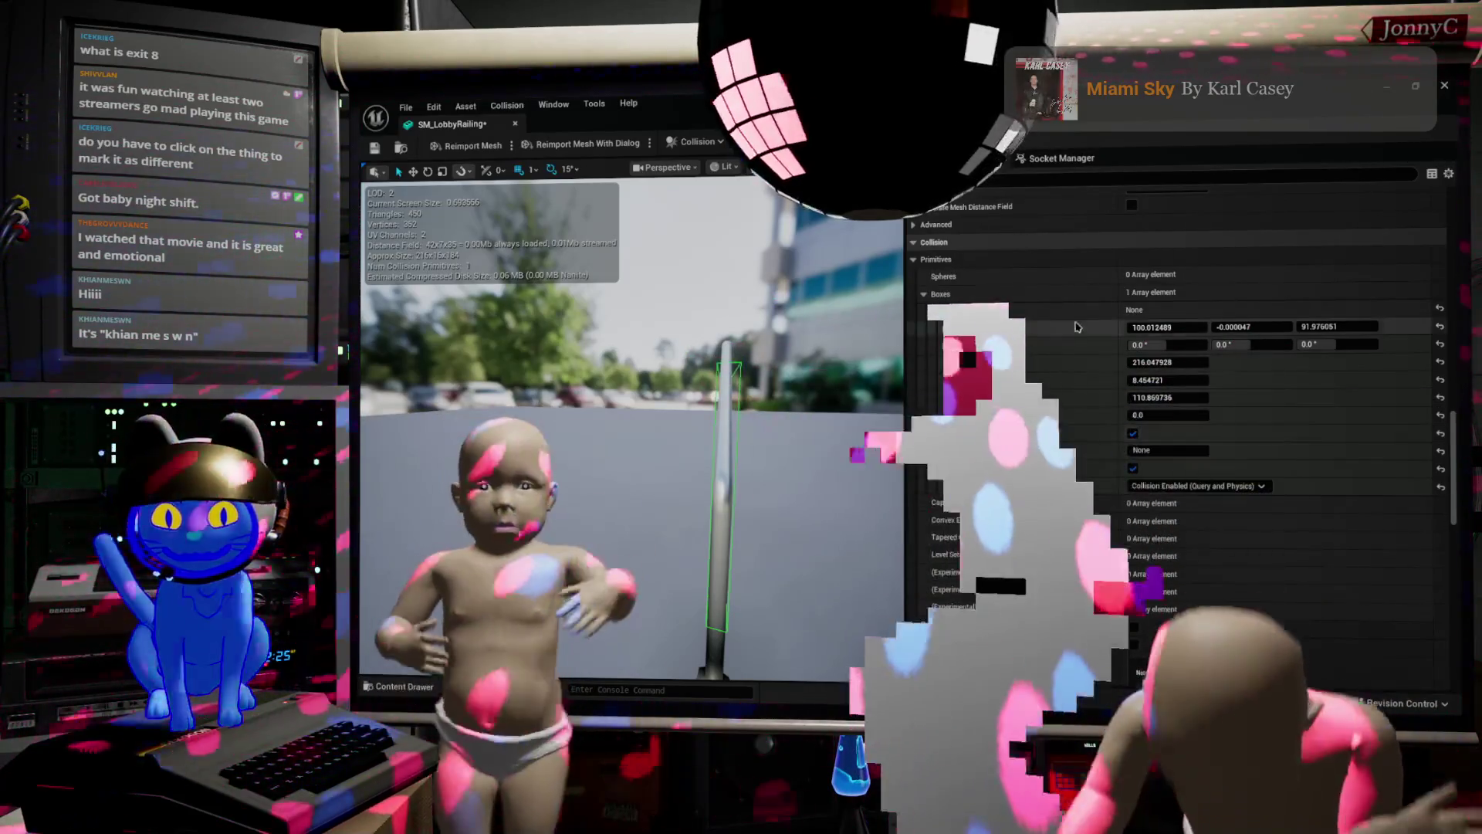
scroll(1181, 425, up, 1)
drag(633, 463, 517, 474)
scroll(517, 474, down, 5)
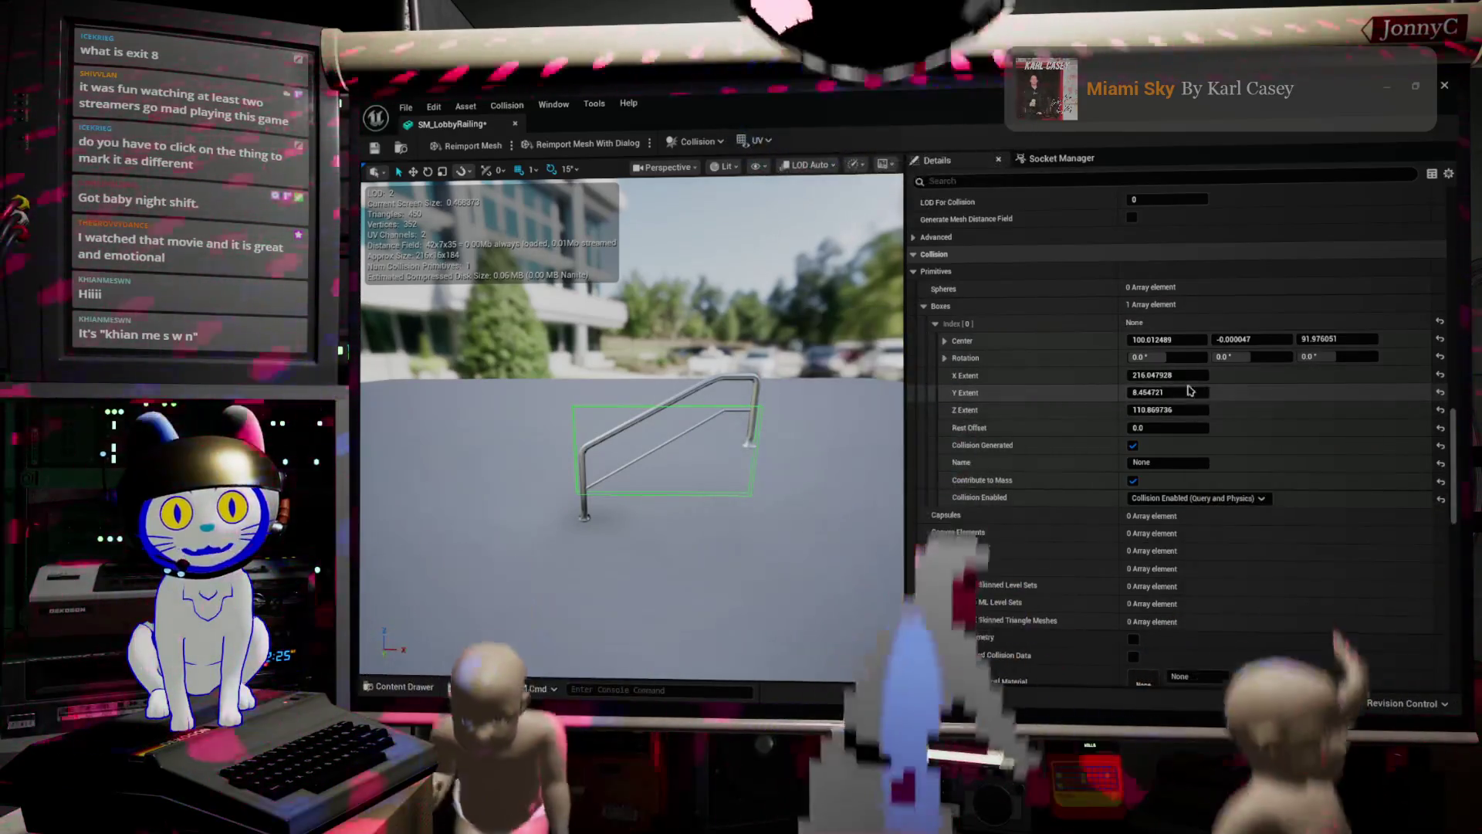
mouse_move(1168, 375)
mouse_down()
mouse_move(1135, 375)
mouse_move(1151, 340)
mouse_up()
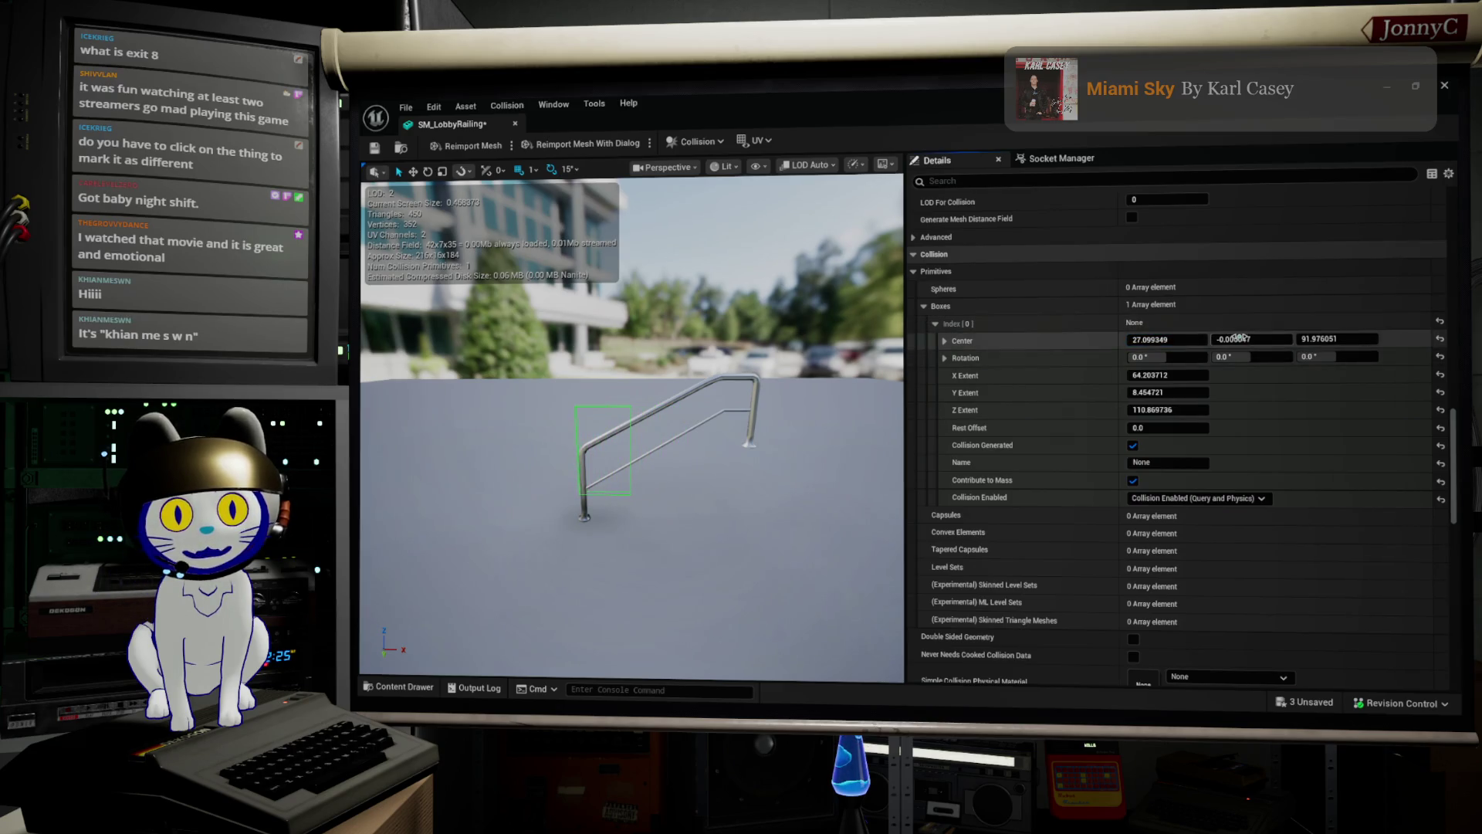
drag(1250, 340, 1243, 339)
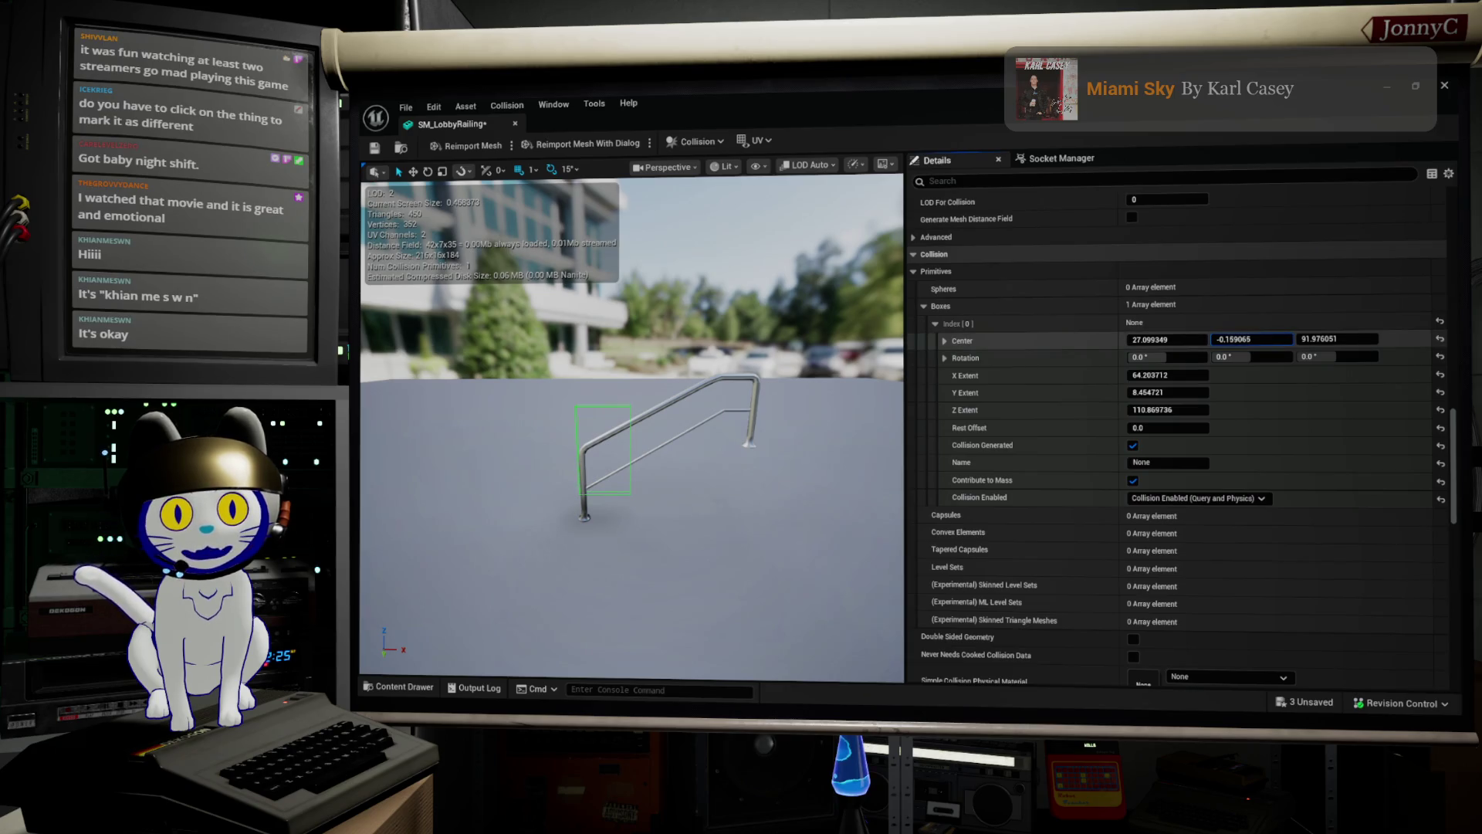
key(ctrl+z)
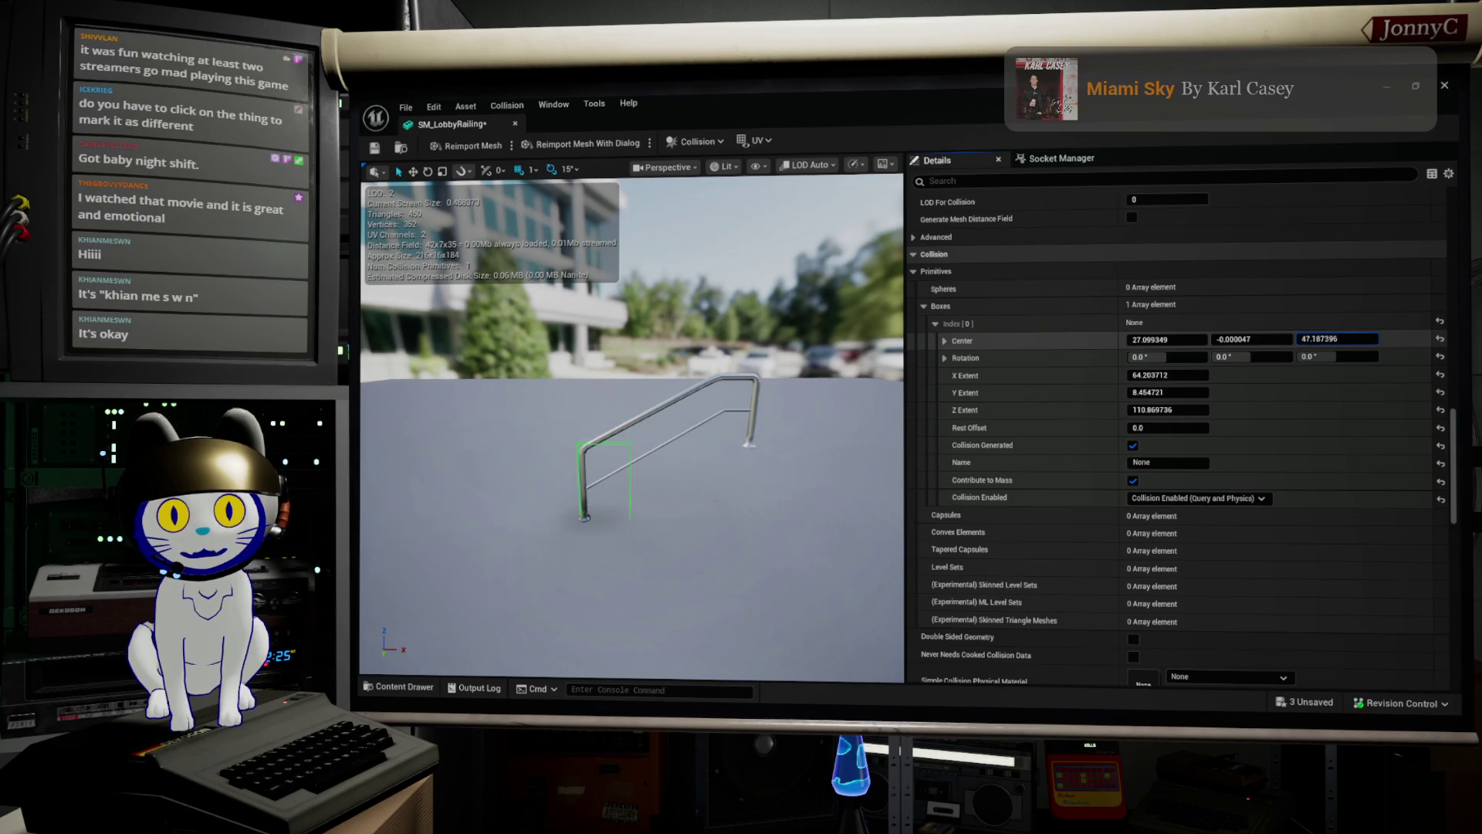
drag(1336, 338, 1358, 338)
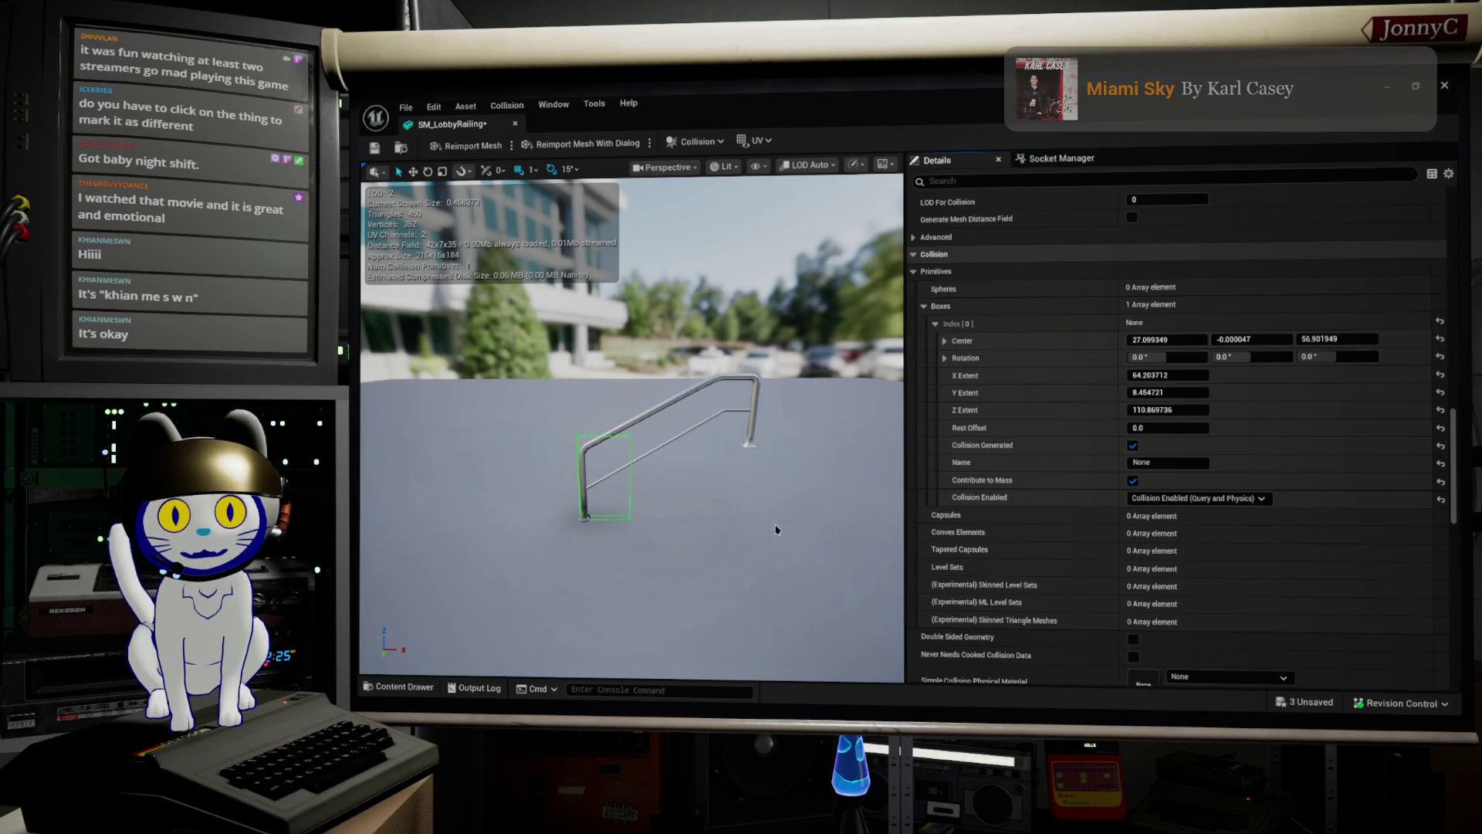
Alt-drag the collision box to copy it onto the railing's right post.
click(630, 454)
drag(747, 403, 733, 421)
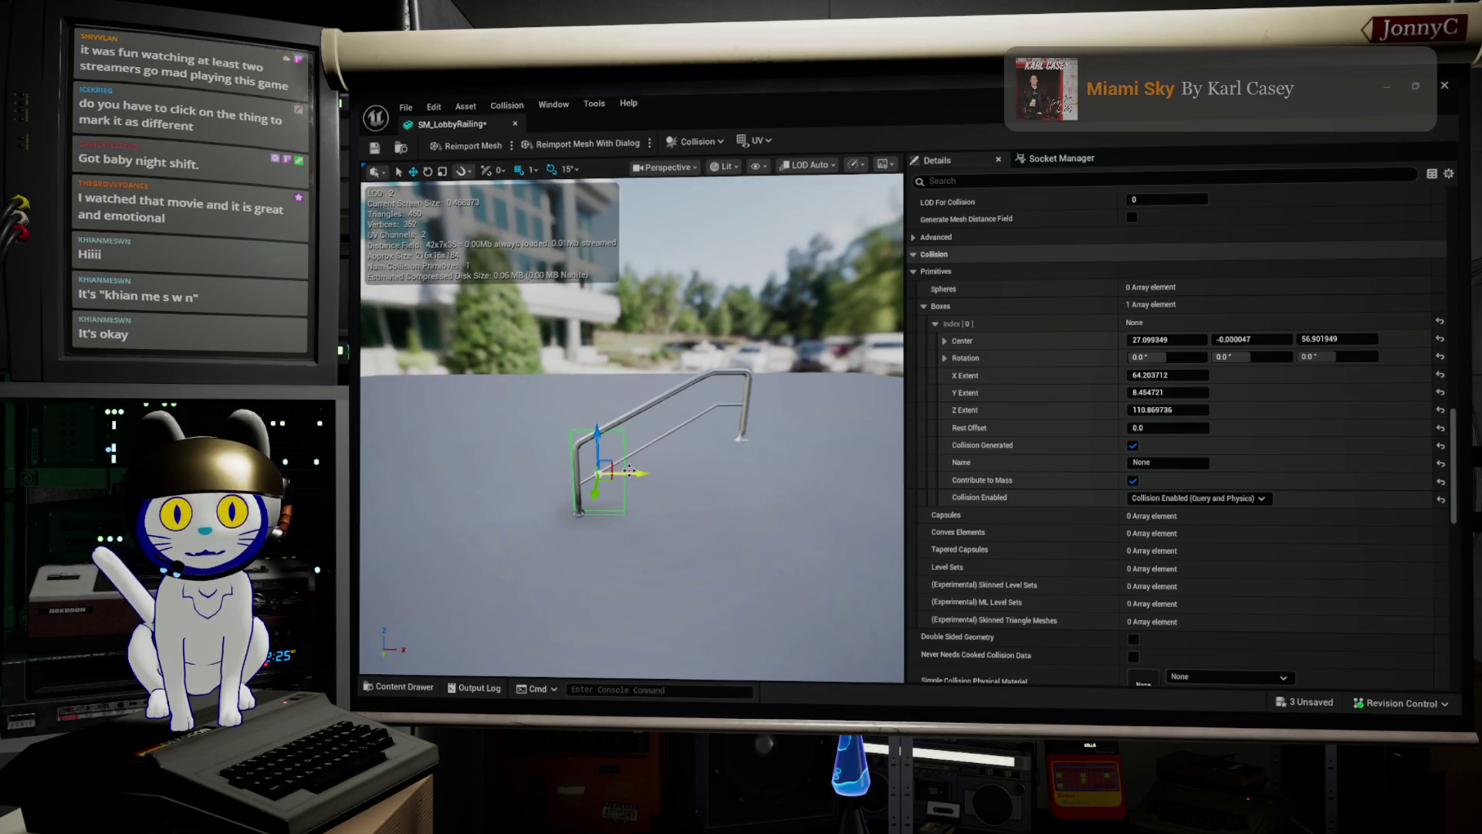
mouse_move(637, 475)
mouse_down()
mouse_move(772, 471)
mouse_move(724, 403)
mouse_move(728, 358)
mouse_up()
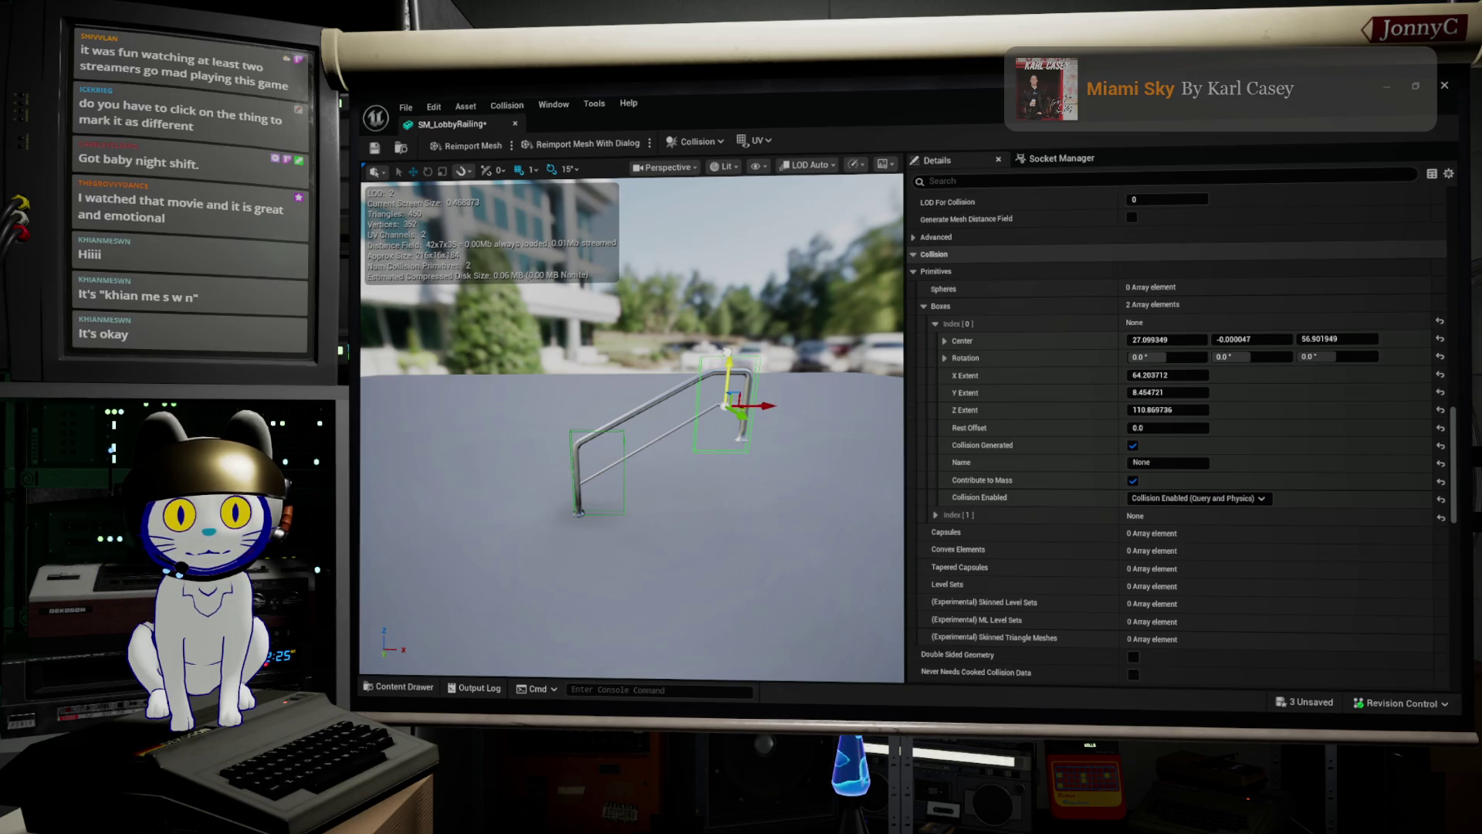
Switch the mesh viewport to the Left side view.
drag(820, 482, 838, 463)
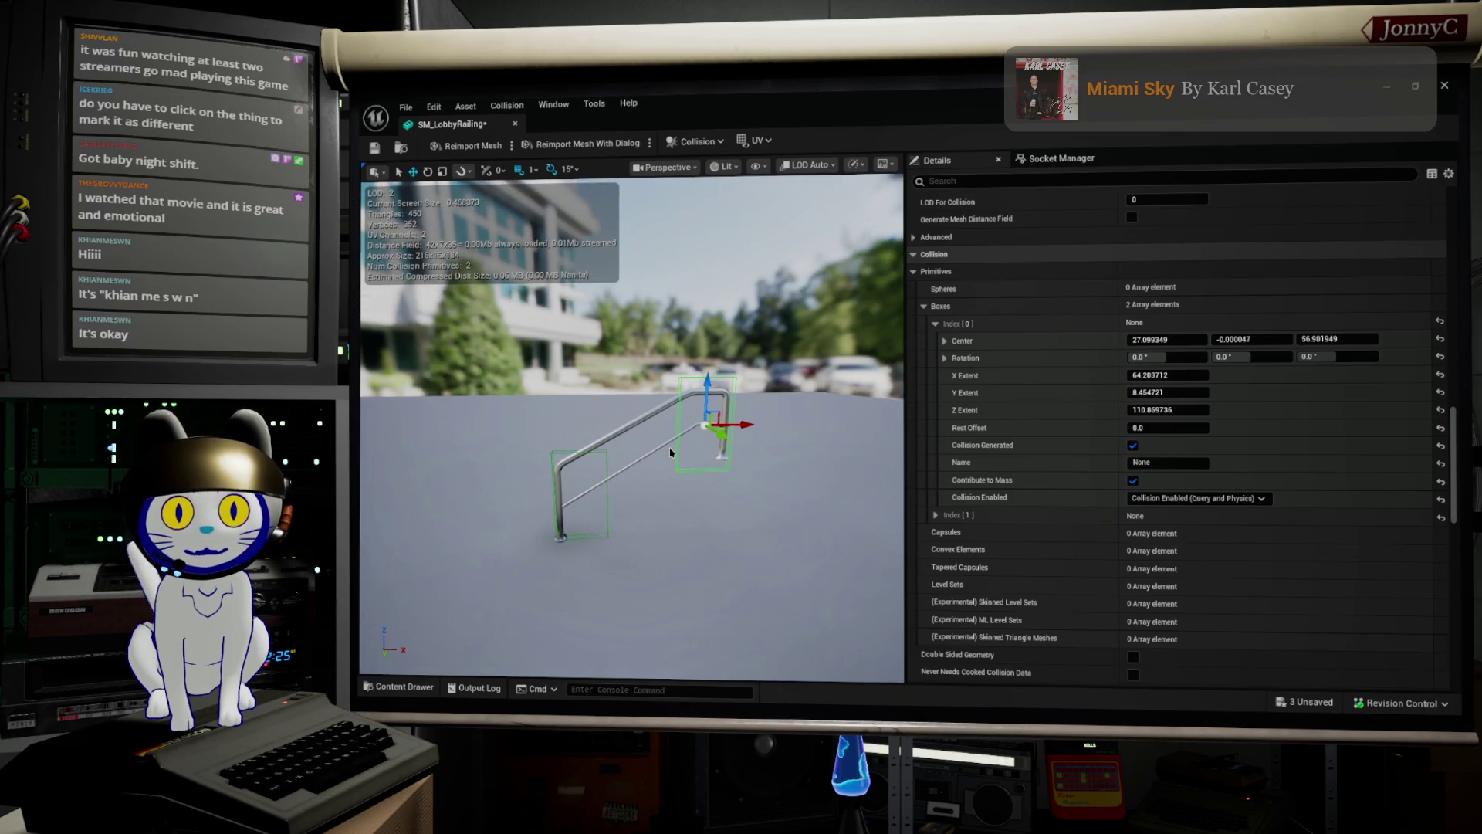
click(667, 167)
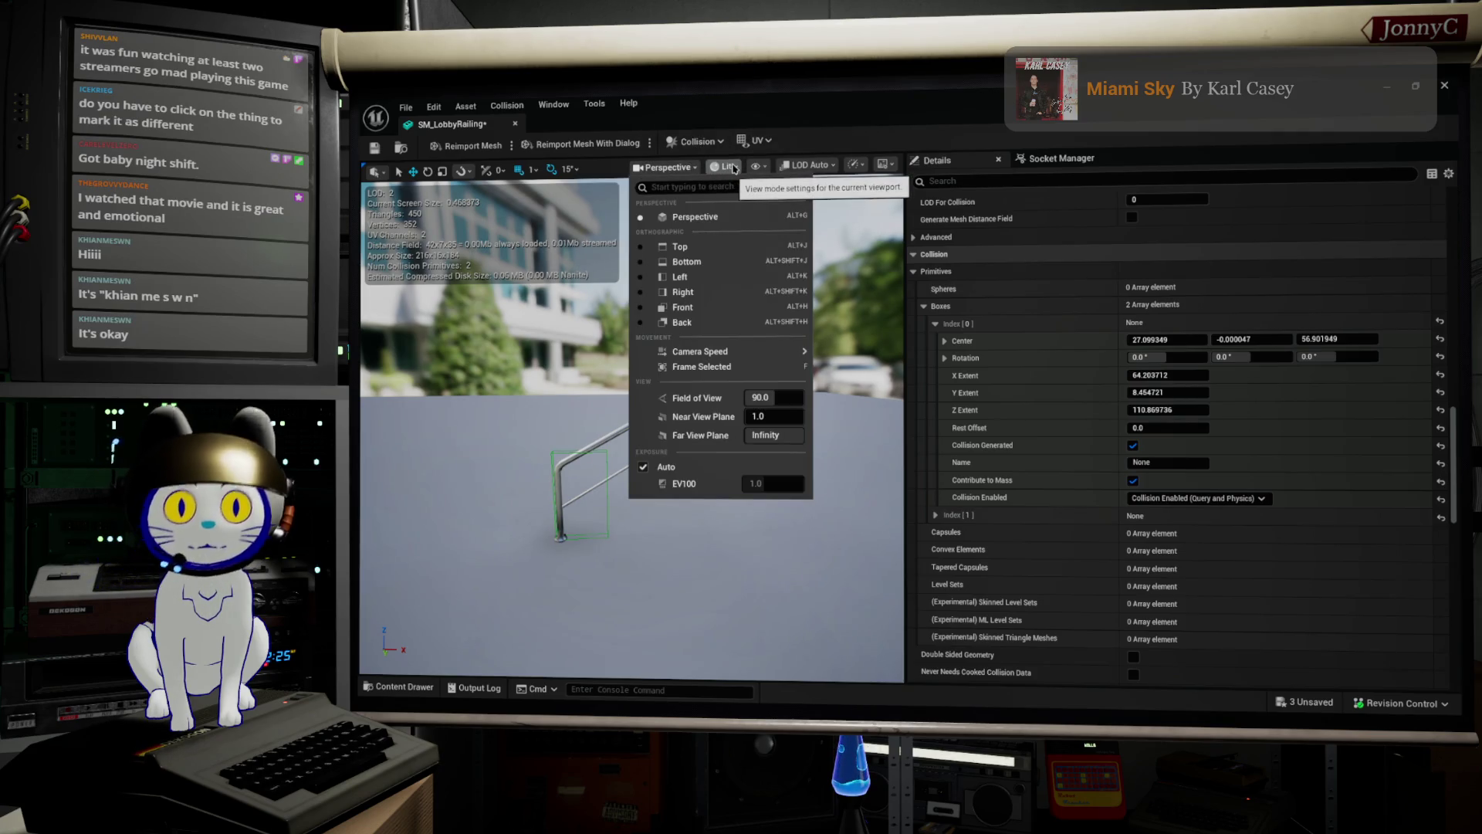
click(666, 165)
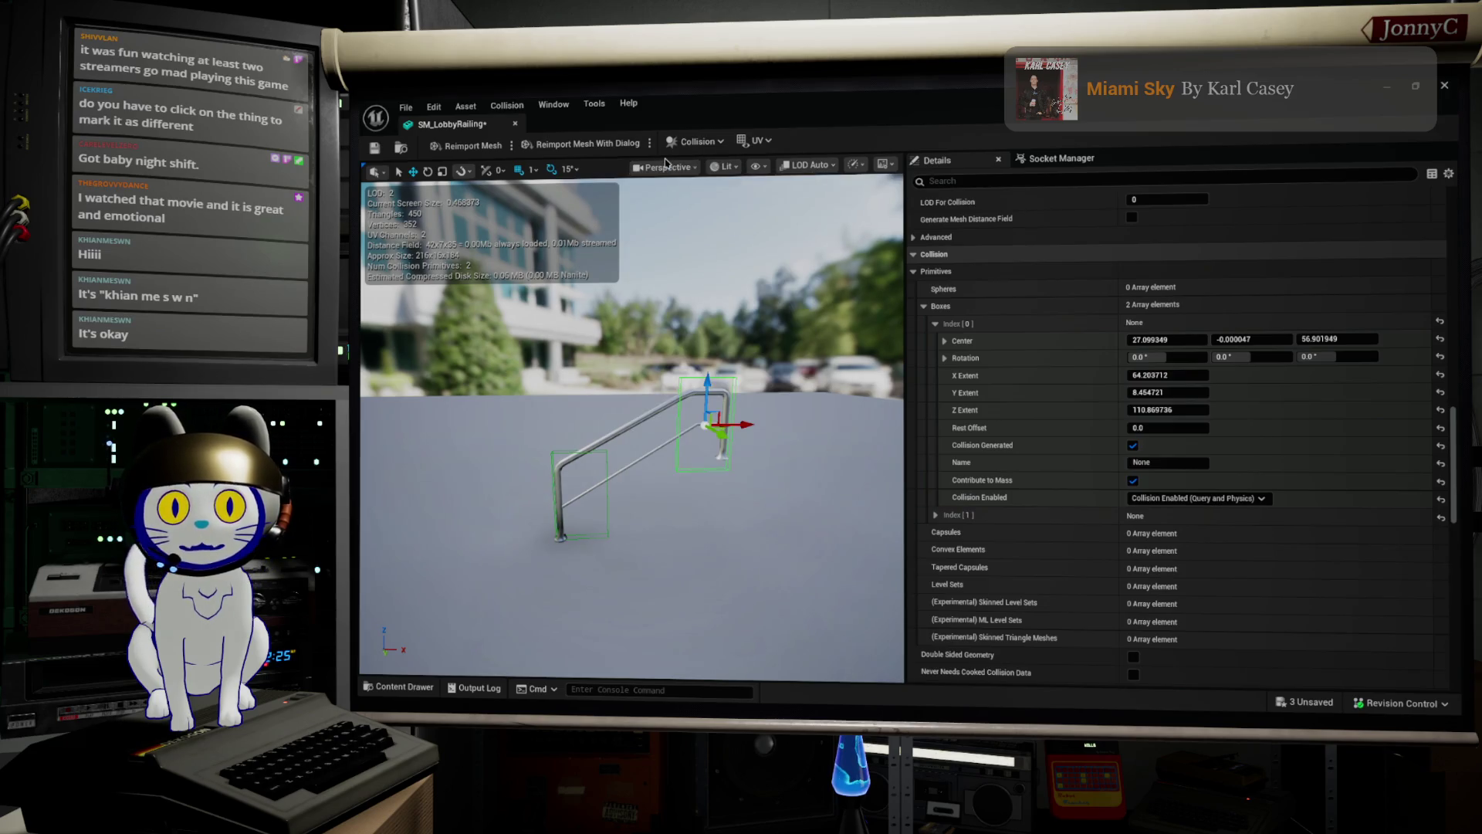
click(664, 168)
click(660, 261)
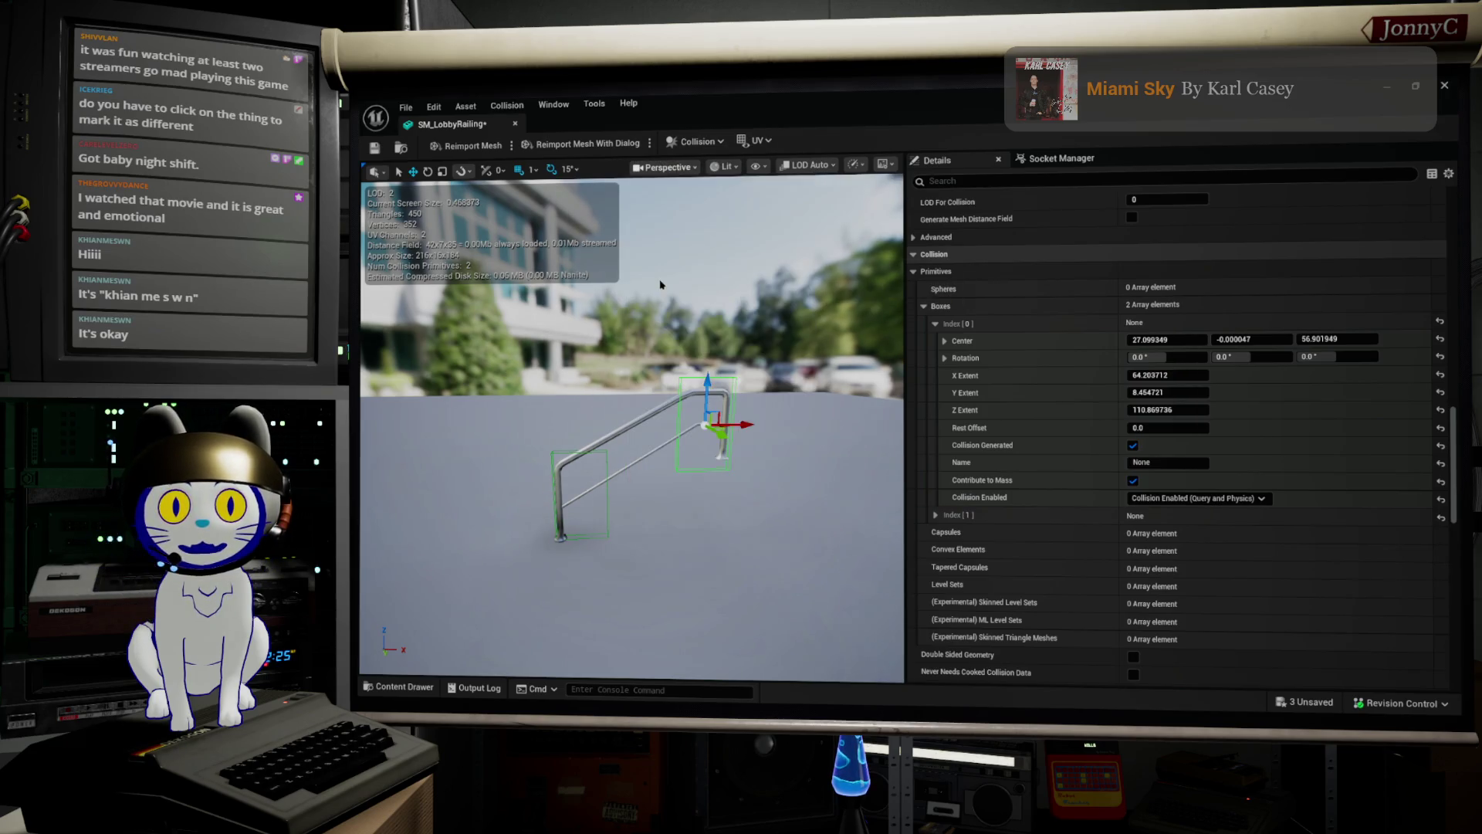
scroll(730, 370, up, 5)
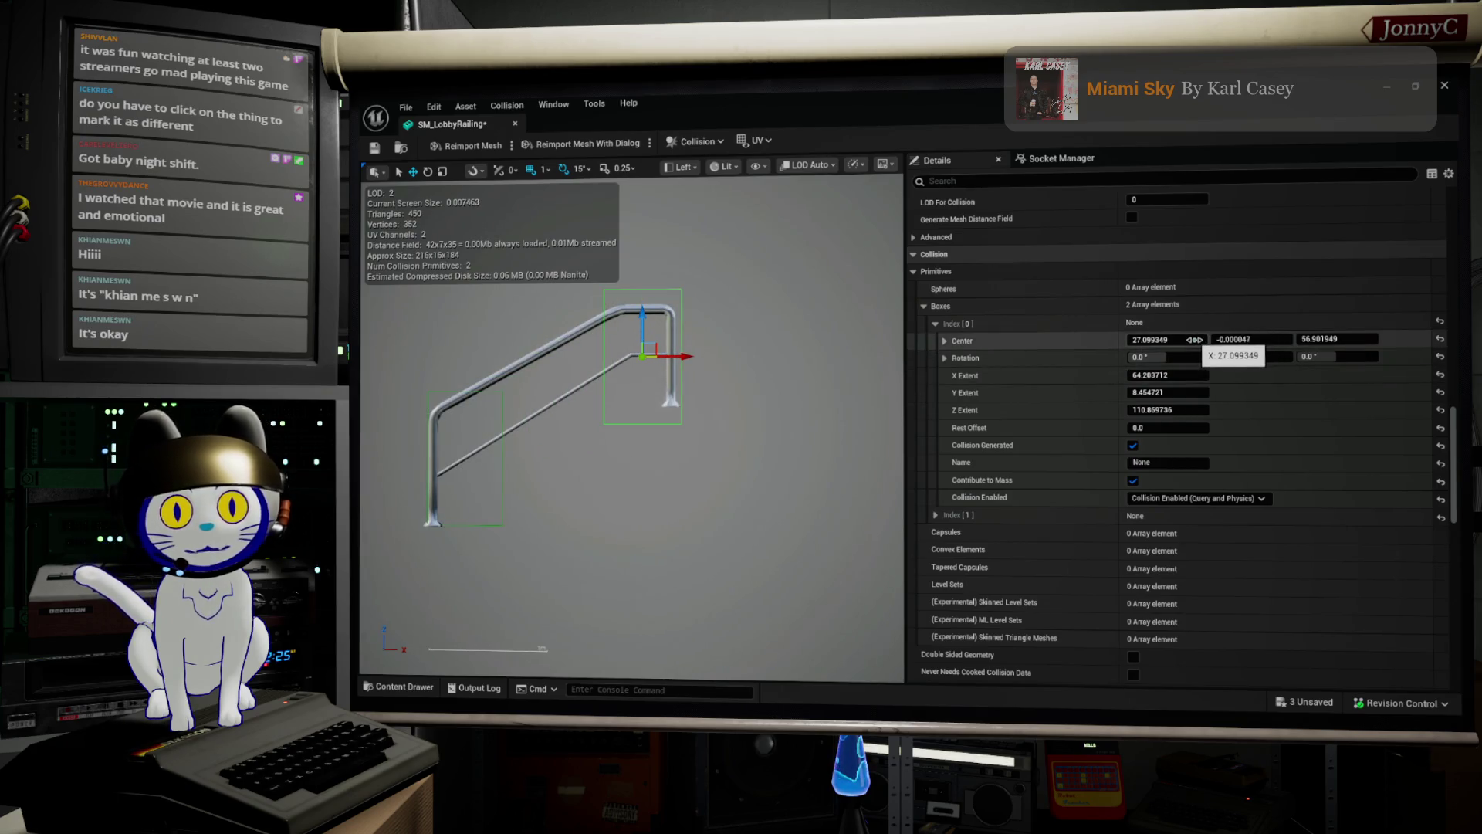
Set the first collision box's Z Extent to 100.
click(1179, 412)
text(10)
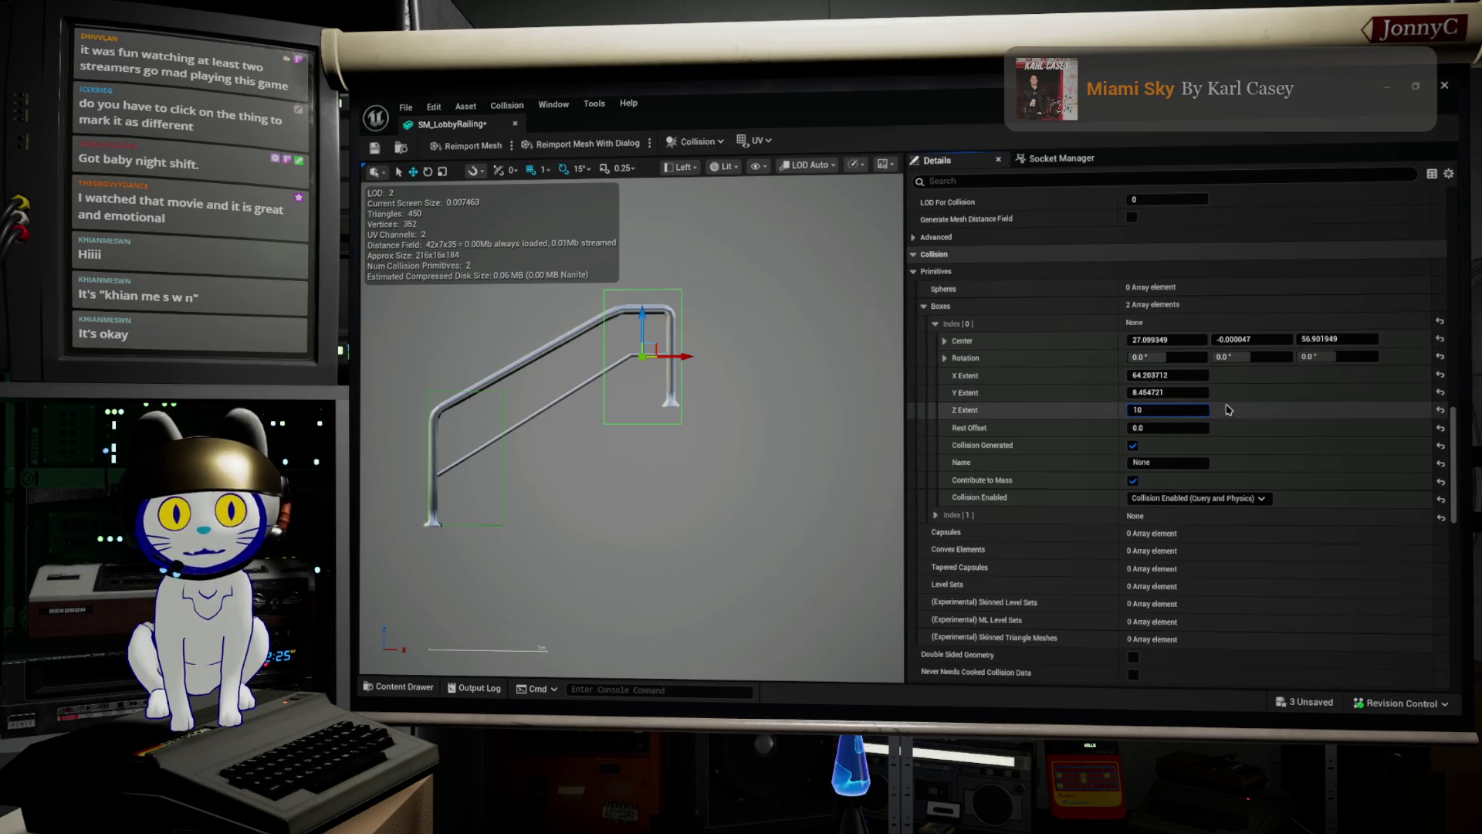
text(0.0)
key(Return)
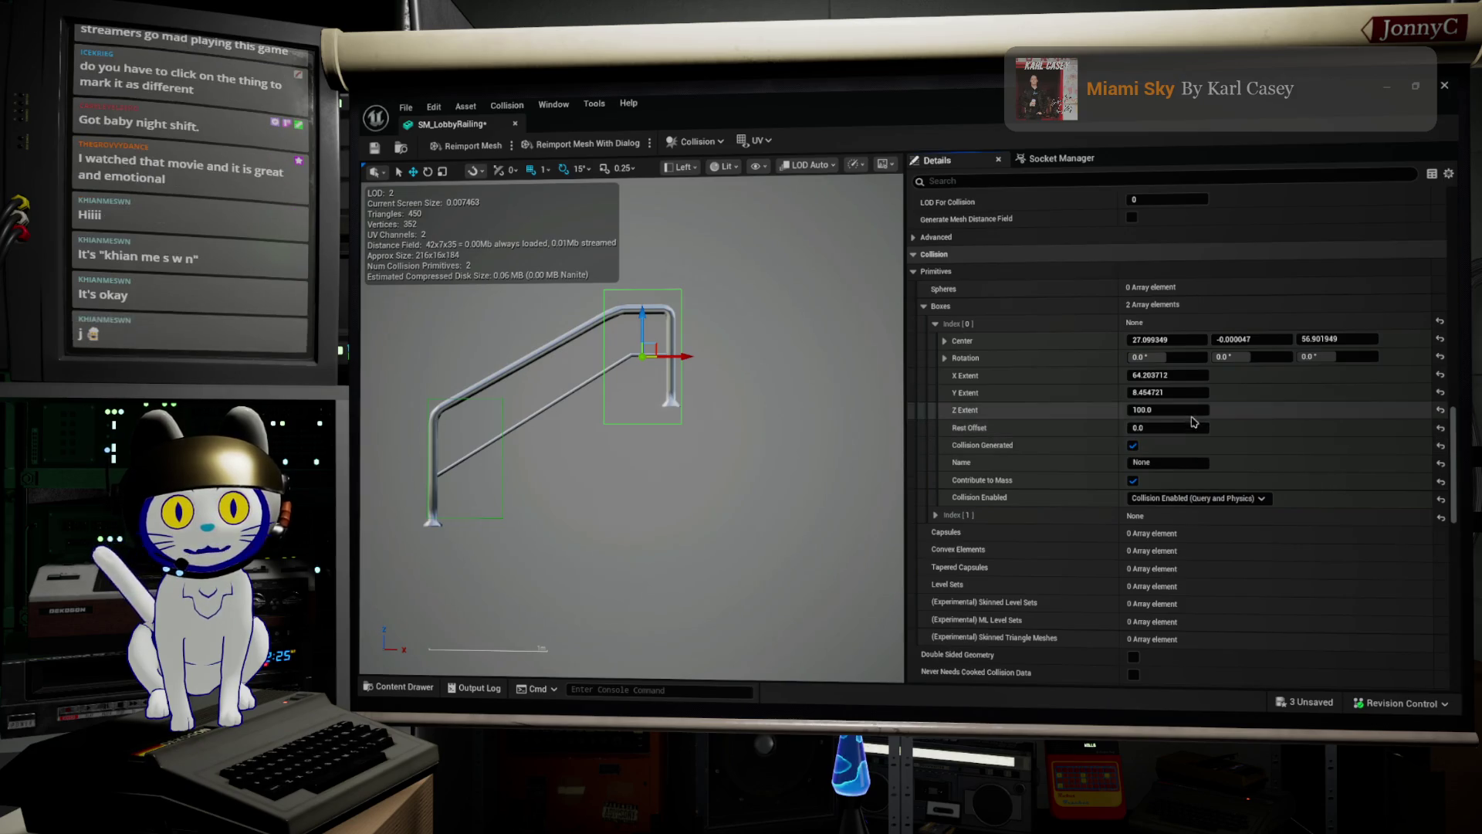
drag(1168, 410, 1153, 410)
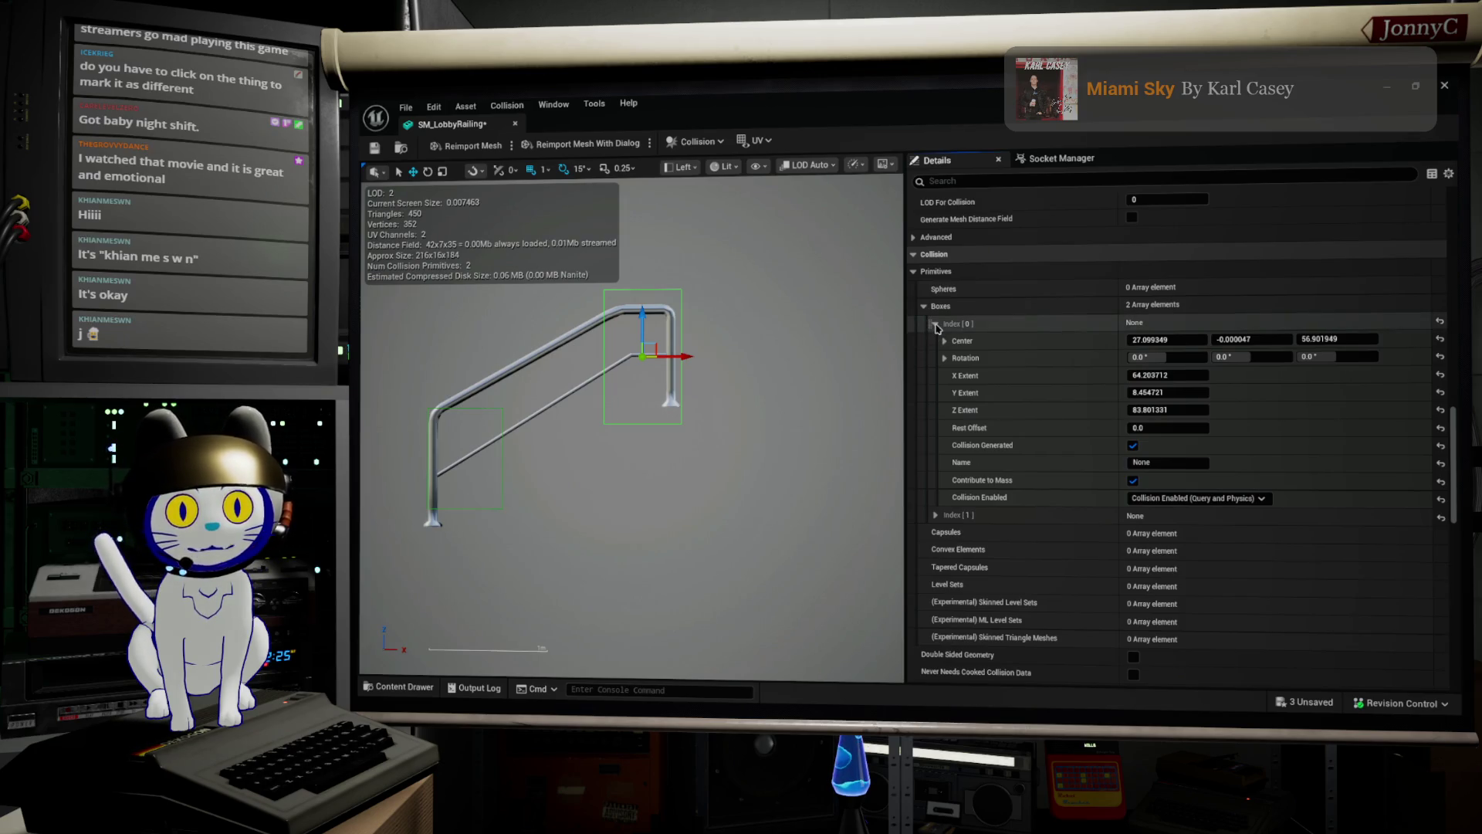
Set the second box's Z Extent to 100 and drag it lower on the railing.
click(936, 515)
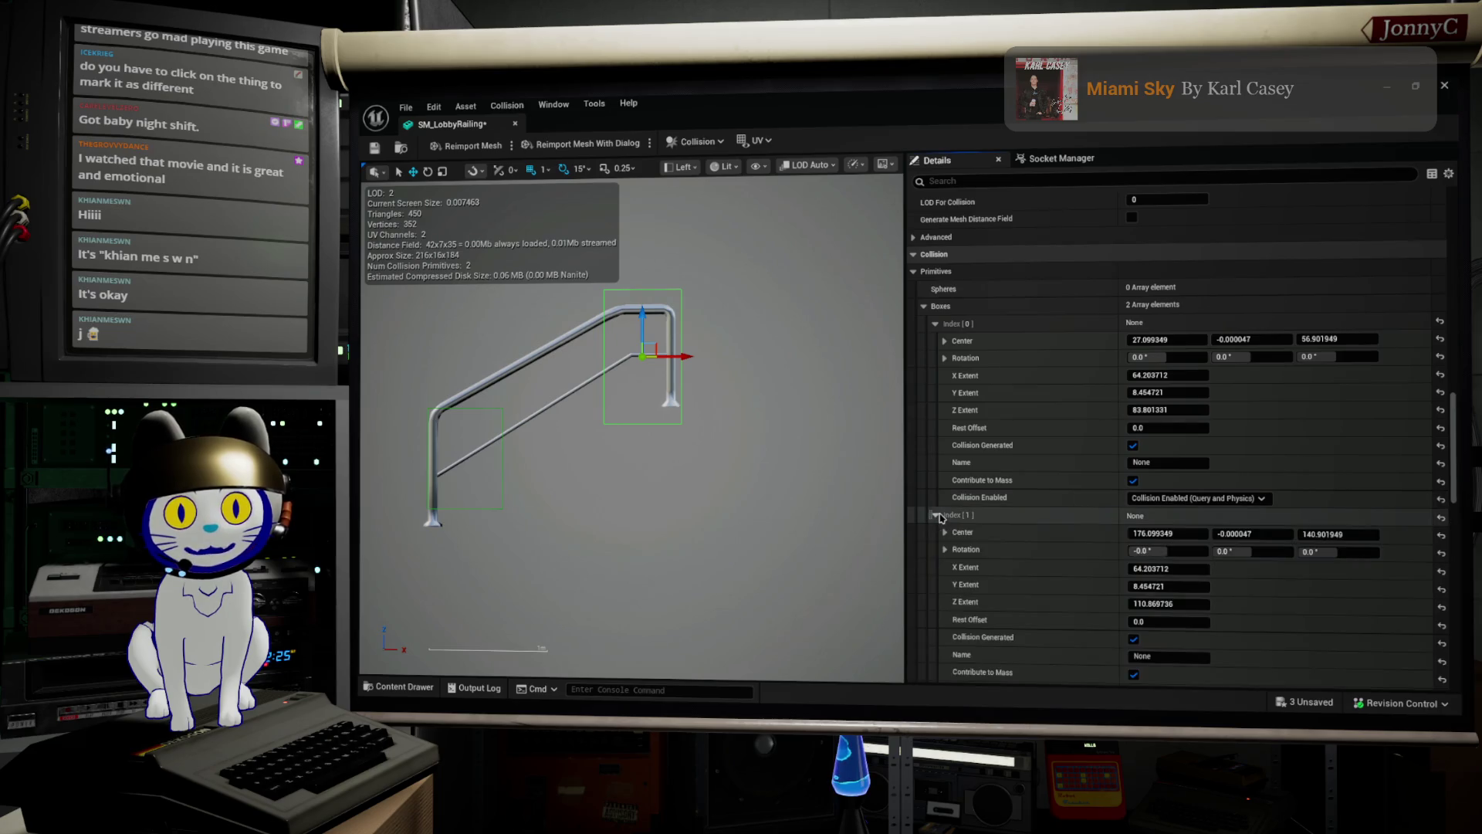
scroll(1173, 589, down, 1)
click(1189, 585)
text(1)
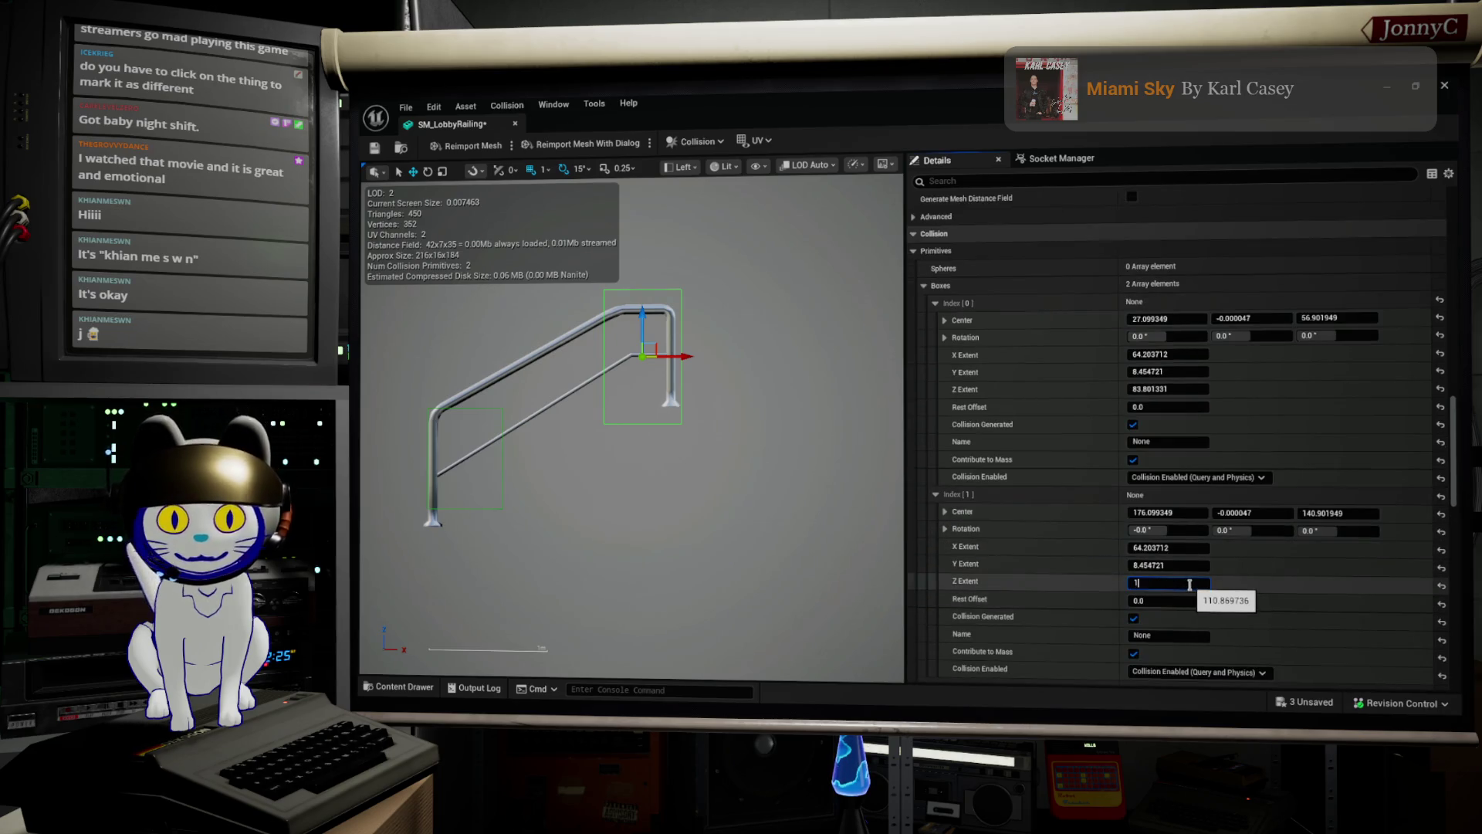
text(0)
key(shift+Tab)
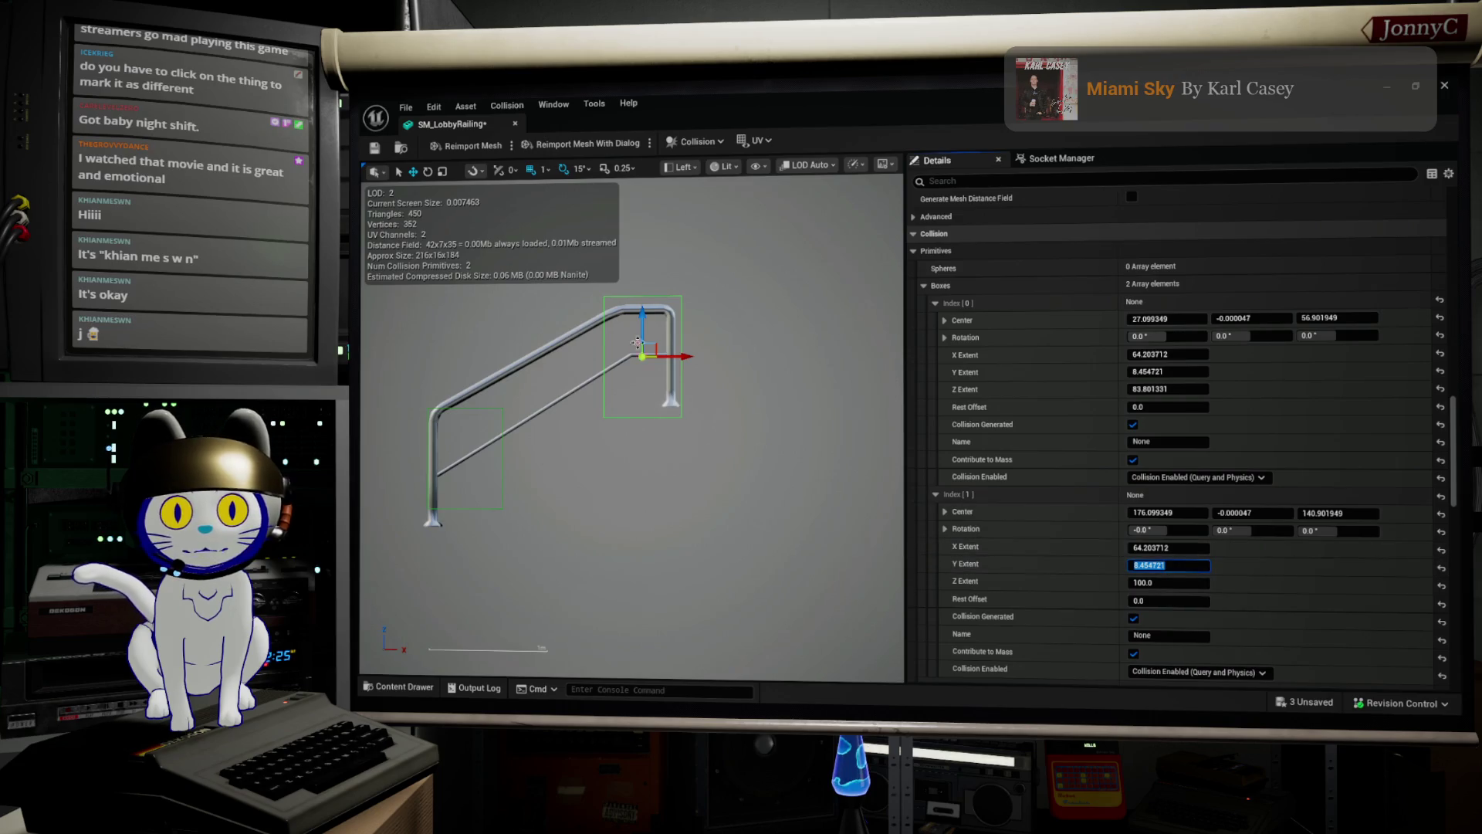
drag(643, 315, 678, 363)
Nudge the left box, then re-enter 100 as the first box's Z Extent.
click(489, 497)
click(501, 503)
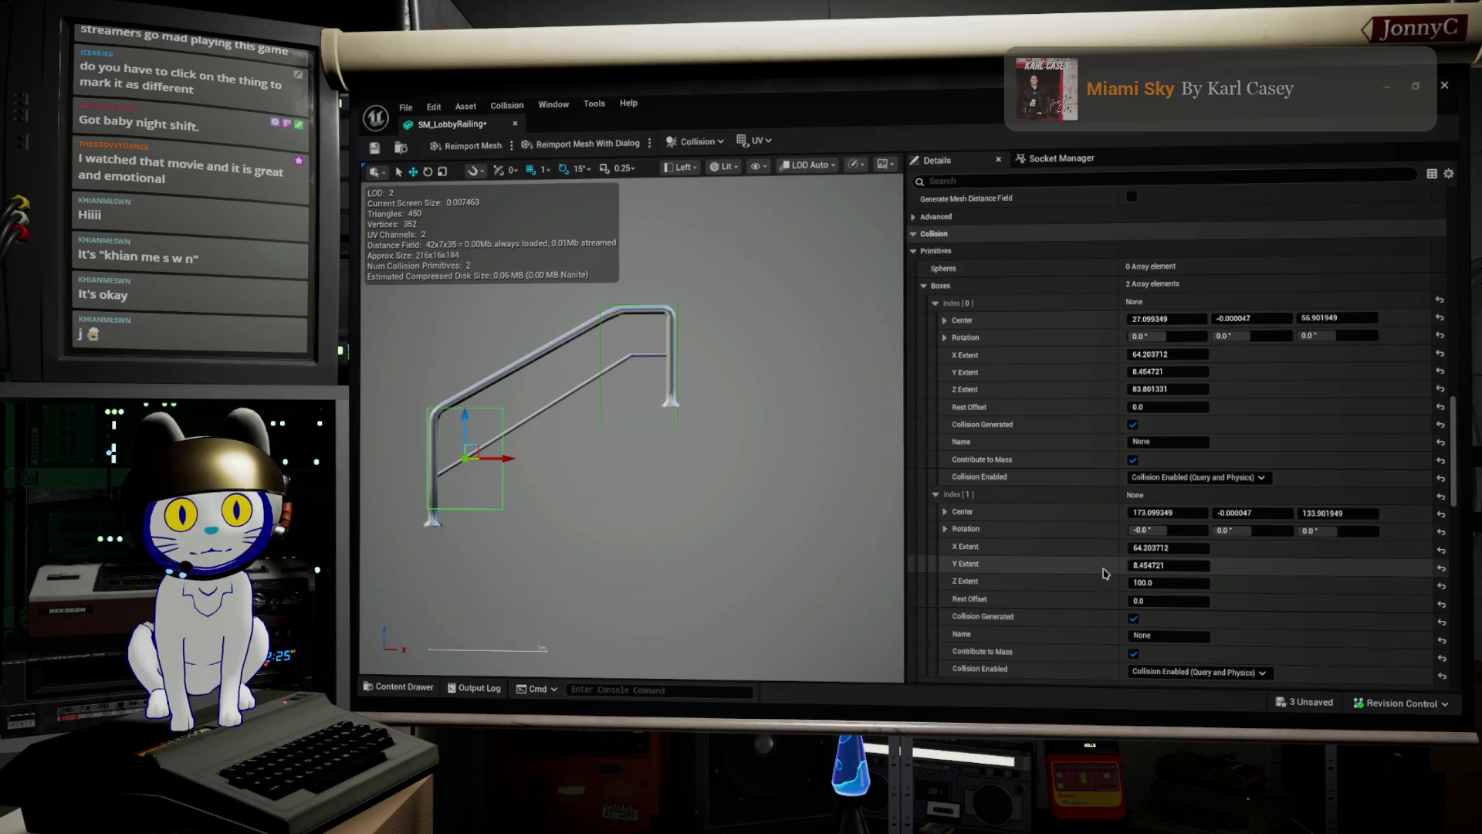
drag(507, 459, 508, 459)
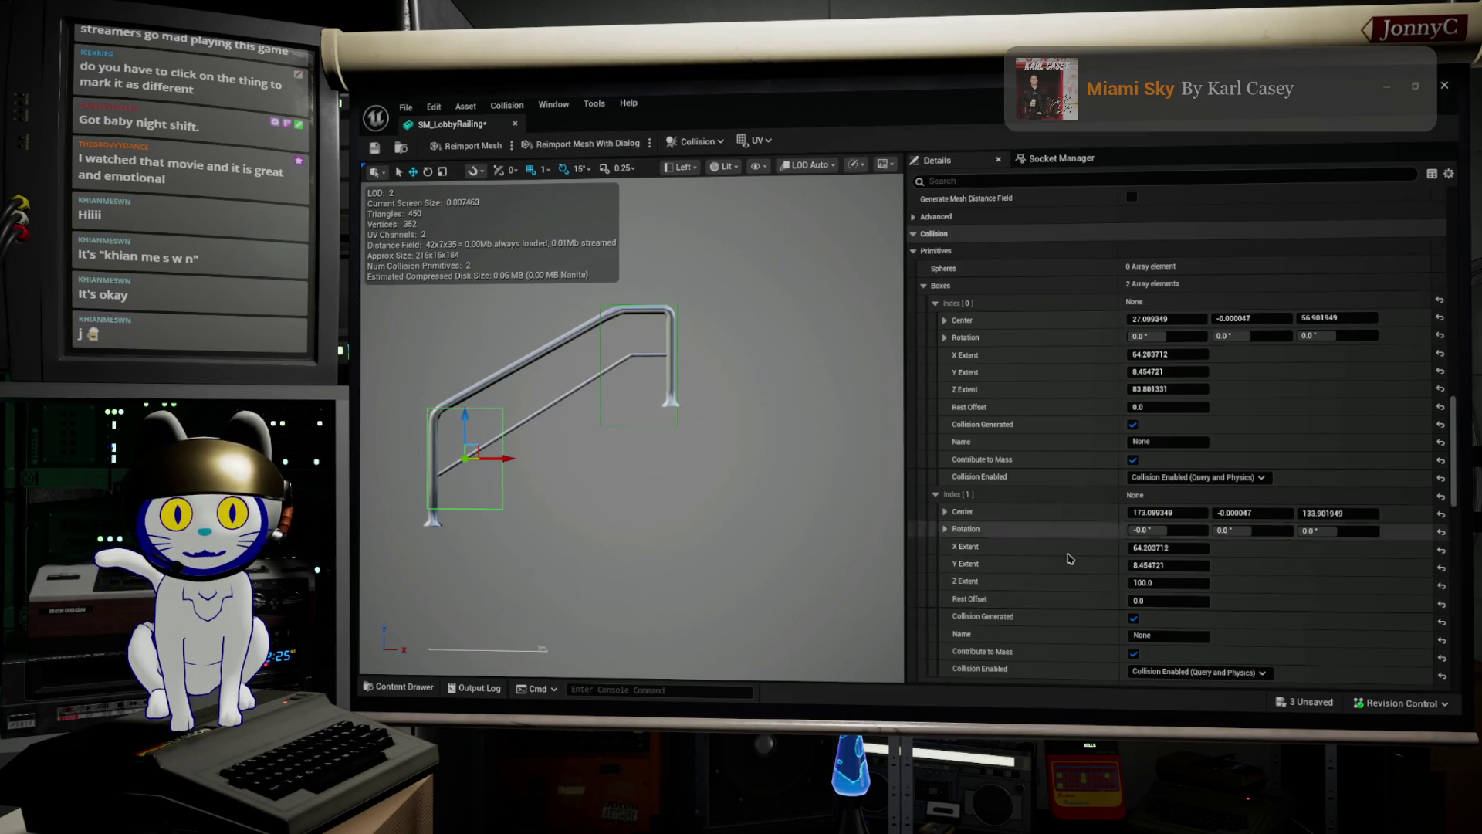
click(1158, 581)
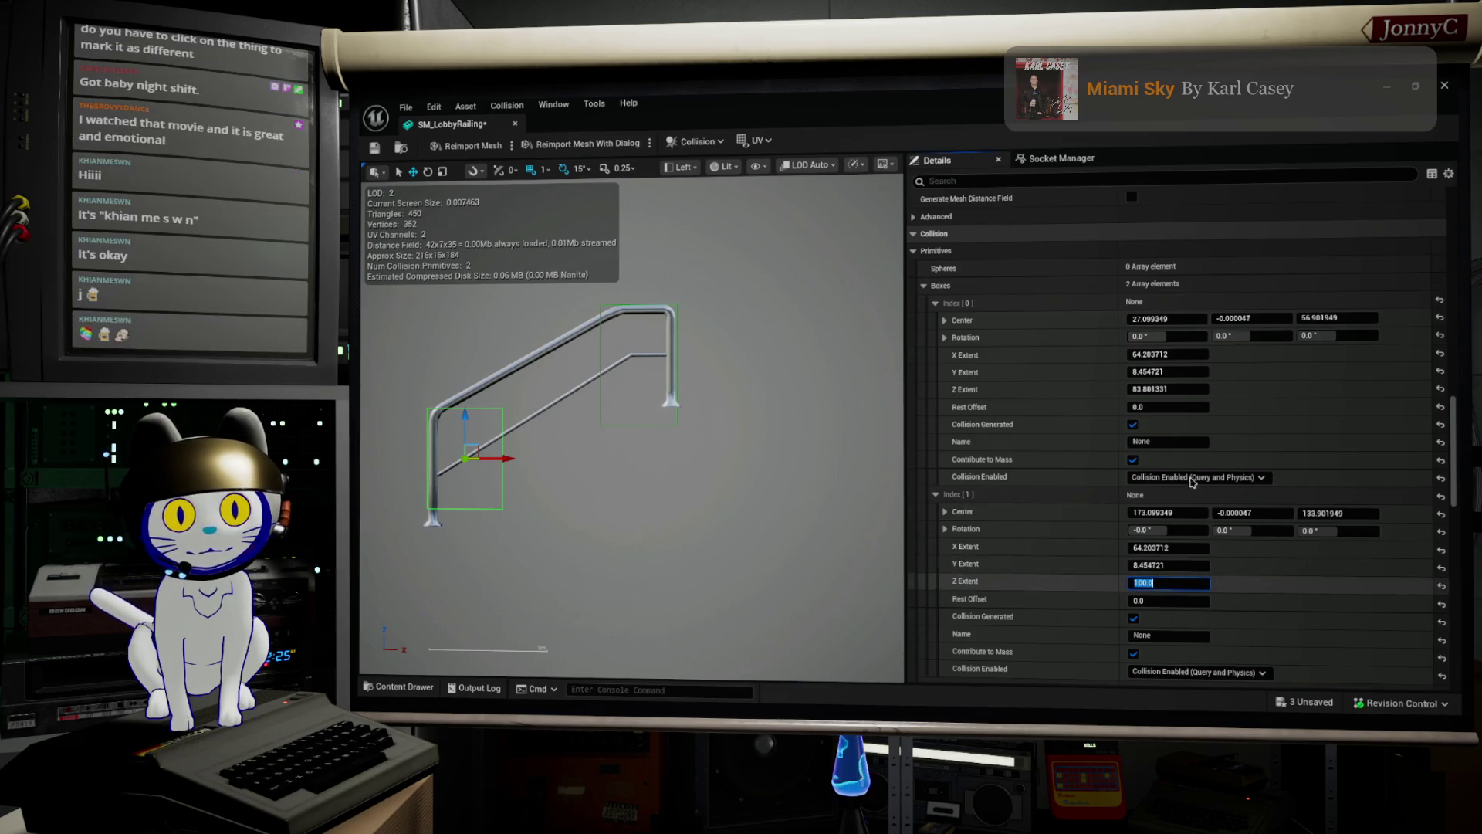
click(1182, 389)
text(110)
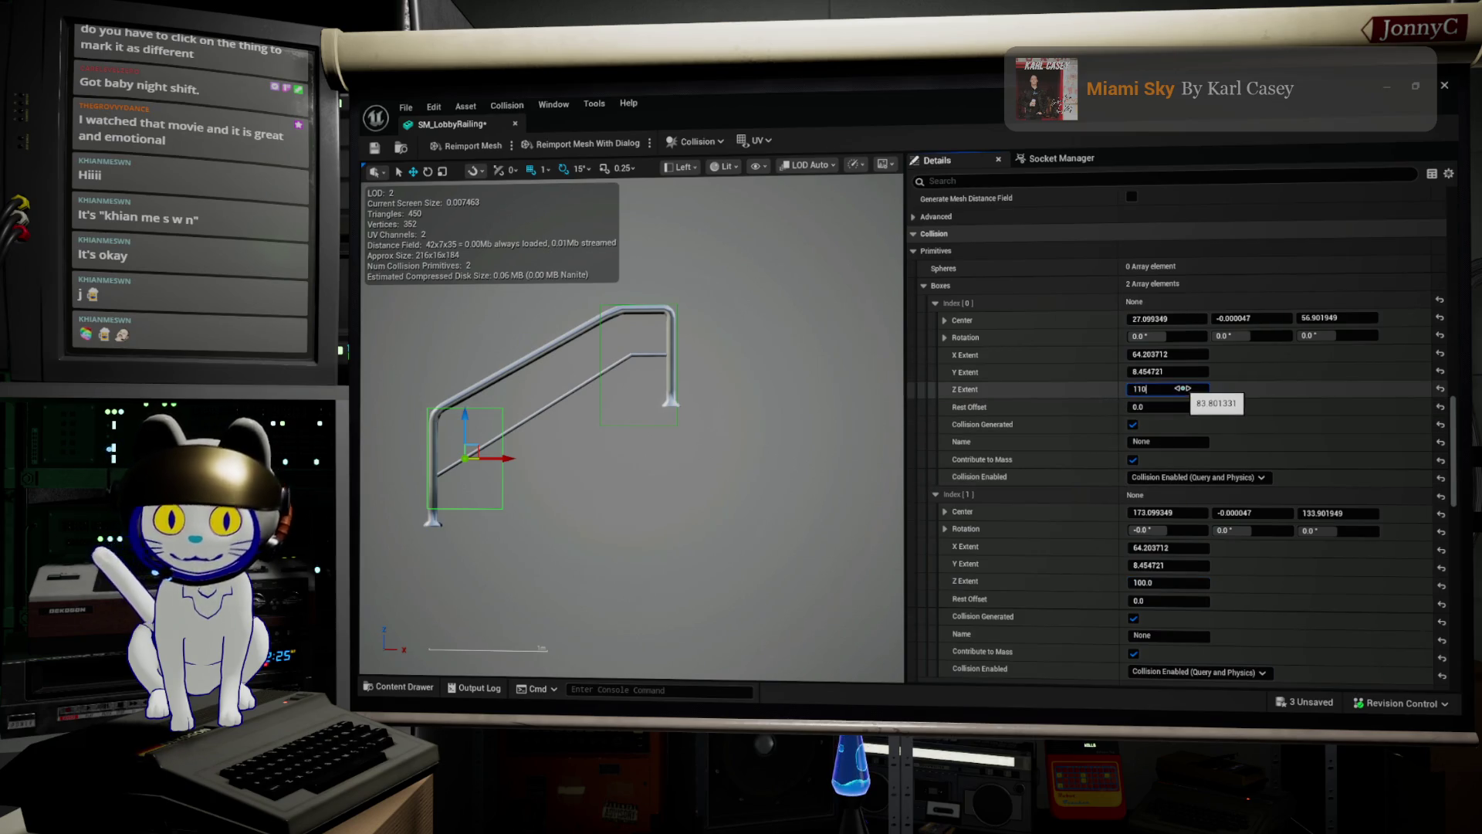
key(Return)
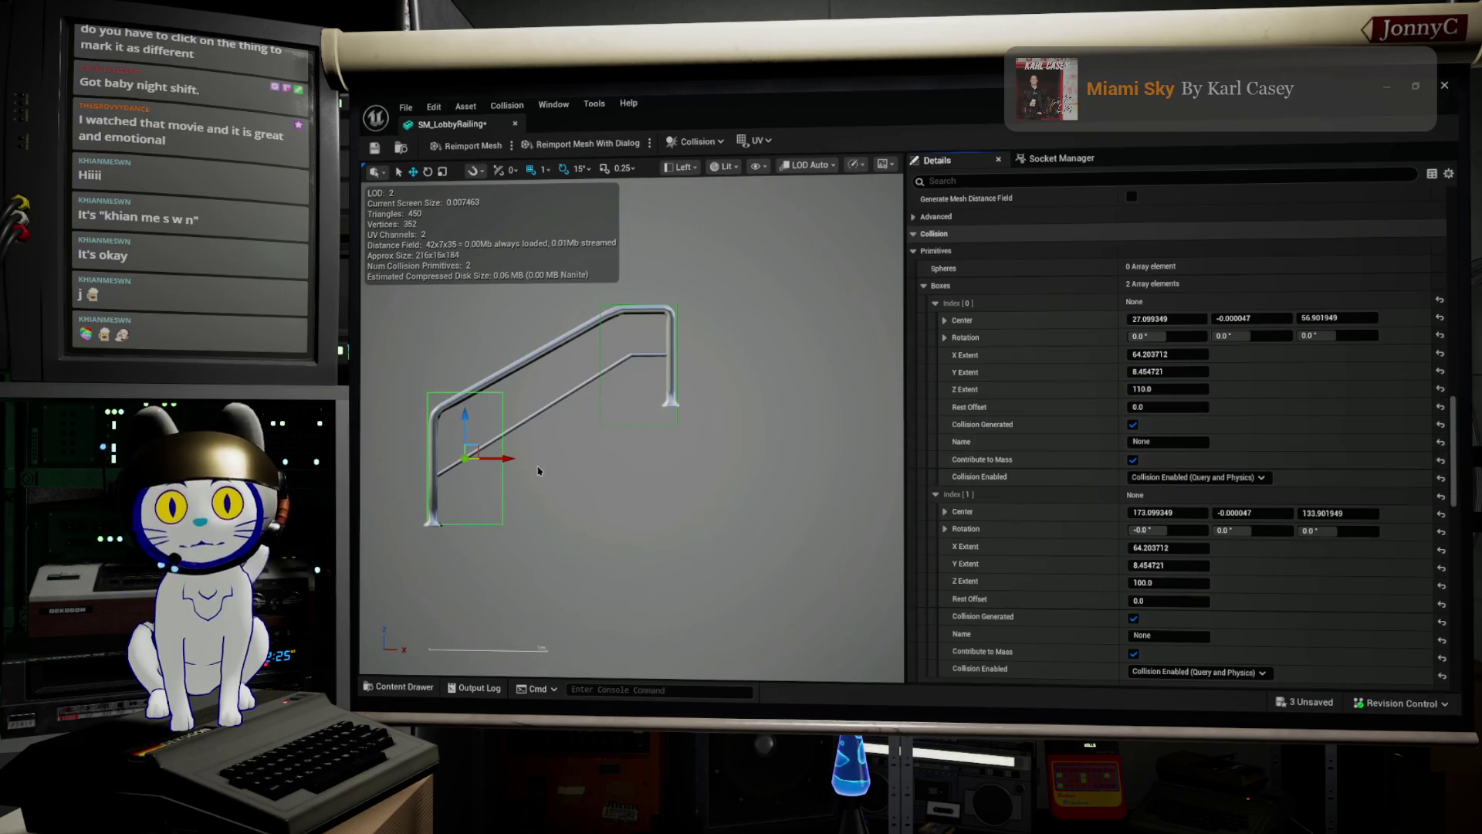
click(1155, 386)
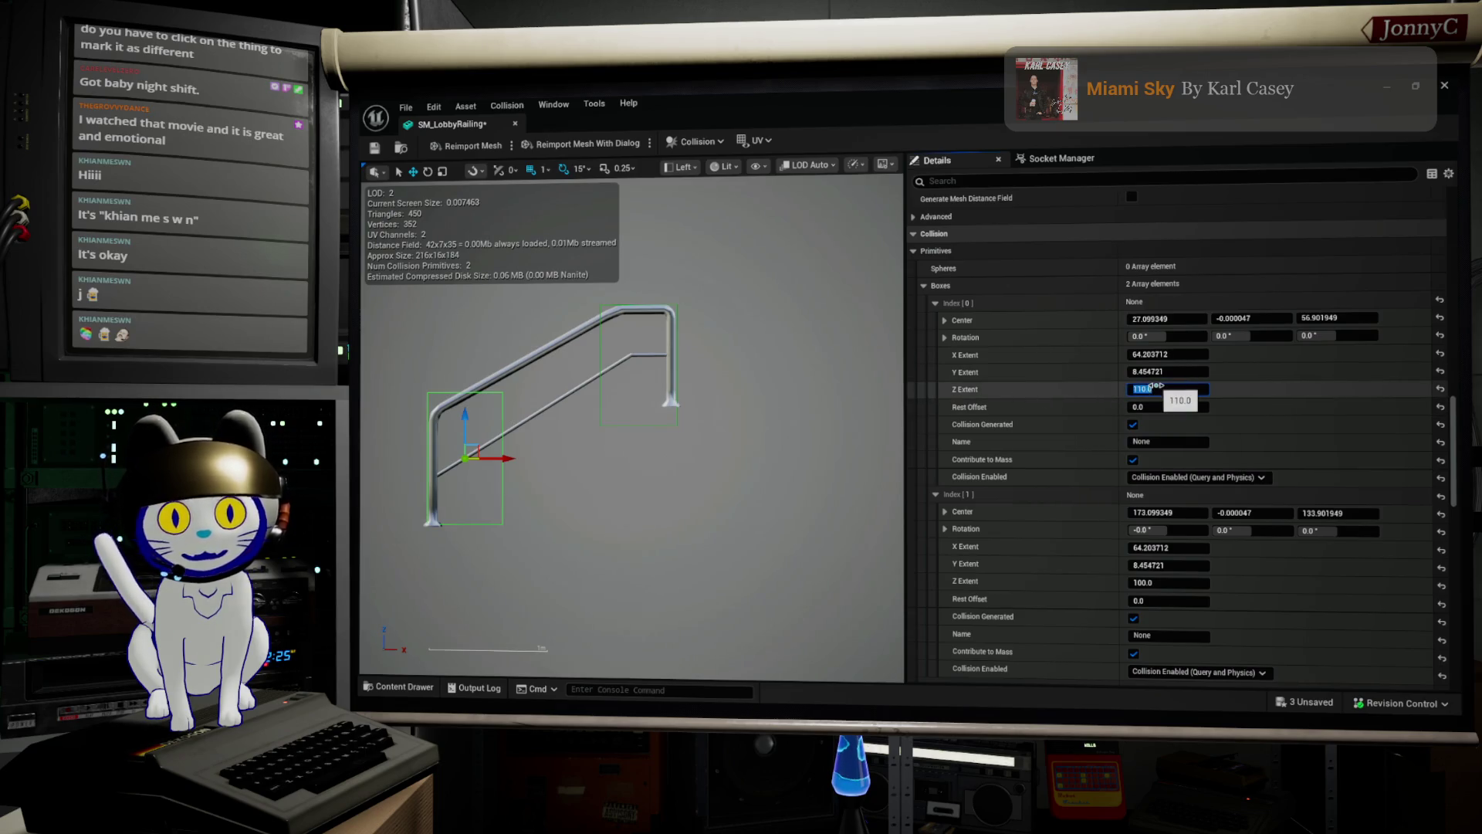
text(10)
key(Return)
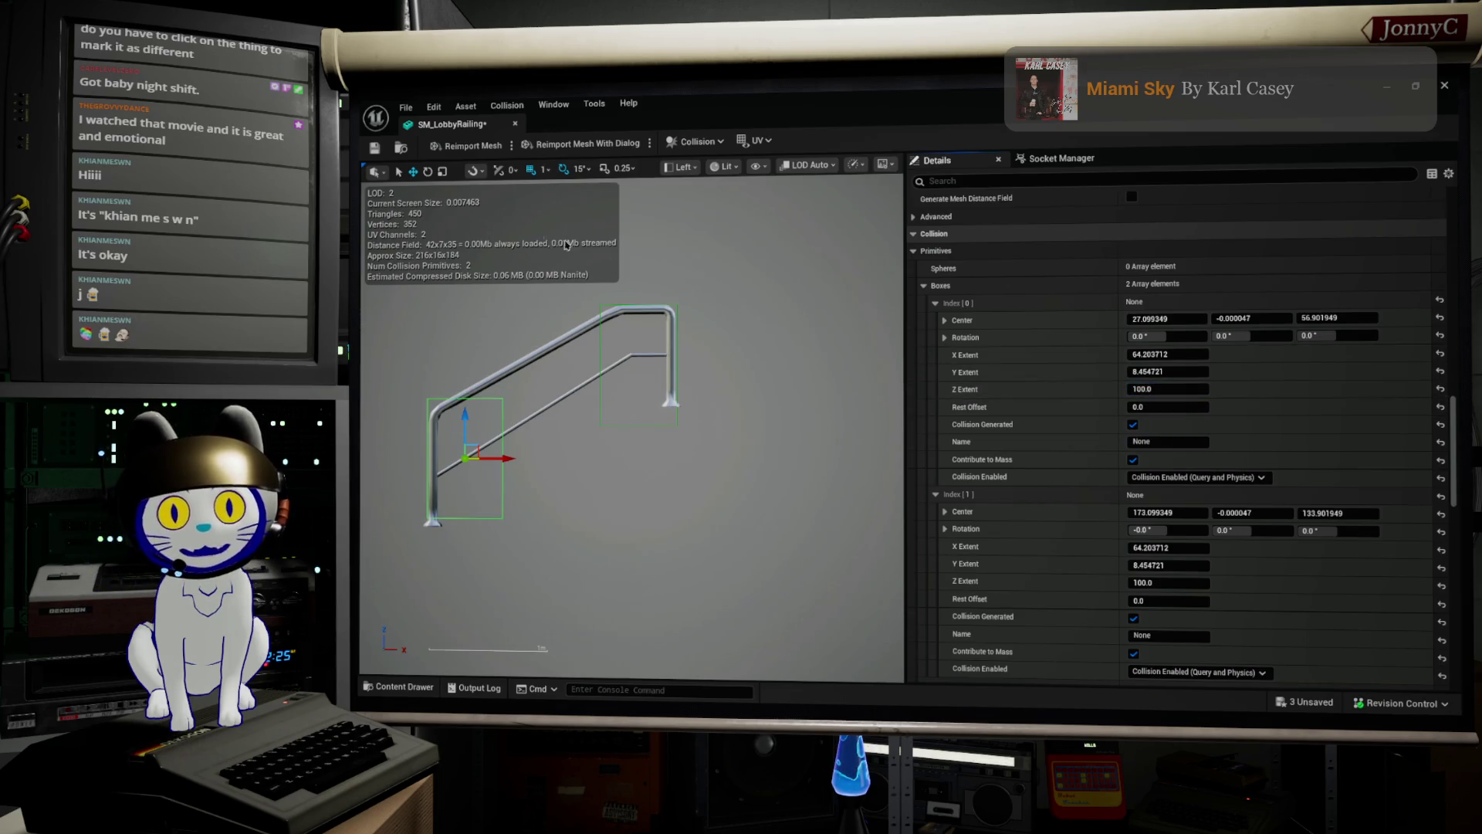
click(405, 113)
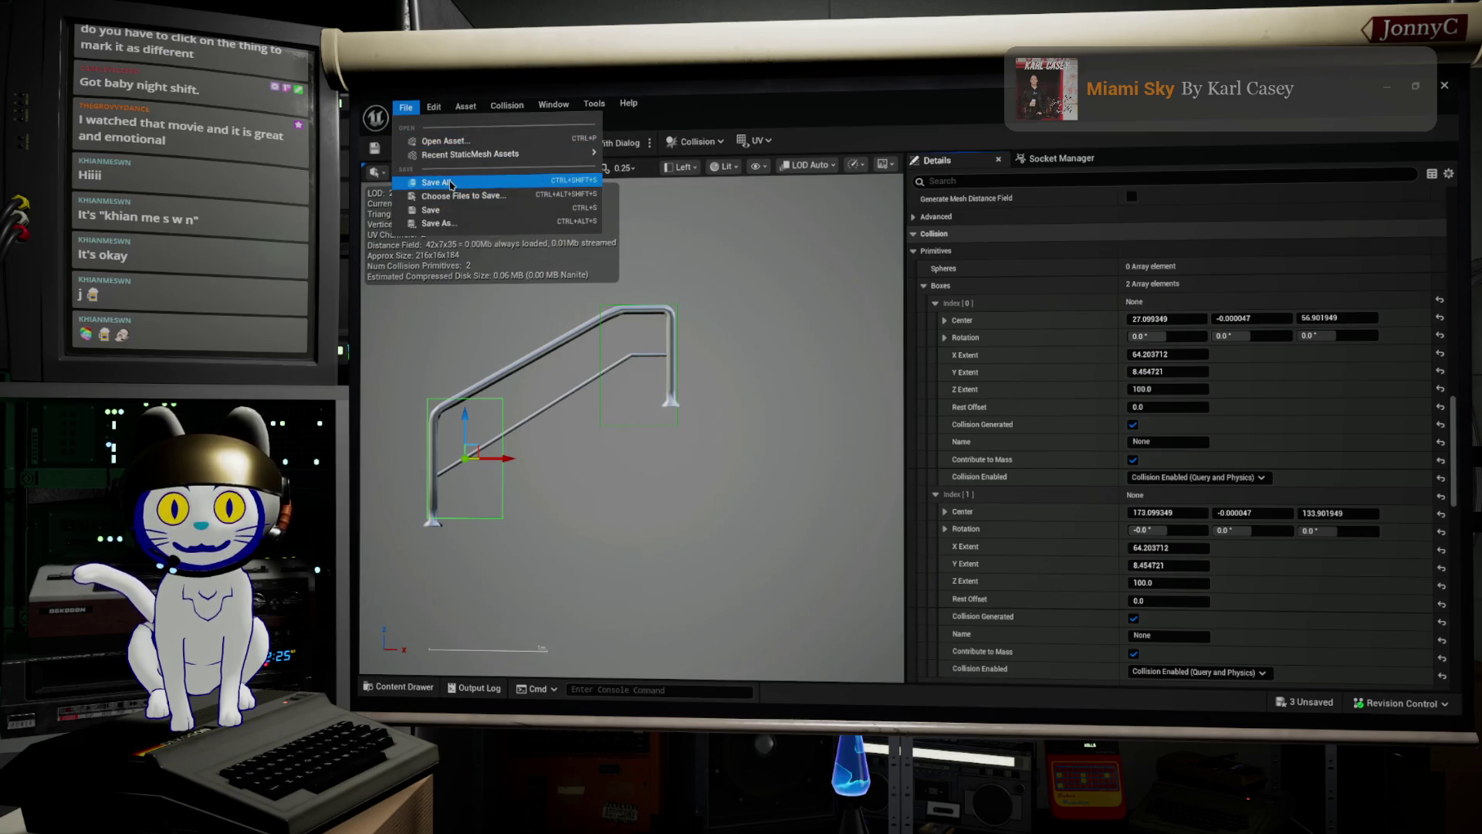
Save all changes, then lower the first collision box to Center Z 50.901949.
key(Escape)
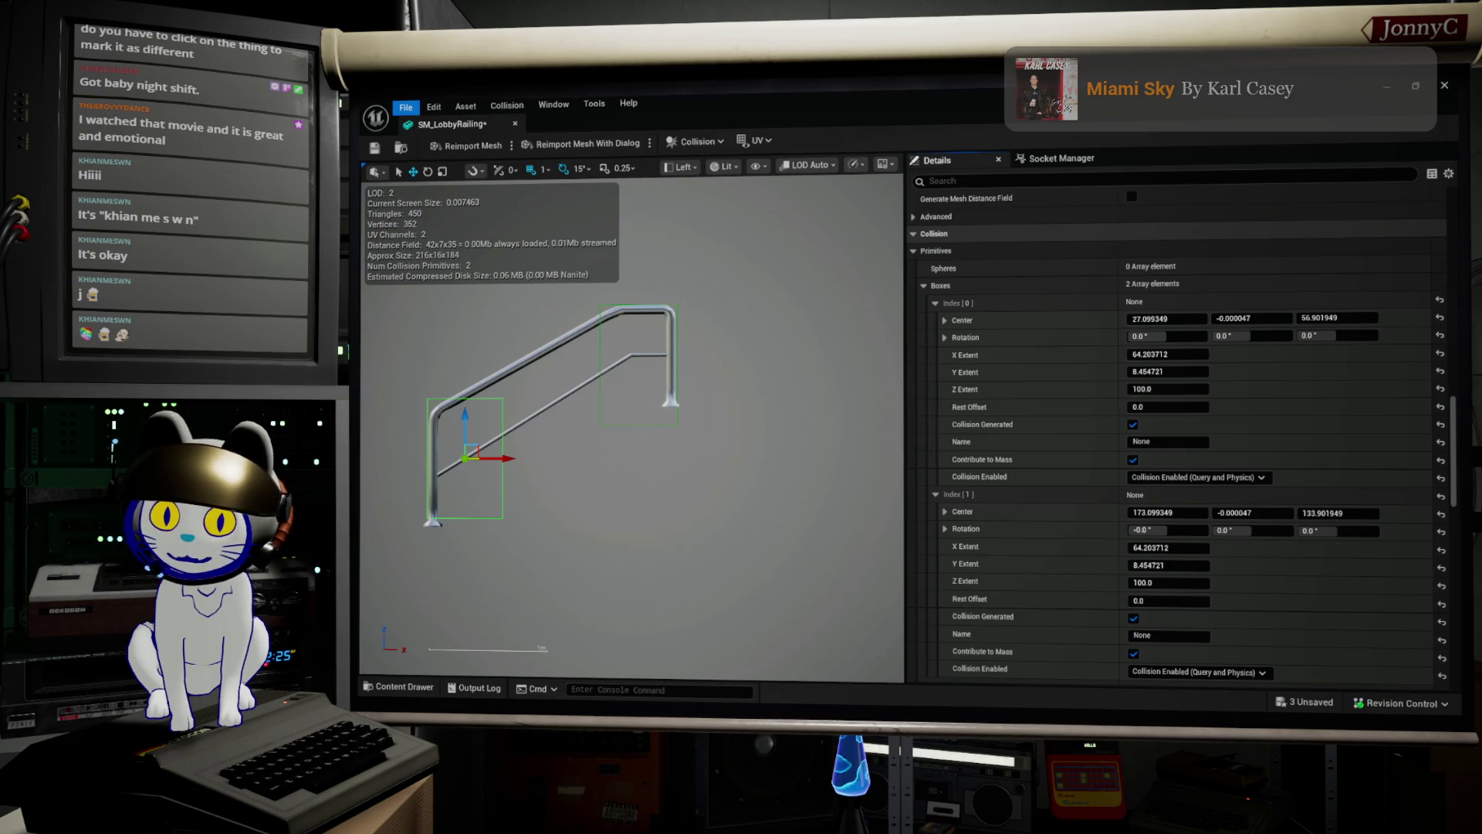
key(ctrl+s)
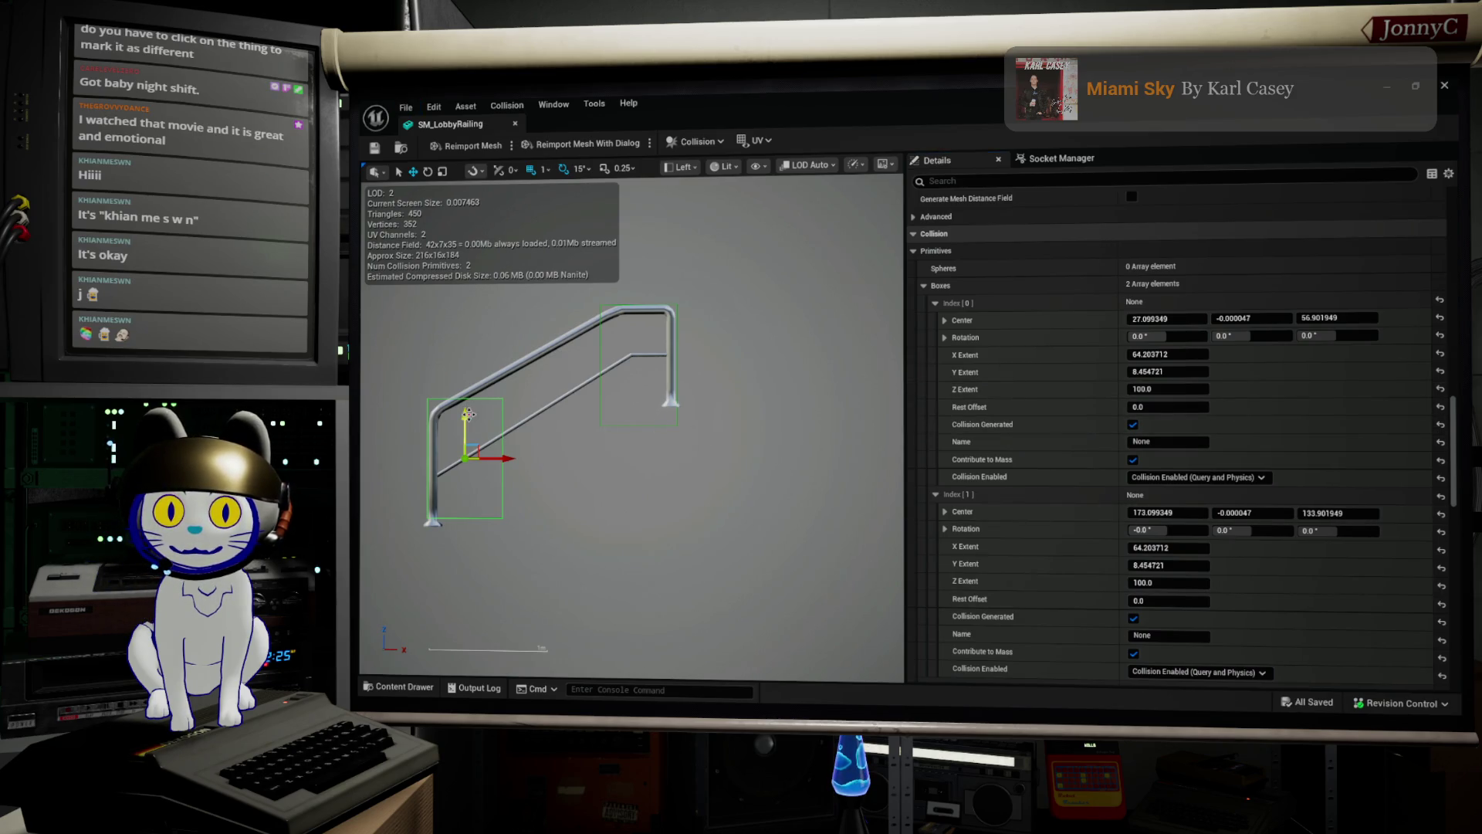
drag(467, 414, 465, 422)
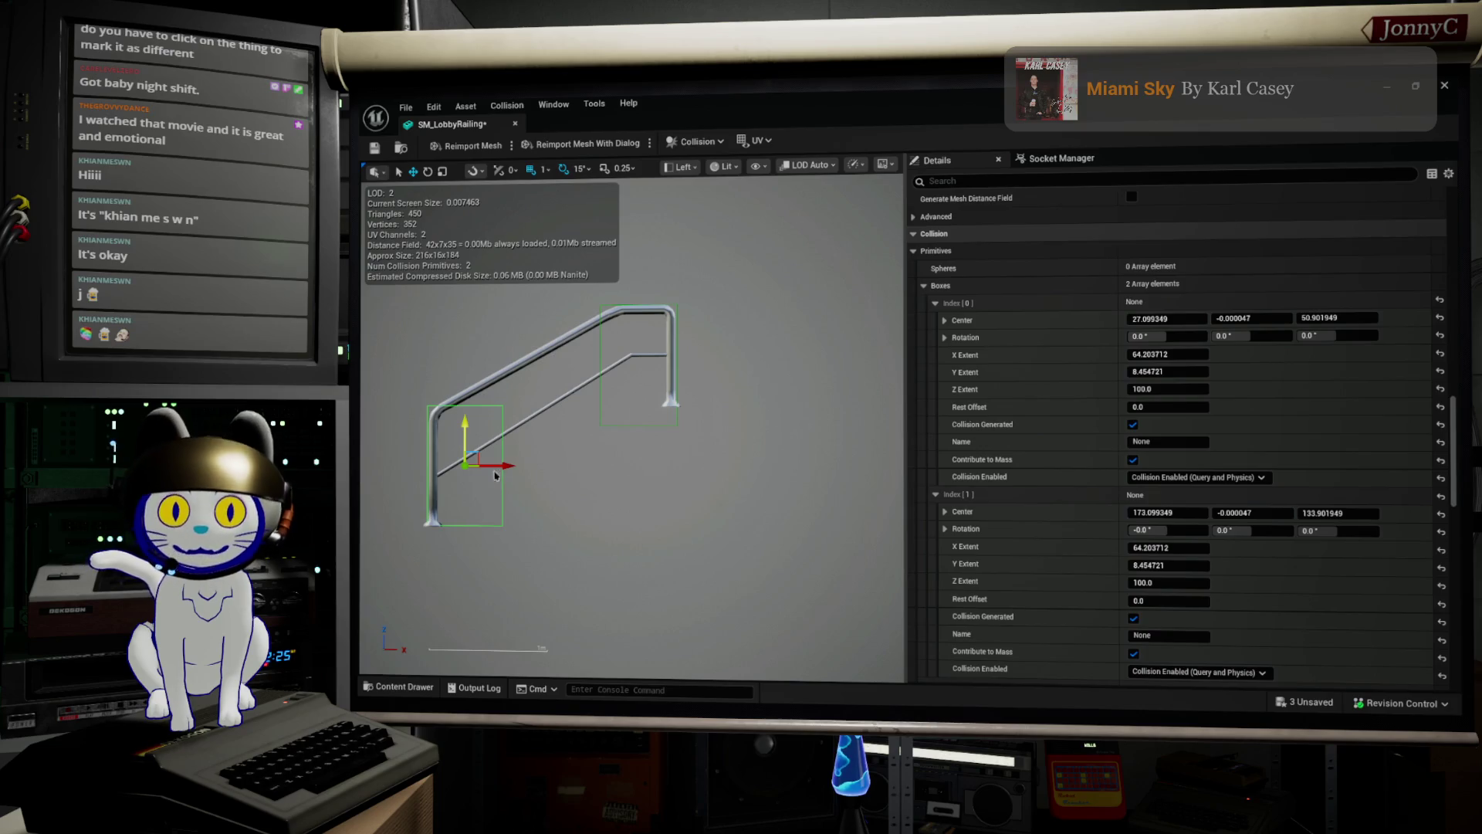
Duplicate a box onto the sloped rail, rotate it about 30°, and scale it shorter.
drag(511, 464, 569, 461)
key(ctrl+z)
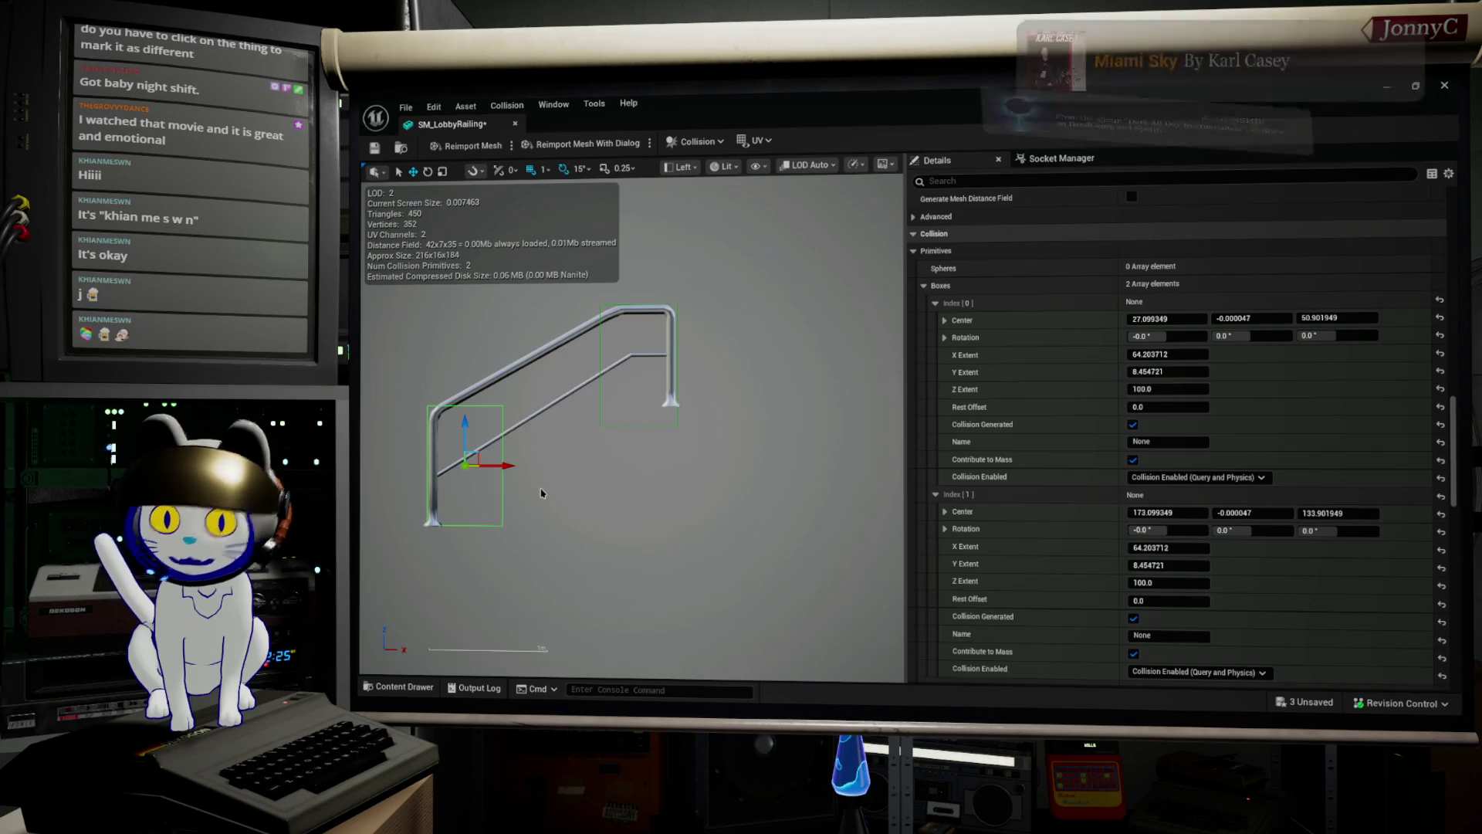
mouse_move(511, 465)
mouse_down()
mouse_move(580, 464)
mouse_move(538, 413)
mouse_move(539, 366)
mouse_up()
key(e)
drag(614, 411, 608, 380)
key(r)
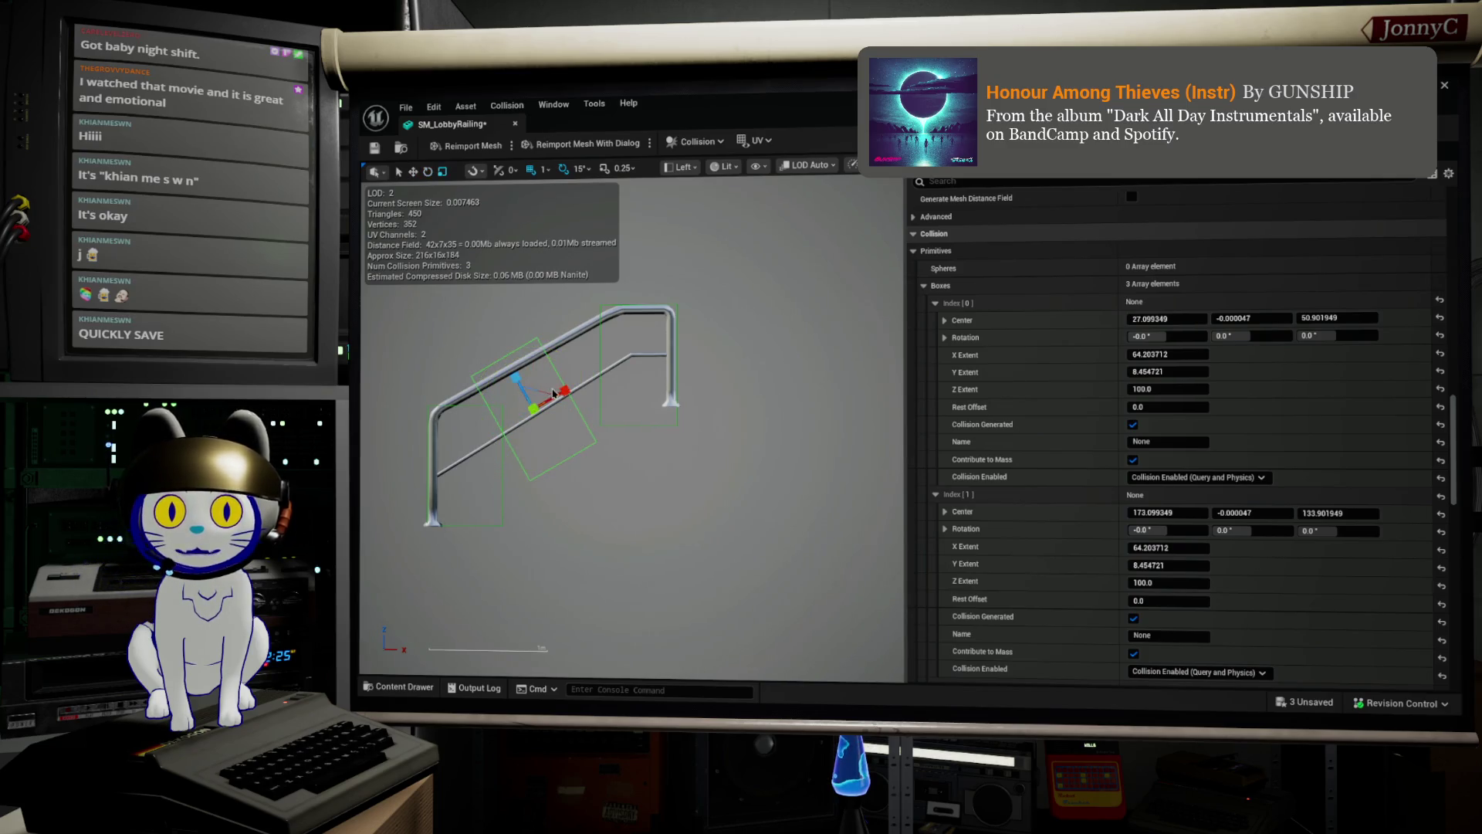
mouse_move(565, 390)
mouse_down()
mouse_move(547, 400)
mouse_move(575, 388)
mouse_move(524, 376)
mouse_up()
key(w)
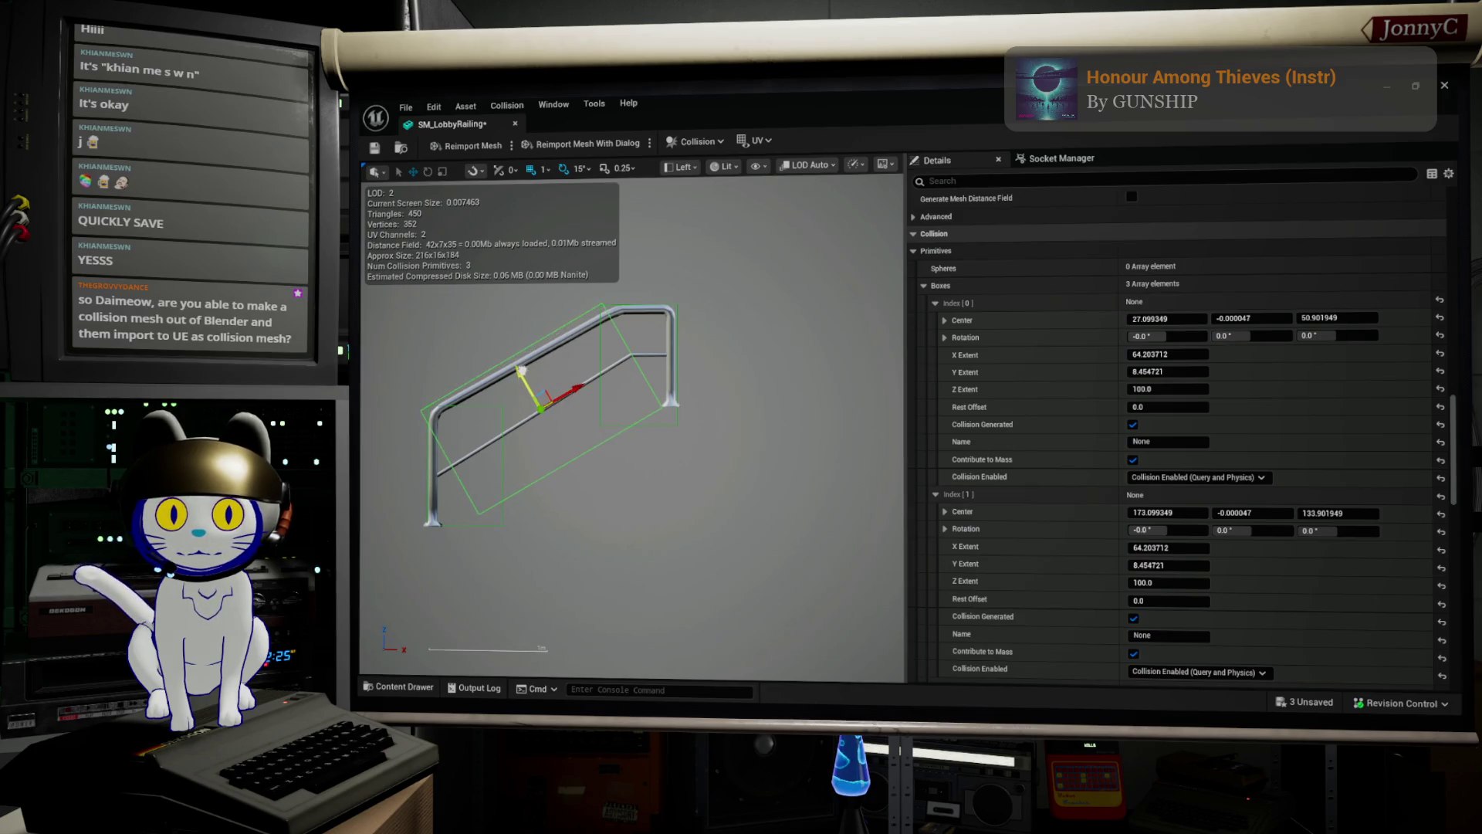
scroll(1048, 513, down, 3)
scroll(1047, 513, down, 1)
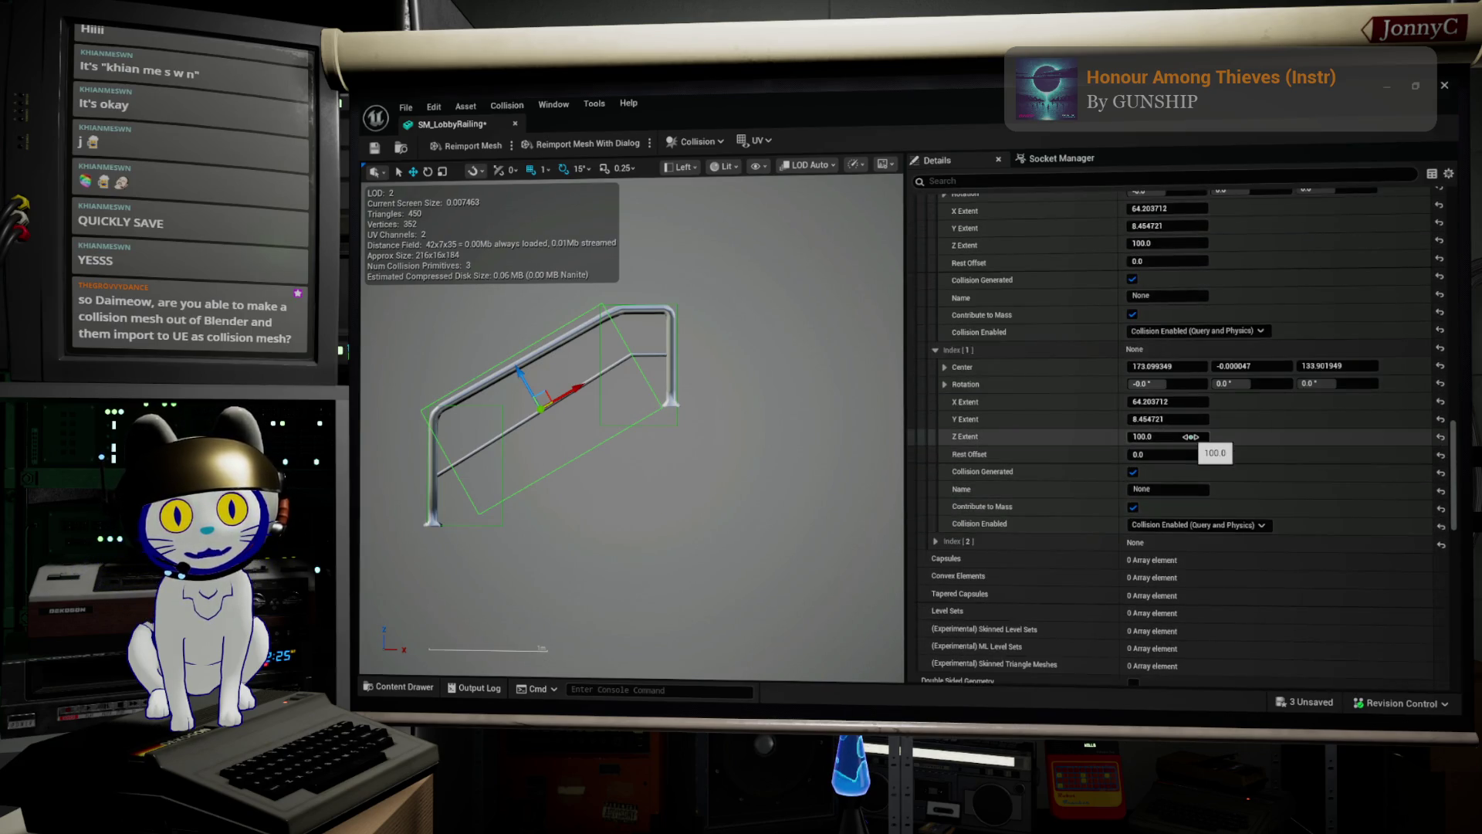
Expand the third box's properties, then enter Y Extent 10 for boxes Index[0] and Index[1].
click(936, 541)
scroll(996, 551, down, 2)
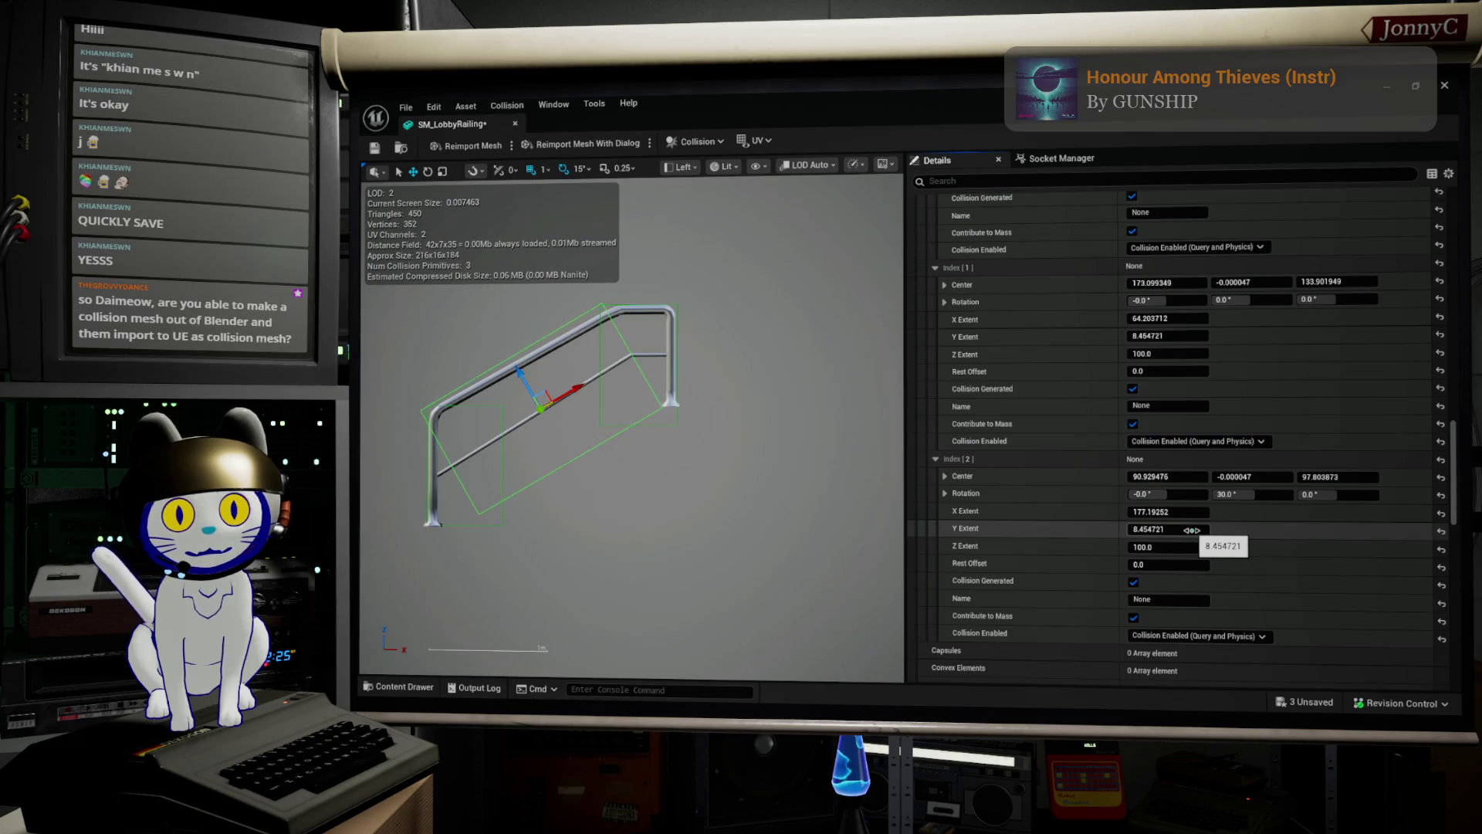
click(1194, 532)
scroll(1170, 315, up, 2)
scroll(1170, 315, up, 3)
click(1172, 249)
text(10)
key(Return)
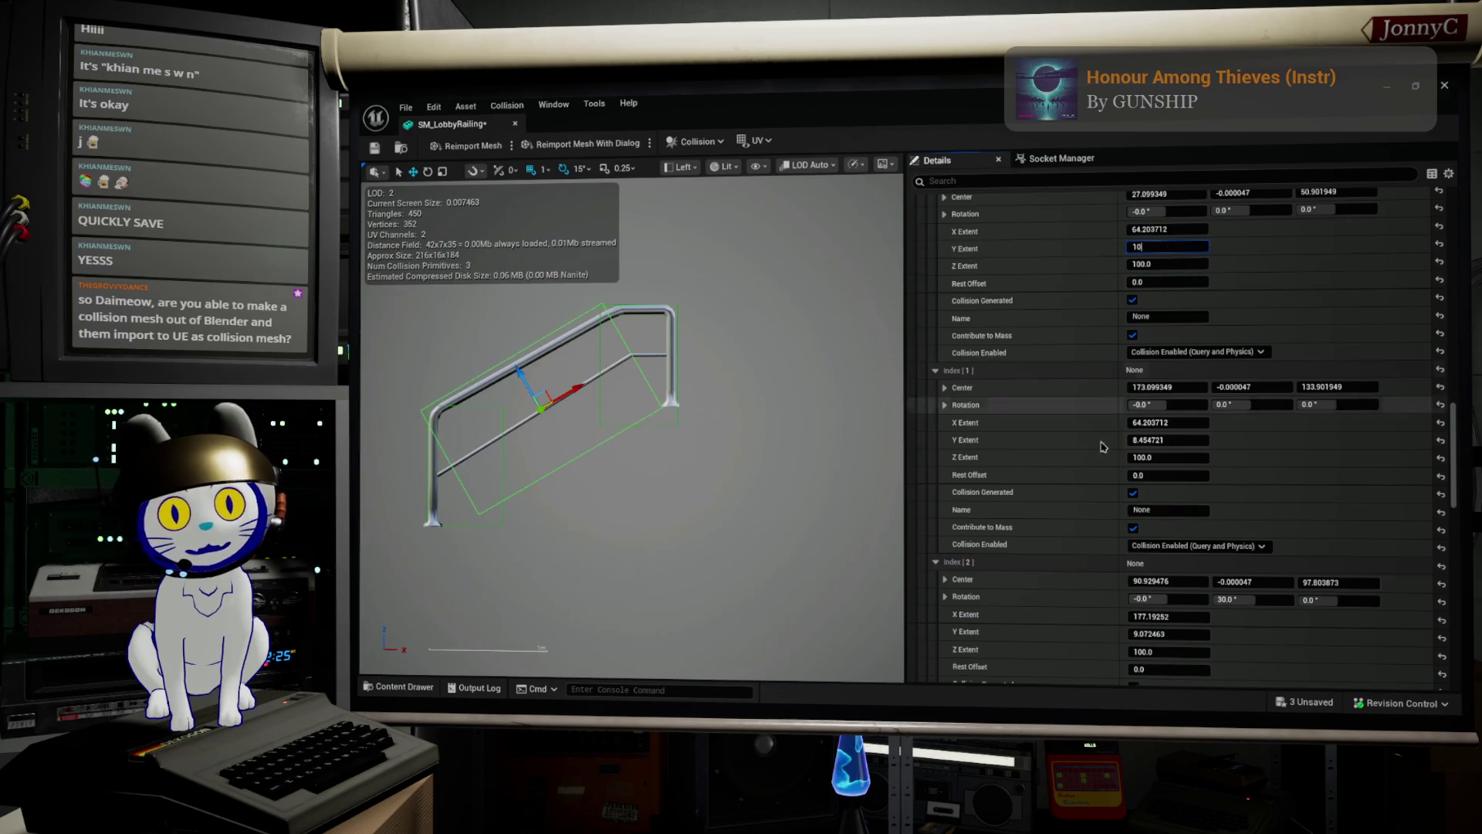
click(1193, 442)
text(10)
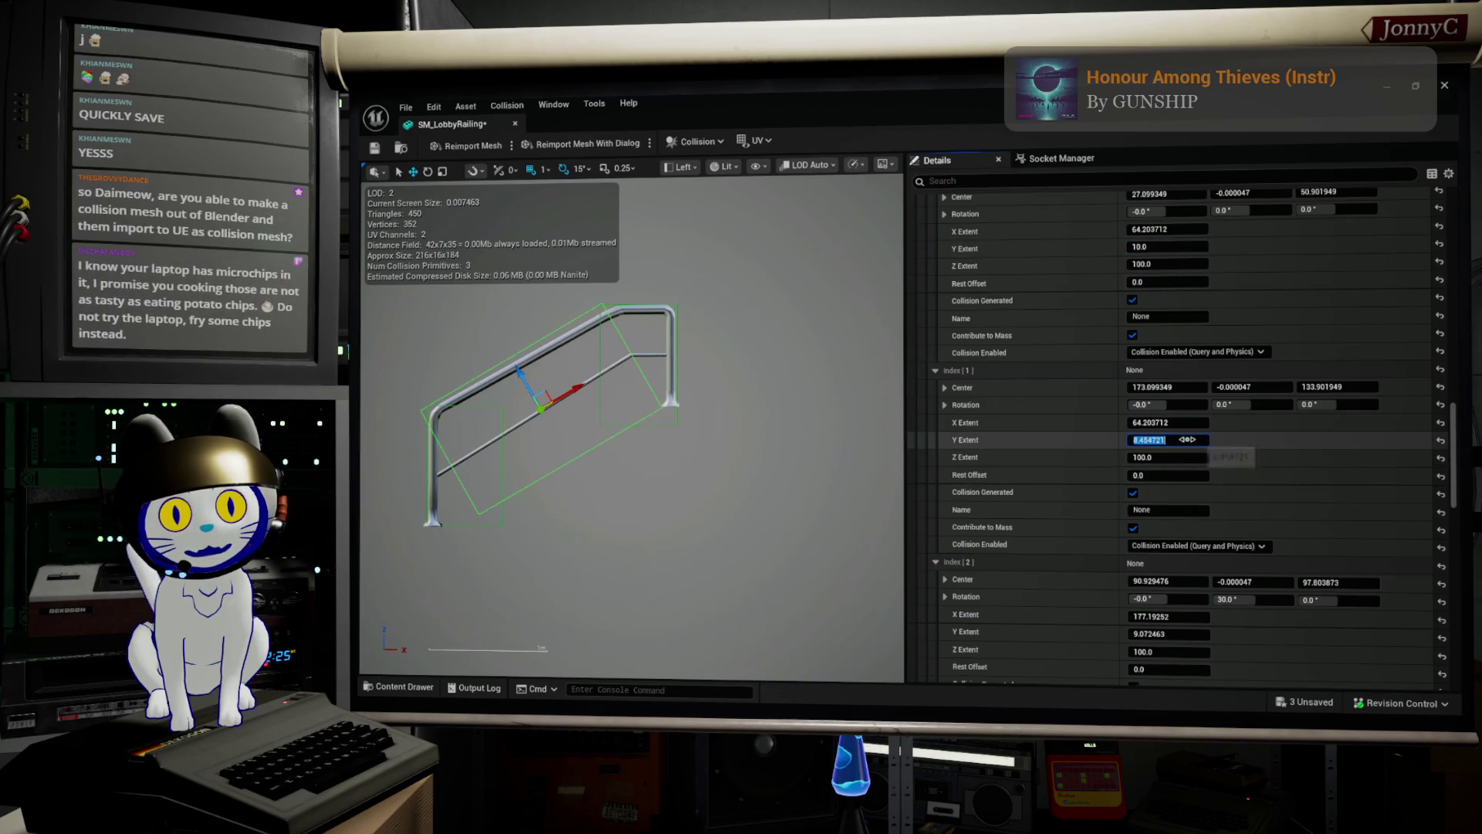
key(Return)
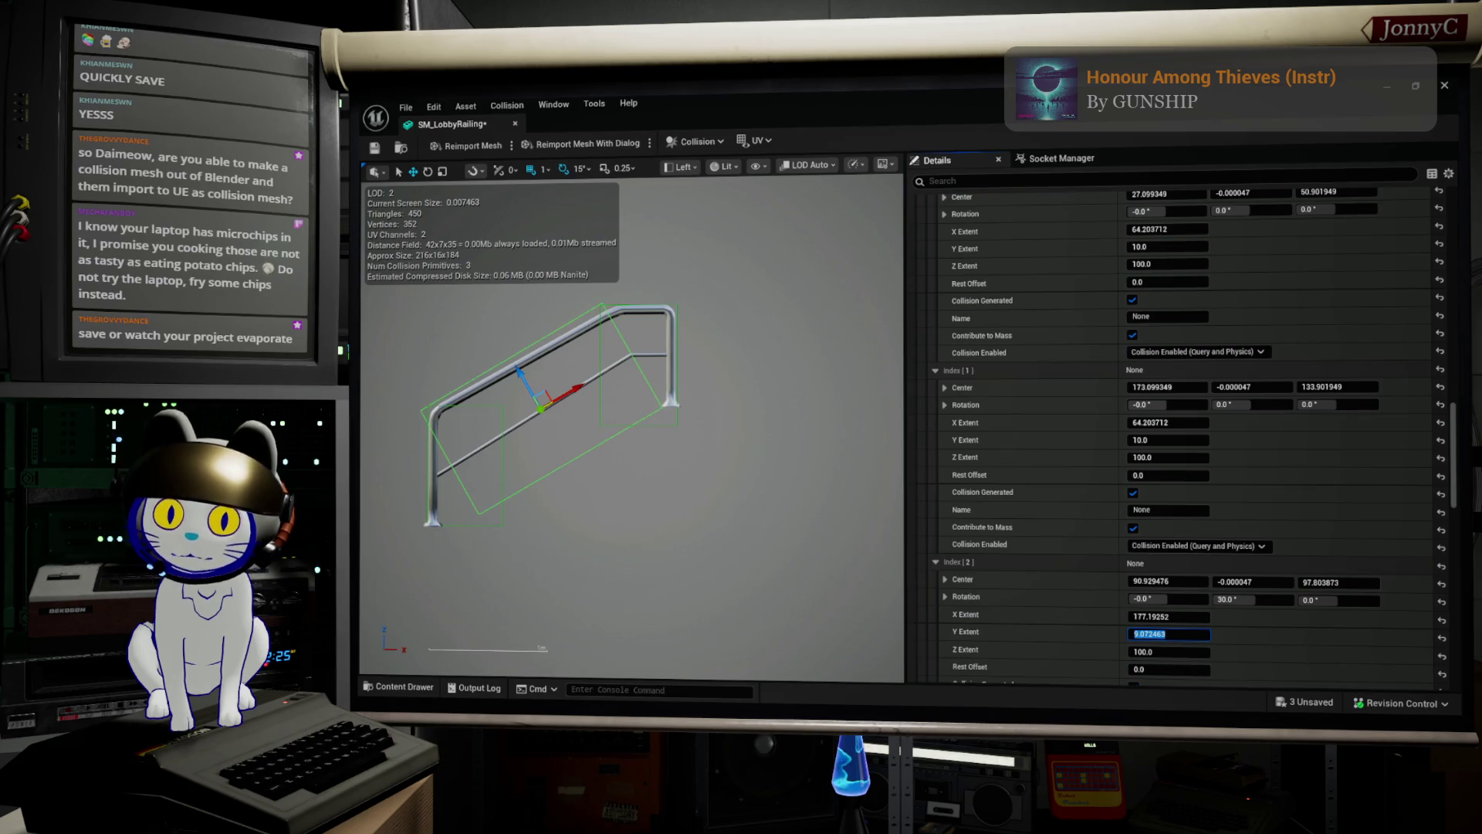
Switch to Blender, dismiss the splash screen, and show the Unreal Engine Assets Exporter sidebar panel.
click(959, 705)
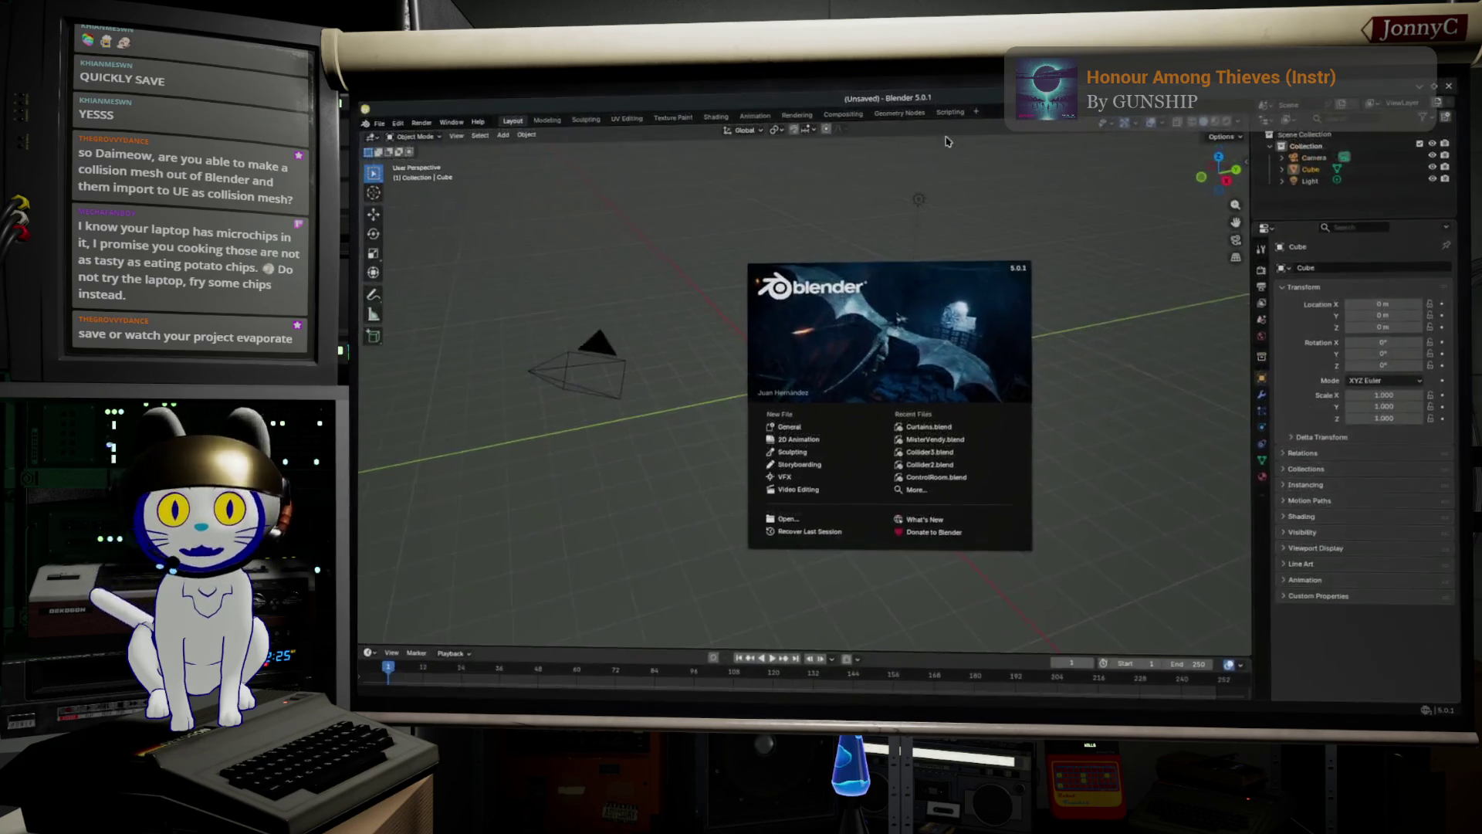
click(1249, 170)
click(1249, 170)
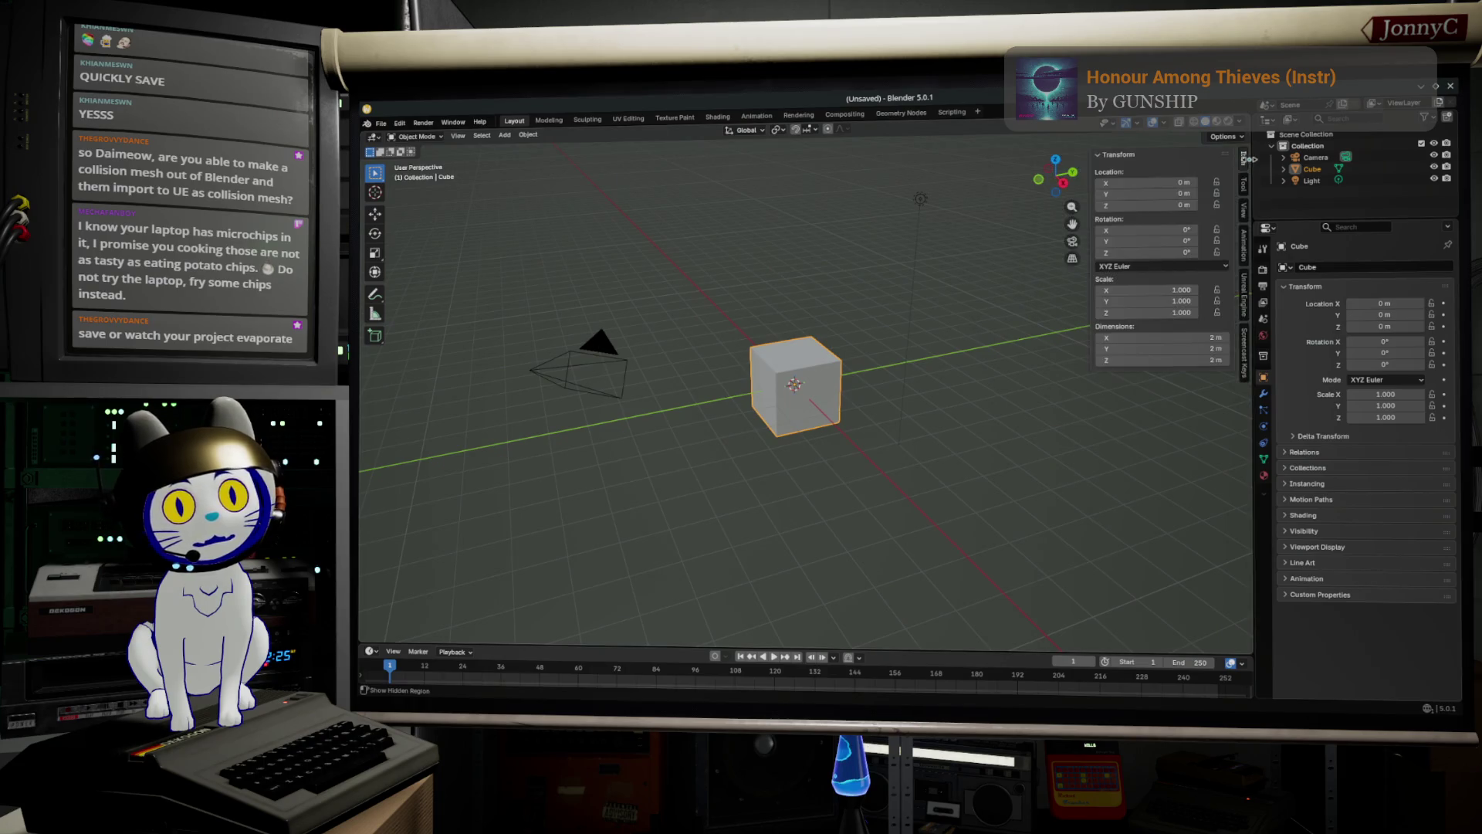
click(1244, 293)
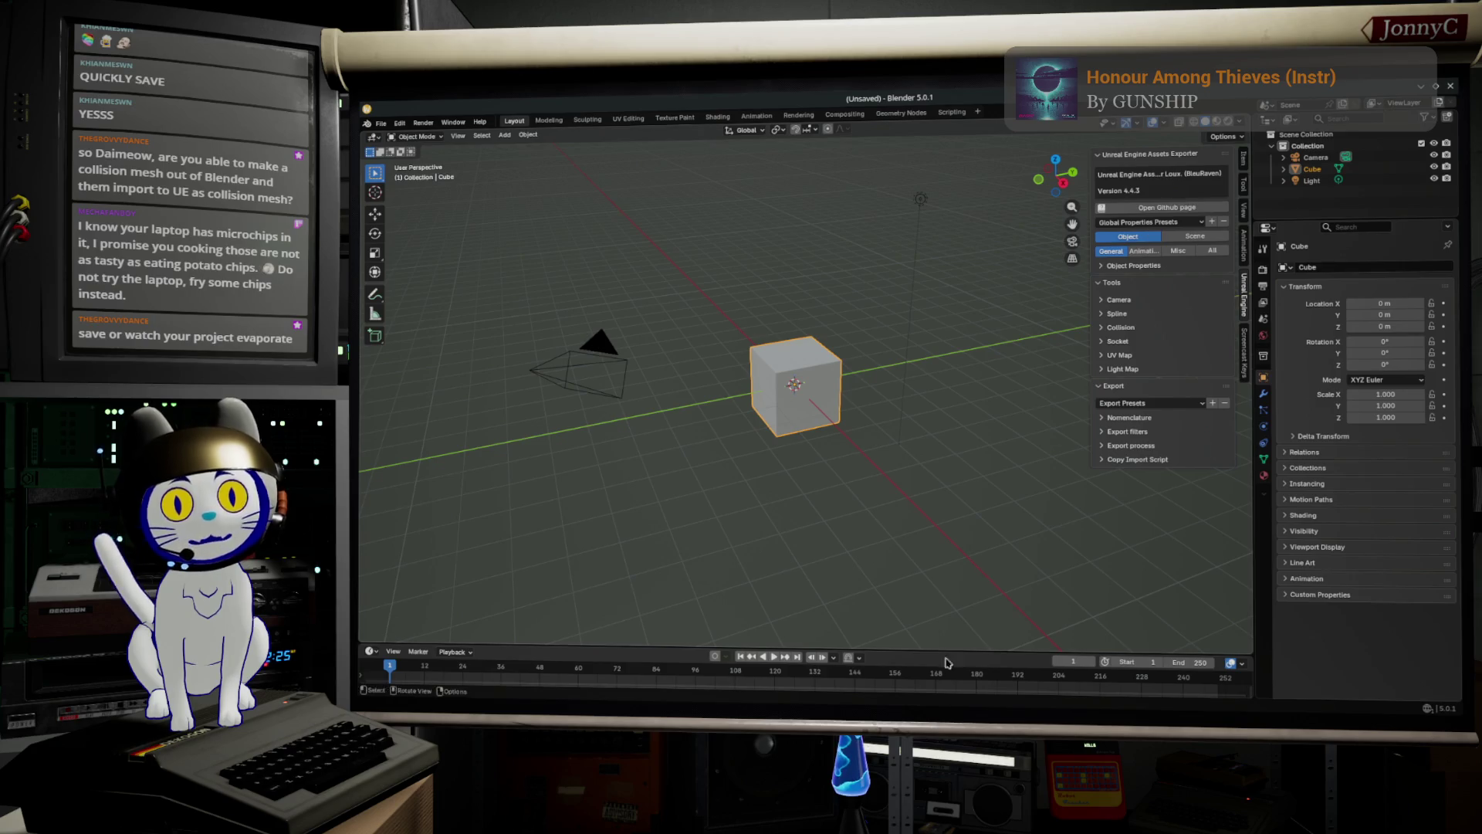
In a new Firefox tab, Google 'unreal engine asset exporter bleuraven'.
key(alt+Tab)
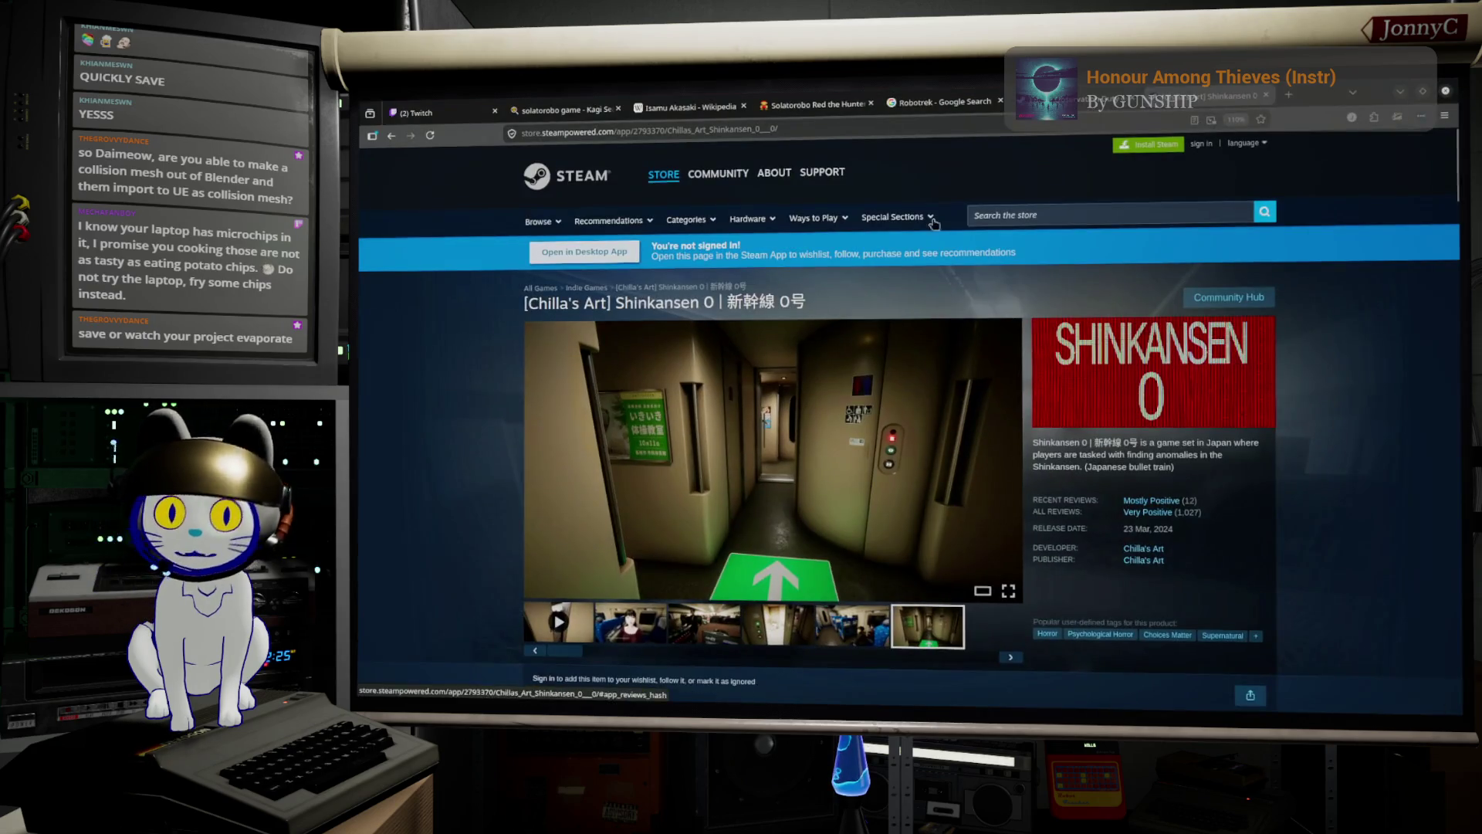
click(1288, 94)
text(google.com/)
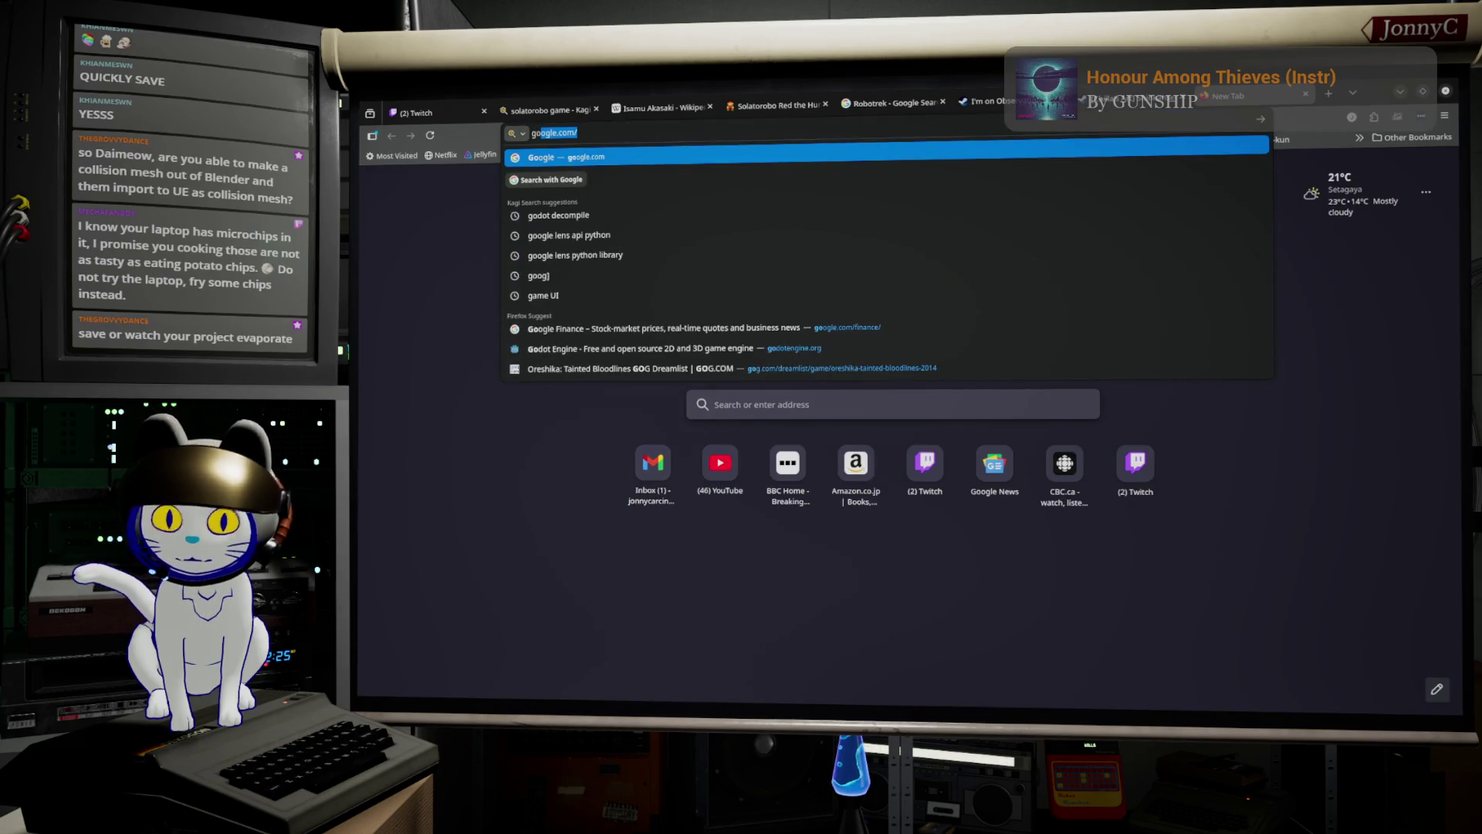
key(Return)
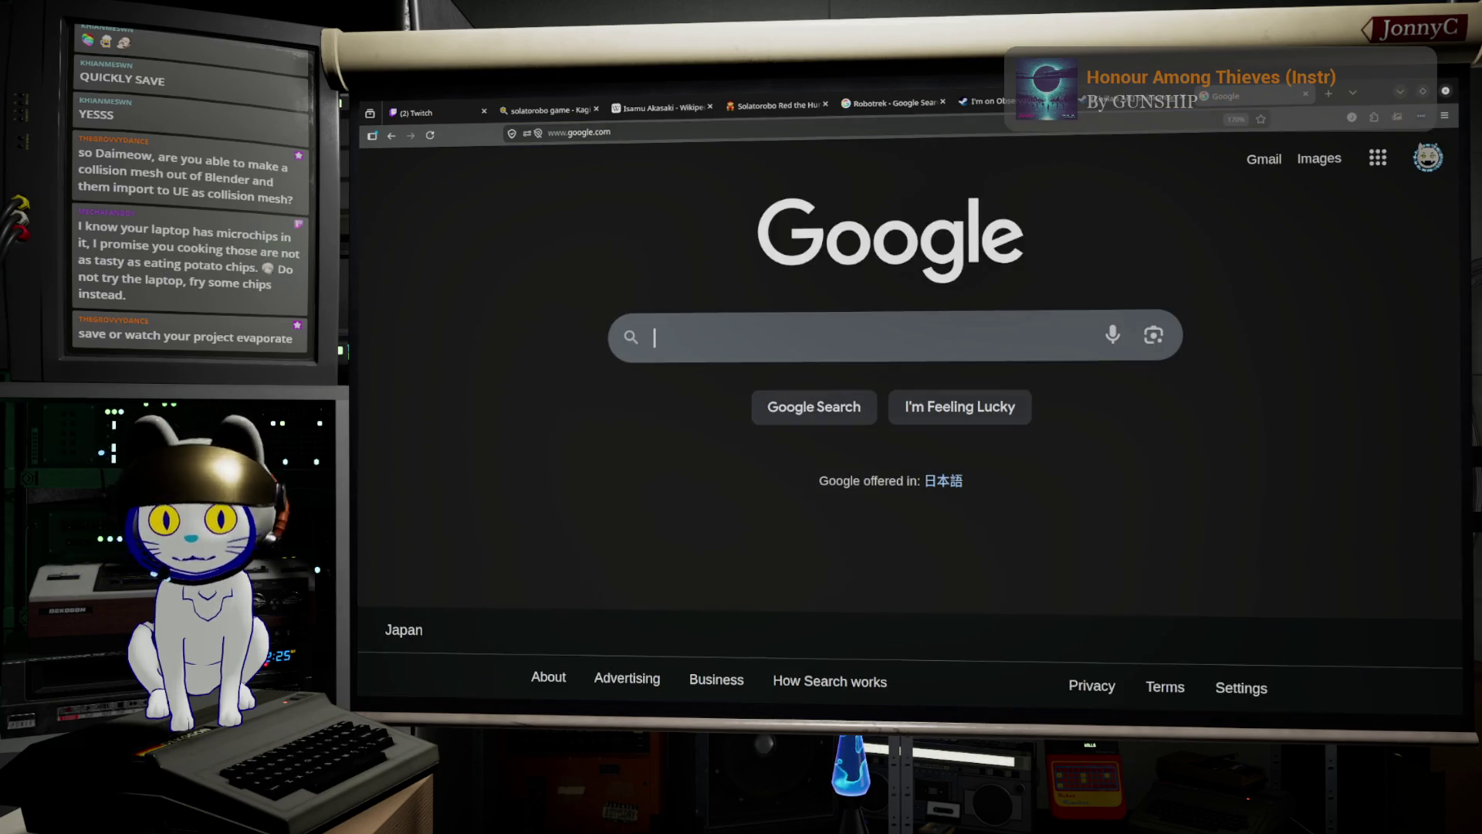
text(unreal engine asset)
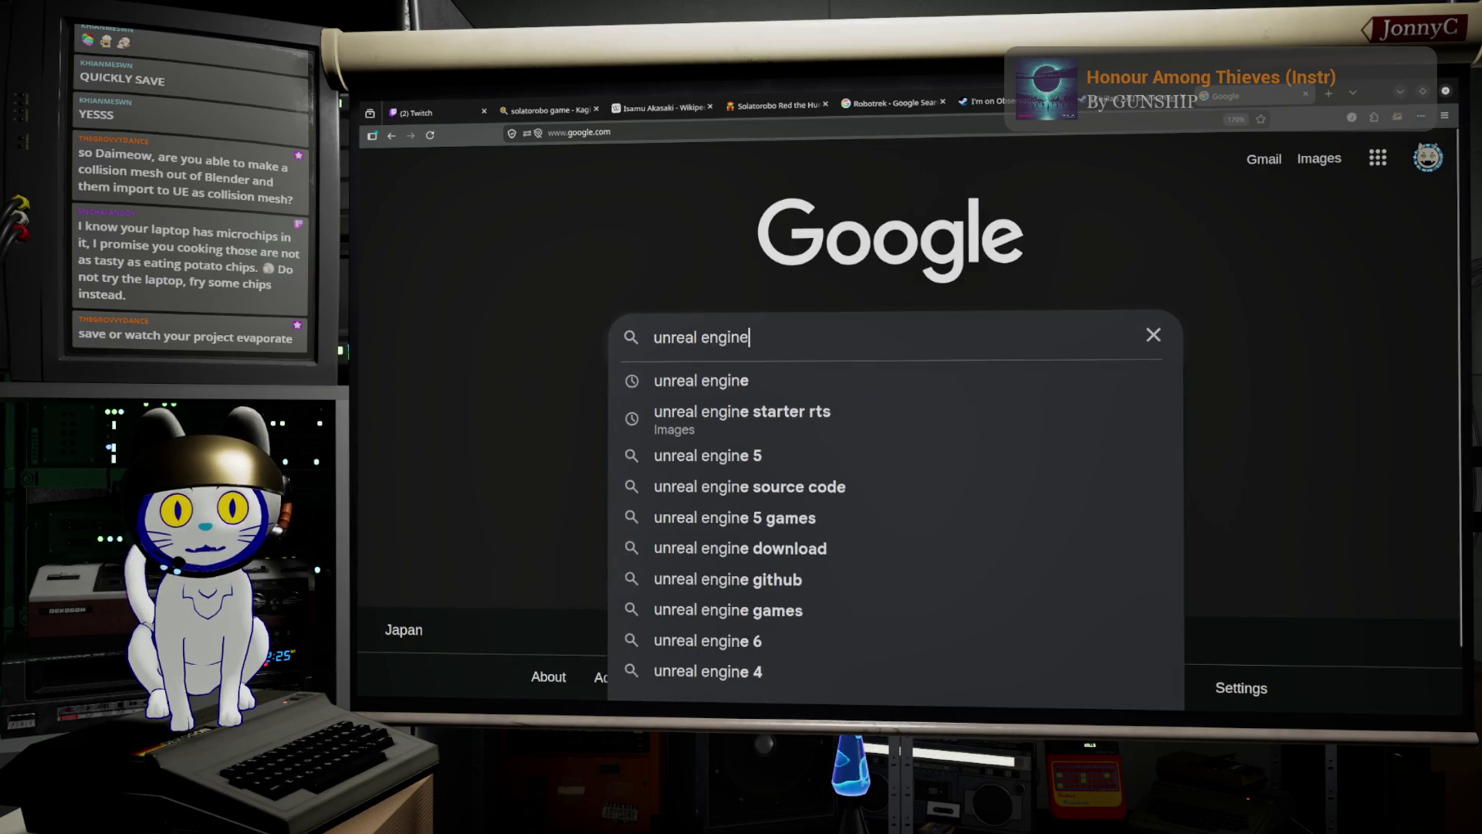
text( expo)
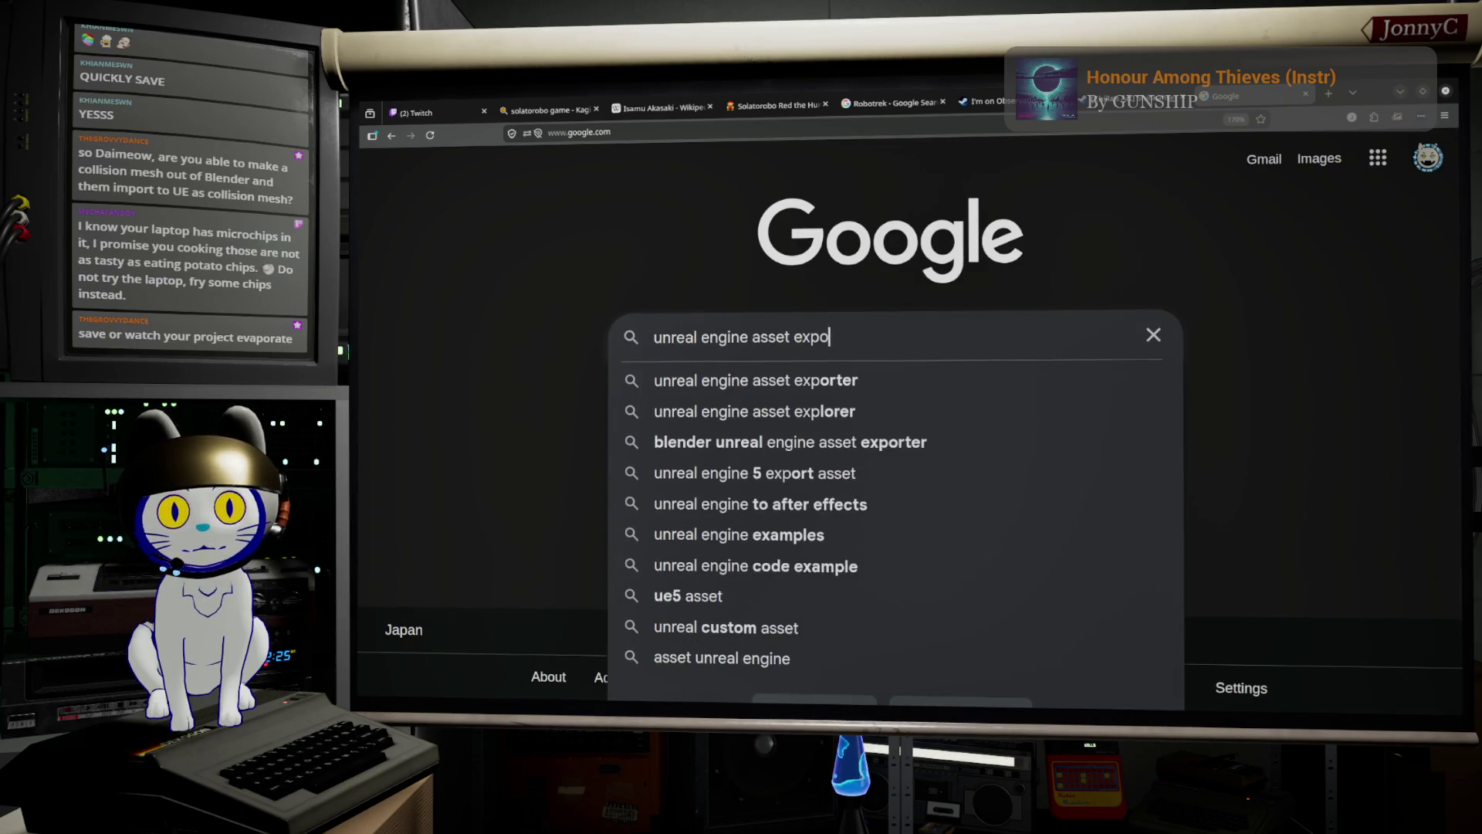
text(rter bl)
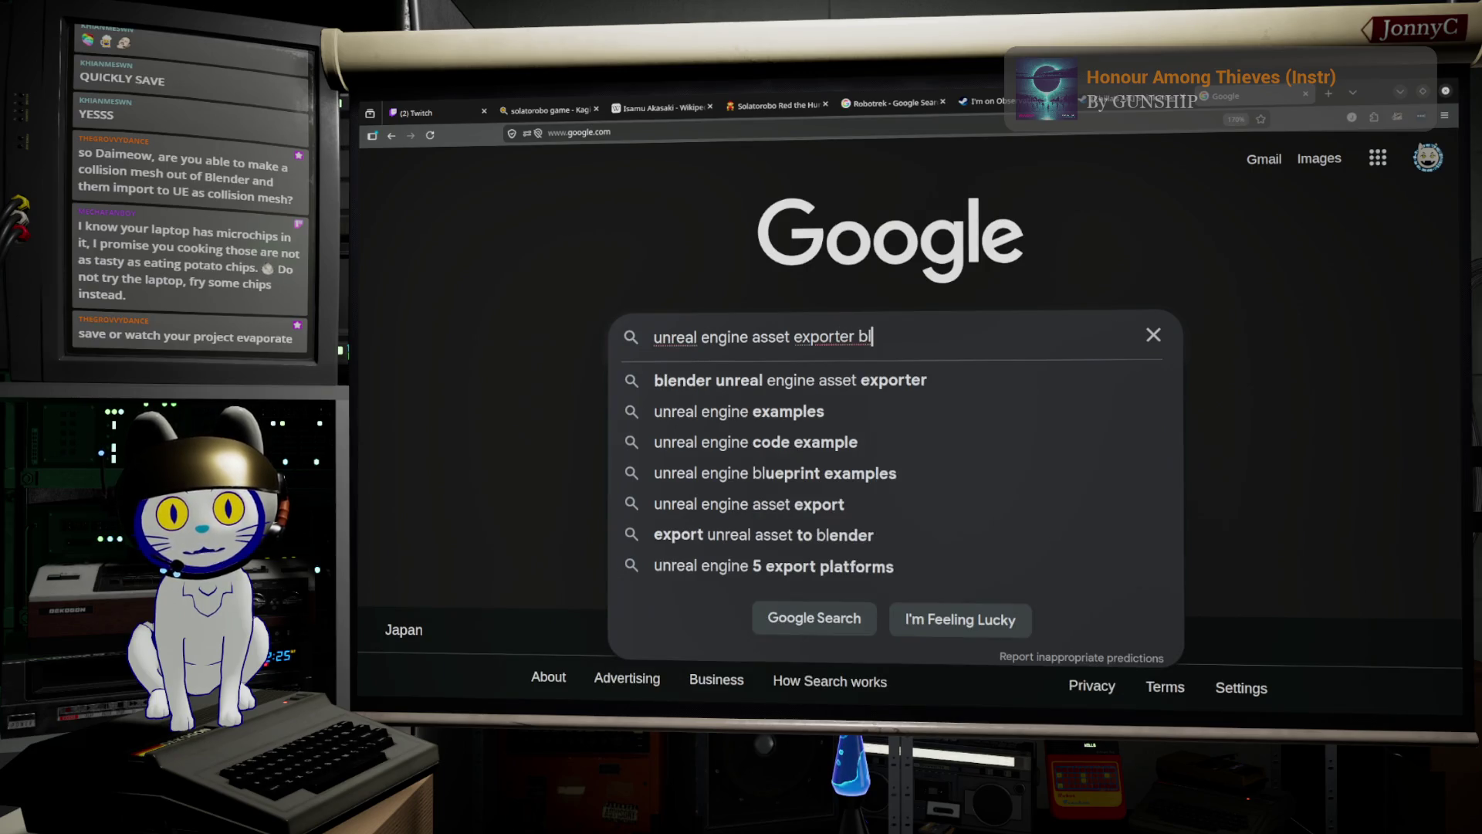
text(eu)
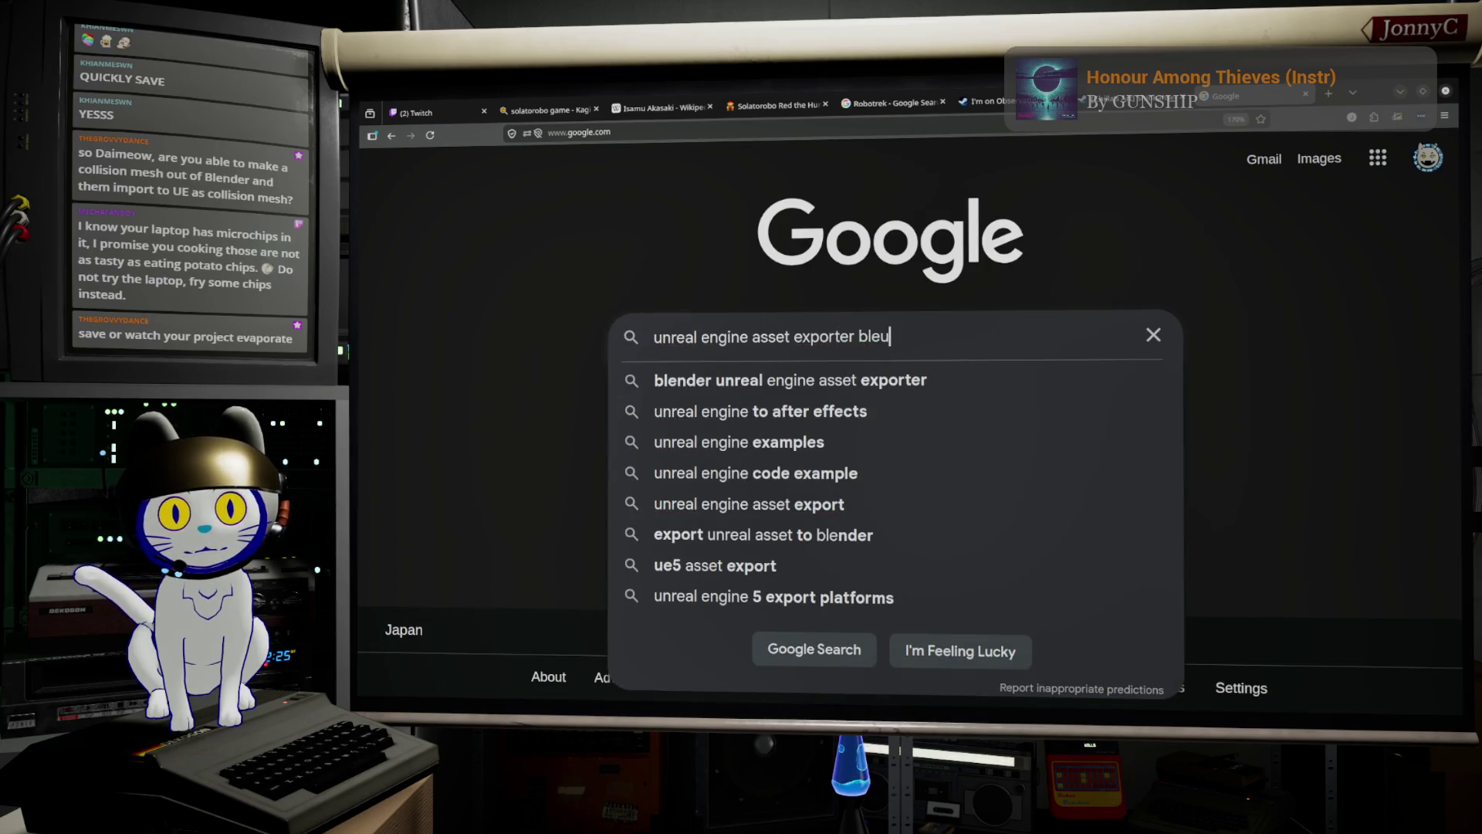
text(raven)
key(Return)
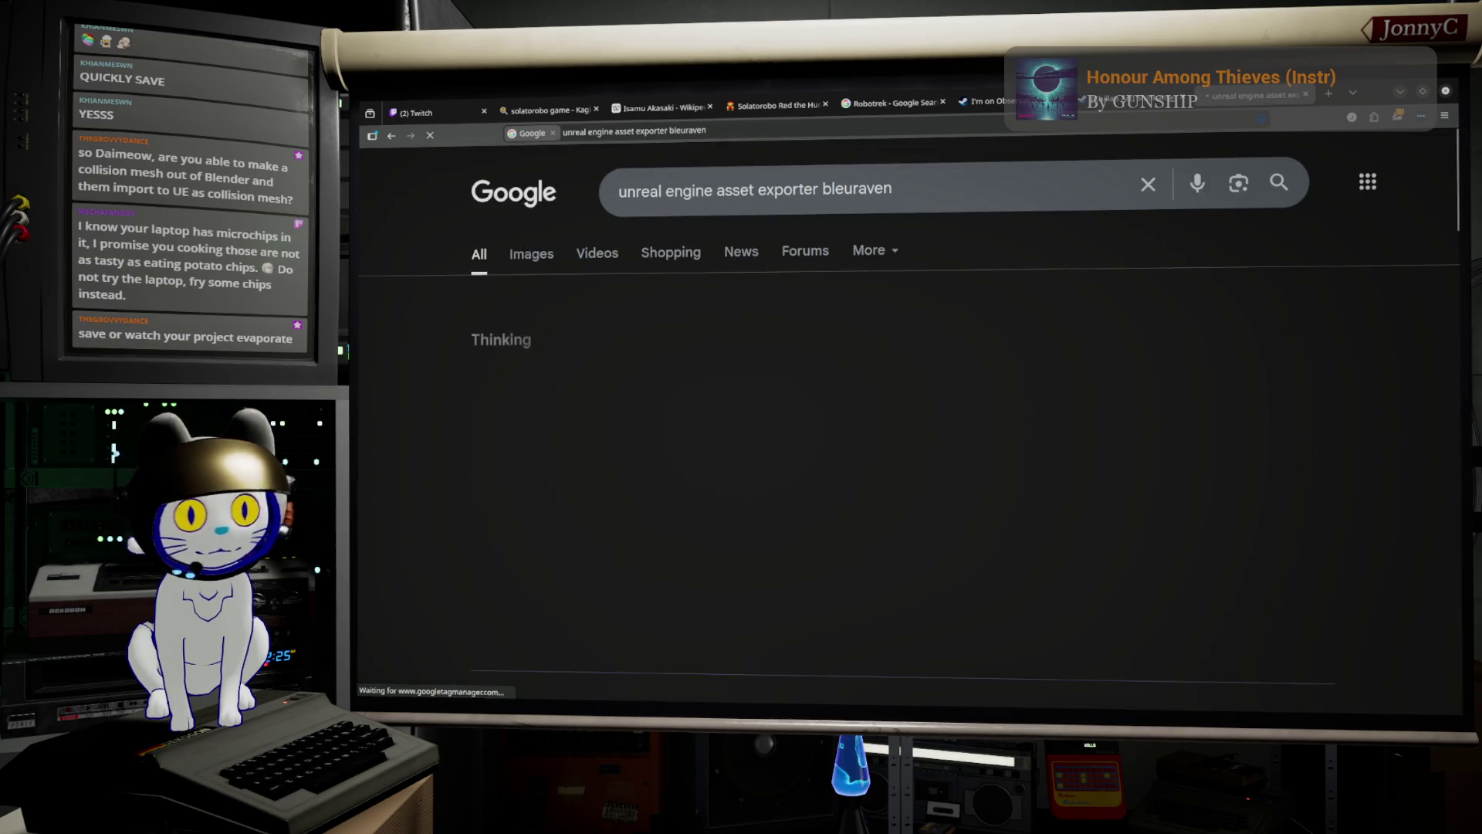
Open the add-on author's GitHub profile from the results, then minimise Firefox.
scroll(646, 421, down, 5)
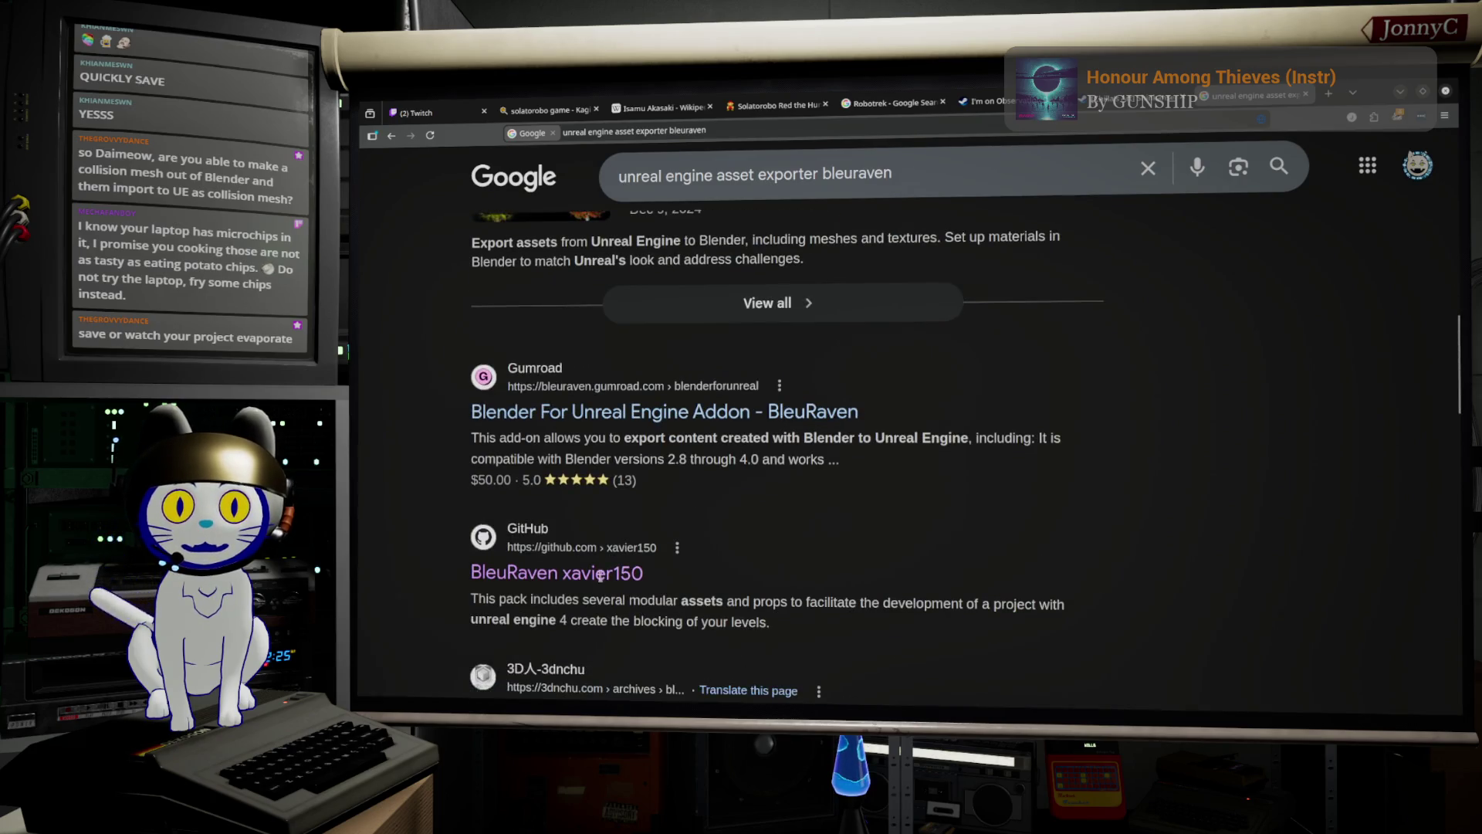
click(633, 577)
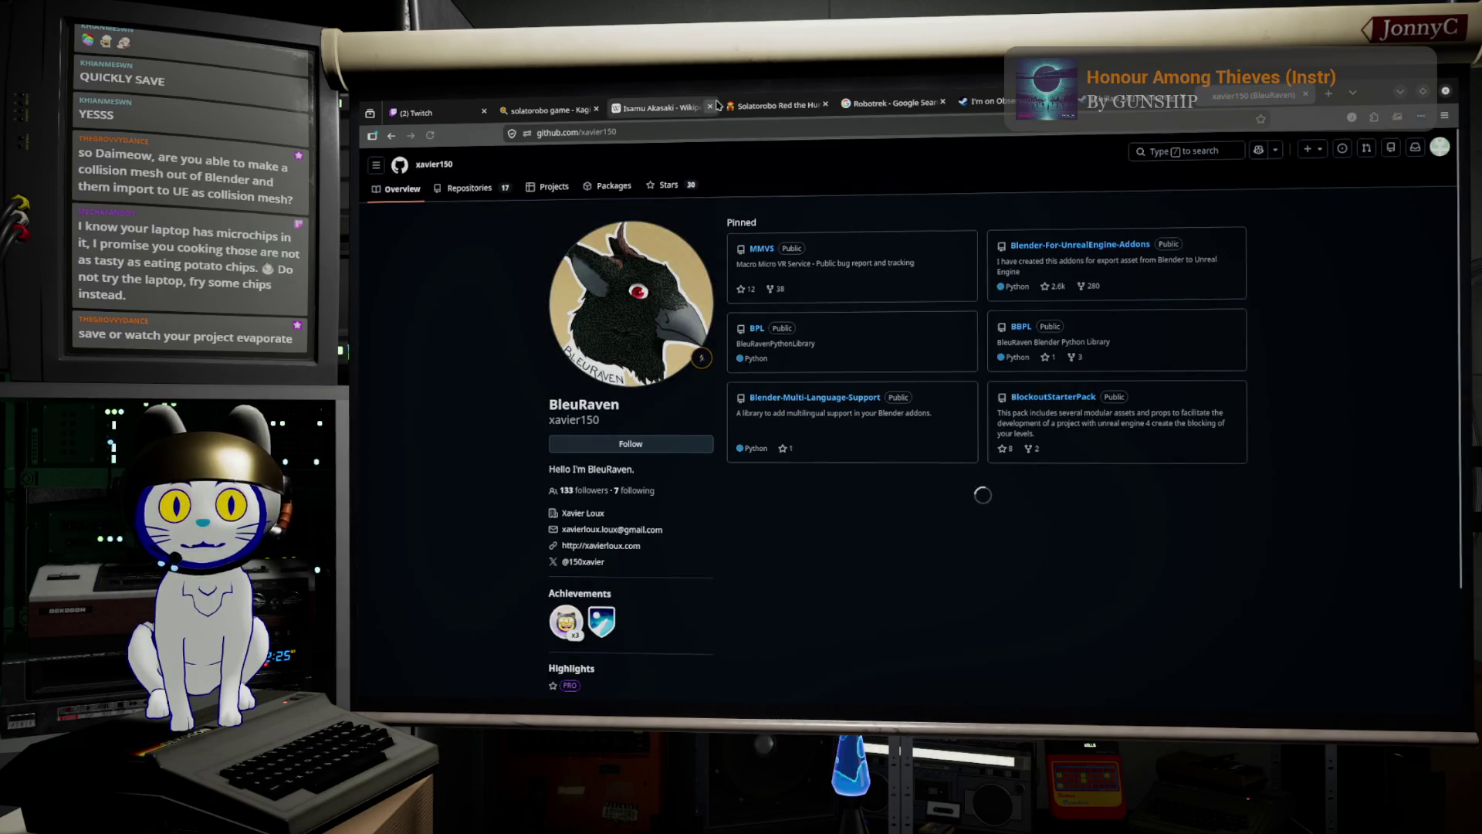
click(690, 137)
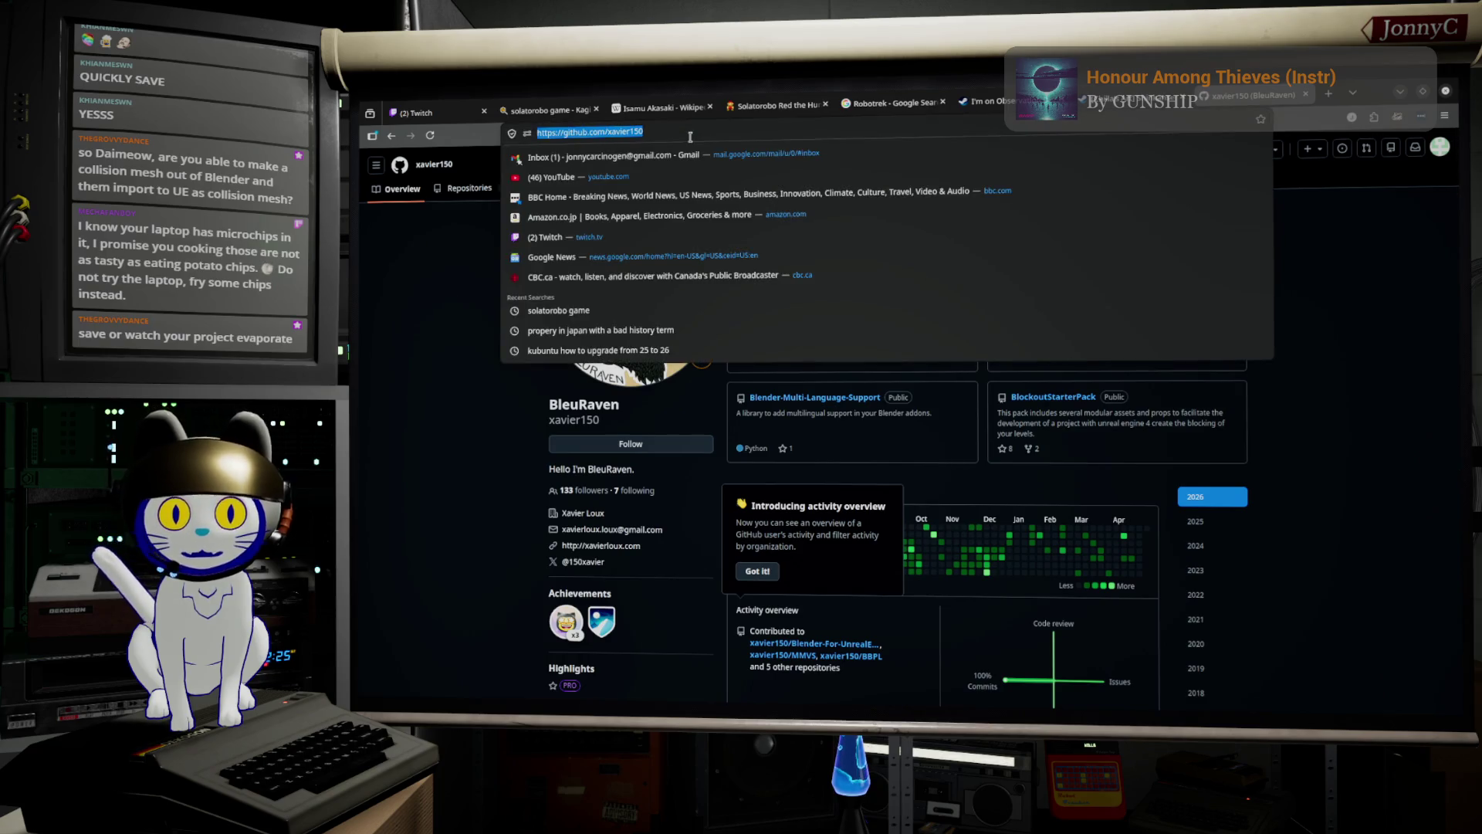
click(1319, 584)
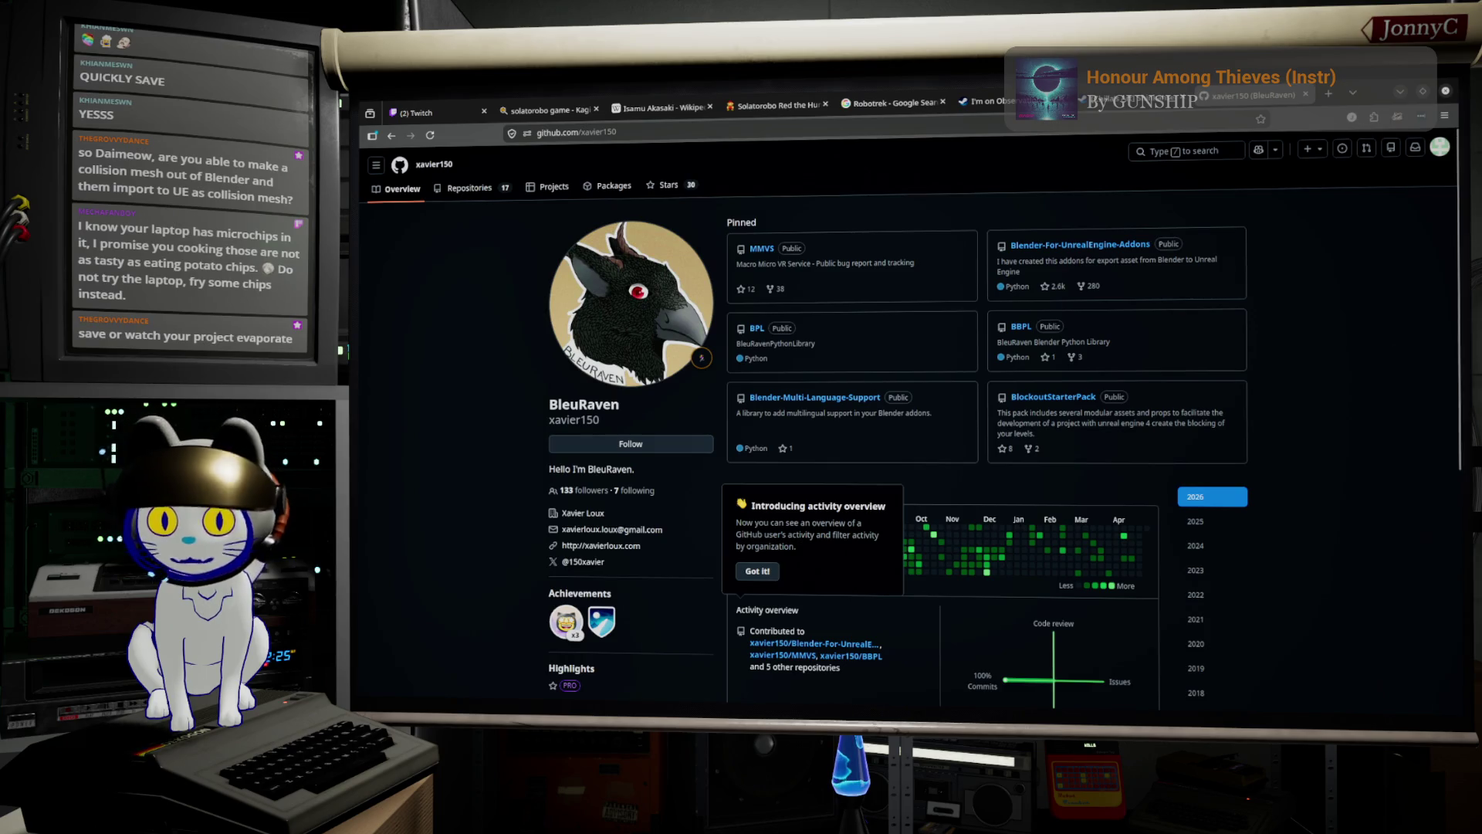
click(1376, 91)
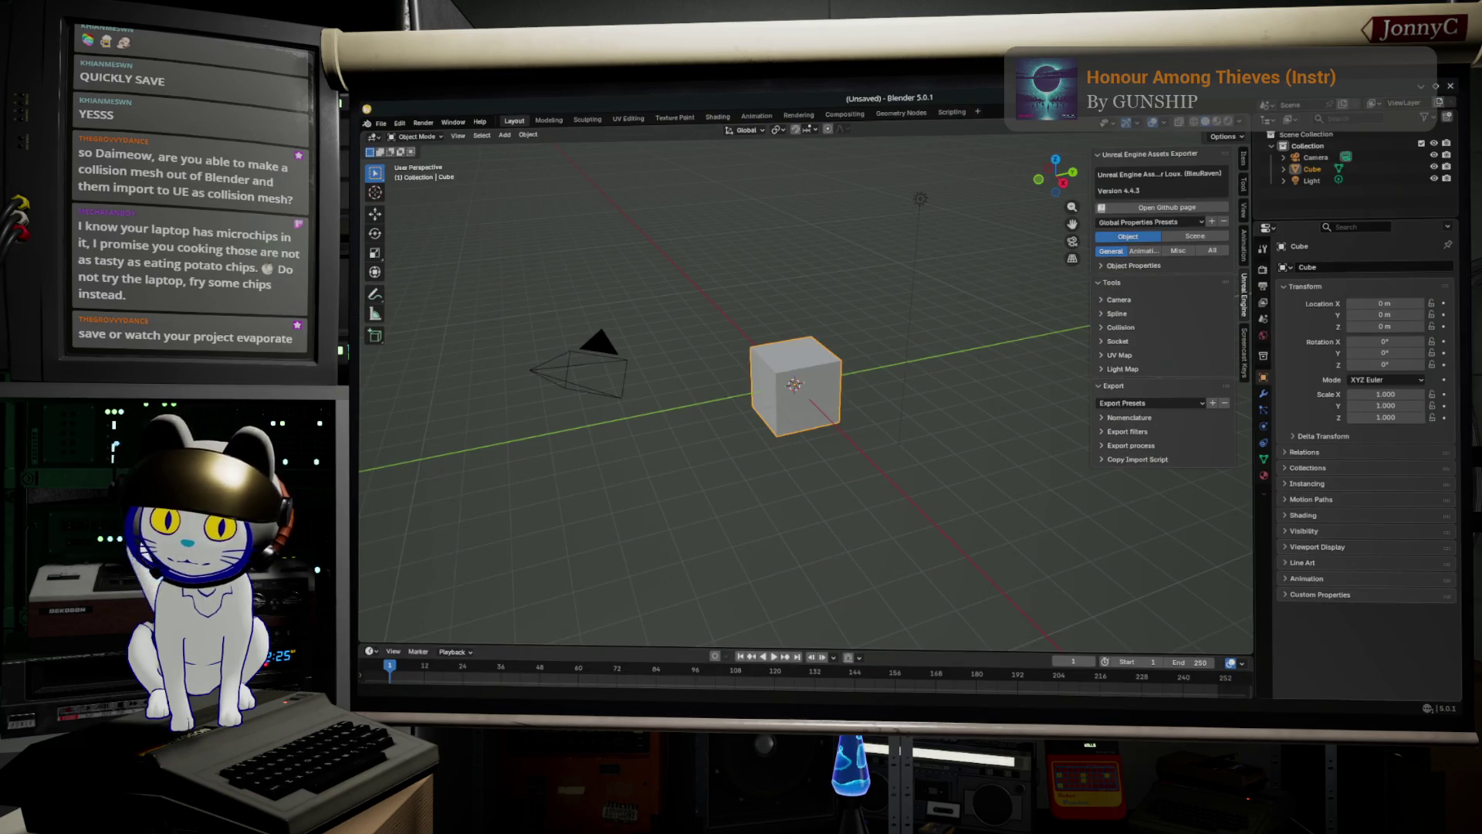
key(alt+Tab)
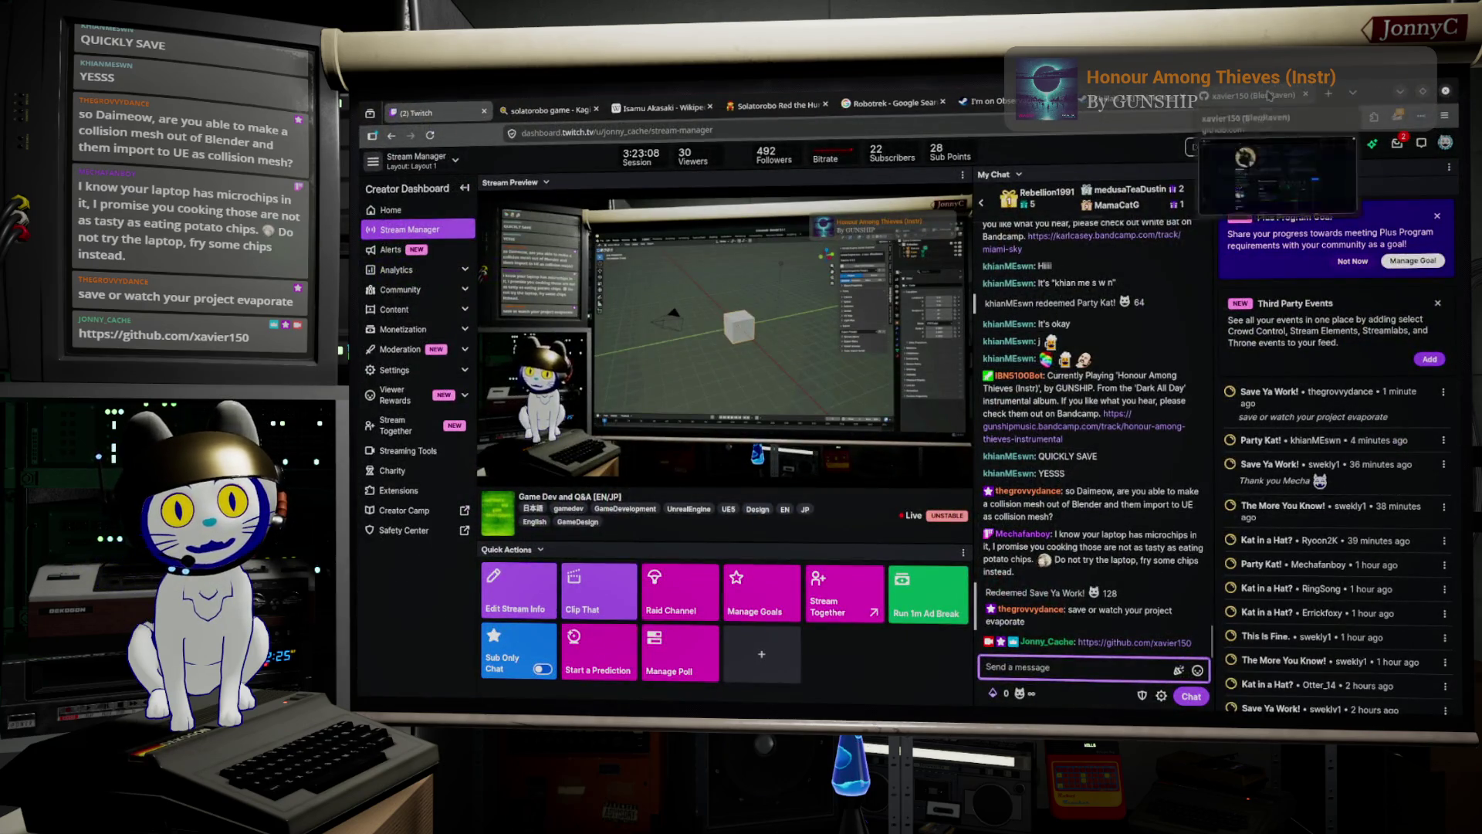
click(1250, 94)
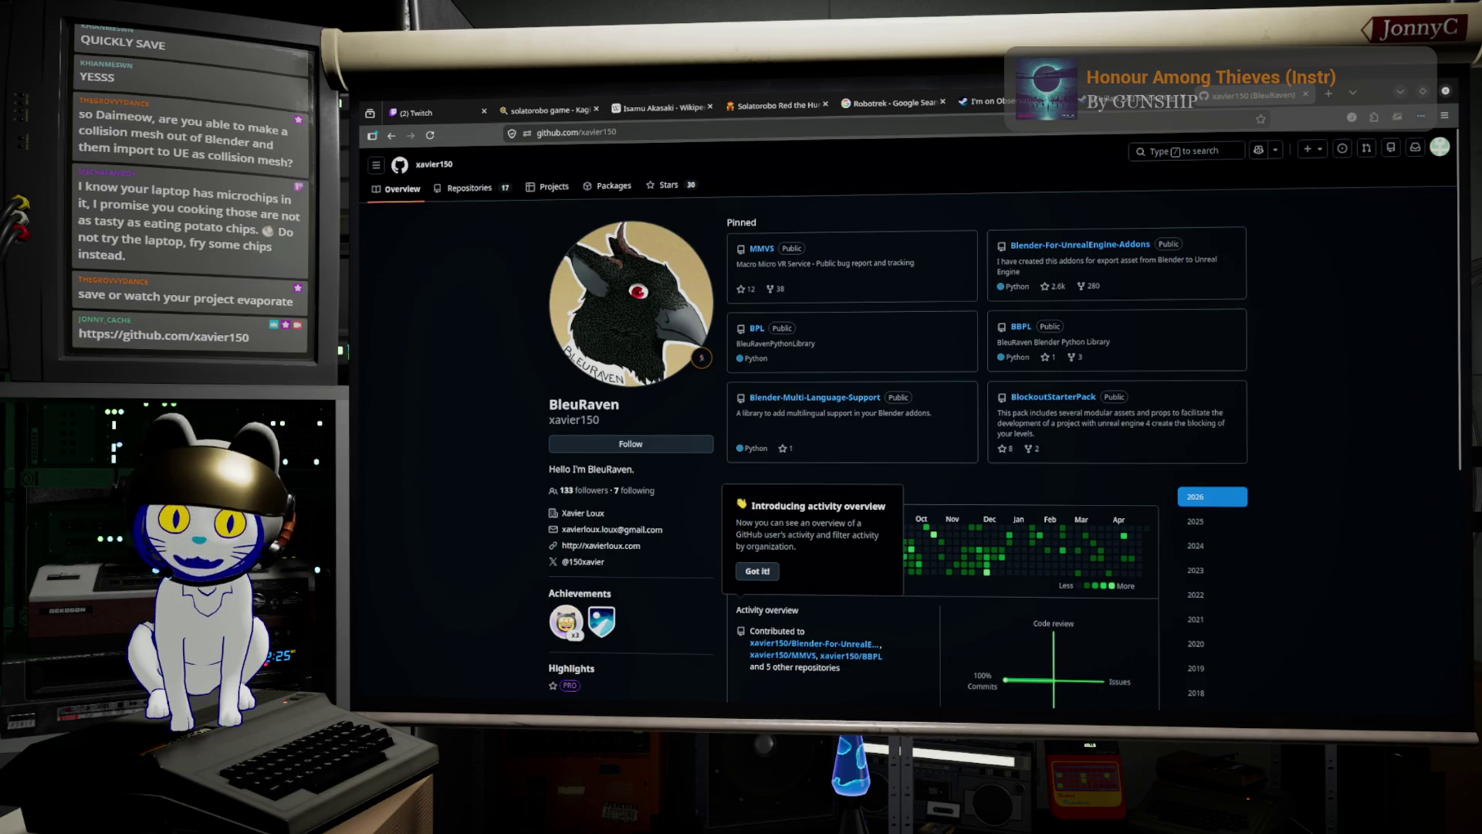
key(alt+Tab)
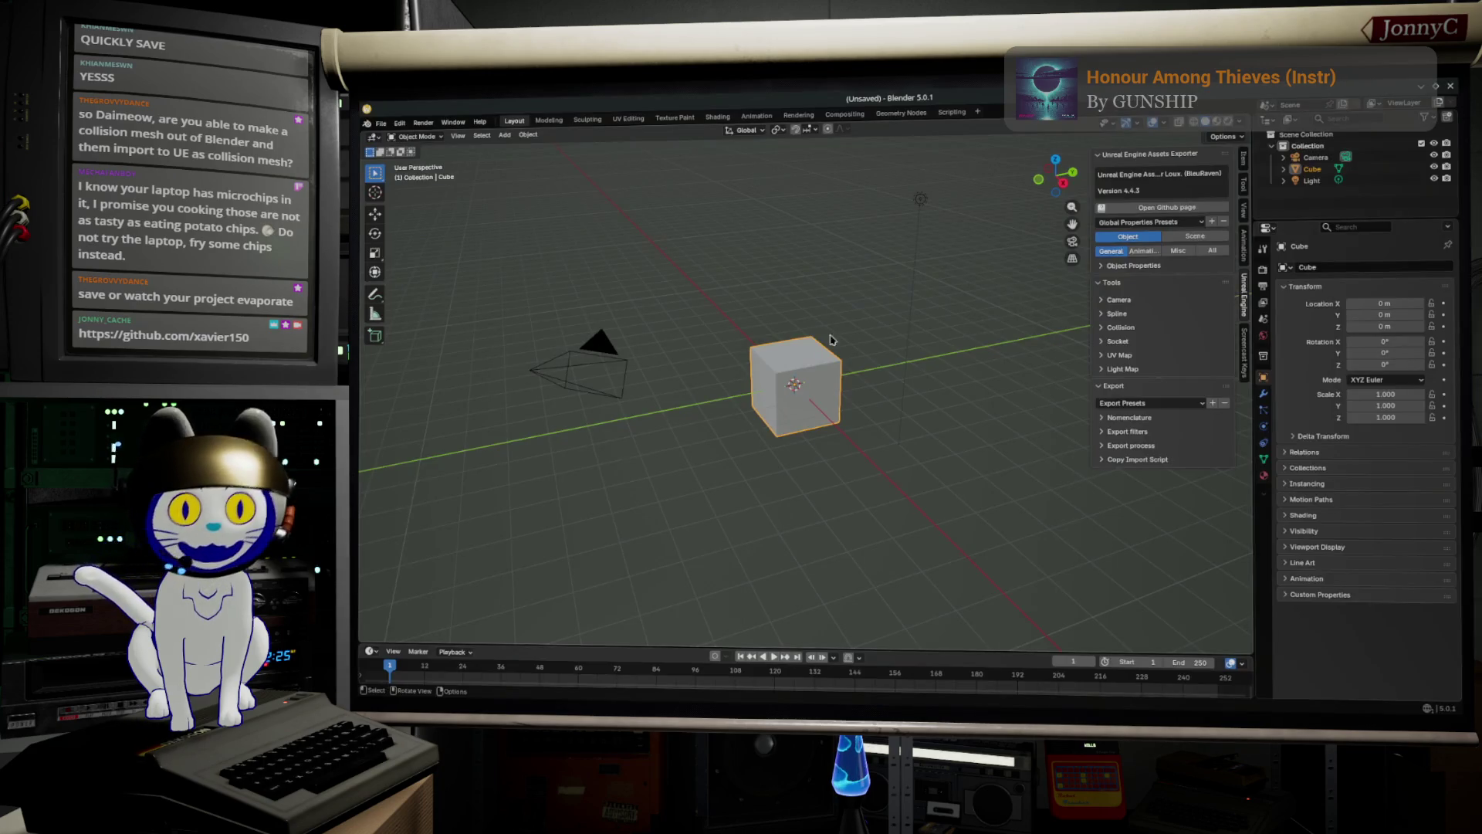
click(400, 123)
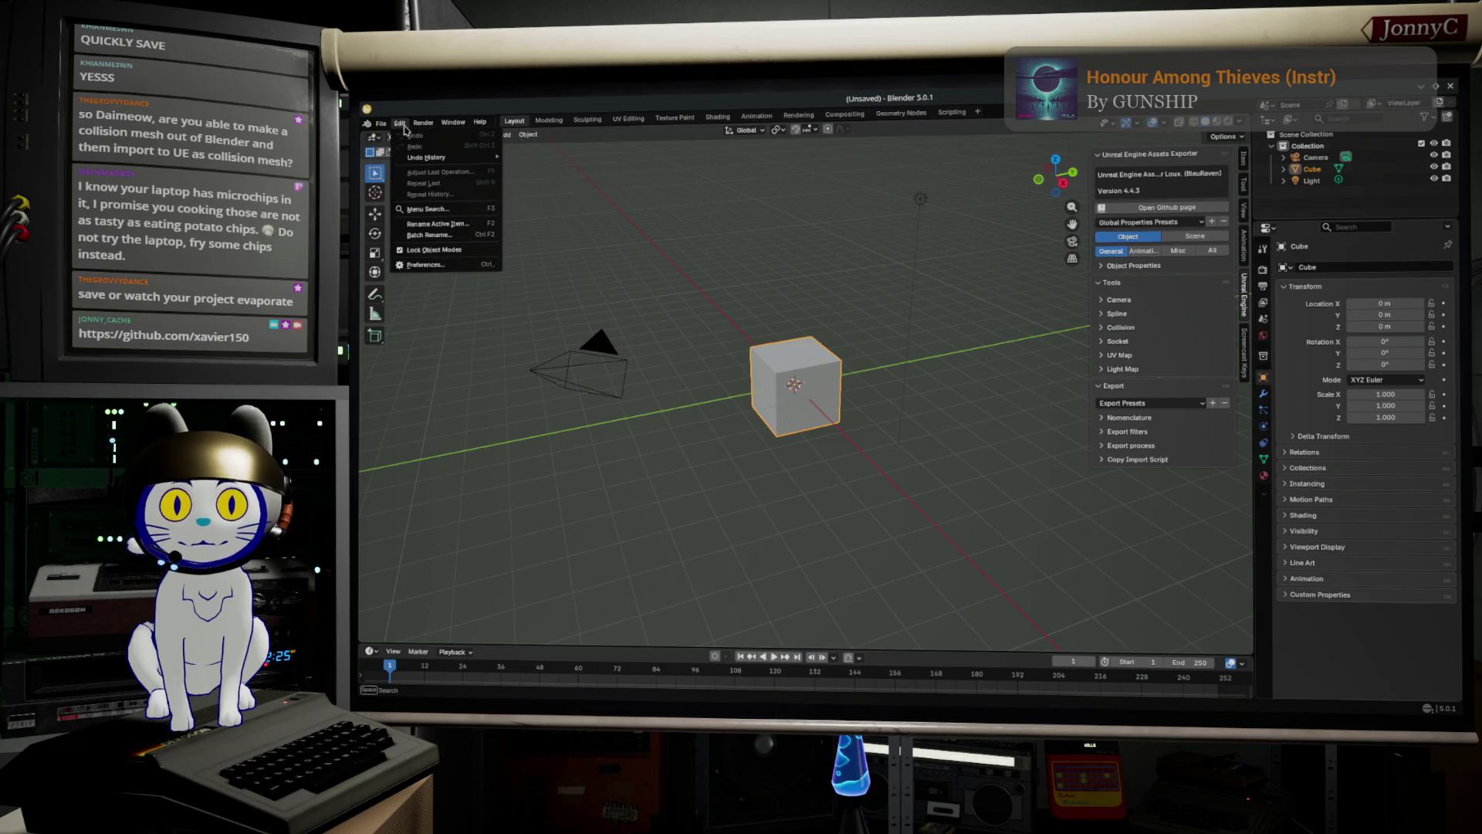
click(426, 264)
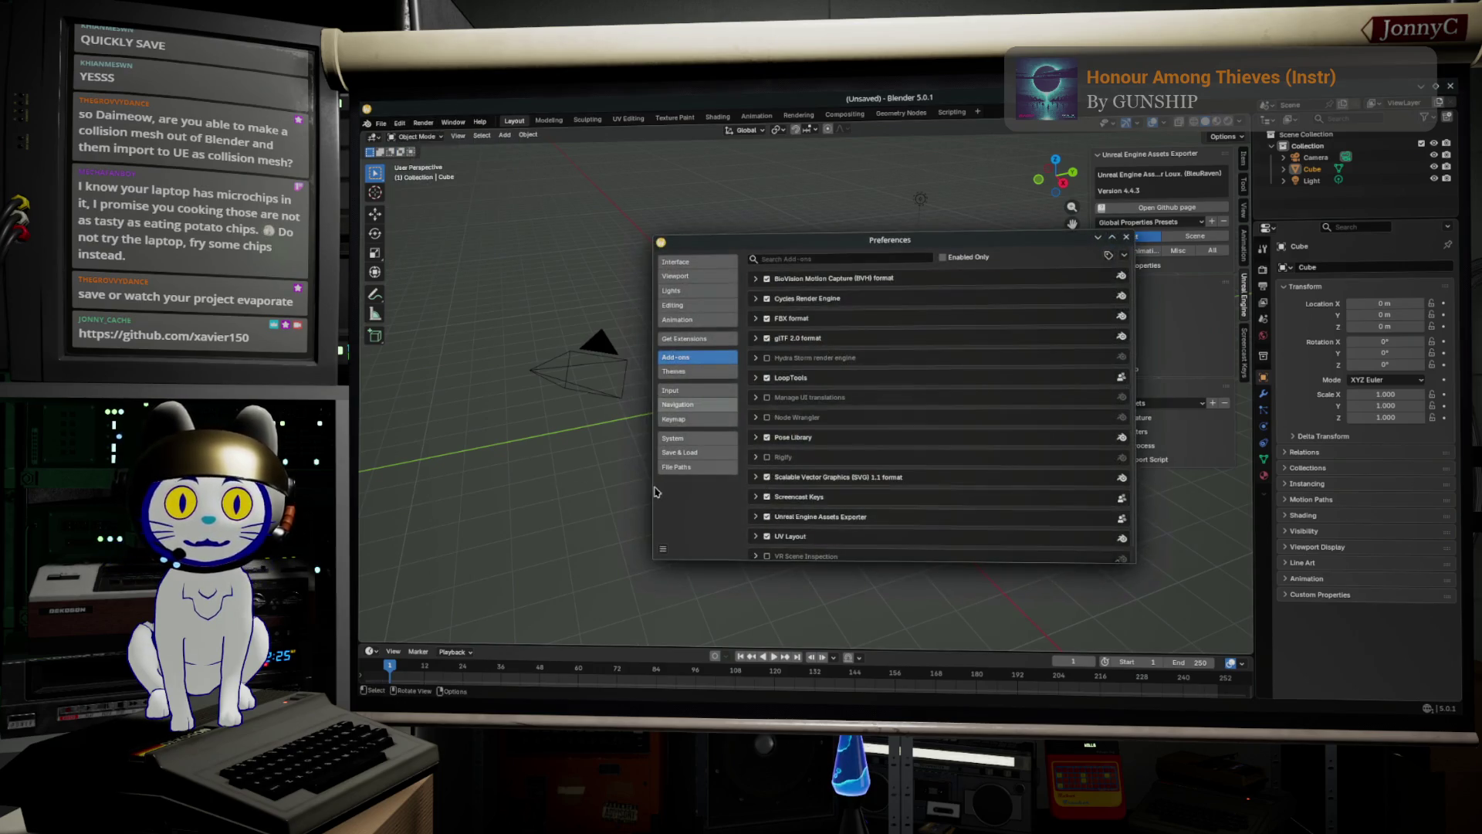
click(890, 259)
text(unrea)
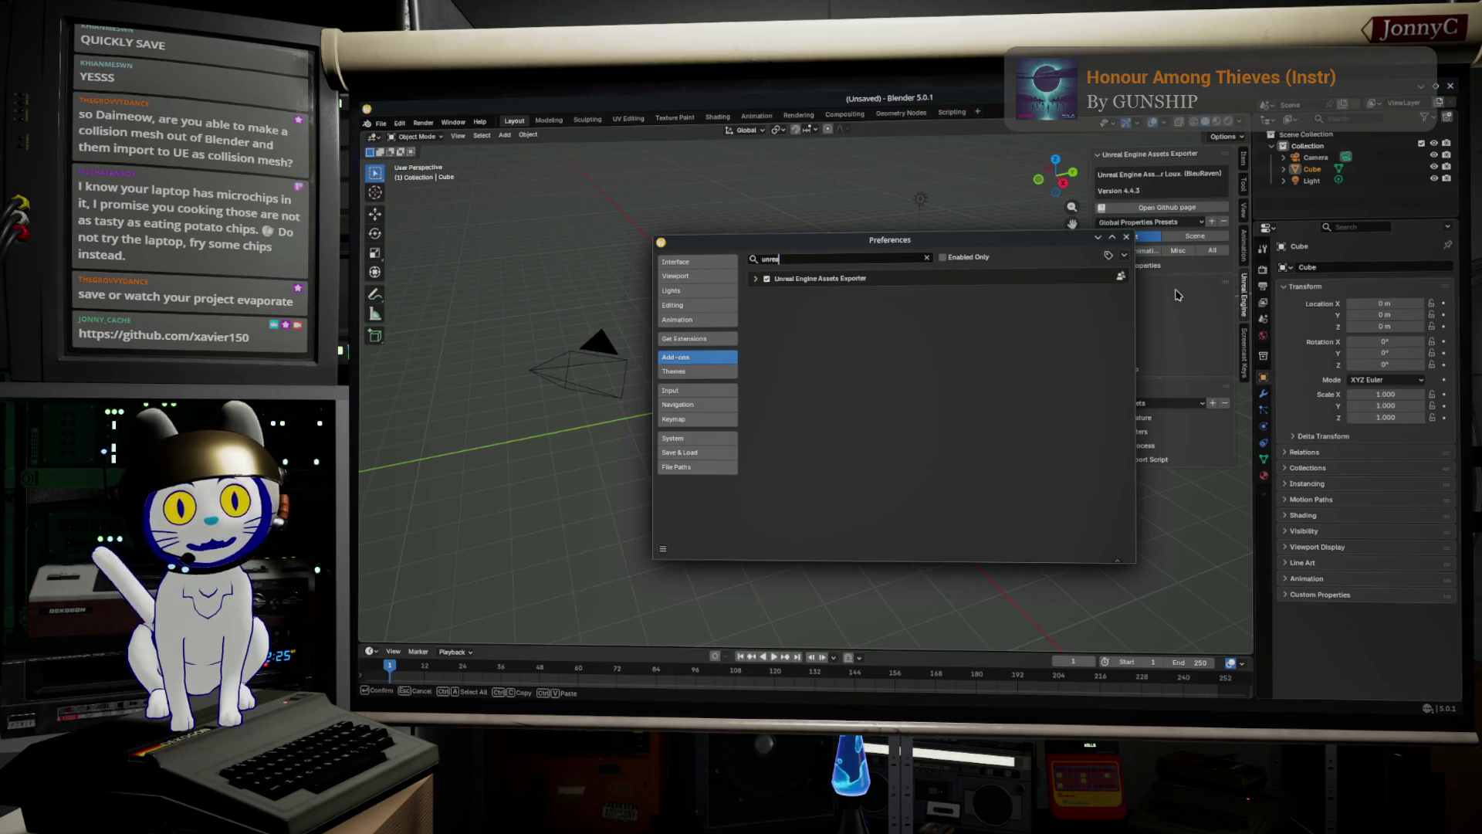
click(1126, 256)
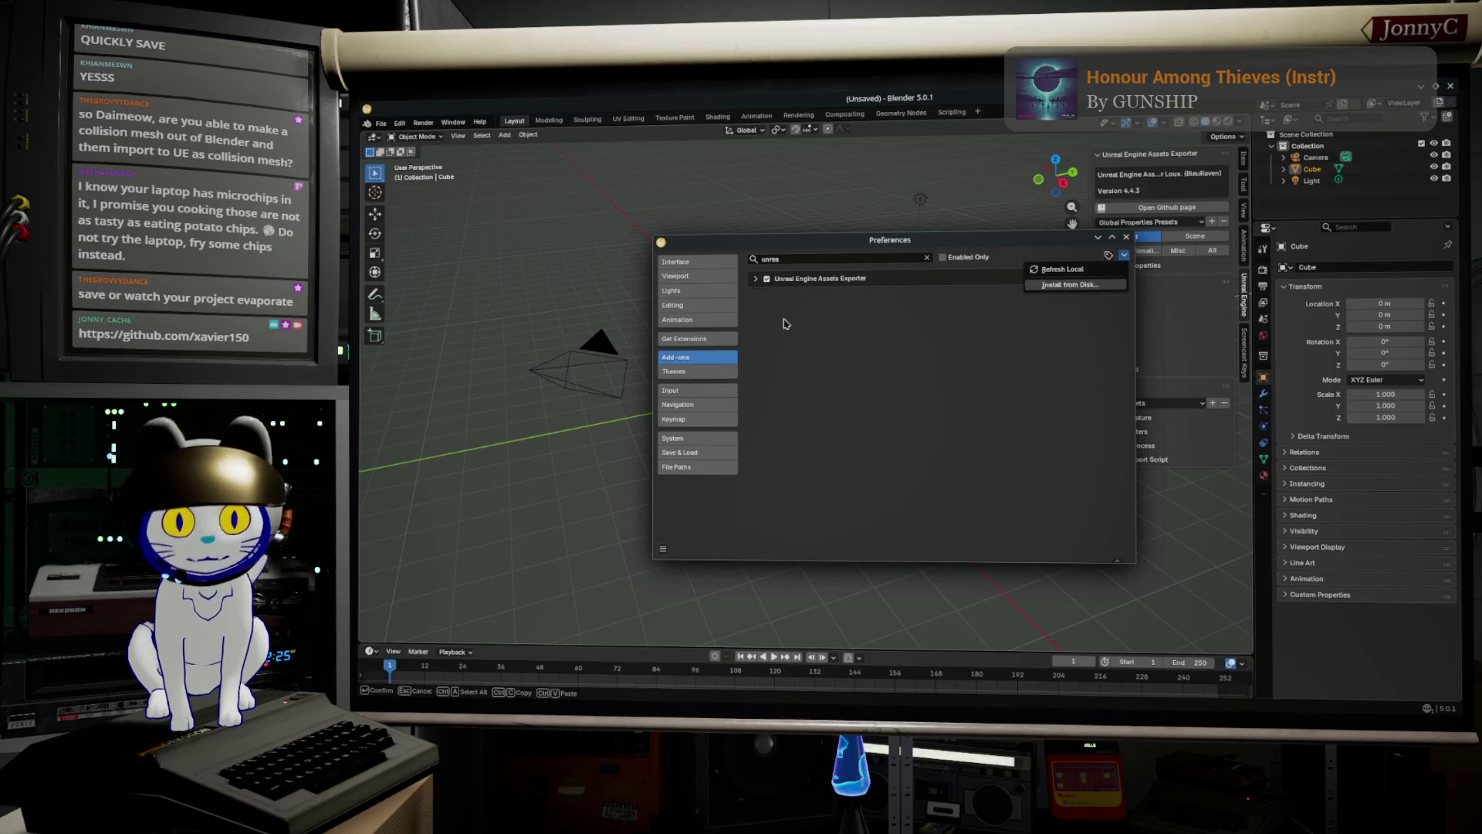
click(823, 337)
click(756, 279)
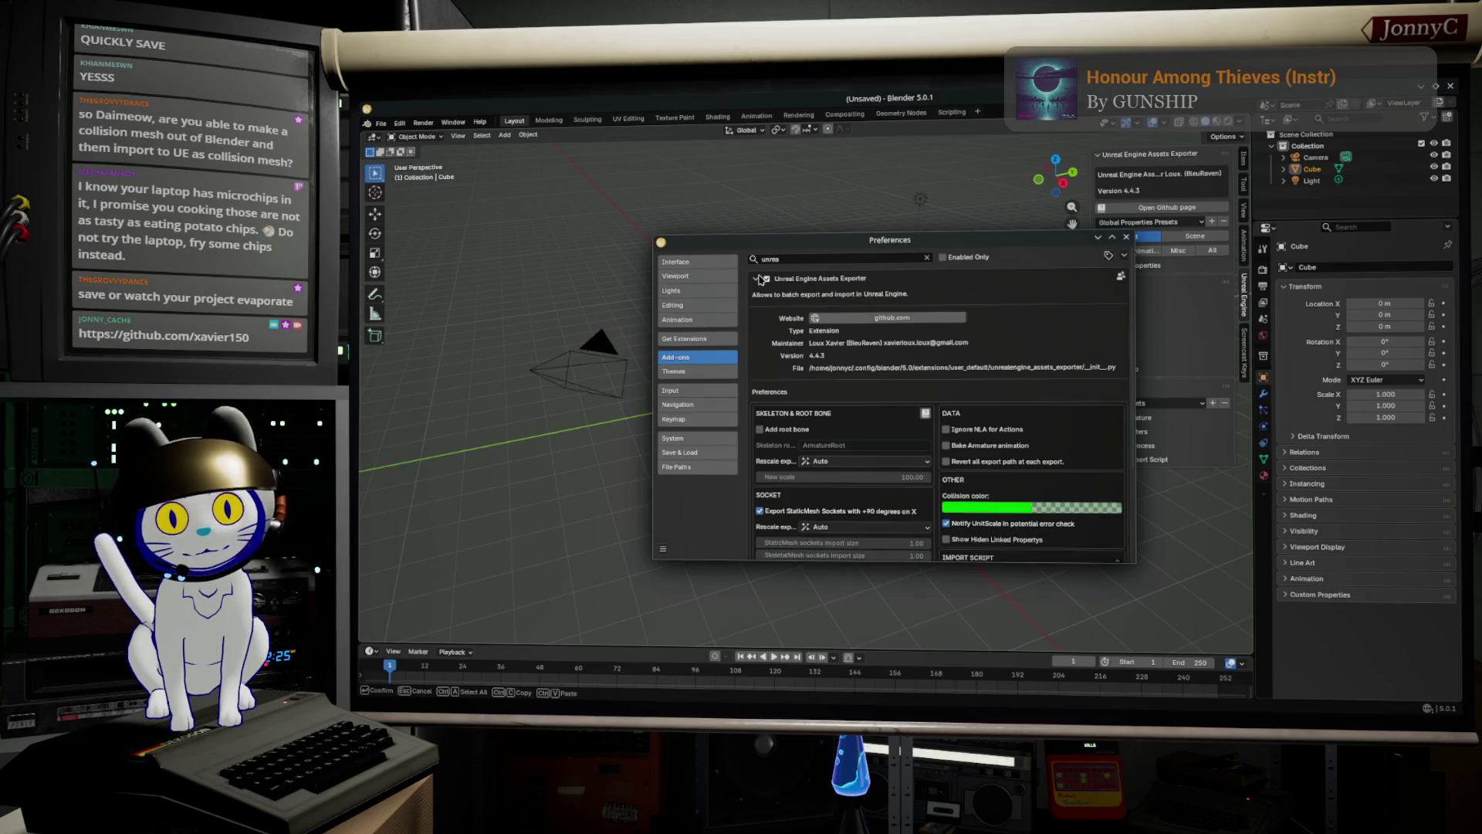
click(1125, 237)
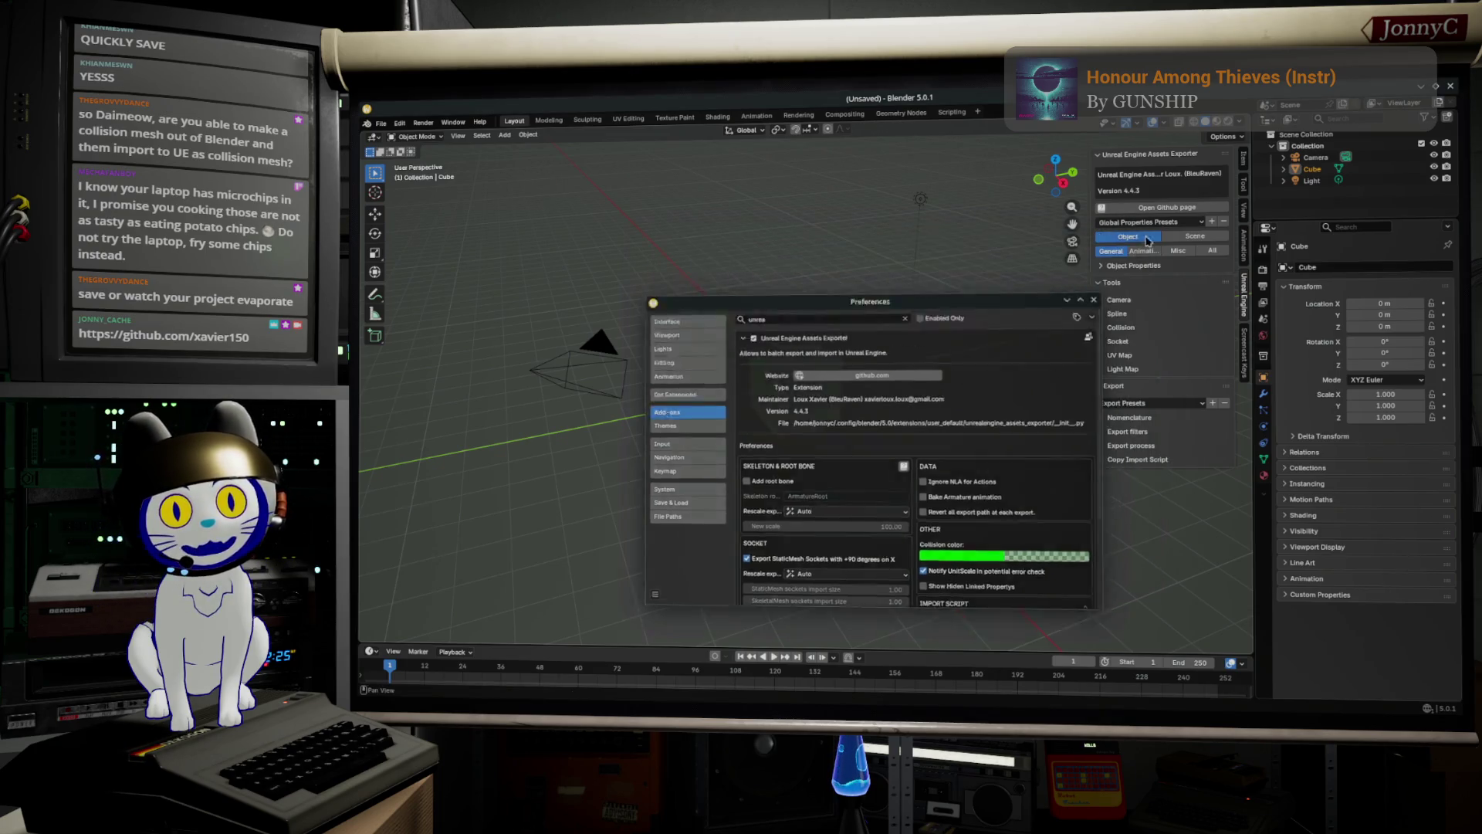
click(830, 355)
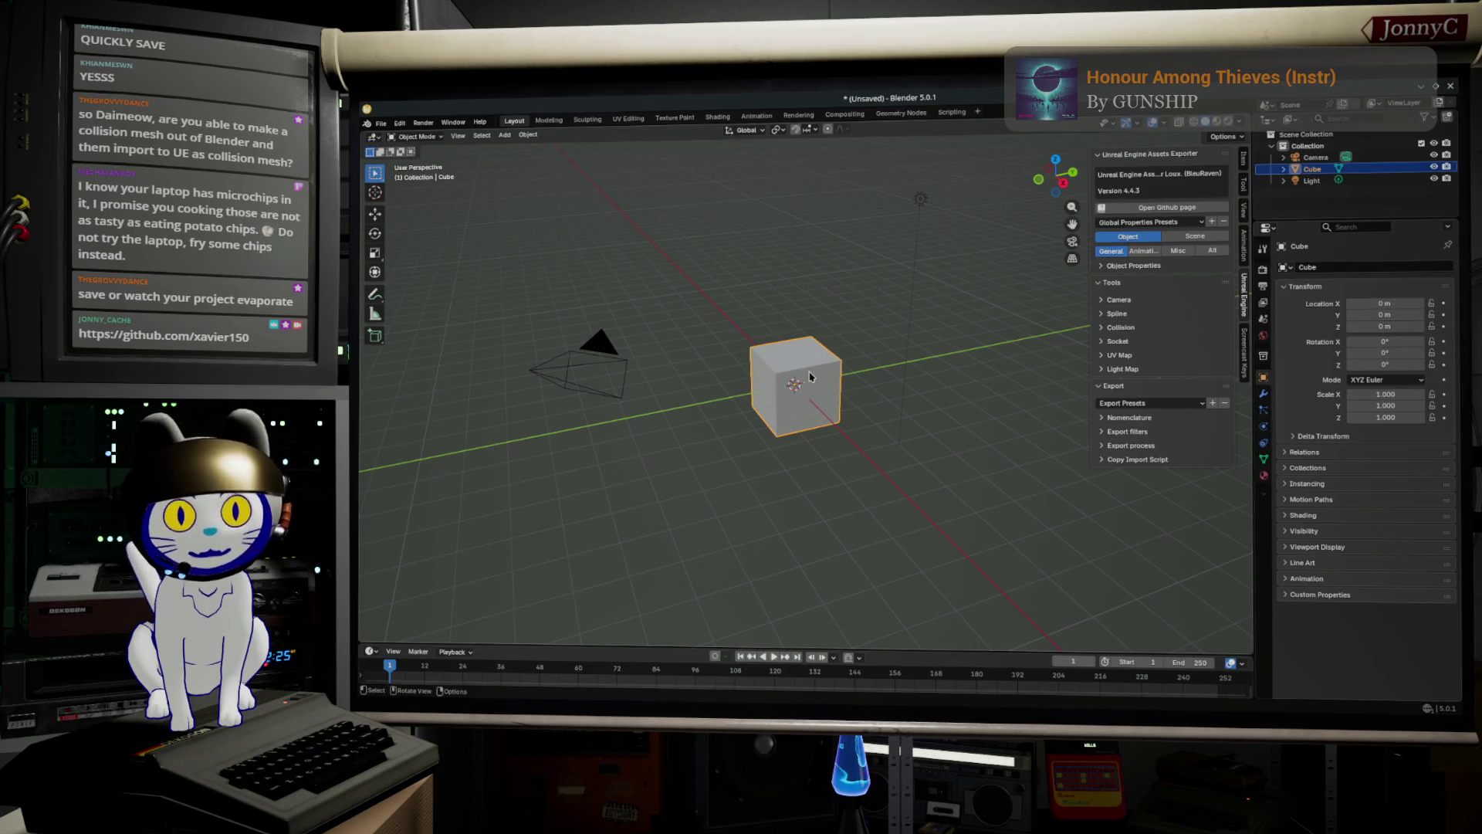
Replace the default cube with an icosphere at the scene origin.
scroll(810, 376, up, 1)
scroll(817, 376, up, 1)
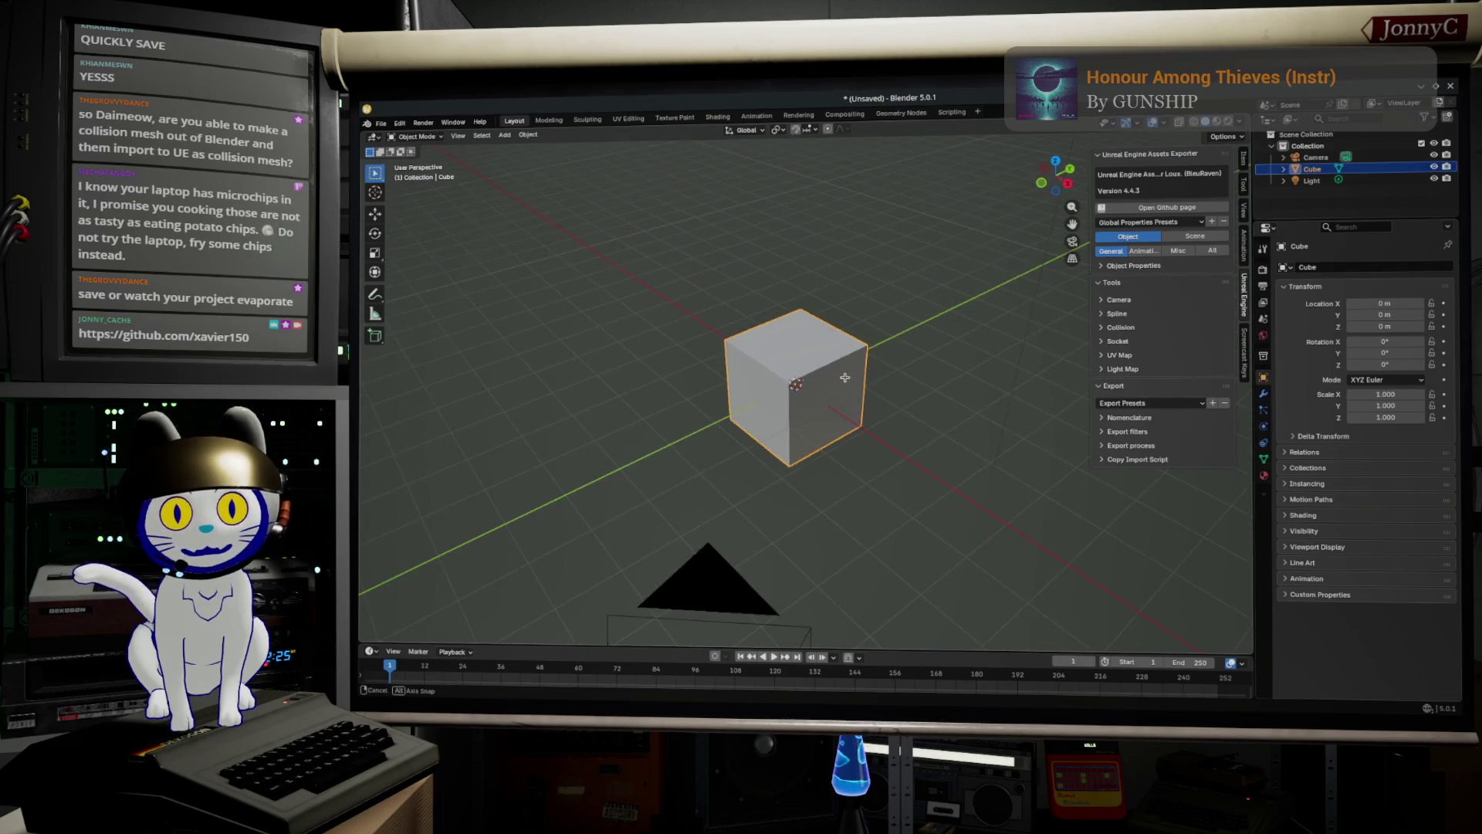
key(Delete)
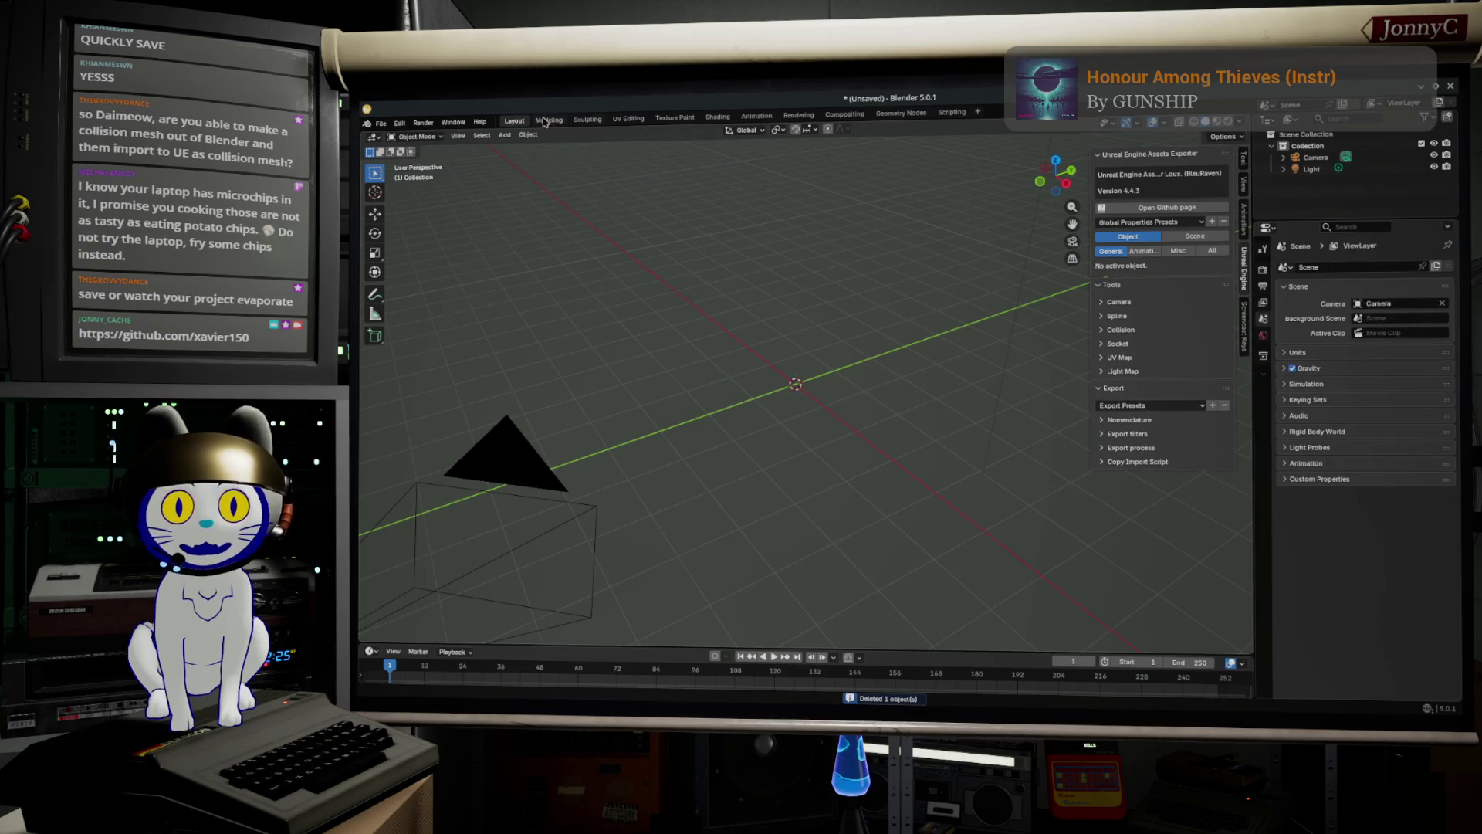
click(505, 135)
mouse_move(532, 149)
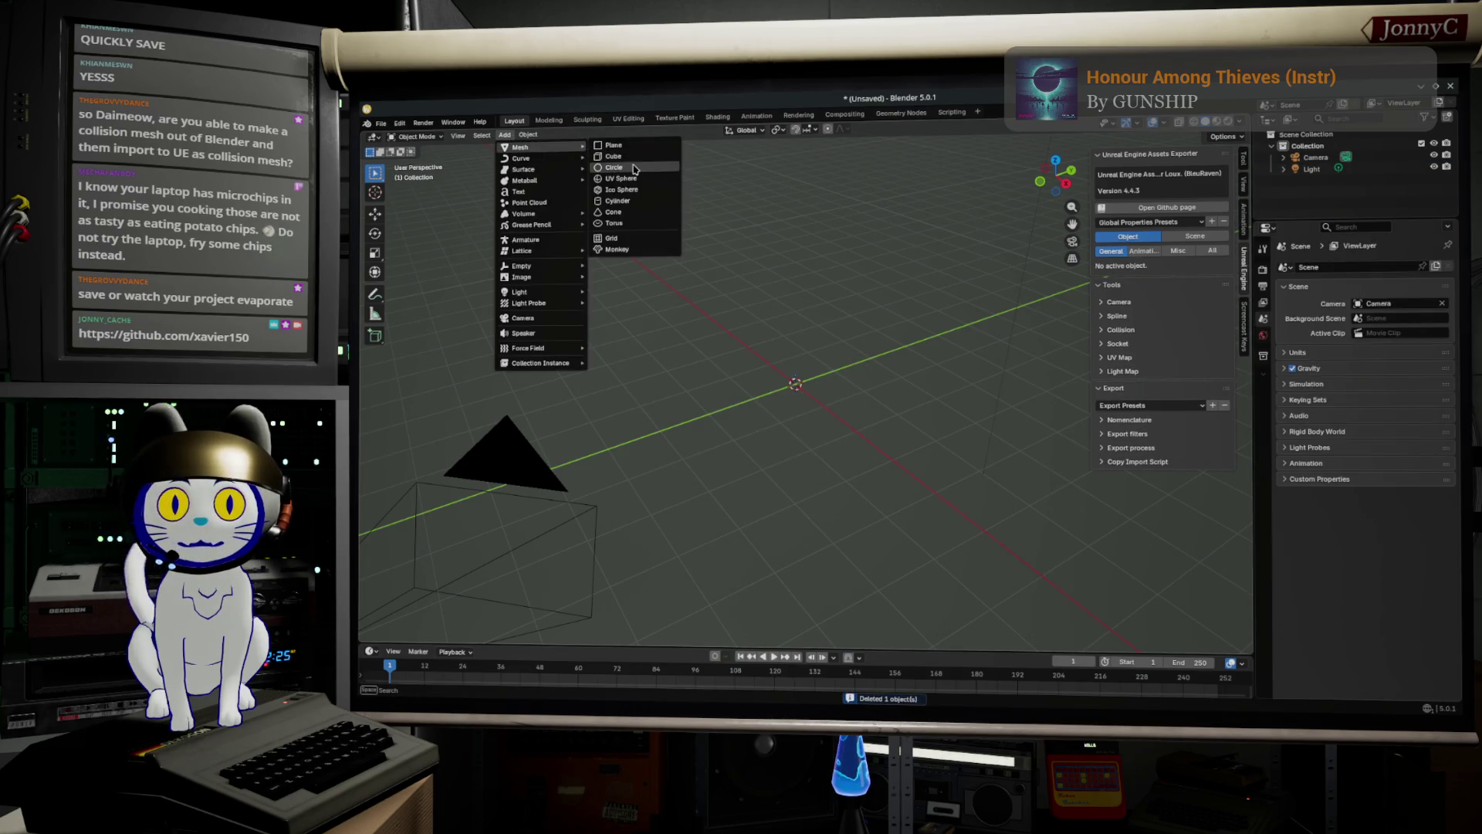
click(651, 193)
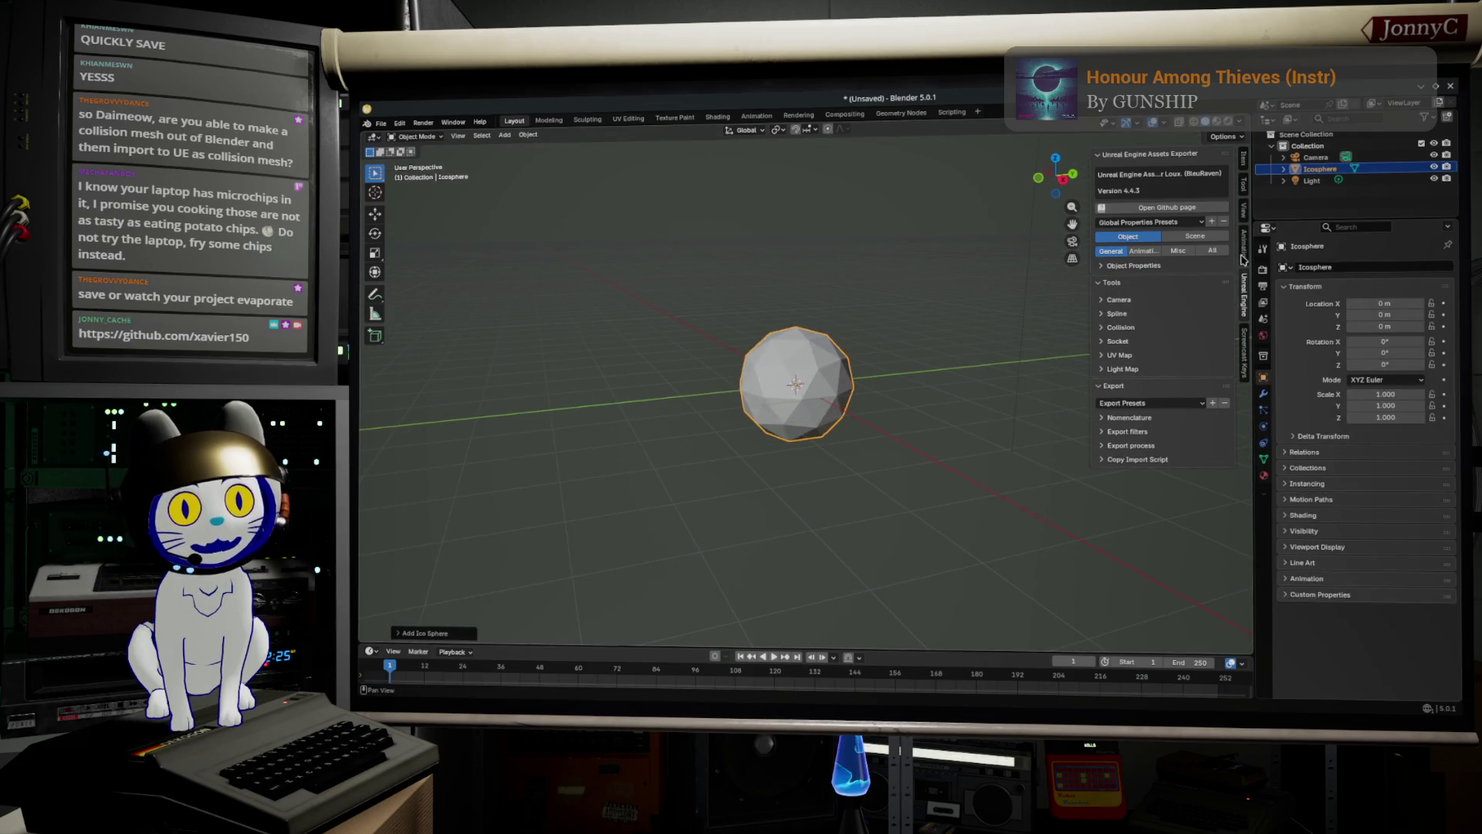
Expand the exporter's Collision tools in the Unreal Engine sidebar tab.
click(1247, 356)
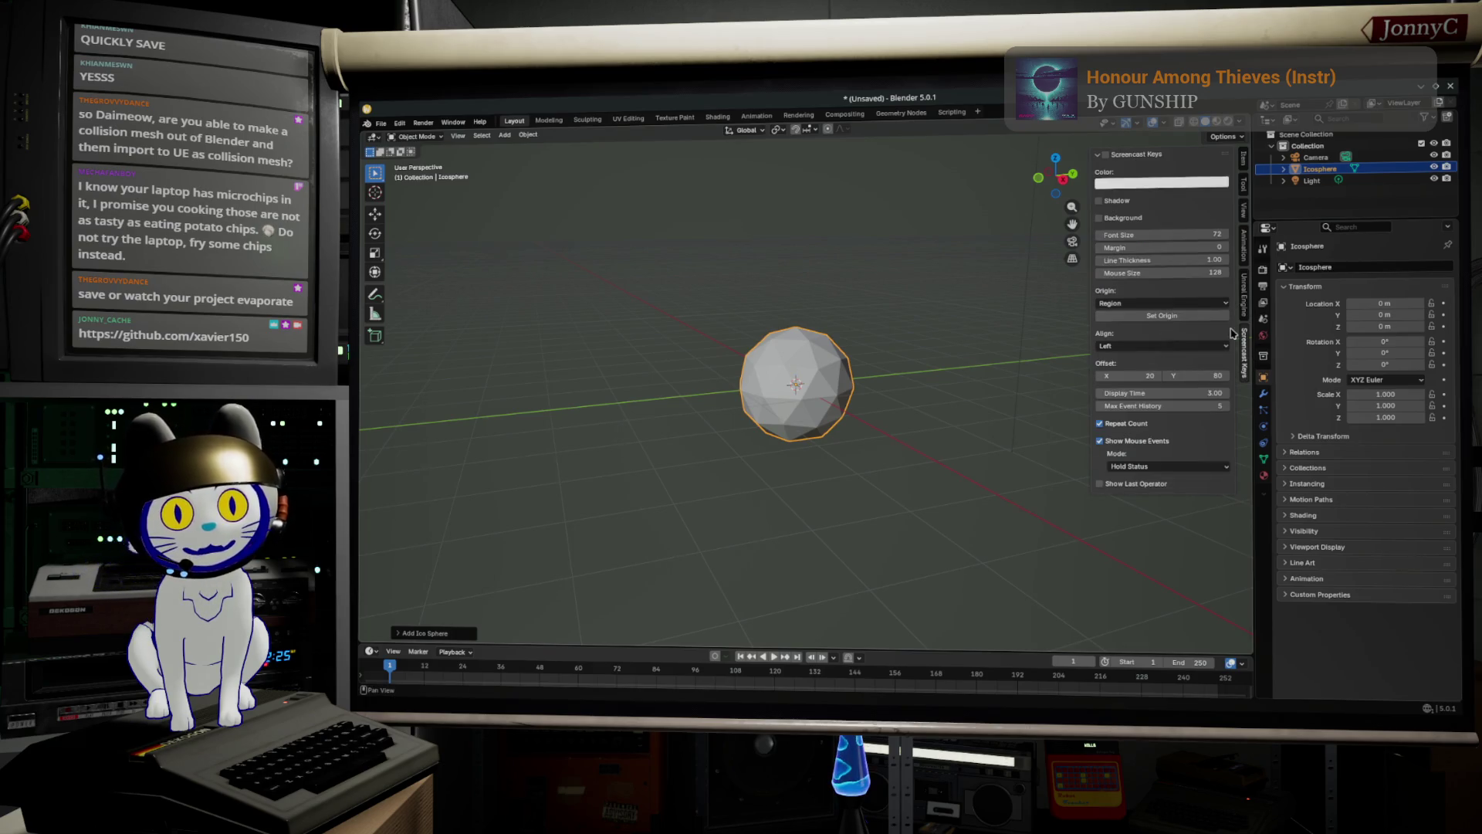
click(1243, 298)
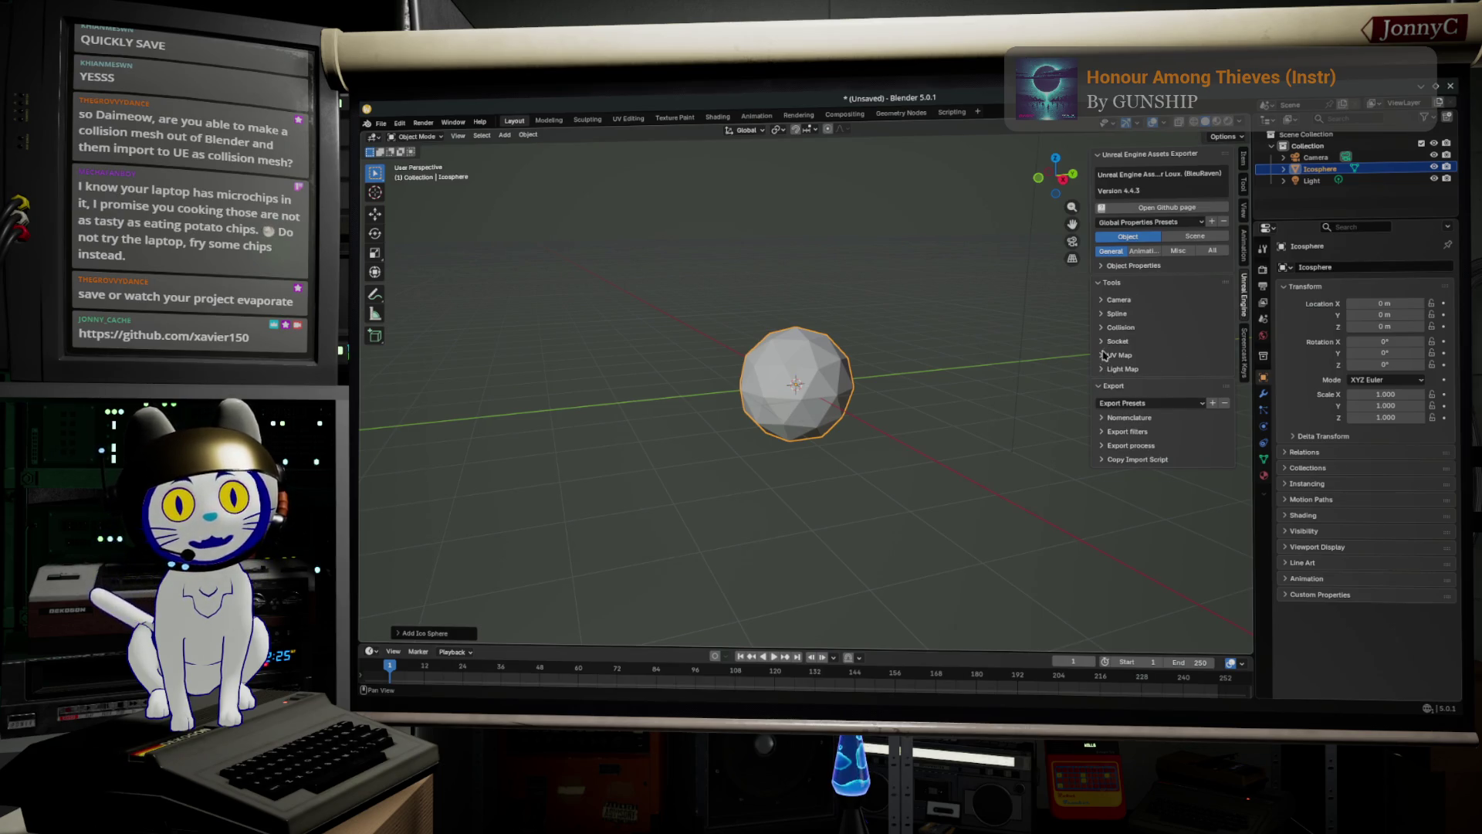
click(1104, 327)
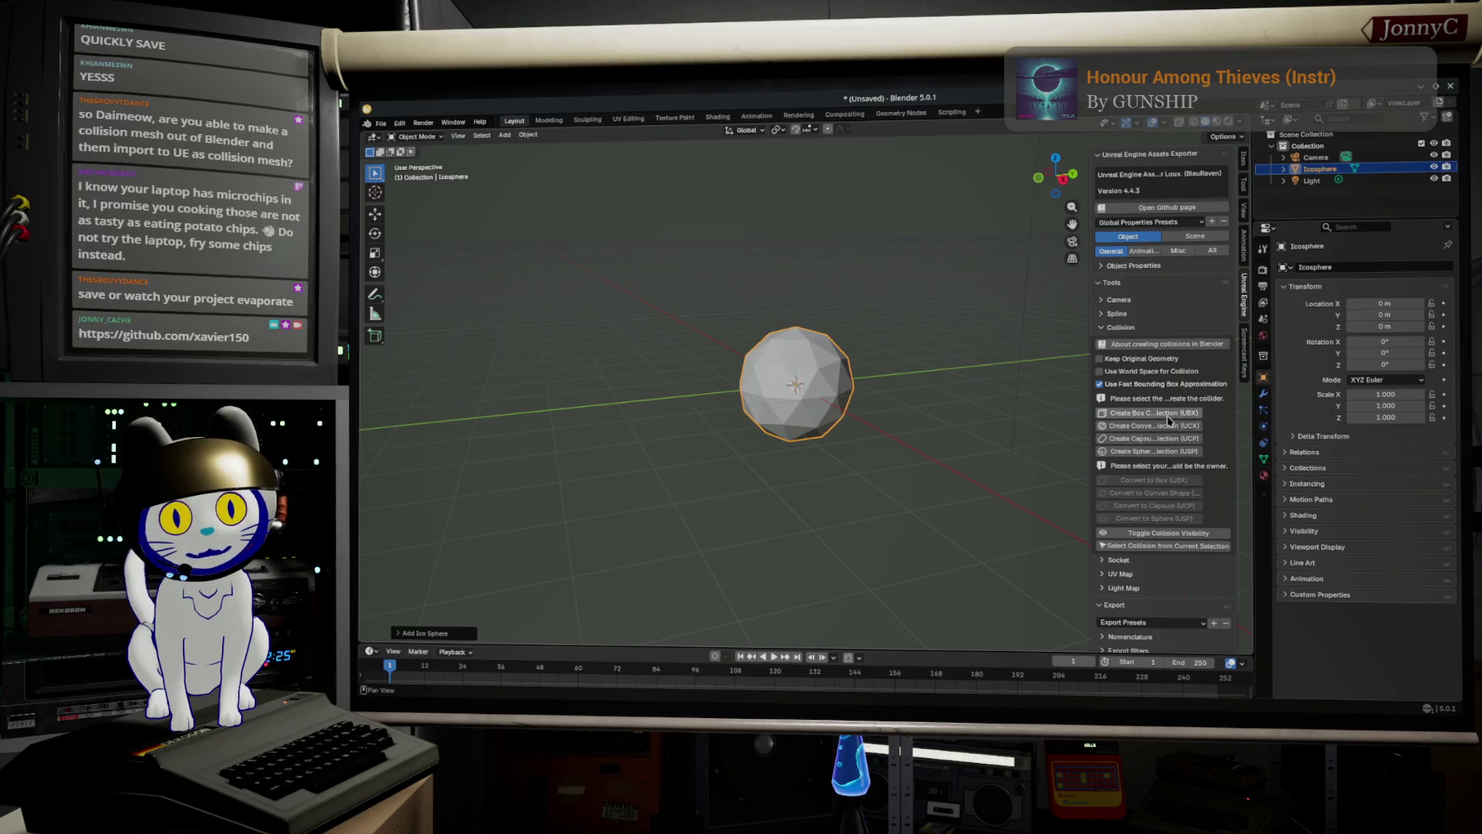
Add the box collision UBX_Icosphere_00 around the icosphere, then reselect the icosphere in the Outliner.
click(1168, 415)
mouse_move(886, 330)
mouse_down()
mouse_move(794, 516)
mouse_move(832, 484)
mouse_move(834, 421)
mouse_up()
scroll(810, 395, up, 3)
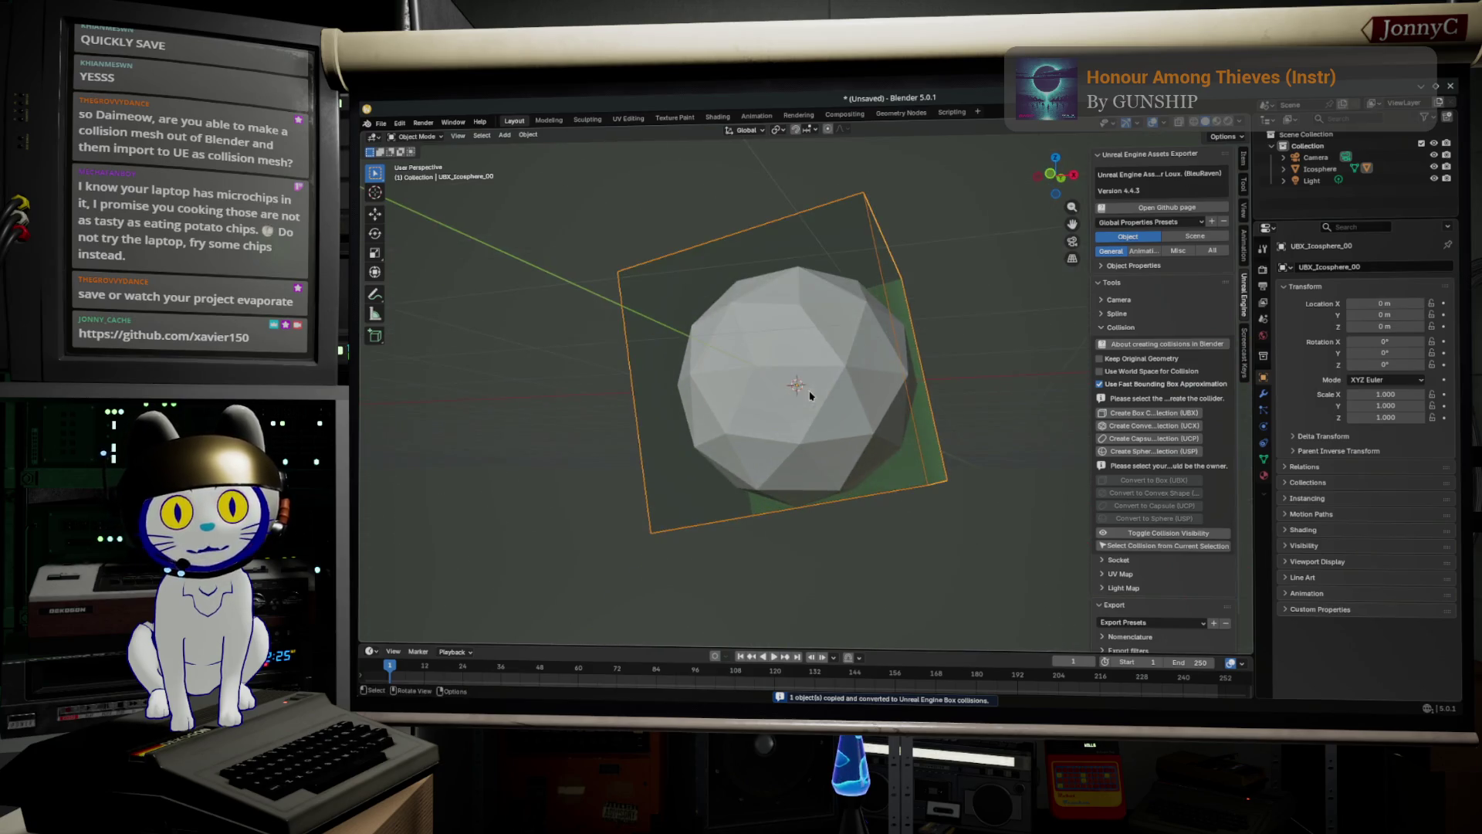
mouse_move(870, 473)
mouse_down()
mouse_move(870, 486)
mouse_move(857, 420)
mouse_up()
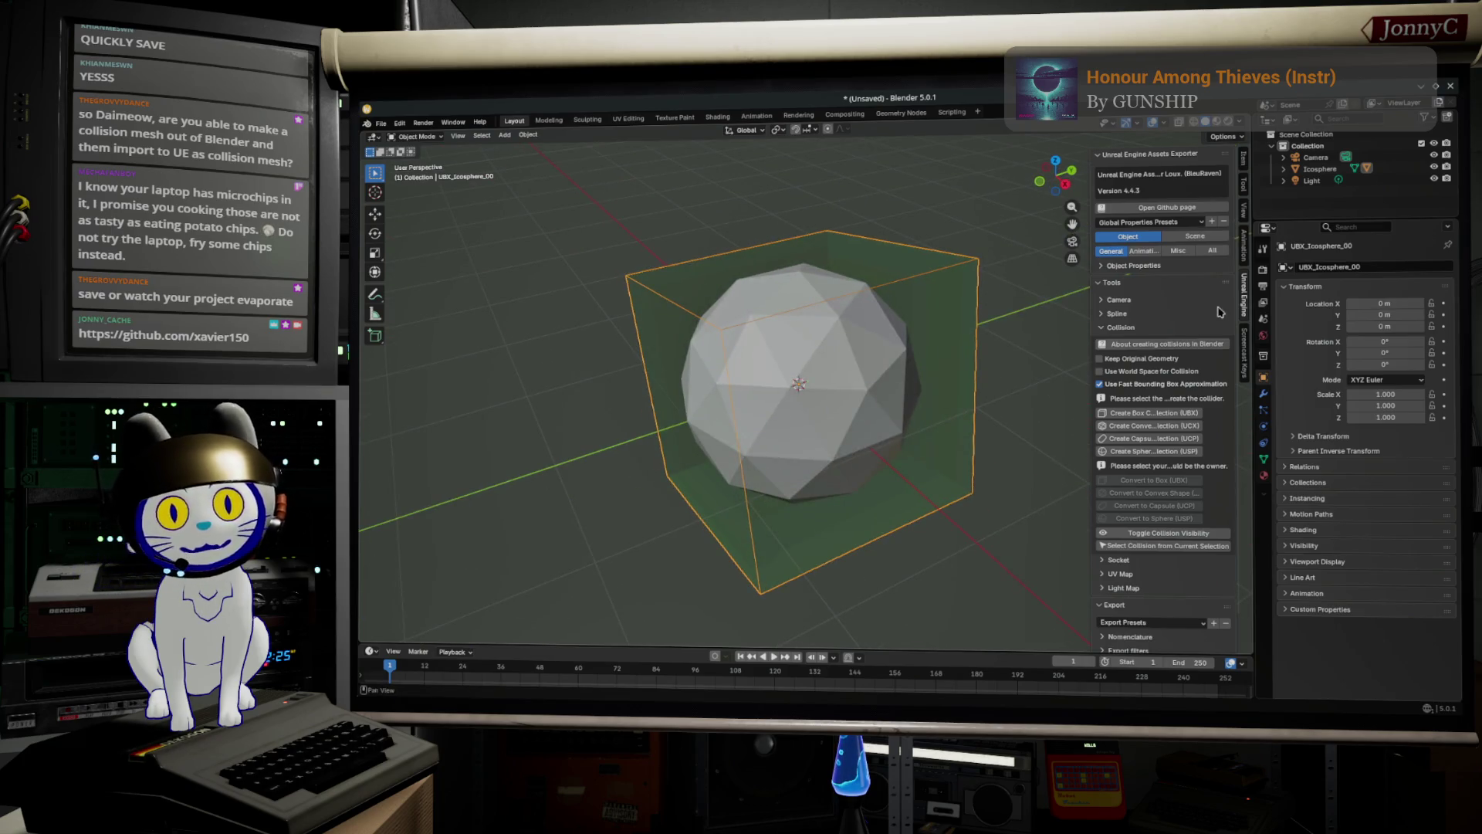
click(1284, 168)
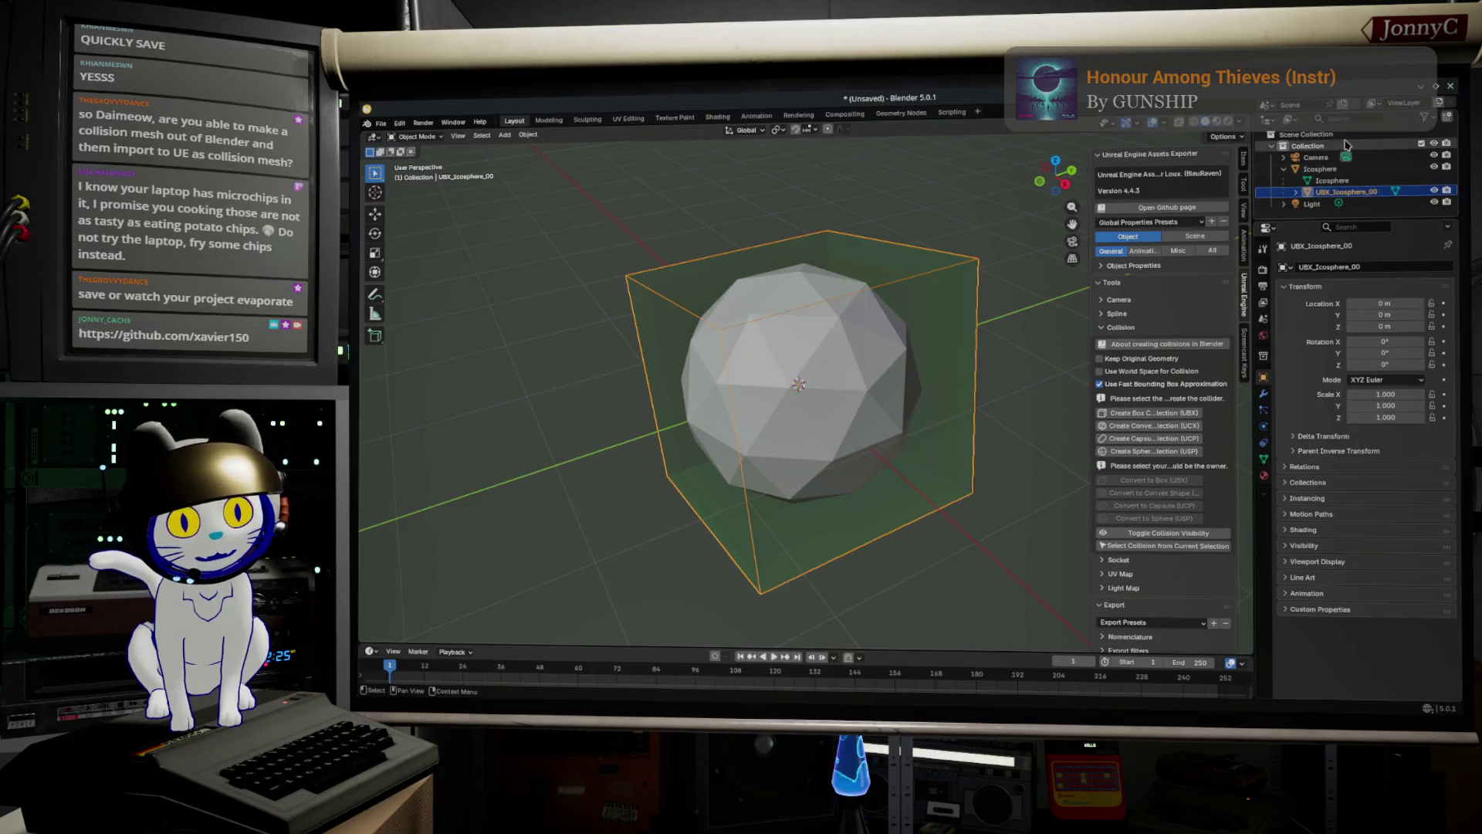
click(1322, 169)
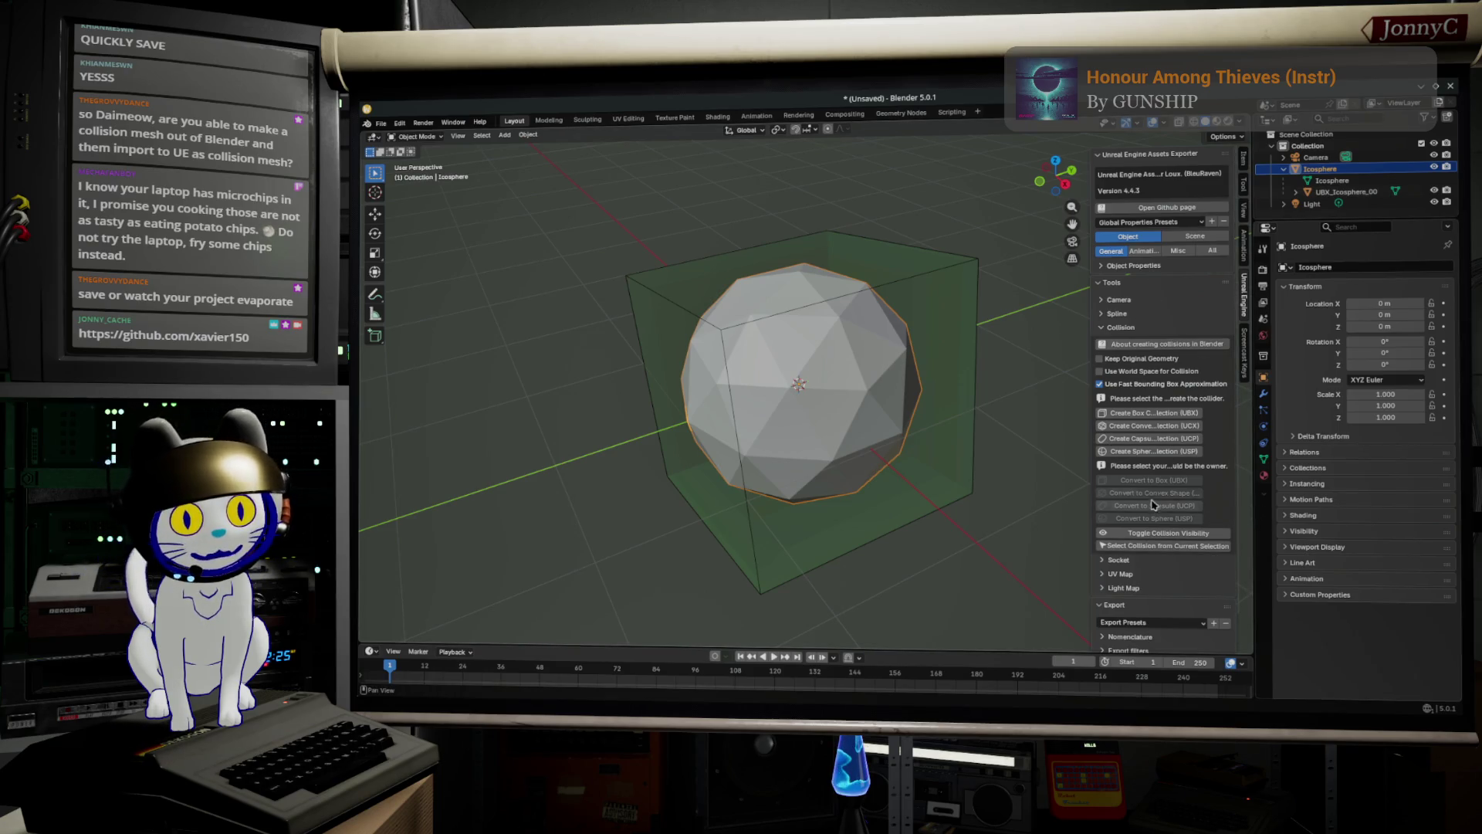
scroll(1163, 365, down, 2)
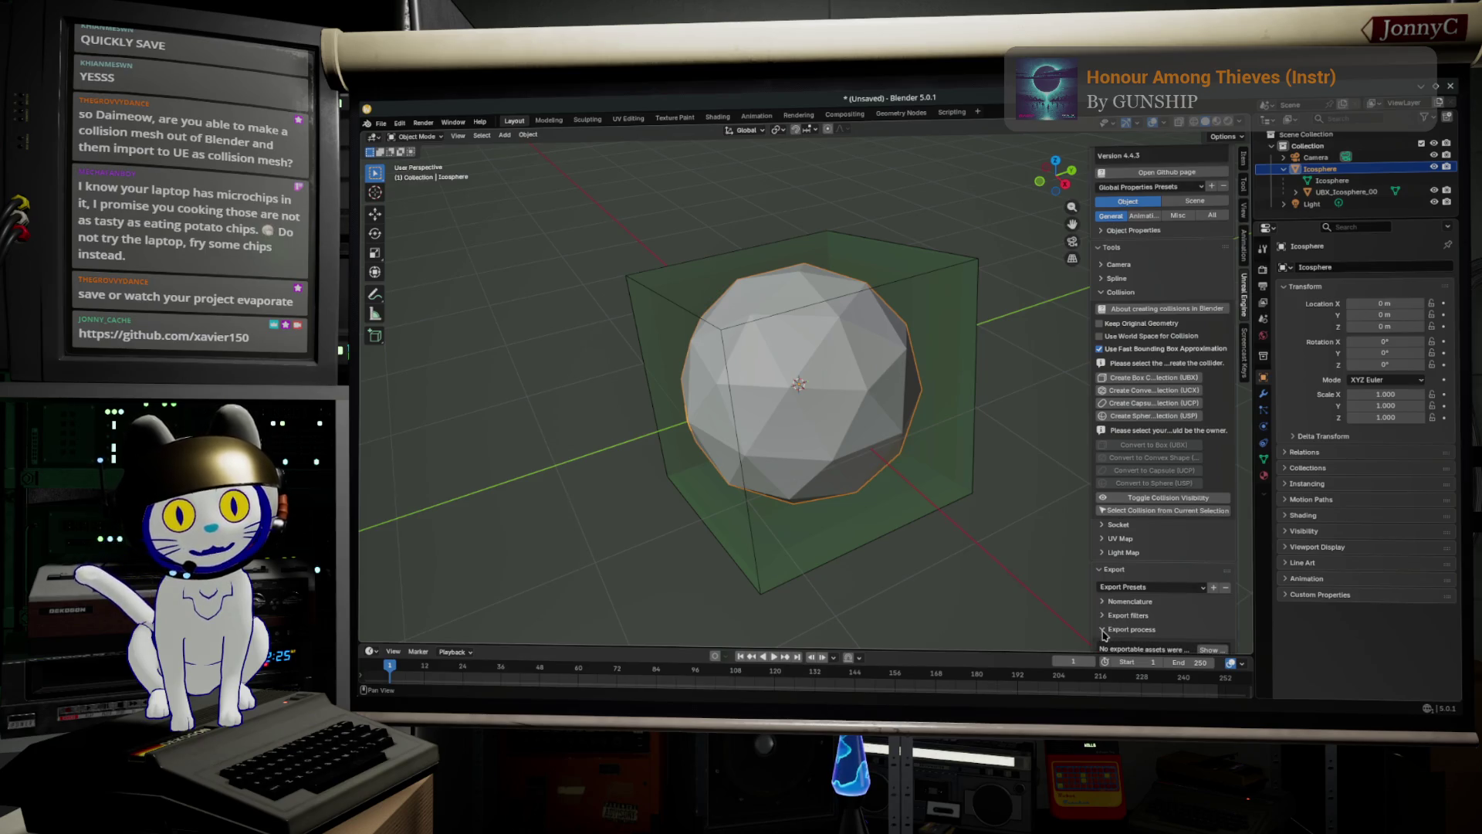
Set the icosphere's Export type to Export recursive.
scroll(1173, 289, up, 2)
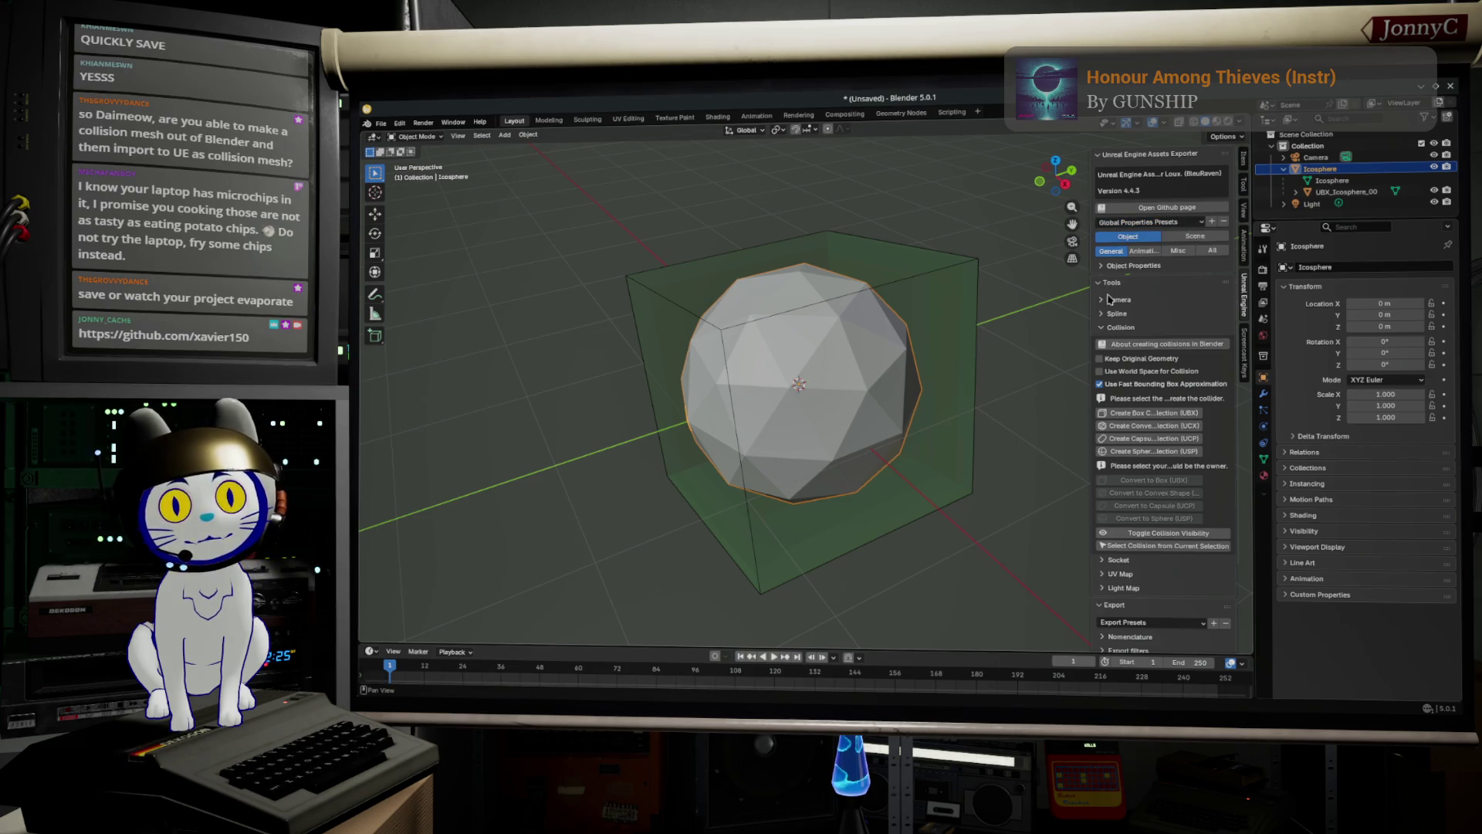
click(1103, 265)
click(1162, 296)
click(1182, 322)
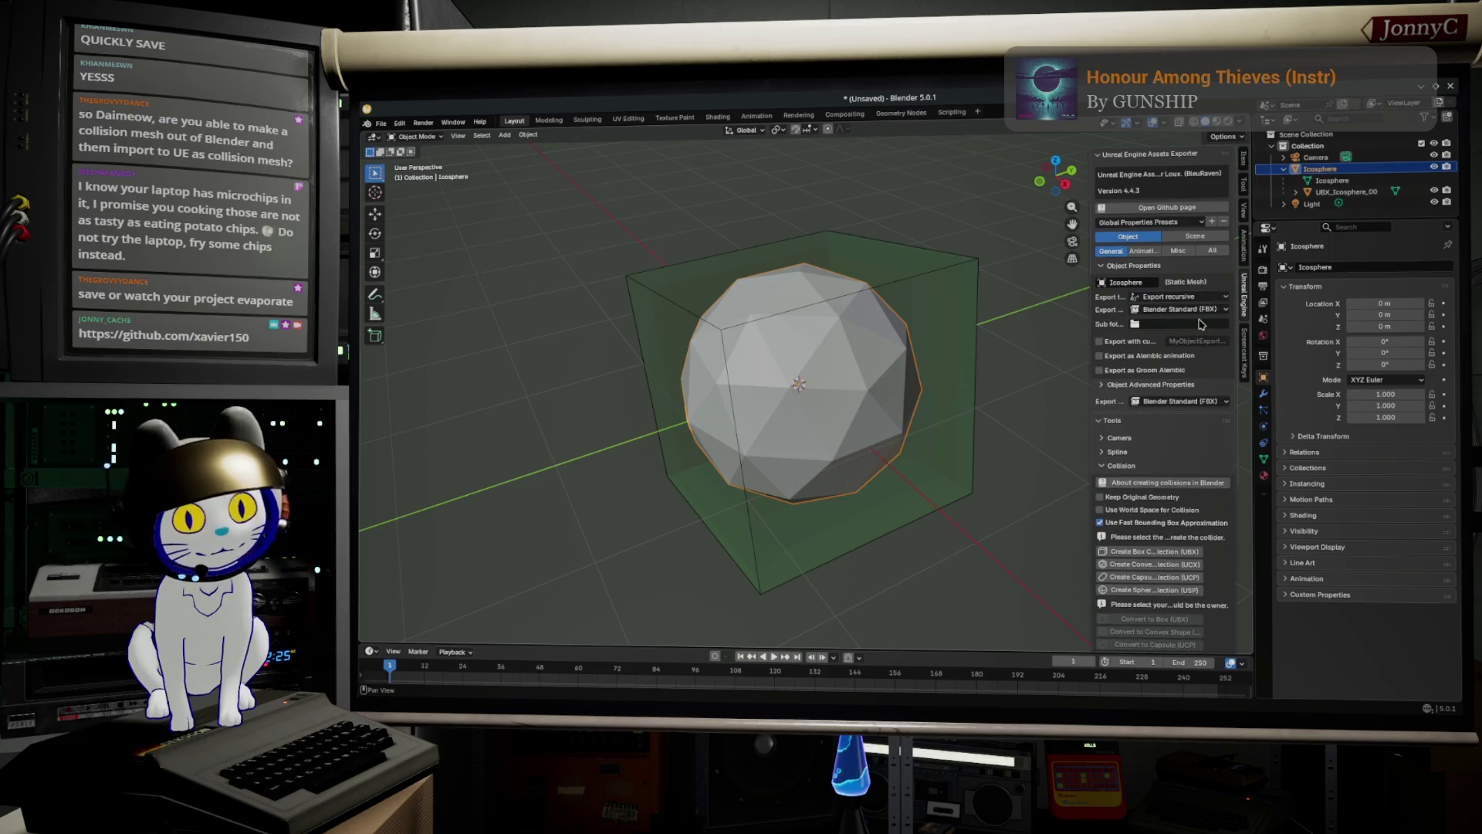
Export the assets for Unreal Engine and copy the ImportAssetScript.py import command.
scroll(1181, 424, down, 8)
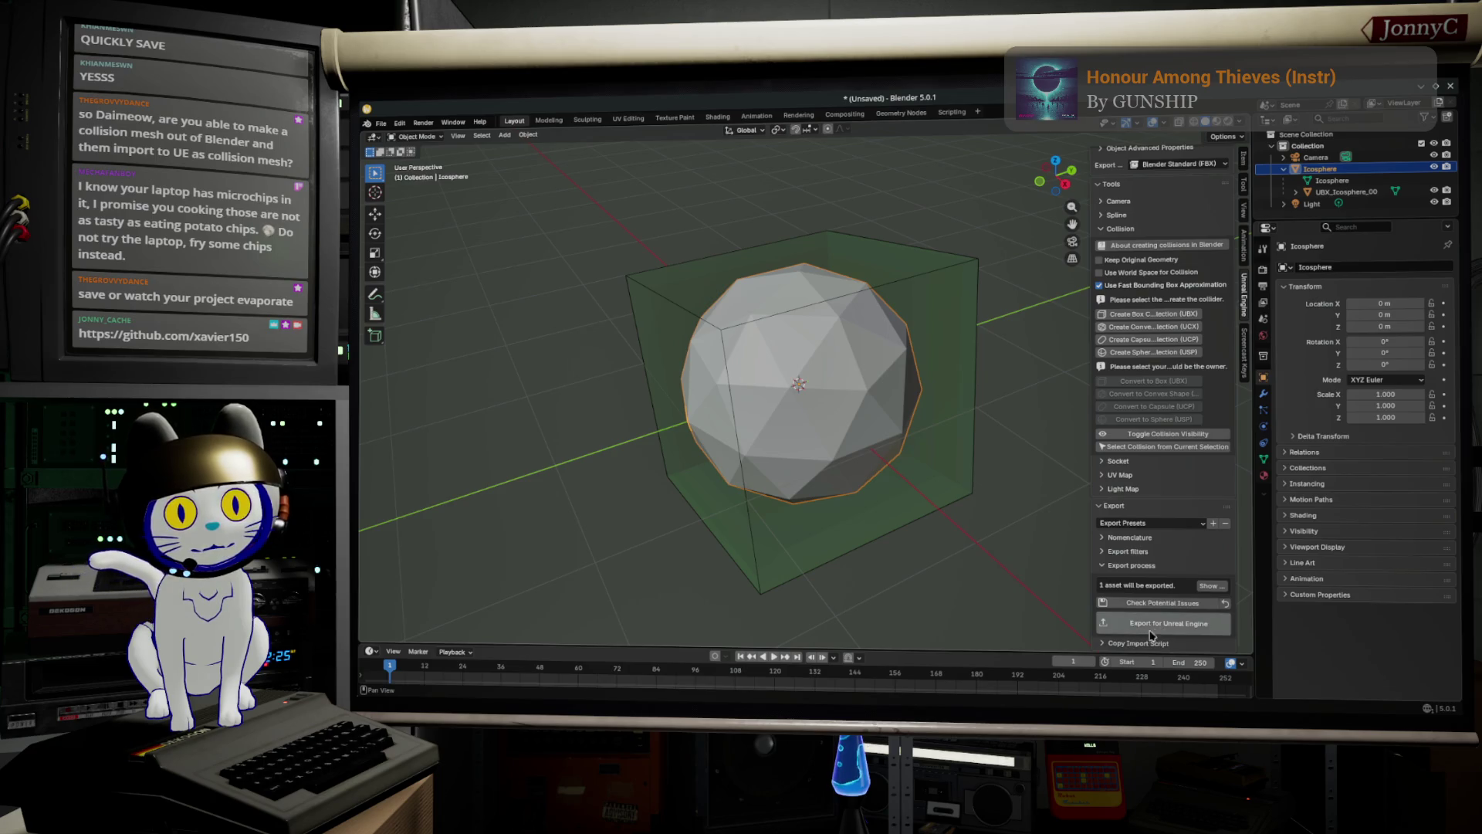
click(1103, 552)
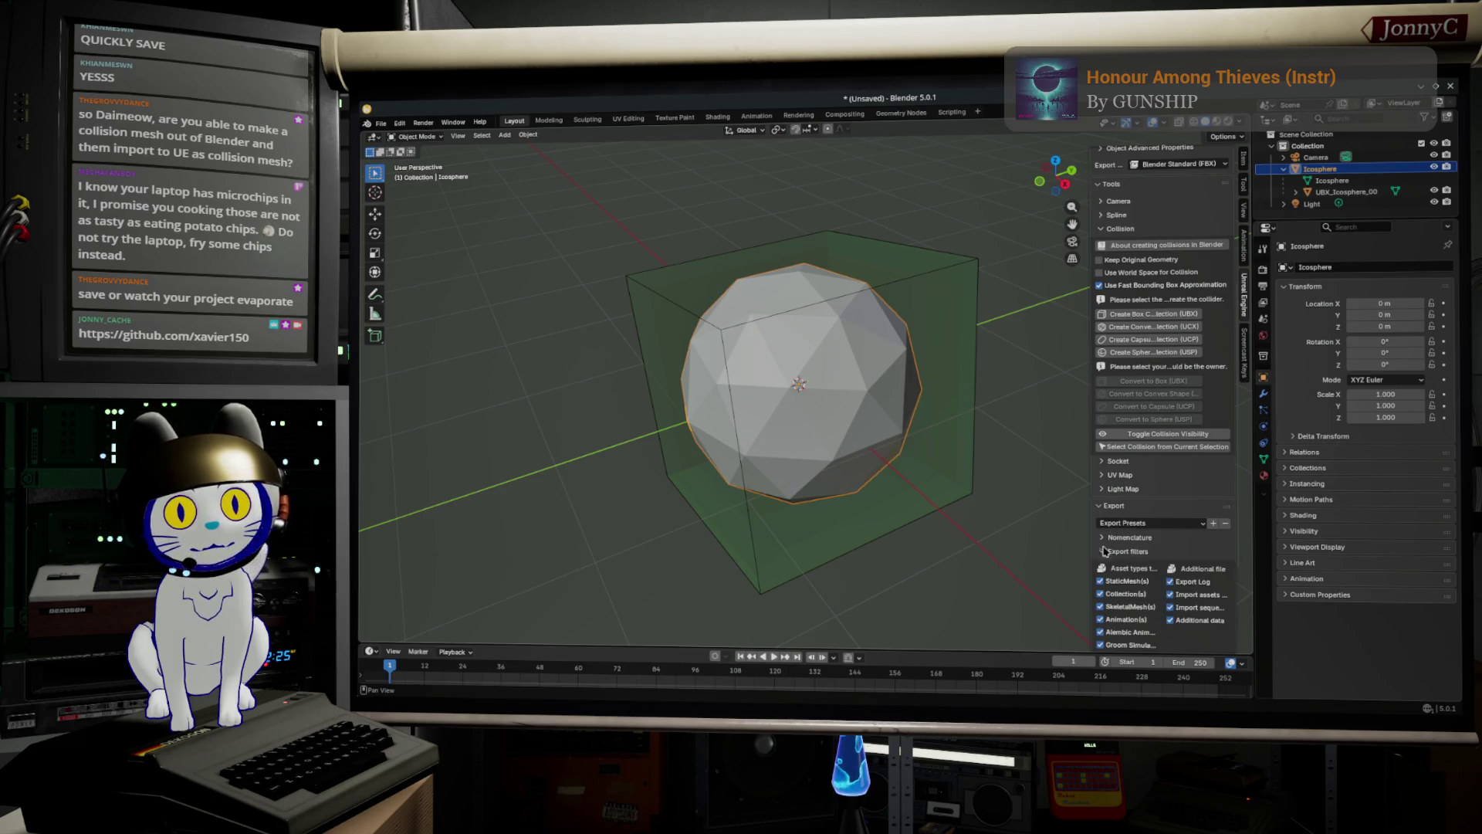
click(1103, 538)
scroll(1119, 550, down, 10)
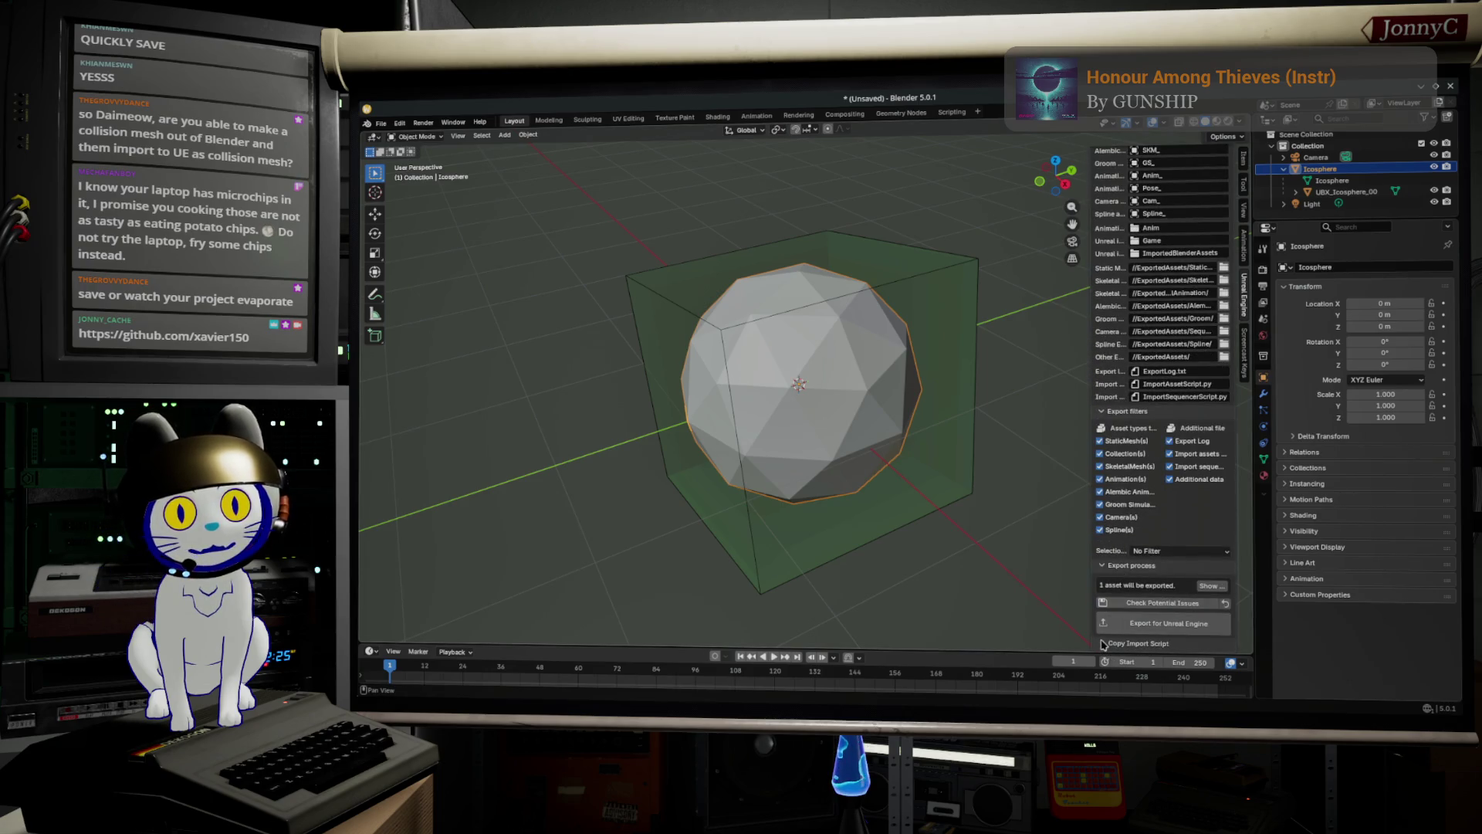
scroll(1128, 615, down, 2)
scroll(1150, 575, down, 2)
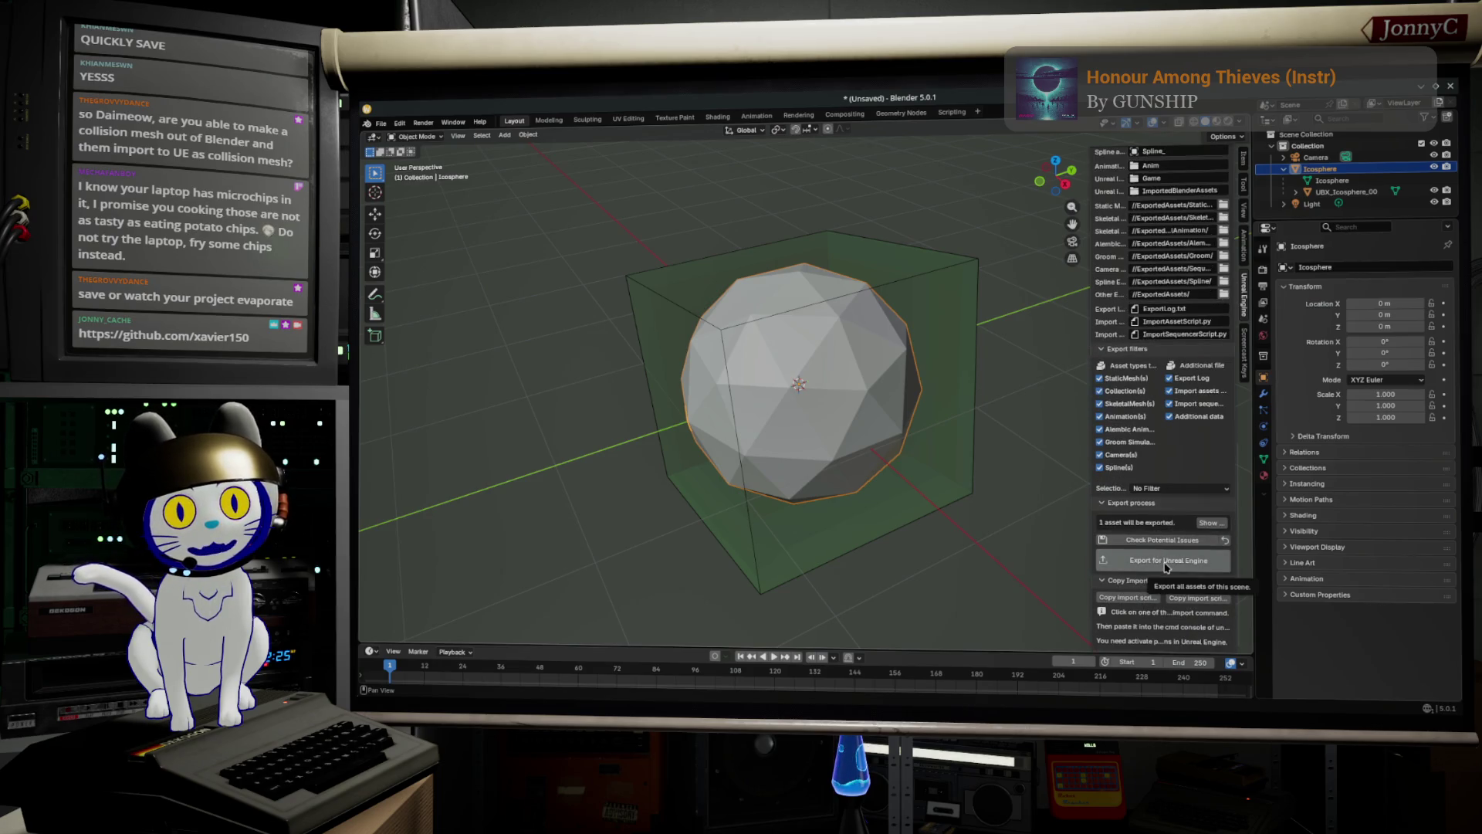
click(1166, 566)
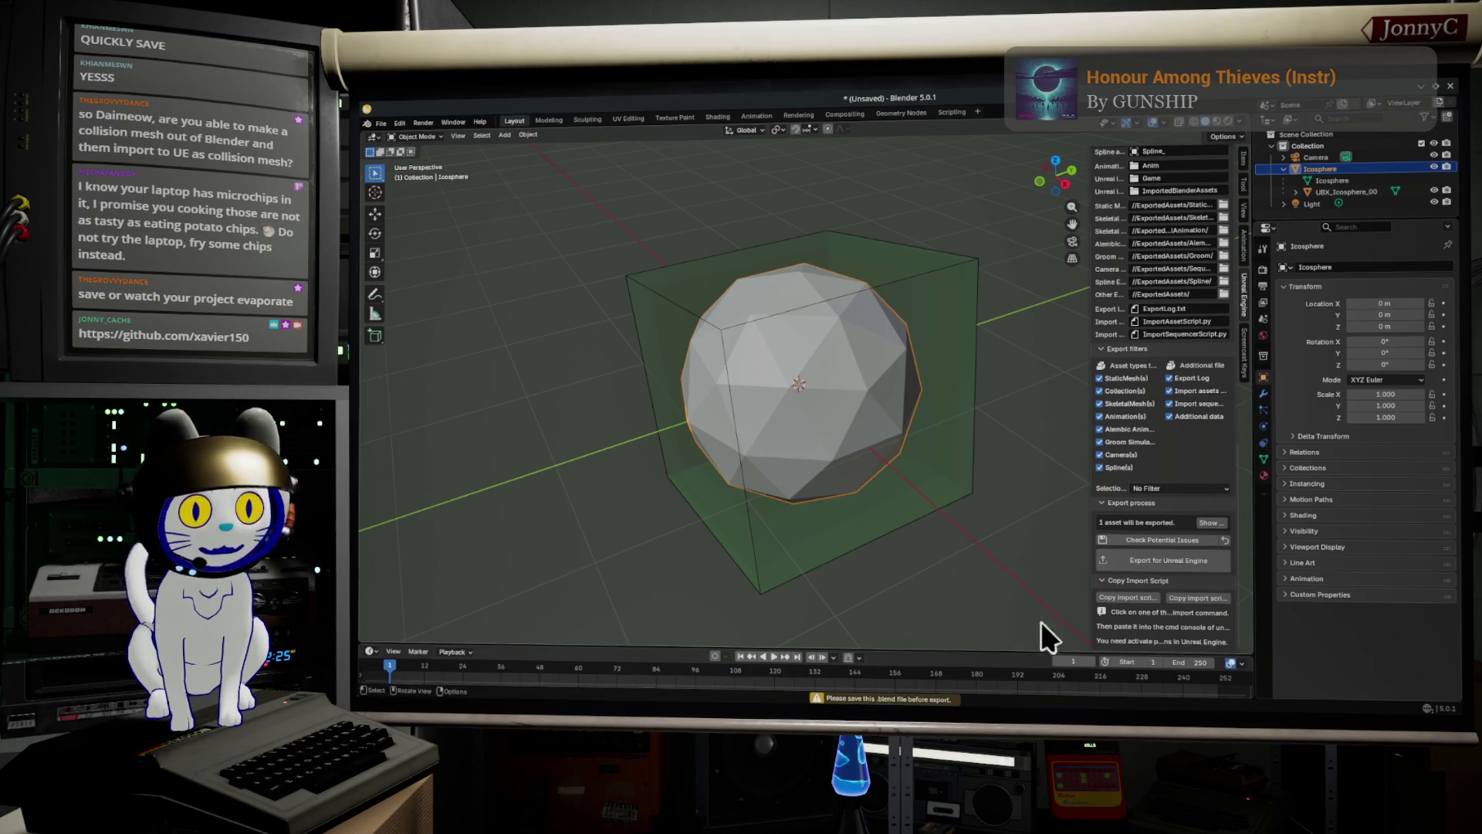
click(1138, 599)
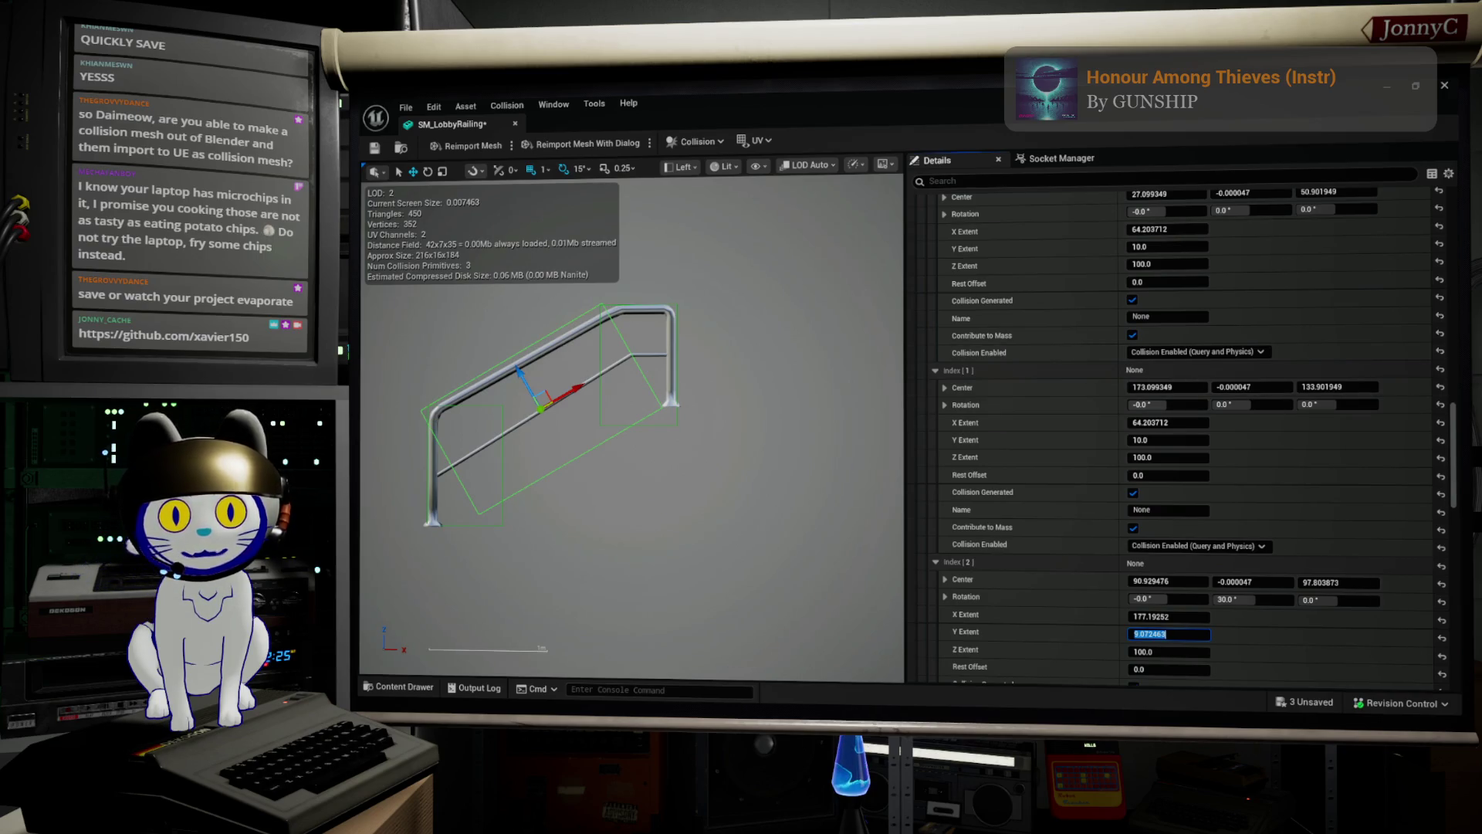
Commit the third collision box's Y Extent of 9.072463 and review the Boxes list.
click(709, 691)
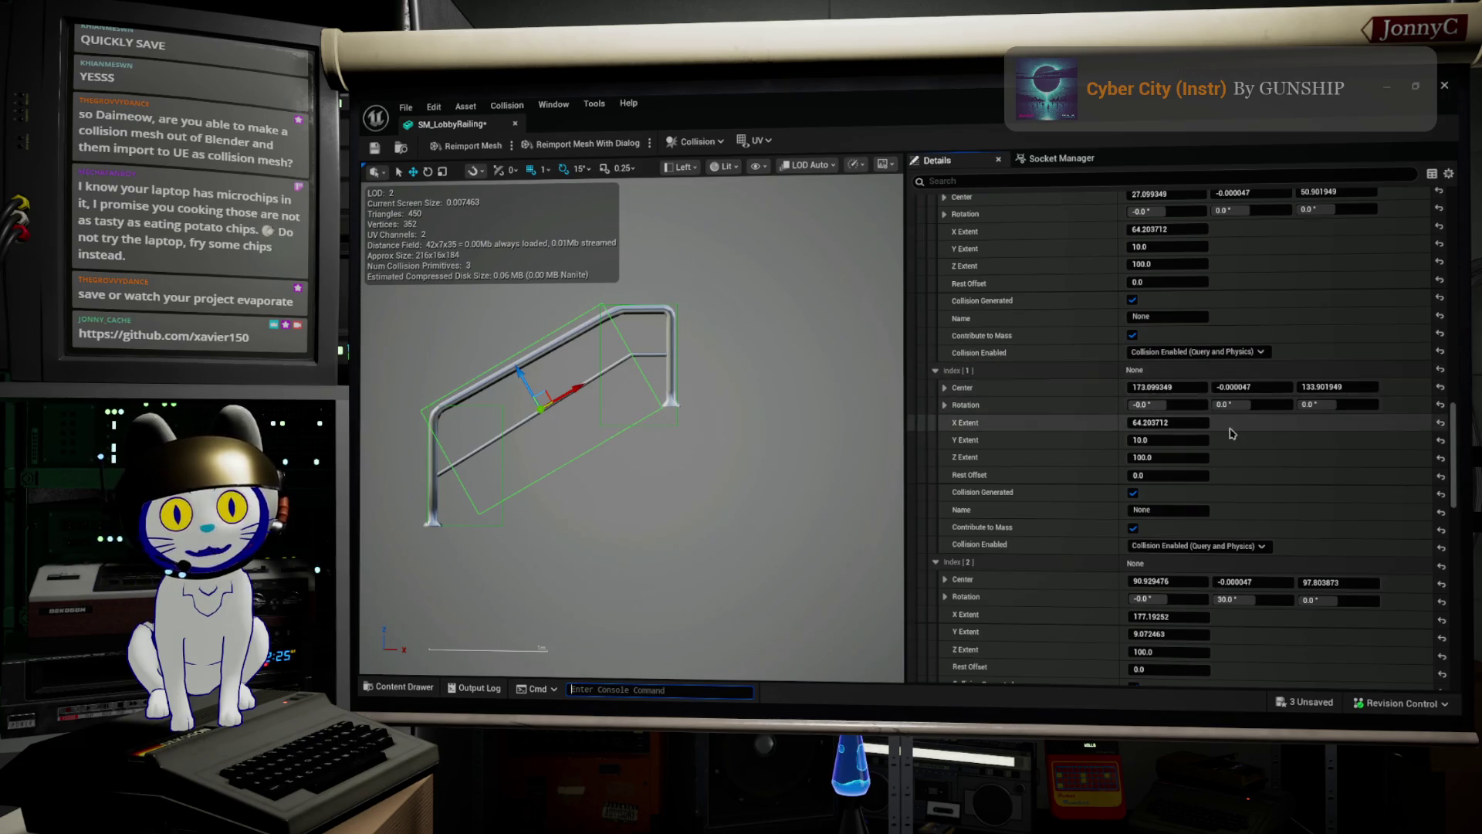
scroll(1258, 417, up, 1)
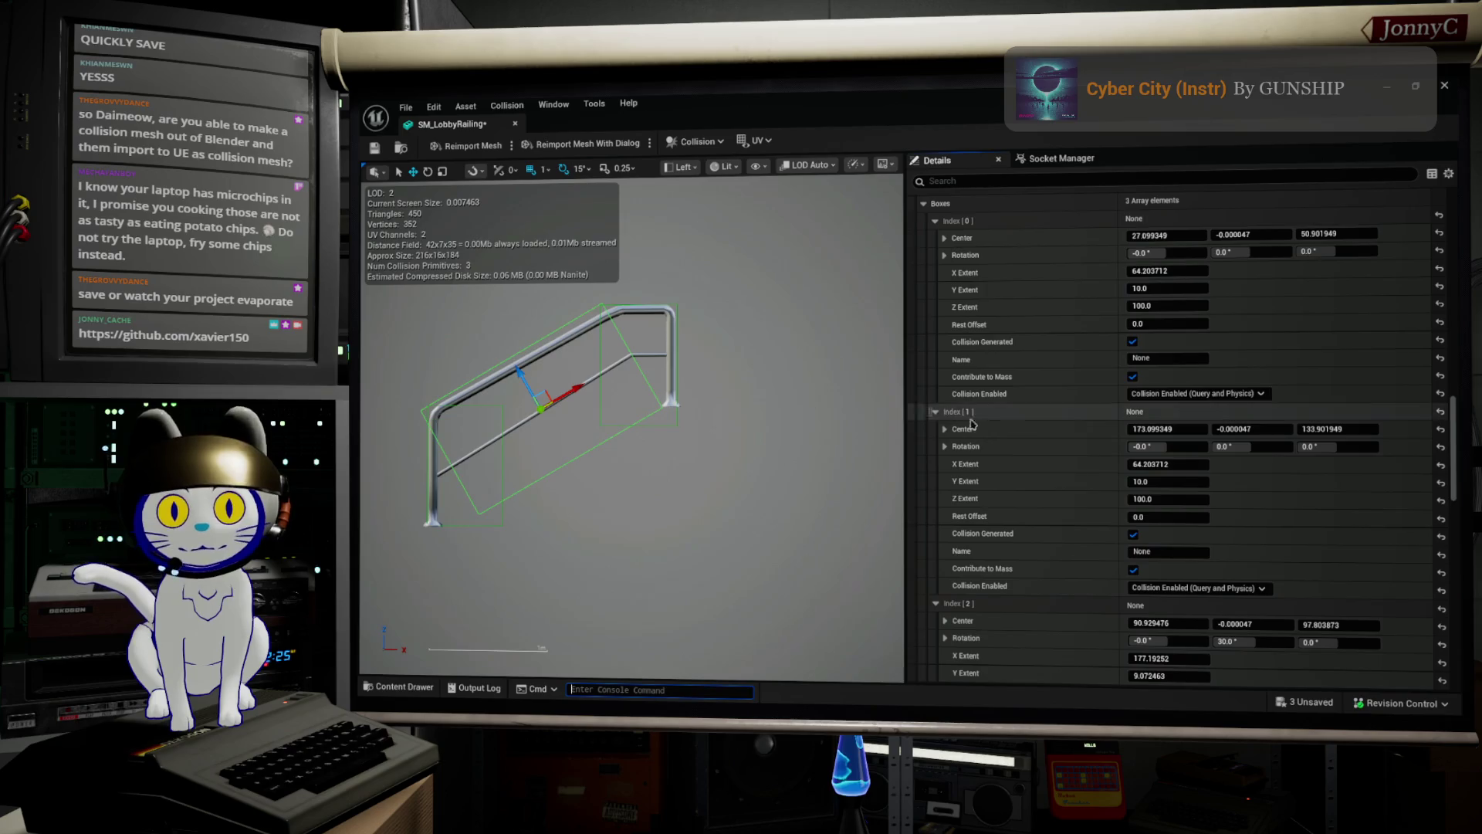
scroll(616, 439, up, 1)
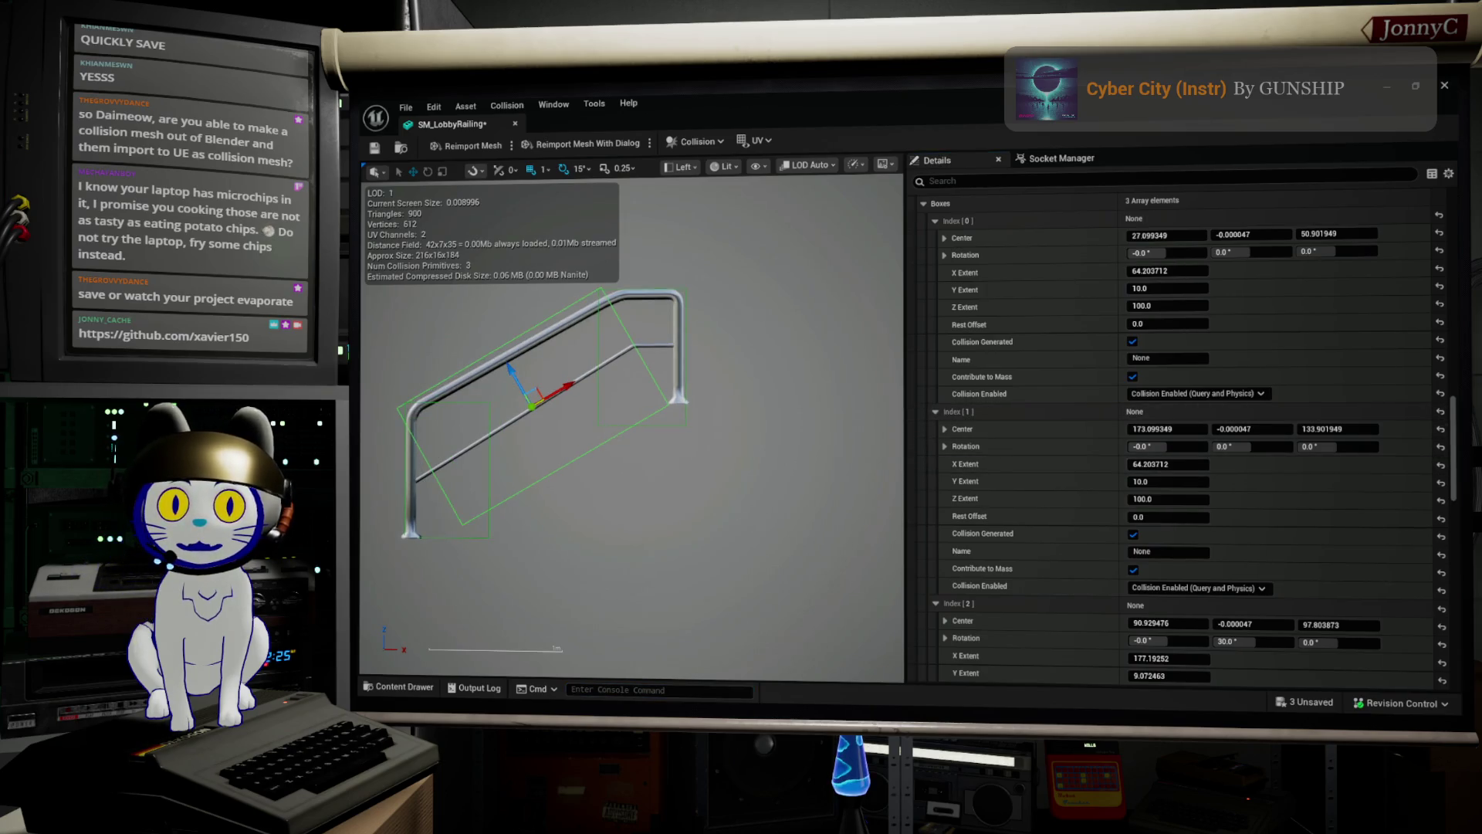
Shift the diagonal collision box along the rail and tilt it slightly flatter.
scroll(594, 425, up, 2)
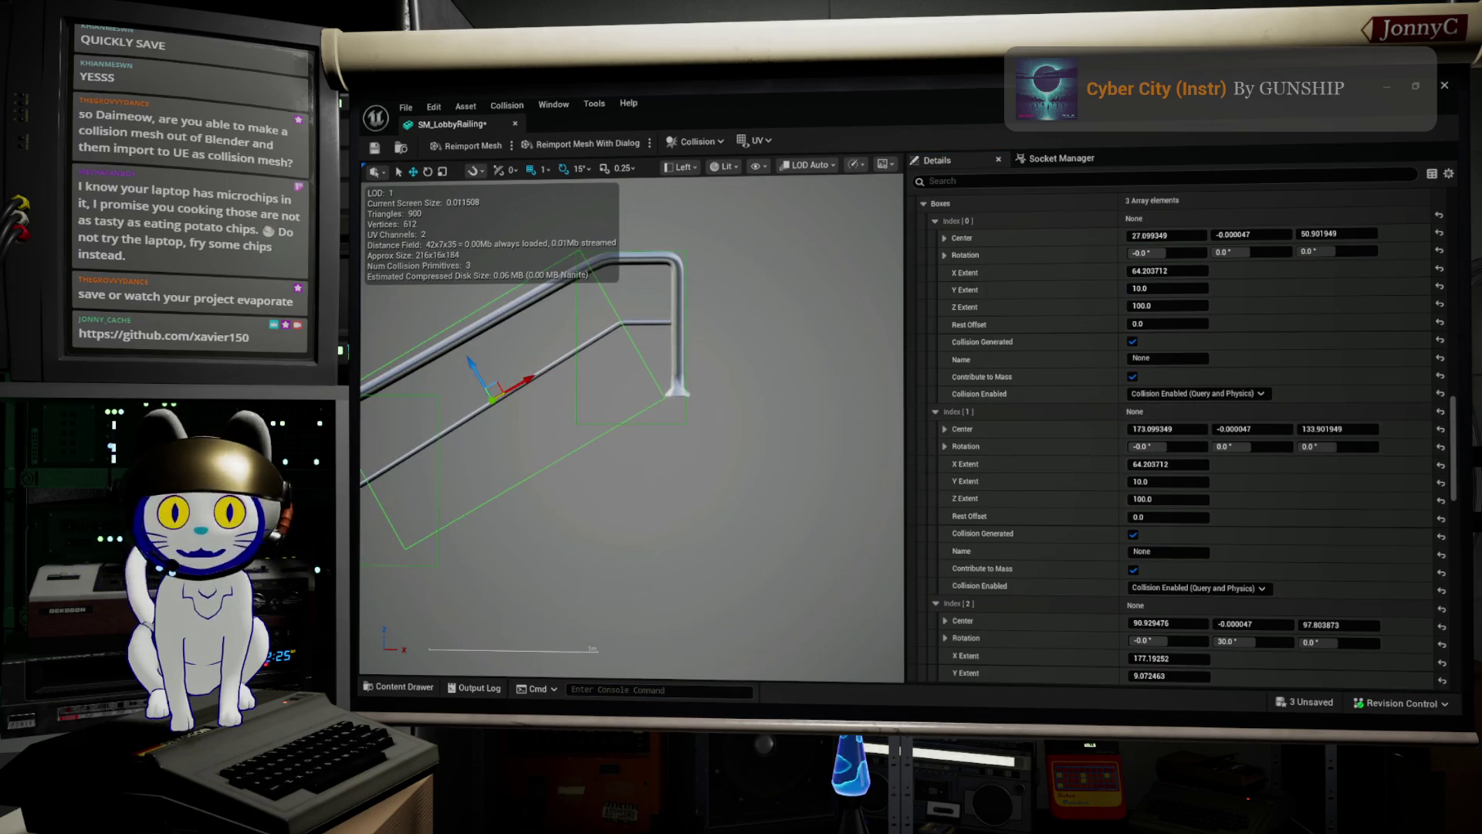
drag(590, 448, 804, 494)
drag(614, 382, 623, 395)
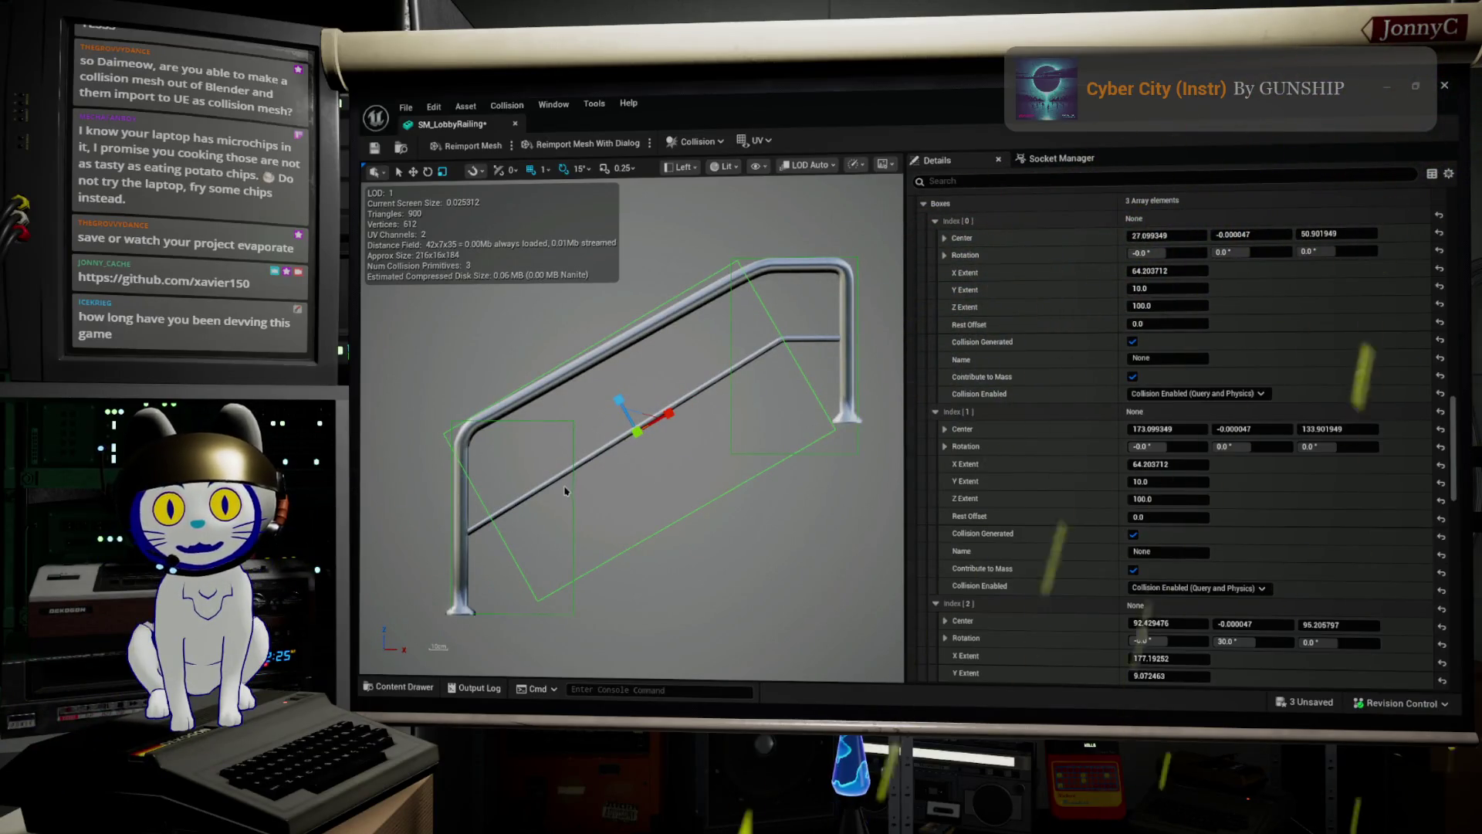
click(641, 476)
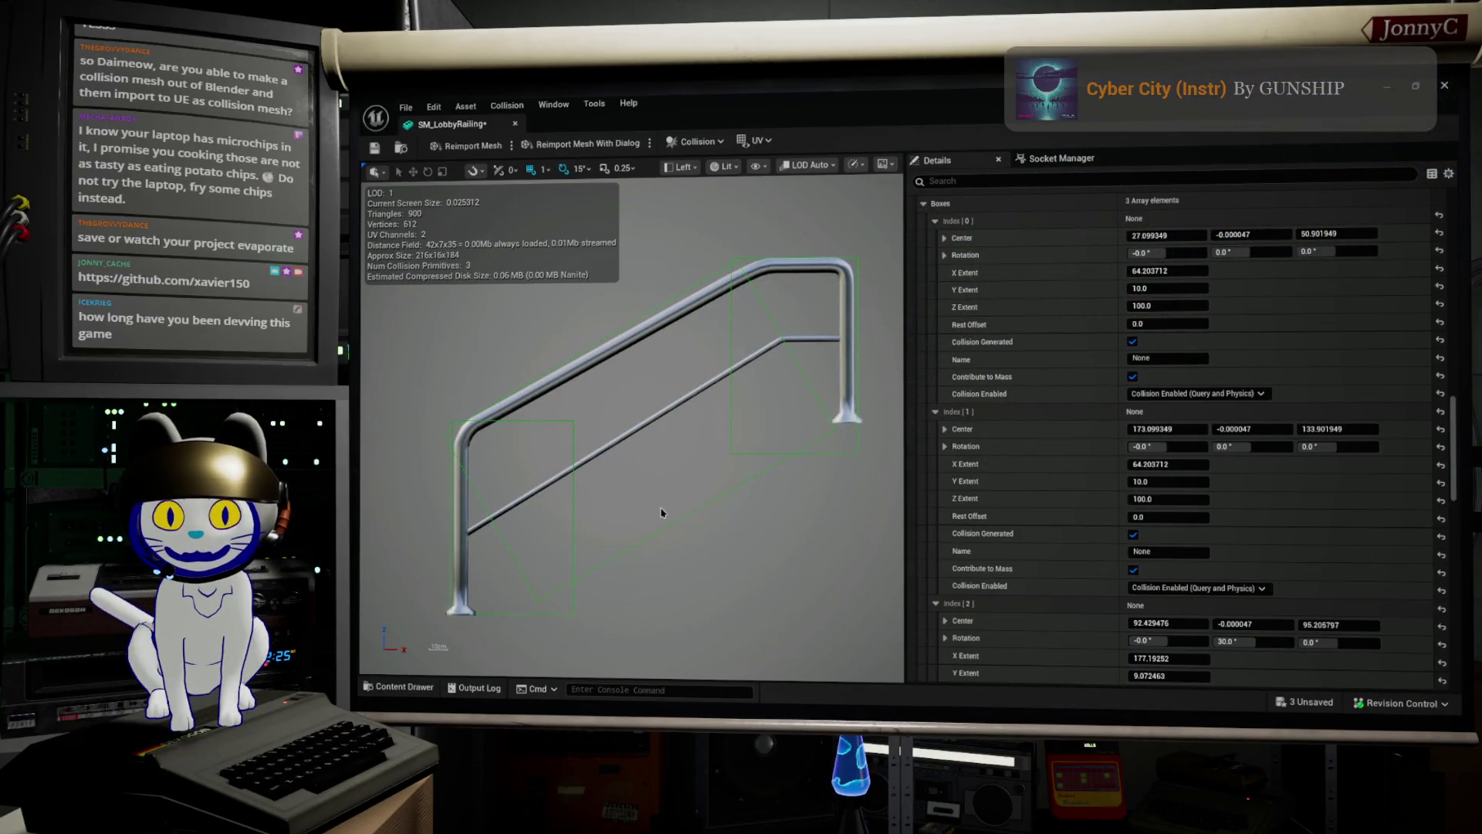
click(683, 524)
key(e)
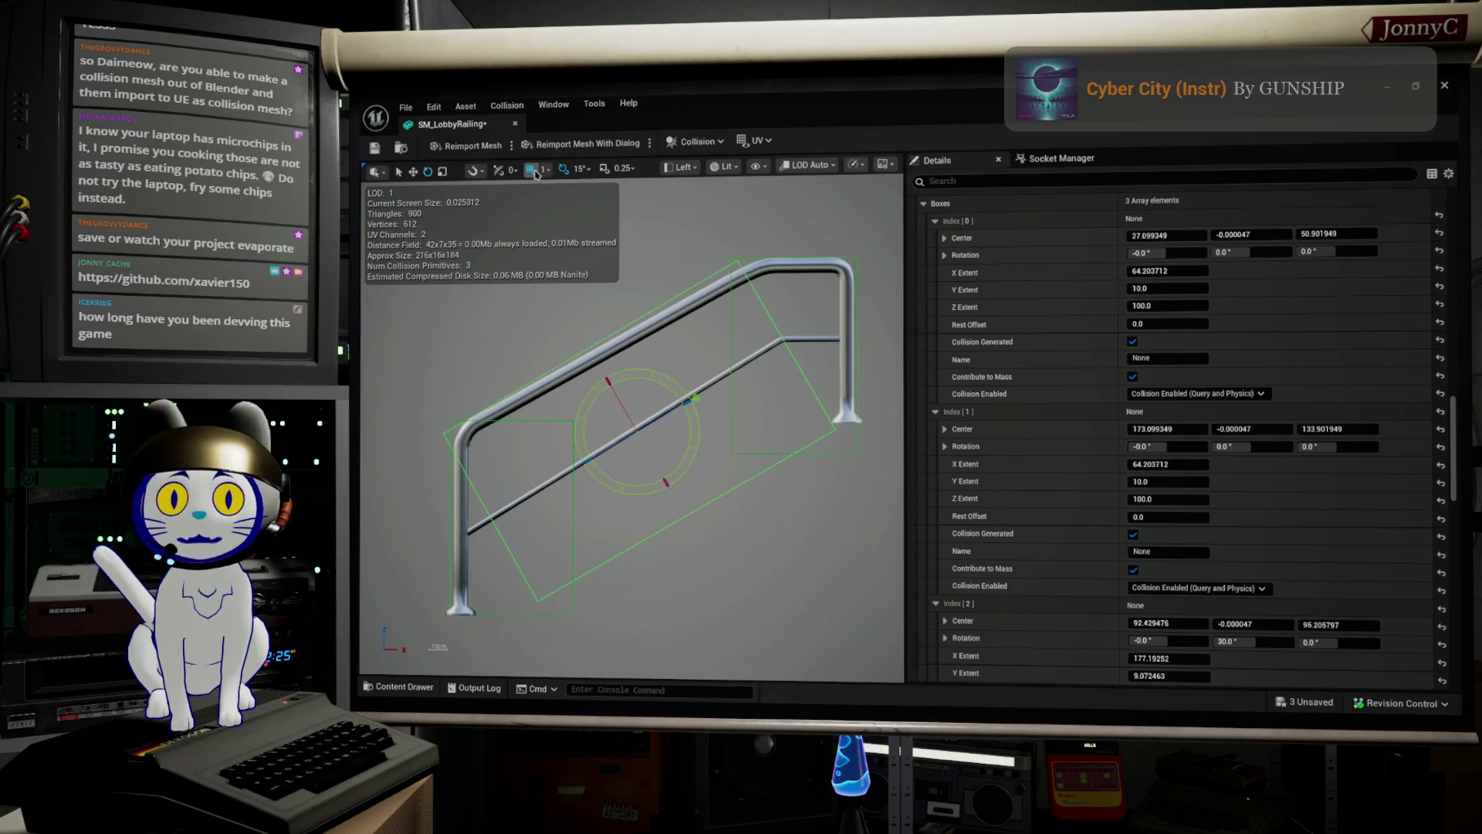
mouse_move(662, 374)
mouse_down()
mouse_move(694, 397)
mouse_move(673, 409)
mouse_move(687, 409)
mouse_up()
key(w)
Scale the right collision box narrower to X Extent 55.689297.
click(738, 264)
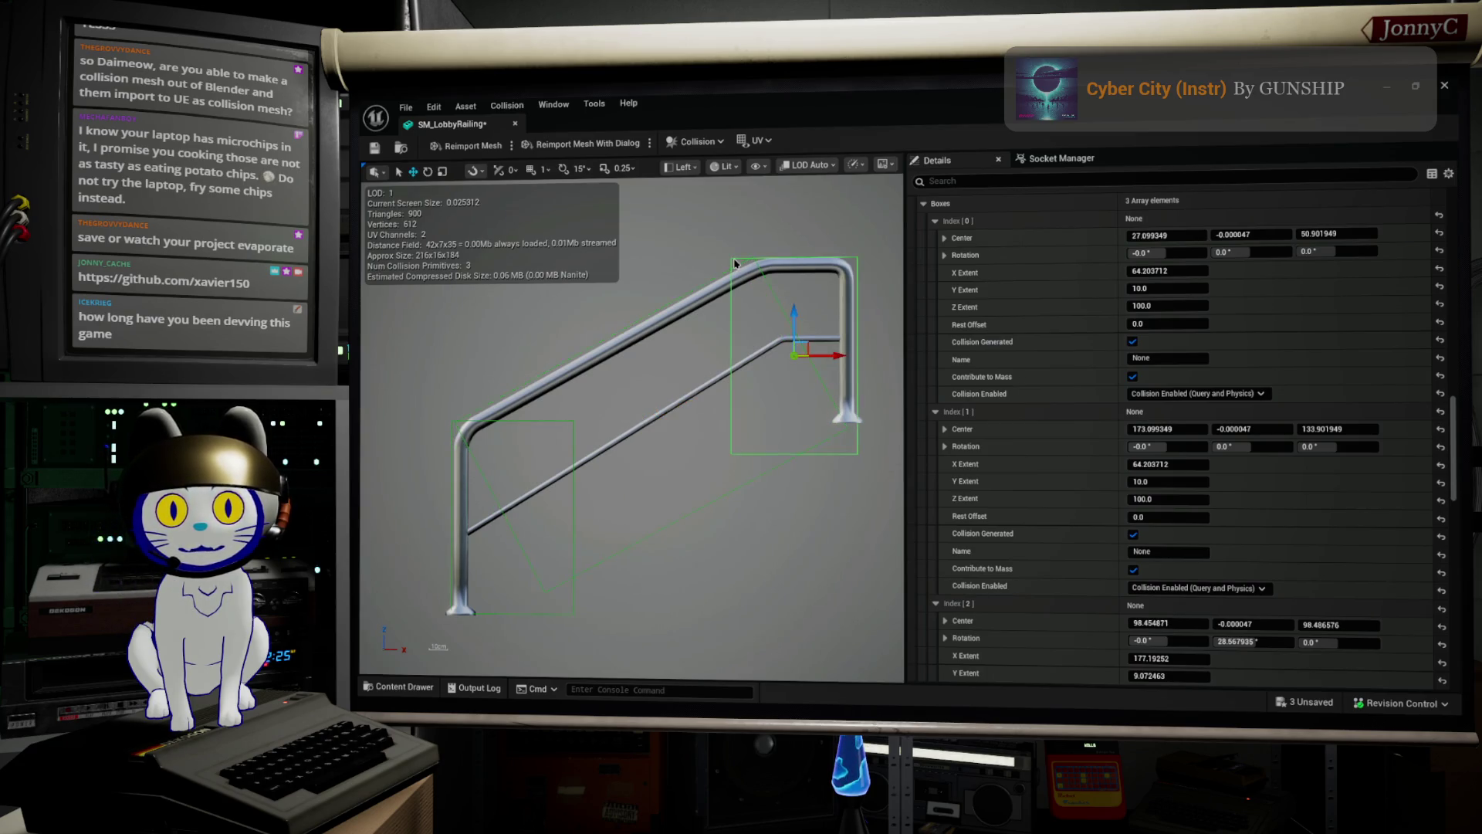
click(815, 384)
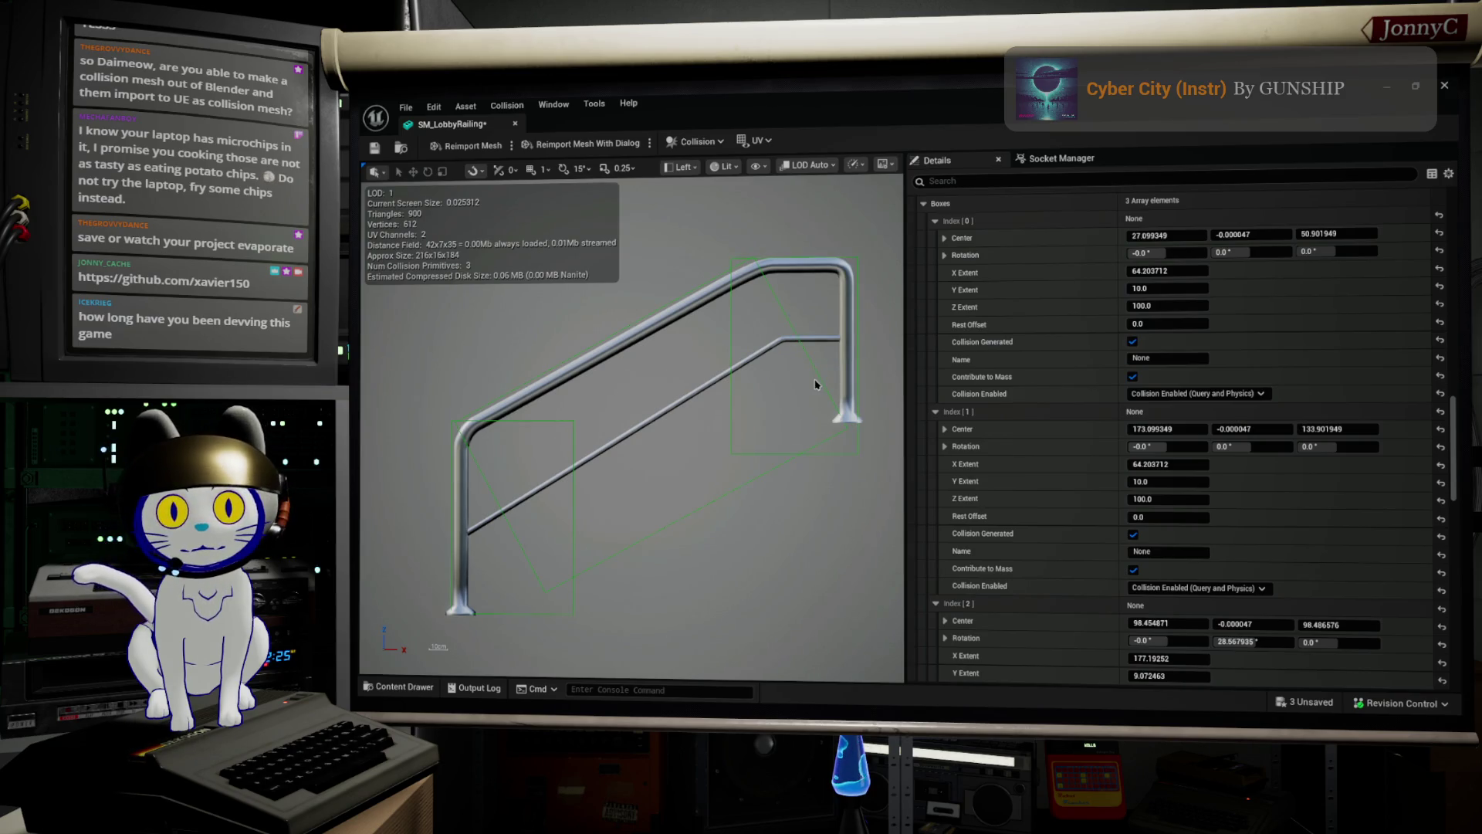
click(850, 456)
click(850, 462)
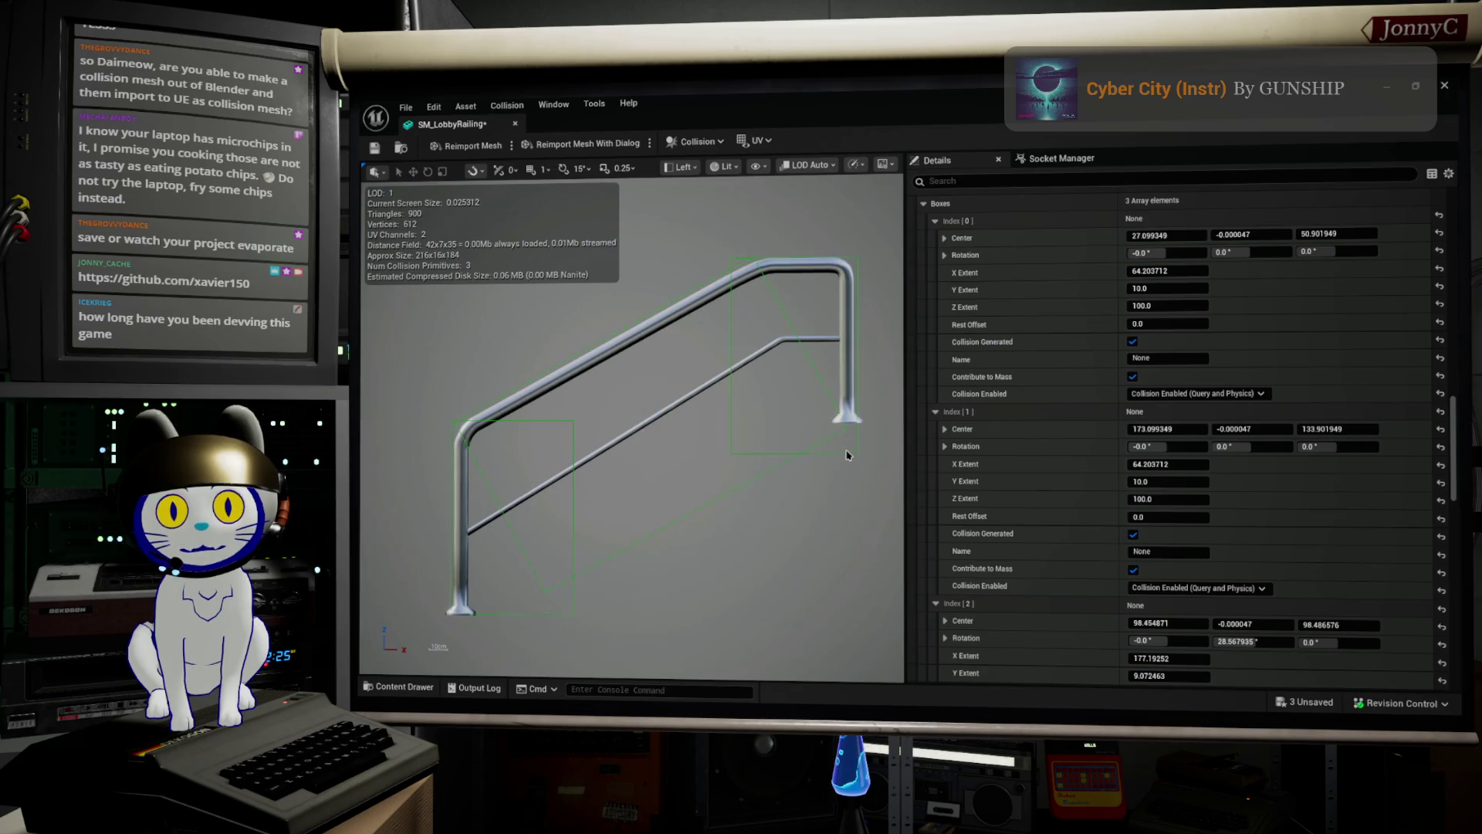
click(847, 457)
key(e)
key(q)
key(w)
key(e)
key(r)
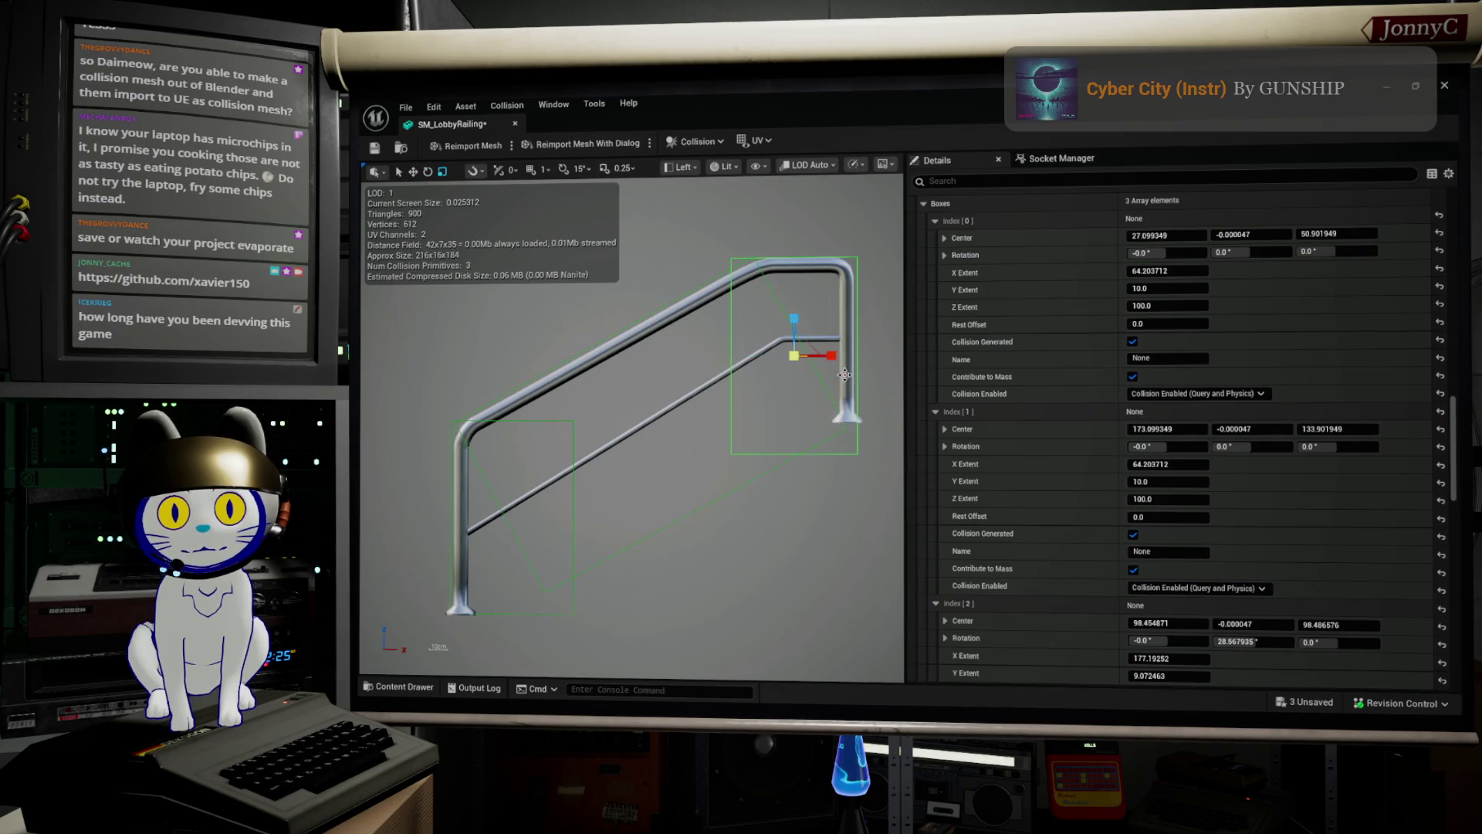
drag(832, 356, 833, 361)
click(834, 366)
Move the right collision box rightward to Center X 176.848209.
click(849, 450)
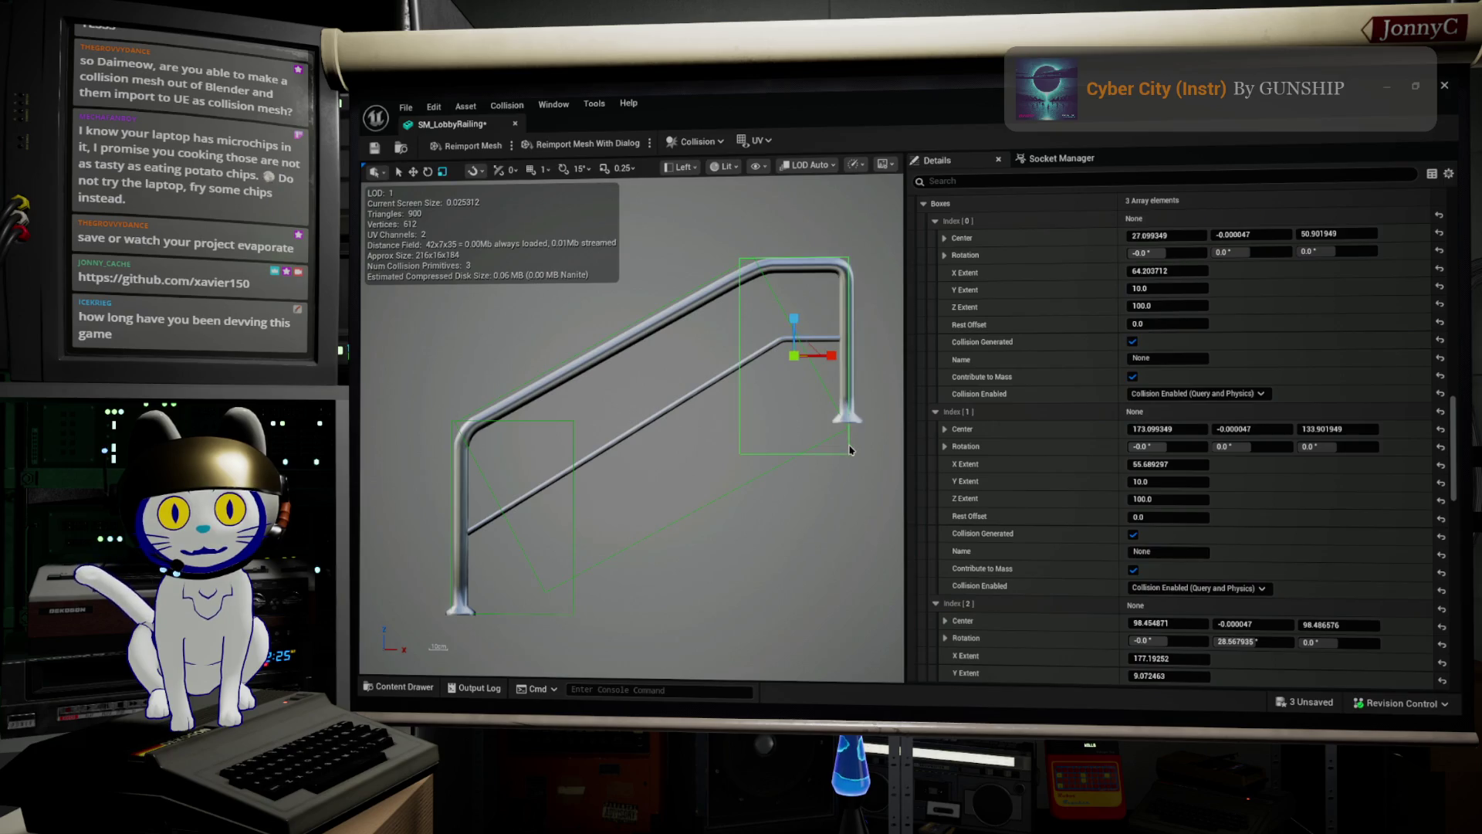
key(e)
key(w)
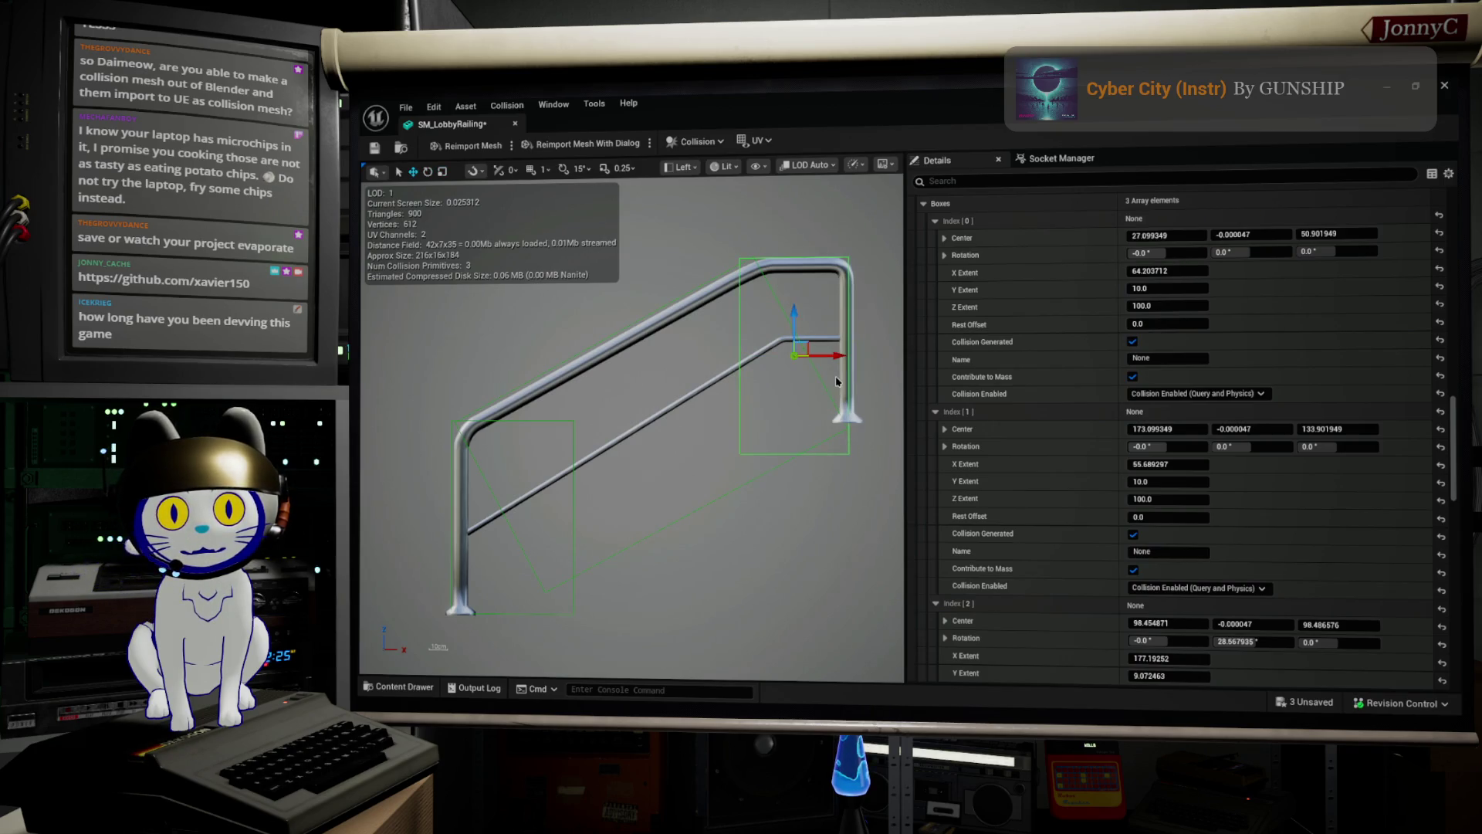
drag(839, 355, 844, 359)
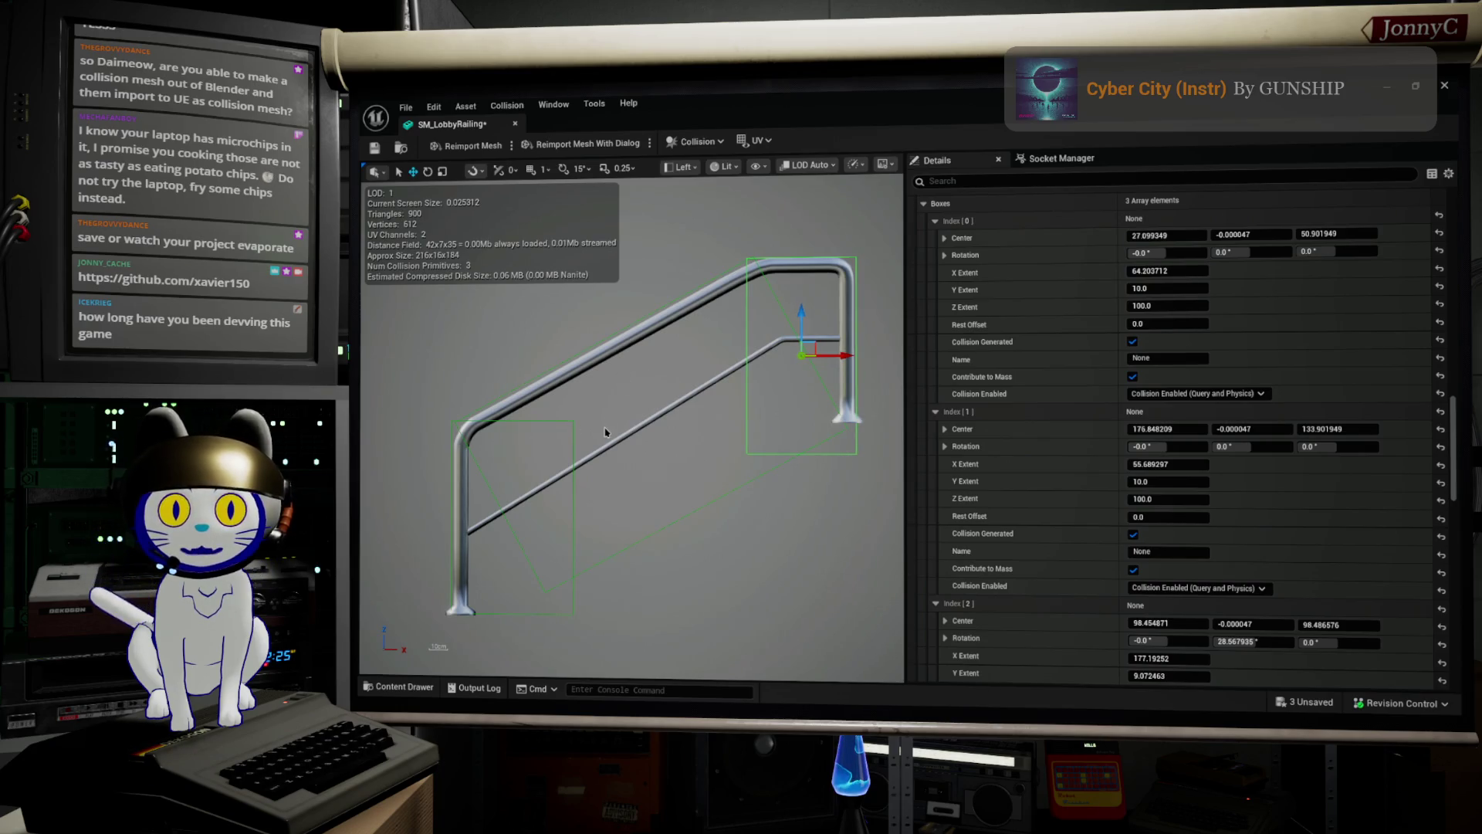
scroll(606, 431, down, 3)
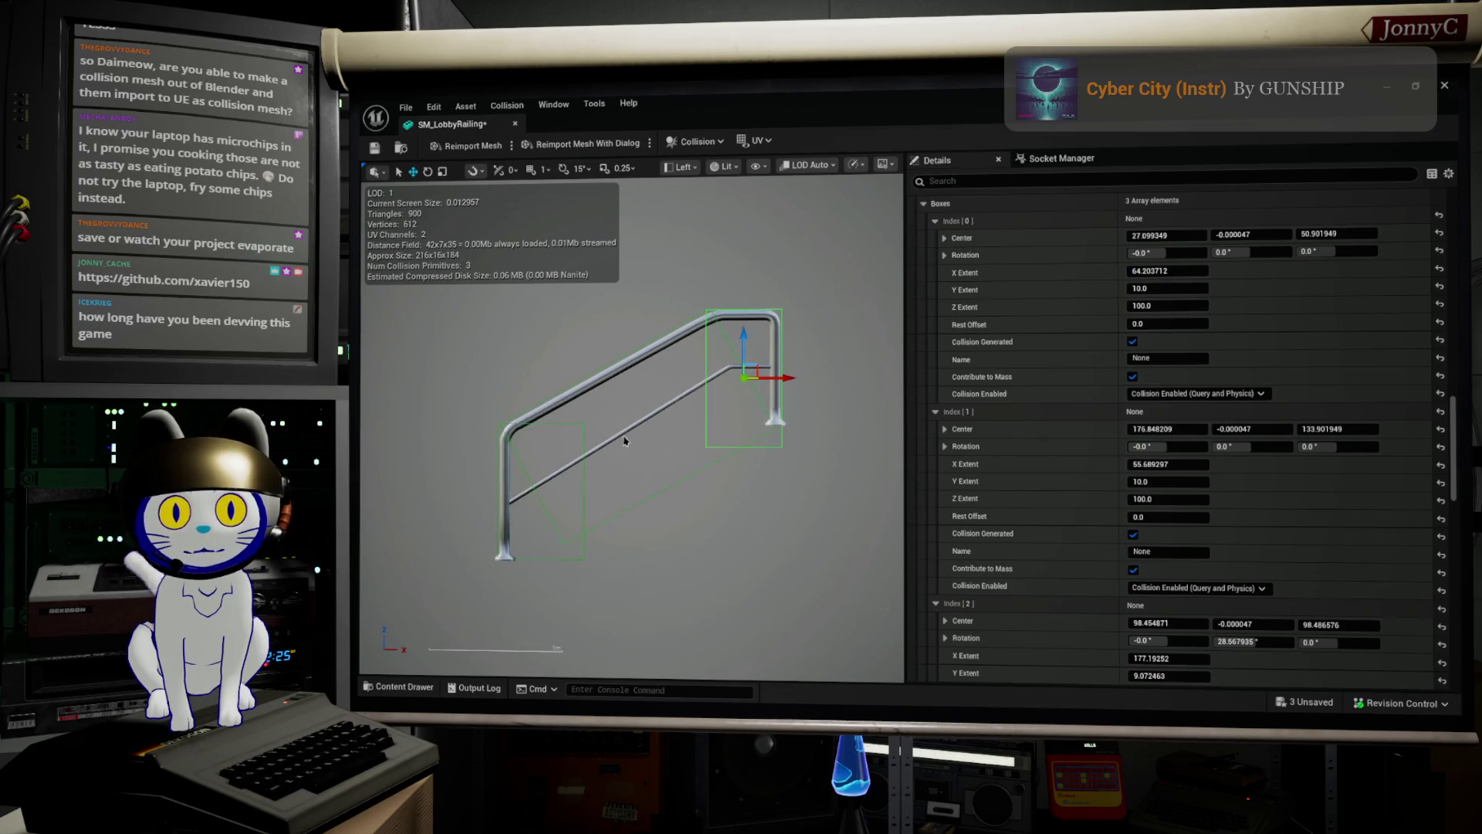
Switch the viewport from Left to Perspective and orbit to view the railing at an angle.
click(680, 167)
click(709, 217)
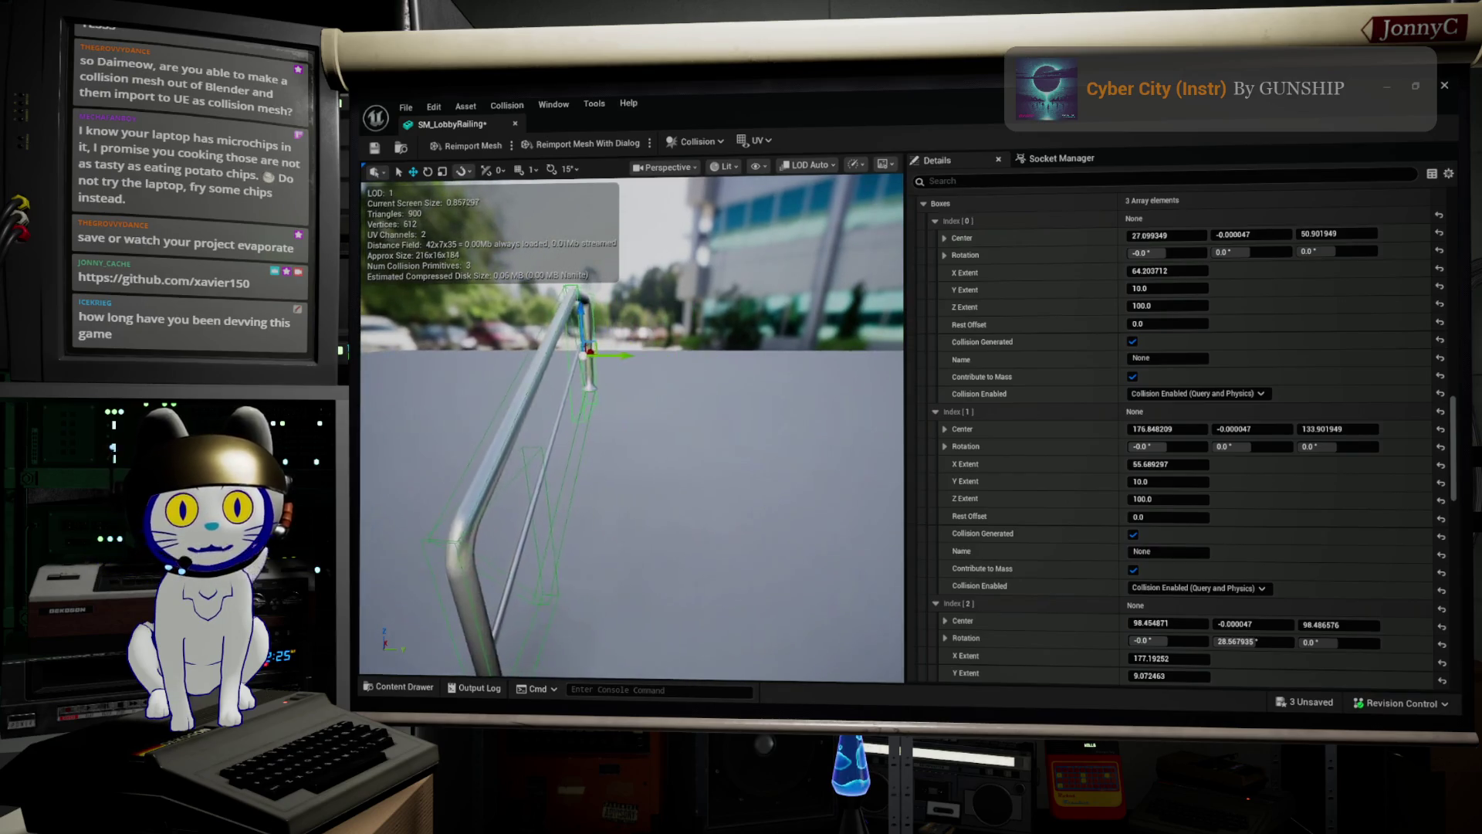
drag(720, 424, 720, 423)
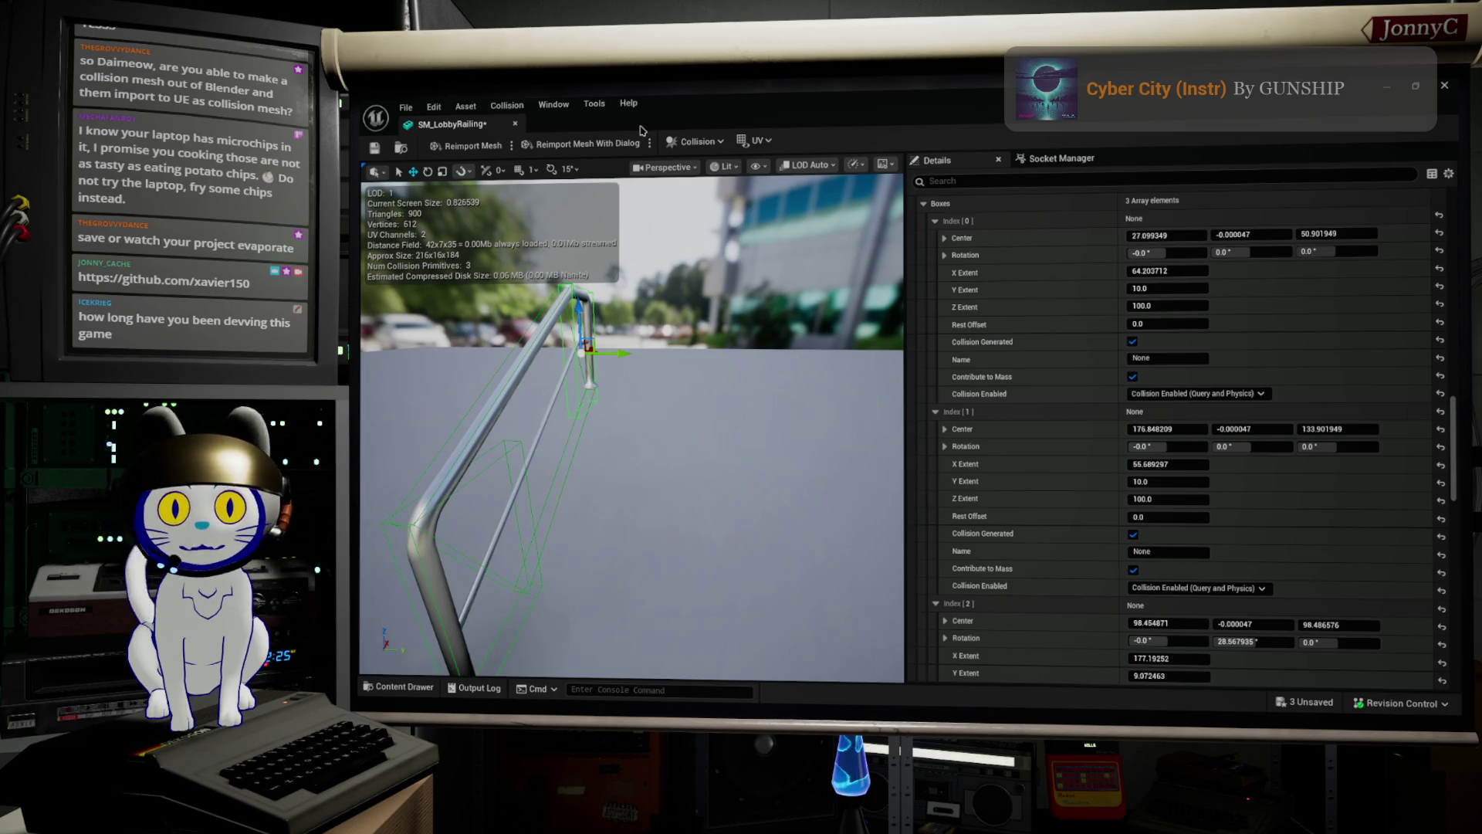
click(507, 105)
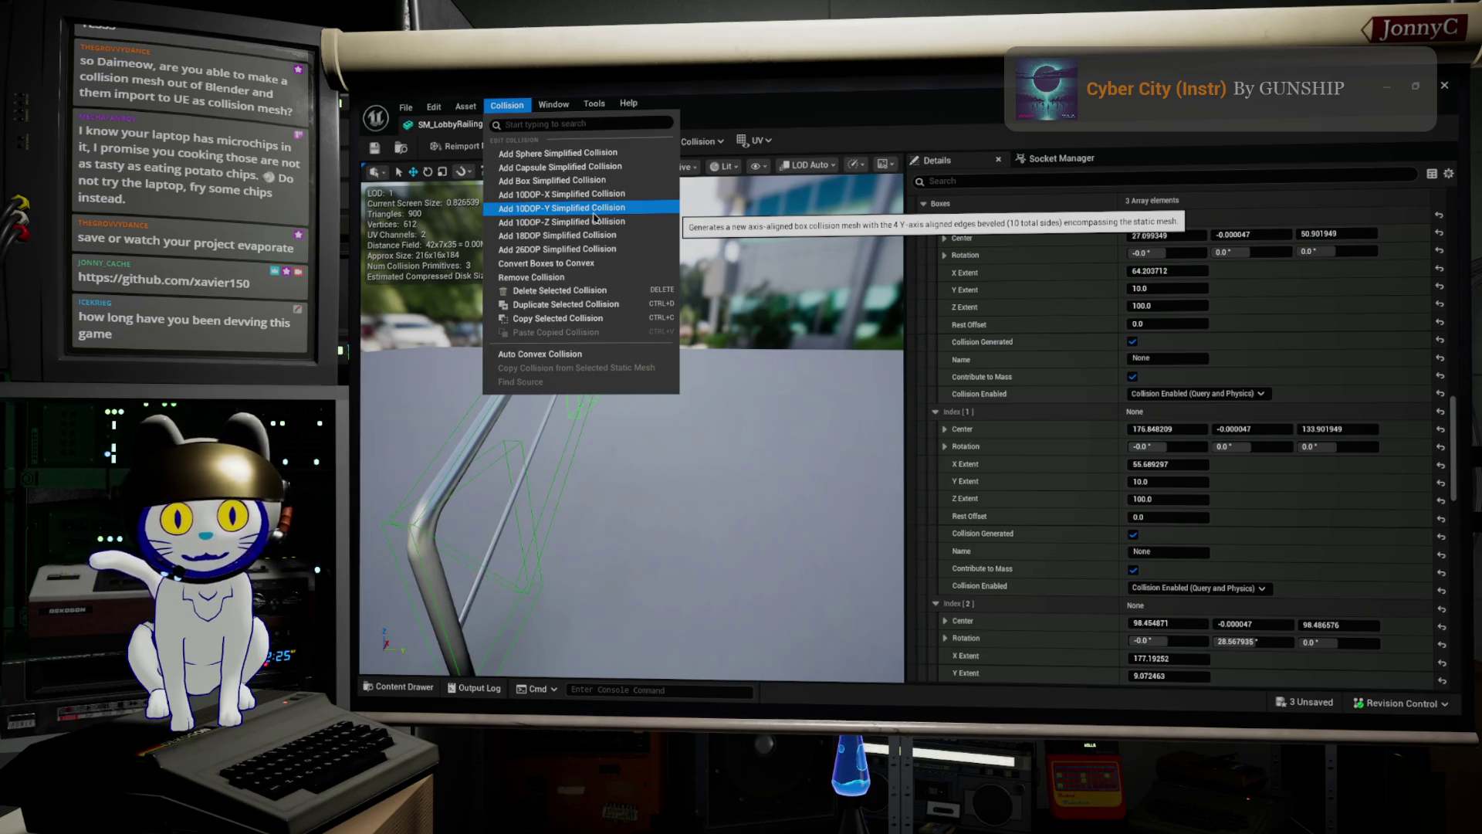
Save the SM_LobbyRailing mesh and close its editor to return to the level.
key(Right)
key(Right)
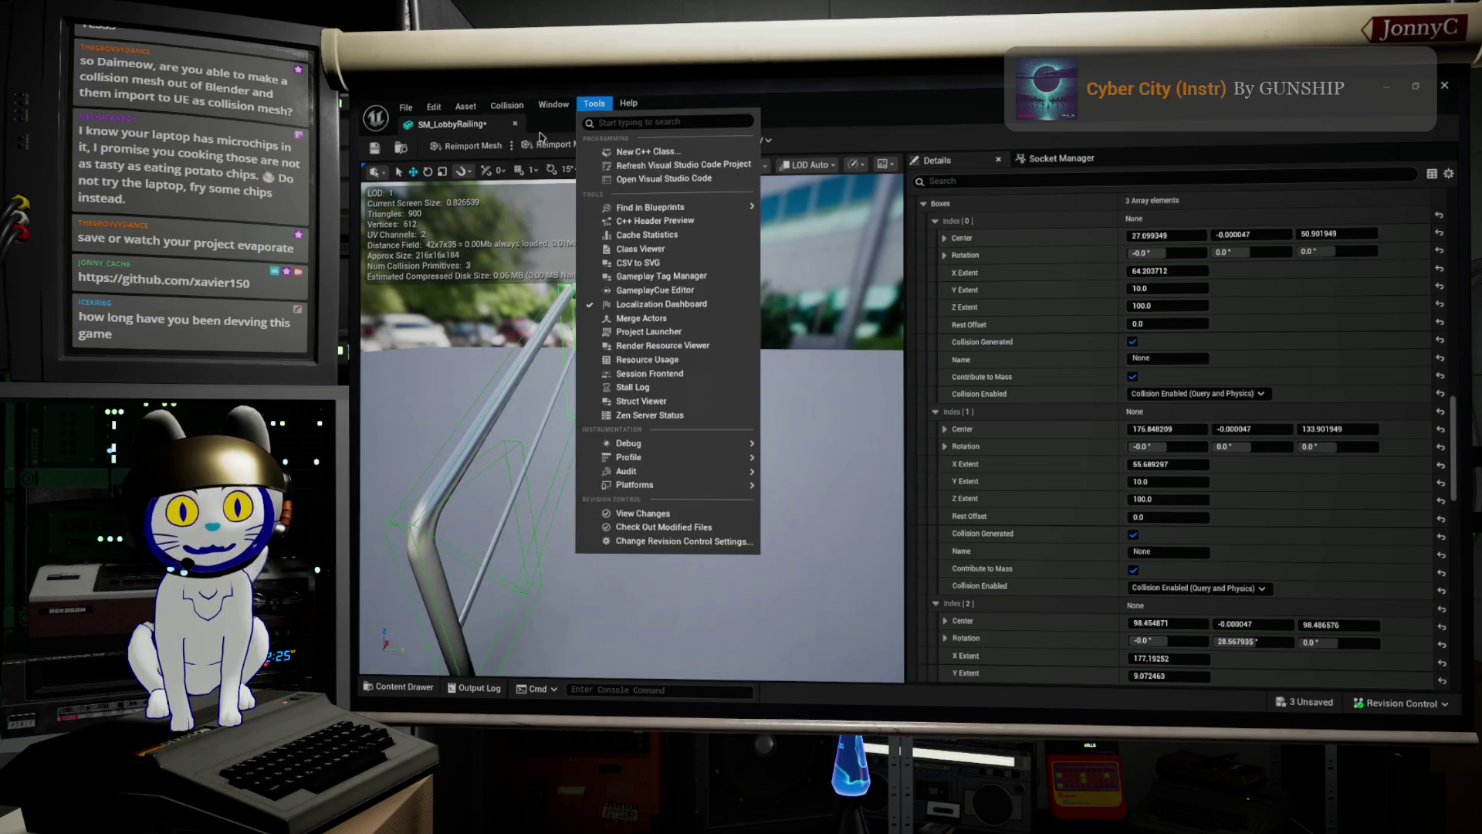
key(Right)
key(Escape)
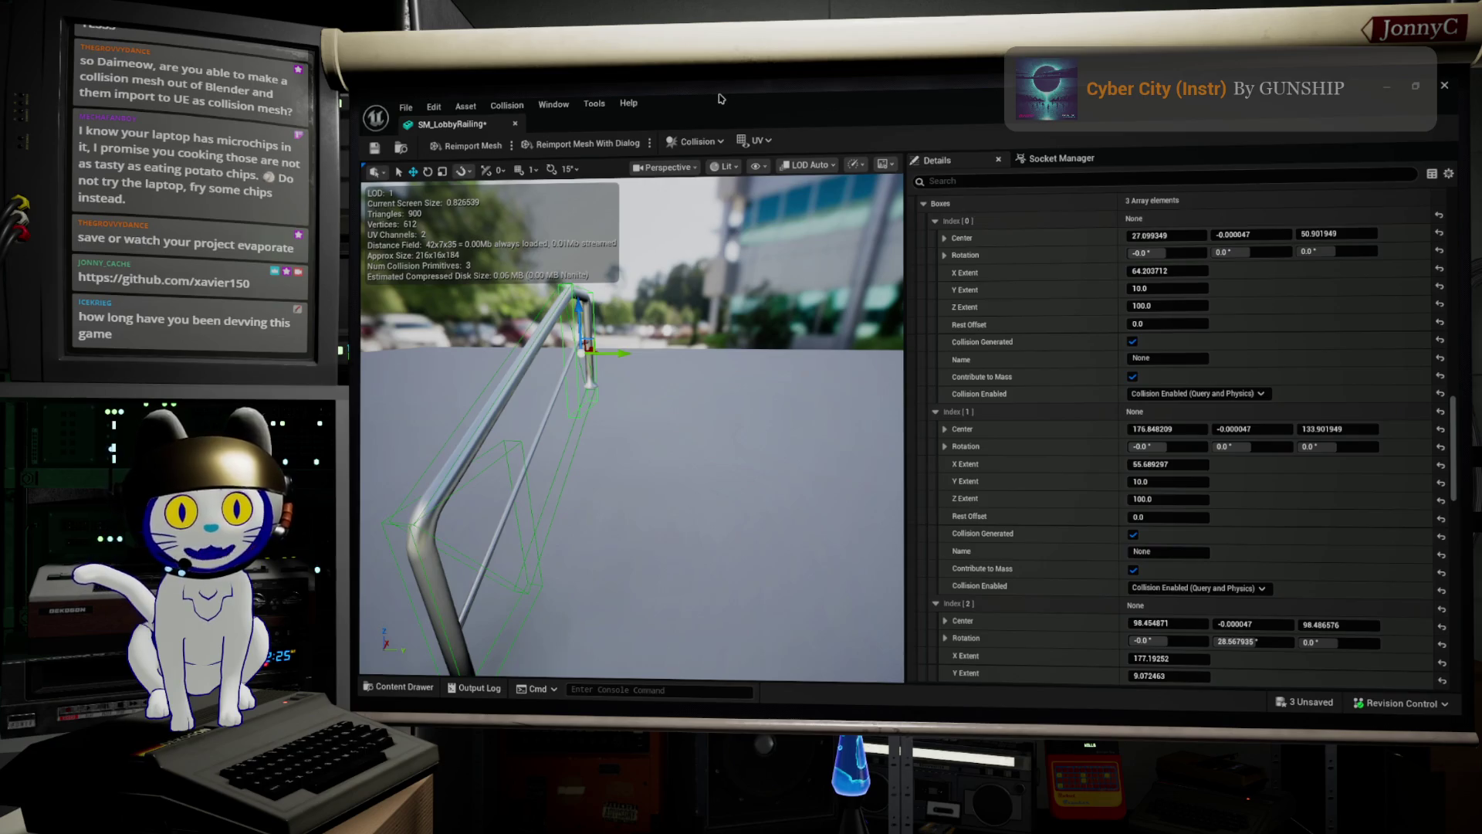
click(407, 108)
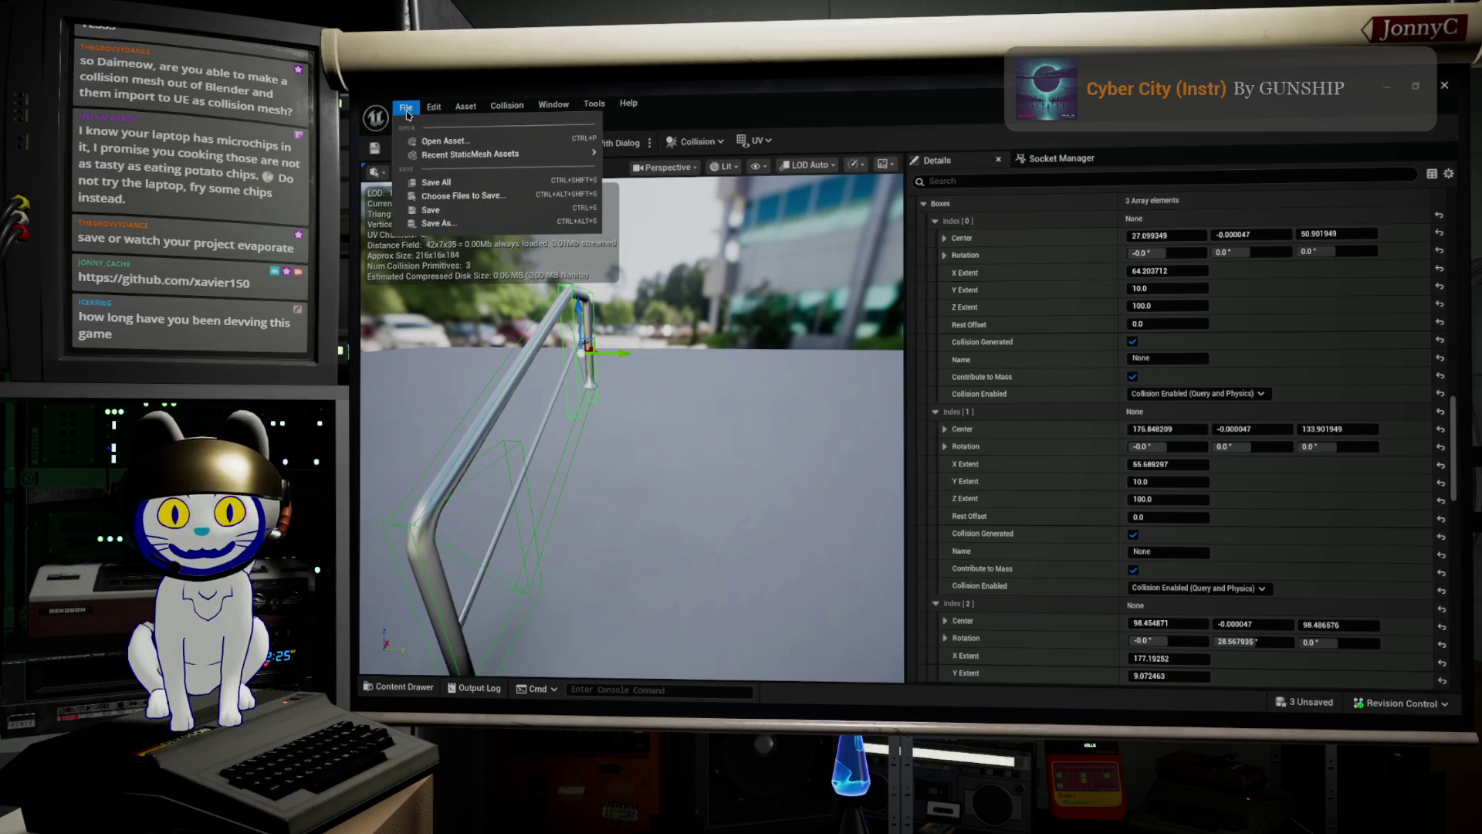
click(465, 216)
drag(767, 466, 613, 476)
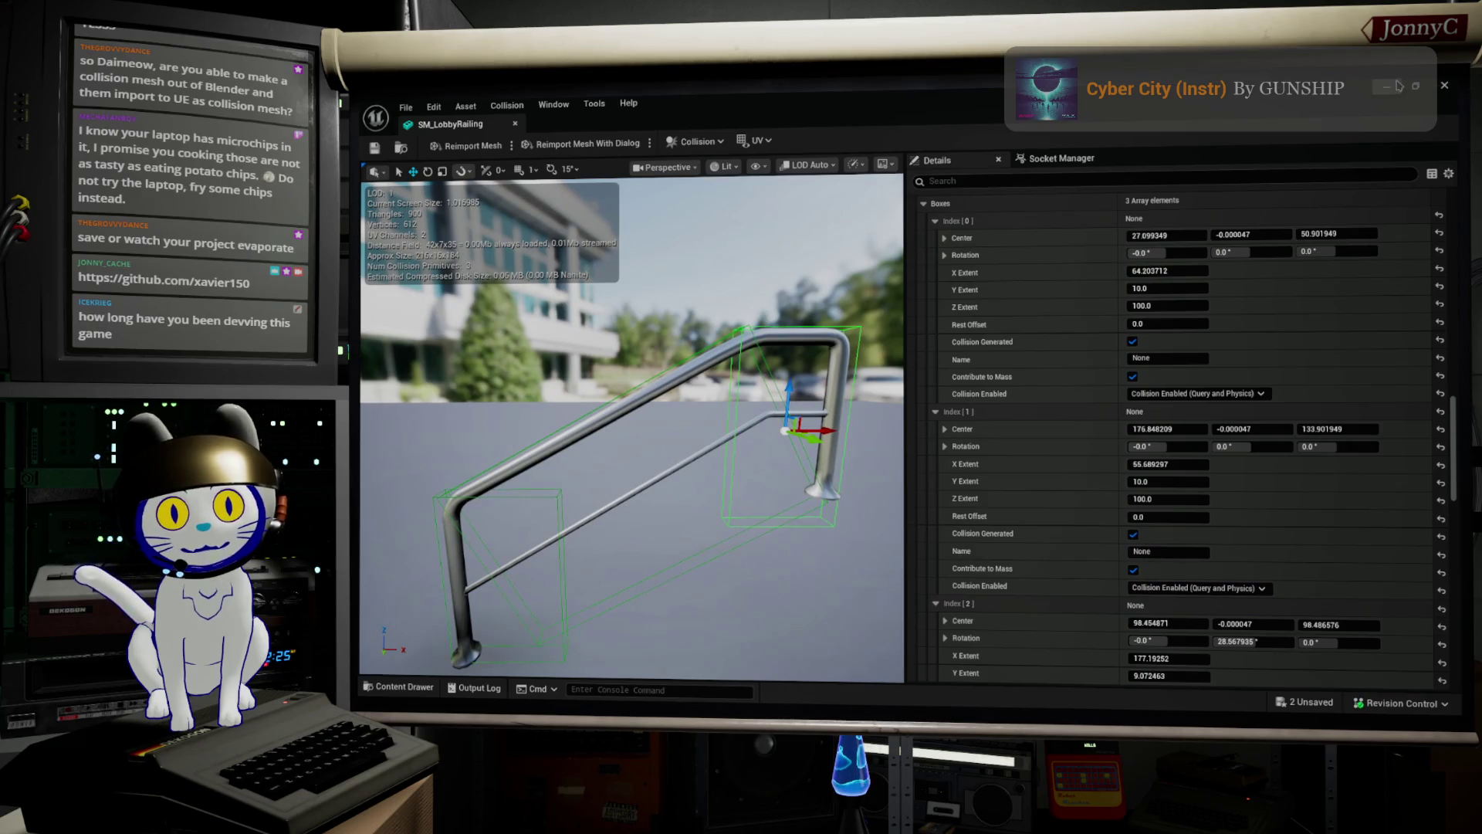
click(1442, 85)
mouse_move(793, 301)
mouse_down()
mouse_move(764, 304)
mouse_move(1060, 314)
mouse_up()
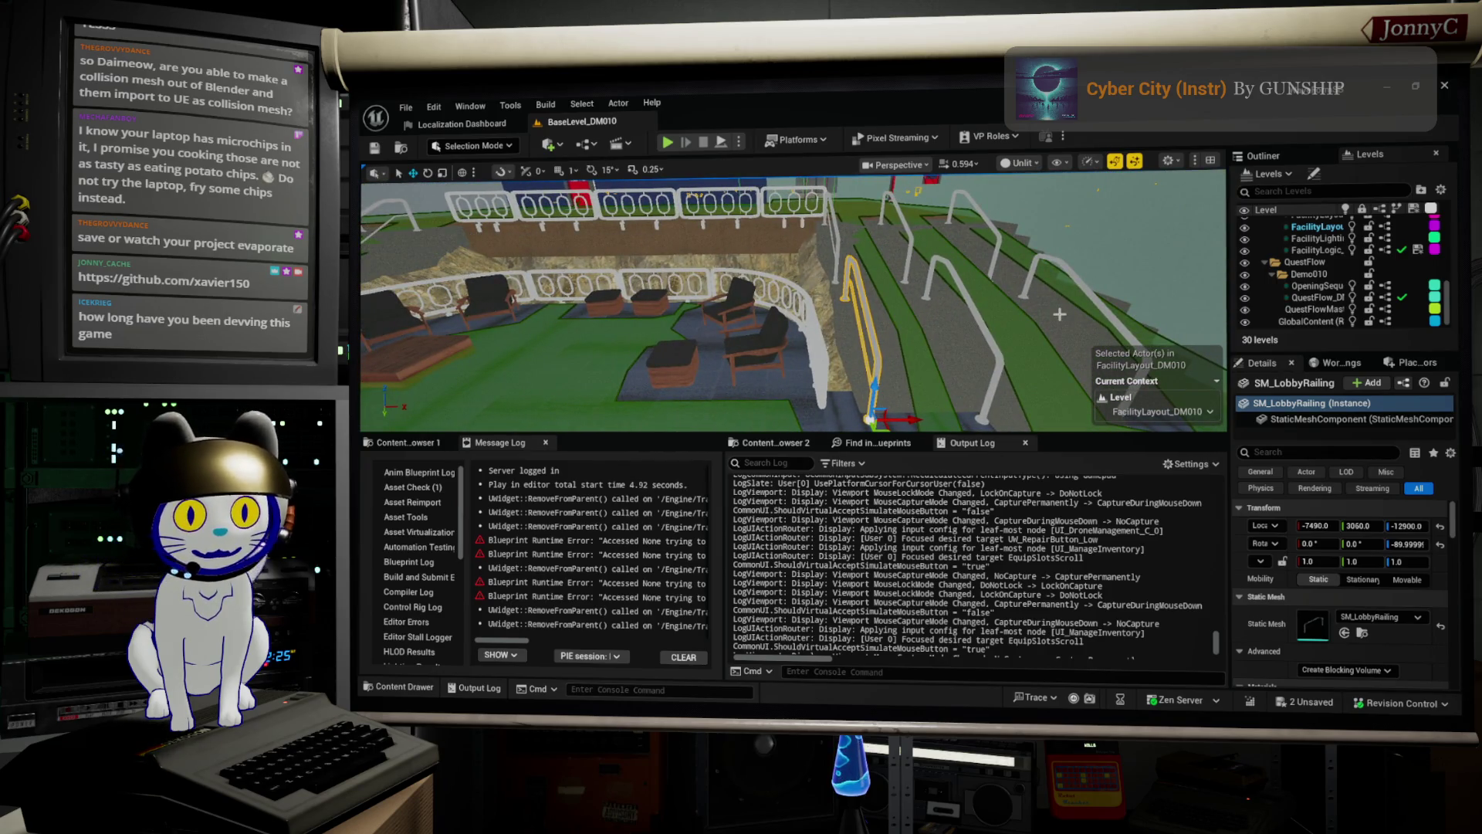
drag(1088, 296, 1061, 302)
drag(951, 352, 952, 352)
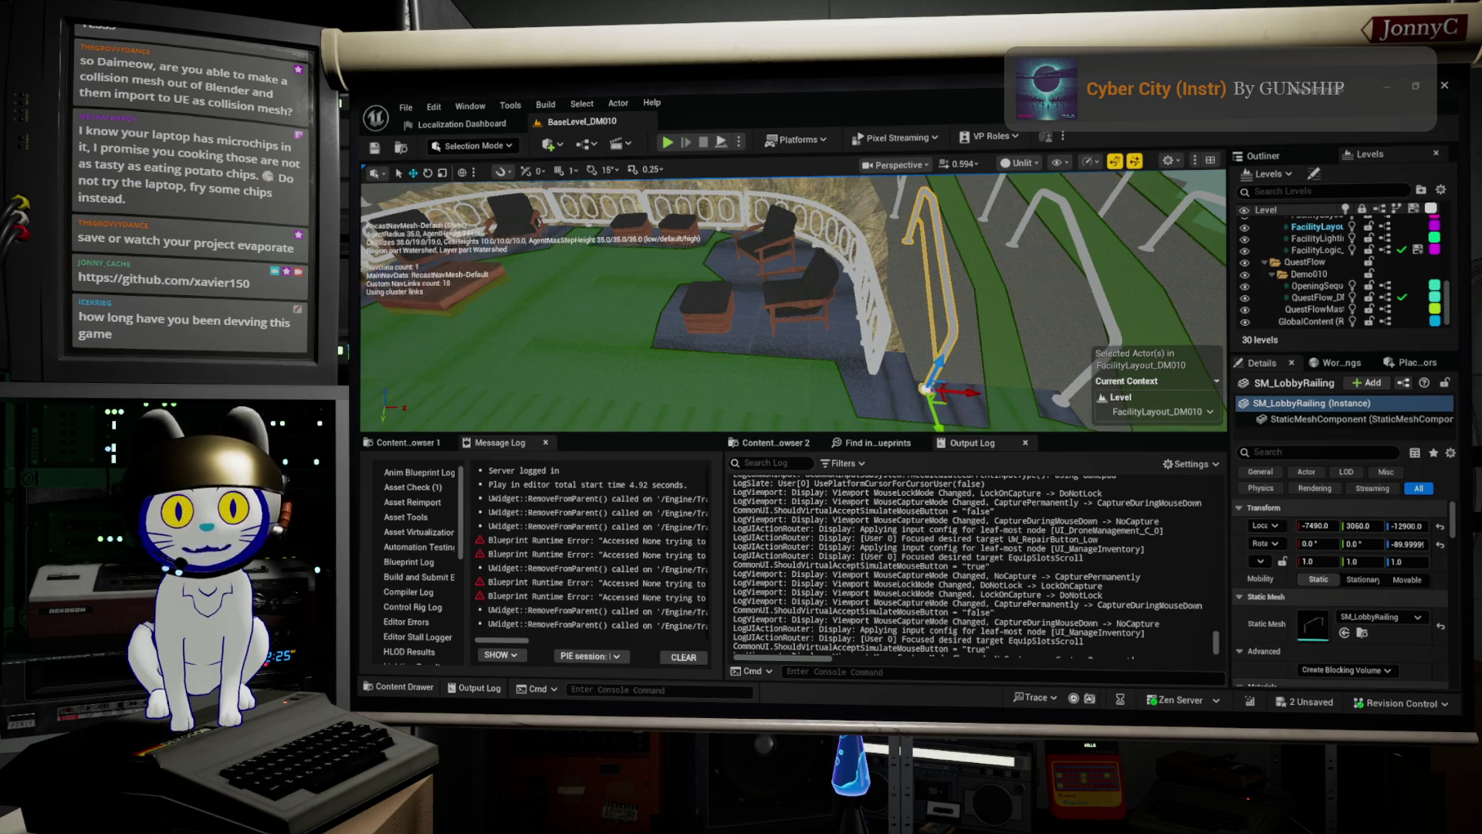
Switch the level viewport to Player Collision view and inspect the railing and stairs.
click(898, 165)
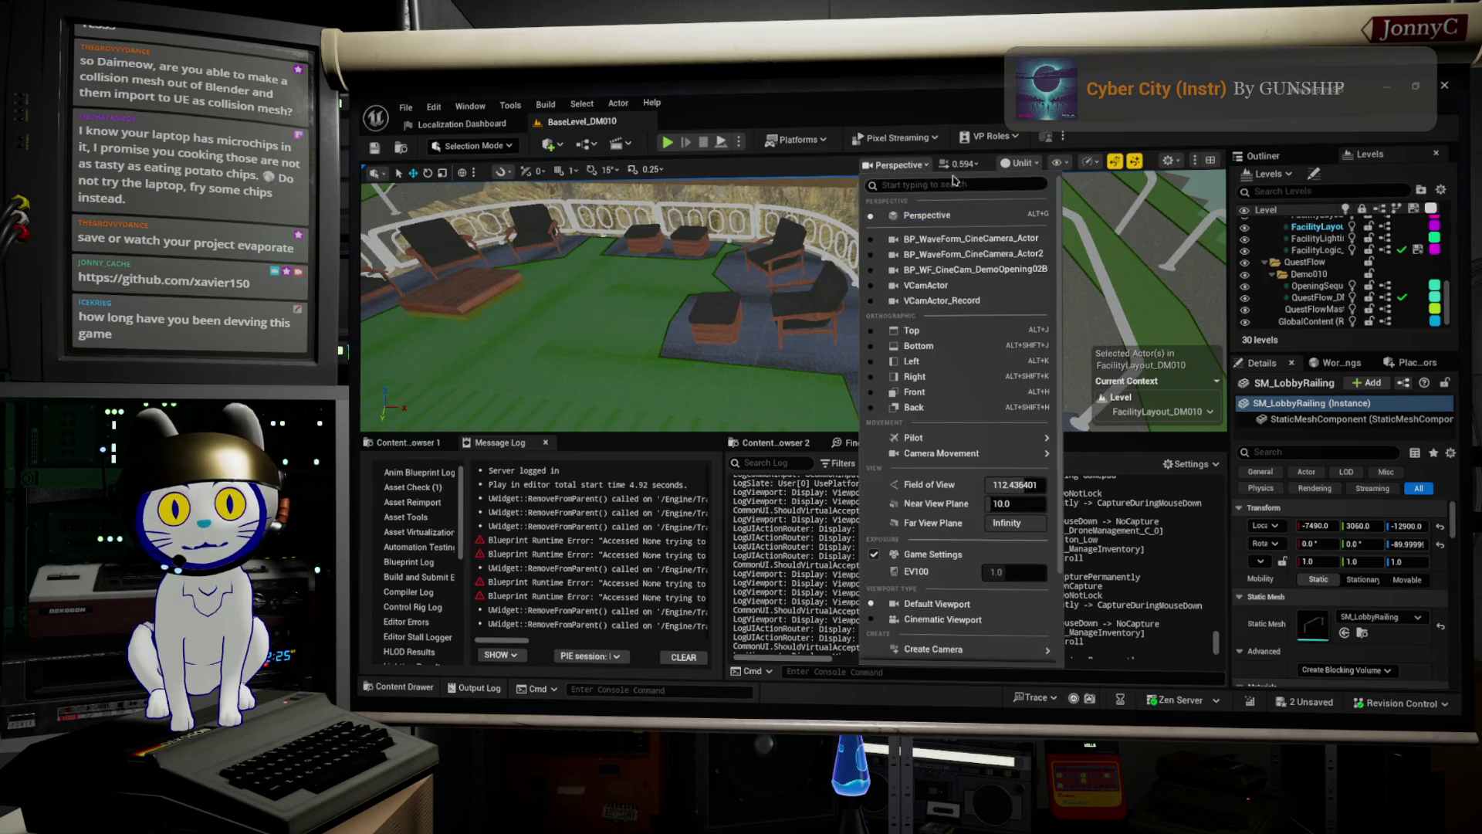
click(1021, 163)
mouse_move(1056, 263)
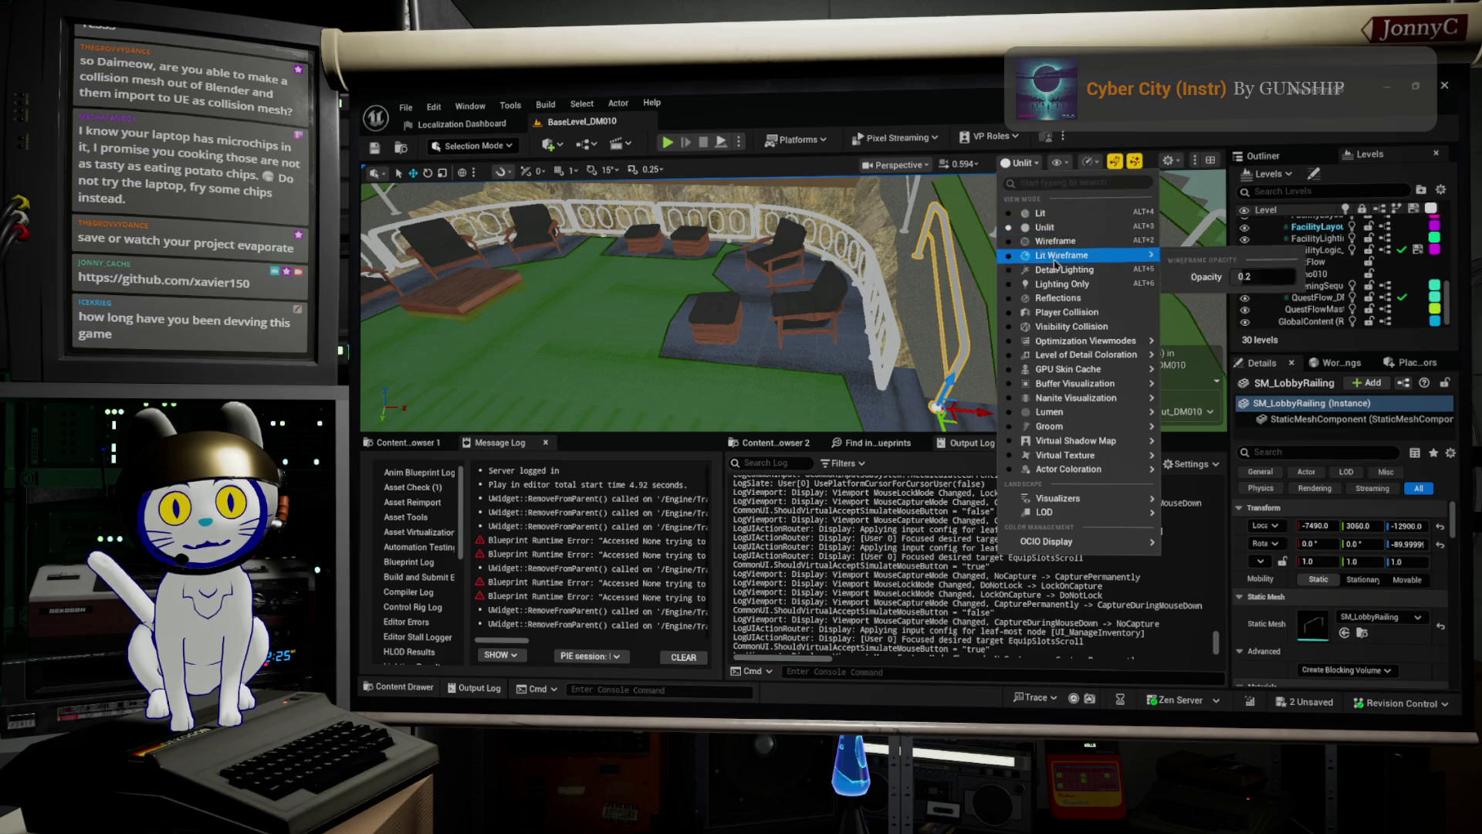
click(1077, 312)
mouse_move(879, 331)
mouse_down()
mouse_move(818, 332)
mouse_move(834, 308)
mouse_move(1040, 246)
mouse_up()
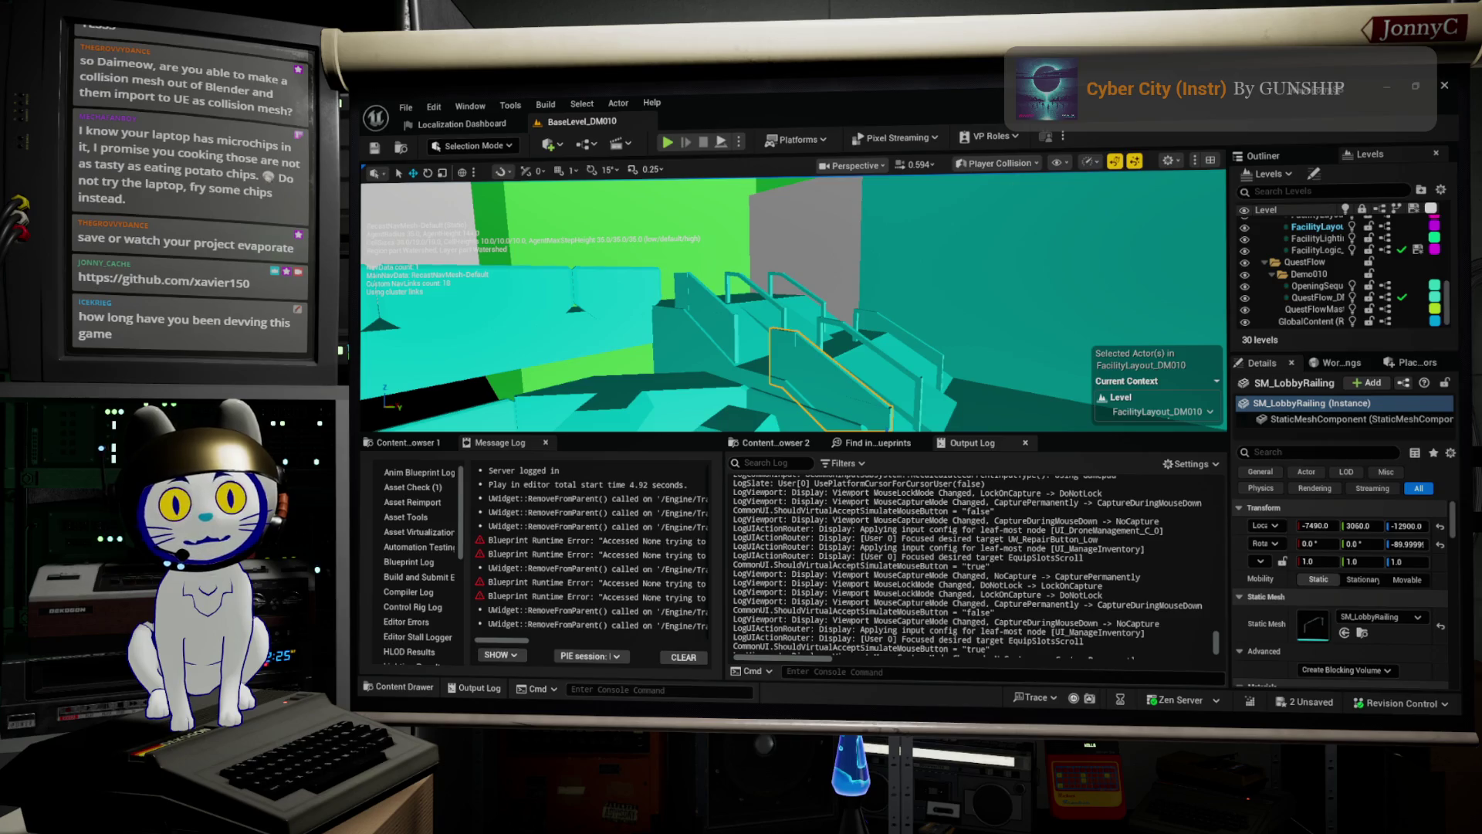
click(1006, 179)
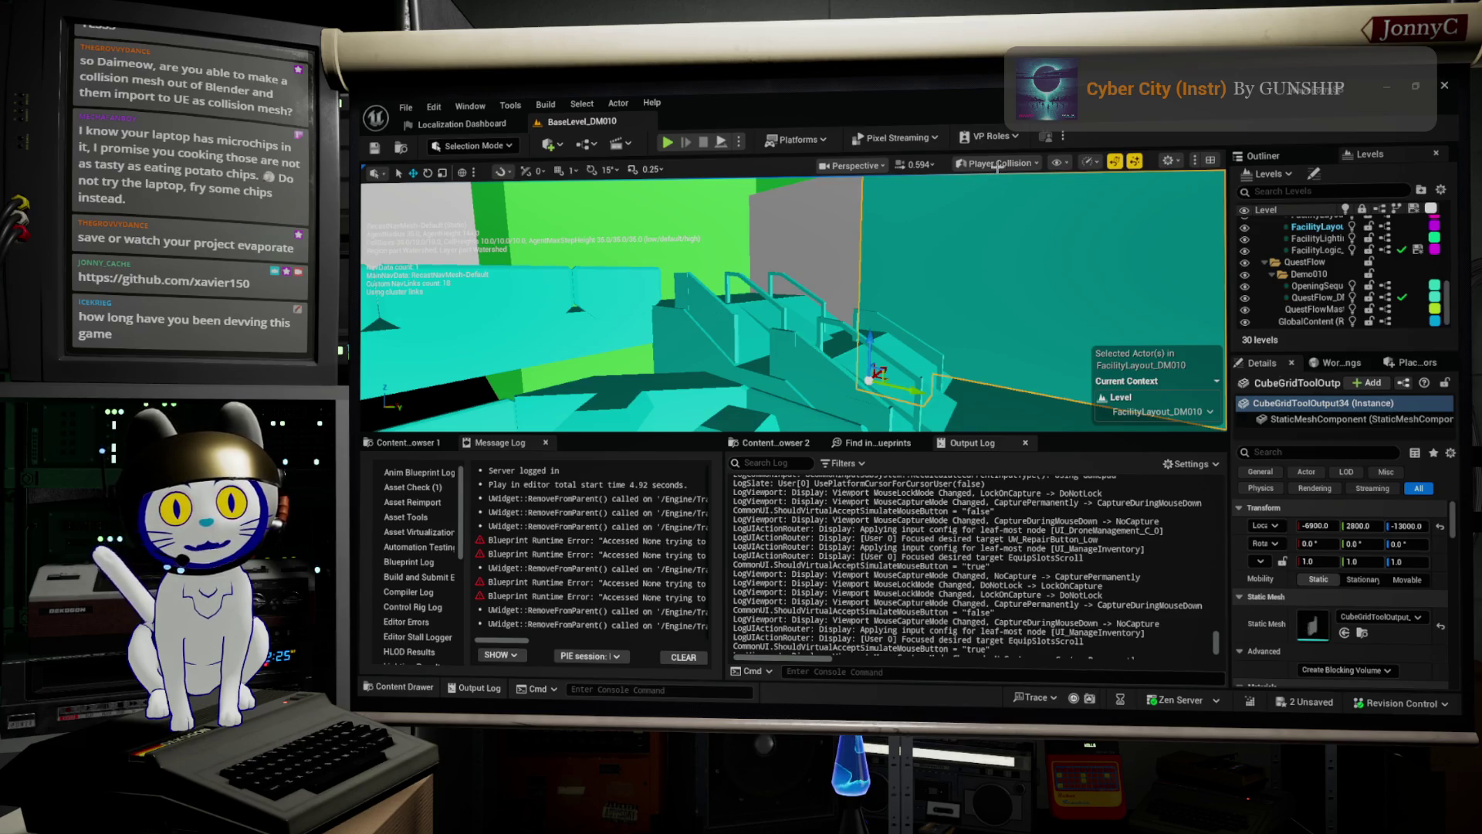
Set the view mode back to Lit and look toward the railings and ramps.
click(999, 164)
click(1000, 165)
click(1000, 165)
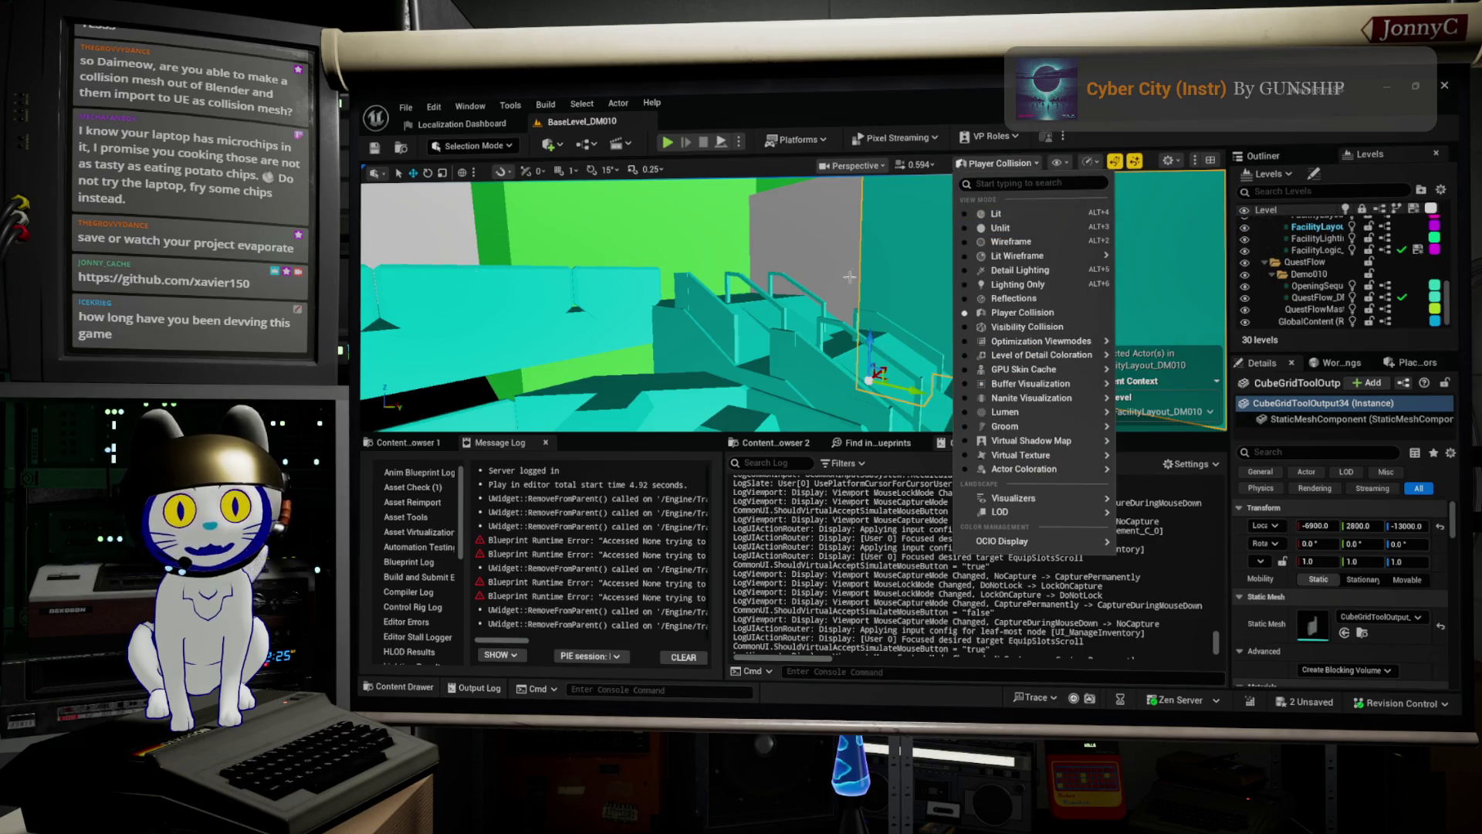
click(1002, 211)
mouse_move(918, 282)
mouse_down()
mouse_move(772, 285)
mouse_move(803, 255)
mouse_move(748, 280)
mouse_up()
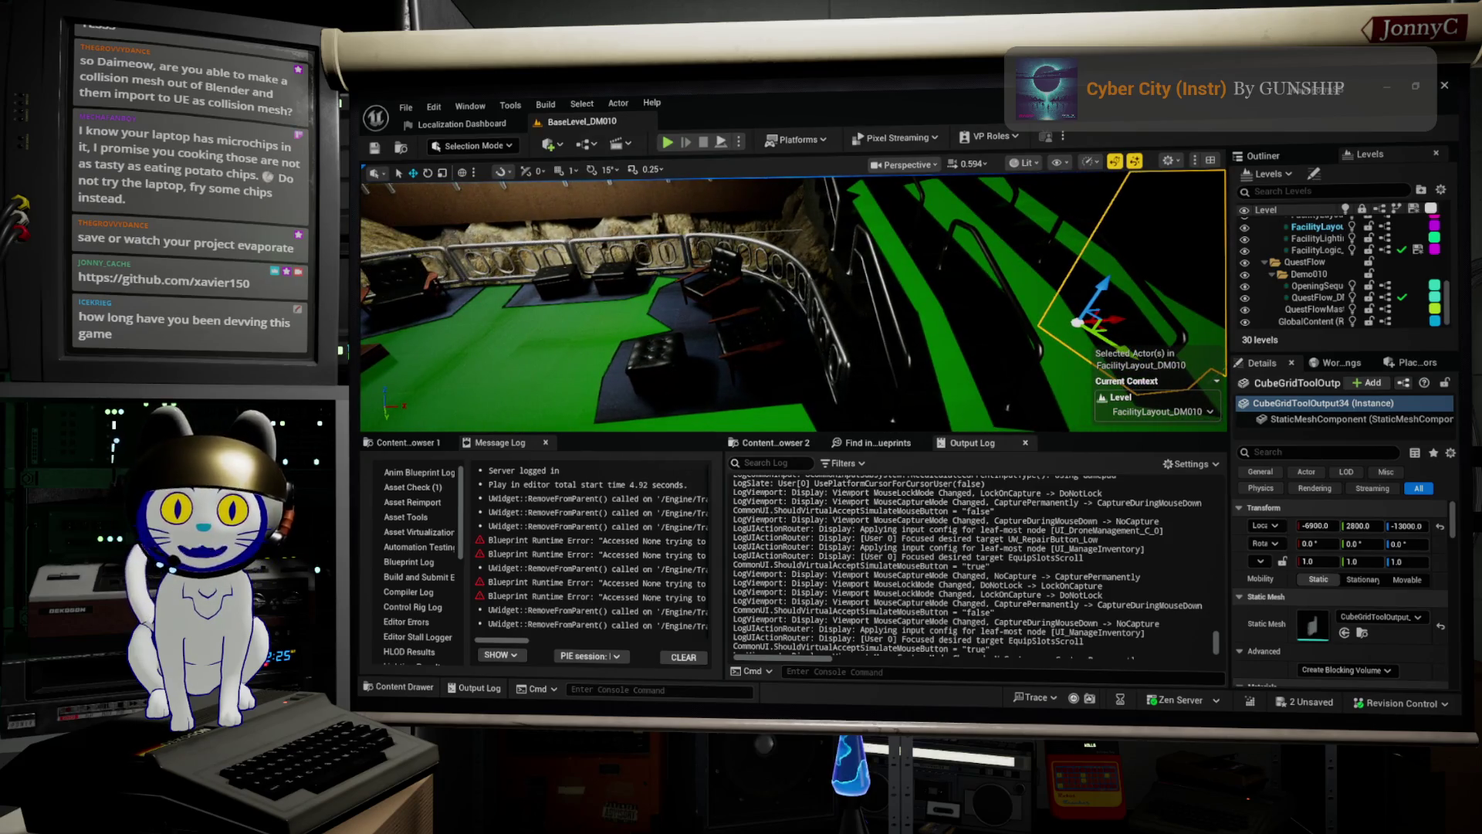
drag(773, 362, 773, 362)
drag(772, 298, 454, 313)
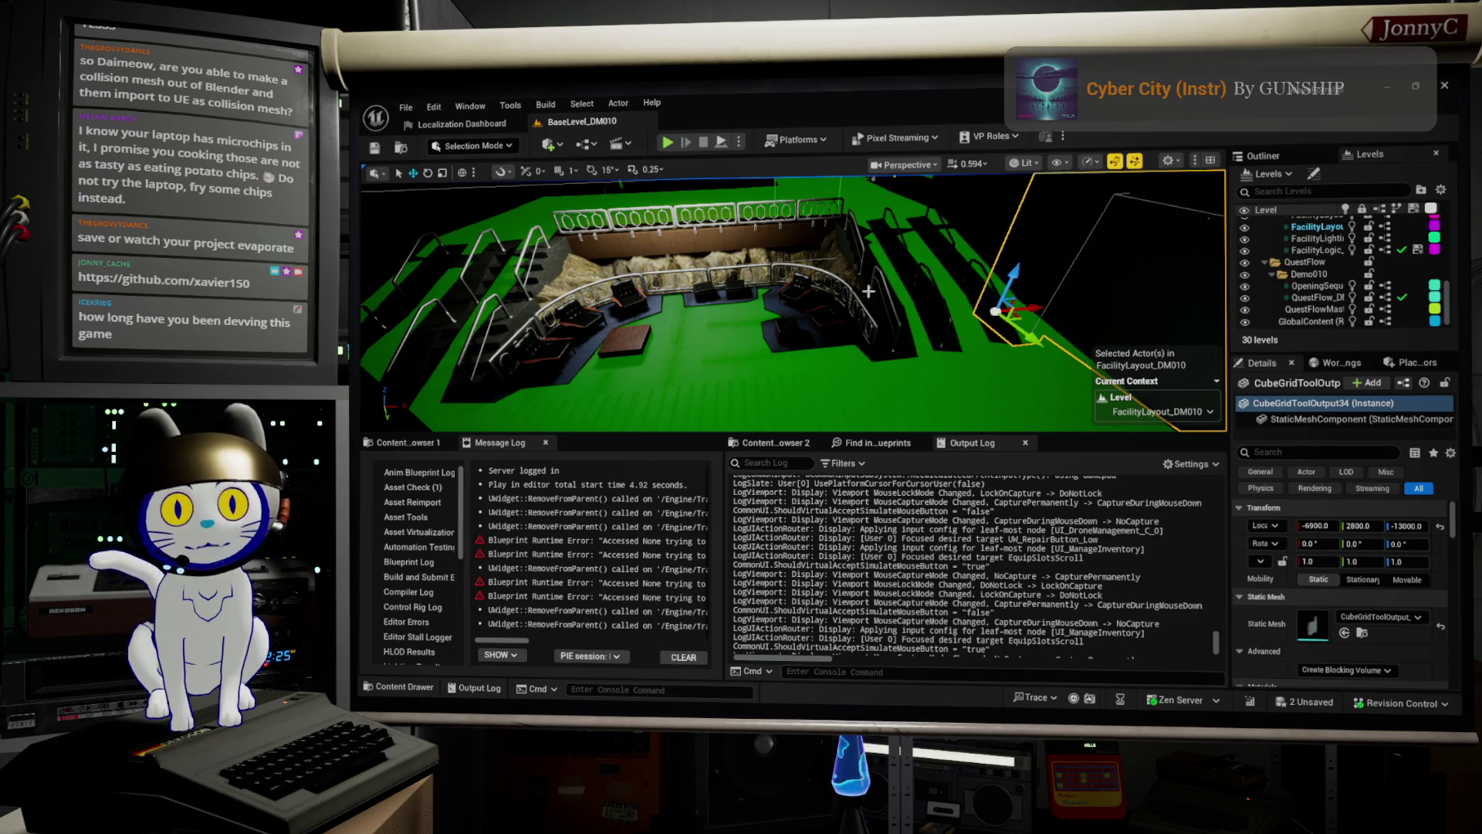
drag(890, 202, 965, 199)
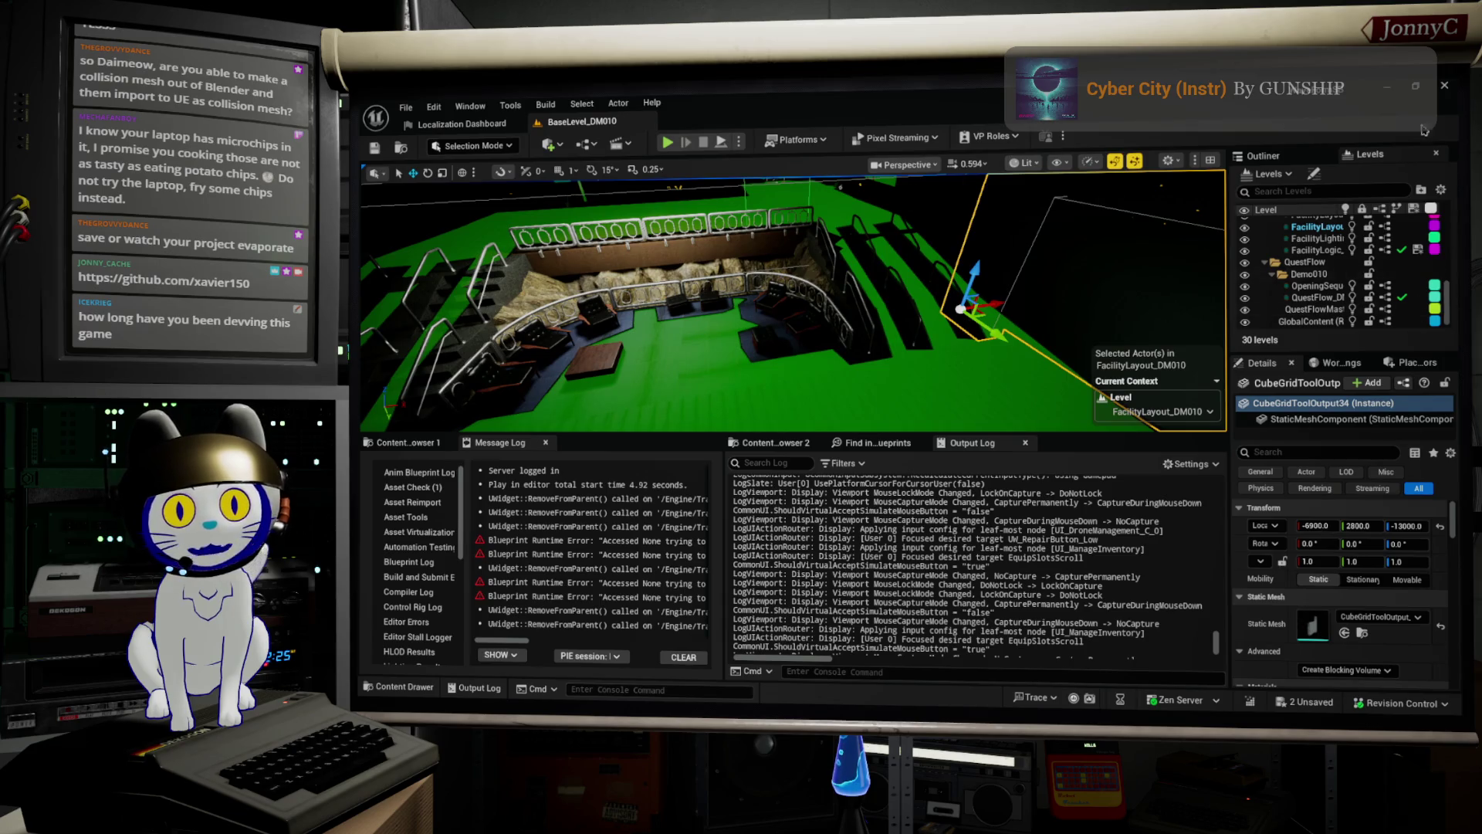
drag(772, 309, 749, 267)
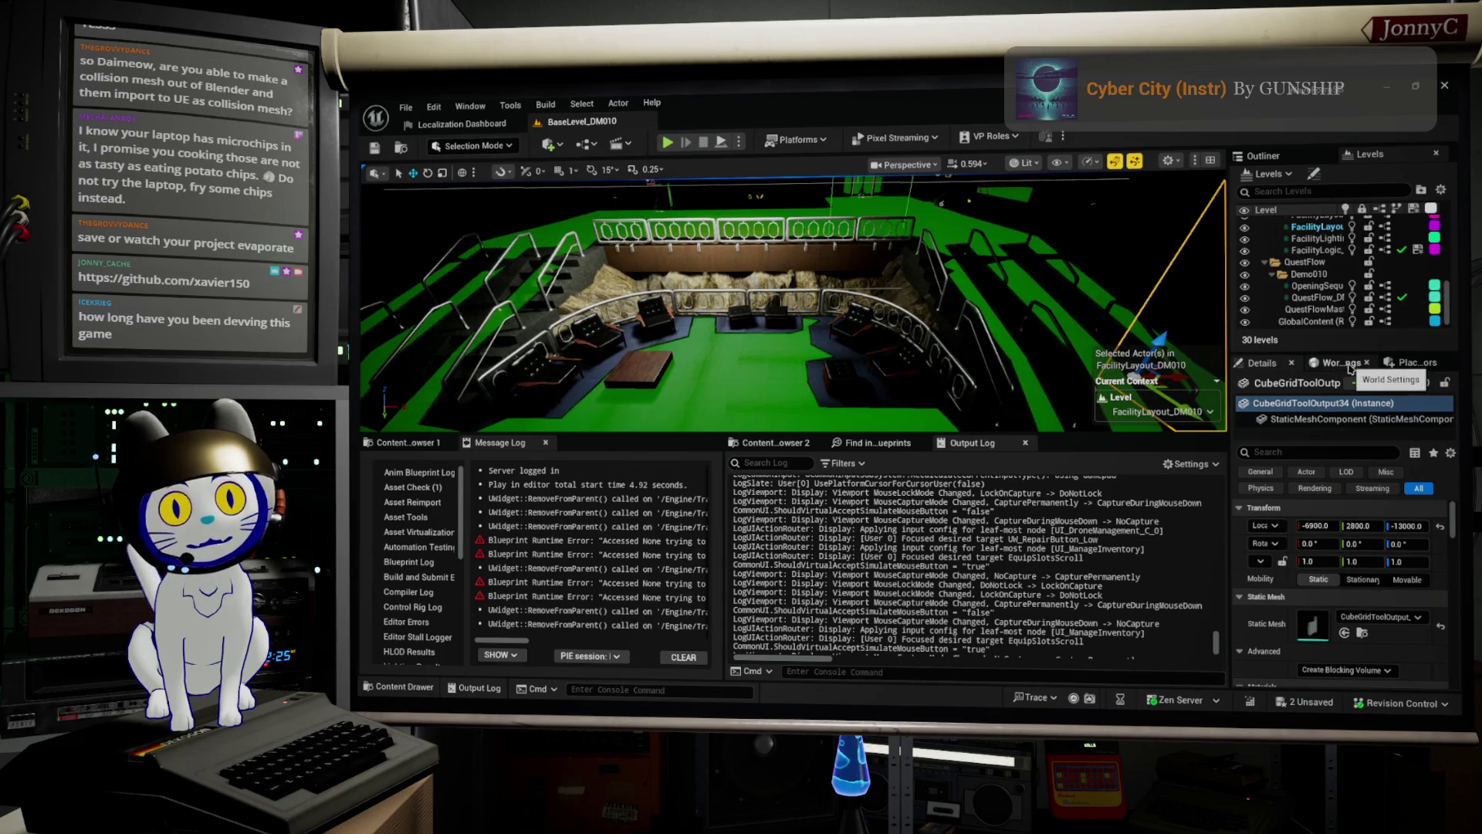
click(1410, 362)
Search 'volu' and place a Blocking Volume beside the lobby railing, then view its details.
click(1271, 385)
text(volu)
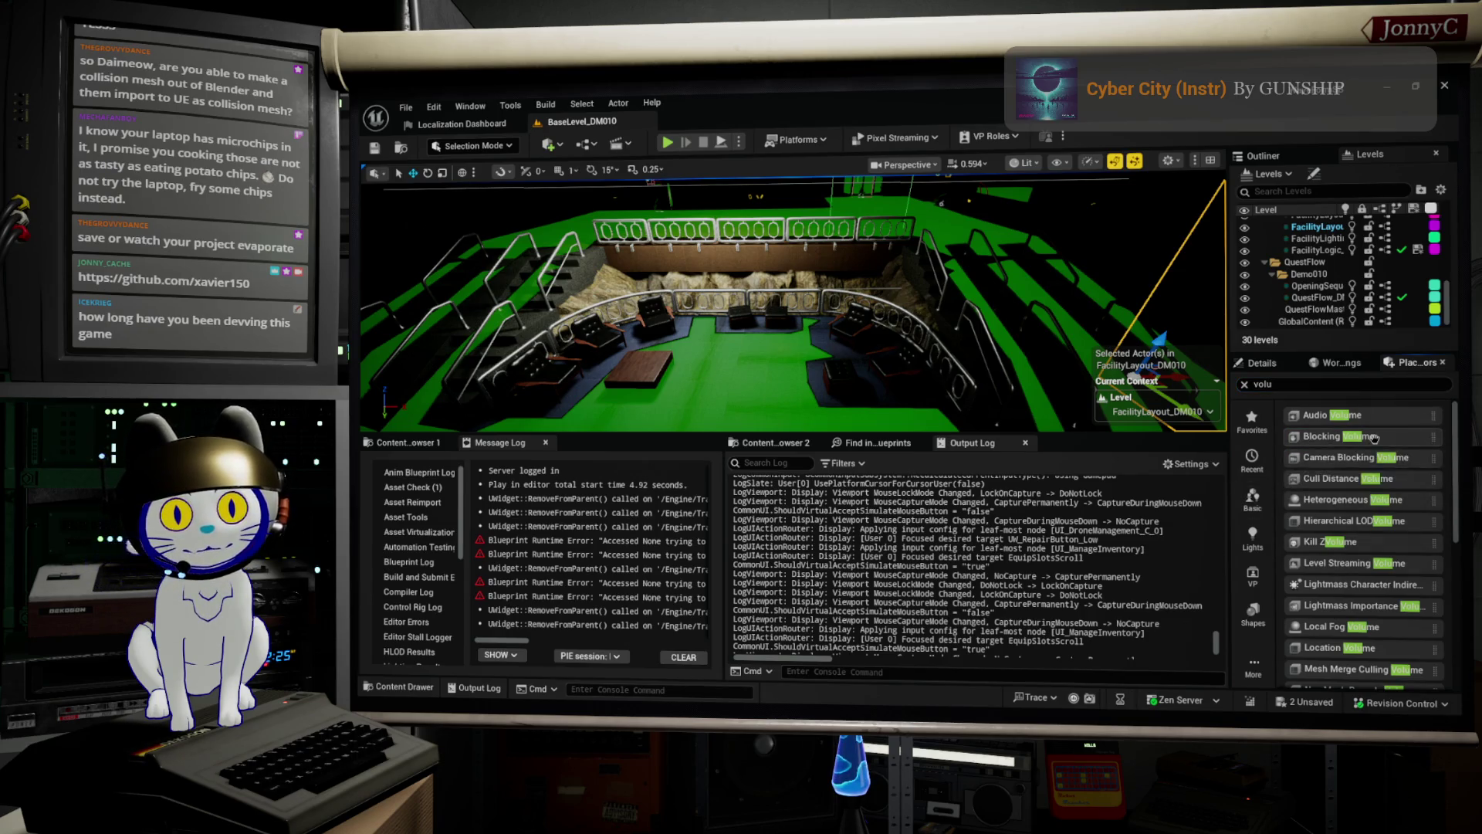
mouse_move(1373, 439)
mouse_down()
mouse_move(1104, 463)
mouse_move(695, 290)
mouse_move(729, 268)
mouse_up()
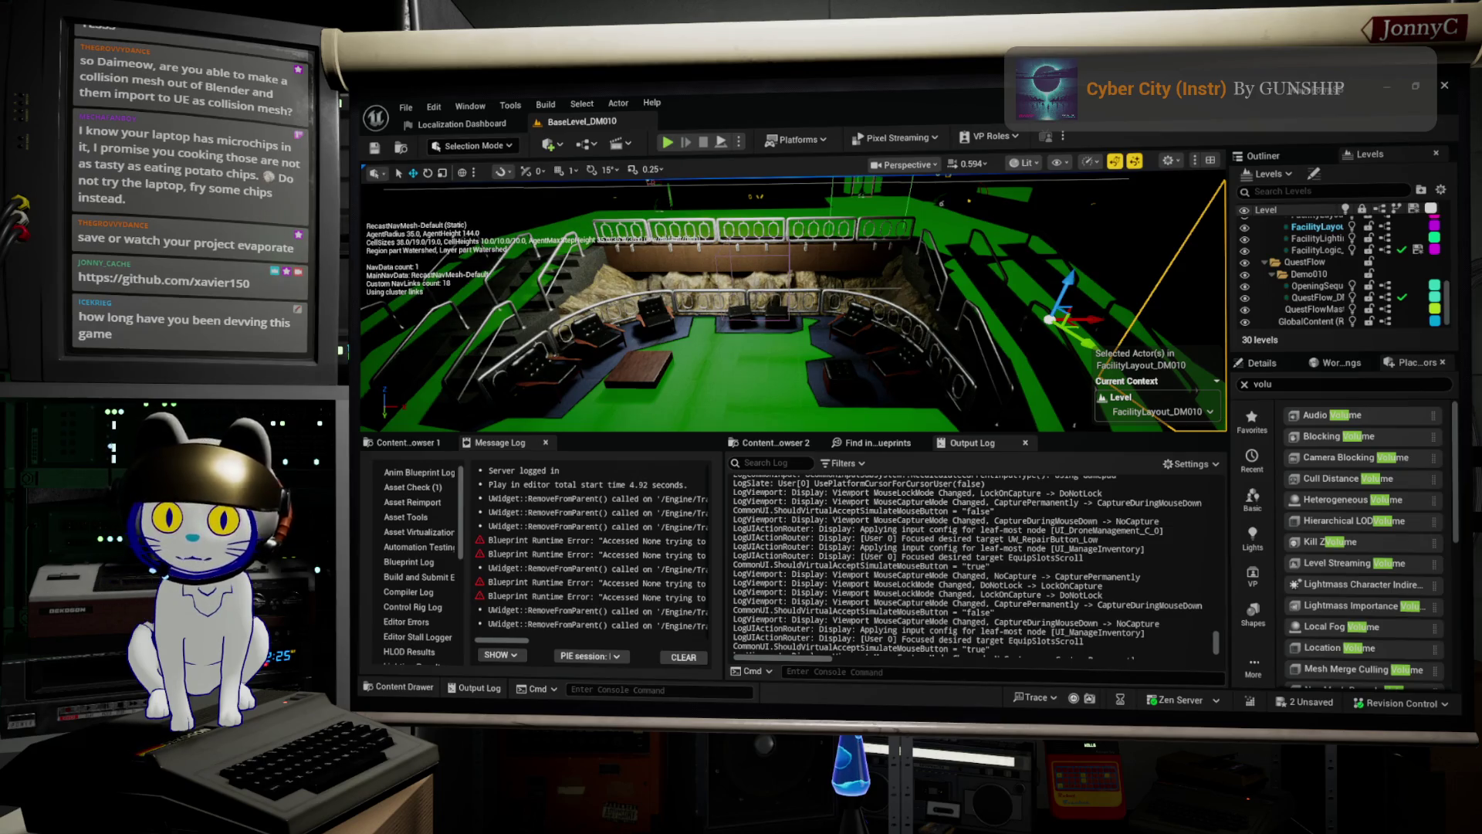
key(f)
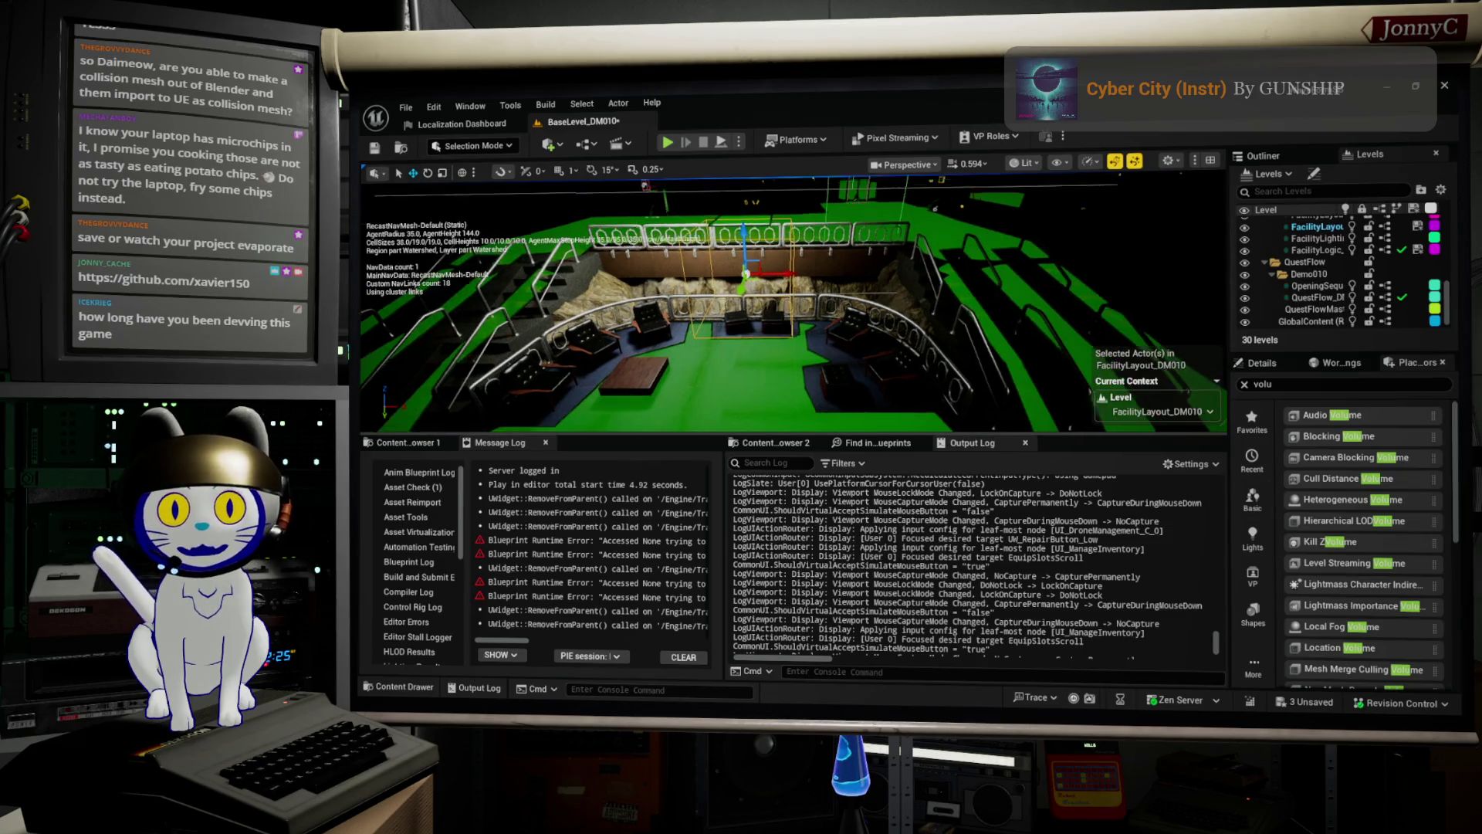
mouse_move(675, 298)
mouse_down()
mouse_move(675, 239)
mouse_move(674, 298)
mouse_move(765, 231)
mouse_move(852, 245)
mouse_move(852, 209)
mouse_up()
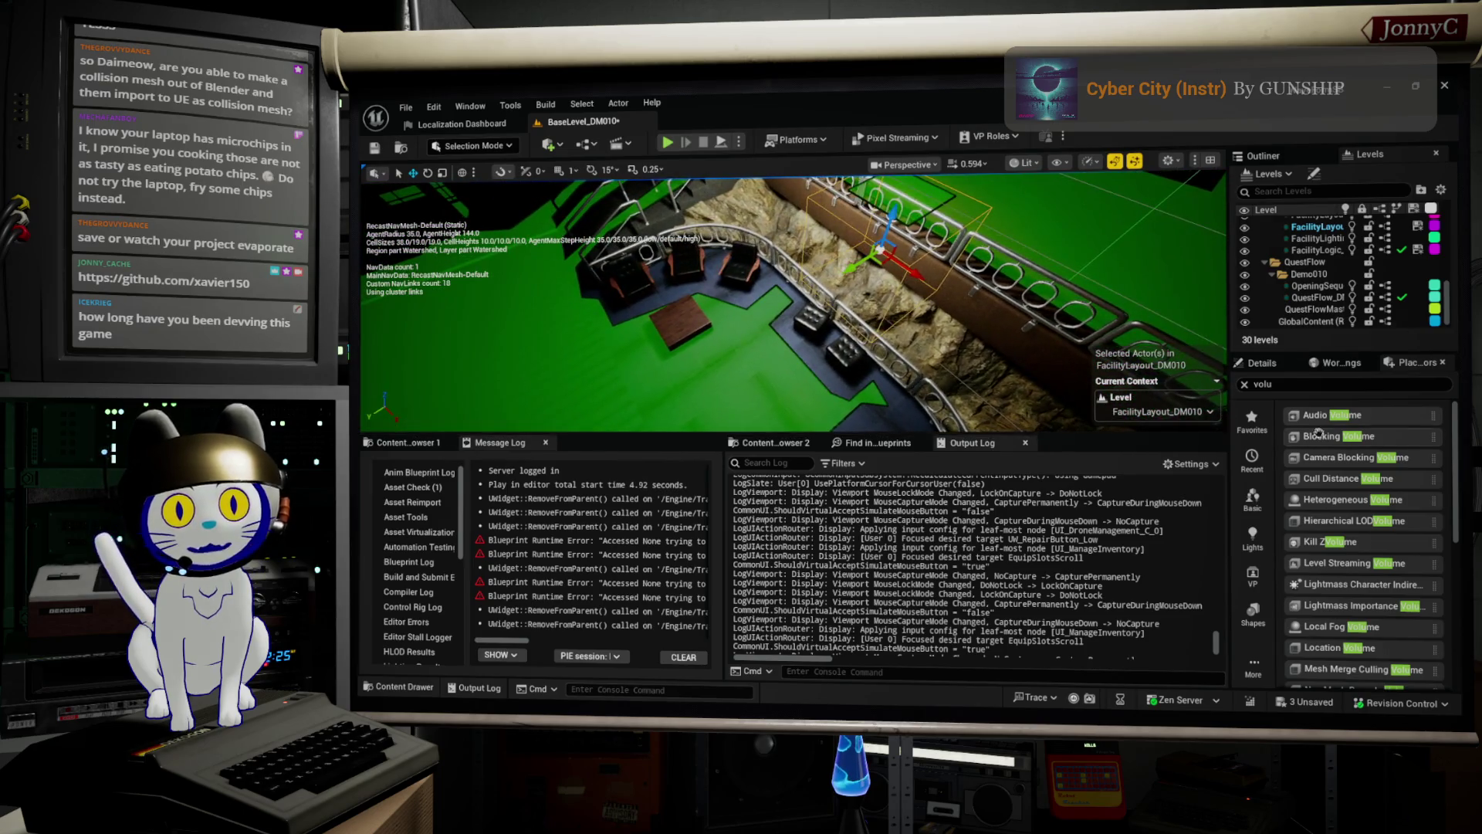
click(1271, 384)
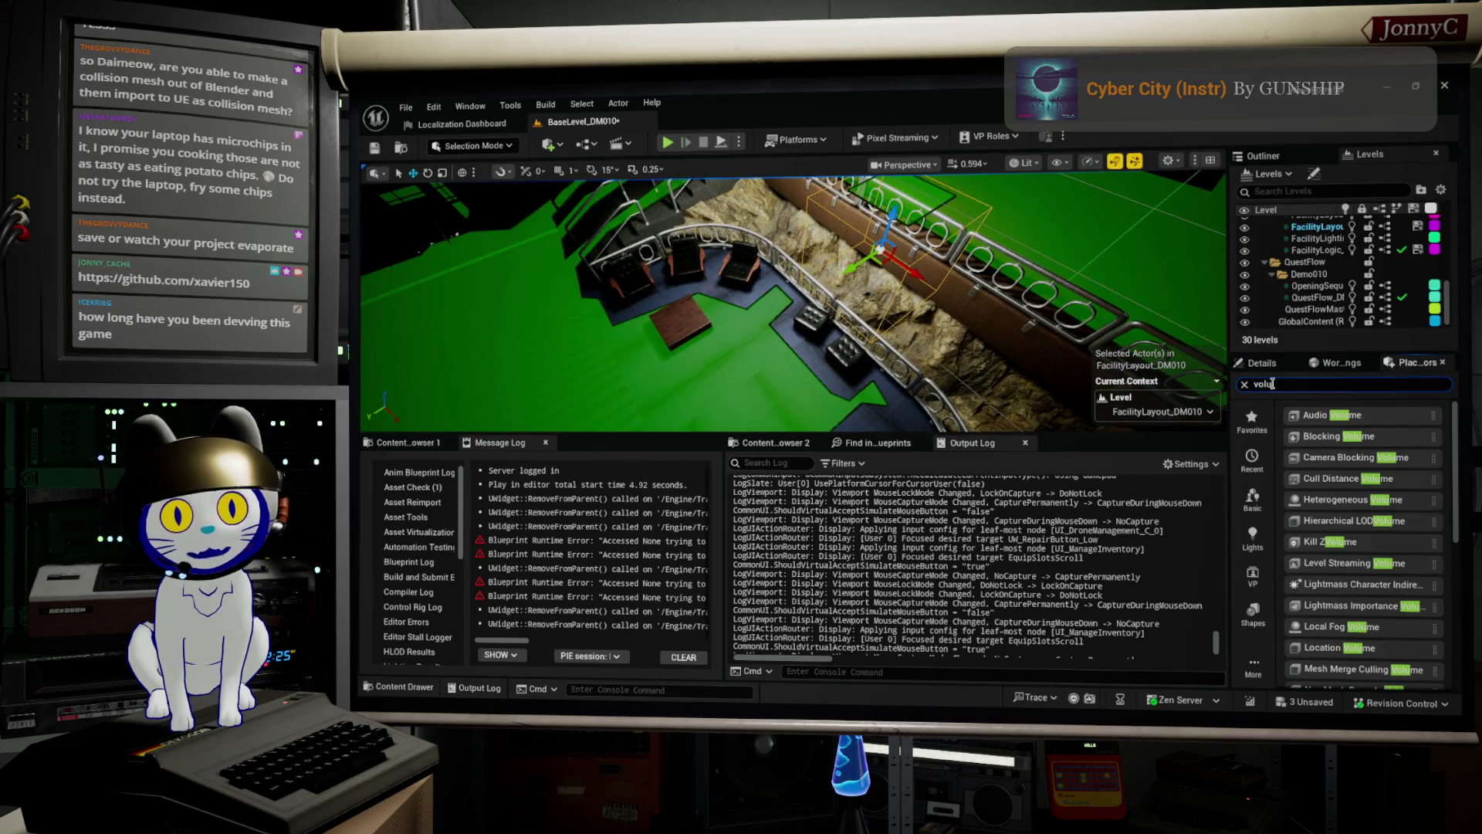
click(1260, 363)
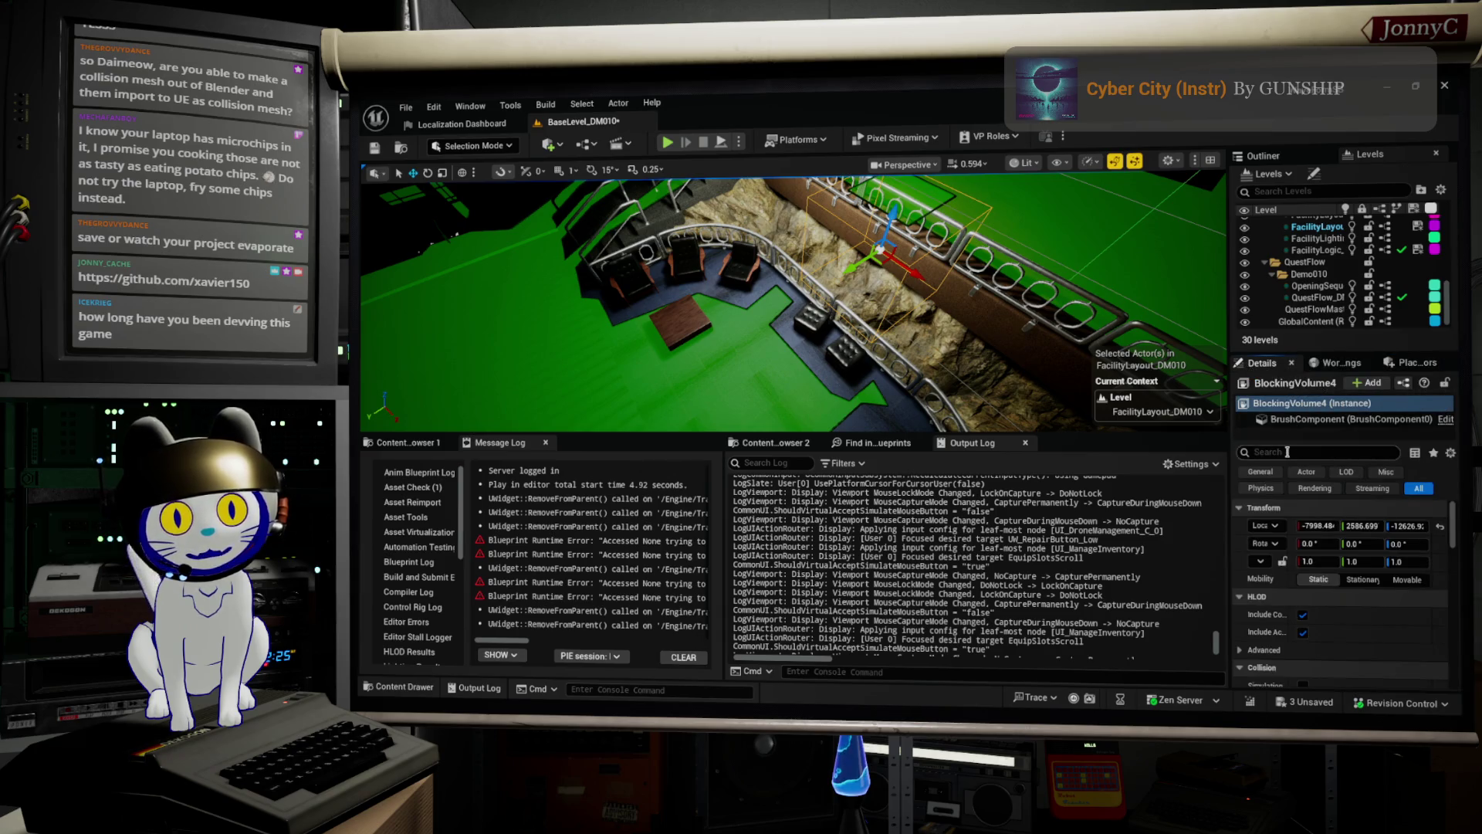
text(c)
Filter BlockingVolume4's details by 'step' and set Can Character Step Up On to No.
key(BackSpace)
text(nav)
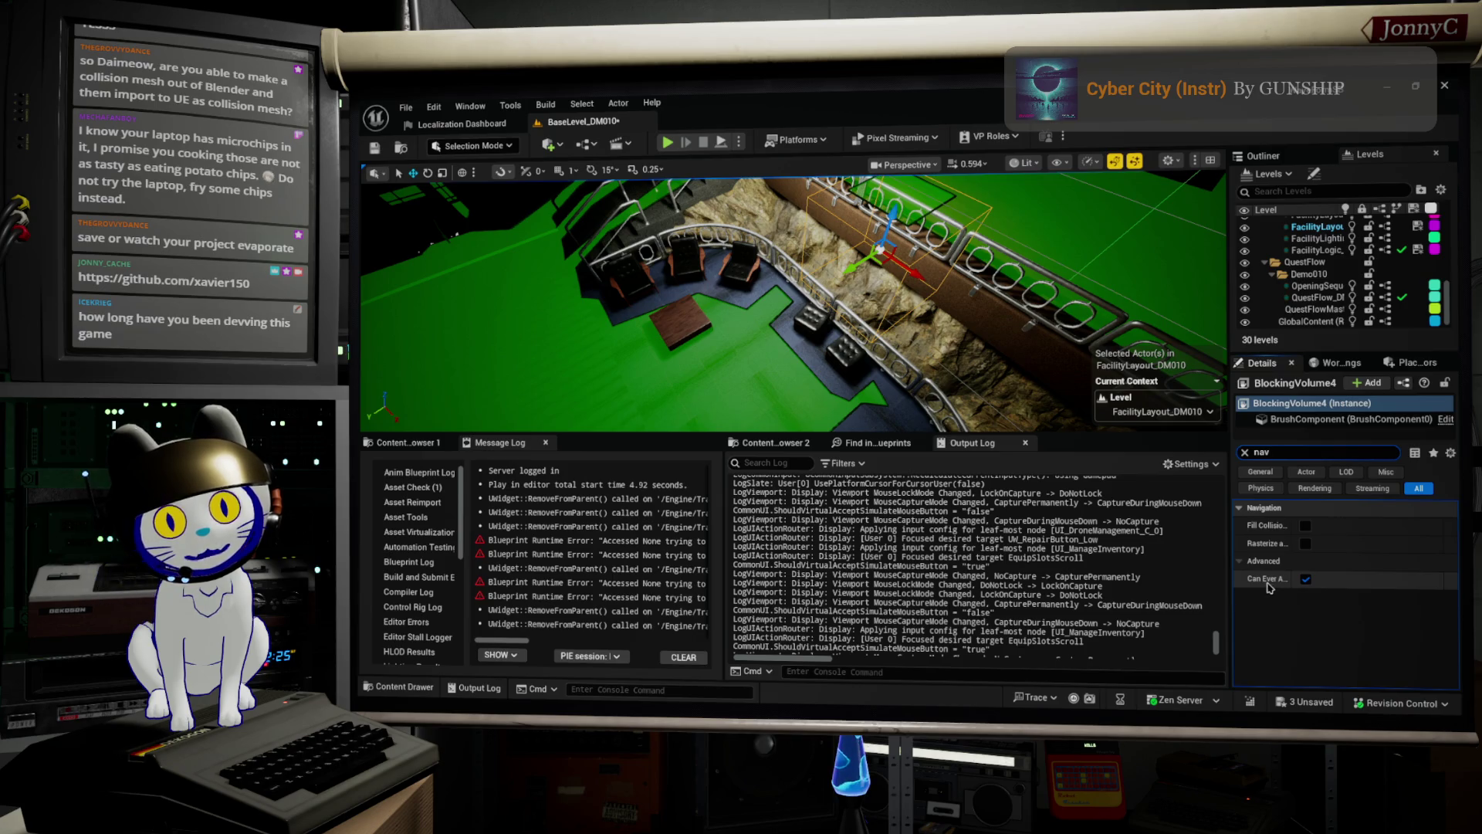
mouse_move(1269, 587)
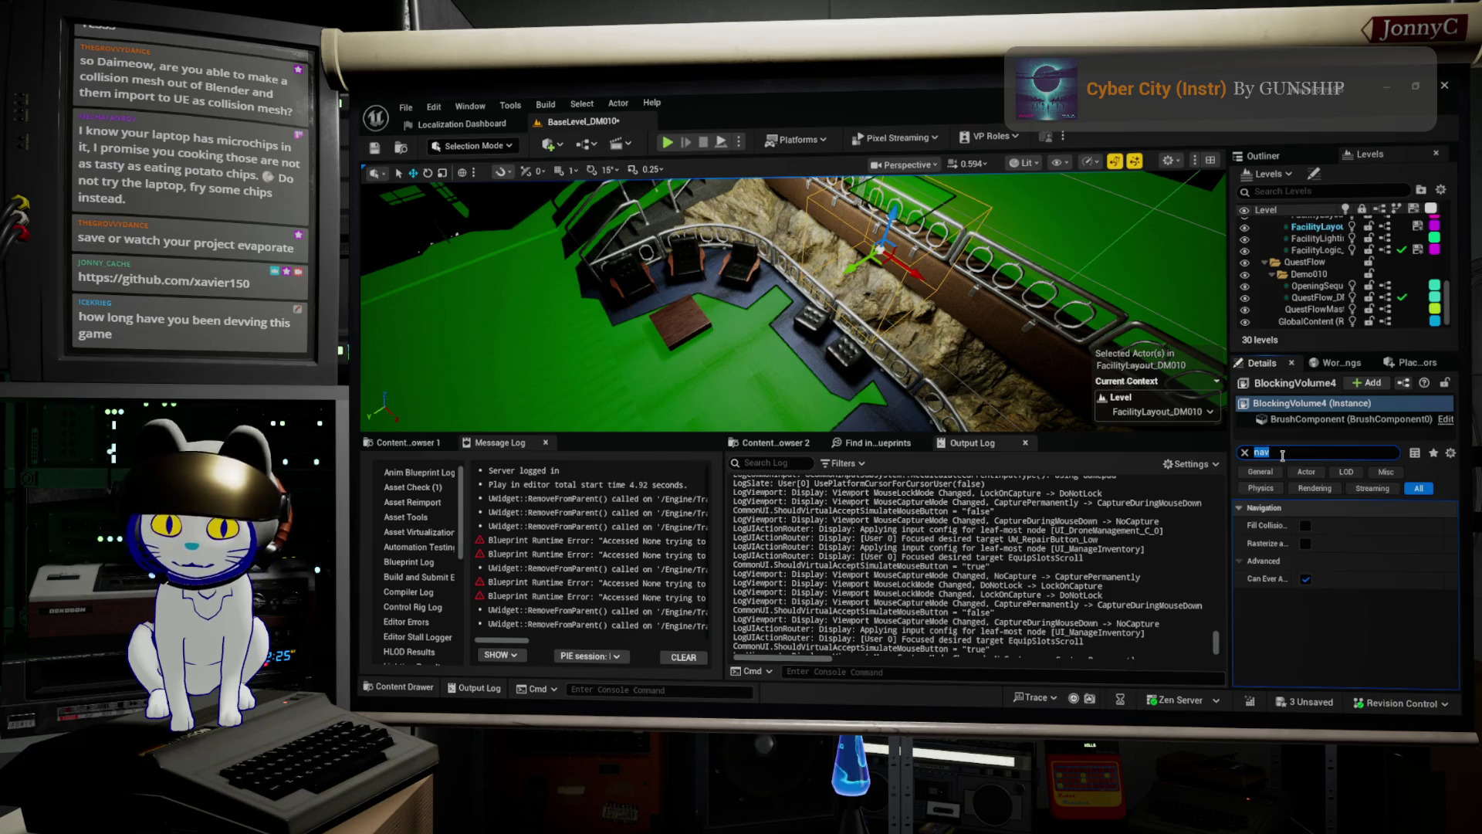
text(step)
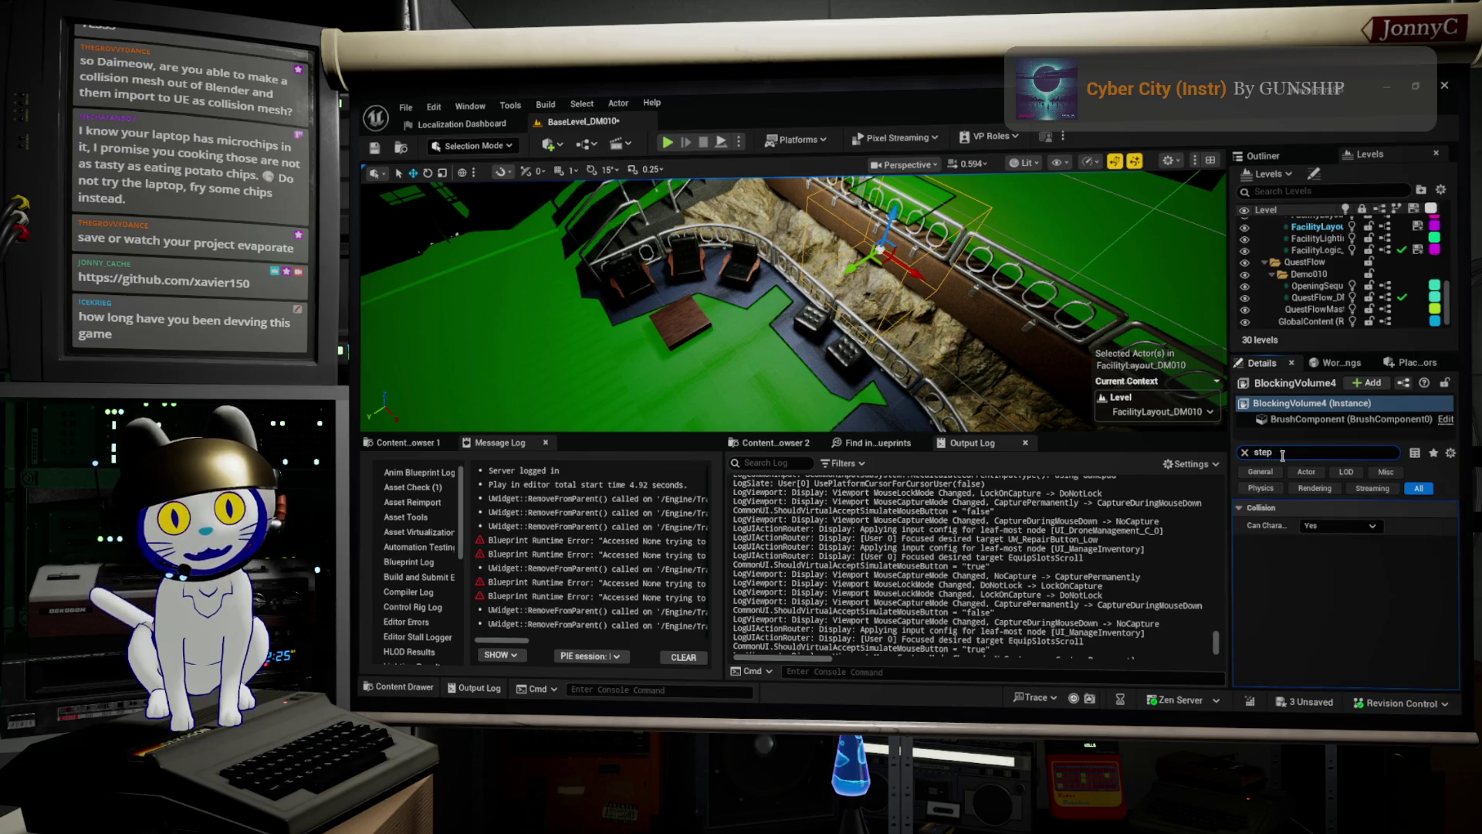
click(1362, 527)
click(1310, 538)
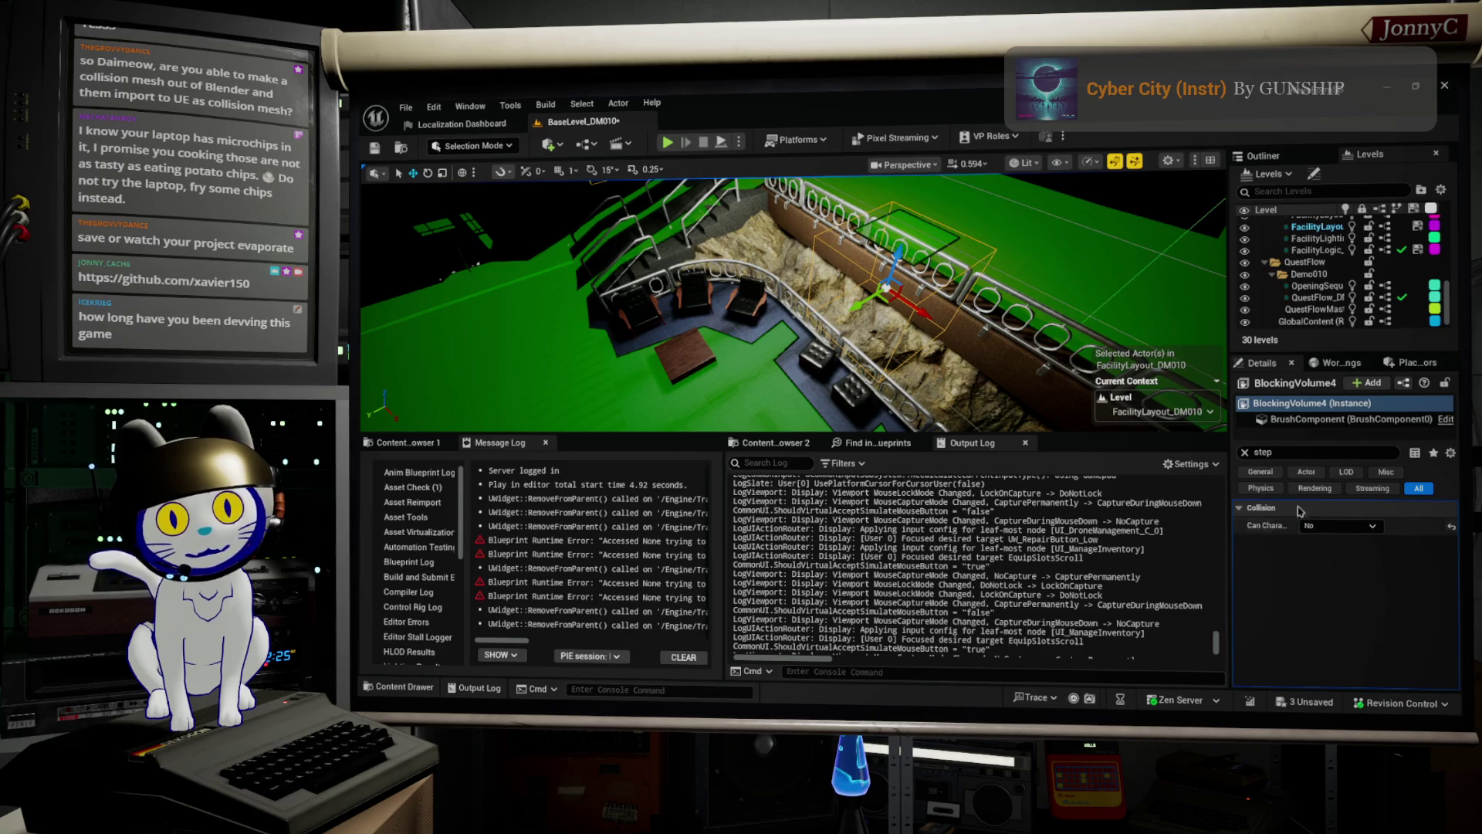
click(1245, 452)
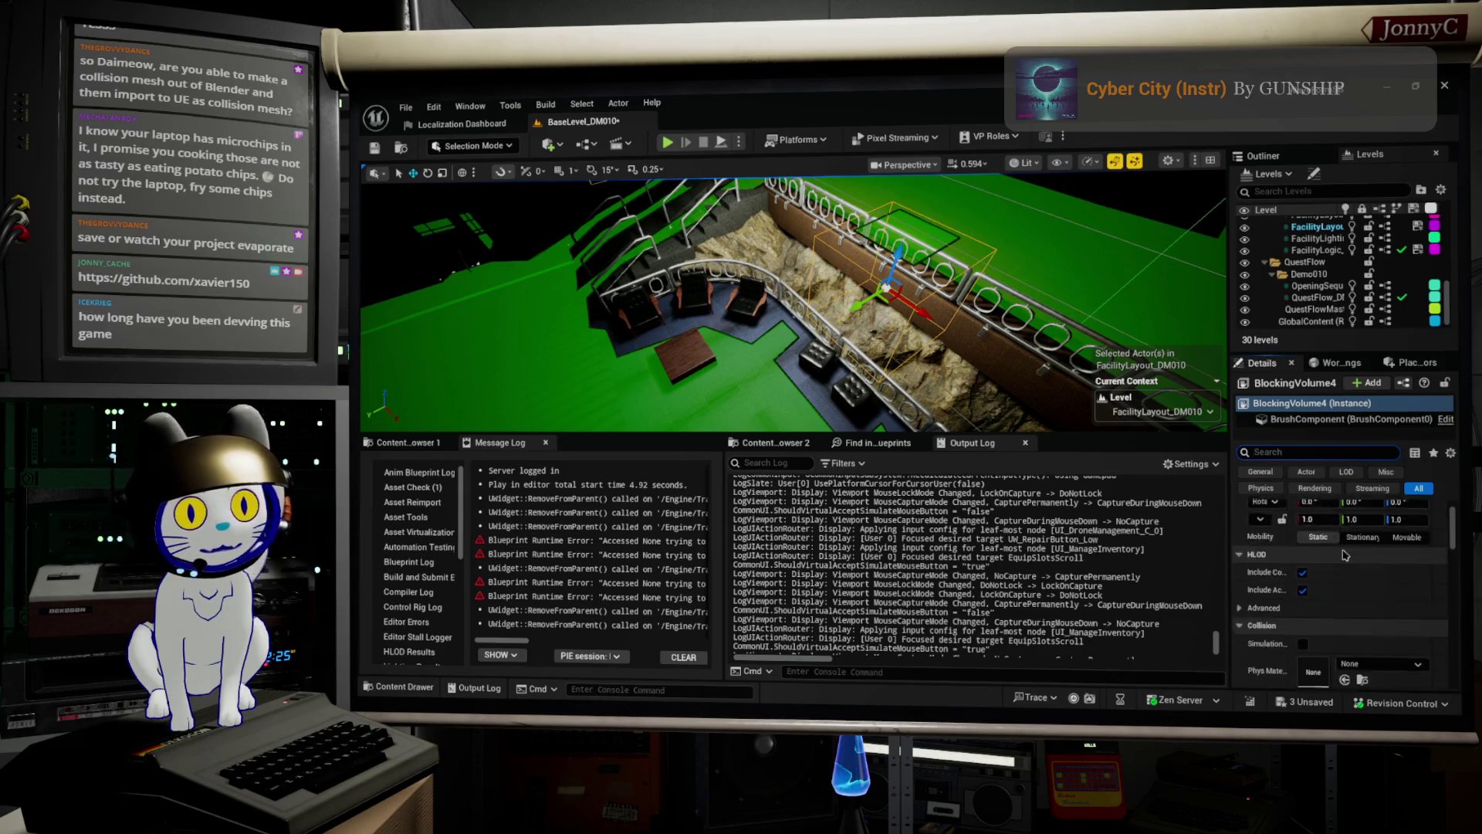
Widen the Details panel and scroll BlockingVolume4's properties down to the Navigation section.
scroll(1328, 564, down, 2)
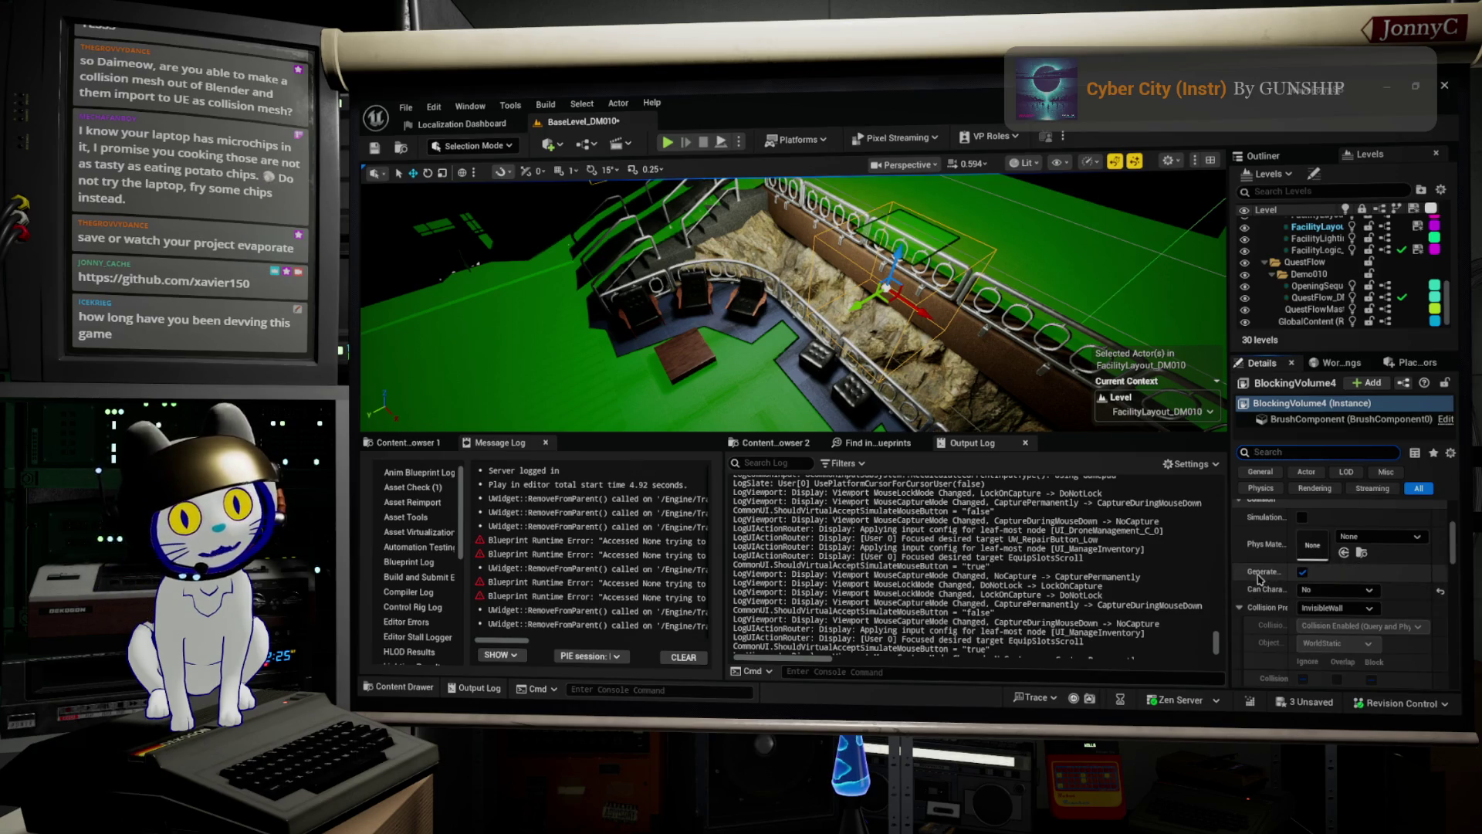
drag(1229, 575, 1057, 576)
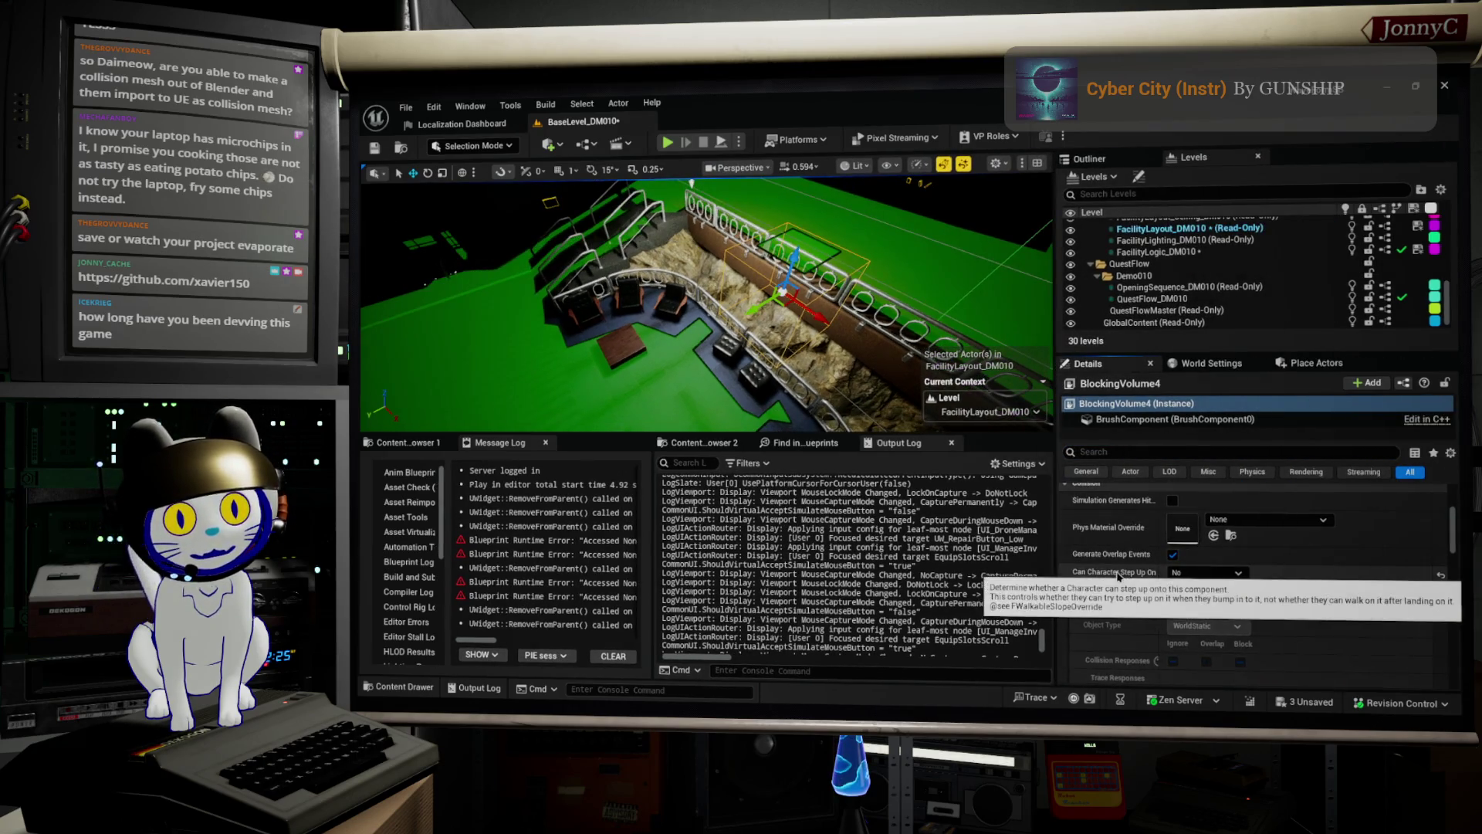
scroll(1387, 564, down, 1)
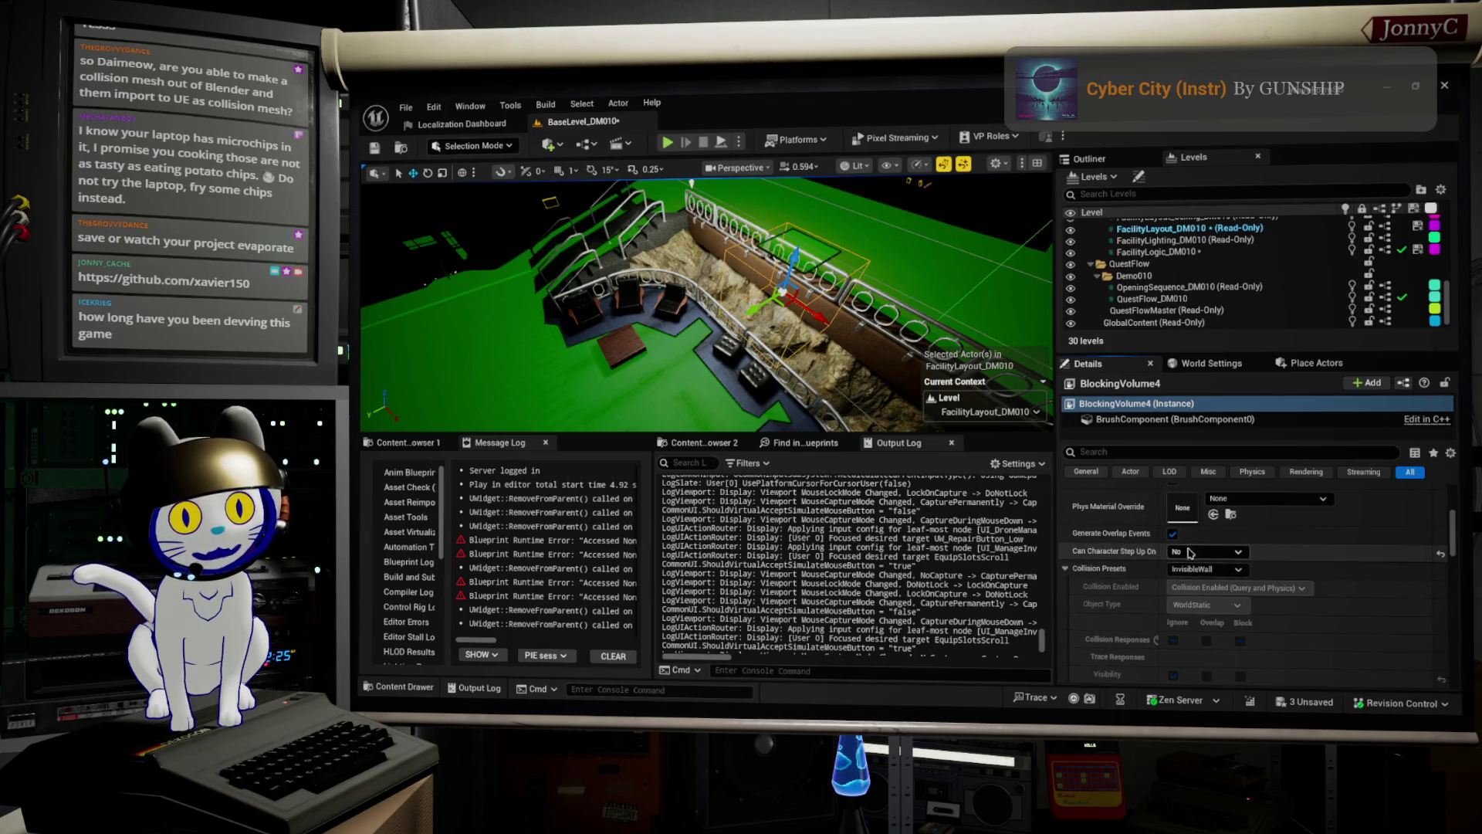
scroll(1369, 600, down, 3)
scroll(1368, 601, down, 10)
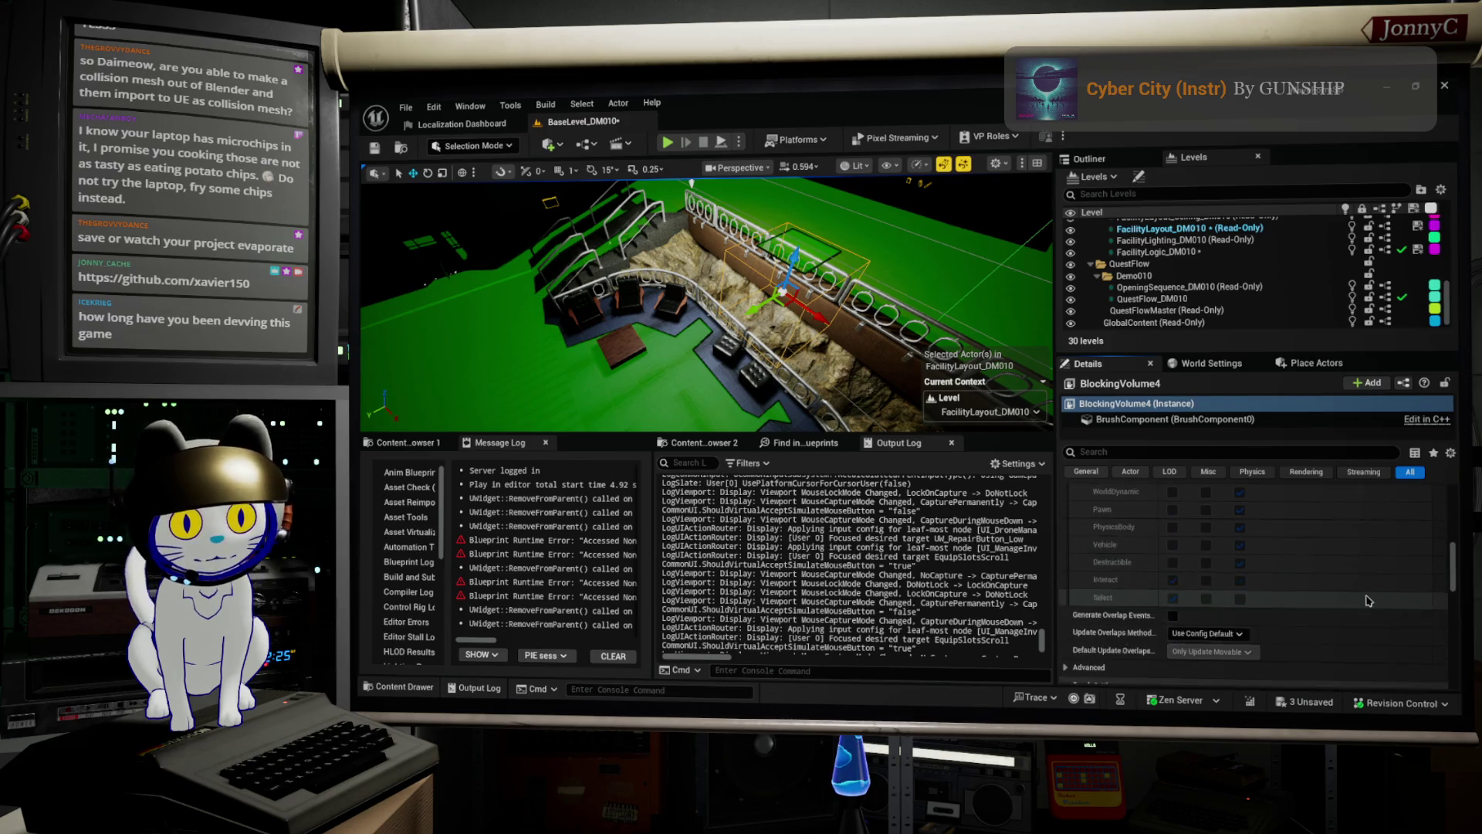
scroll(1369, 600, down, 1)
scroll(1369, 600, down, 8)
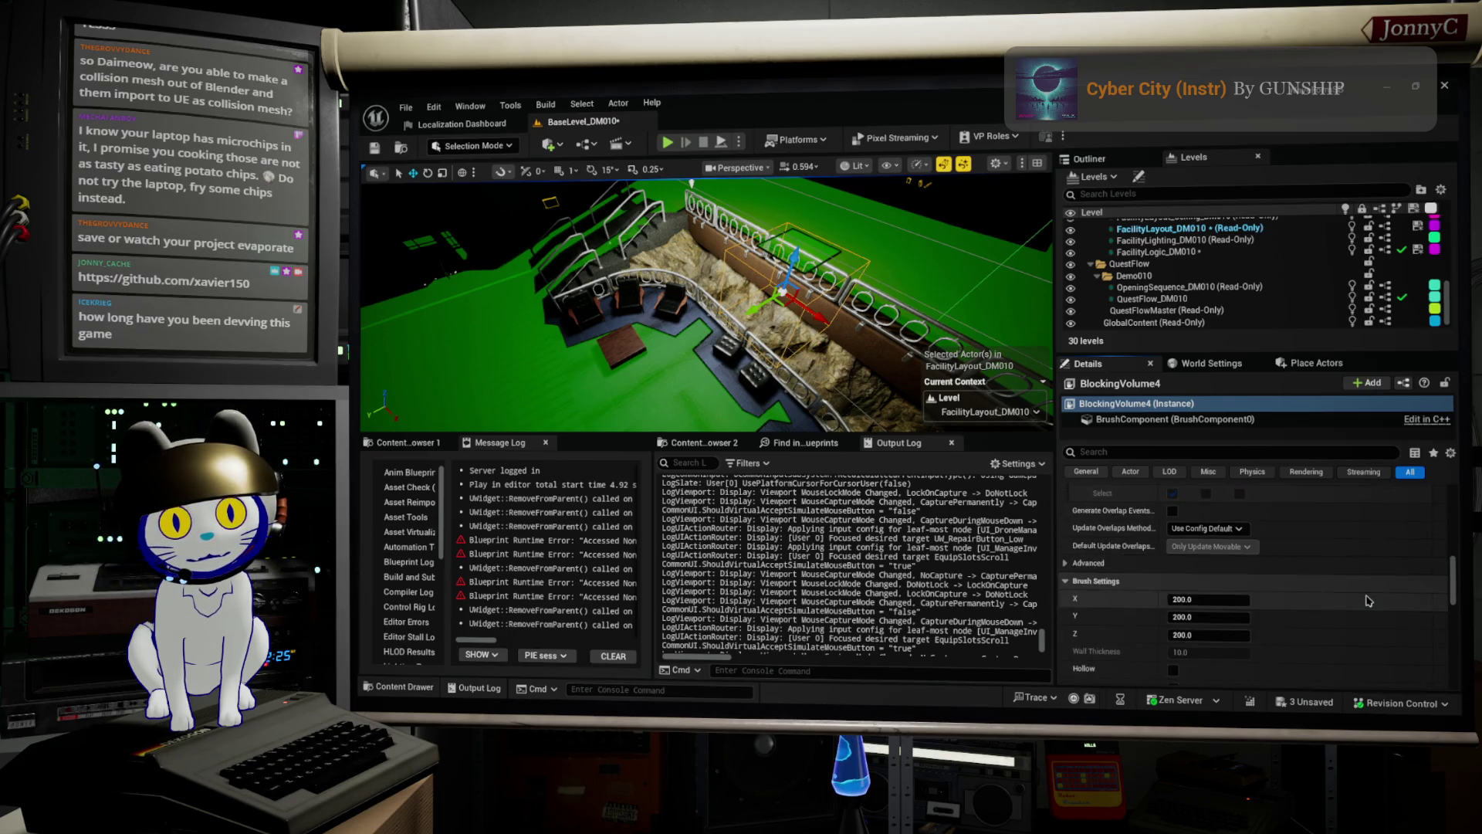
scroll(1369, 600, down, 3)
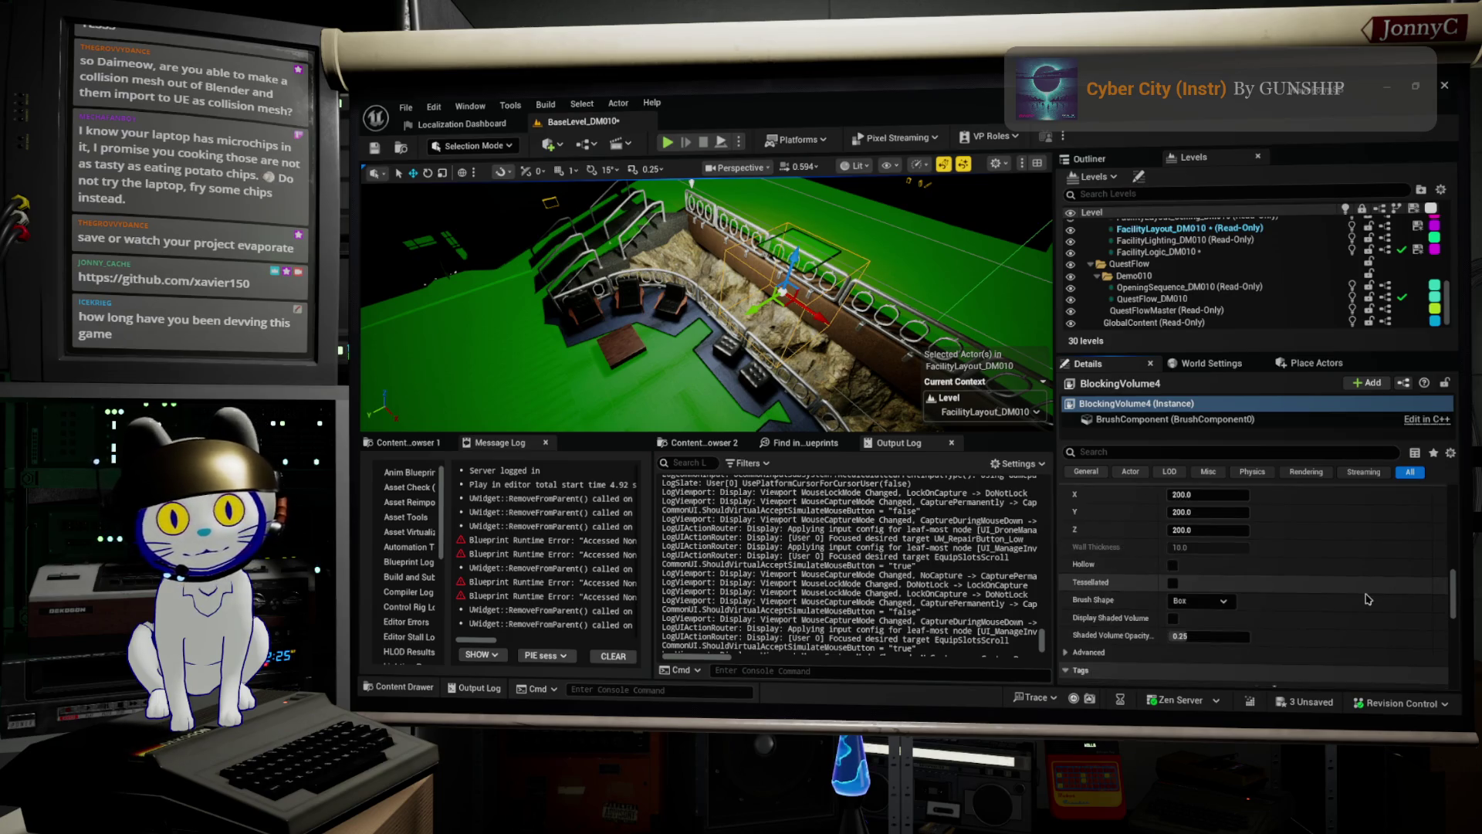
scroll(1369, 600, down, 1)
scroll(1368, 599, down, 5)
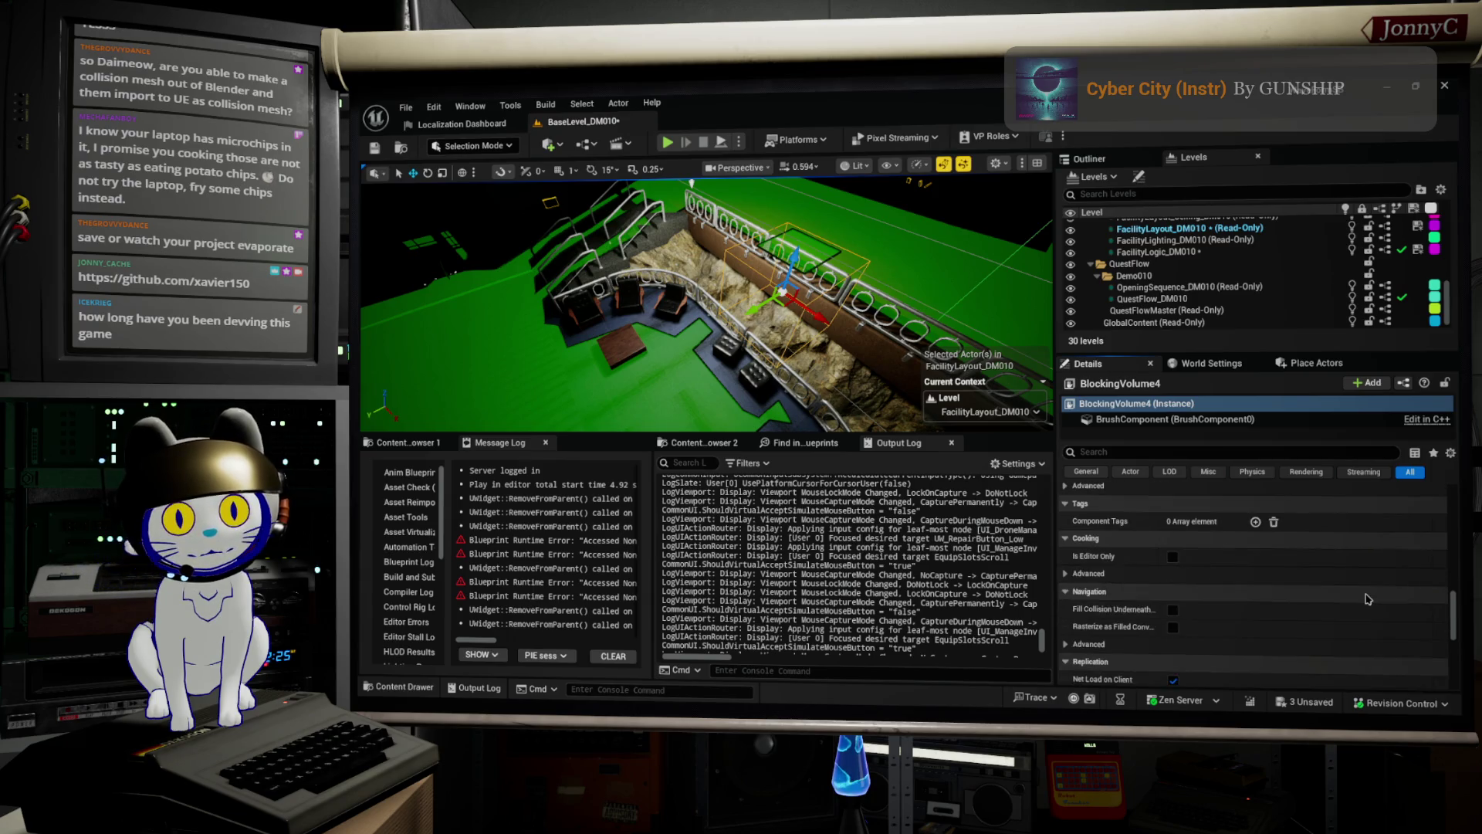
scroll(1368, 599, down, 1)
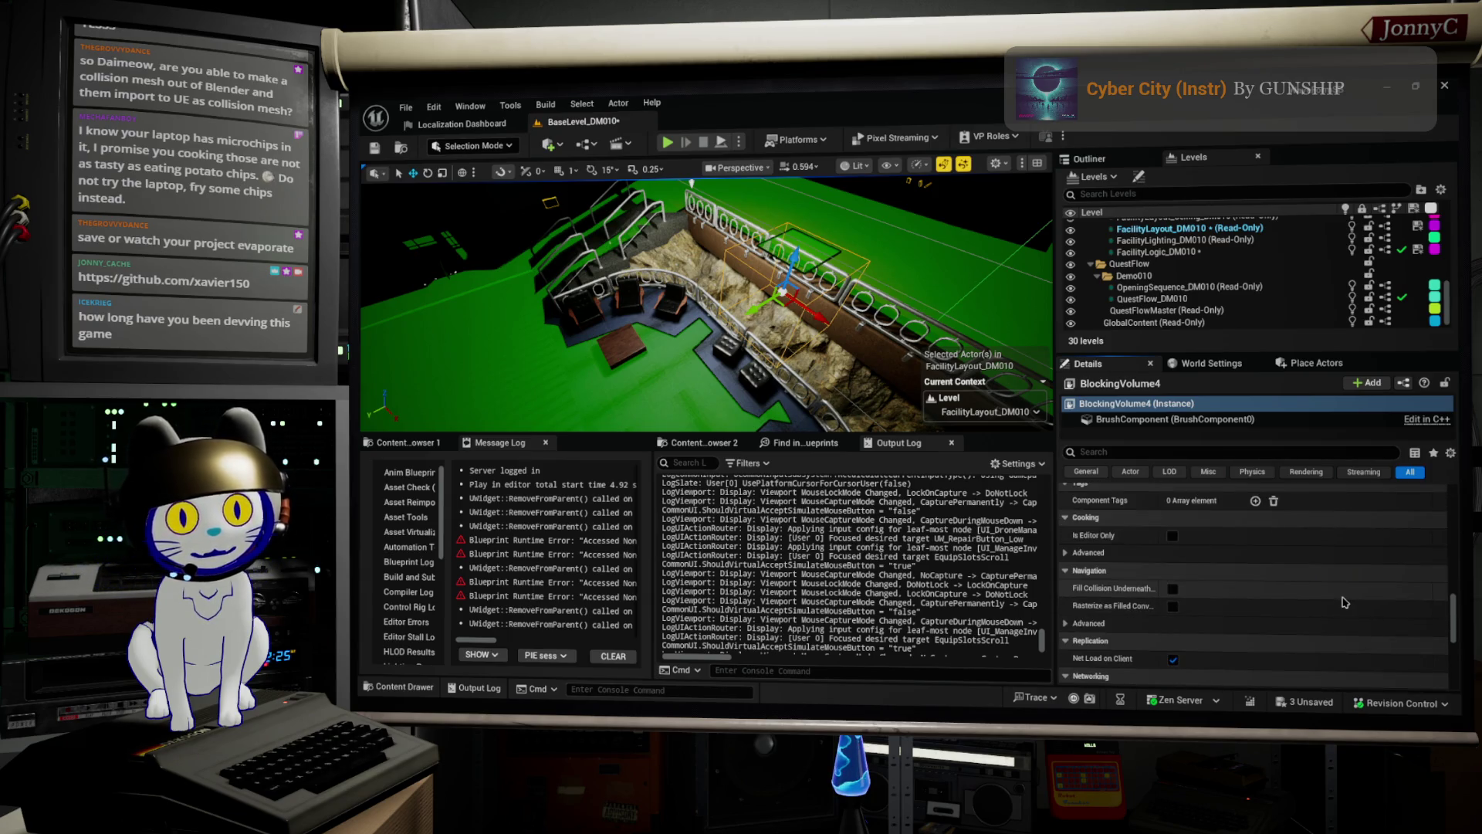
scroll(1339, 608, down, 2)
scroll(1338, 612, down, 5)
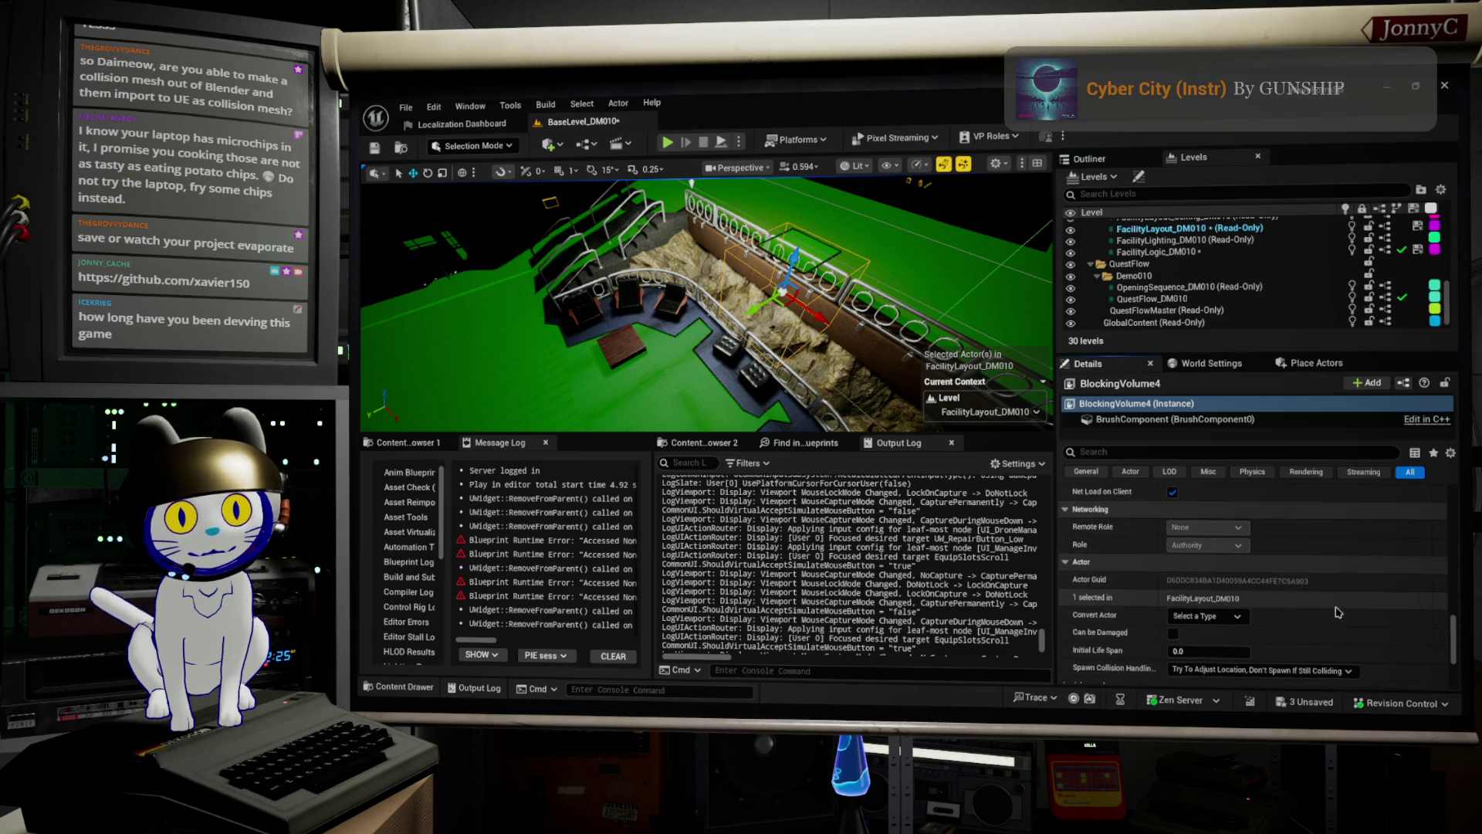
scroll(1338, 613, down, 3)
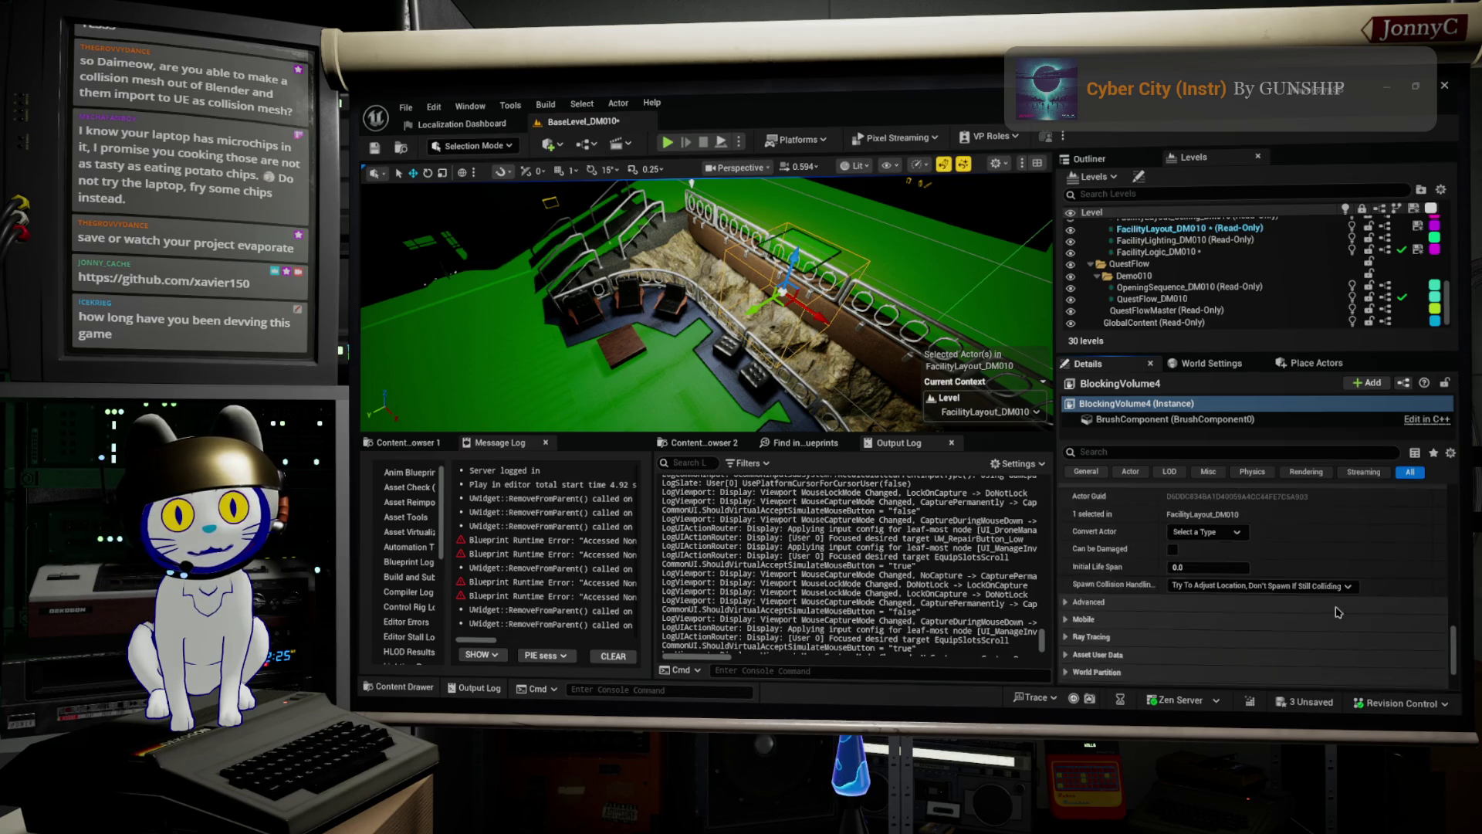
scroll(1338, 613, down, 3)
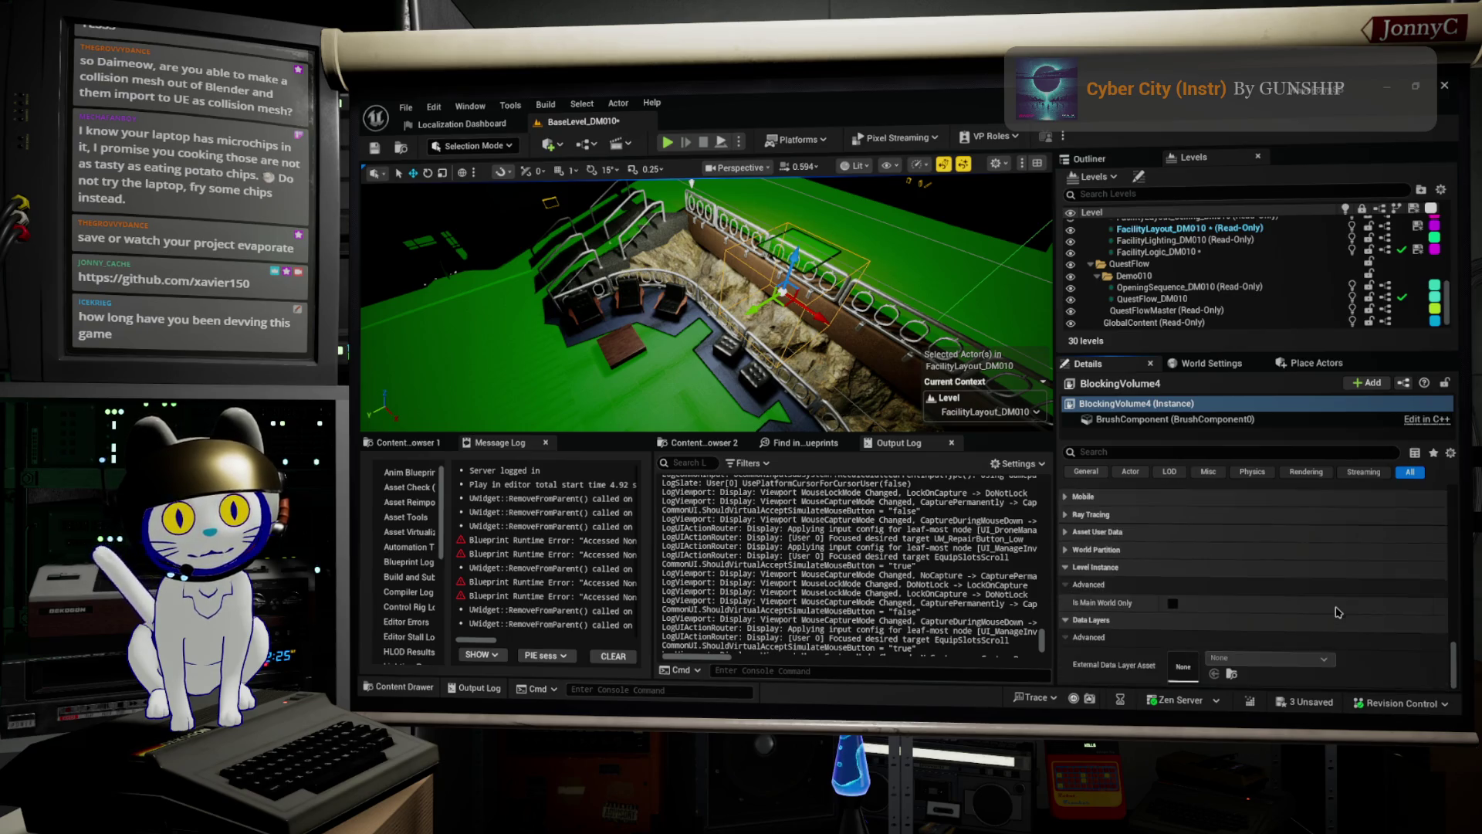
scroll(1338, 612, up, 8)
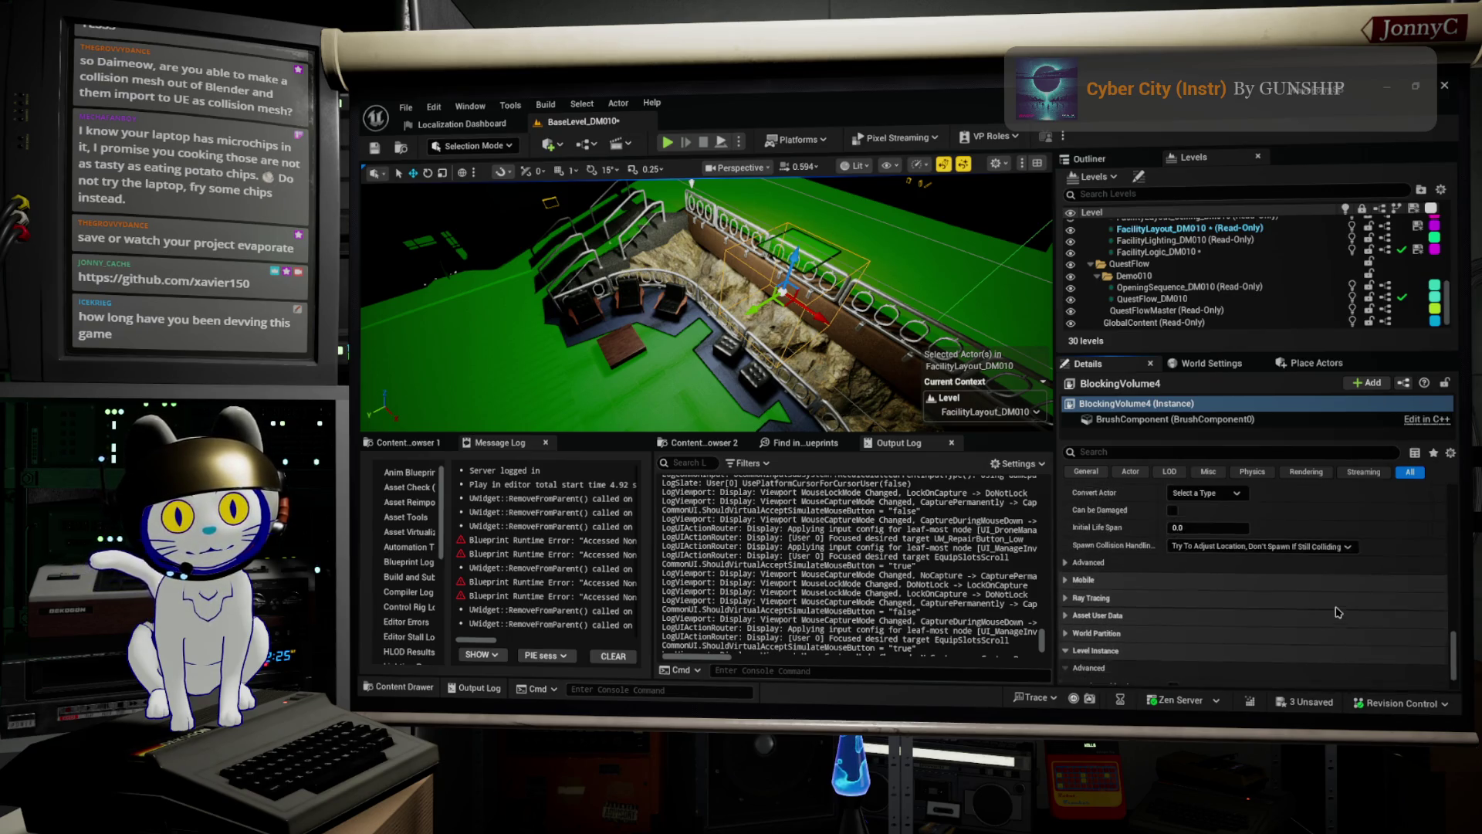
scroll(1338, 612, up, 4)
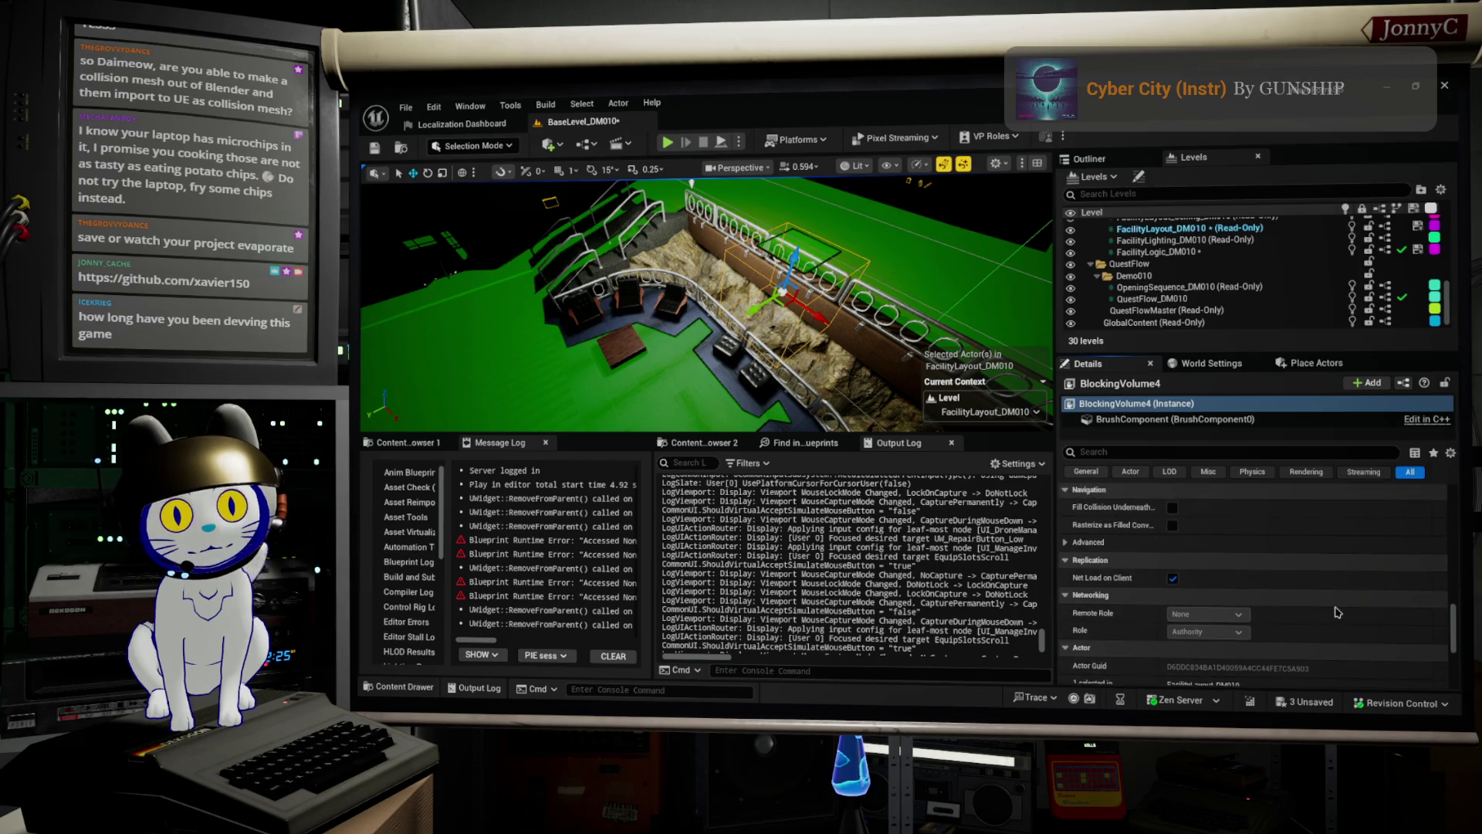
scroll(1338, 612, up, 2)
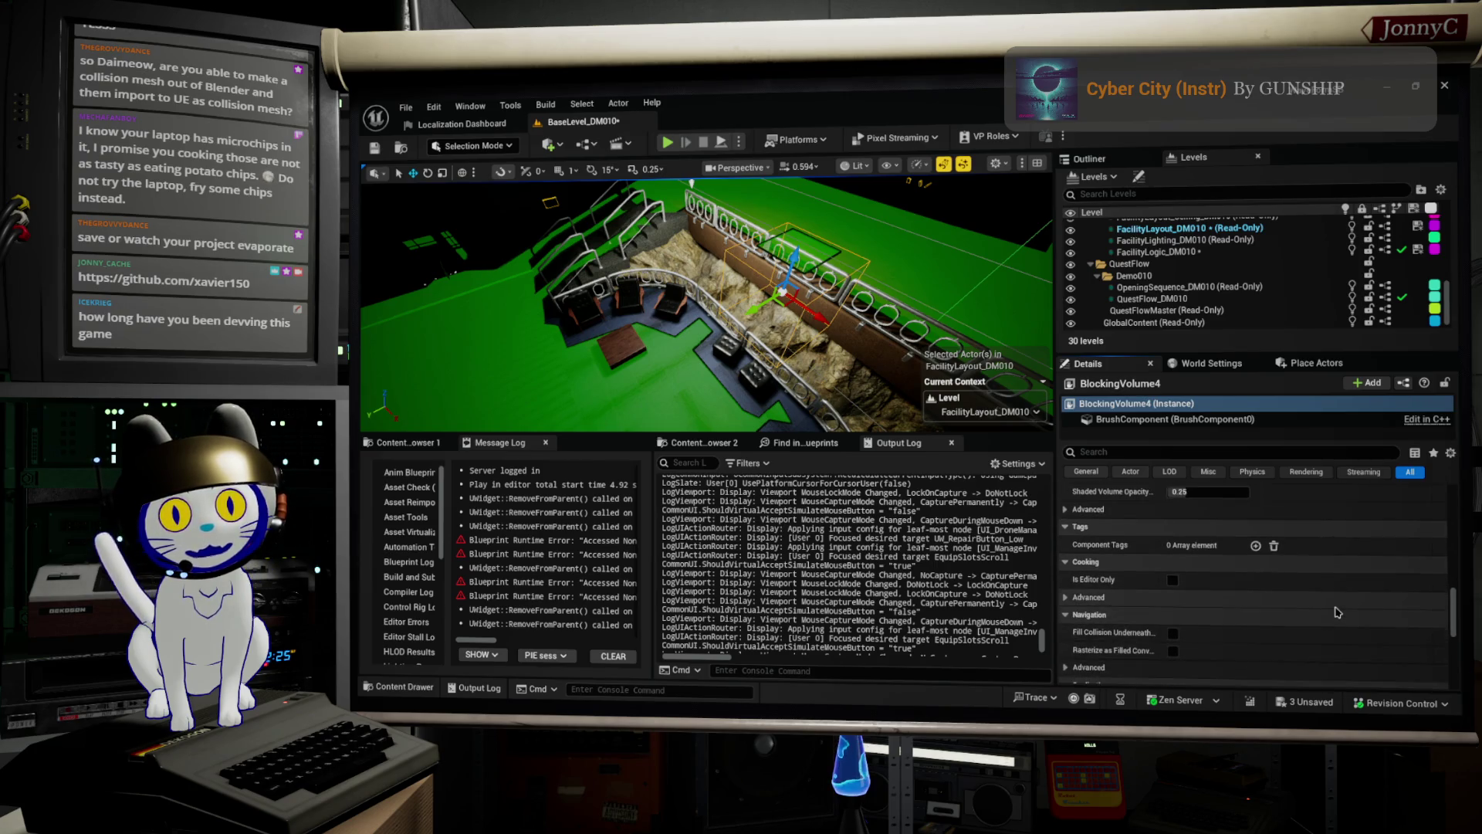
scroll(1338, 612, up, 1)
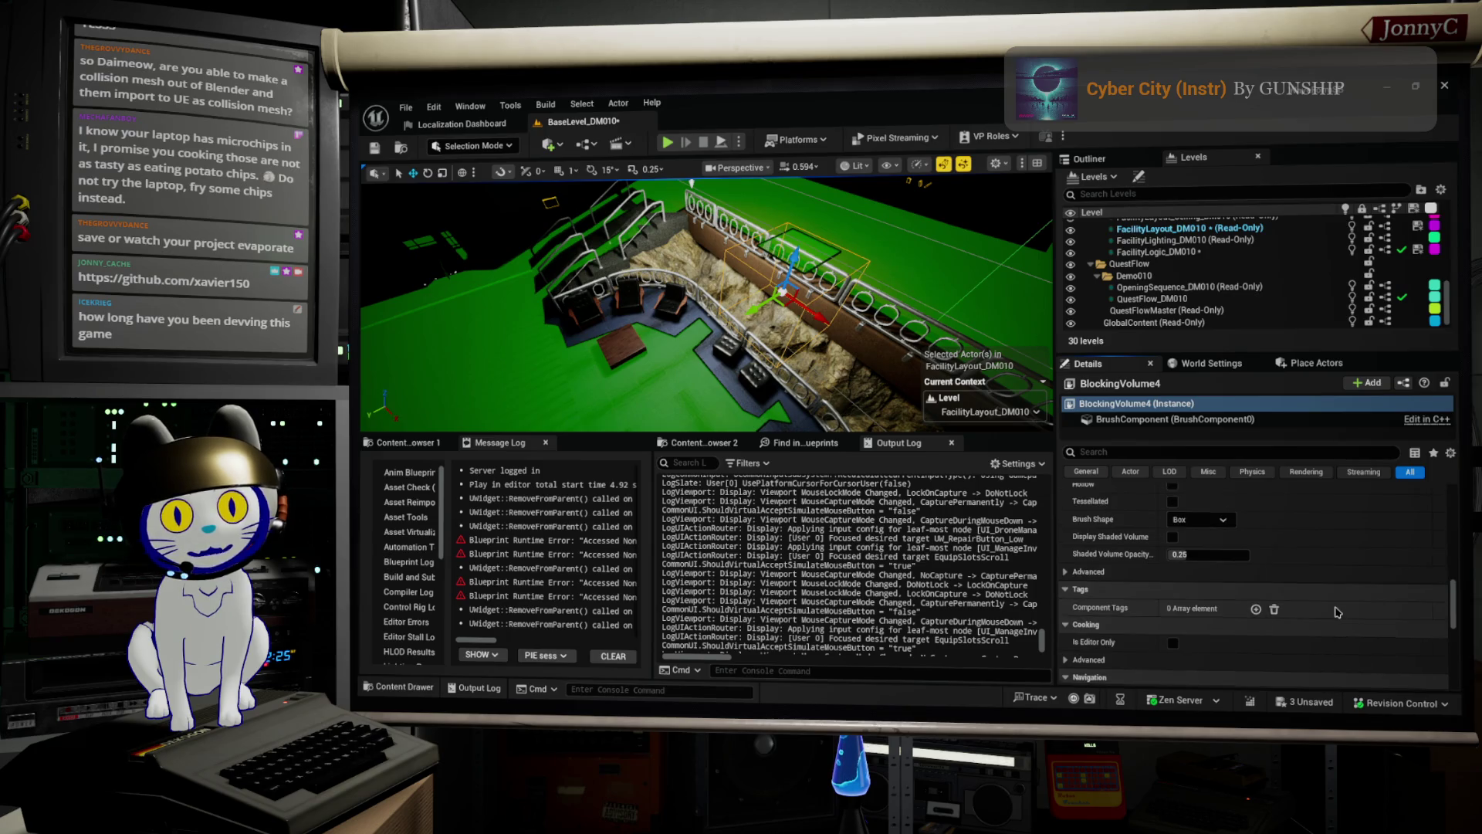
scroll(1128, 617, down, 2)
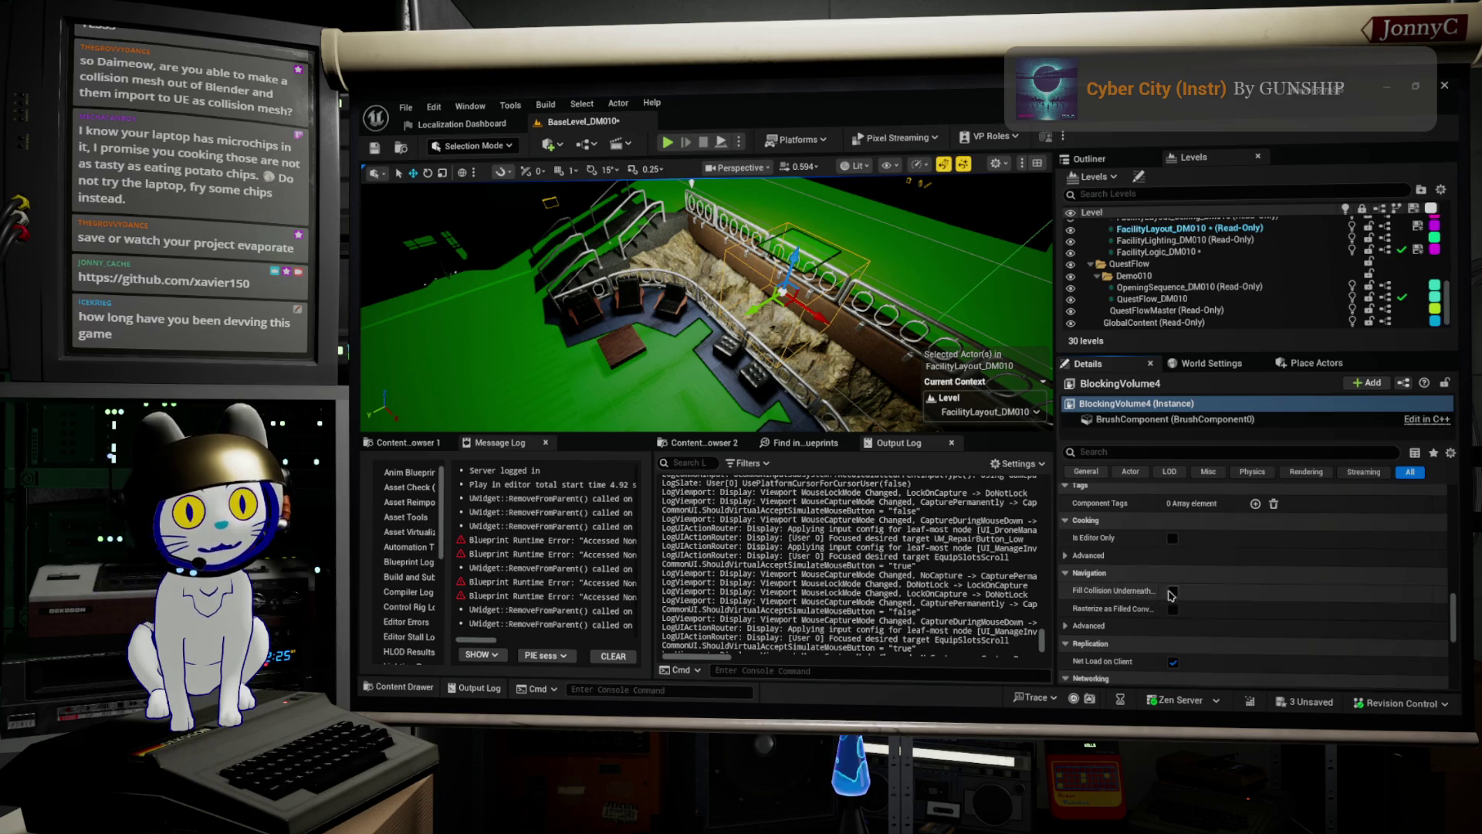
Enable Fill Collision Underneath for Navmesh on BlockingVolume4 and frame the volume along the railing.
click(1173, 592)
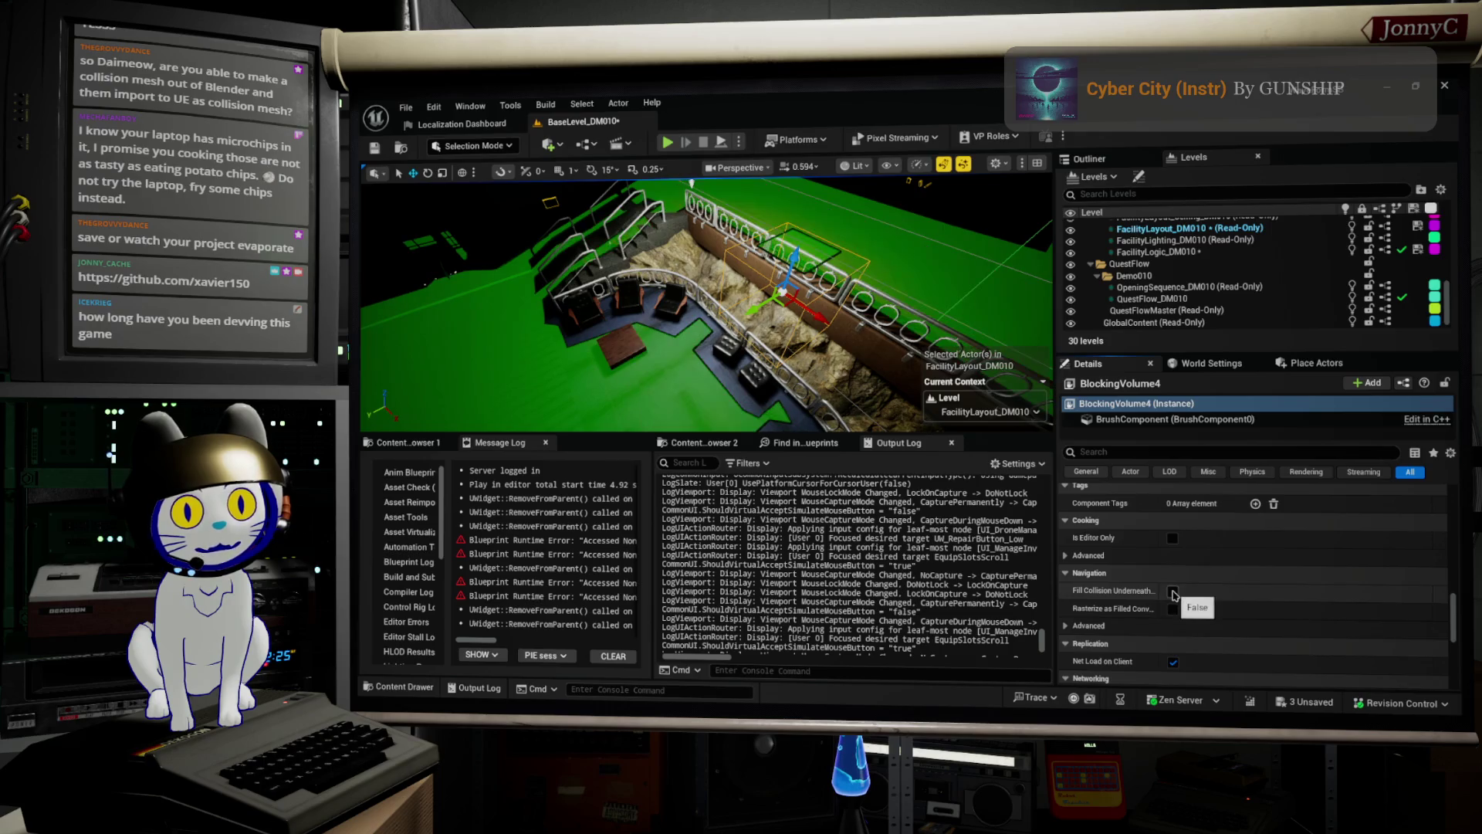
key(p)
mouse_move(845, 266)
mouse_down()
mouse_move(815, 224)
mouse_move(553, 199)
mouse_move(809, 306)
mouse_up()
drag(773, 235, 729, 235)
key(f)
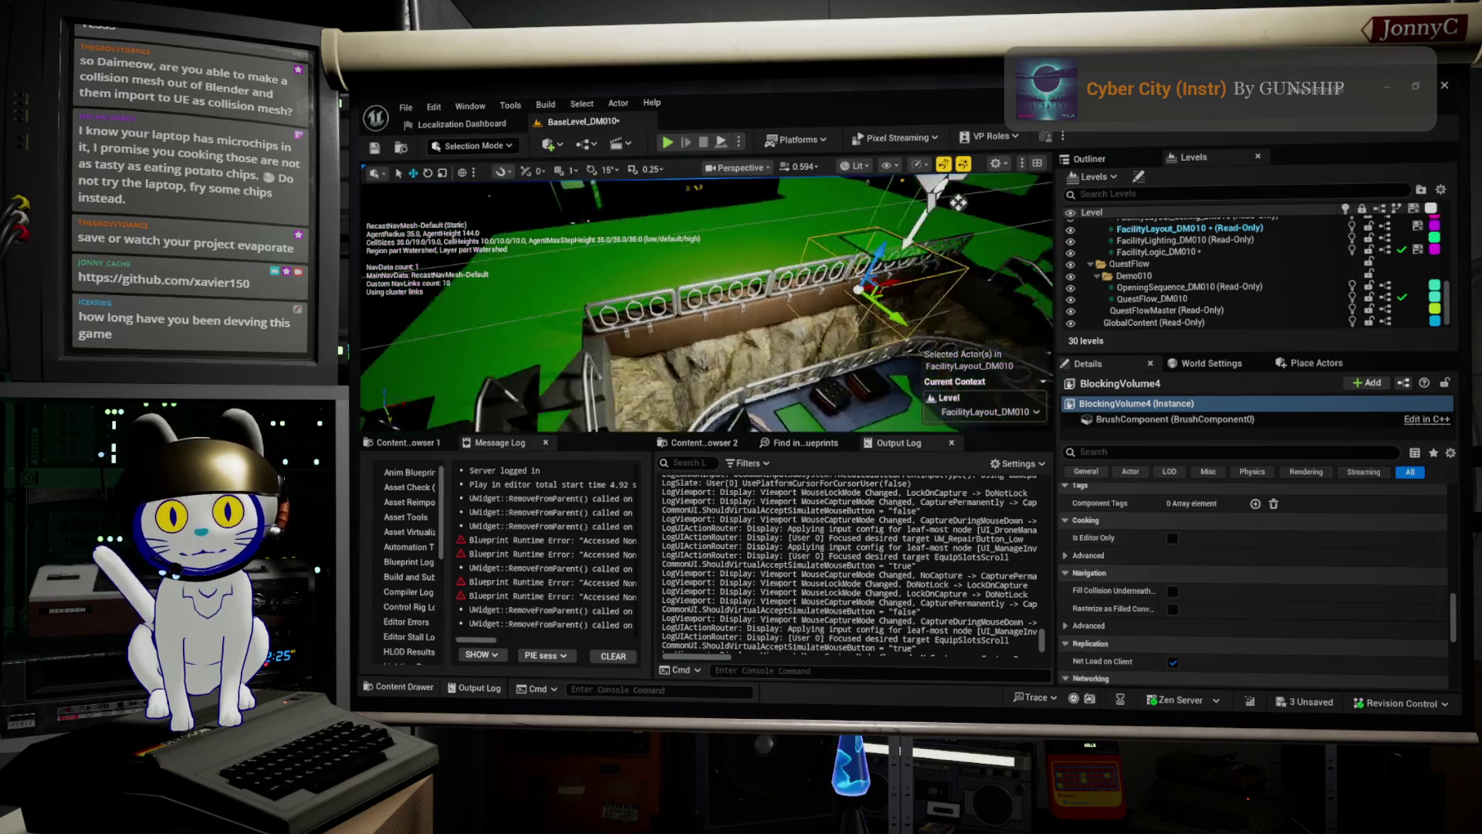
click(486, 148)
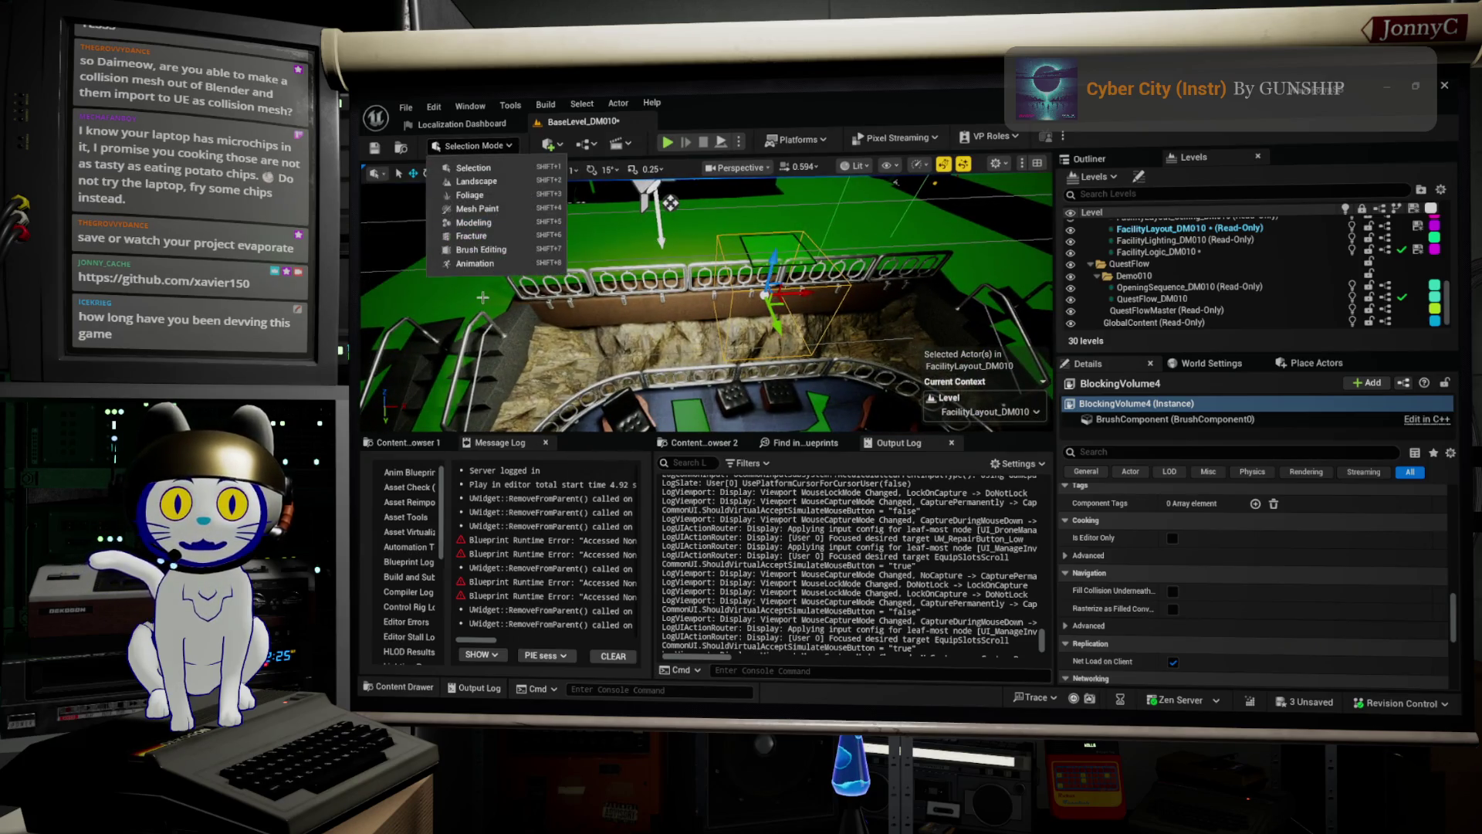
Switch to Brush Editing mode and view BlockingVolume4 from a low side angle, then top-down.
click(484, 252)
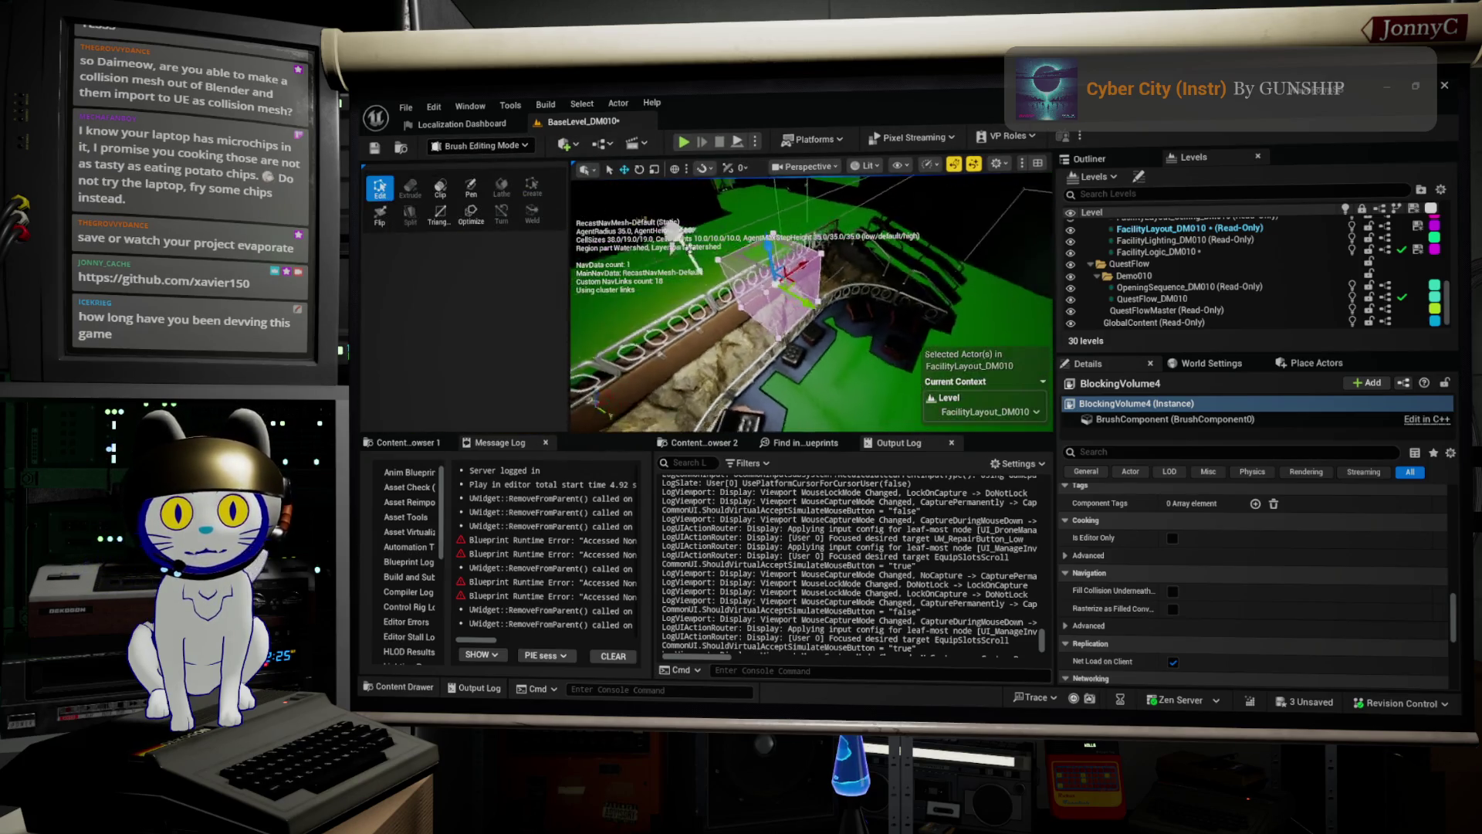
mouse_move(772, 308)
mouse_down()
mouse_move(834, 309)
mouse_move(816, 287)
mouse_move(977, 413)
mouse_up()
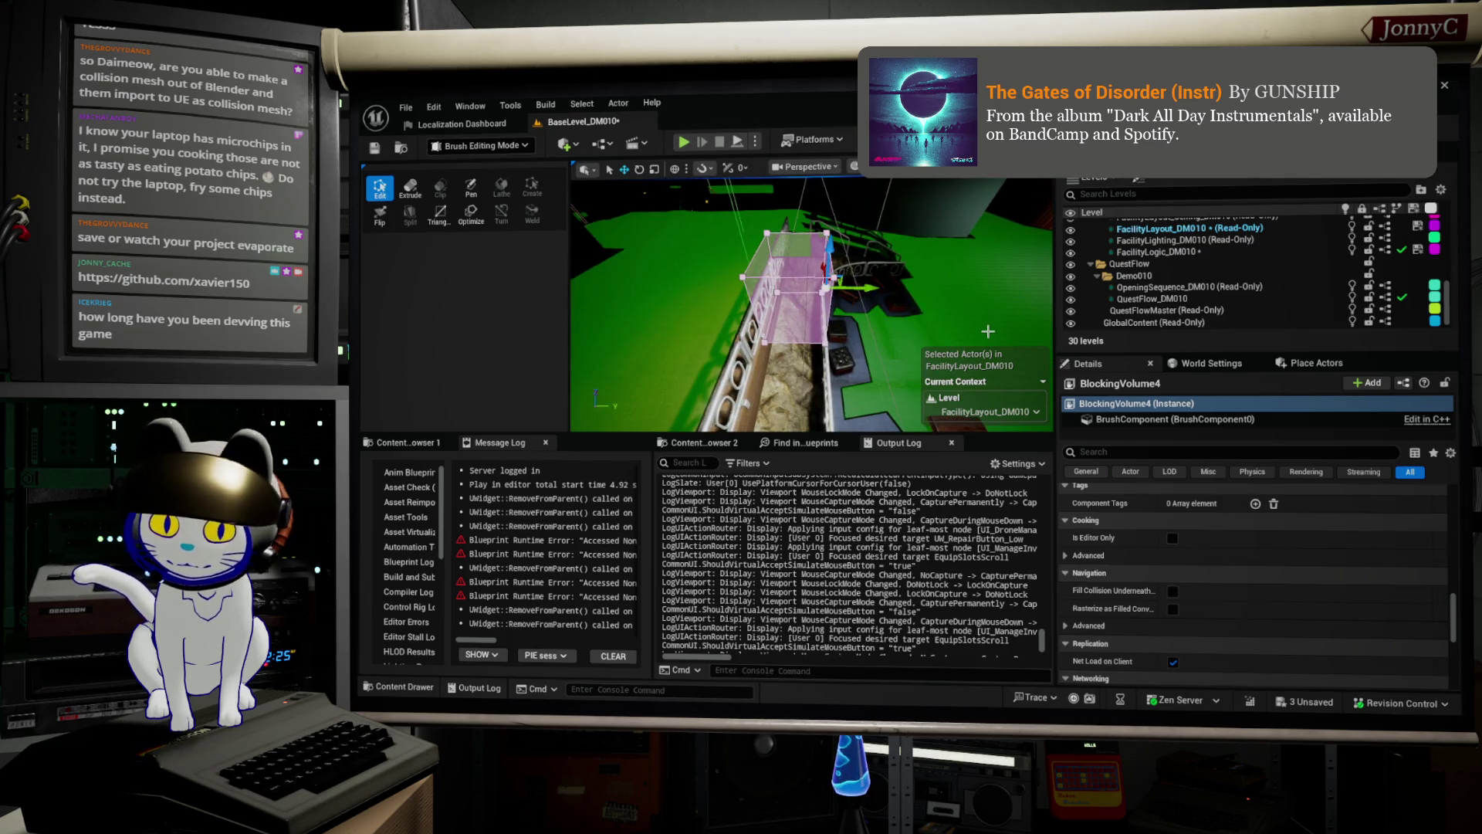
key(alt+j)
Zoom in on BlockingVolume4, pick its top-right corner vertex, and show it in lit perspective.
scroll(839, 323, down, 3)
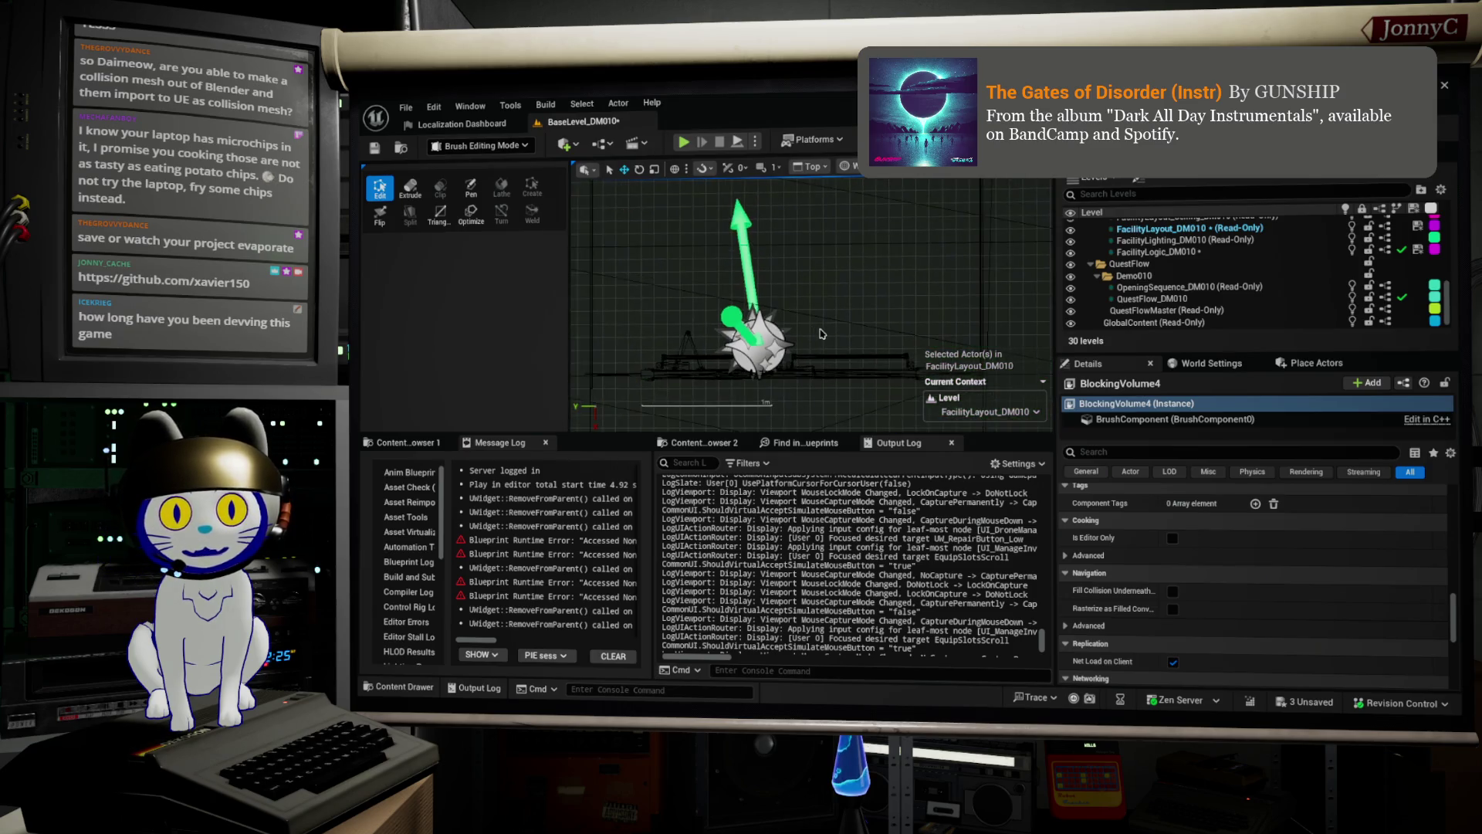
scroll(822, 333, down, 10)
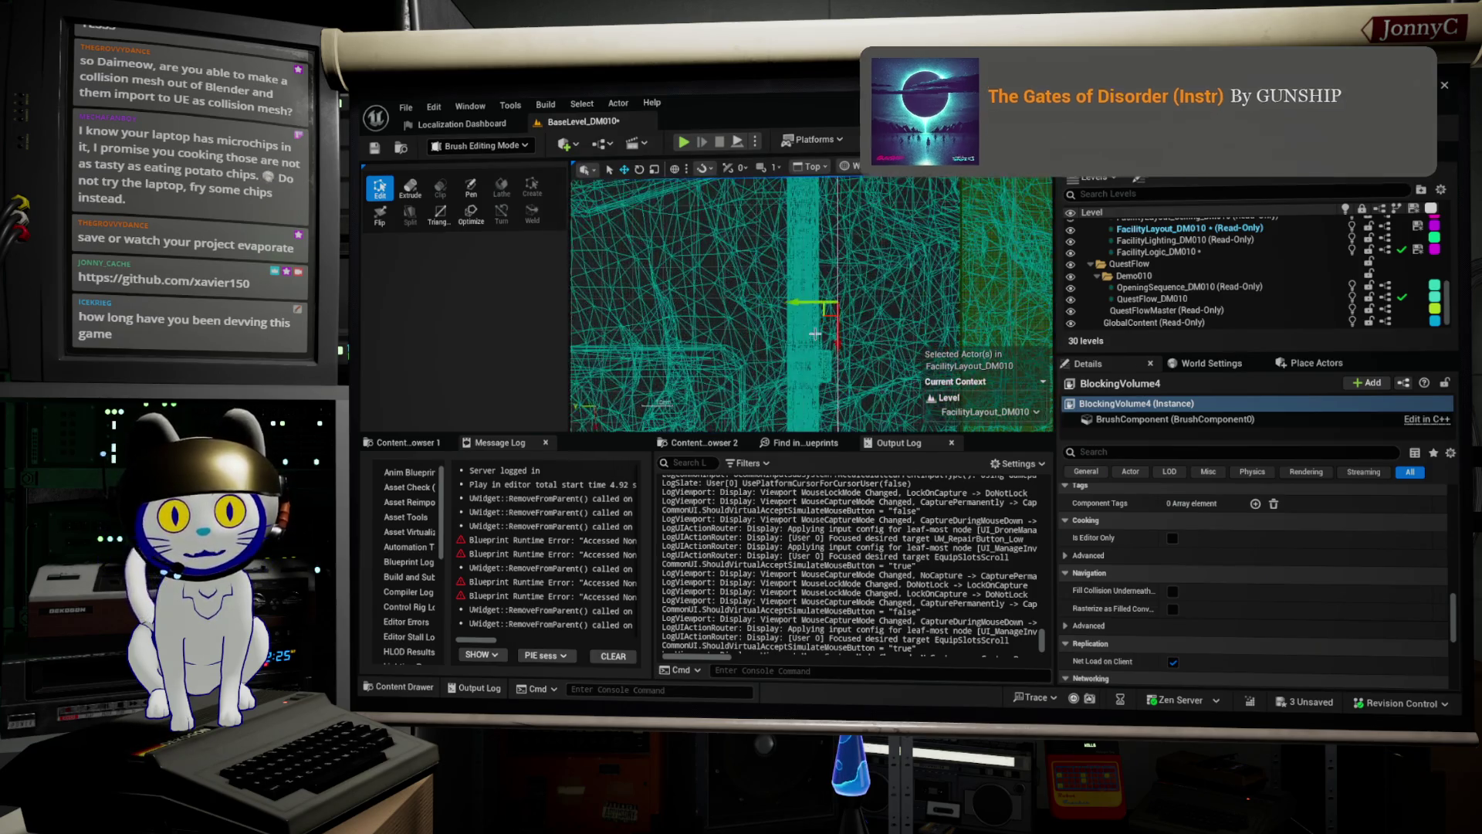
scroll(877, 327, down, 3)
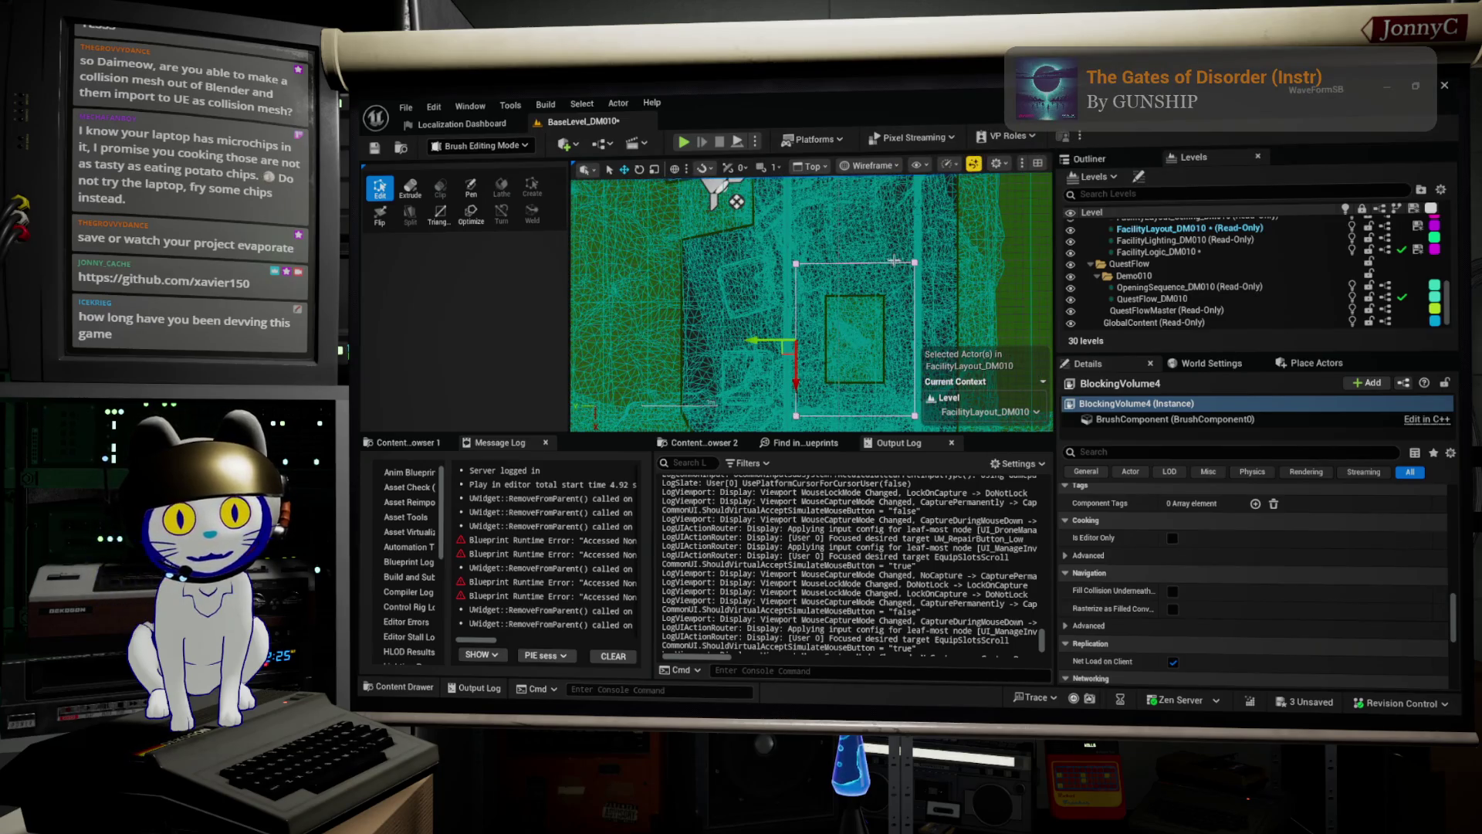
click(915, 263)
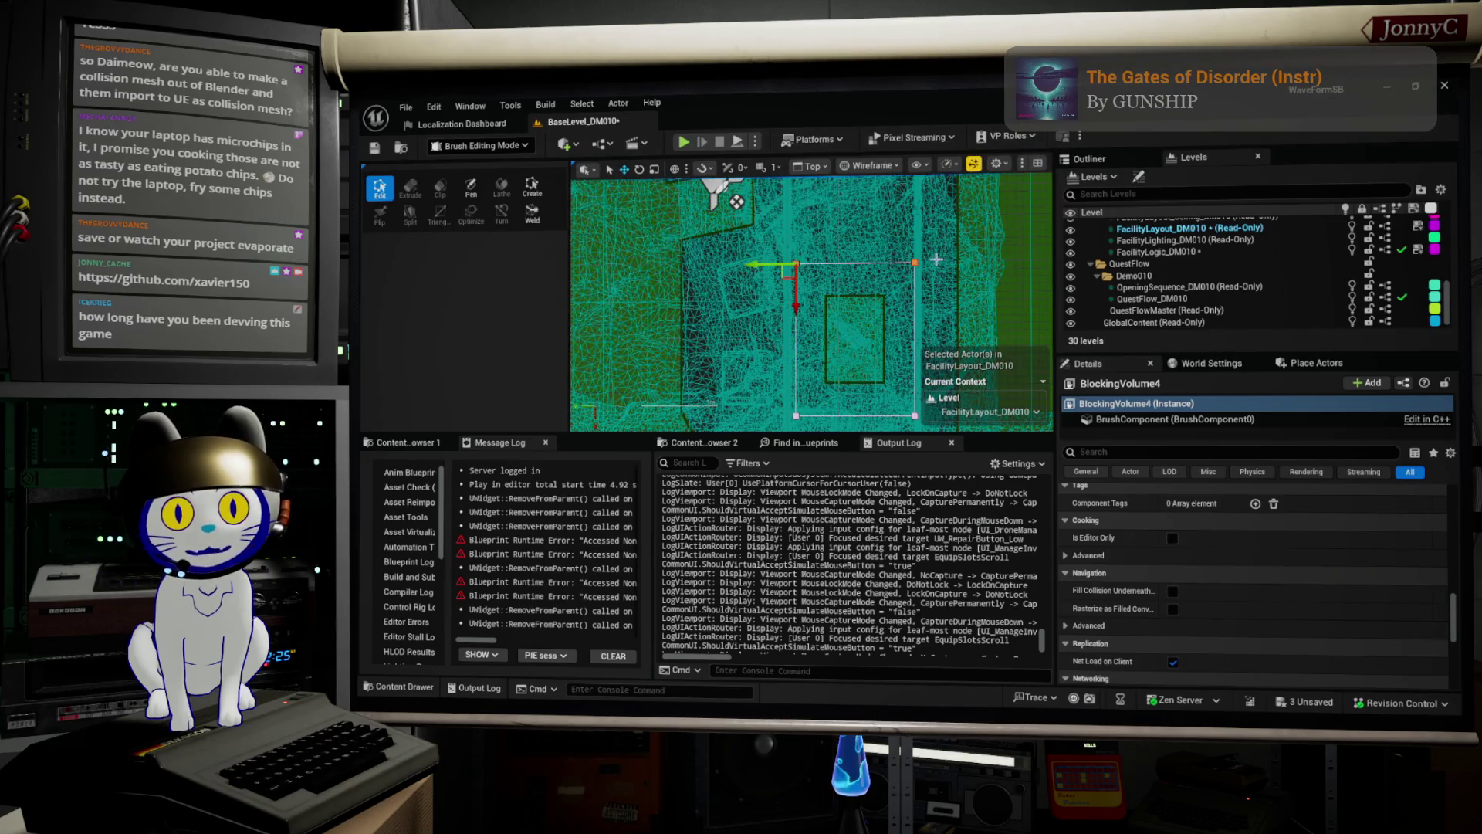
scroll(908, 220, down, 2)
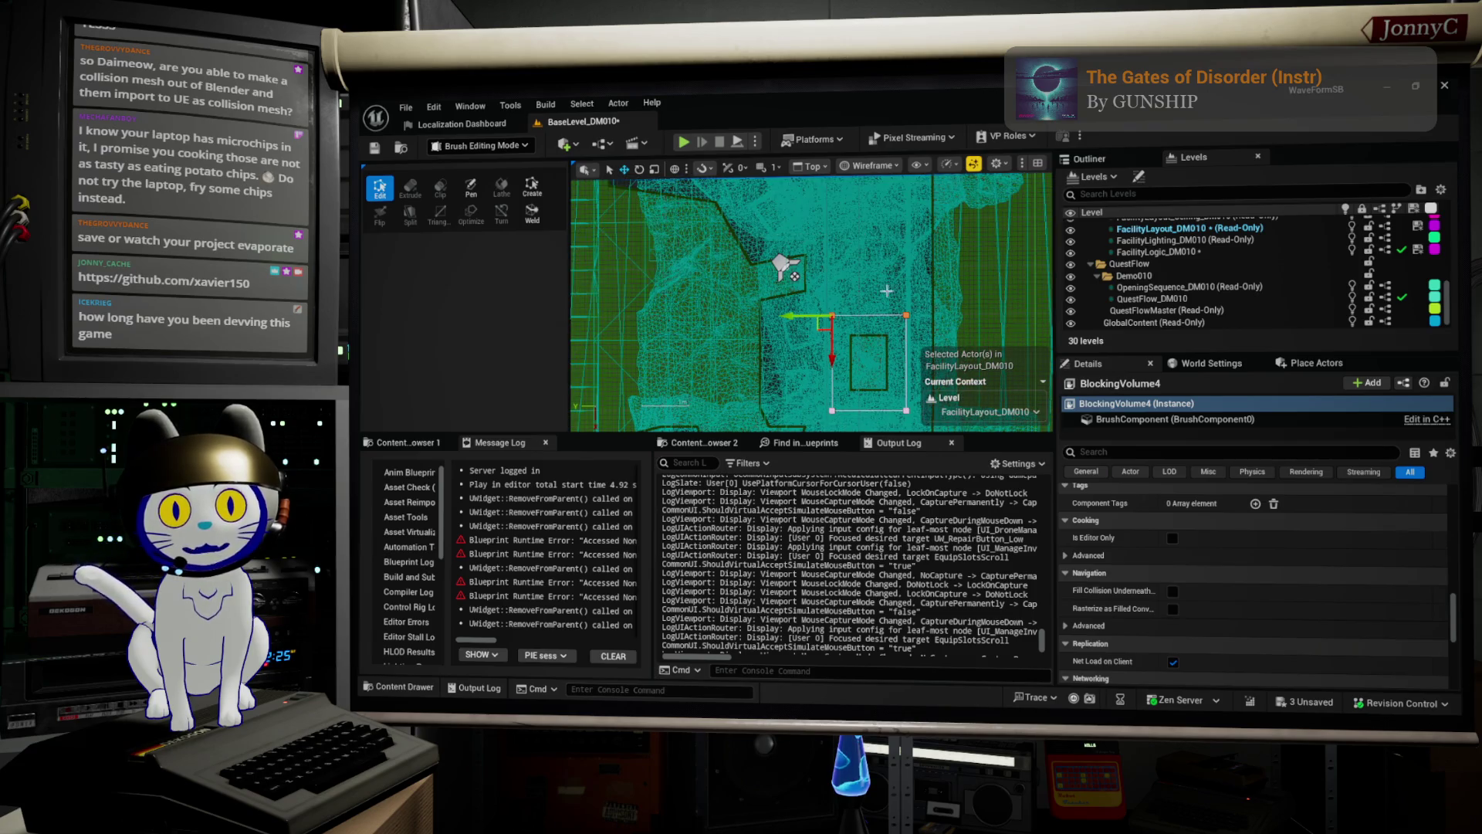
scroll(912, 254, down, 2)
scroll(818, 274, down, 2)
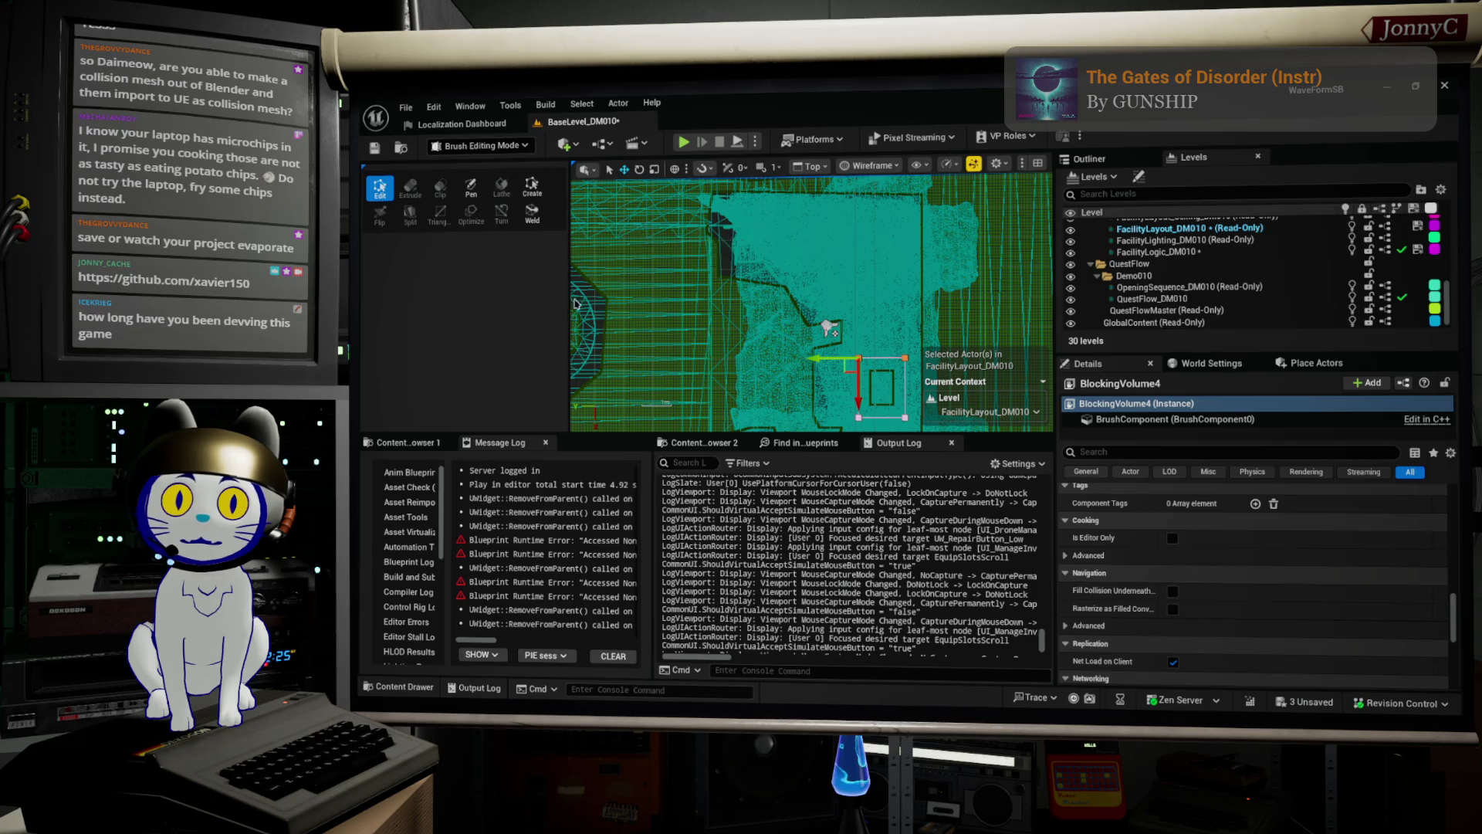
key(alt+g)
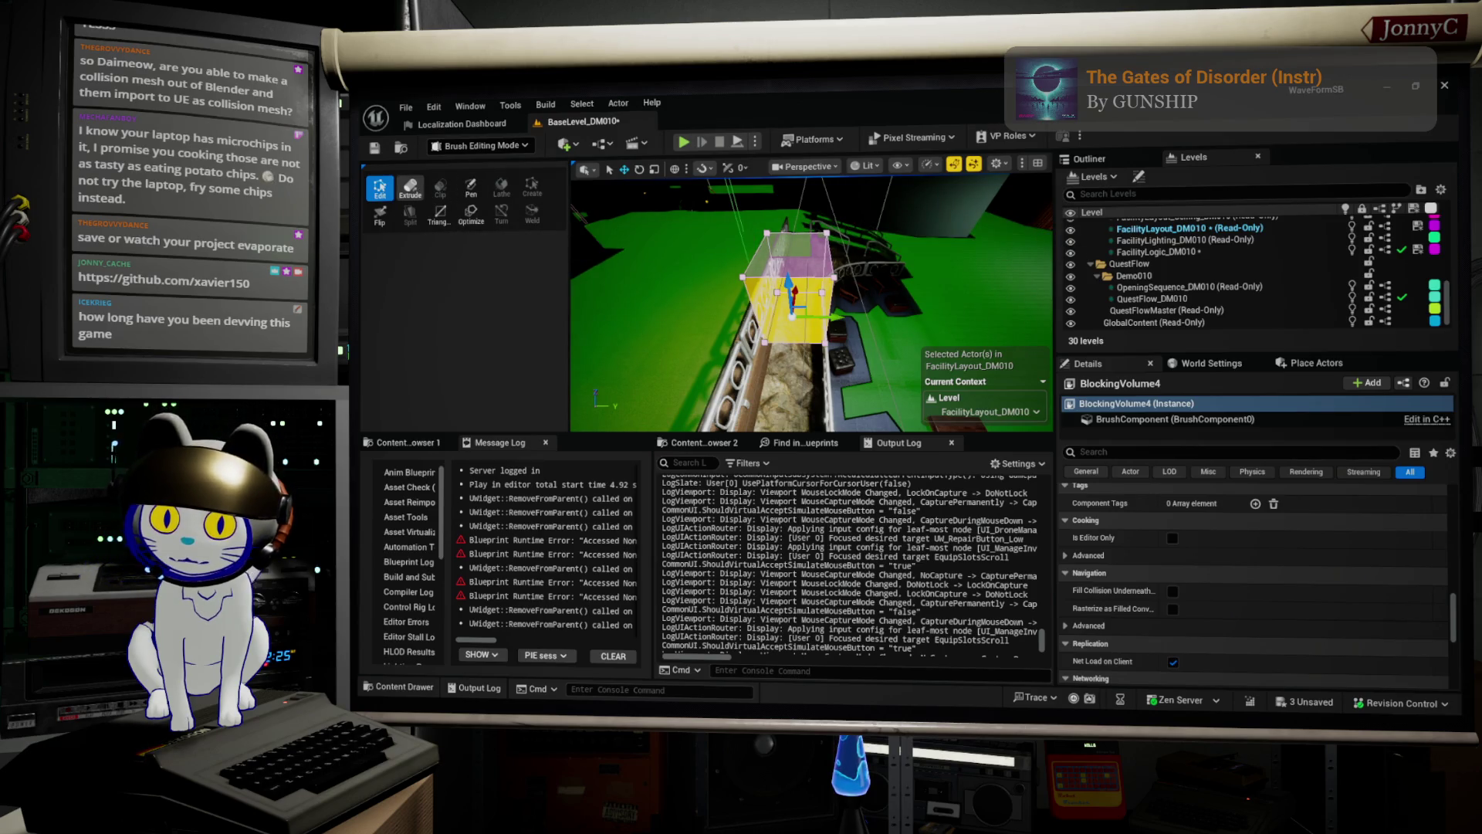
Extrude BlockingVolume4's end face along the railing, undoing the first try and re-extruding further.
click(410, 187)
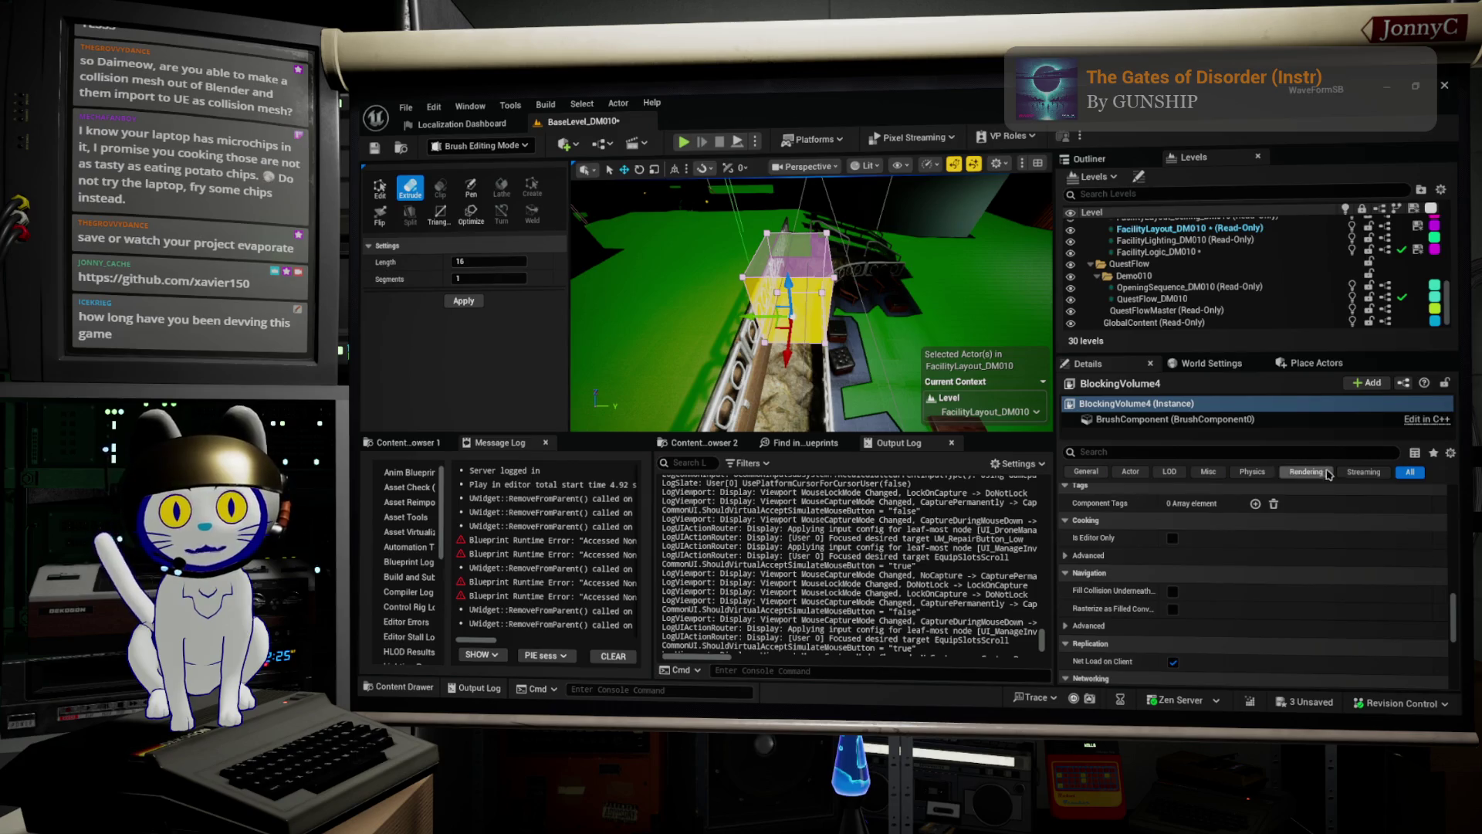
mouse_move(793, 355)
mouse_down()
mouse_move(742, 316)
mouse_move(768, 344)
mouse_up()
drag(820, 257, 753, 272)
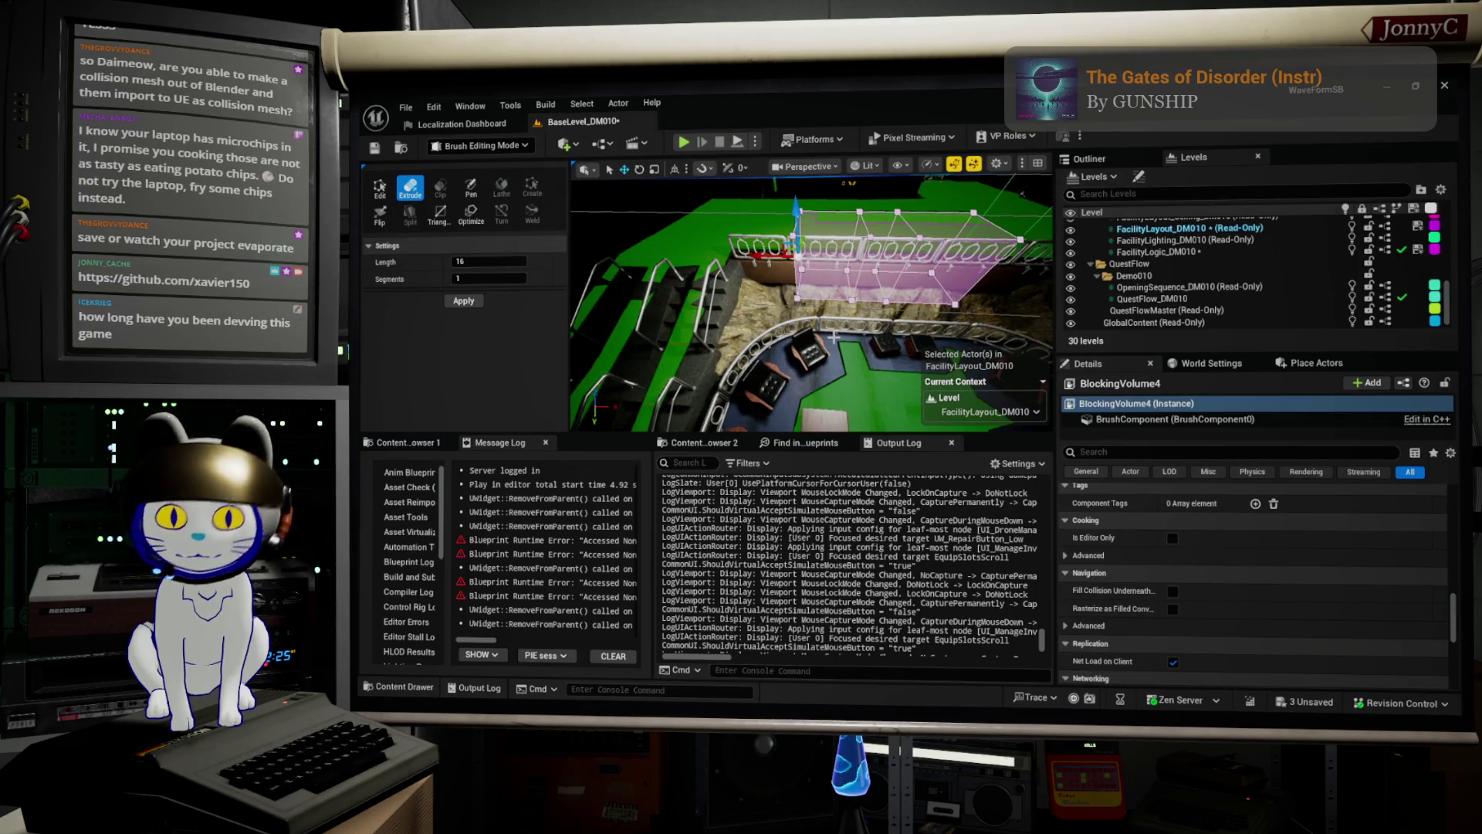
key(ctrl+z)
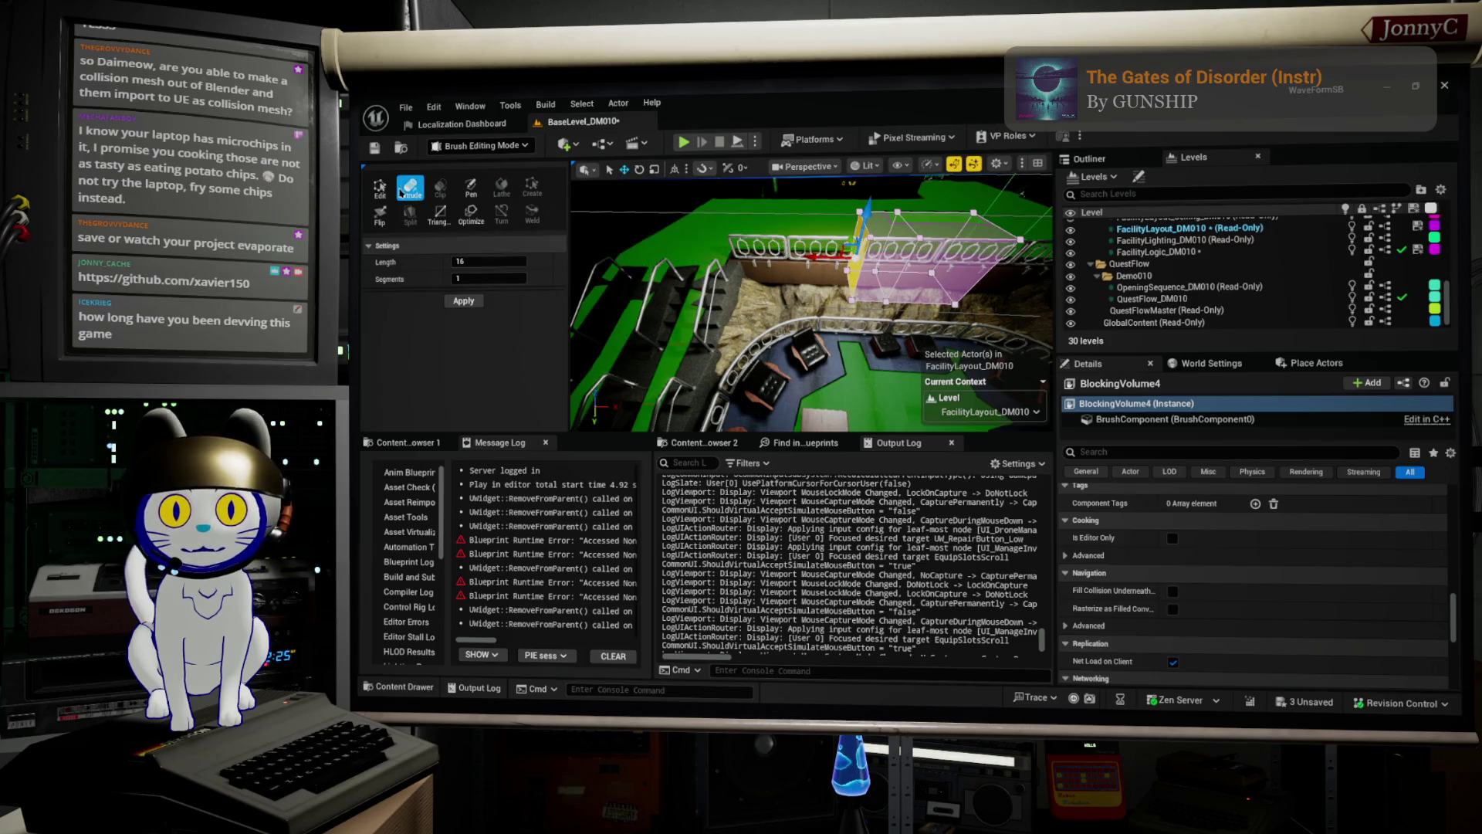
click(379, 186)
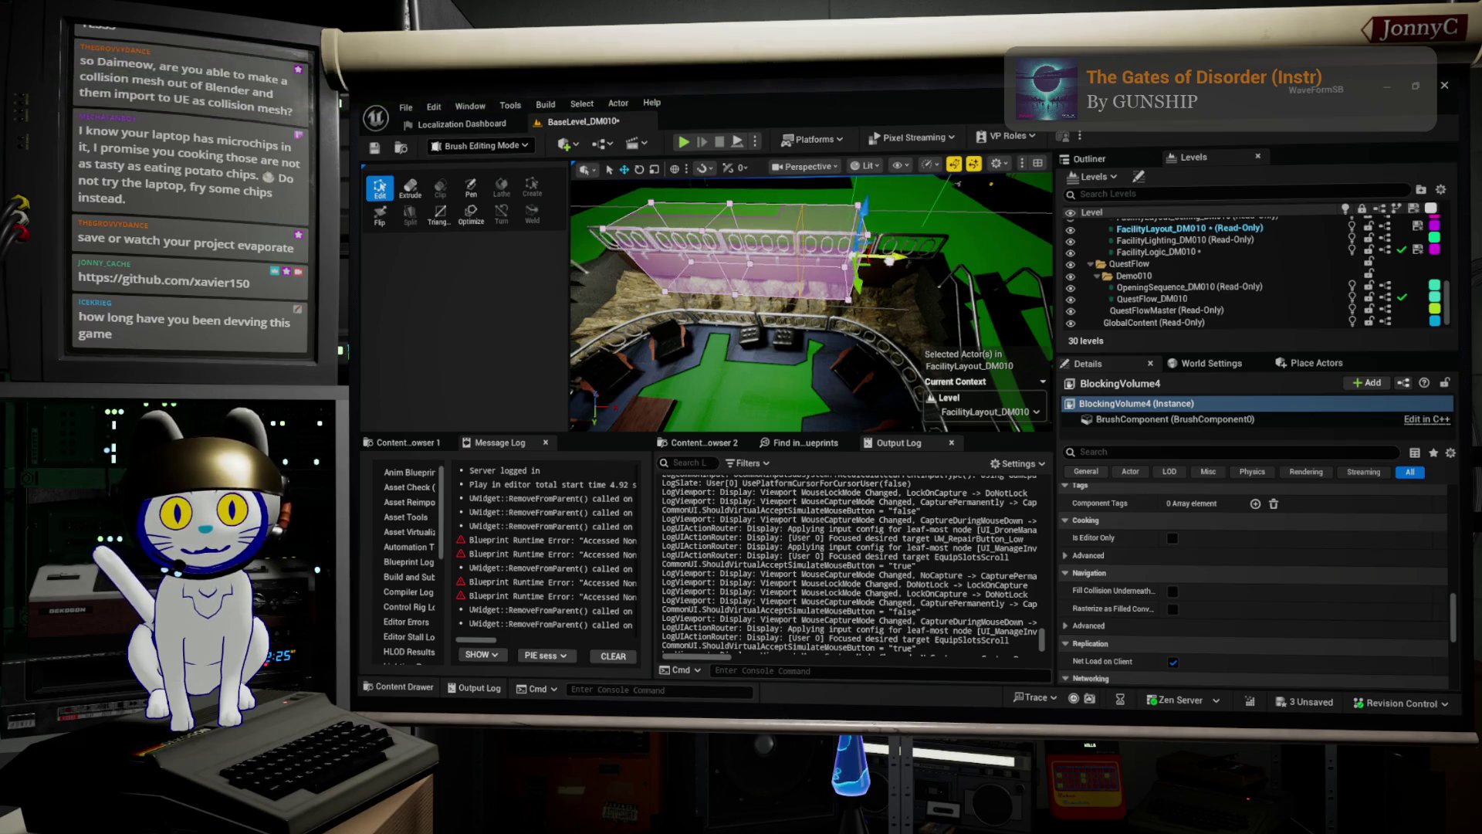
key(p)
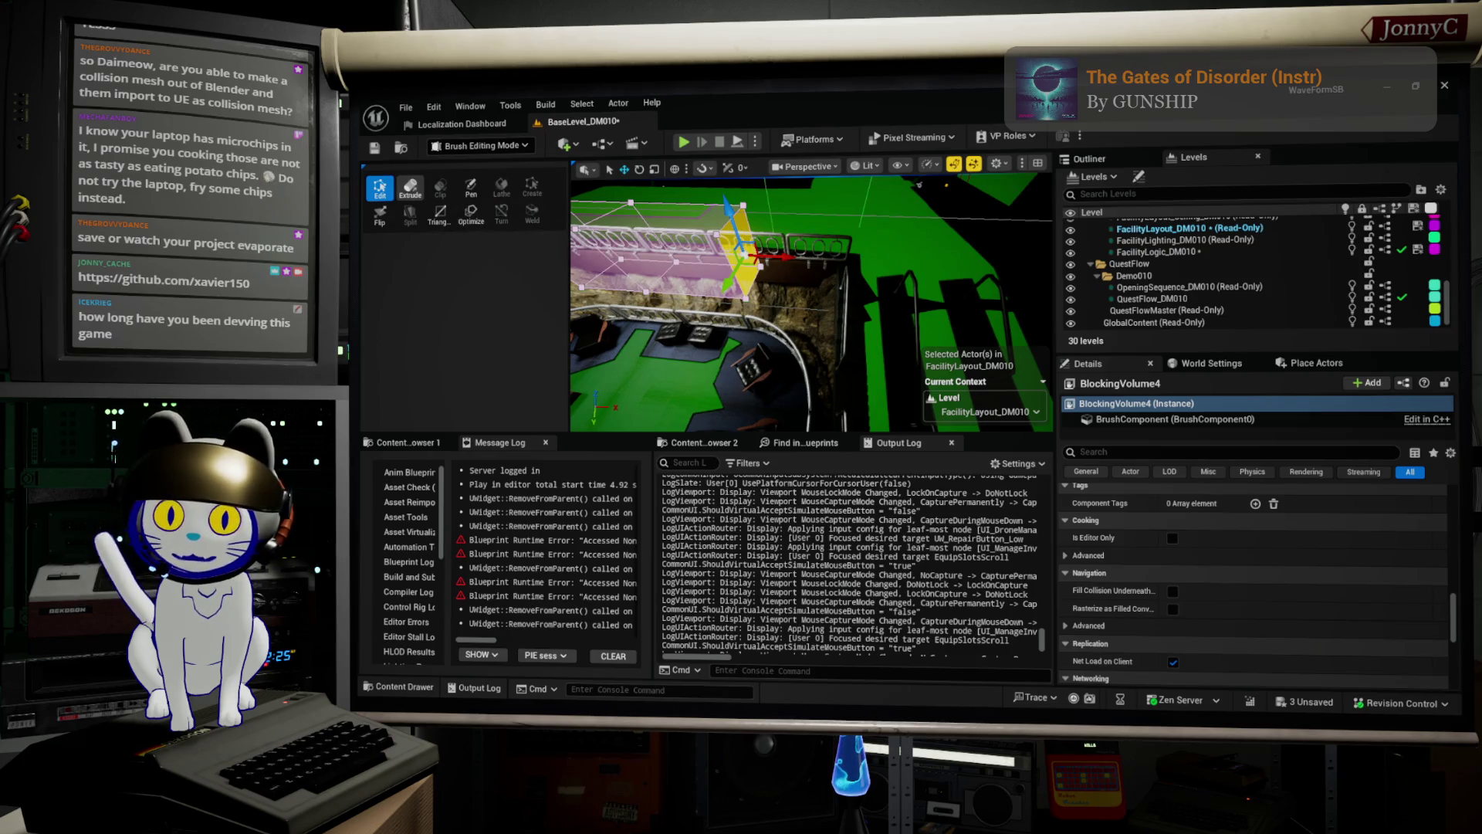
click(410, 188)
drag(772, 257, 841, 280)
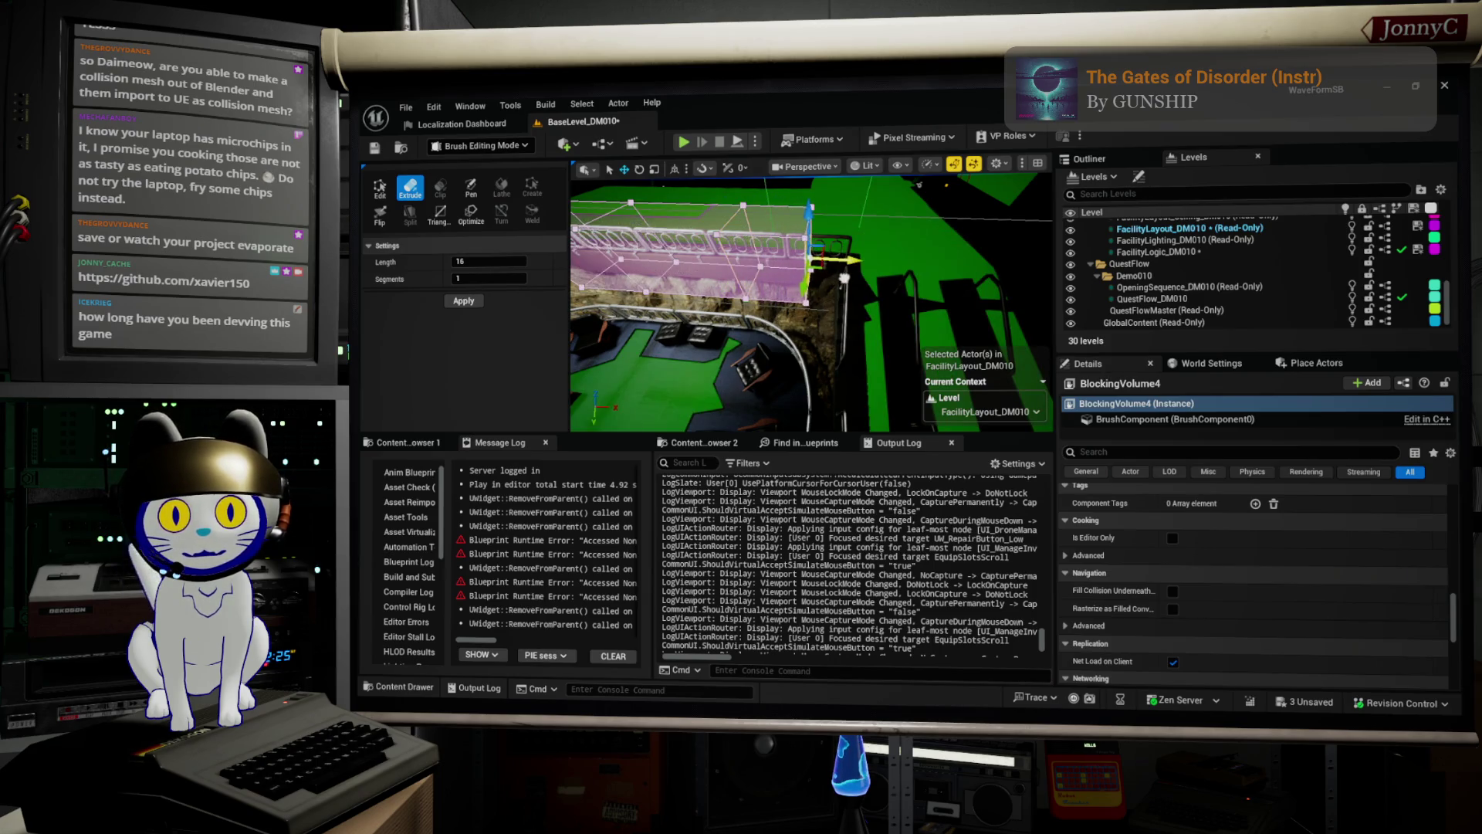
In Edit mode, select the volume's front and top faces, right edge and lower-right vertex.
click(379, 188)
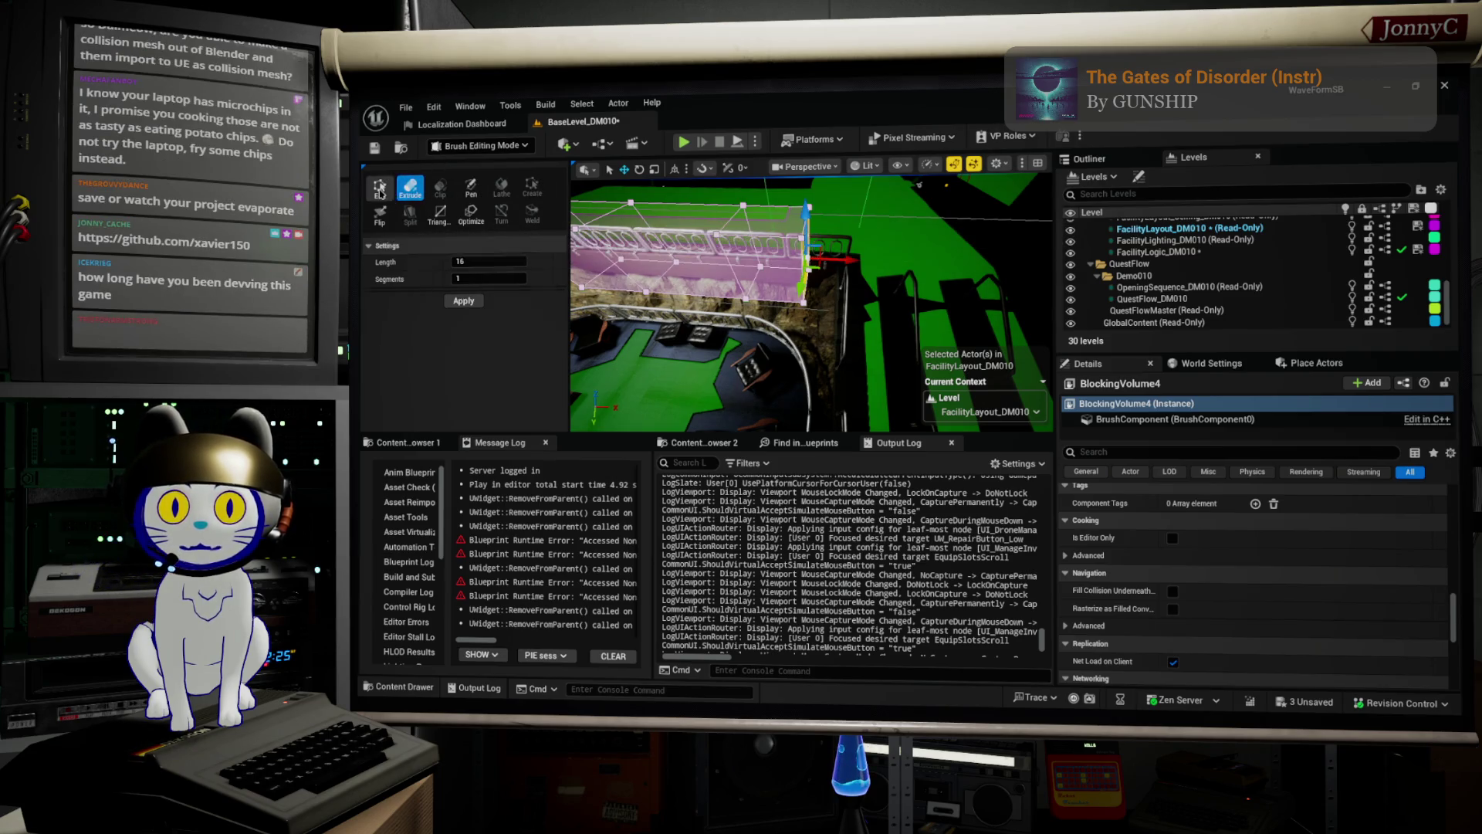
click(766, 268)
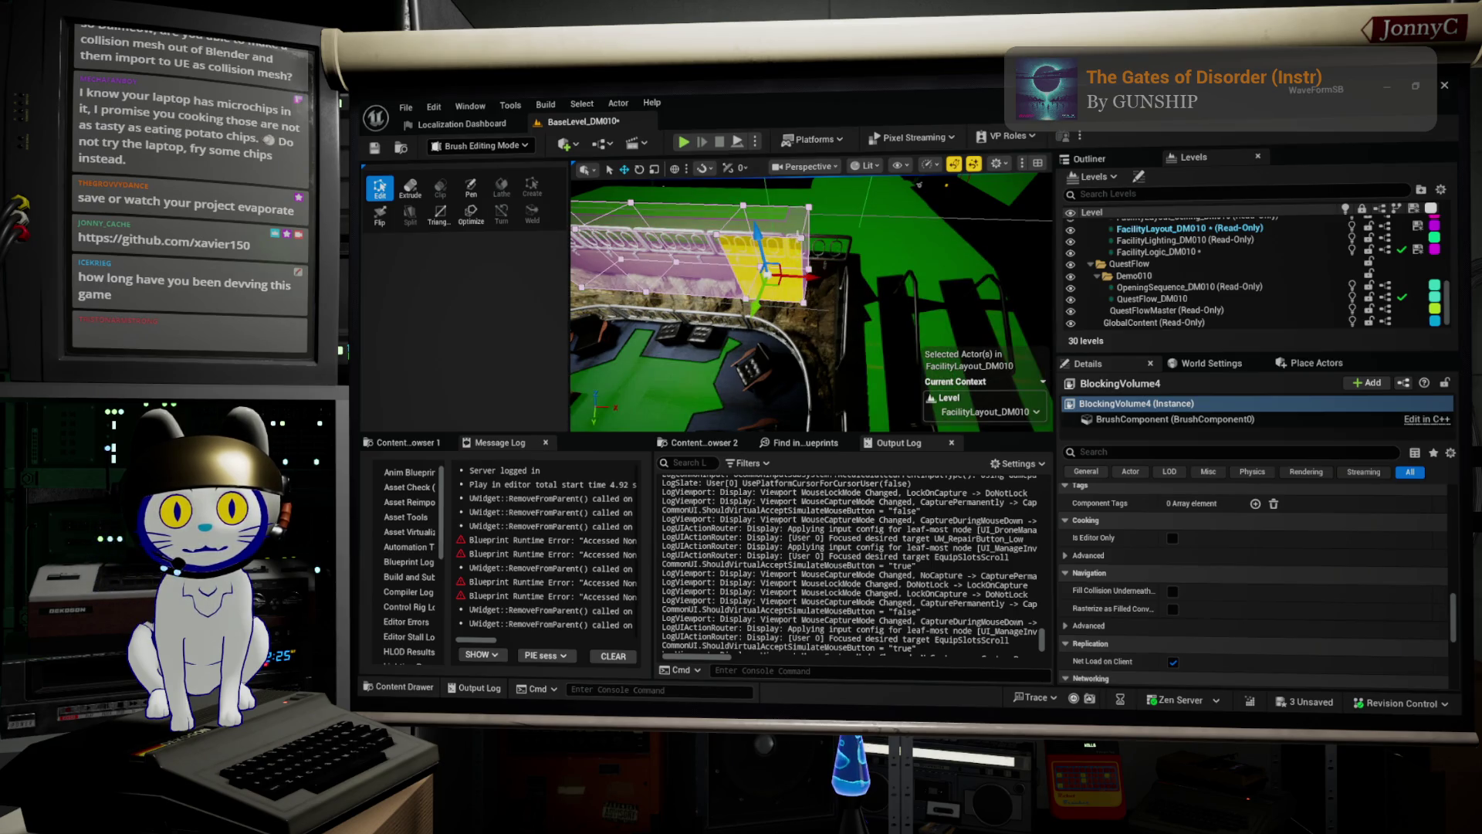
click(772, 218)
click(798, 291)
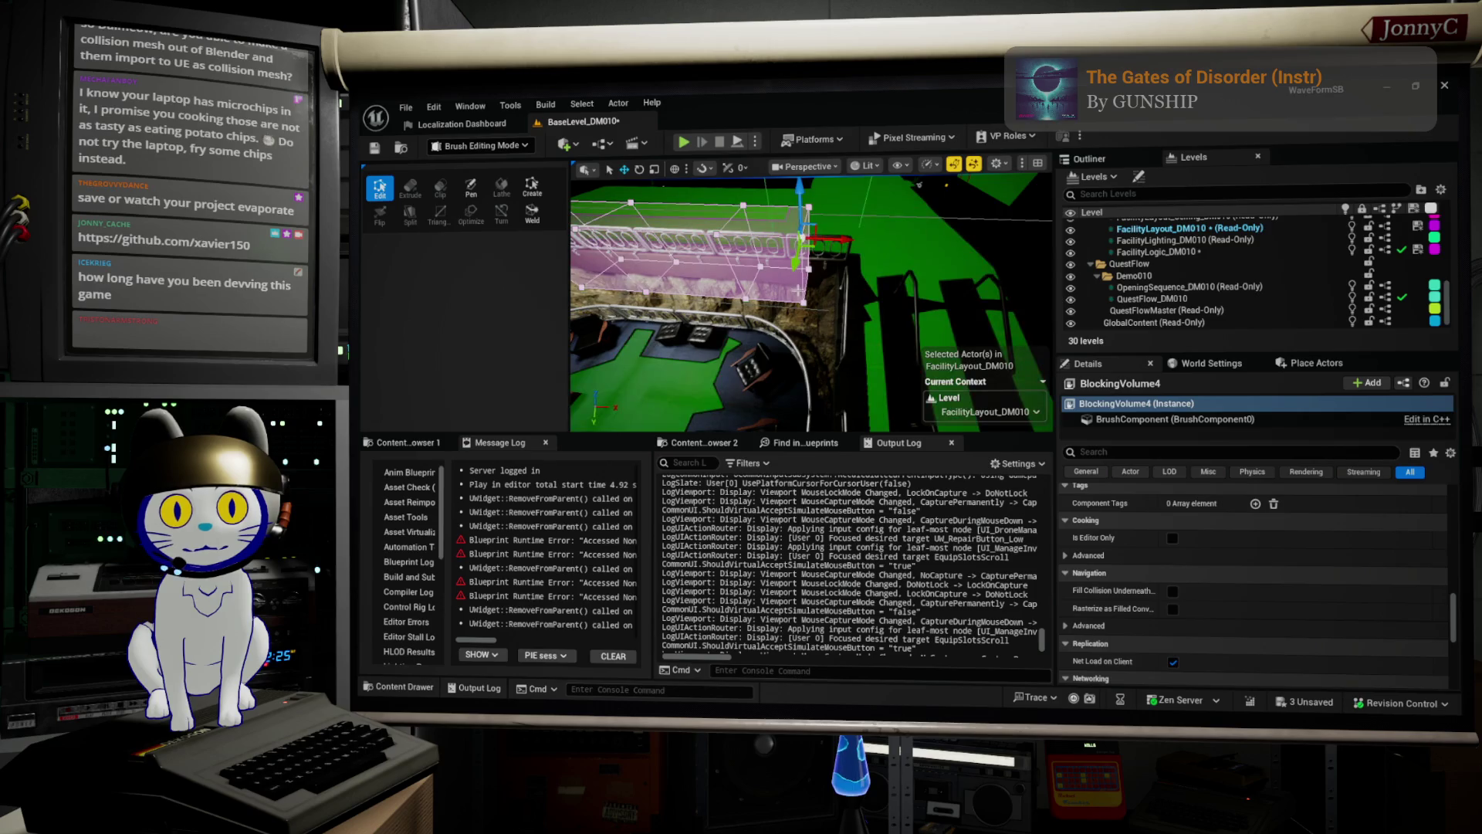
click(802, 305)
Close in on the volume's end, select its upper corner and middle face, then view in Top wireframe.
drag(770, 231, 791, 242)
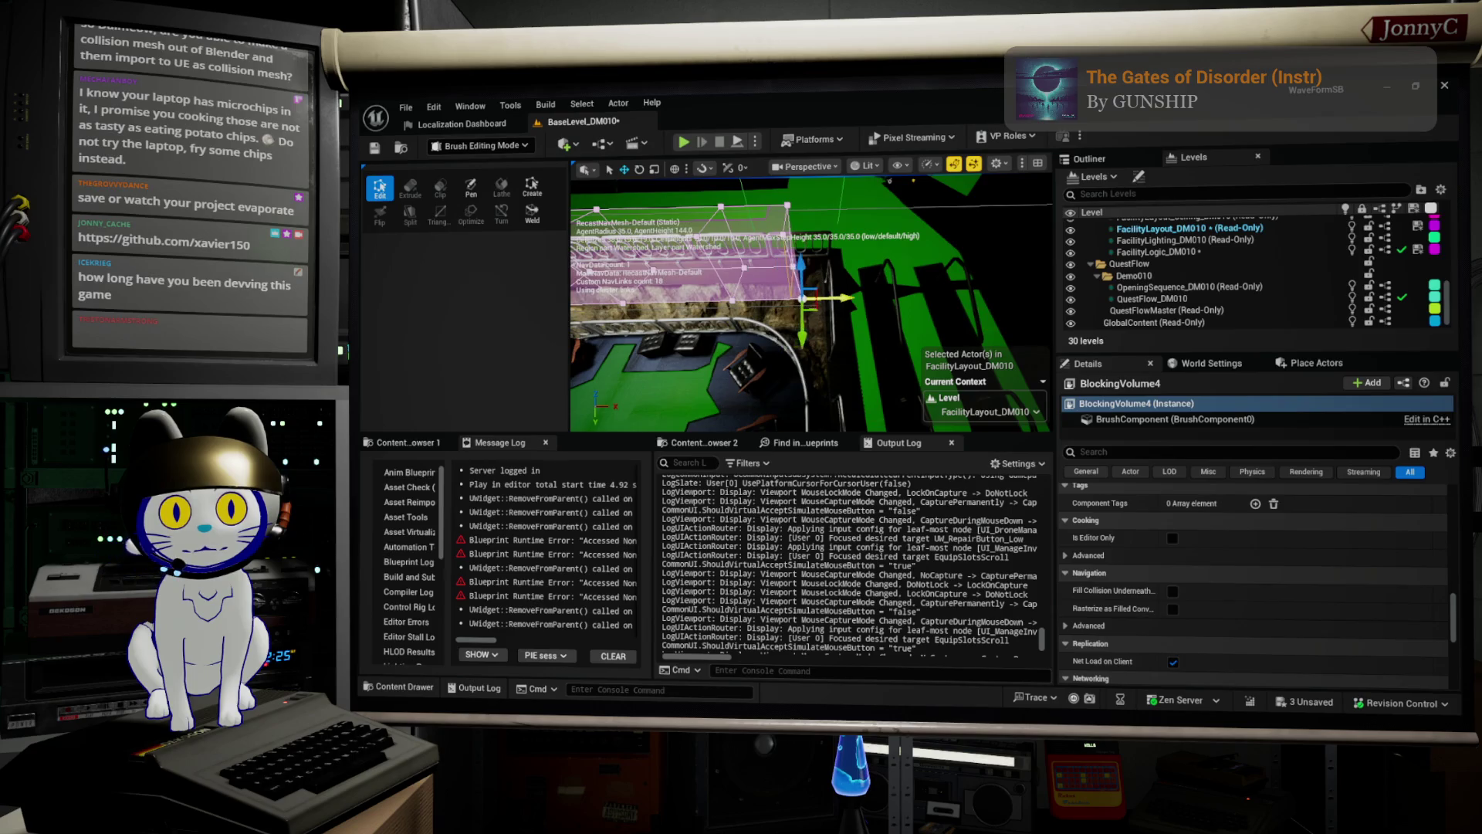
drag(771, 225, 771, 237)
click(764, 232)
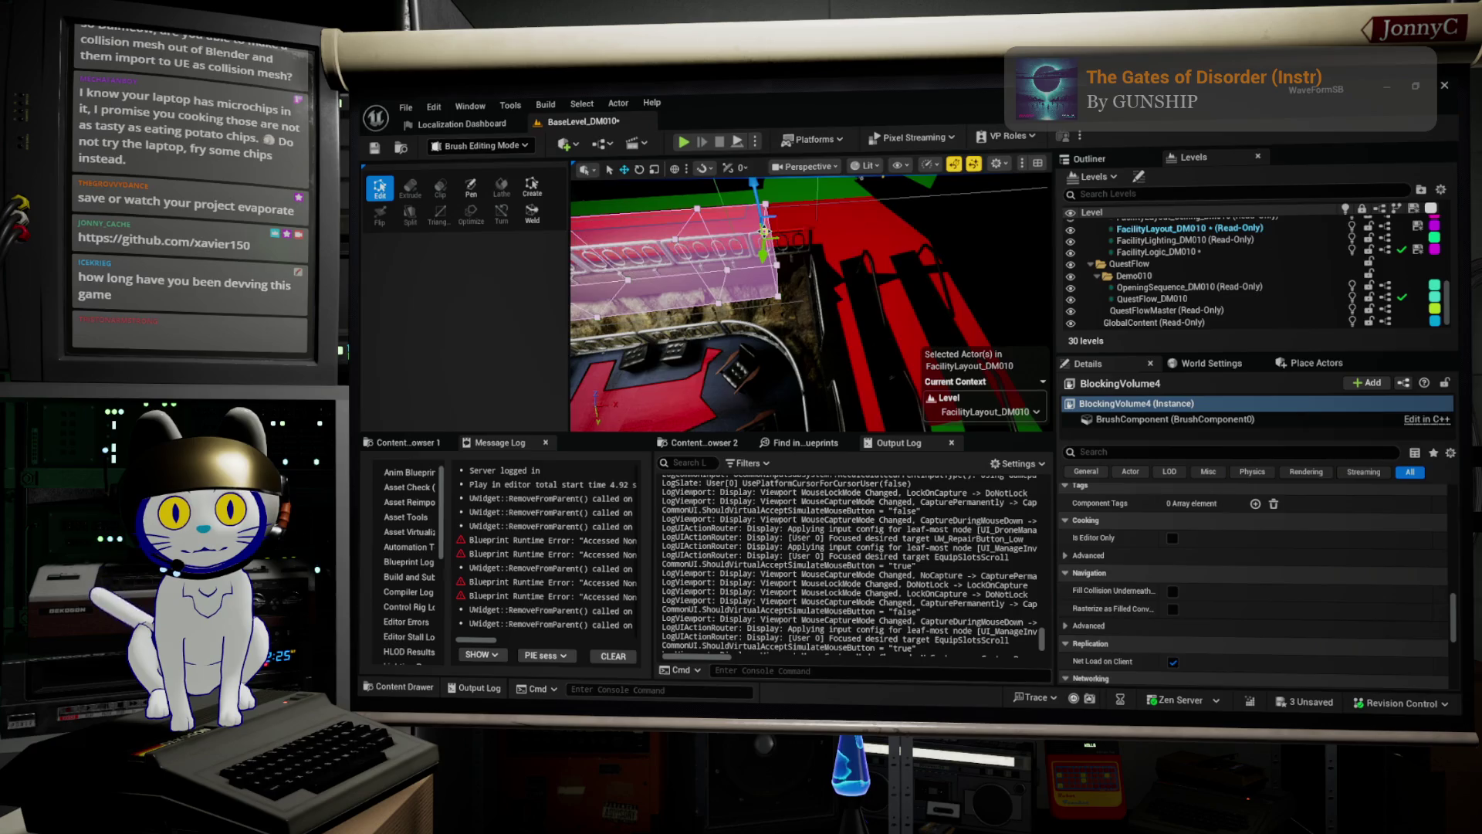
drag(782, 298, 782, 274)
drag(795, 224, 795, 213)
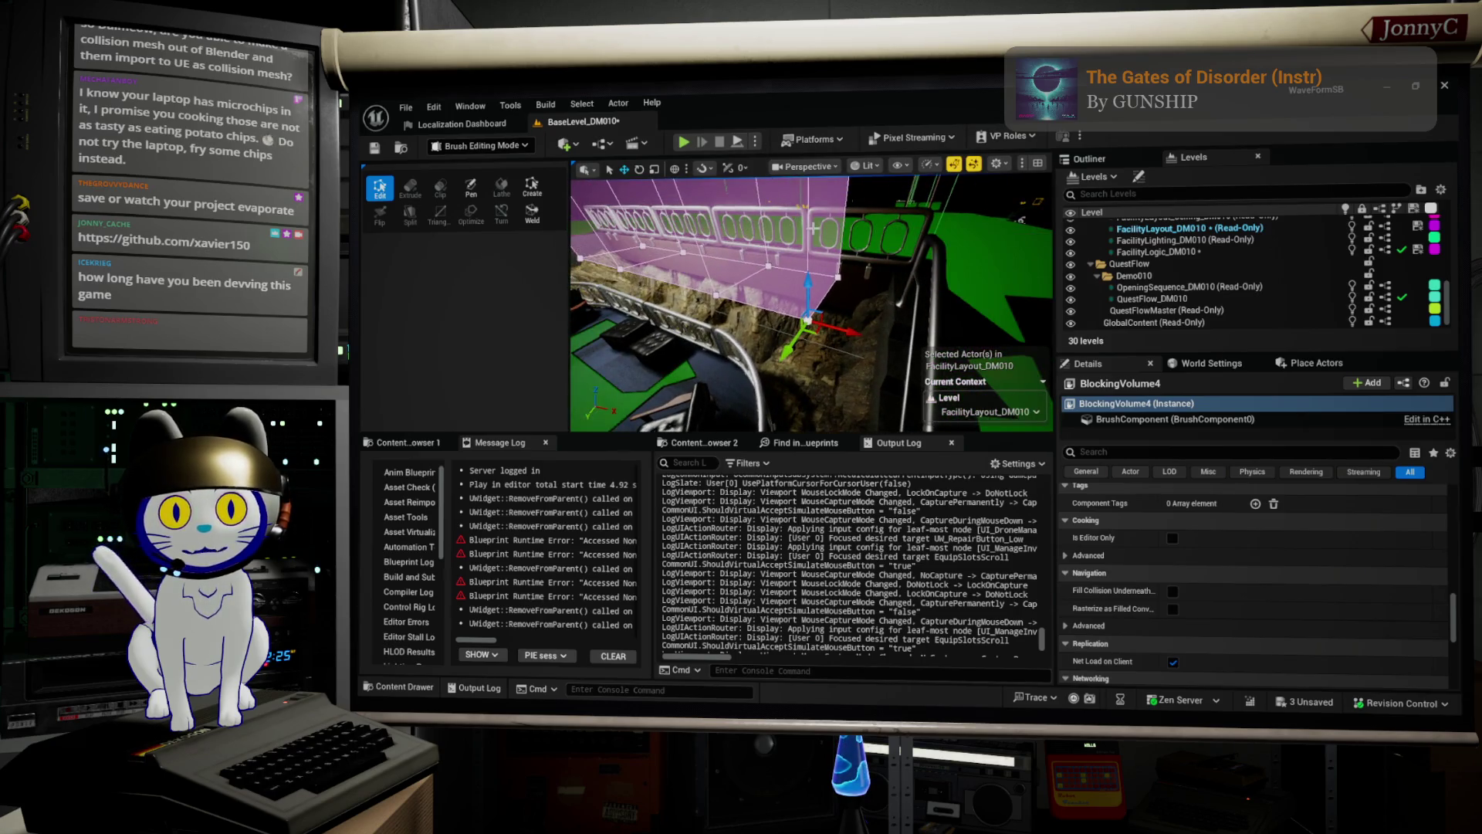
click(741, 247)
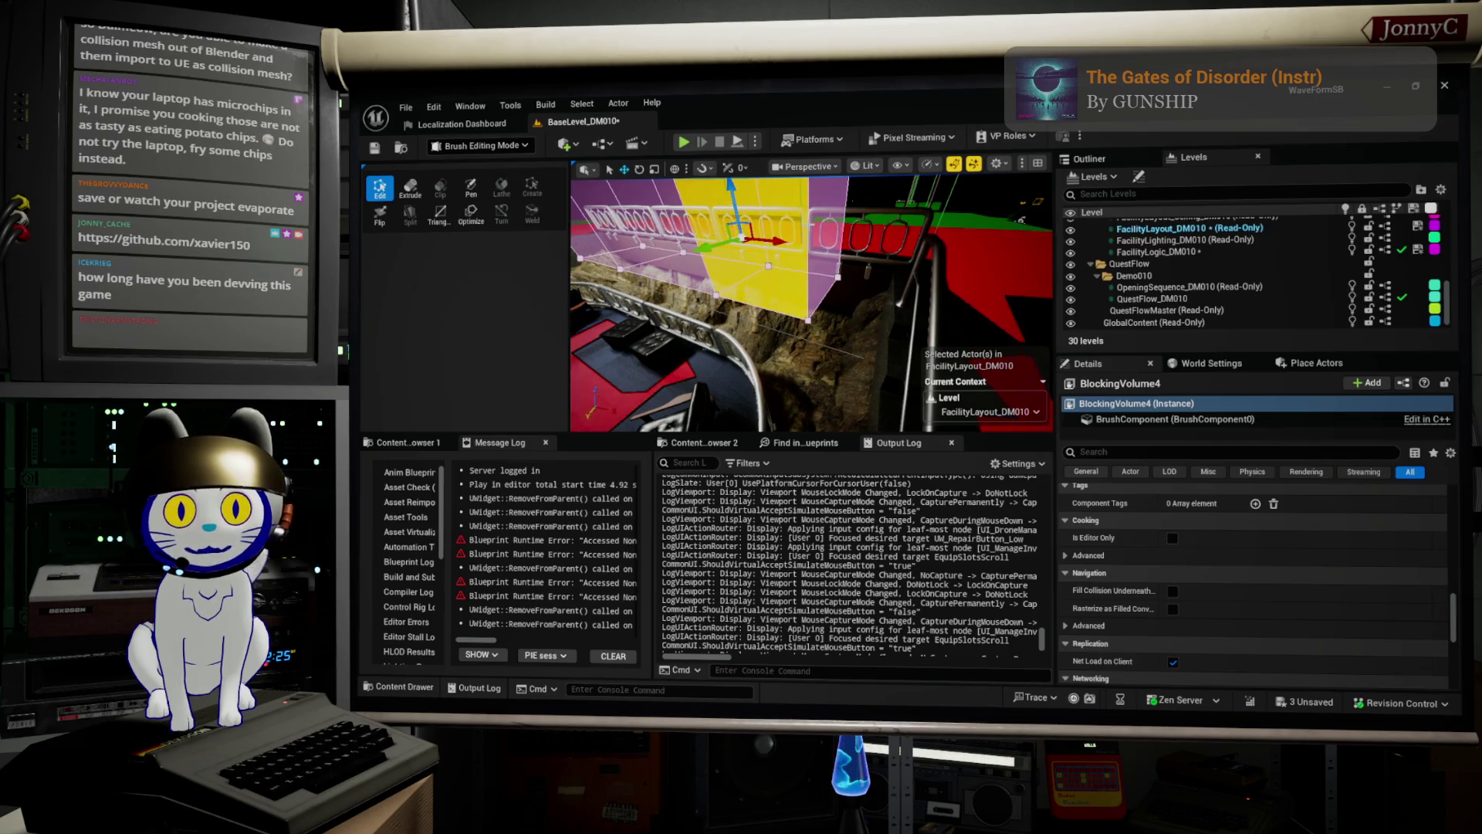
key(alt+j)
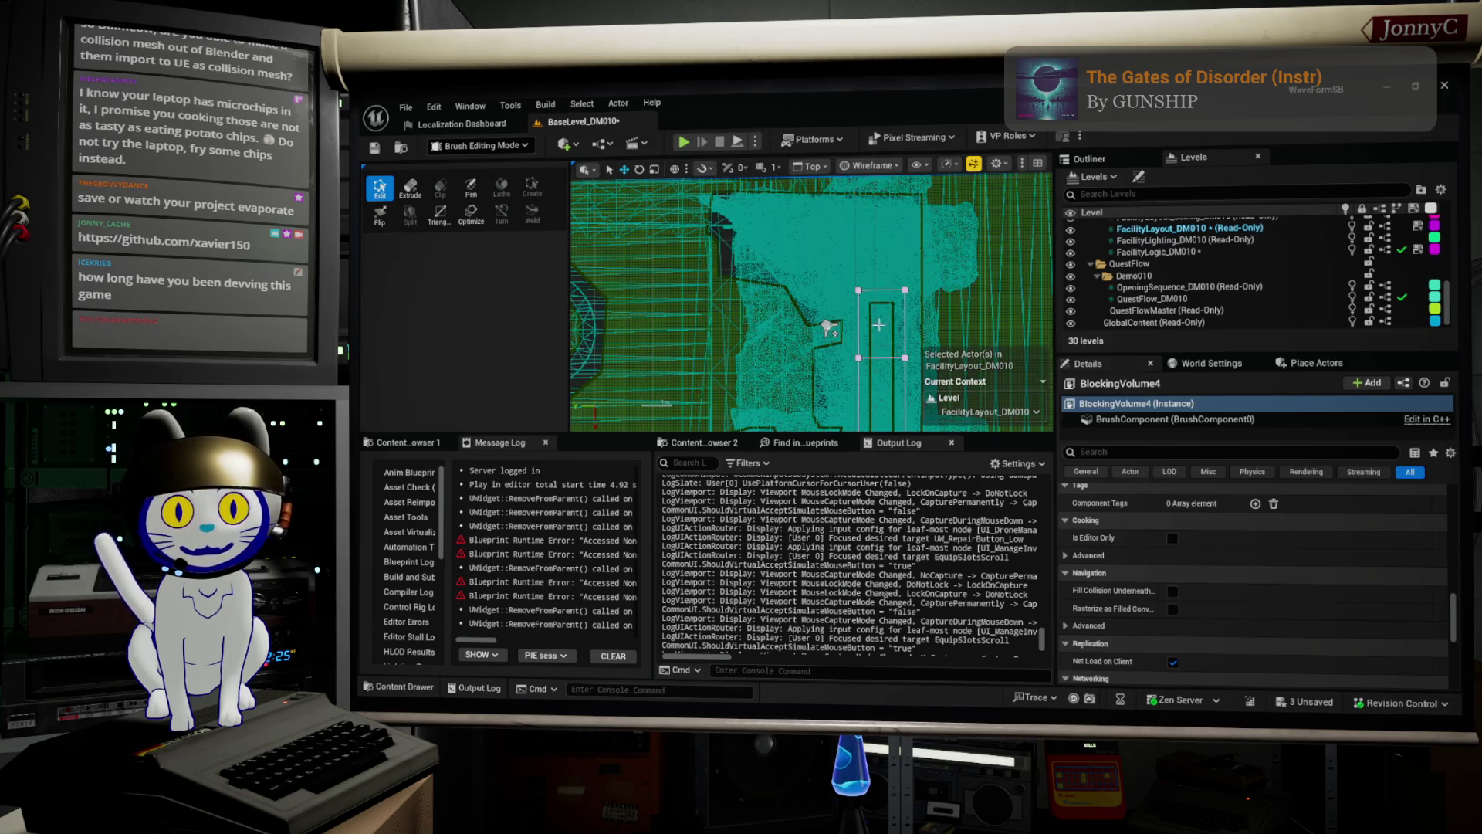
Centre the top view on the volume and reselect BlockingVolume4 instead of the SM_LobbyStairs4 mesh.
drag(813, 340, 861, 190)
drag(892, 247, 907, 266)
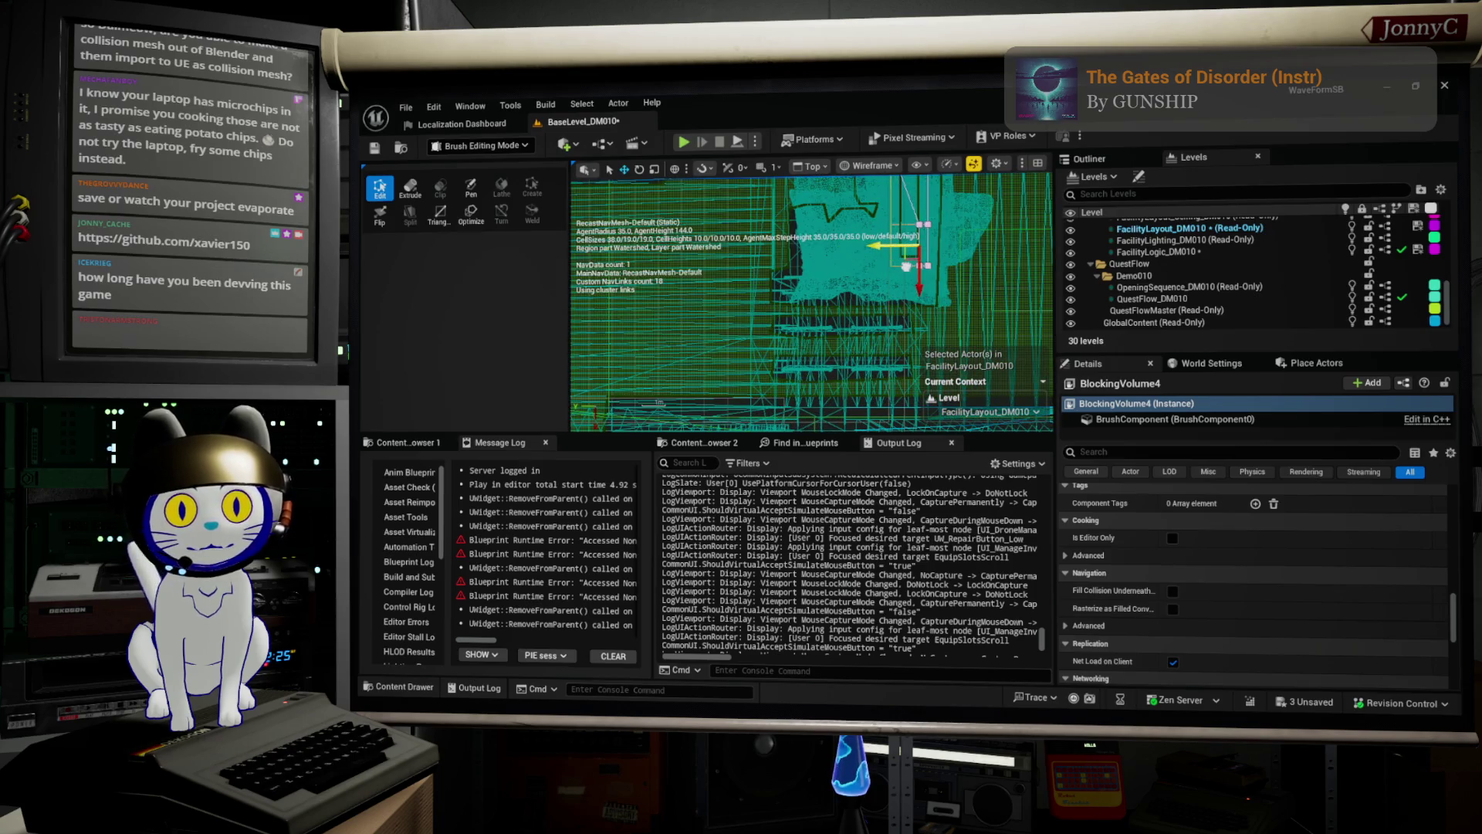
click(903, 298)
click(890, 262)
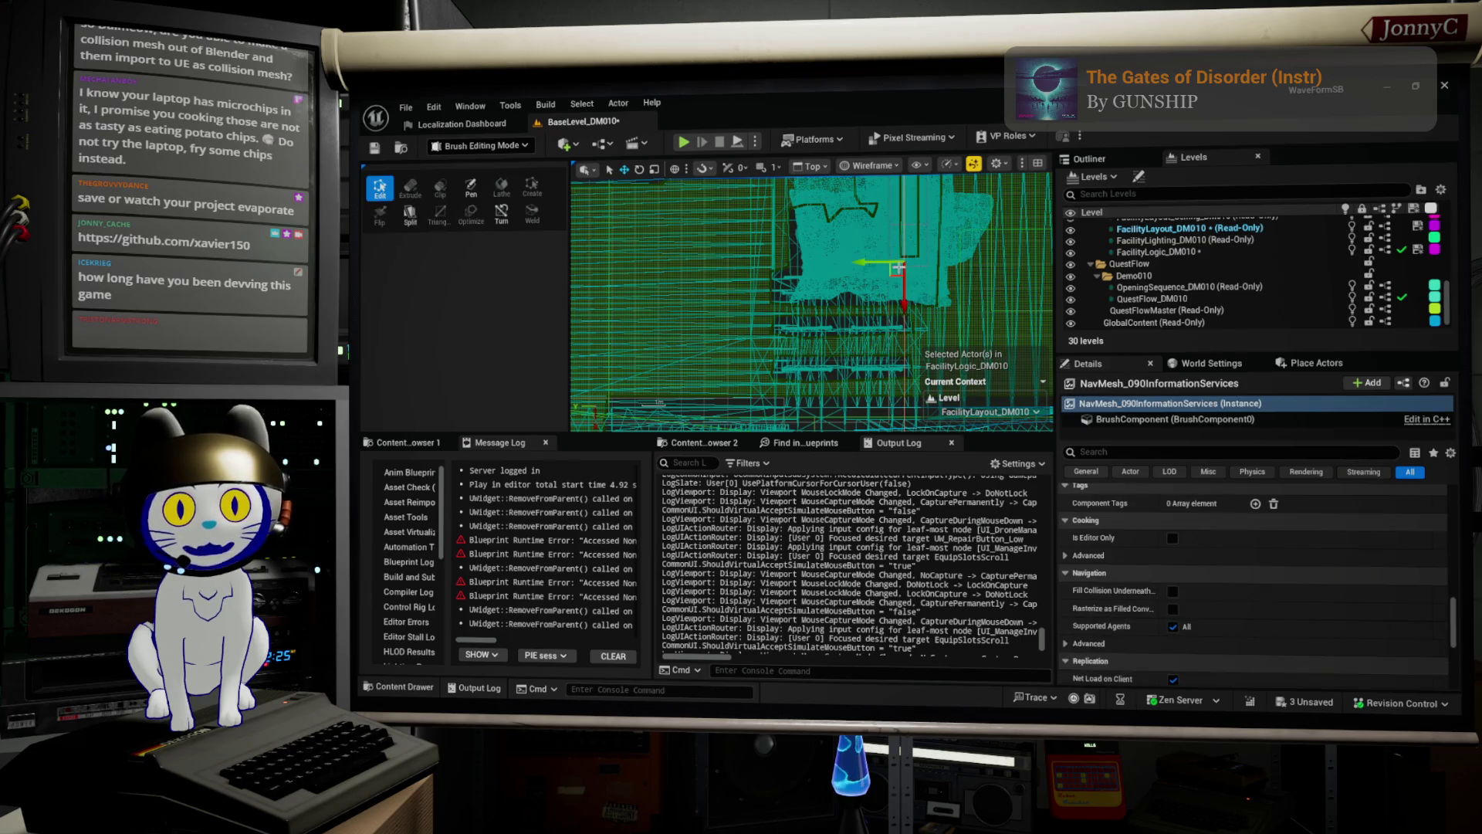
Shift the bottom-left vertex left and lower-right vertex down, then frame it in lit perspective.
click(890, 264)
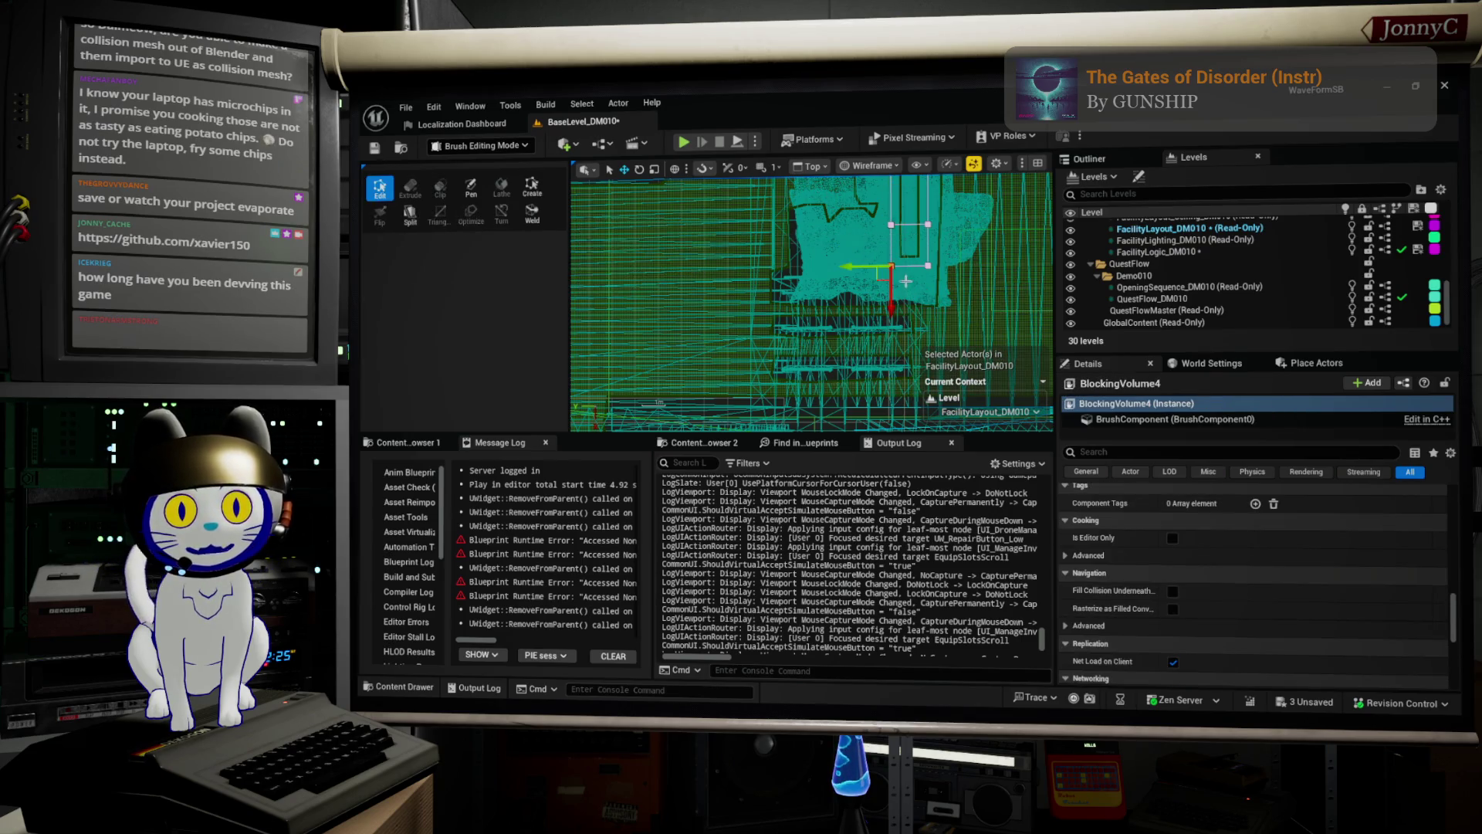
mouse_move(852, 268)
mouse_down()
mouse_move(840, 263)
mouse_move(867, 294)
mouse_up()
click(928, 265)
drag(924, 310, 930, 324)
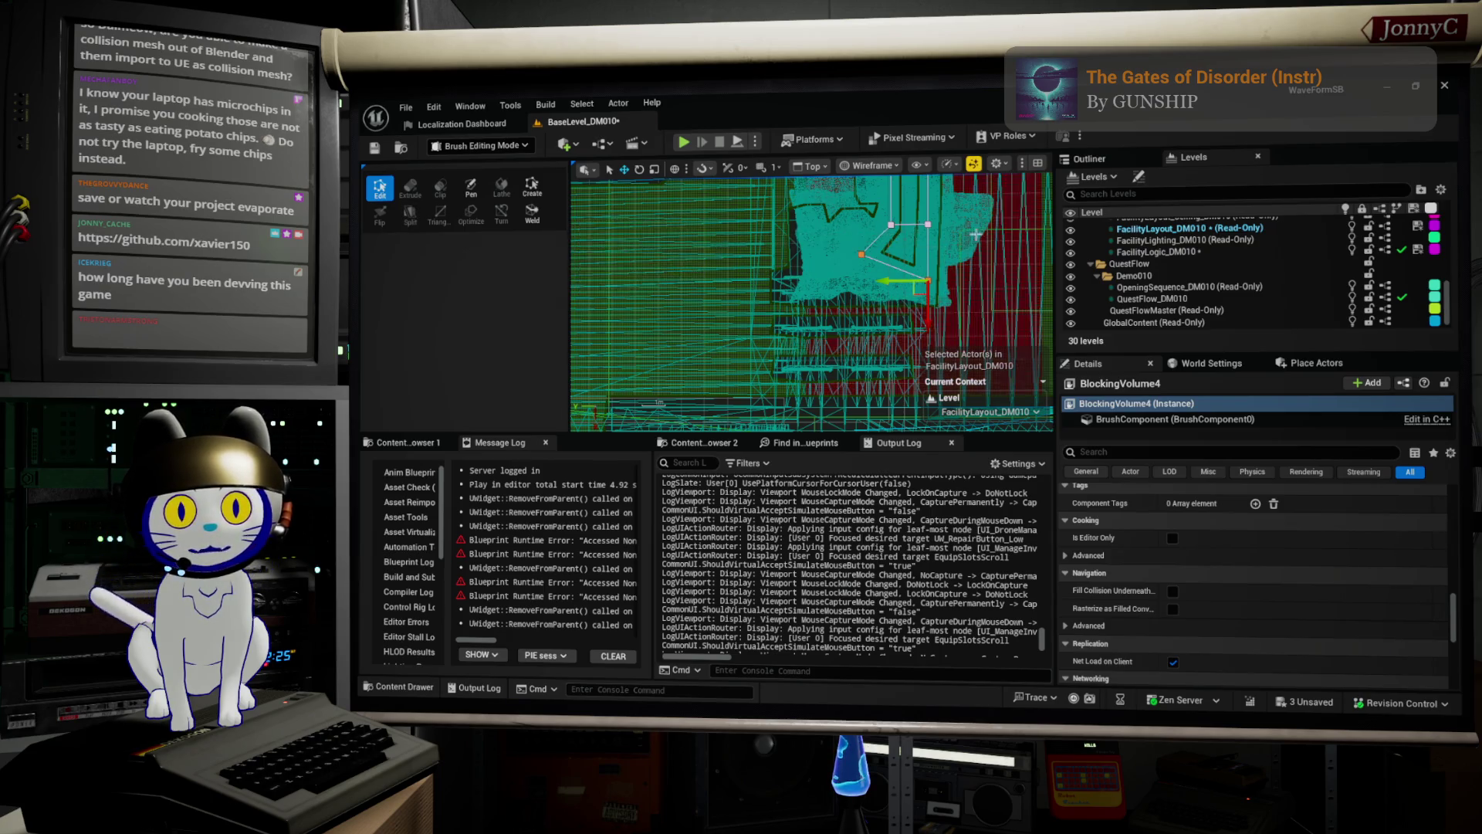
key(alt+g)
key(f)
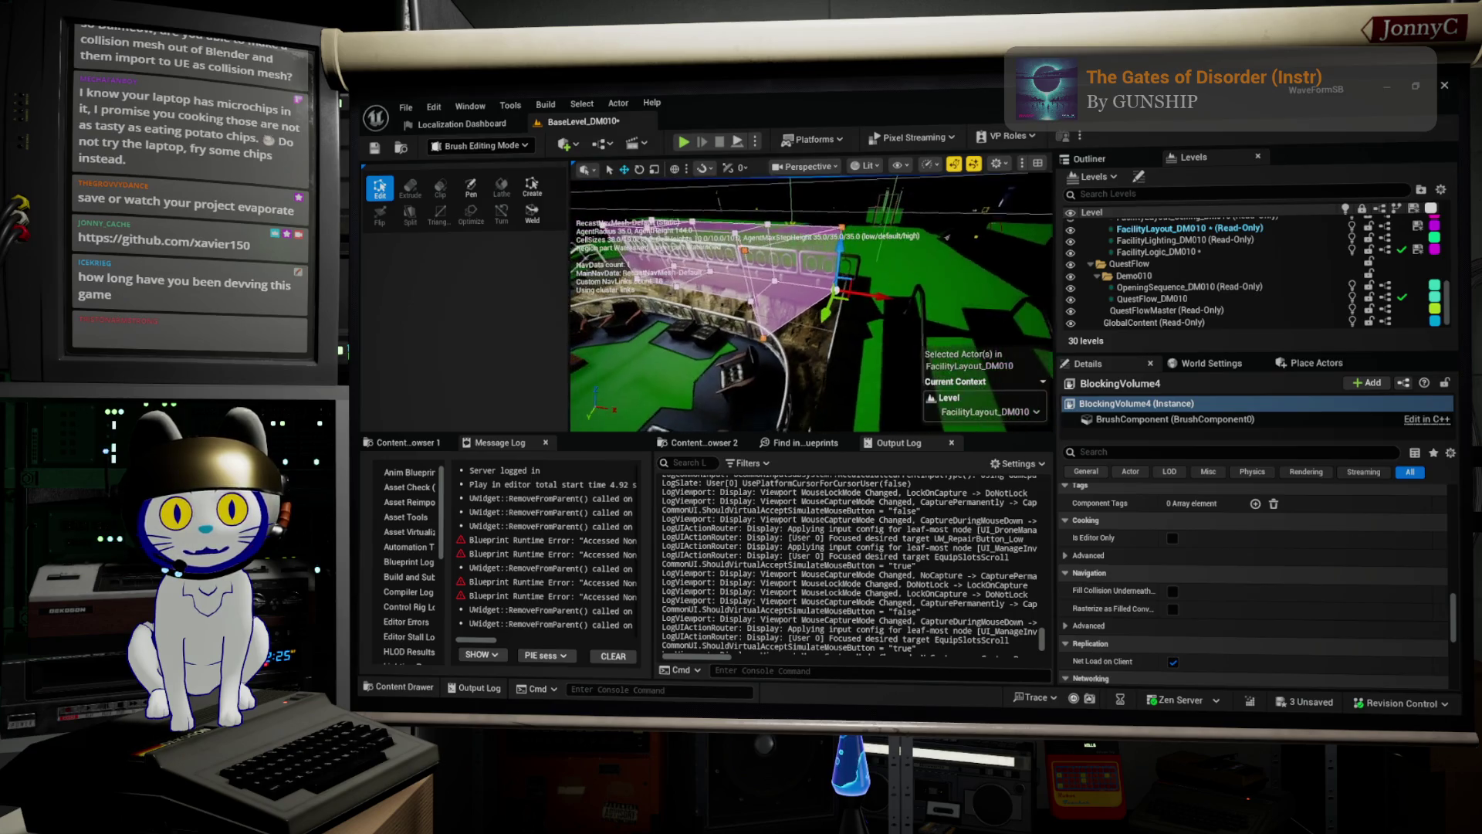
In Top wireframe view, move one of the volume's corner vertices to the left.
click(411, 189)
drag(866, 289, 903, 350)
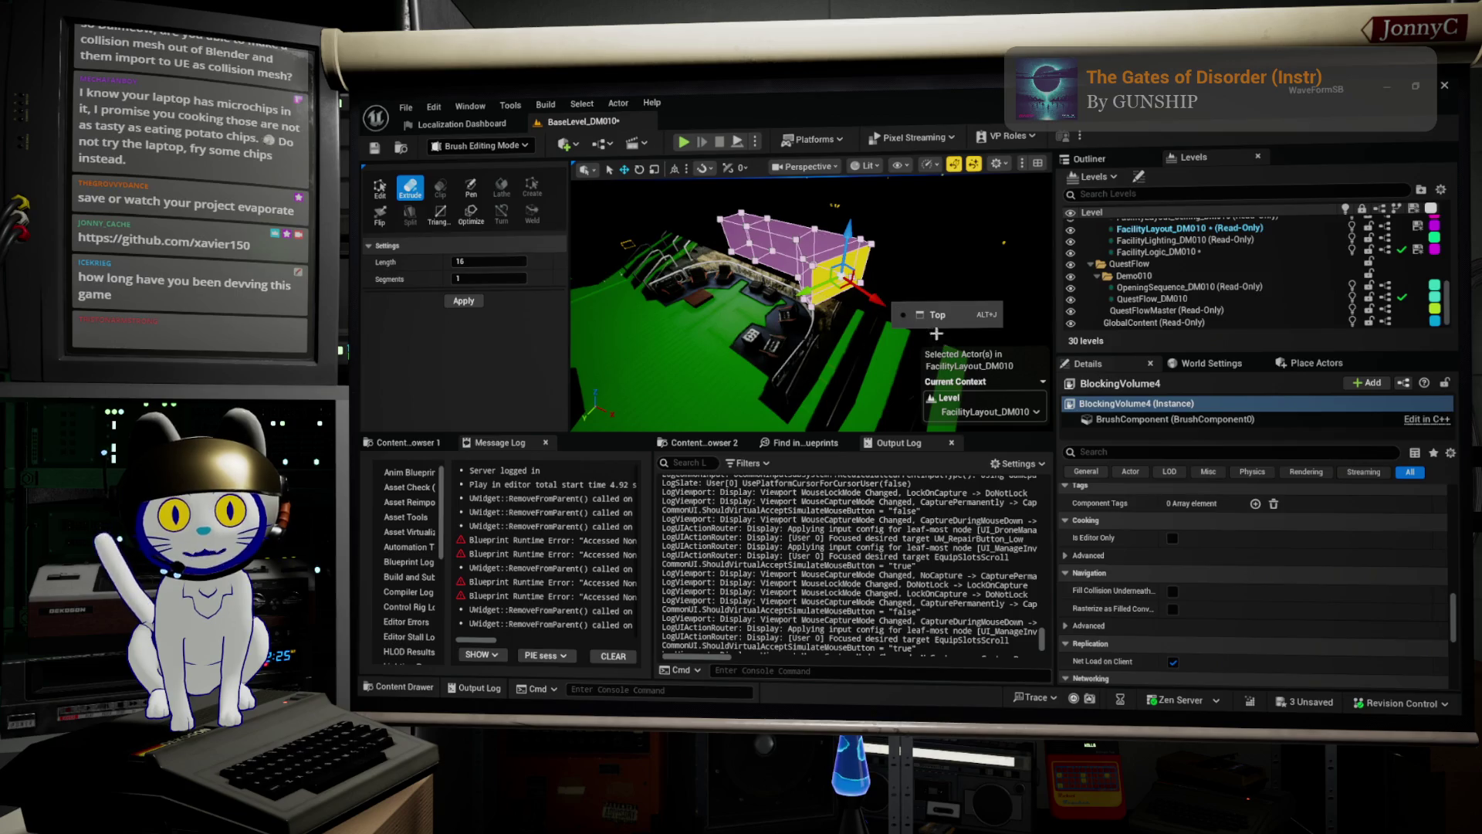
key(alt+j)
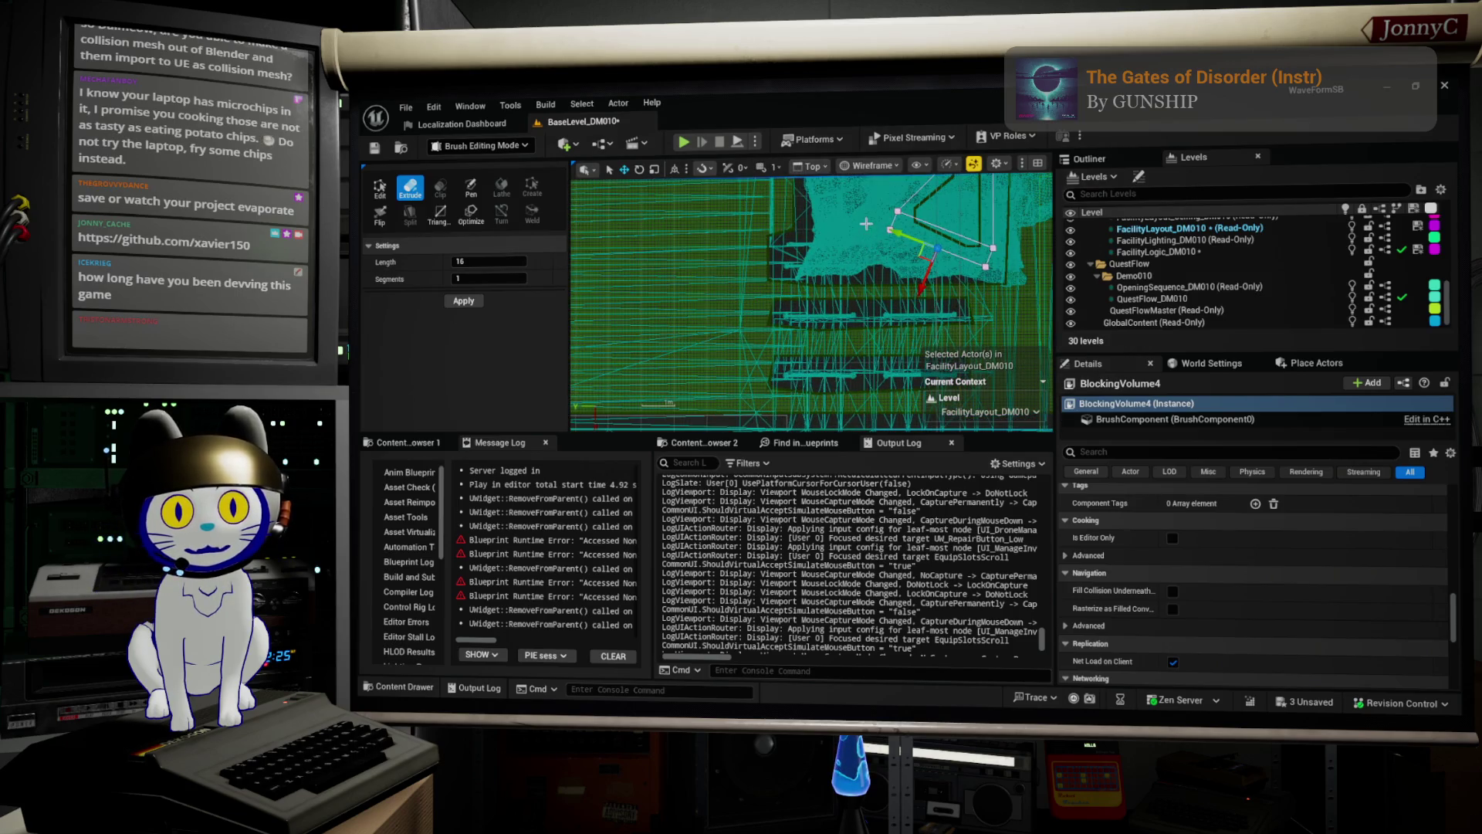
click(888, 232)
drag(847, 228, 777, 229)
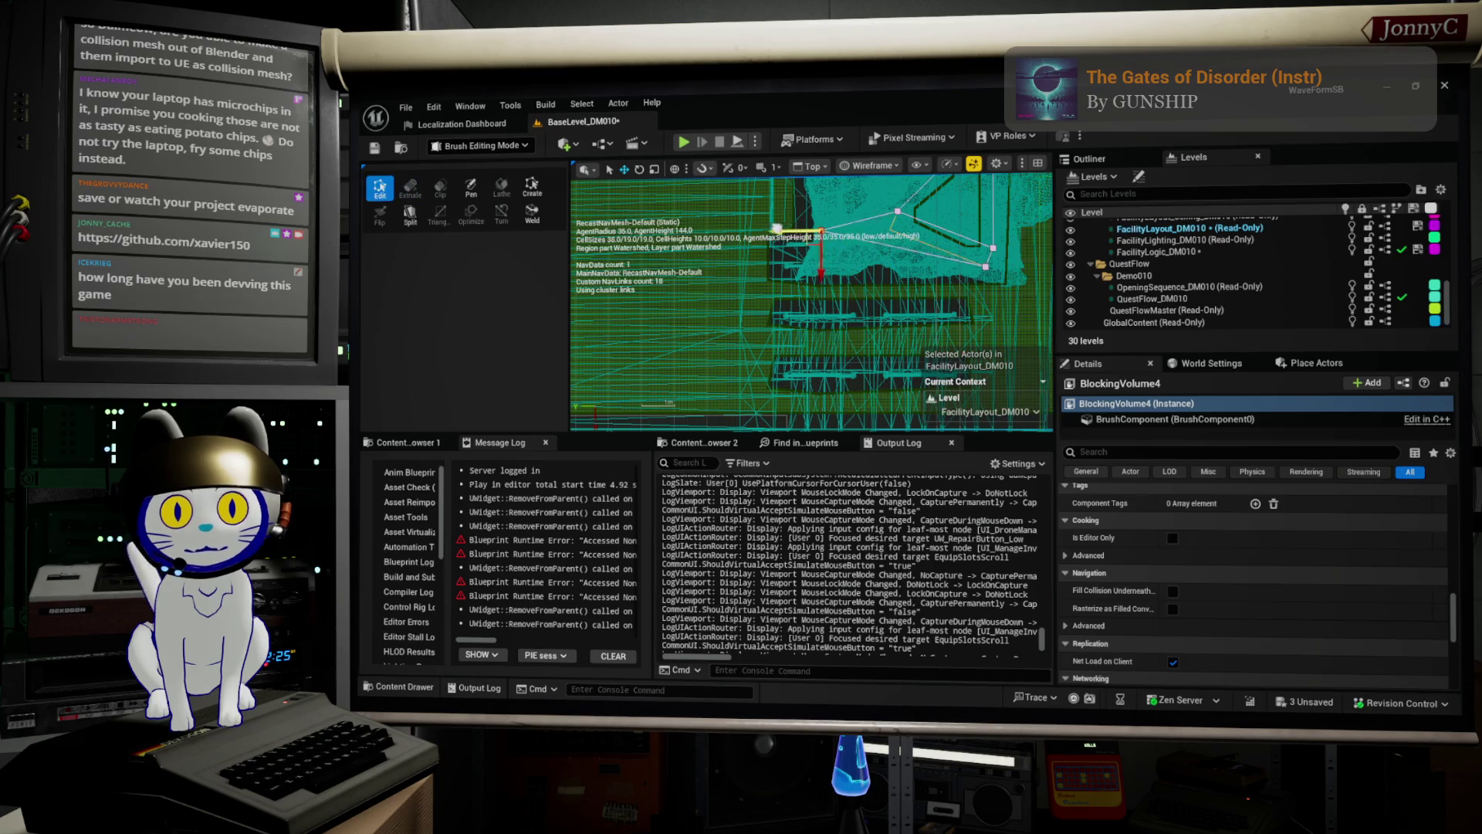
Move the lower-right vertex down onto the walkway edge and right so that edge is vertical.
click(977, 270)
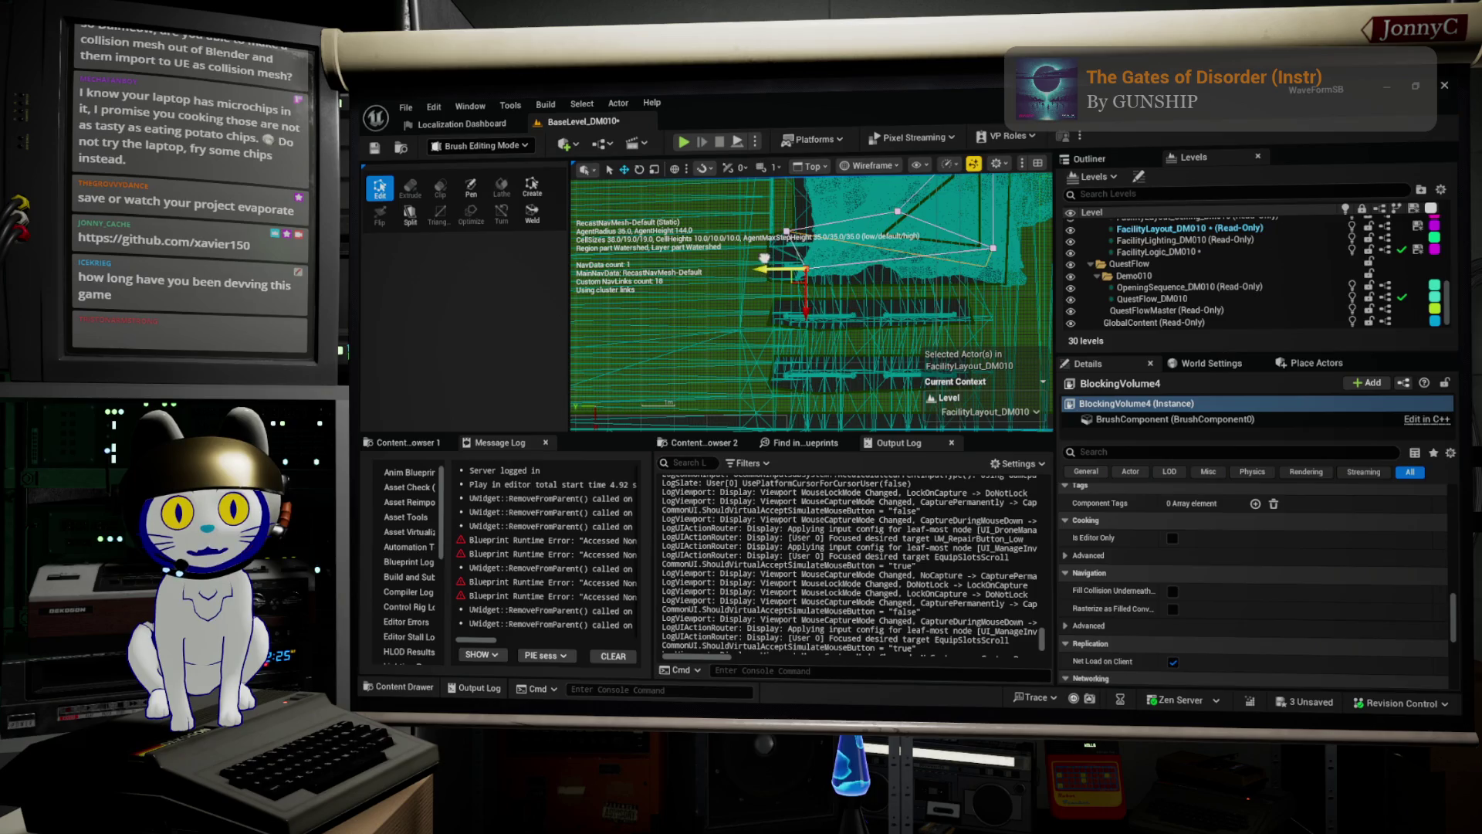
scroll(835, 288, up, 4)
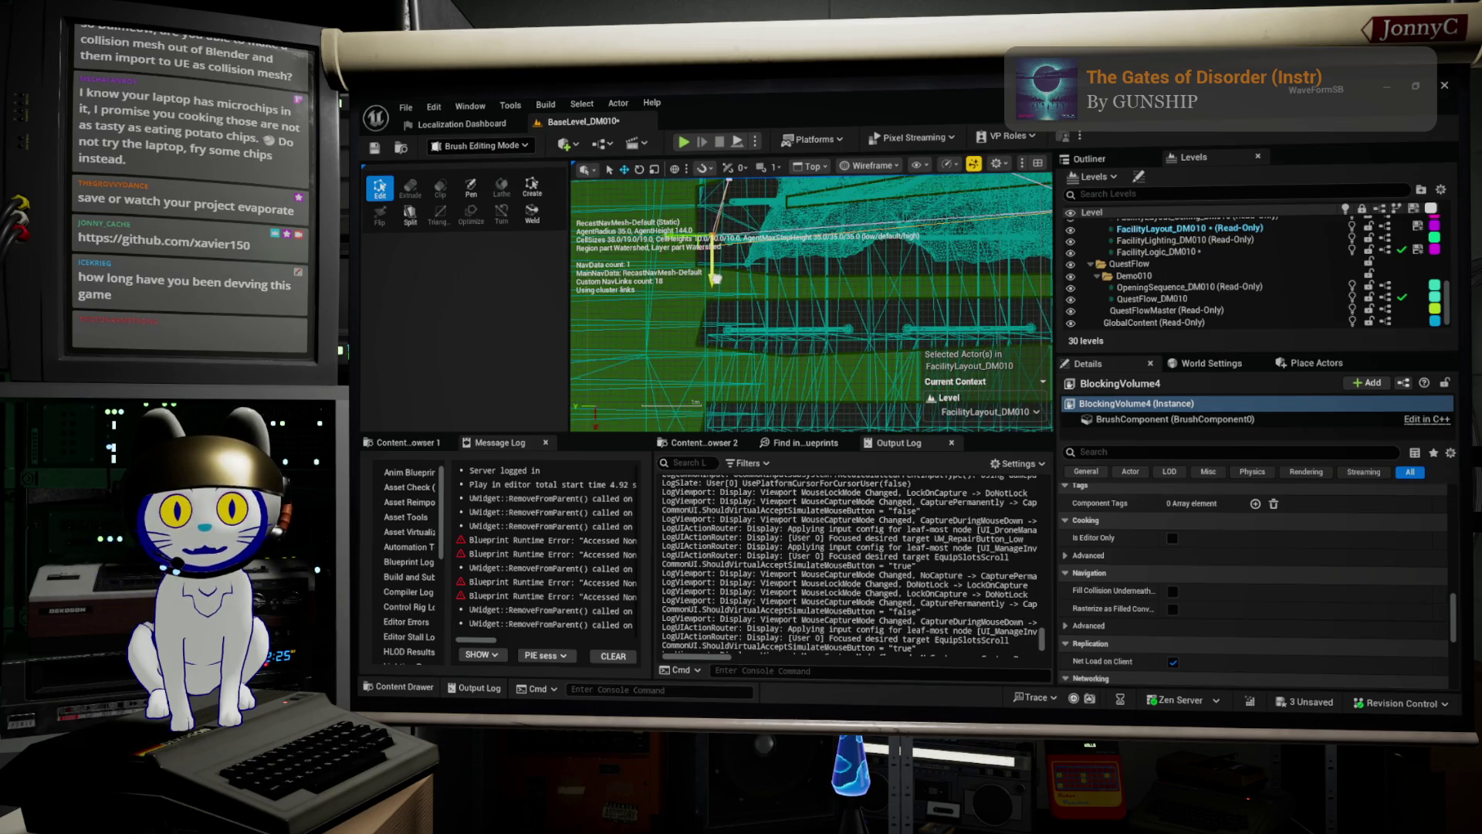
drag(717, 284, 715, 306)
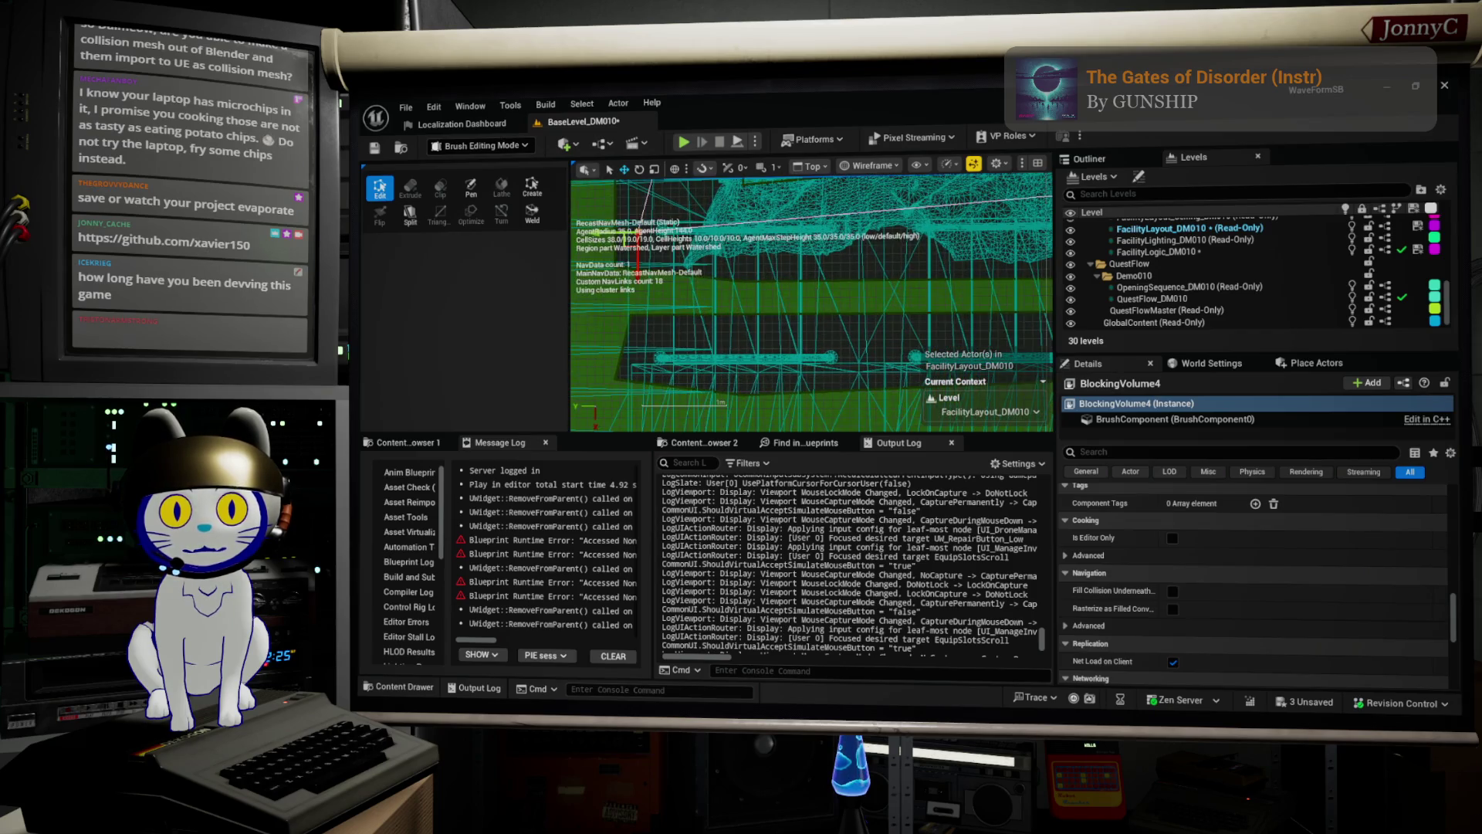
scroll(776, 417, up, 3)
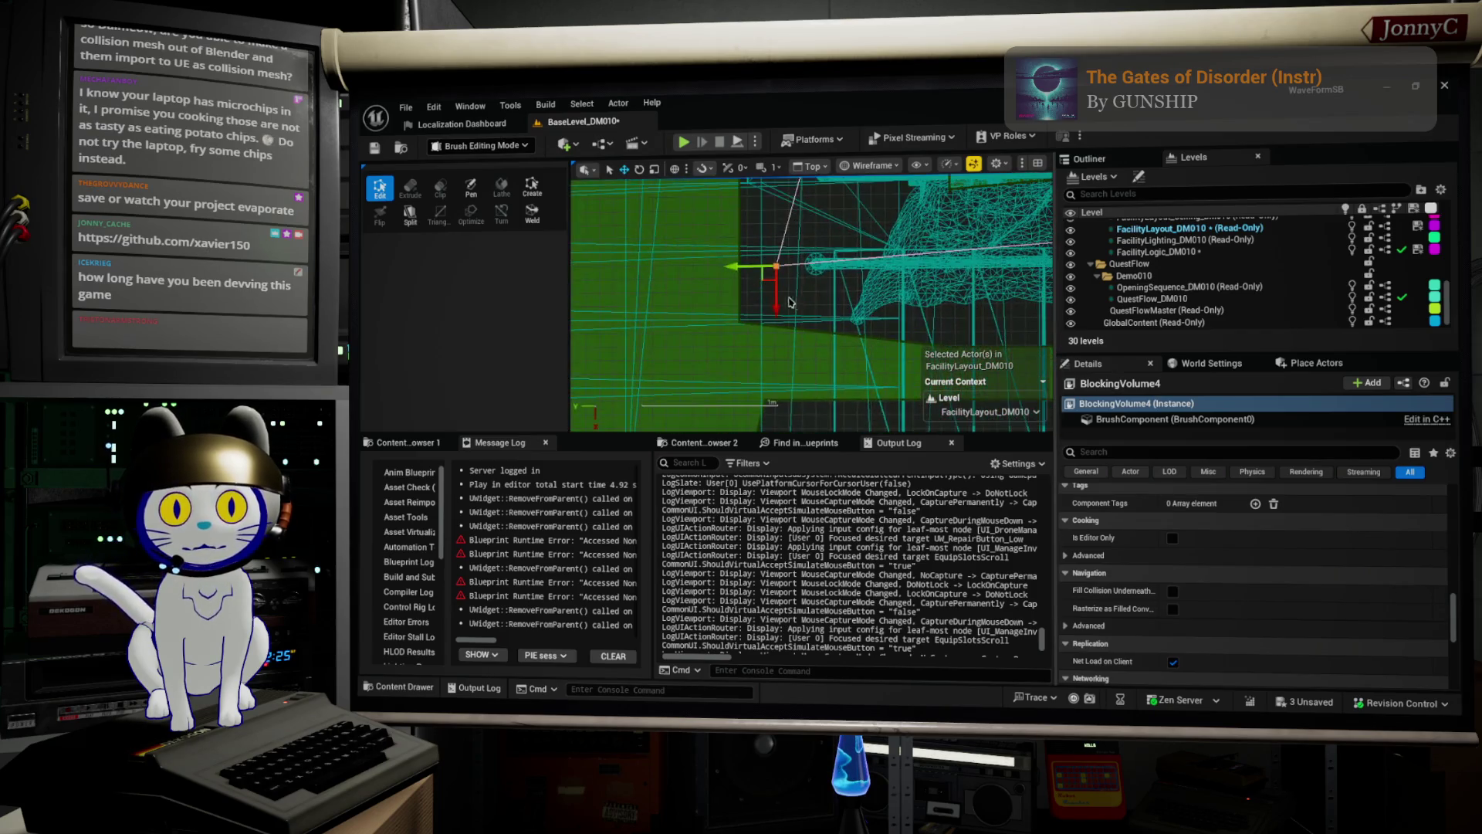
drag(715, 352, 755, 353)
click(796, 211)
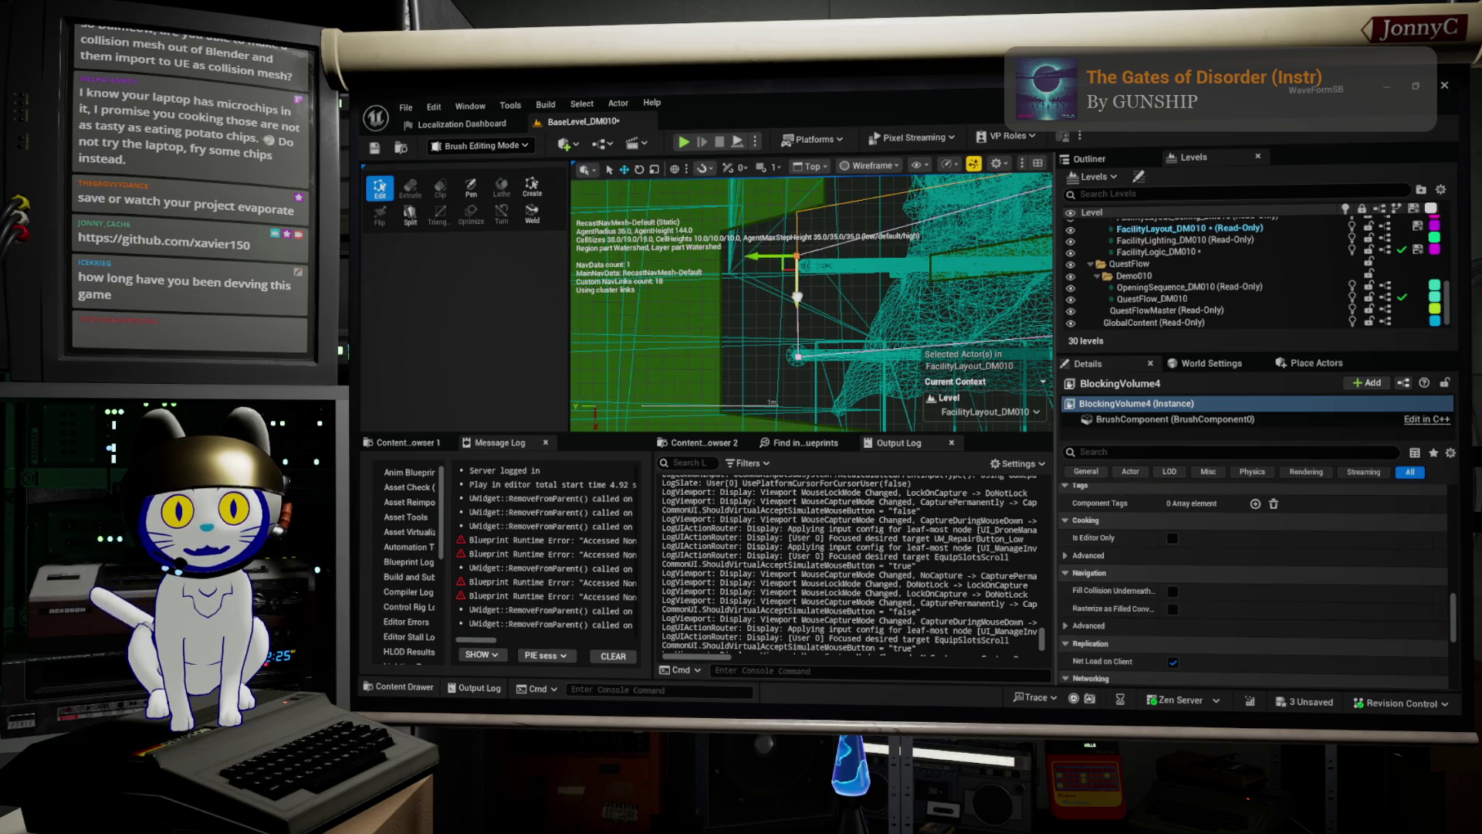
scroll(734, 307, down, 3)
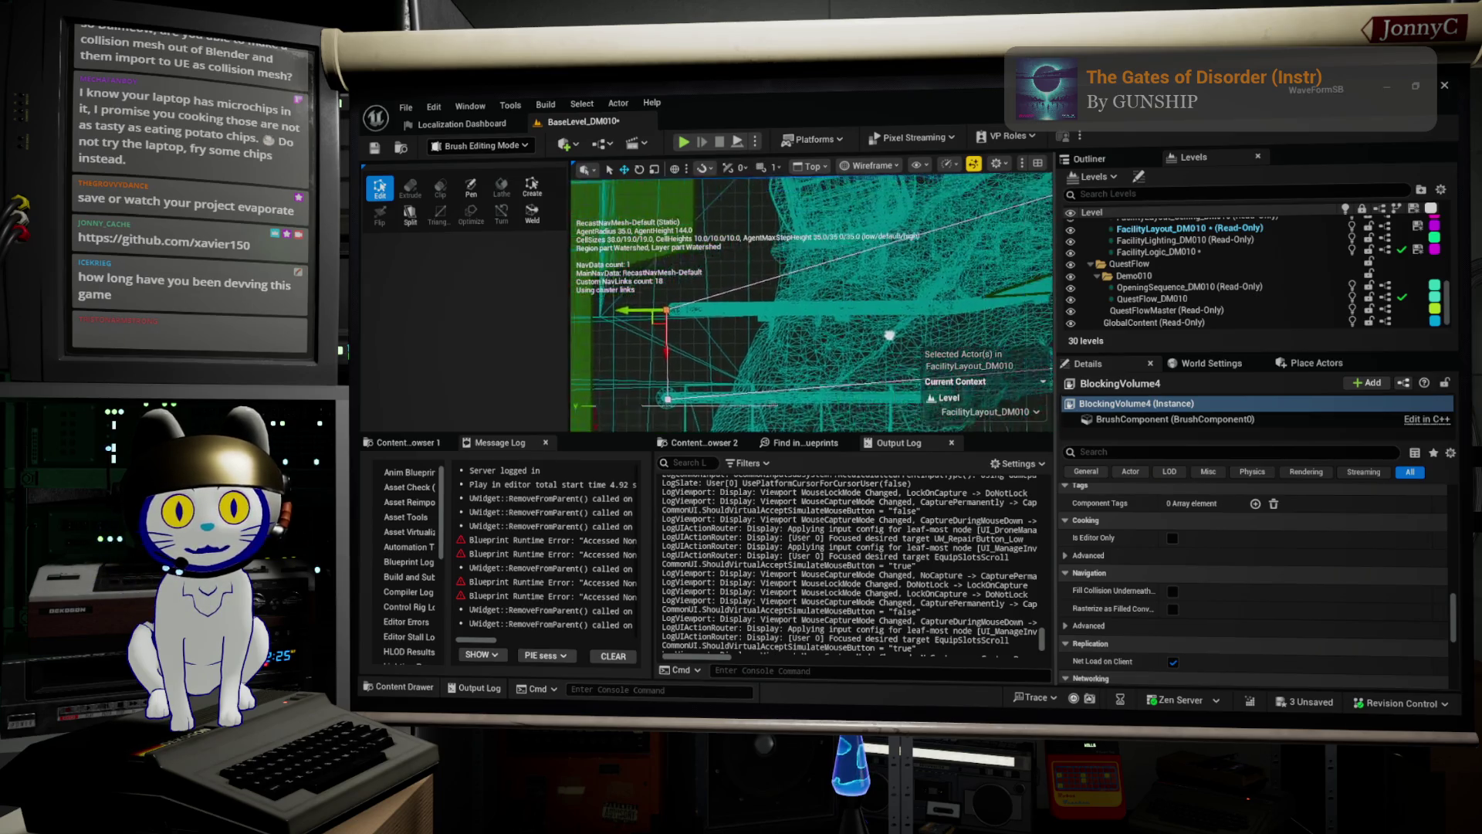
scroll(662, 304, up, 4)
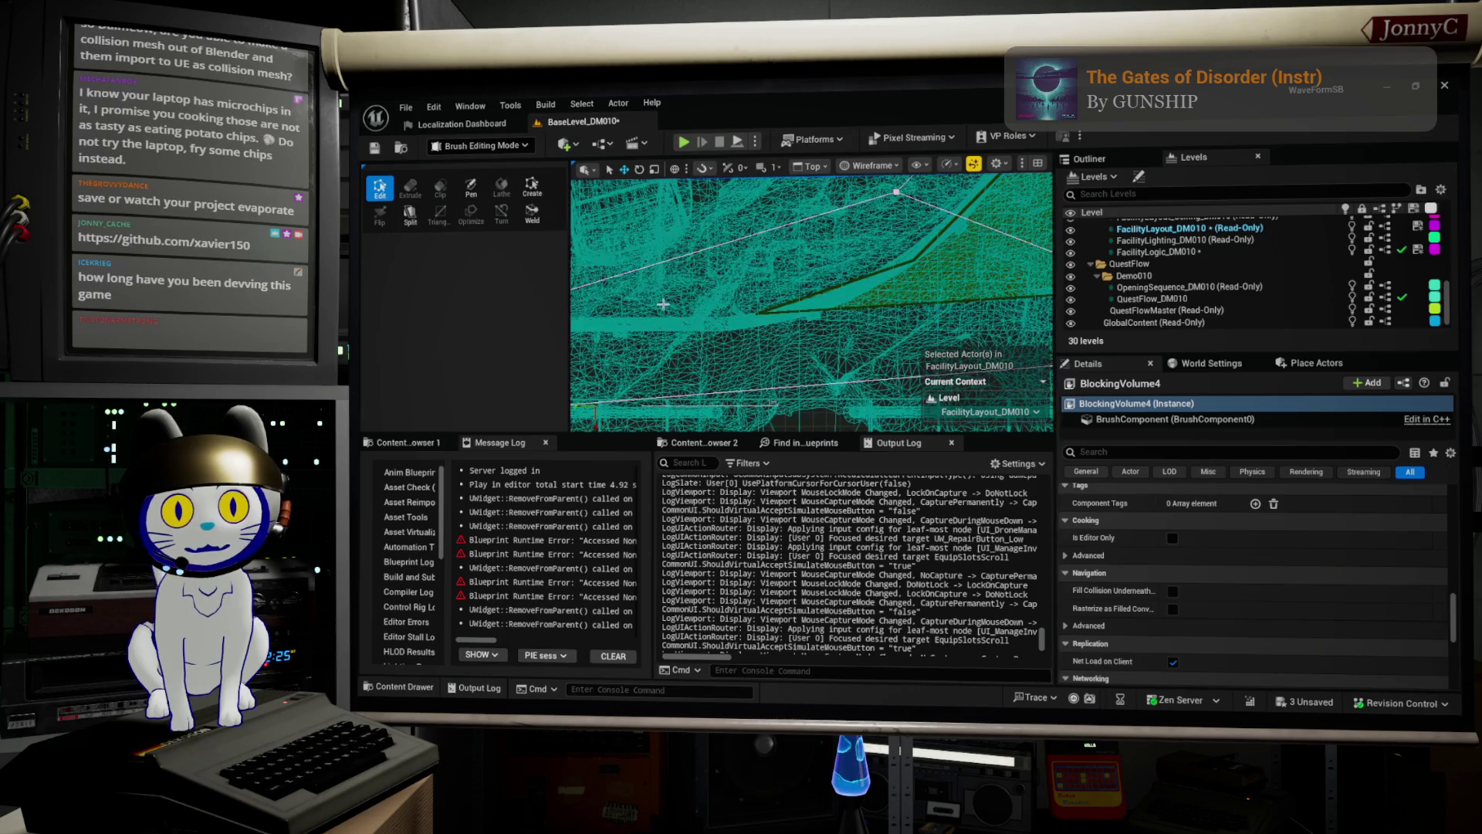
scroll(890, 271, down, 2)
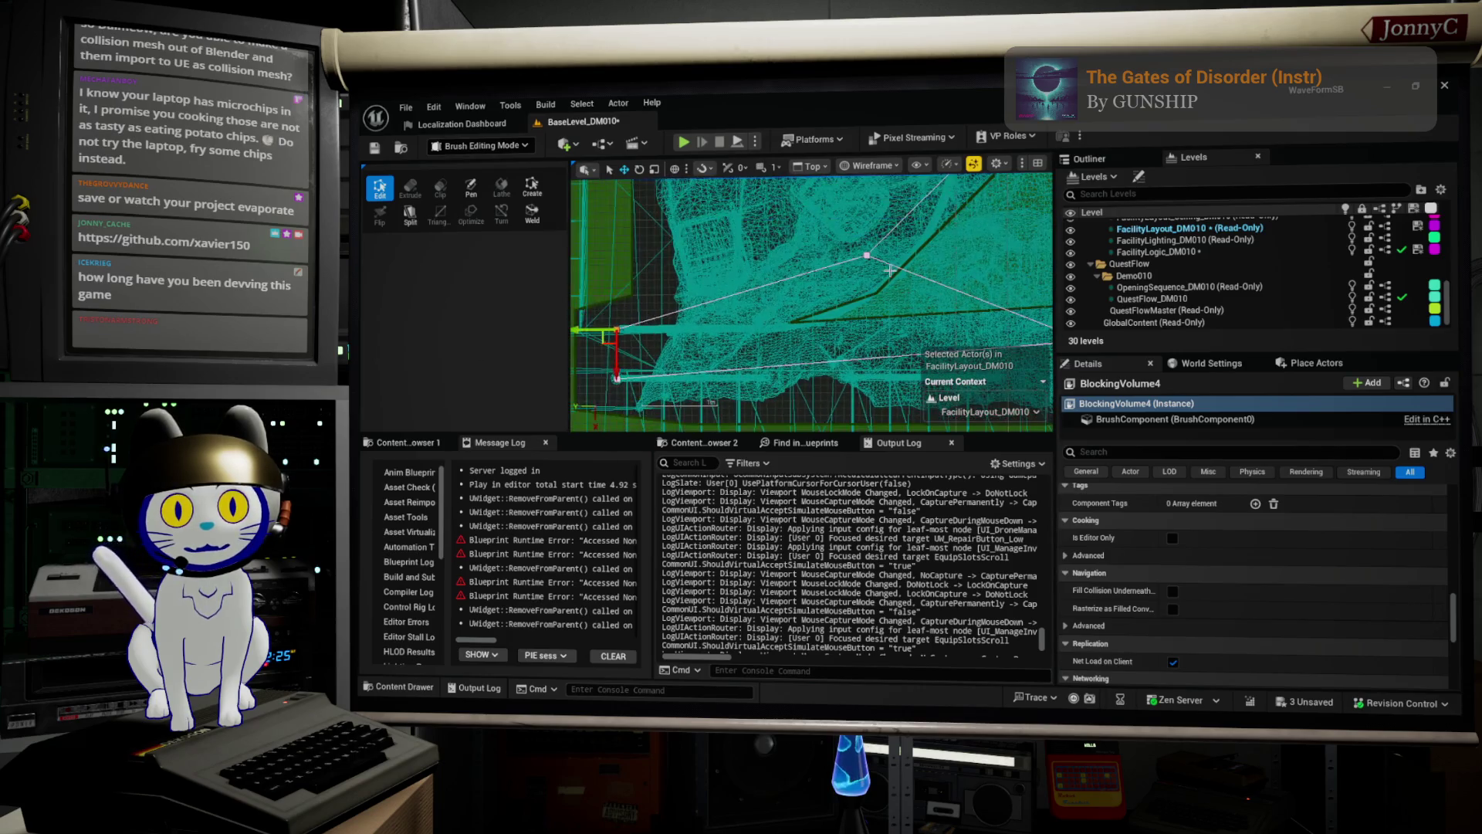
Reshape the volume at a corner vertex and stretch its left end out along the railing.
click(886, 280)
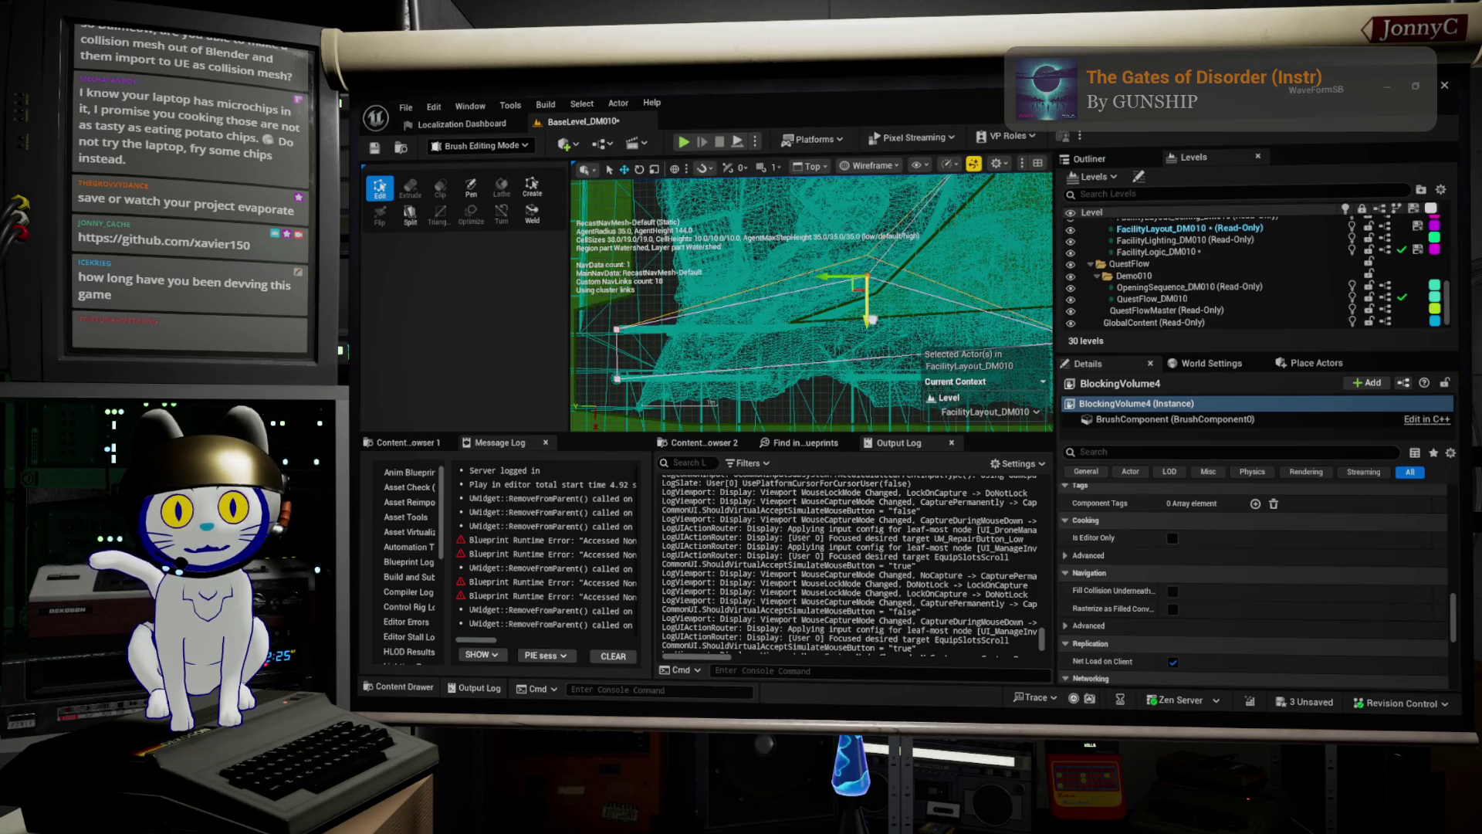
drag(867, 321, 819, 279)
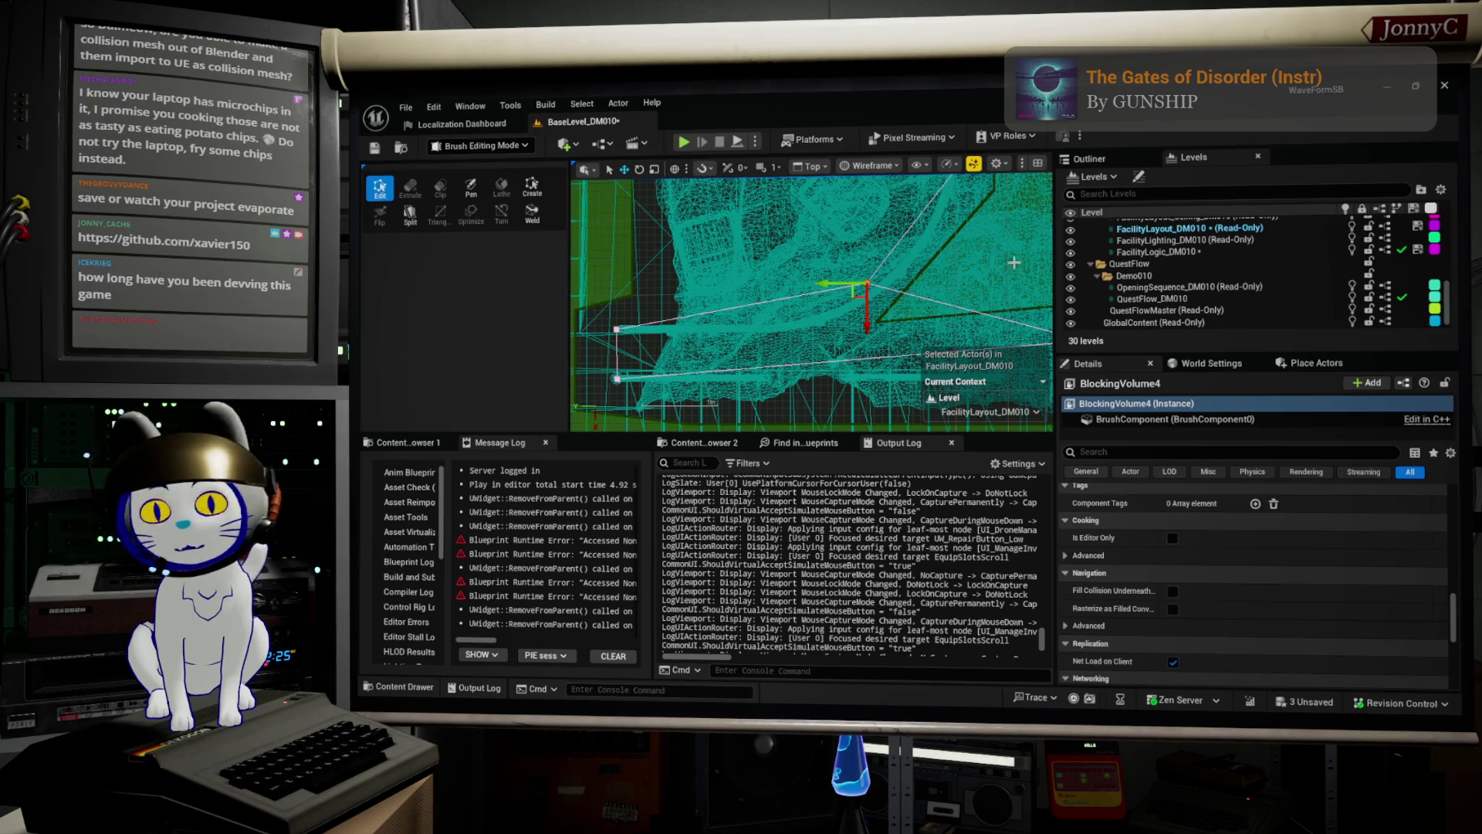
click(616, 329)
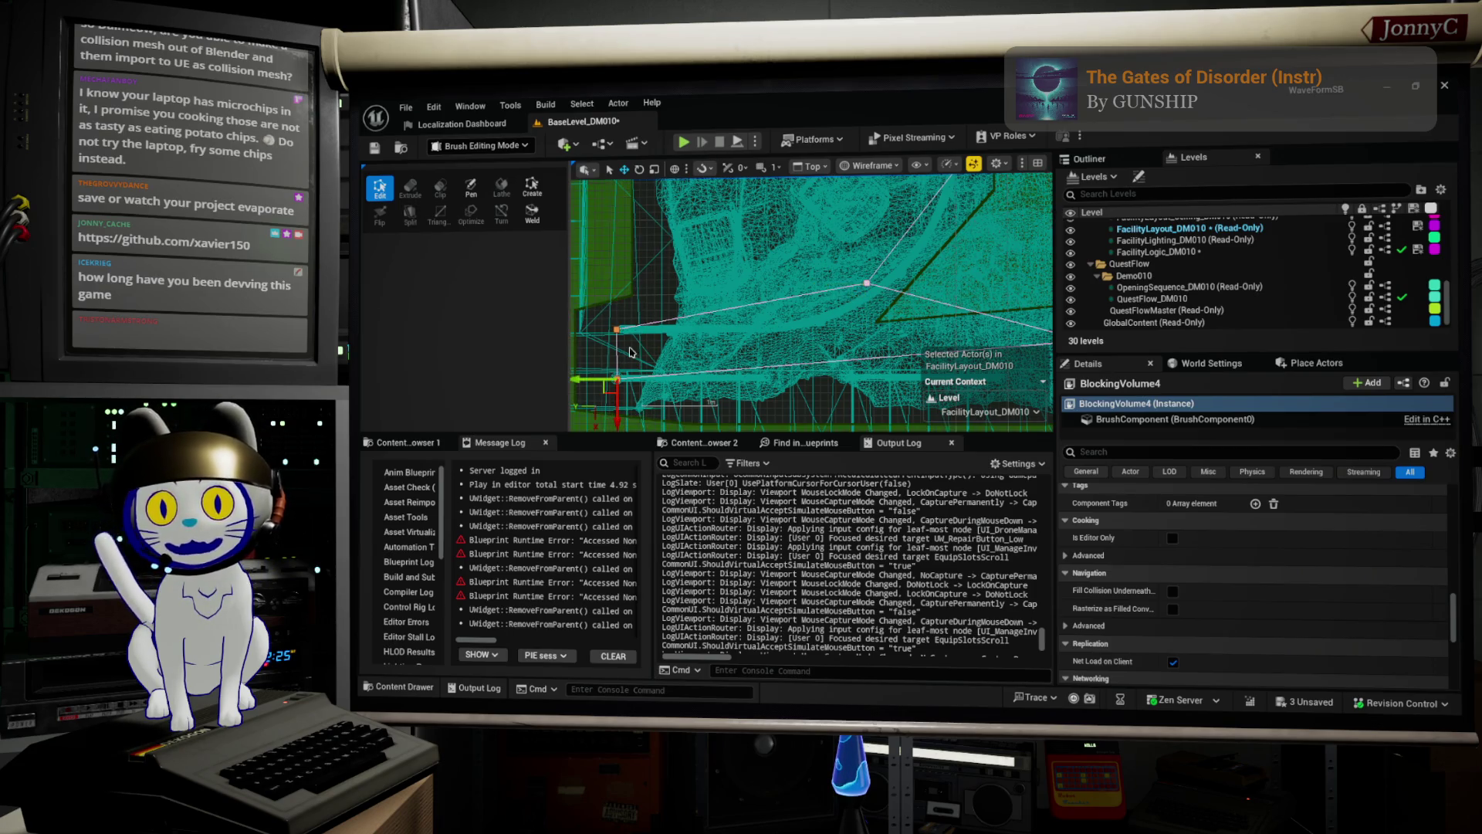
drag(588, 379, 787, 379)
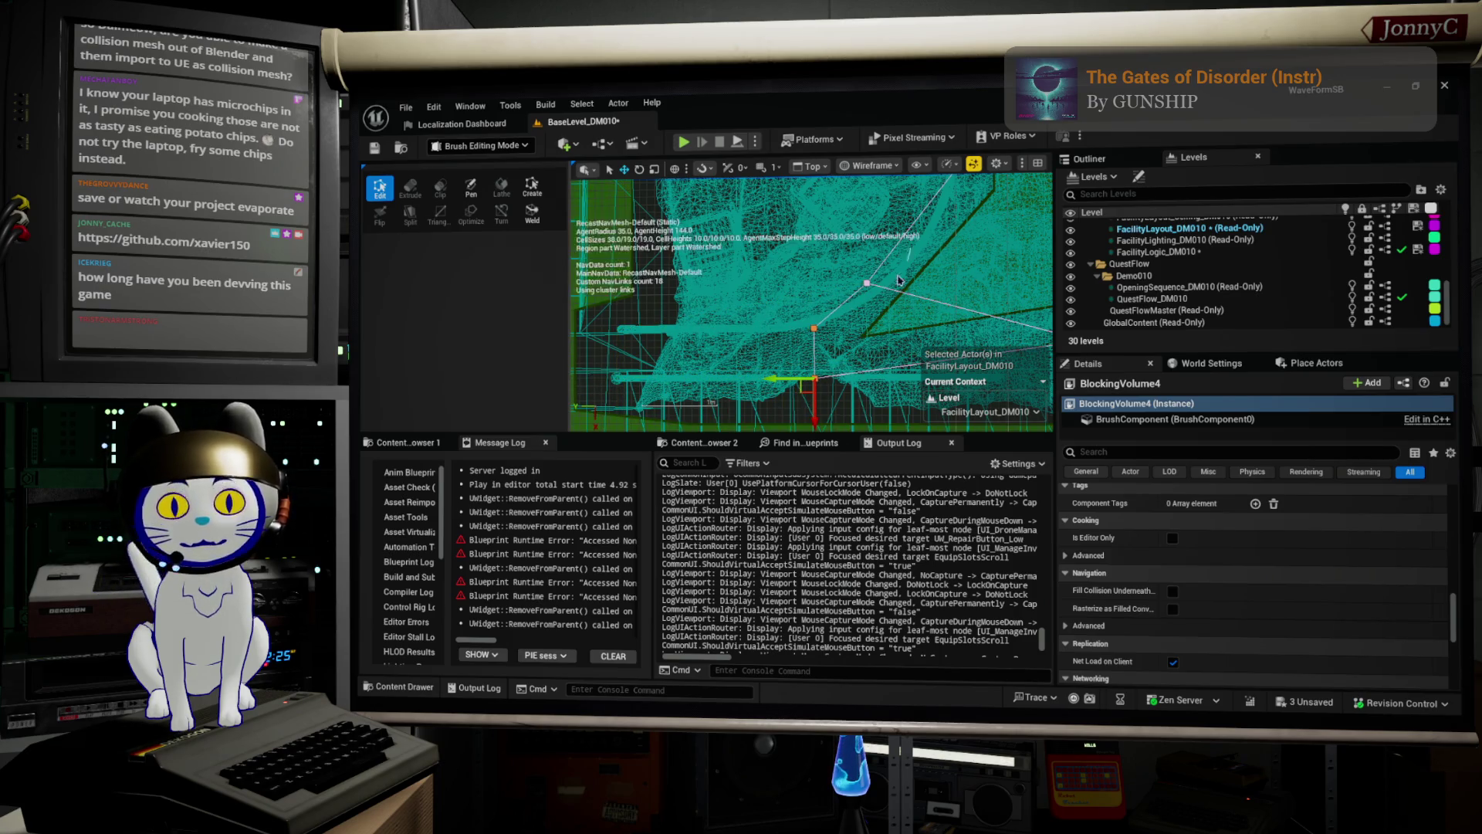
right_click(845, 293)
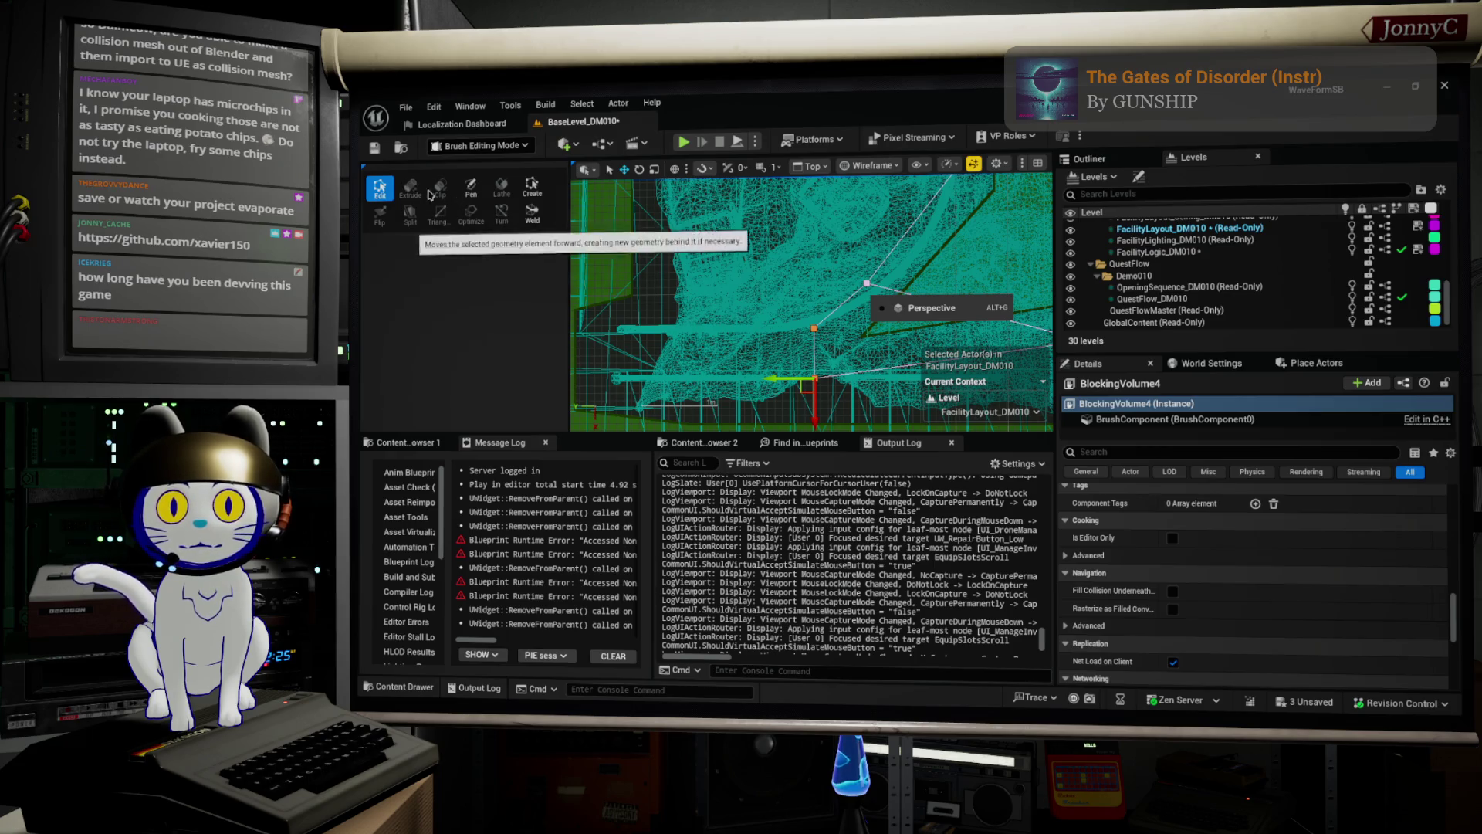
Extrude a new brush section out to the left in the Top view.
click(932, 308)
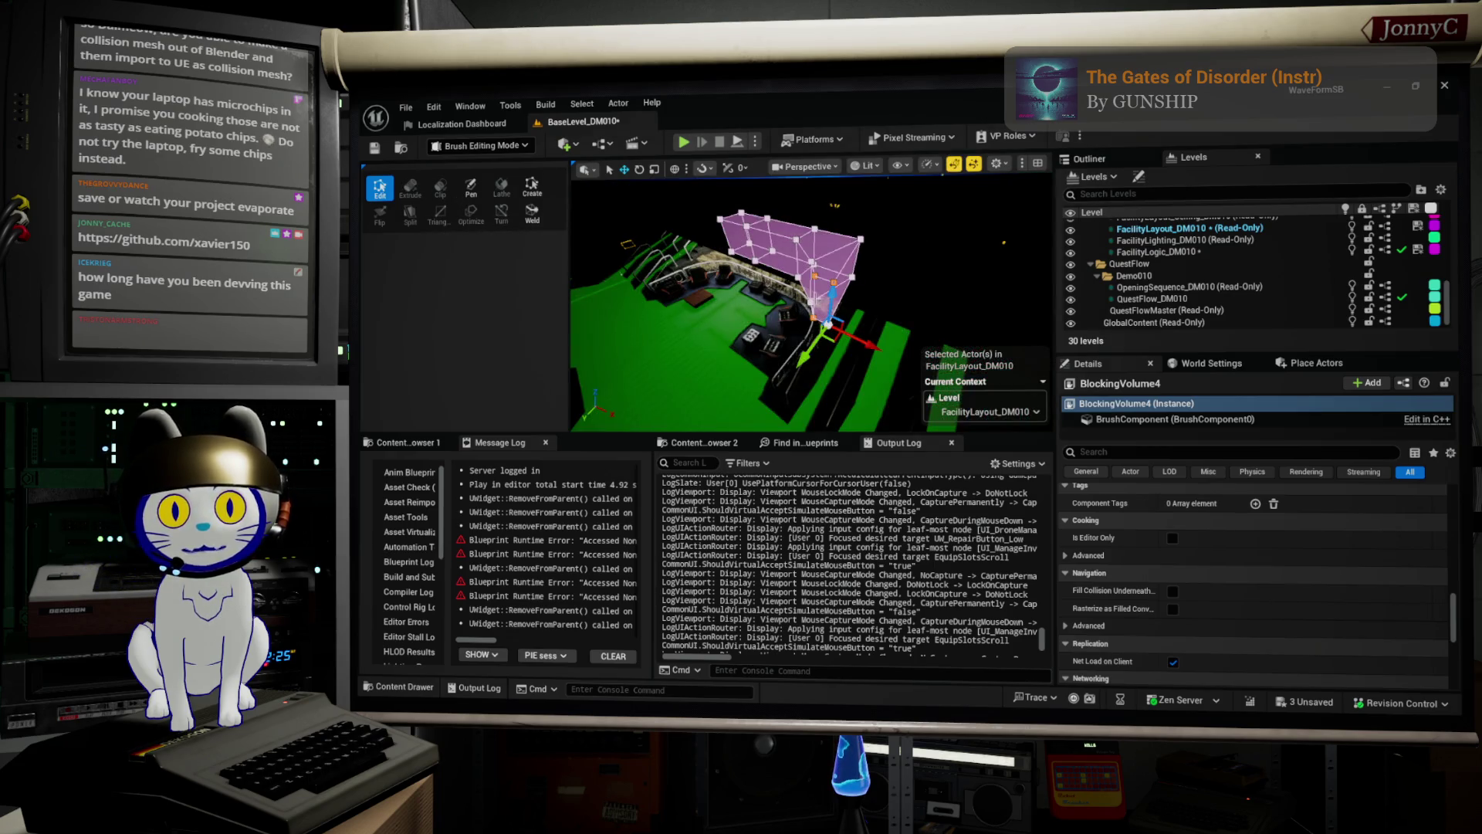
click(410, 187)
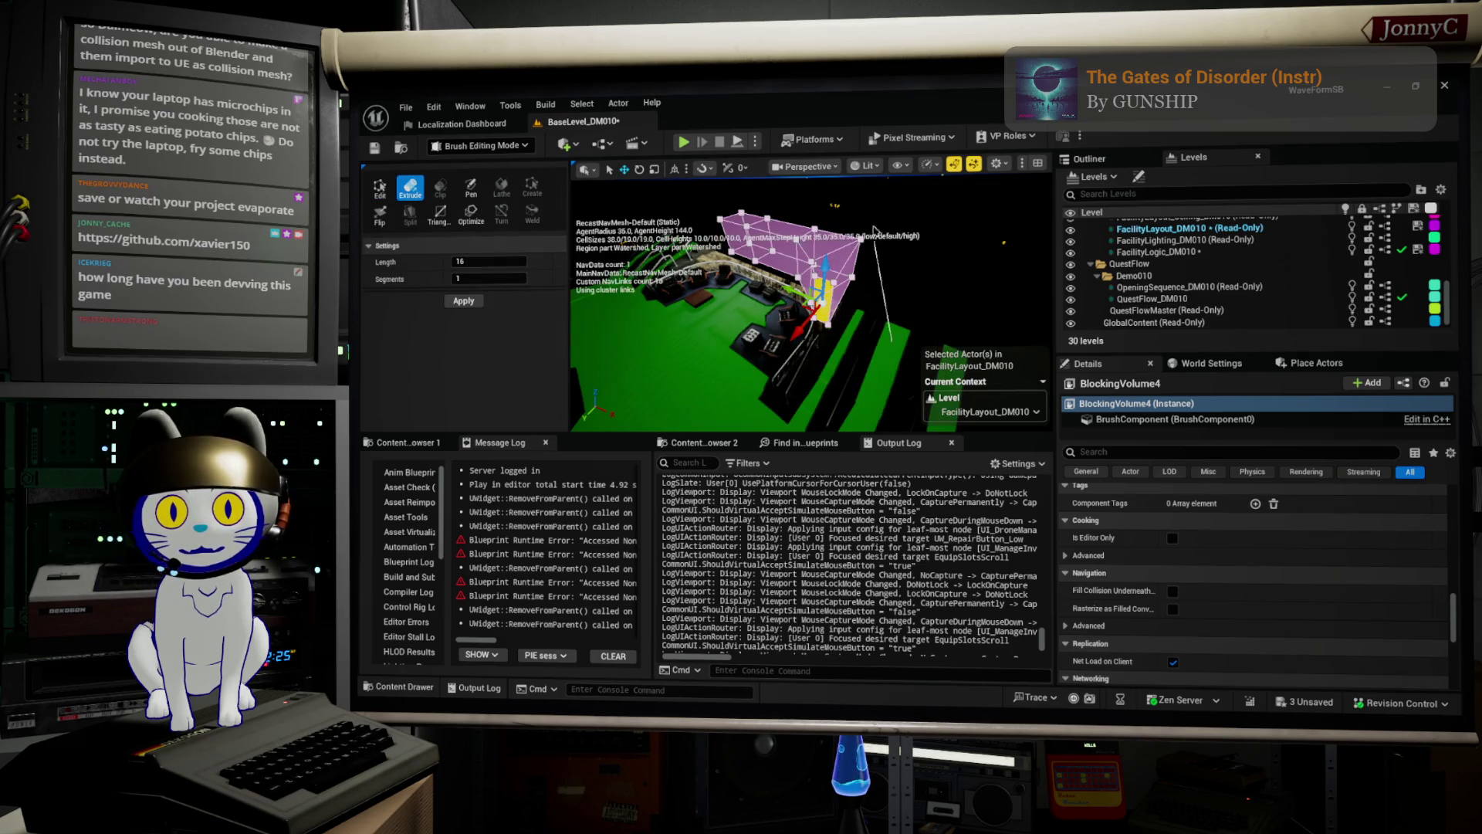
key(alt+j)
scroll(847, 343, up, 1)
drag(789, 378, 554, 378)
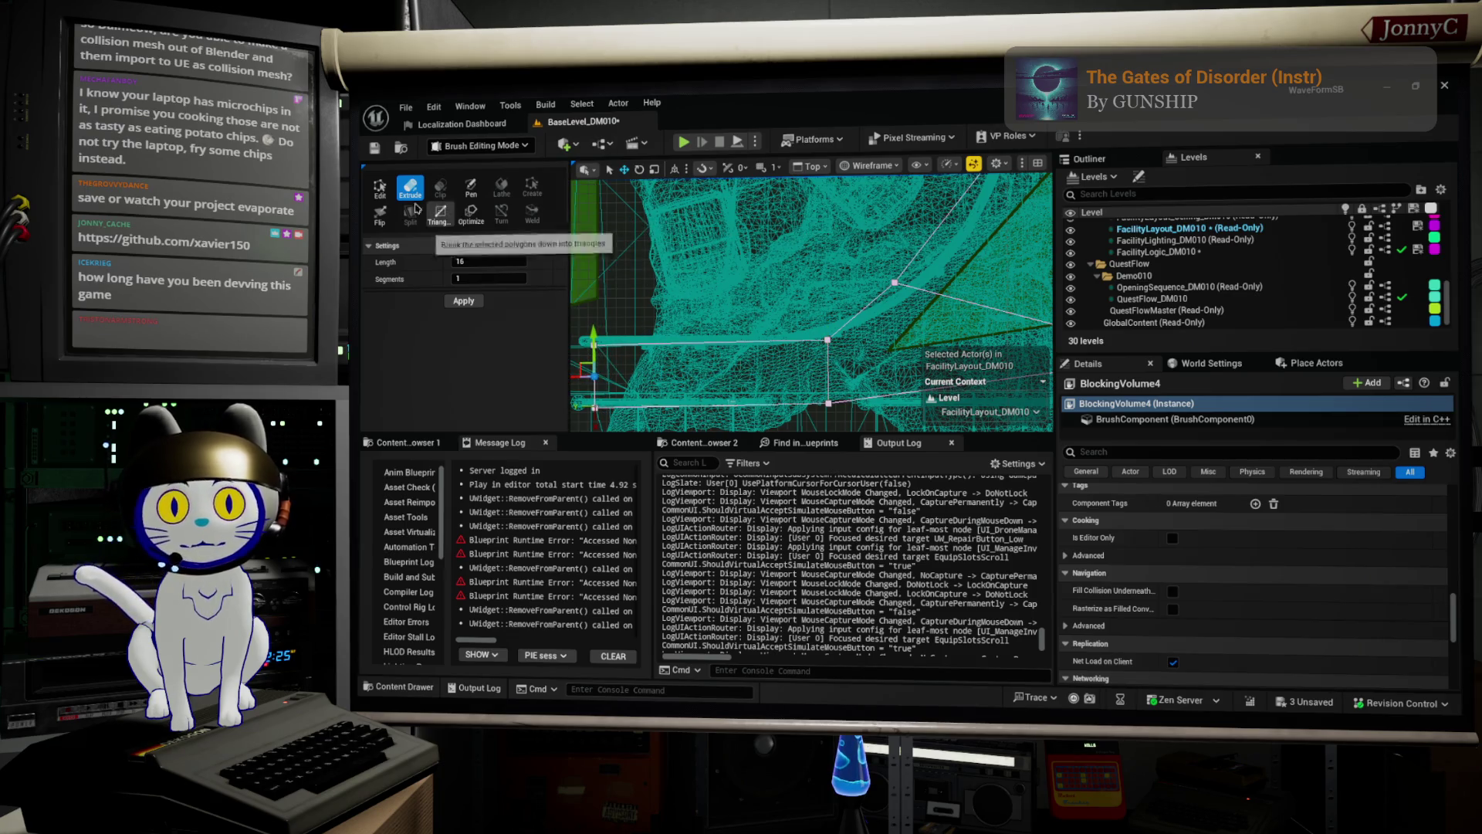
Raise a corner vertex of the new section to follow the railing, with the navmesh preview hidden.
click(379, 188)
key(p)
click(896, 282)
key(p)
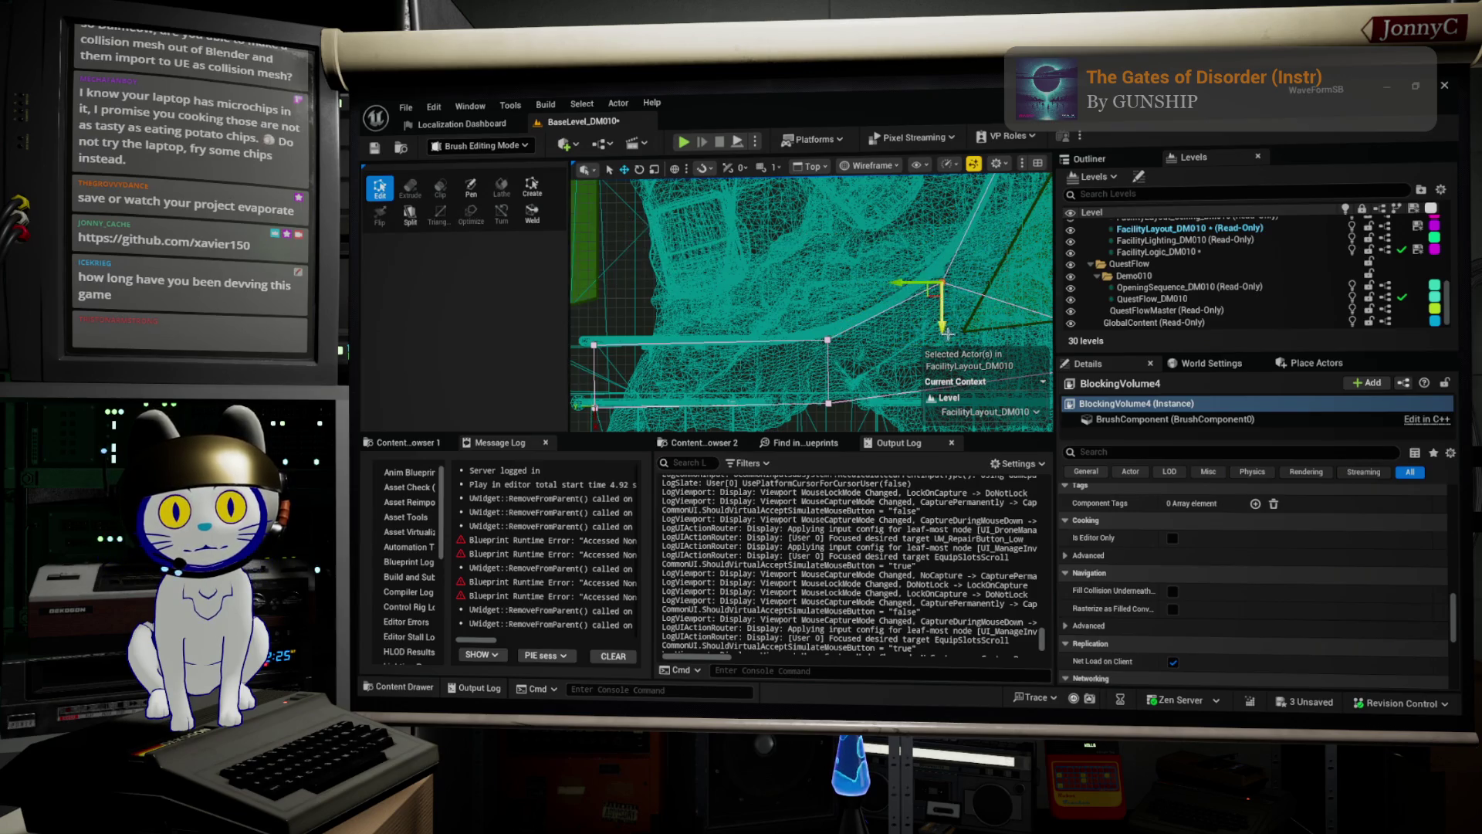
drag(941, 318, 912, 262)
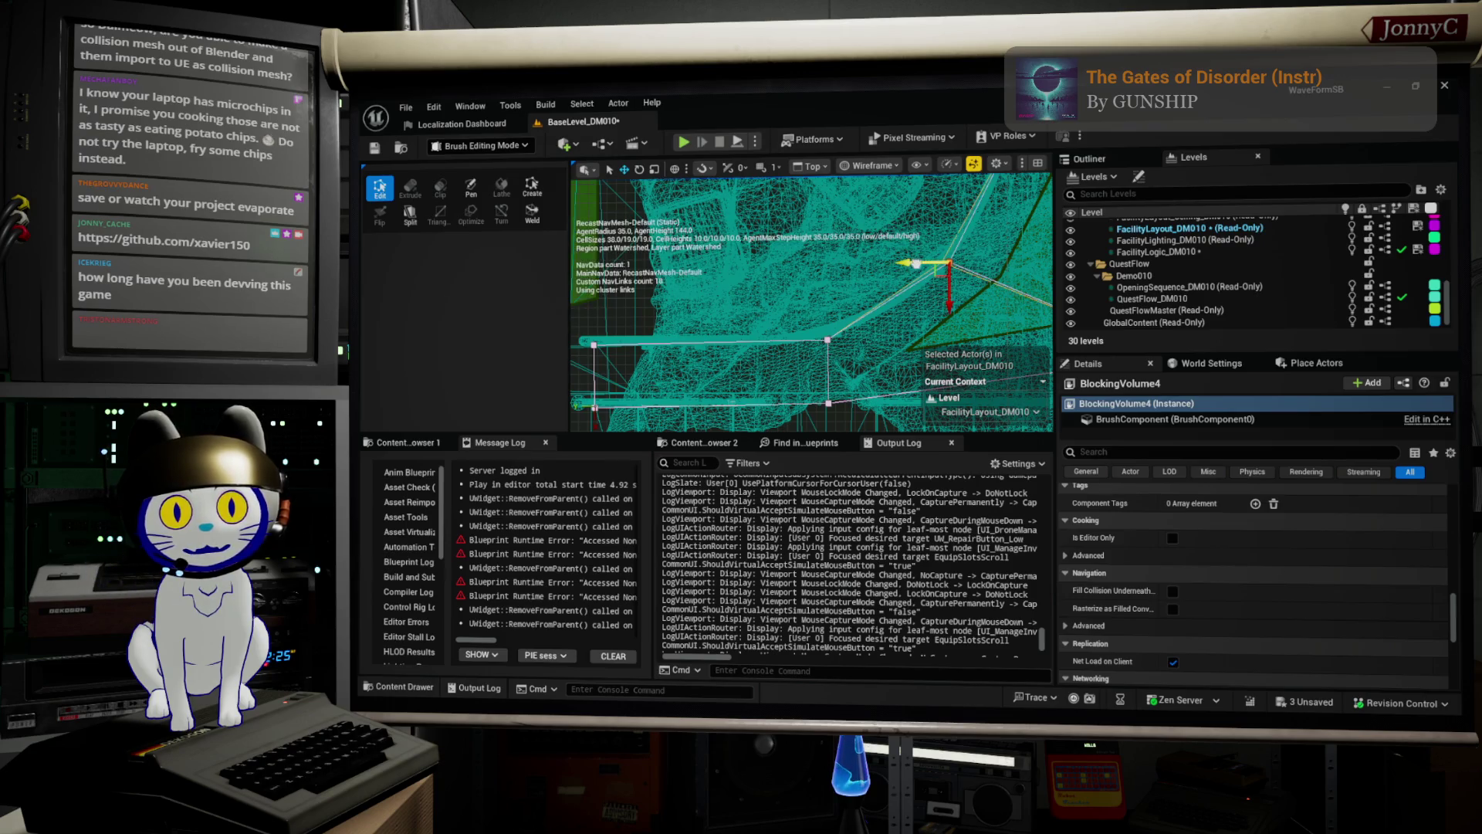
scroll(909, 261, down, 2)
Lower the brush's right vertex slightly to bring its top edge down, then show the navmesh again.
drag(938, 294, 885, 331)
click(1023, 277)
drag(1023, 302, 1023, 314)
scroll(918, 294, up, 5)
key(p)
scroll(908, 338, down, 1)
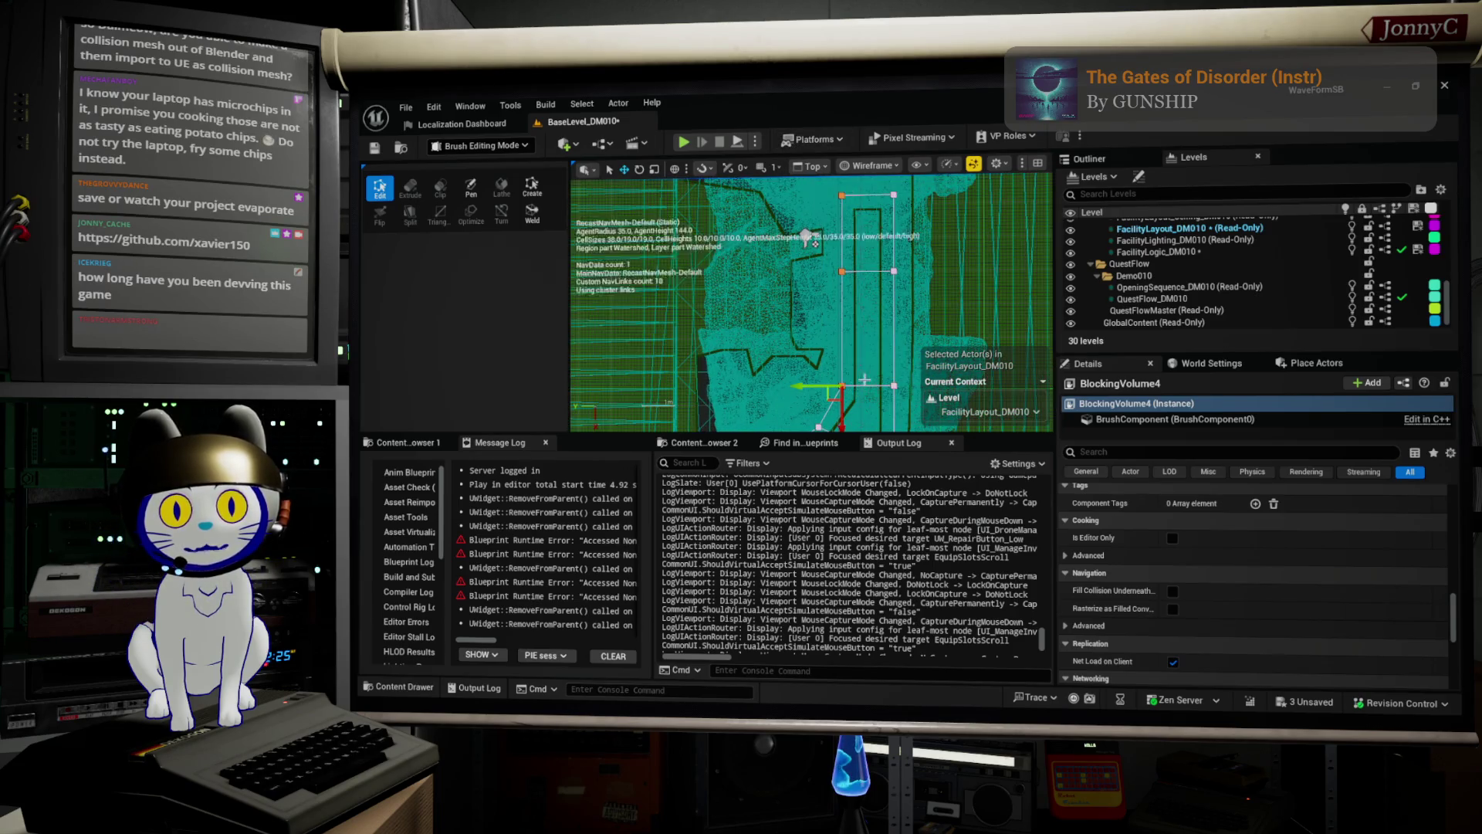
Move the brush's right-middle vertex down to realign the outline with the walkway edge.
click(815, 385)
click(893, 272)
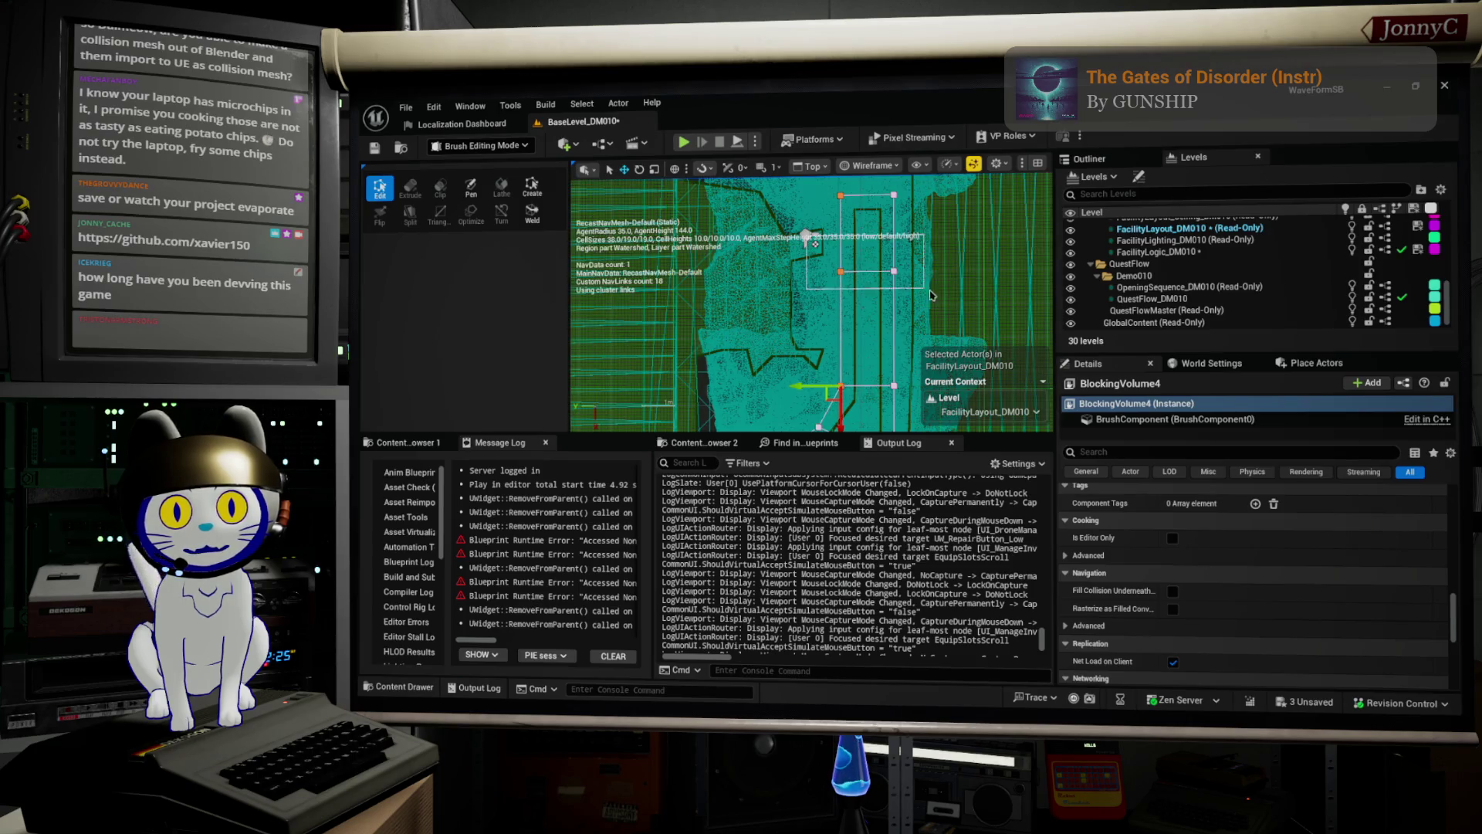
drag(894, 307, 894, 325)
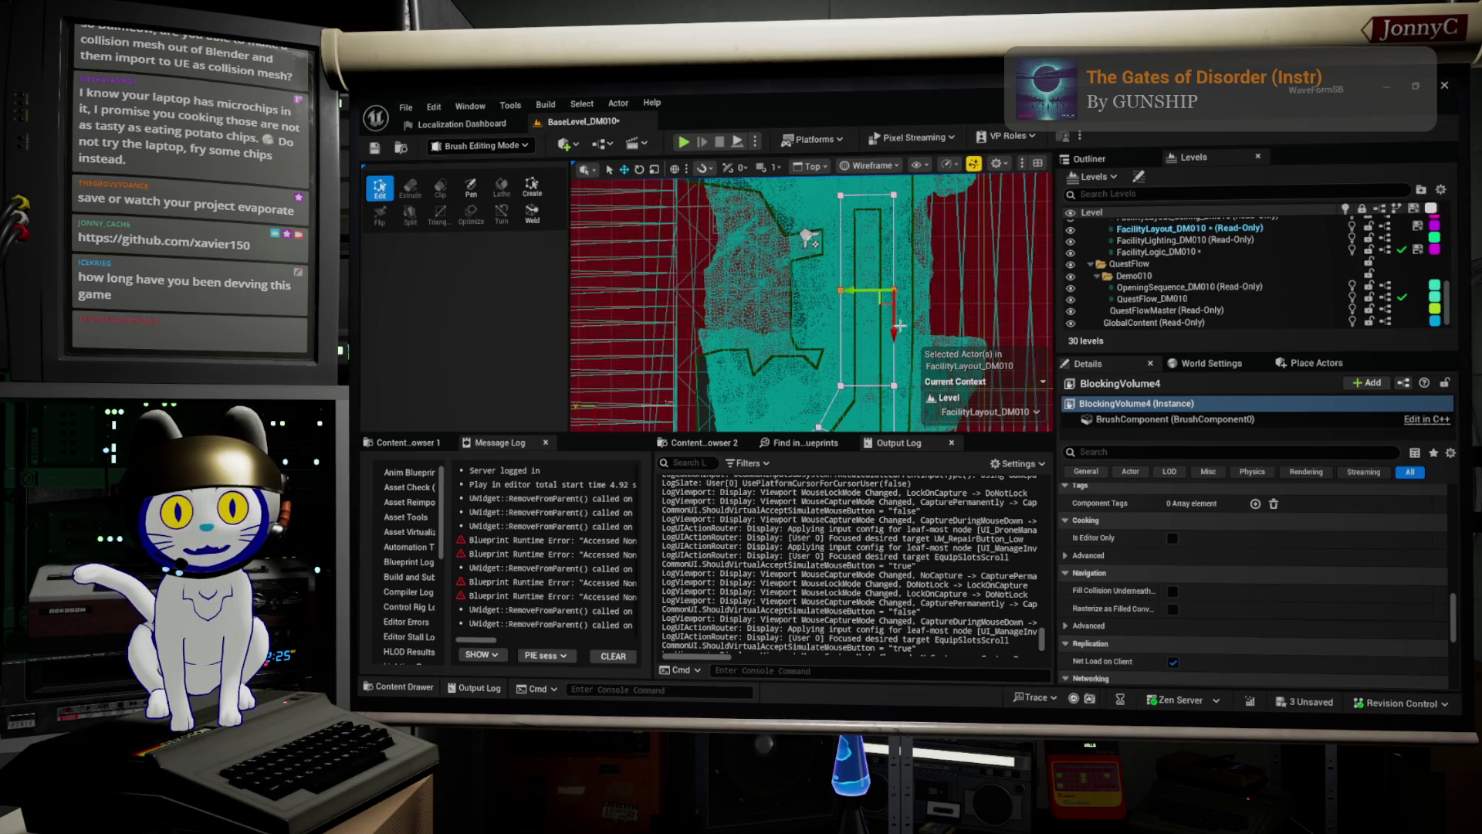
scroll(778, 350, down, 1)
scroll(735, 362, down, 2)
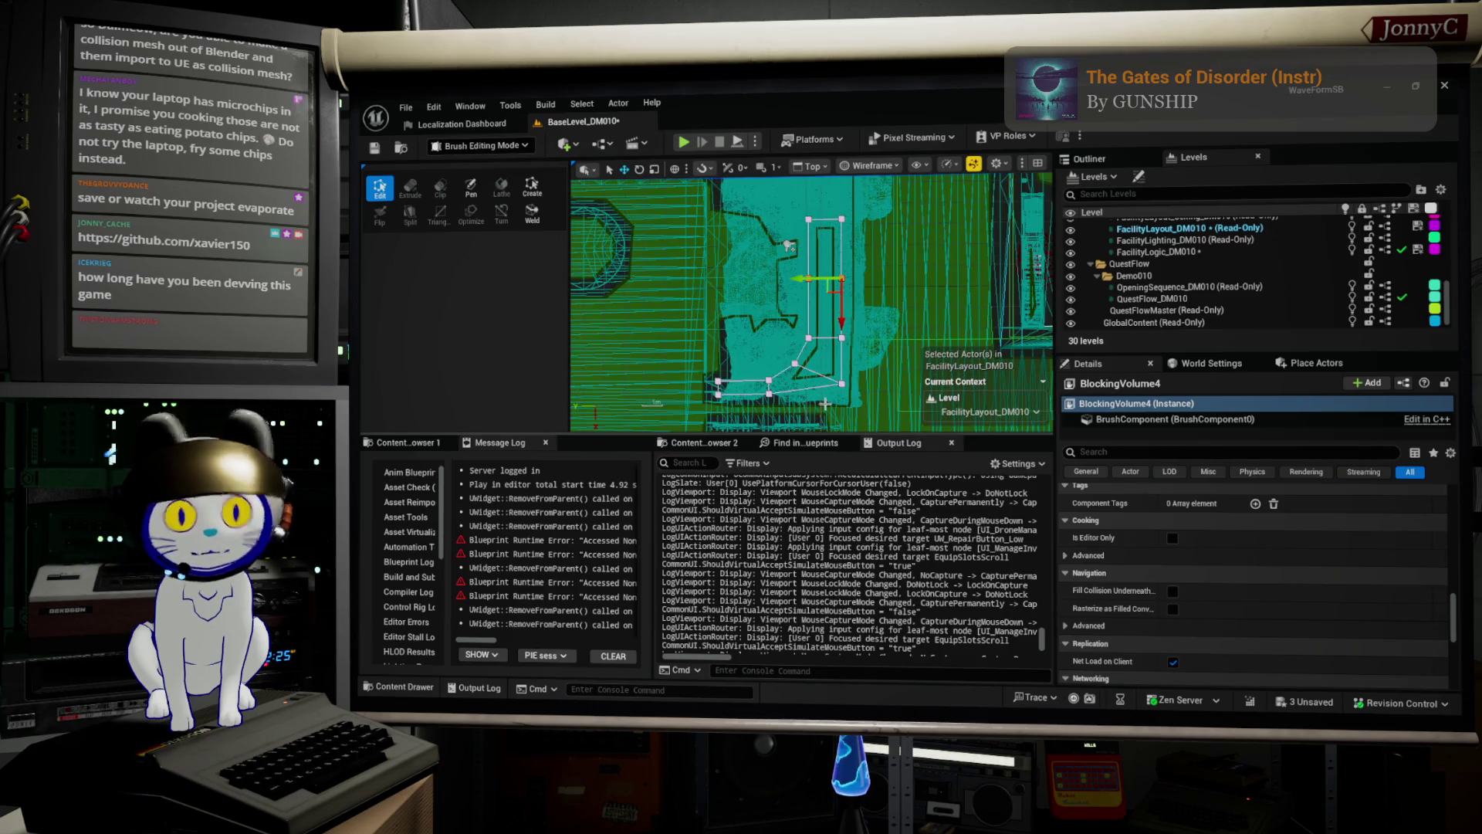
scroll(824, 403, up, 1)
Undo the last edit, fine-tune the lower-right vertex, then switch over to the browser.
click(859, 390)
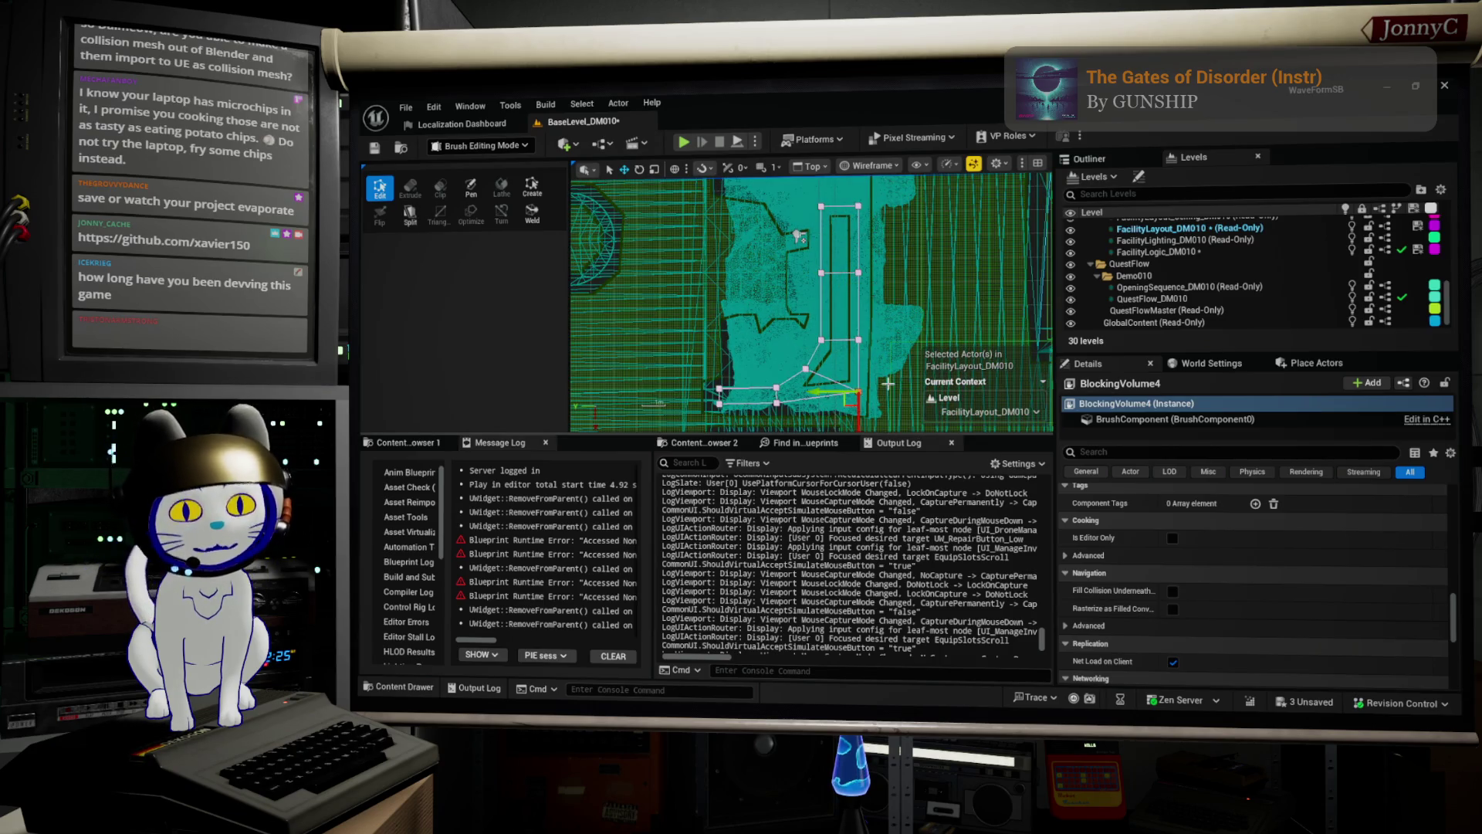
key(ctrl+z)
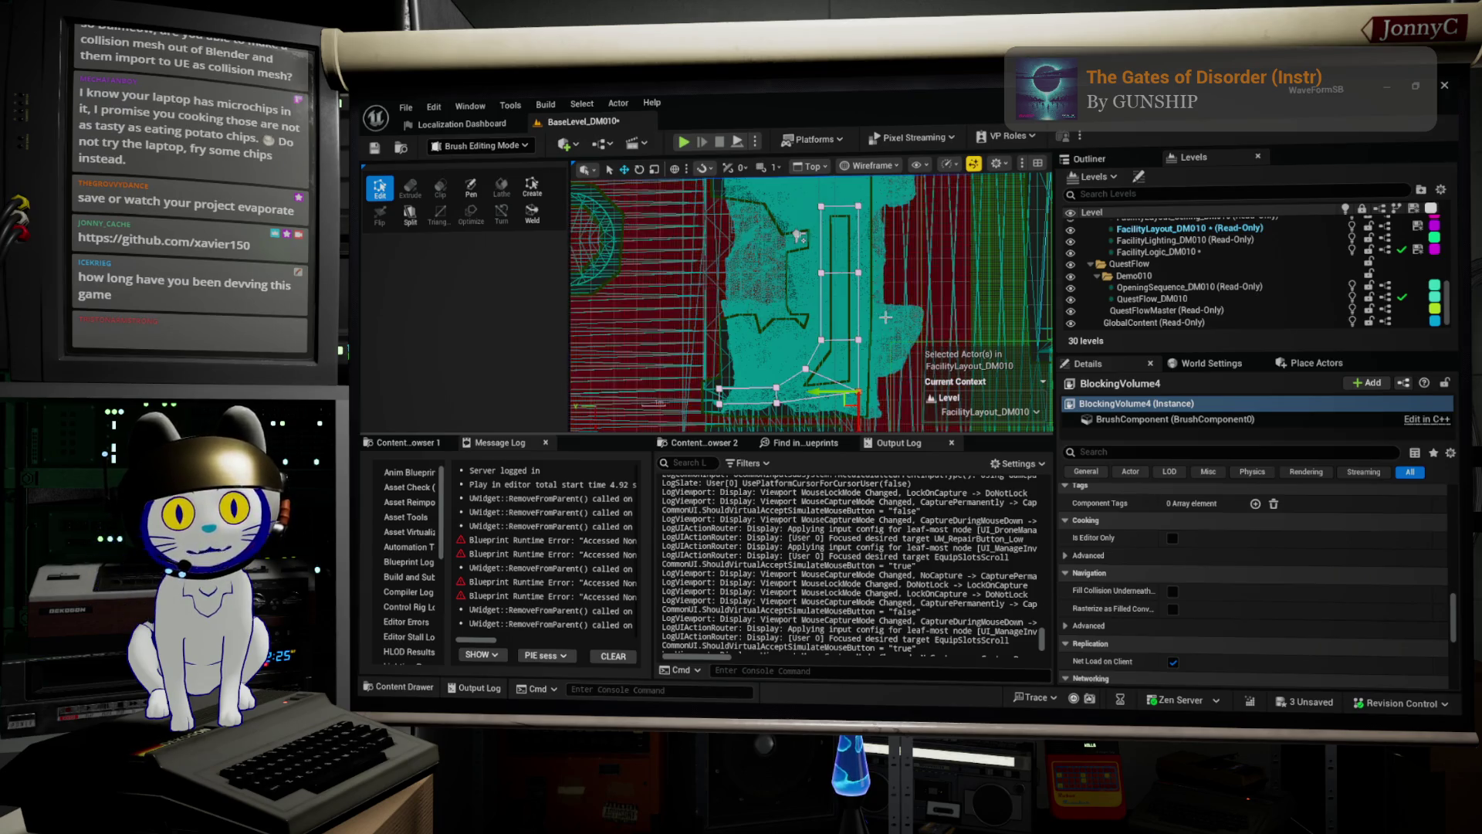
scroll(889, 237, up, 2)
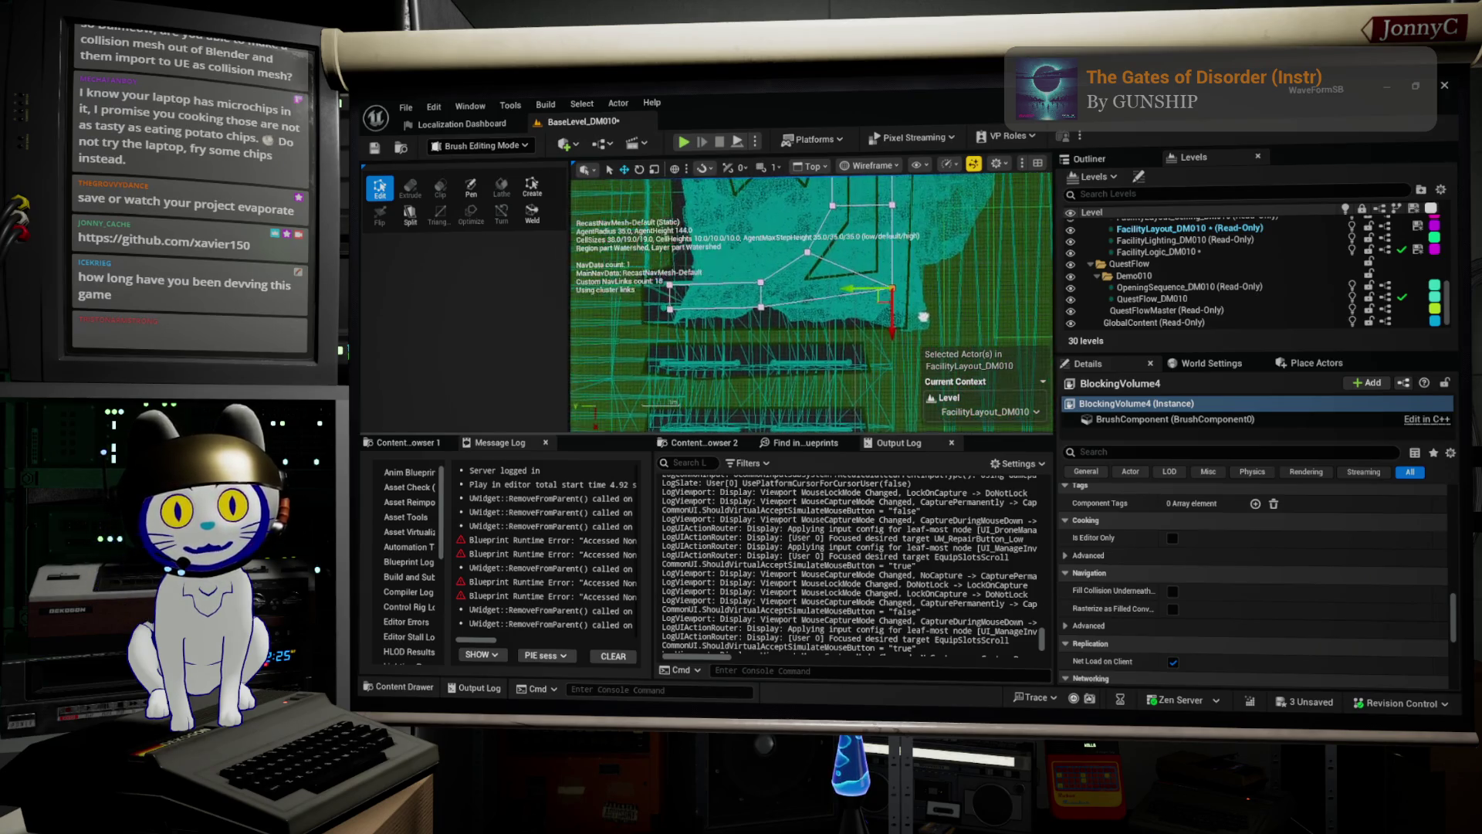
drag(895, 332, 898, 337)
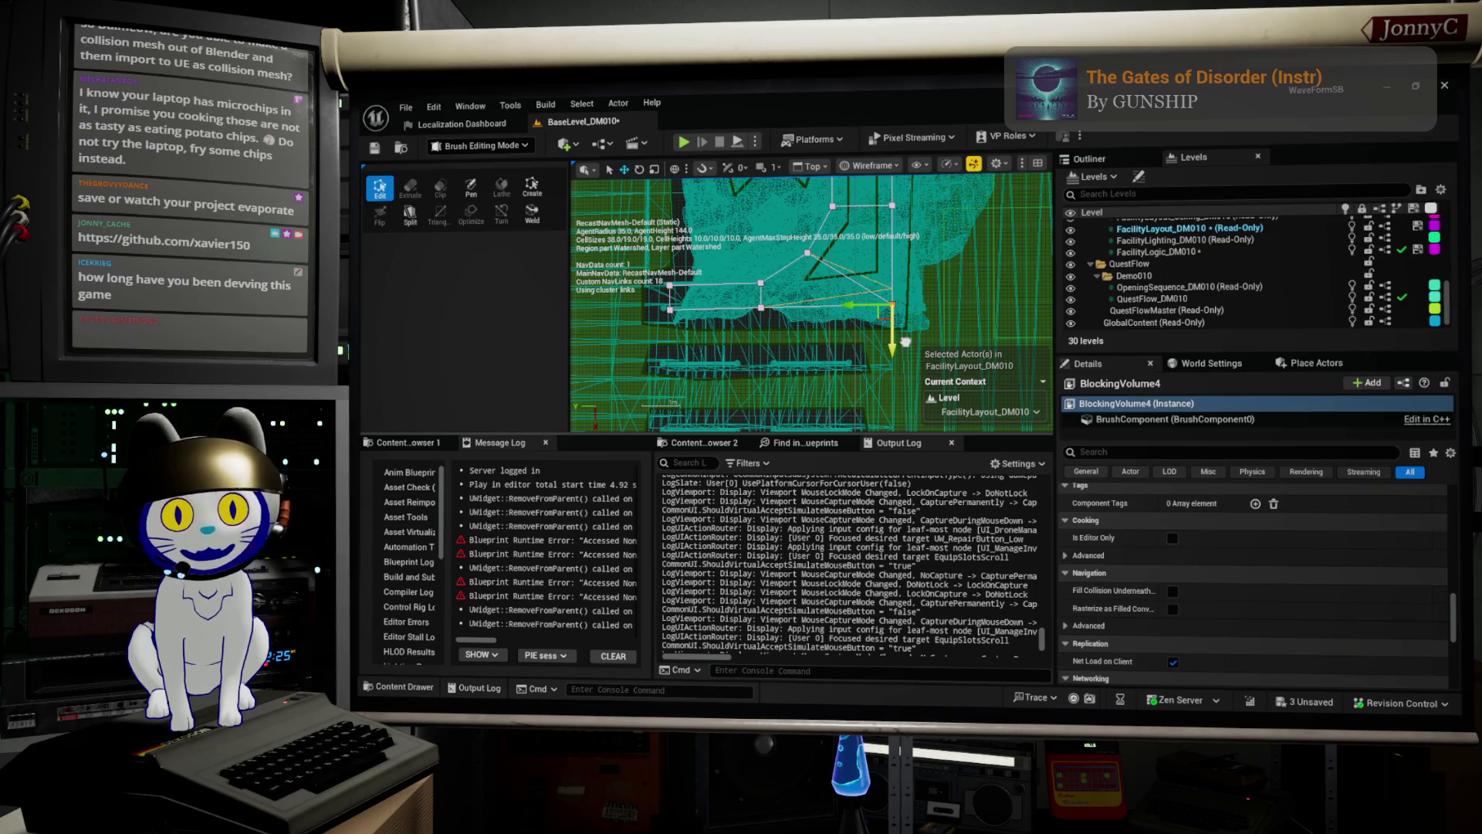
drag(904, 341, 901, 338)
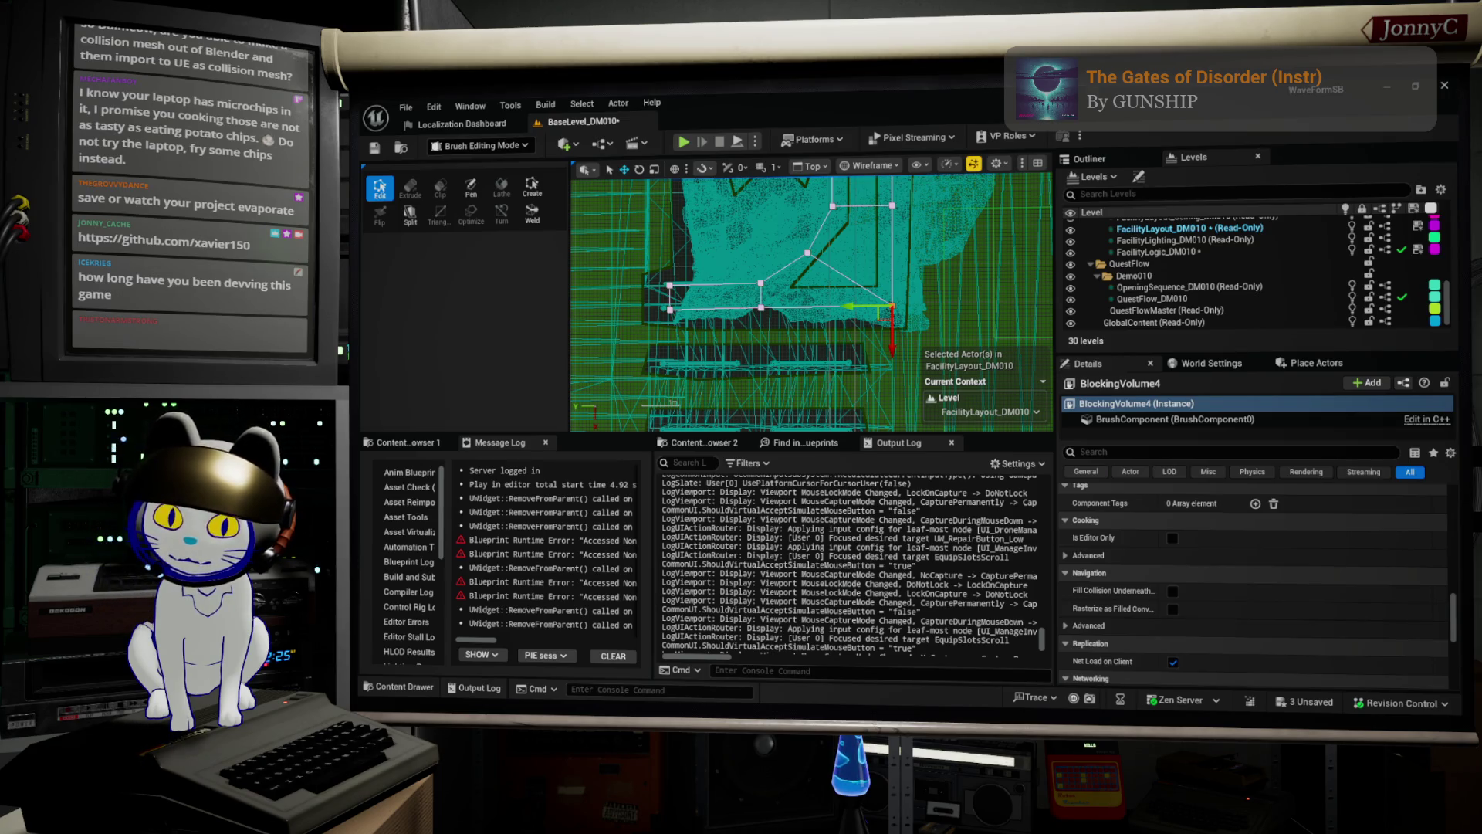
key(alt+Tab)
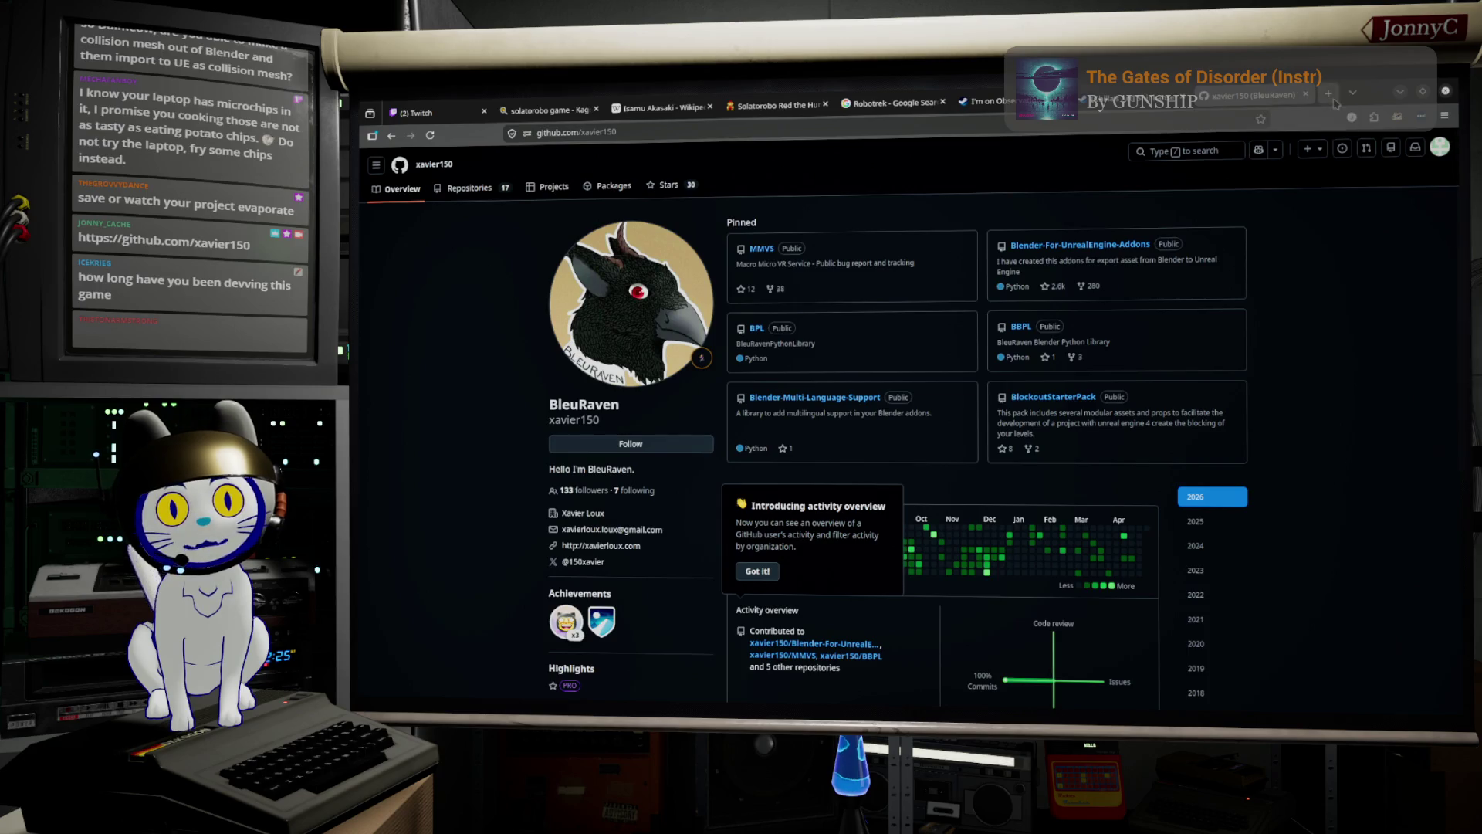
Open Google Keep in a new tab, then close its window.
click(1328, 94)
click(1191, 122)
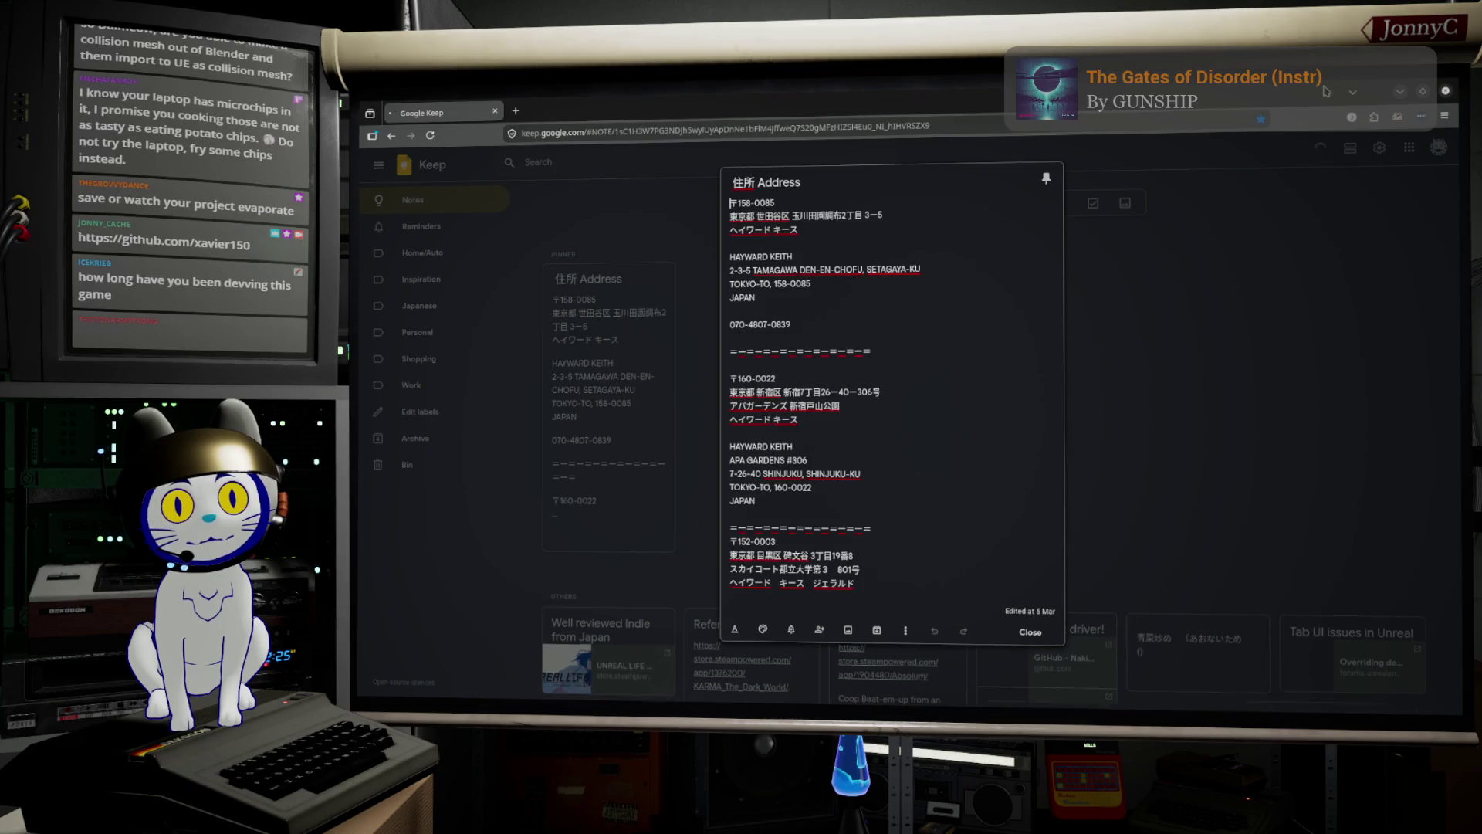
click(1407, 93)
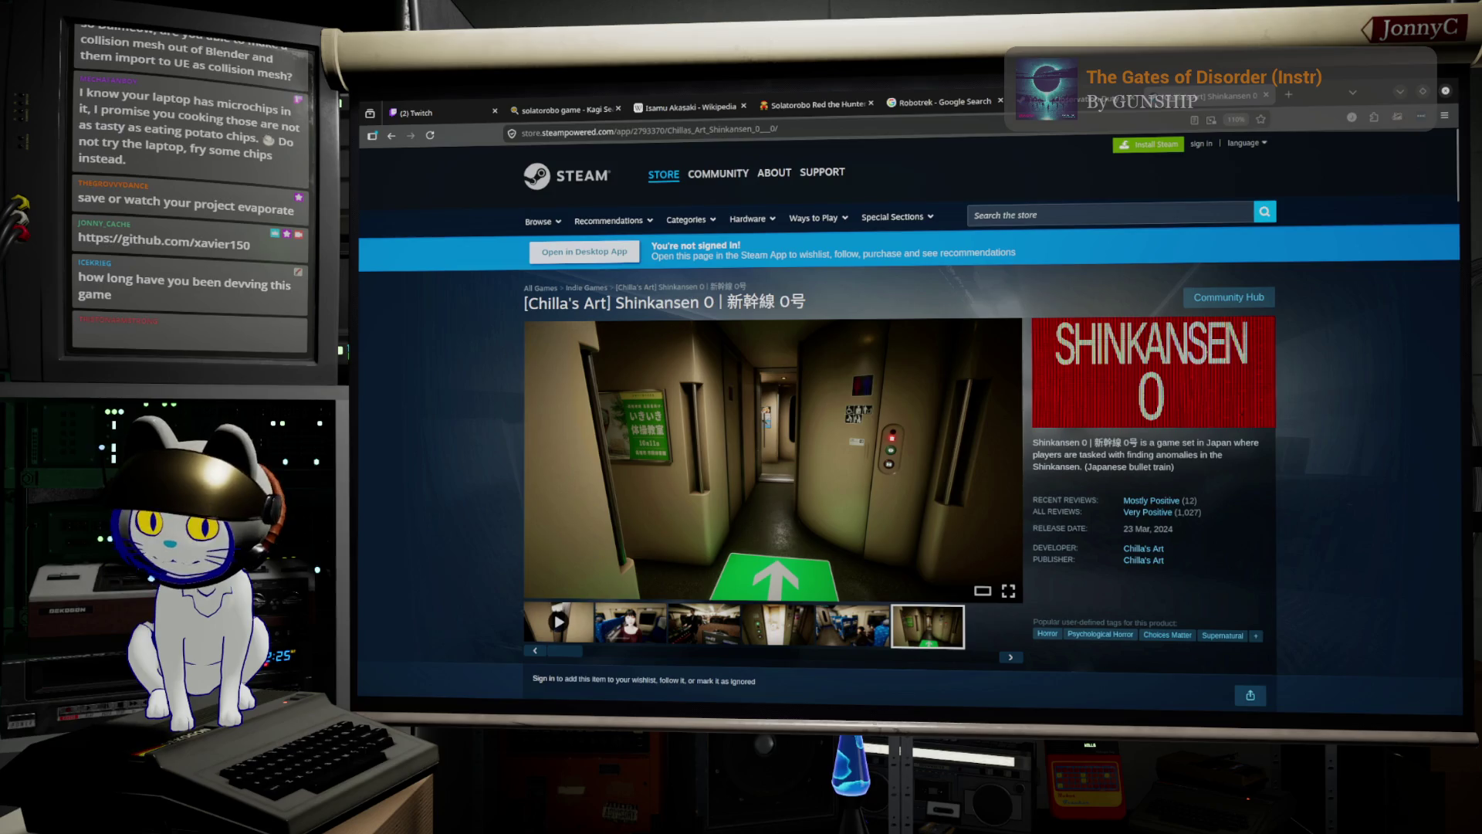
Load games-stats.com in a new browser tab, then return to the Unreal Editor.
click(1288, 95)
text(games-stats.com)
key(Return)
key(alt+Tab)
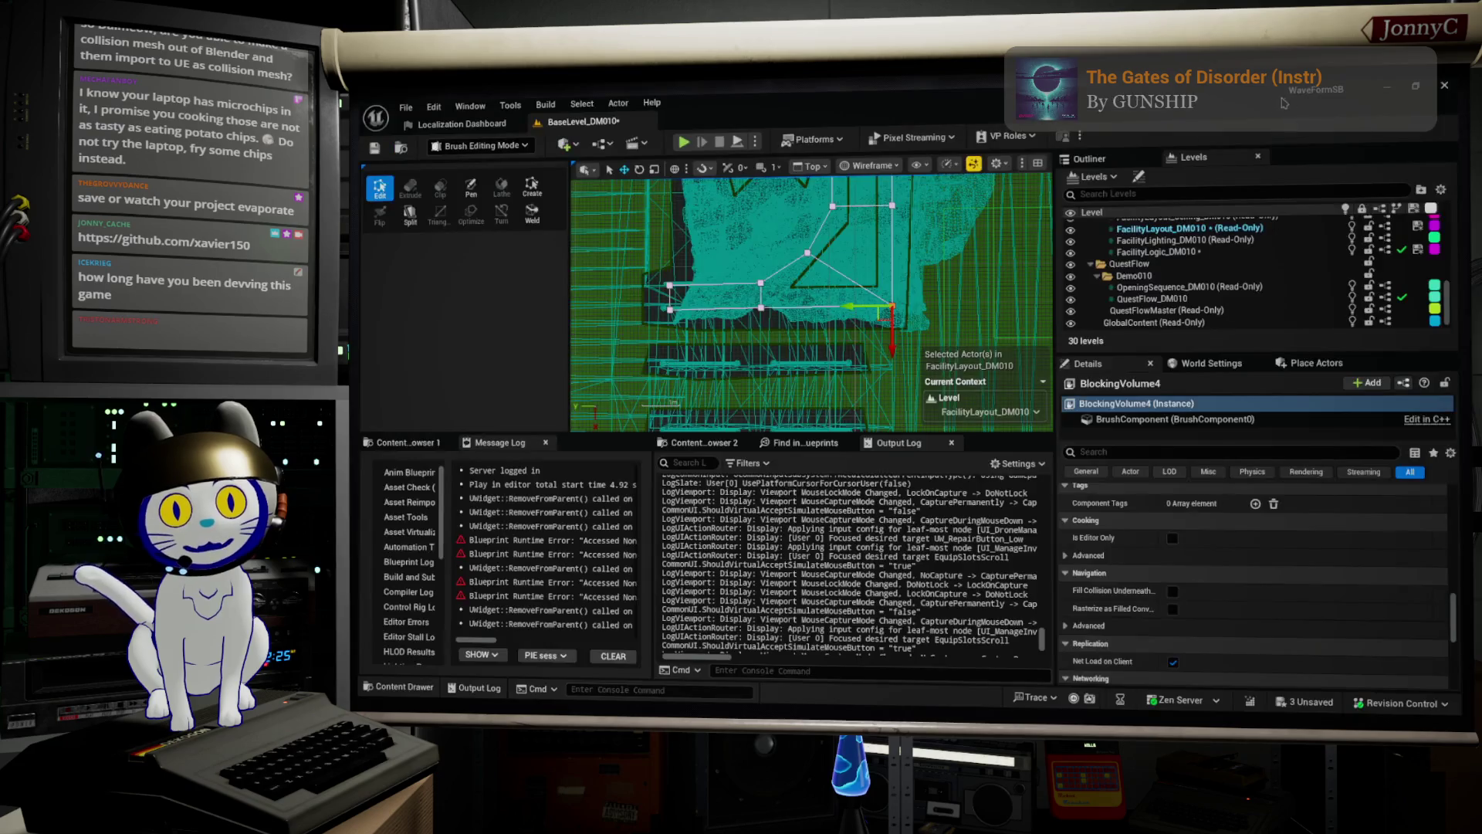
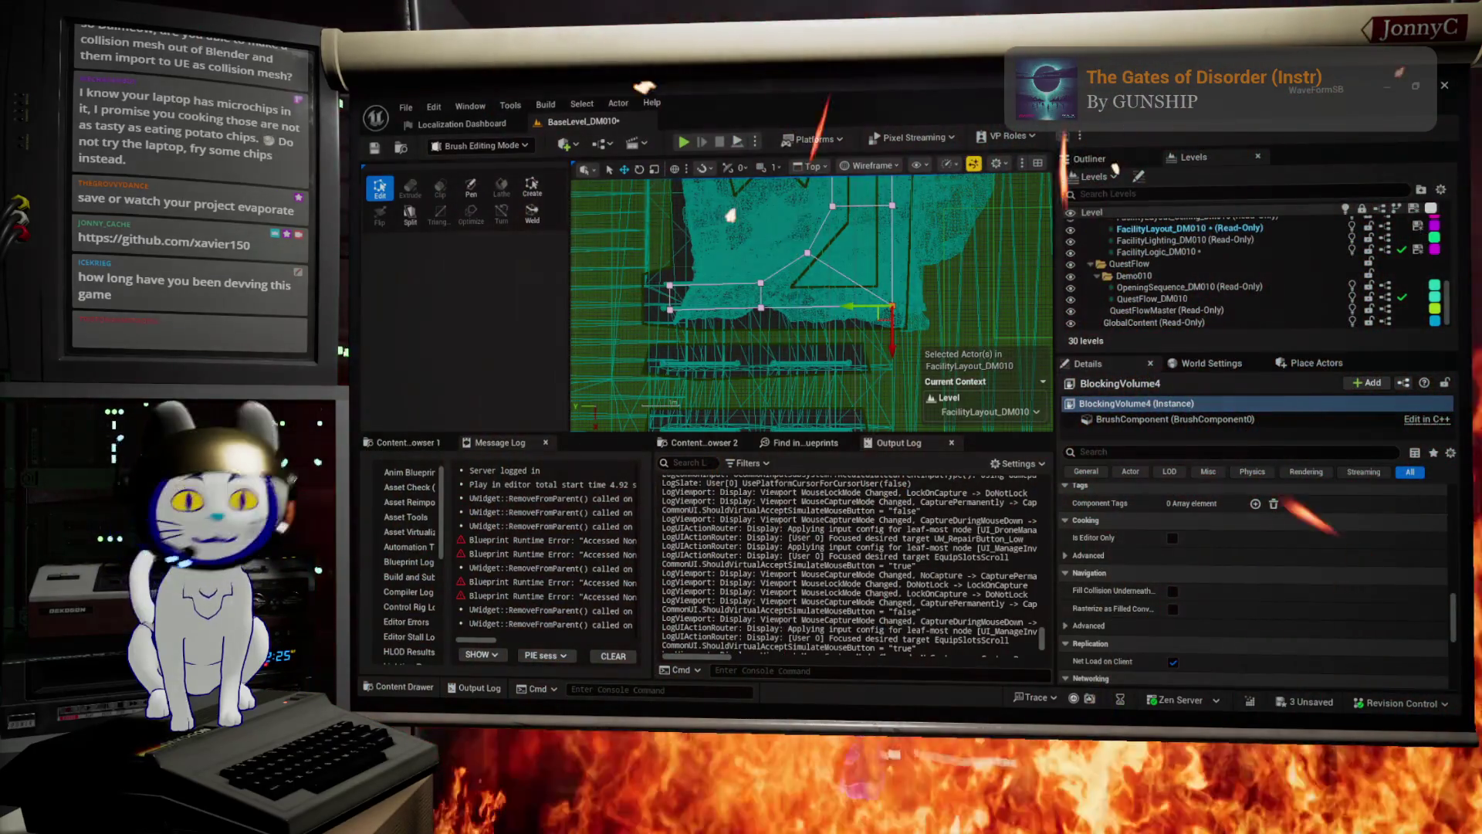
Return from the CSG geometry search results to the level editor and zoom the Top viewport.
key(alt+Tab)
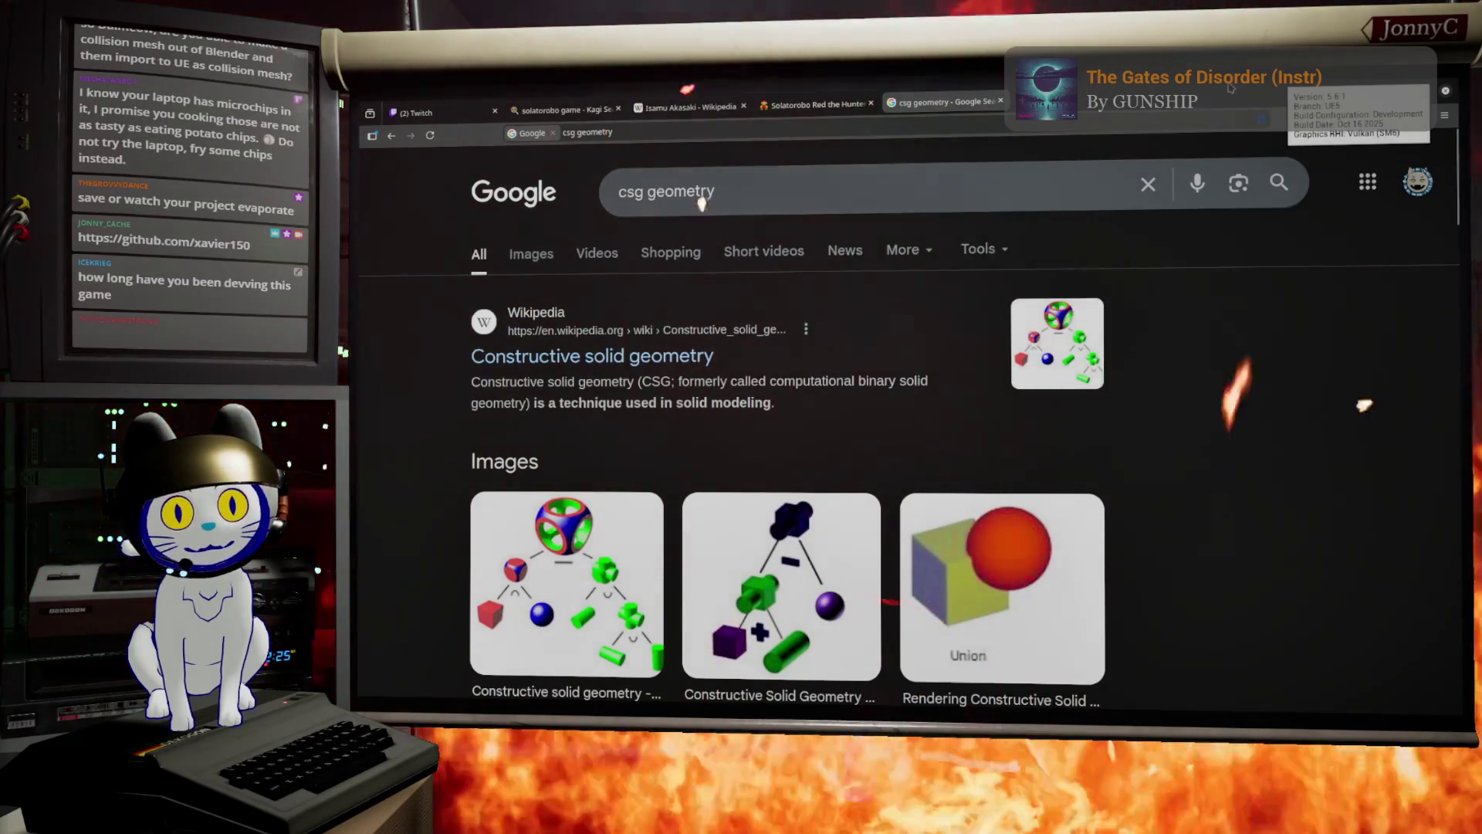
key(alt+Tab)
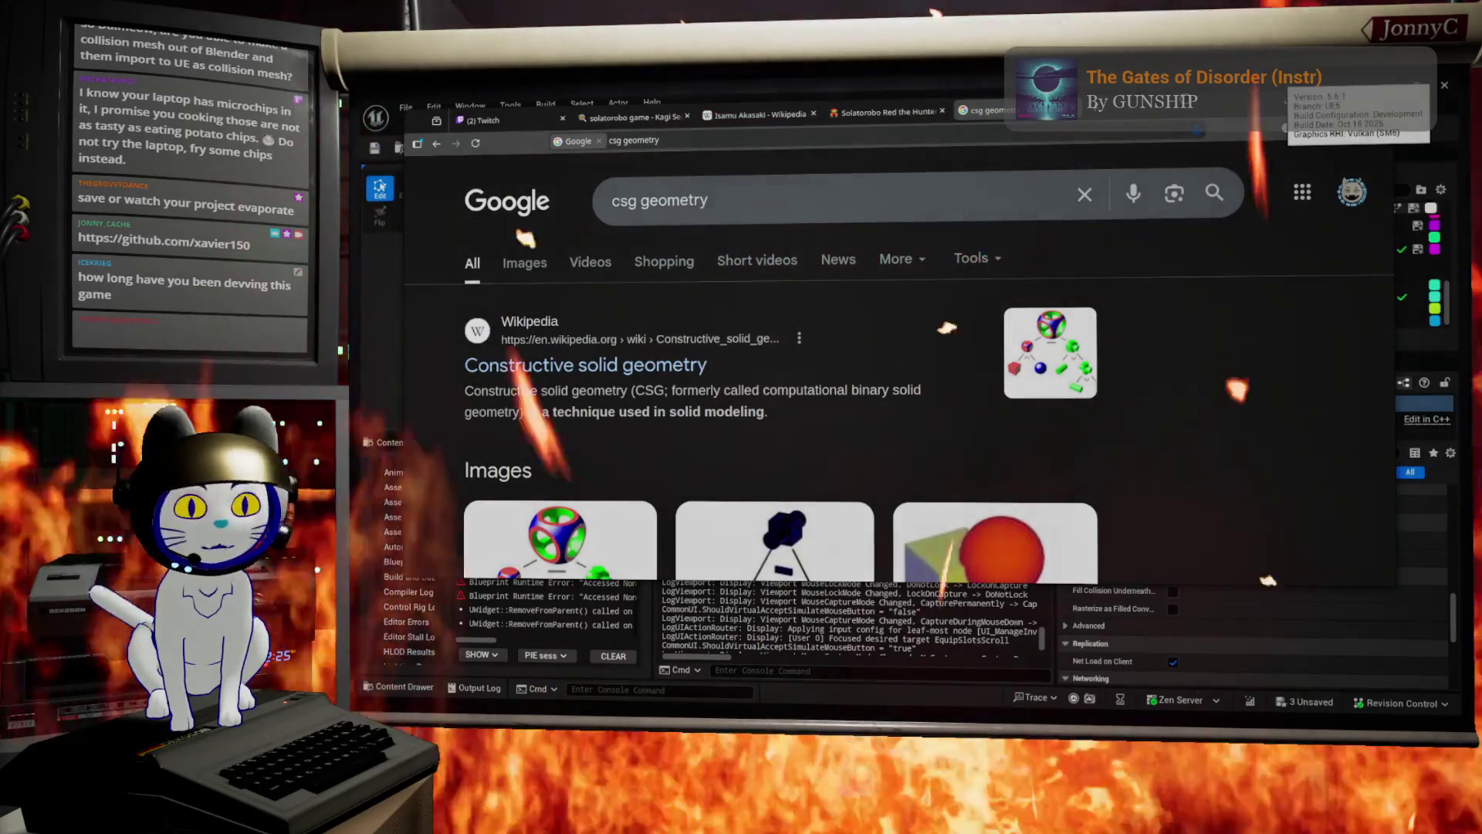
key(alt+Tab)
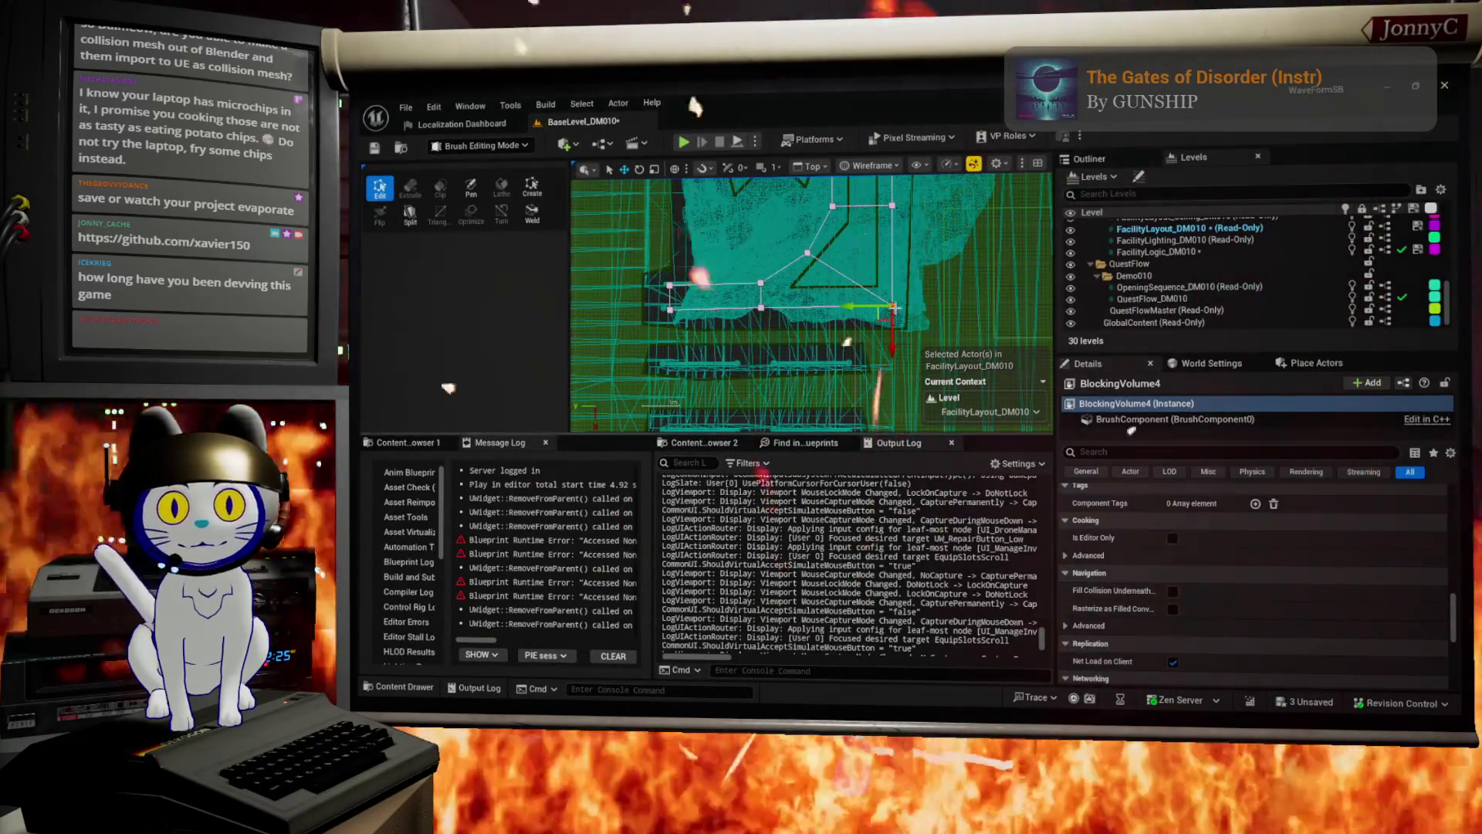
scroll(913, 270, down, 2)
scroll(913, 270, up, 3)
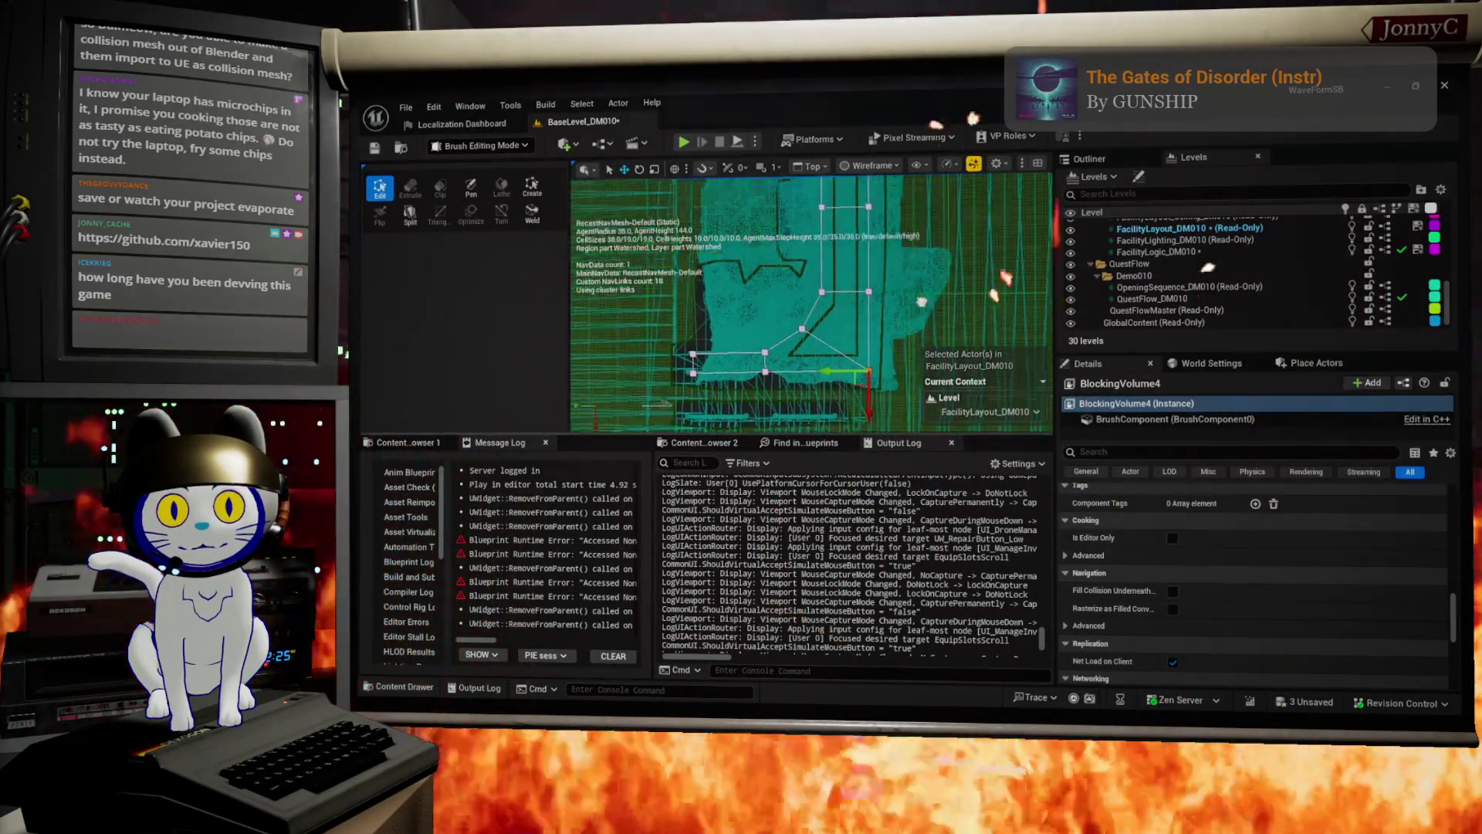
scroll(880, 343, down, 2)
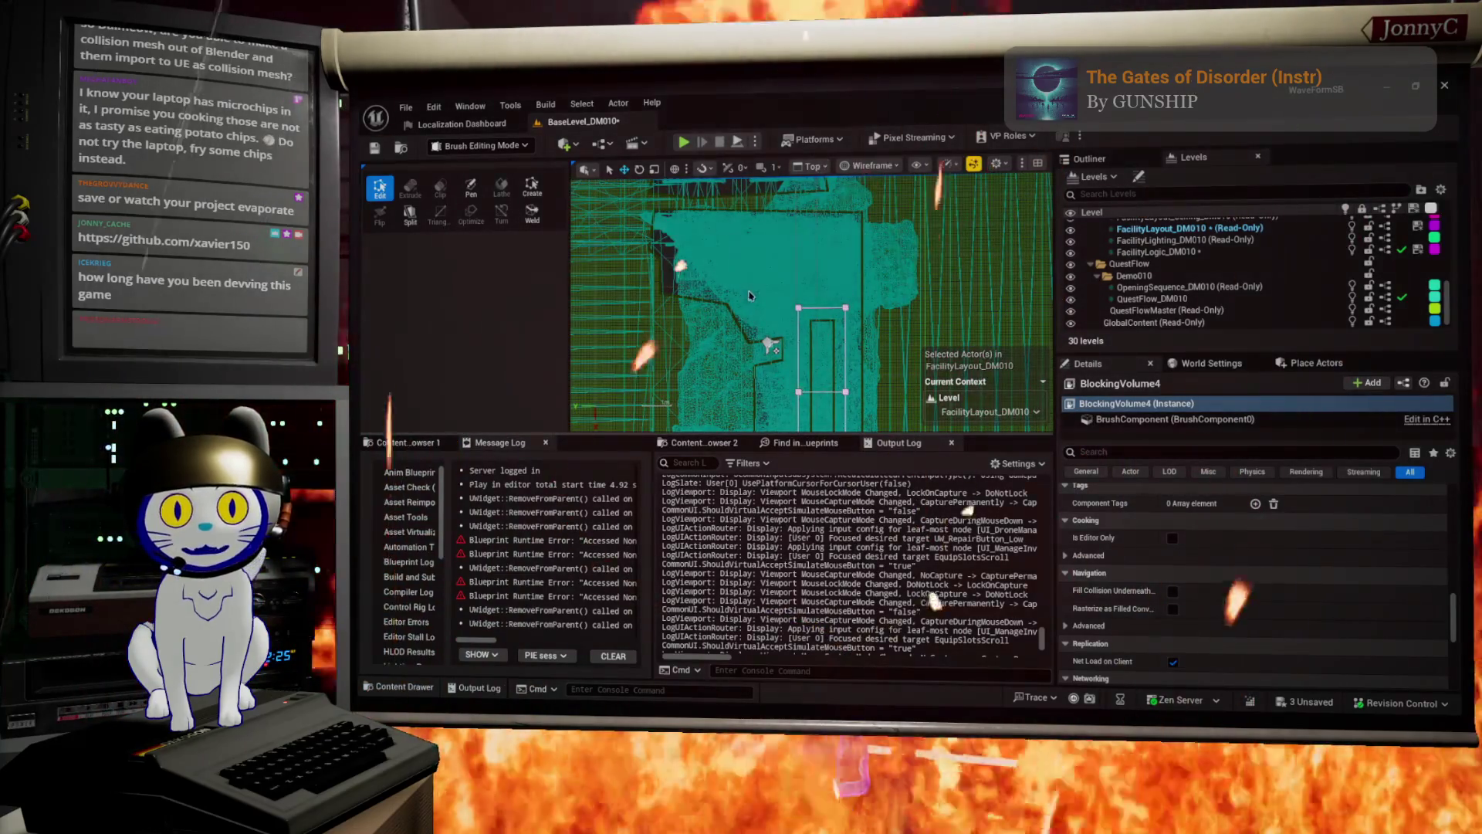
scroll(808, 363, up, 1)
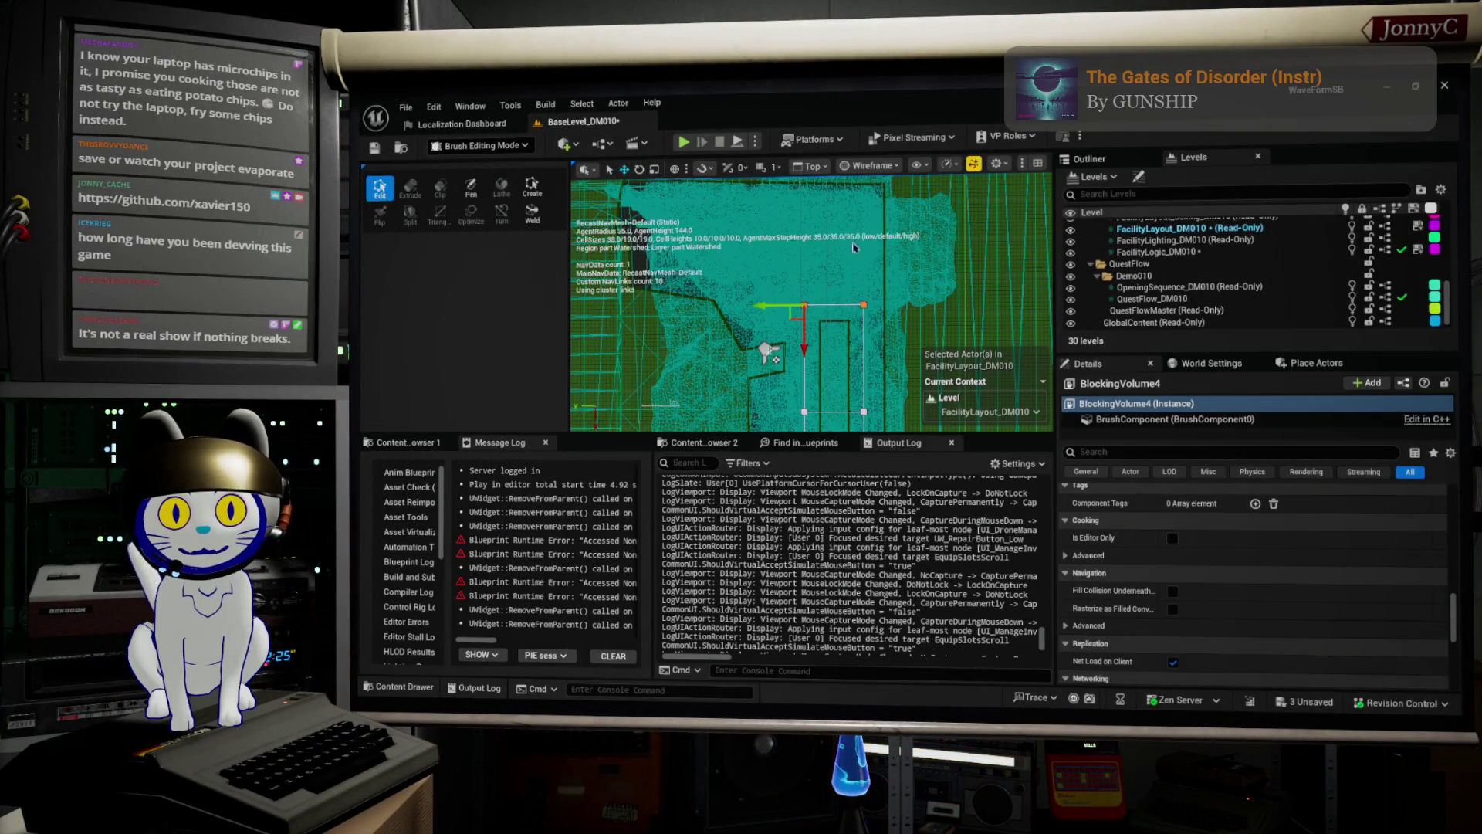
Switch to lit perspective, show the navmesh with P, and orbit toward BlockingVolume4.
key(alt+g)
key(p)
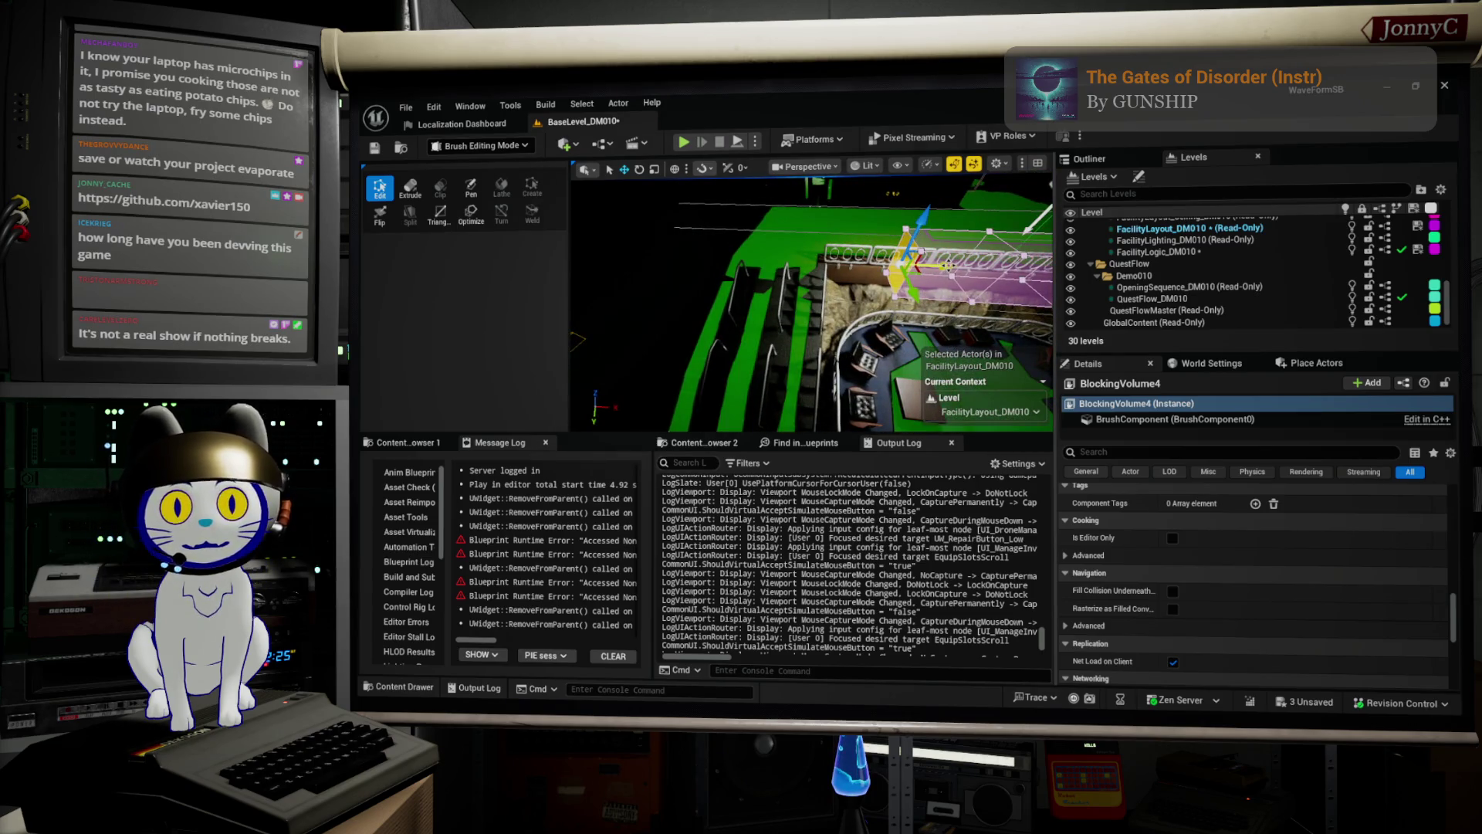
mouse_move(911, 263)
mouse_down()
mouse_move(857, 266)
mouse_move(888, 355)
mouse_move(795, 369)
mouse_up()
key(p)
key(p)
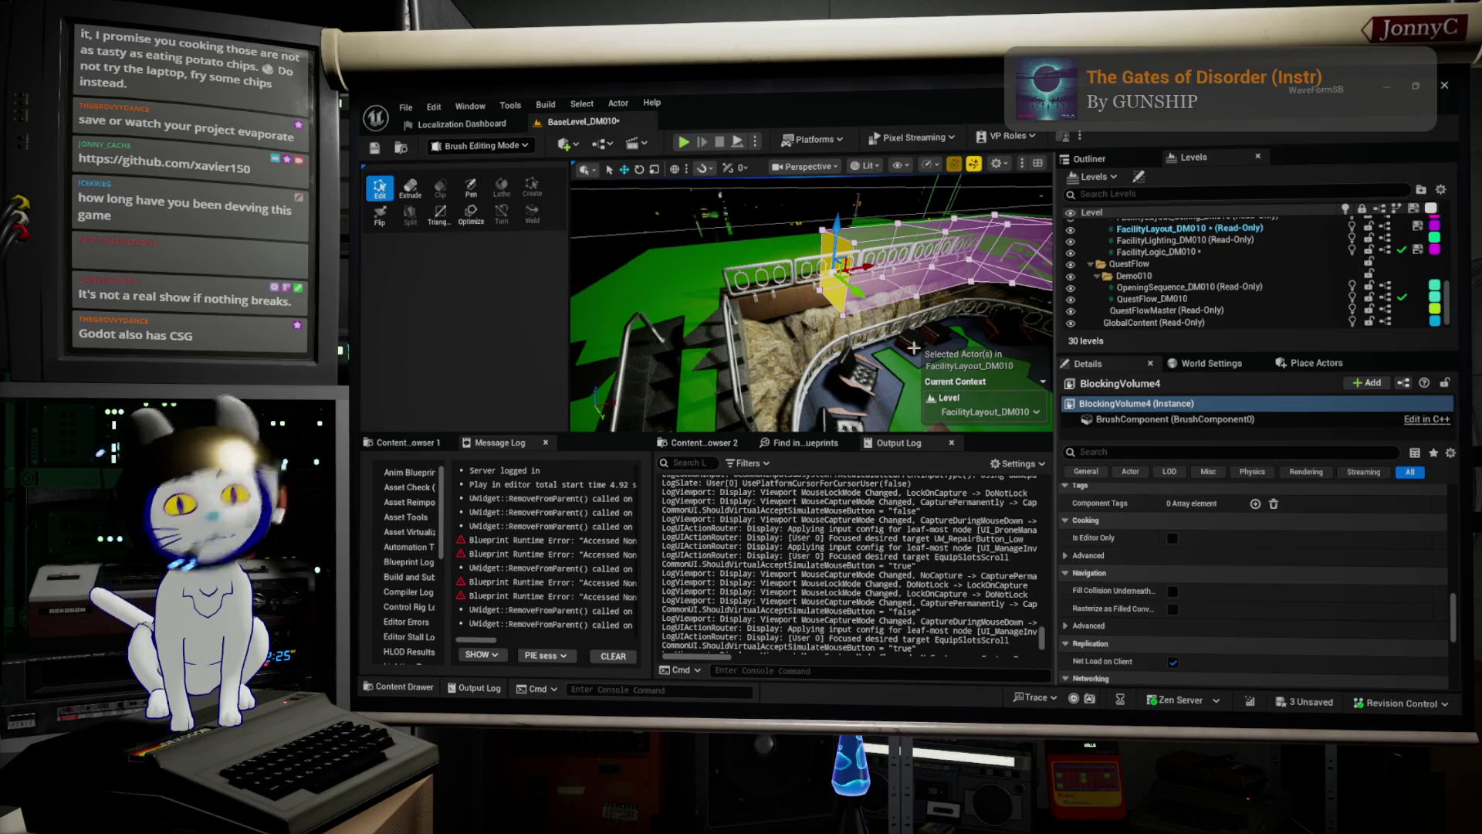
Extrude BlockingVolume4's selected end face outward, then frame the lengthened brush from above.
click(405, 189)
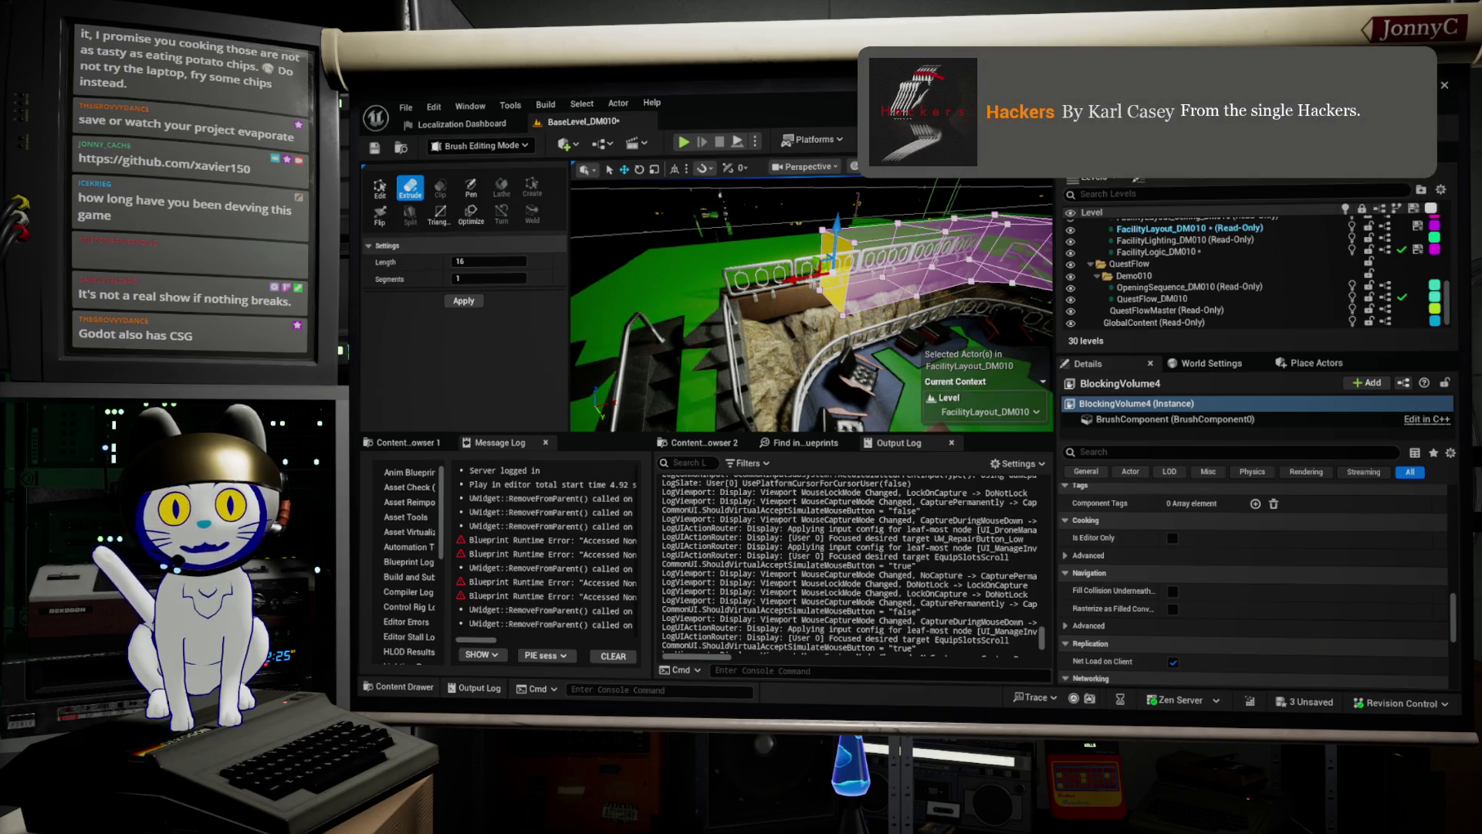
drag(818, 266, 760, 287)
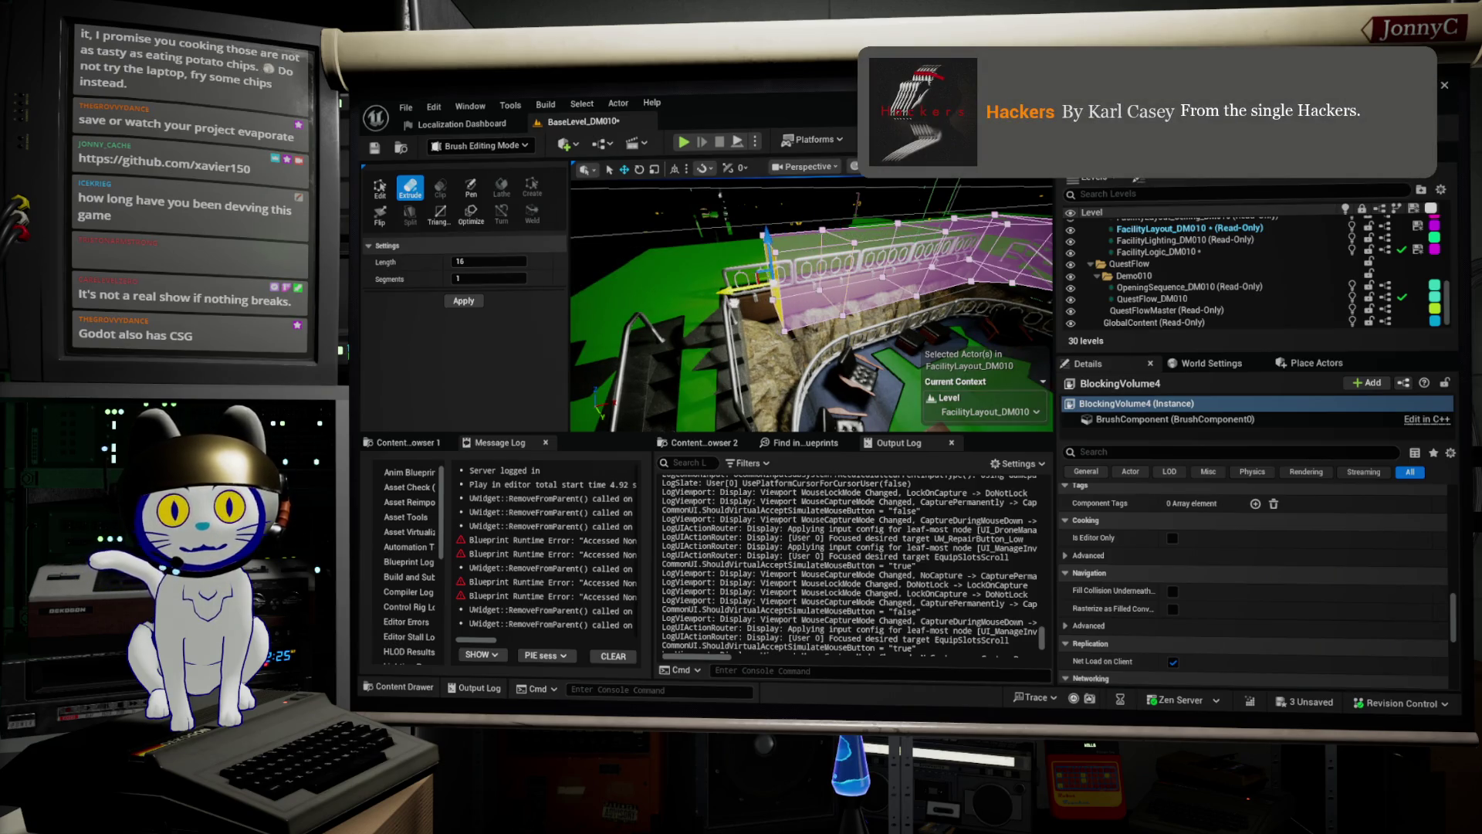
key(p)
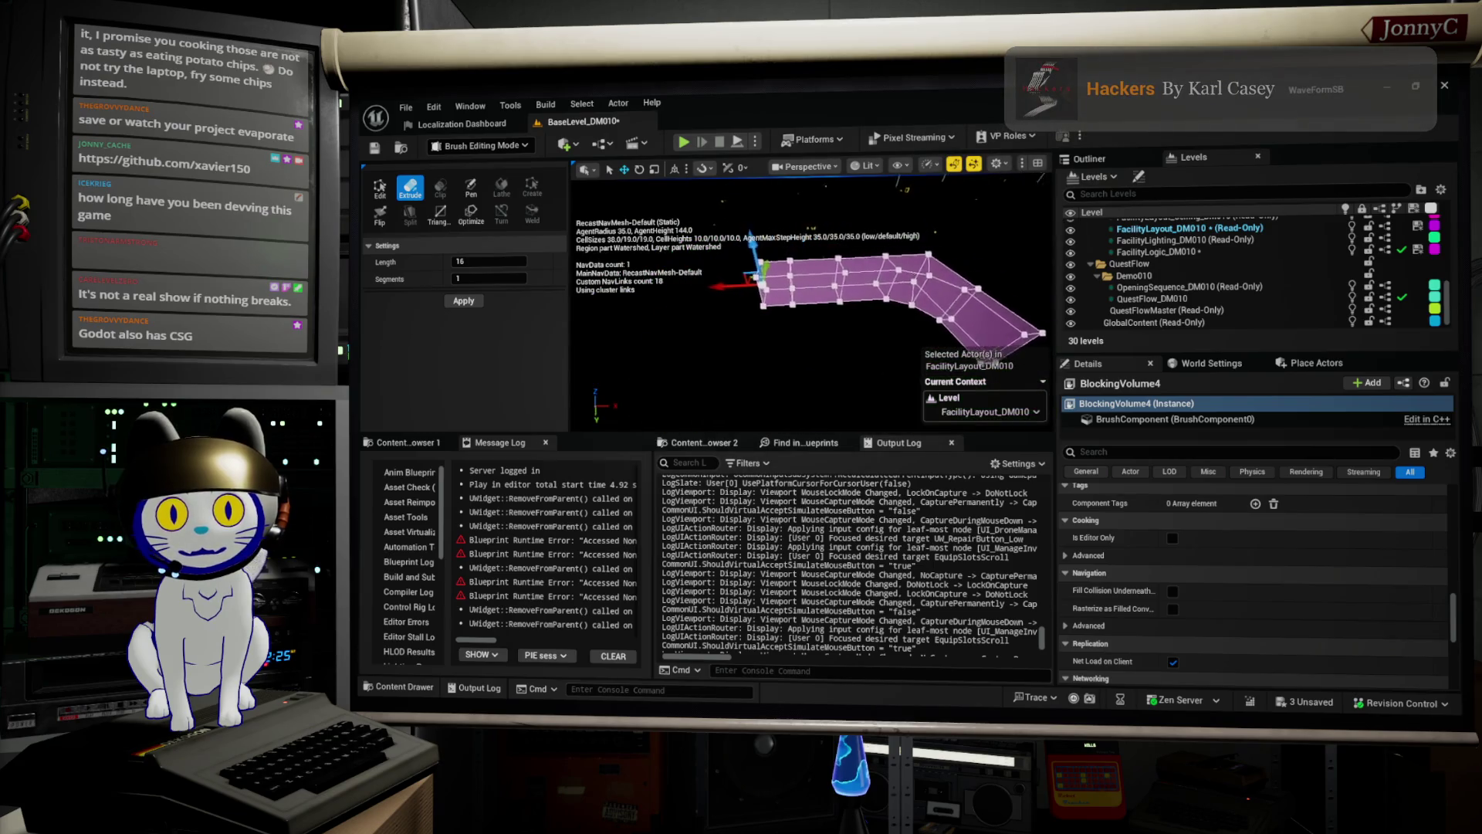
key(Right)
key(Left)
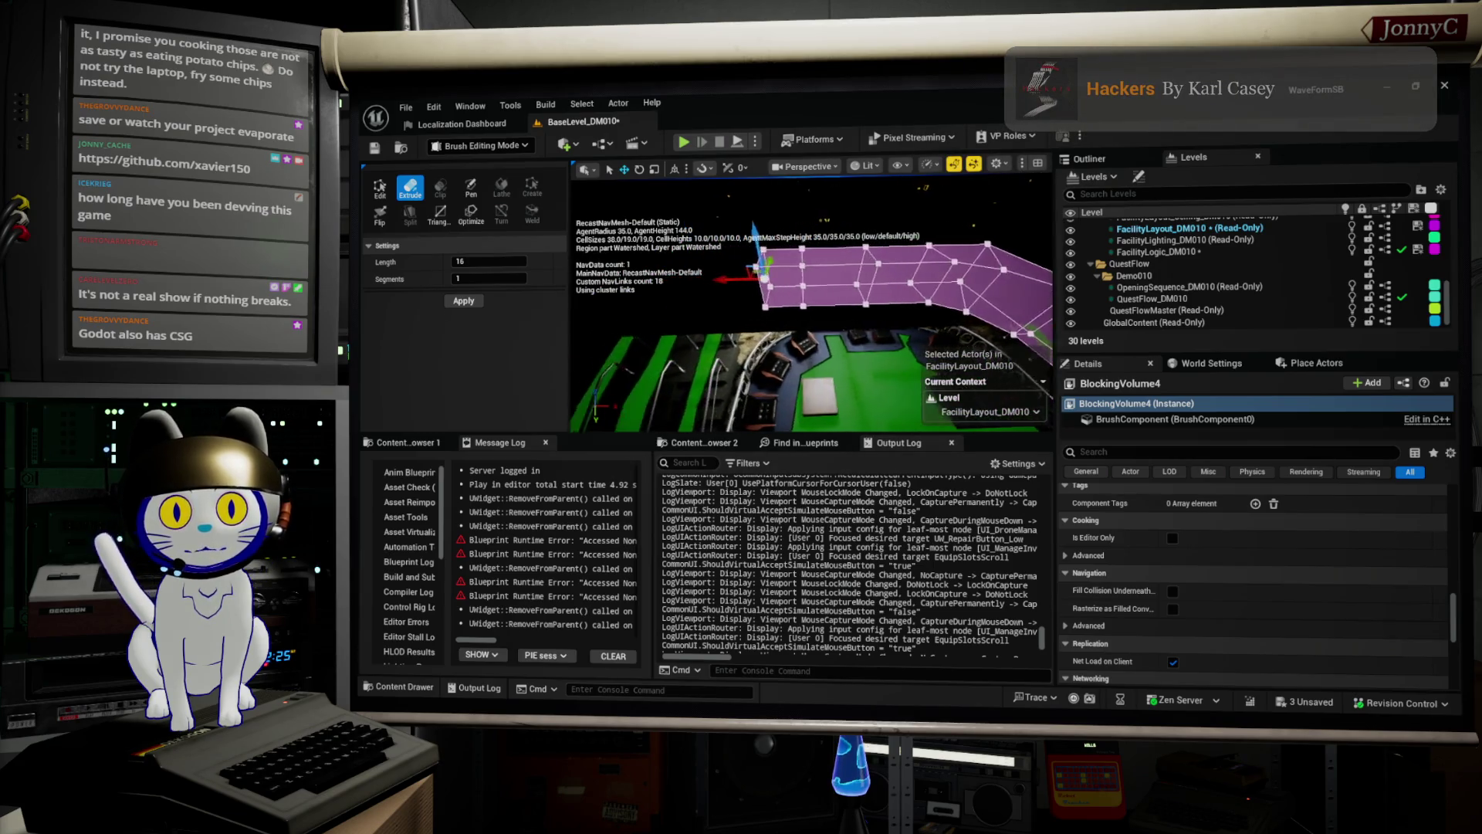
key(f)
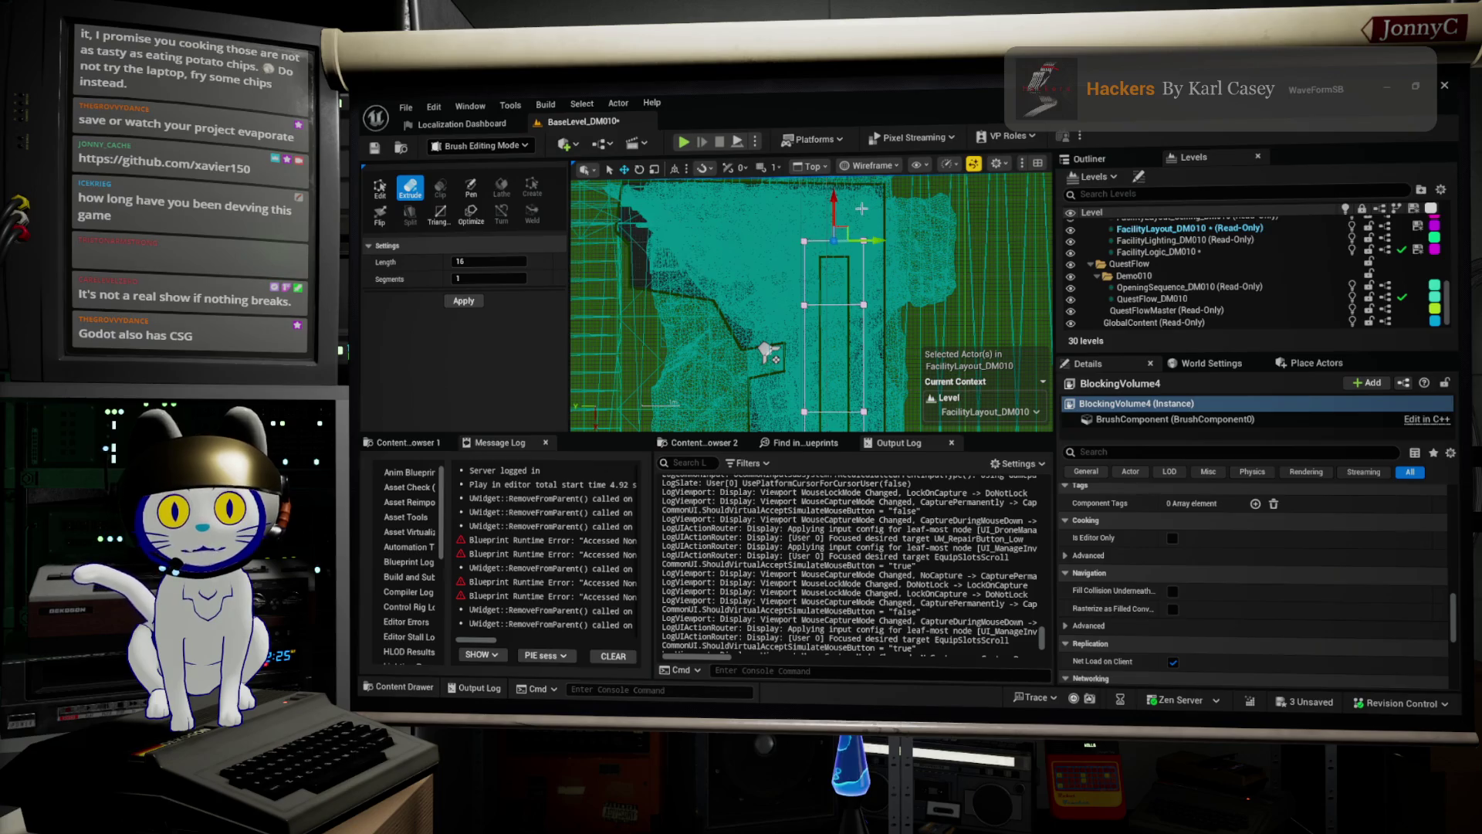
In the Top view, nudge the brush's top-left corner vertex left and top-right vertex up.
click(830, 245)
drag(769, 237, 753, 240)
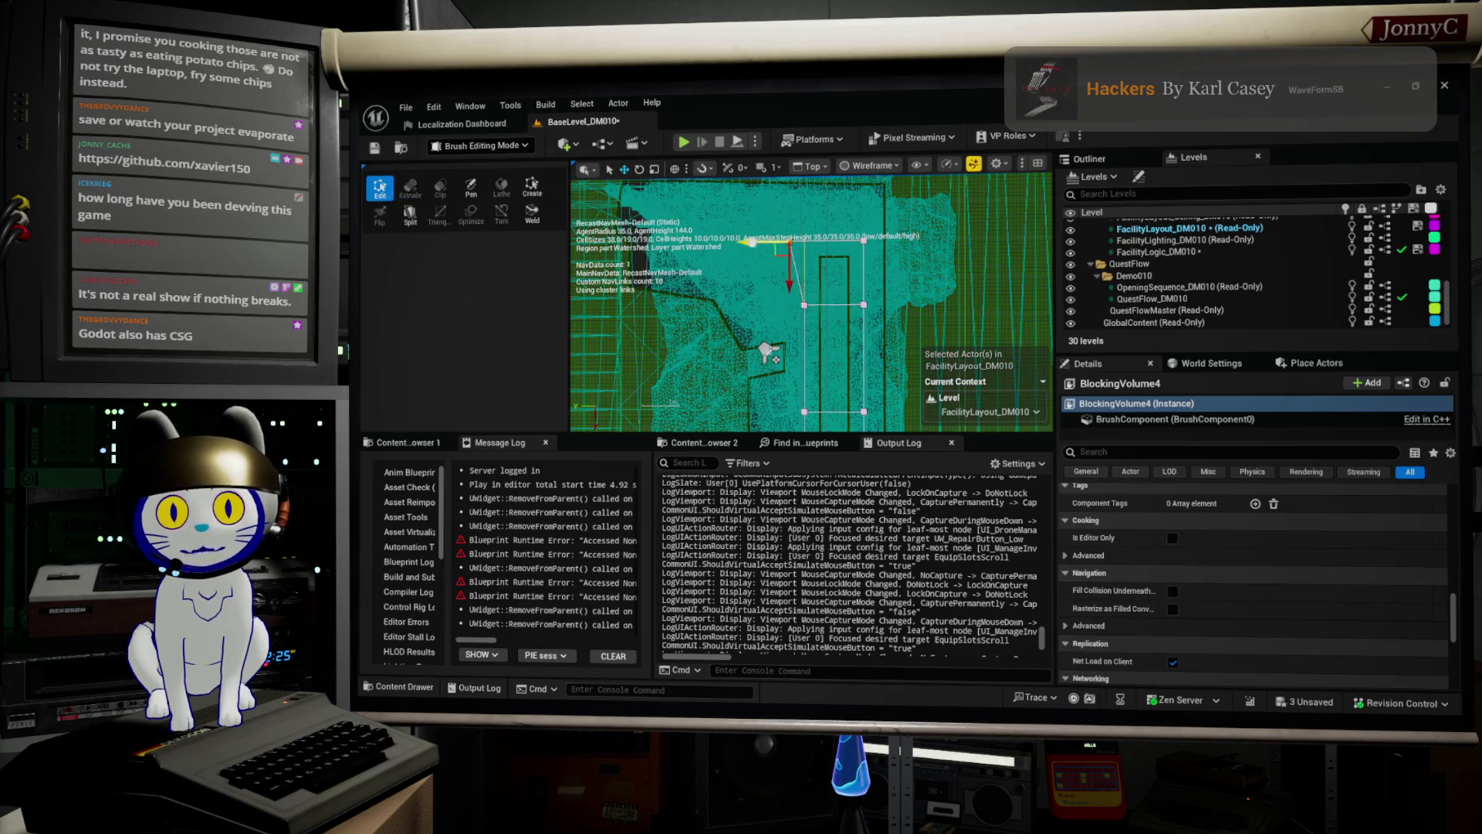
click(863, 217)
drag(865, 259, 865, 249)
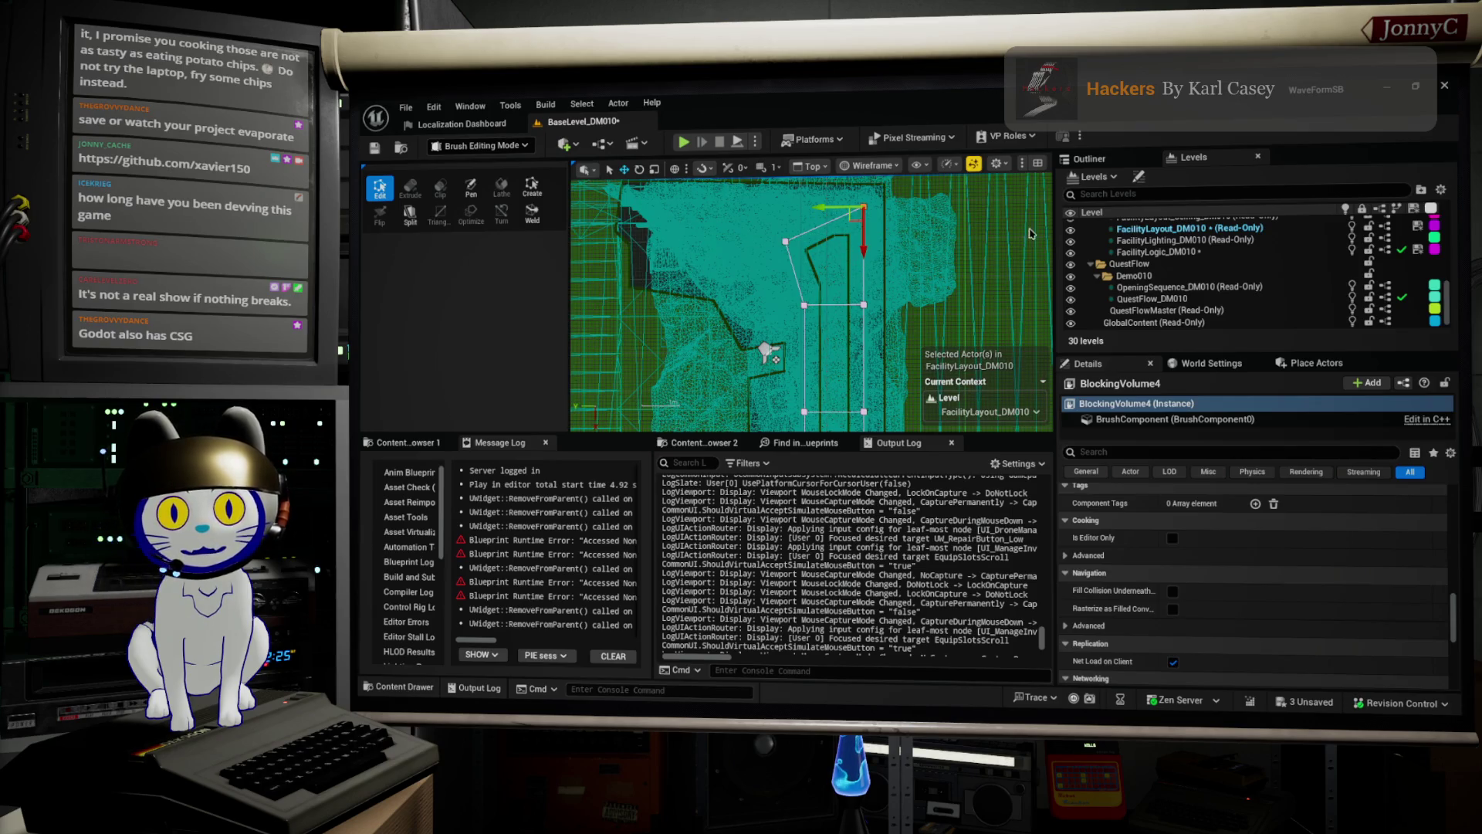
In lit perspective, reselect BlockingVolume4 and extrude another face toward the camera.
key(alt+g)
drag(656, 345, 594, 338)
click(874, 284)
mouse_move(923, 303)
mouse_down()
mouse_move(942, 272)
mouse_move(934, 286)
mouse_move(887, 263)
mouse_up()
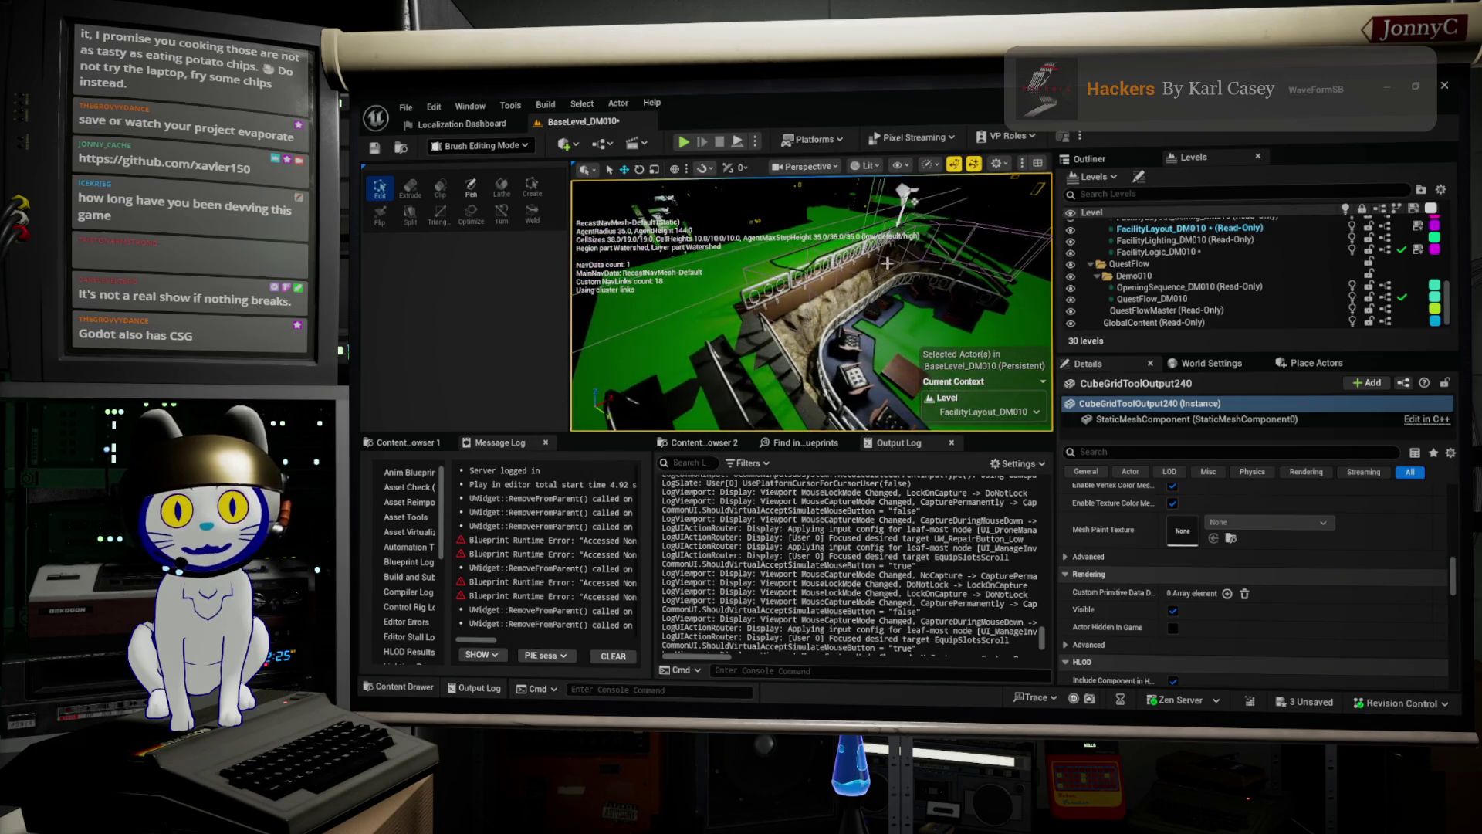
click(798, 312)
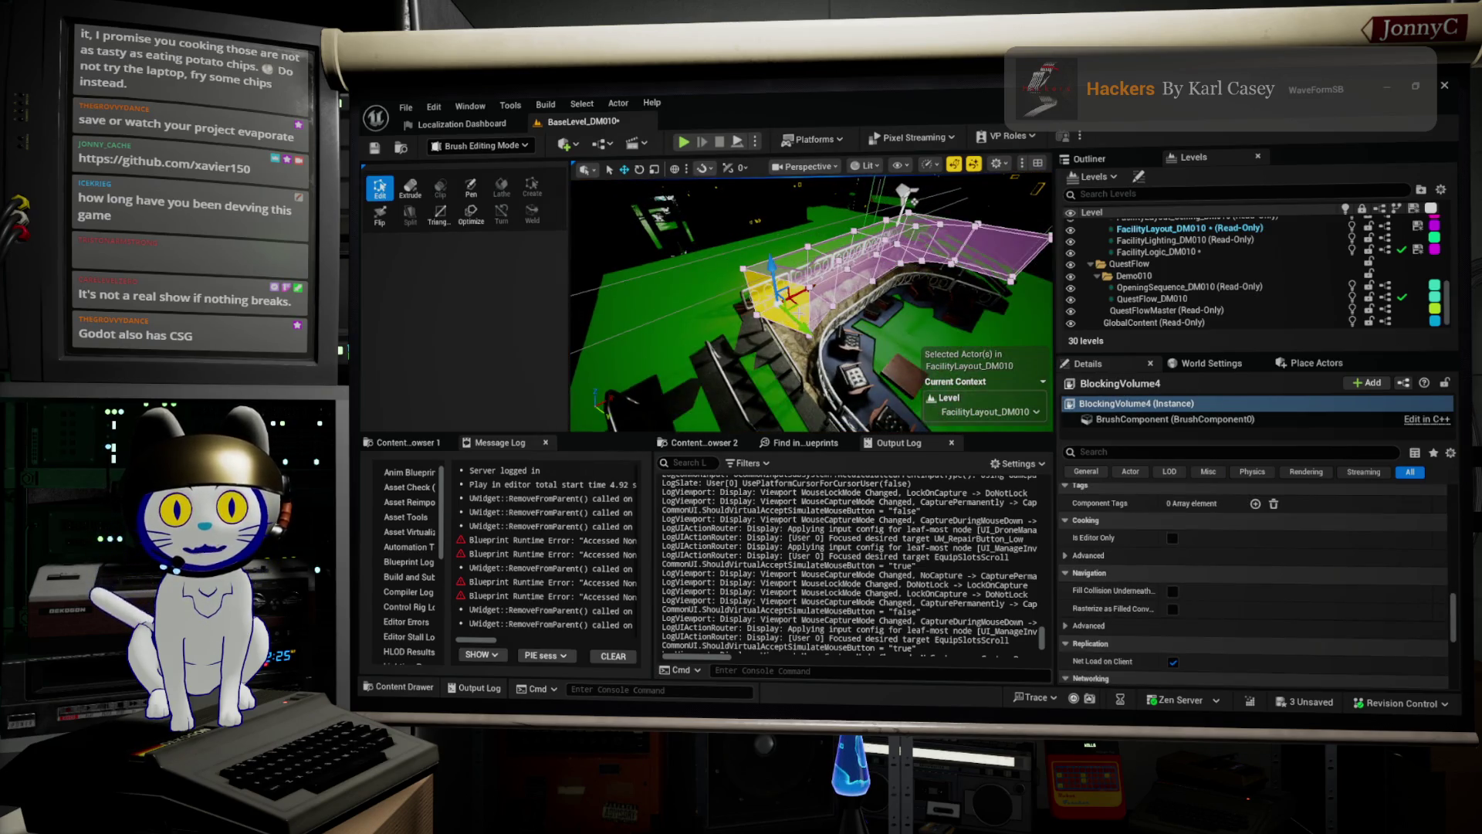
click(410, 188)
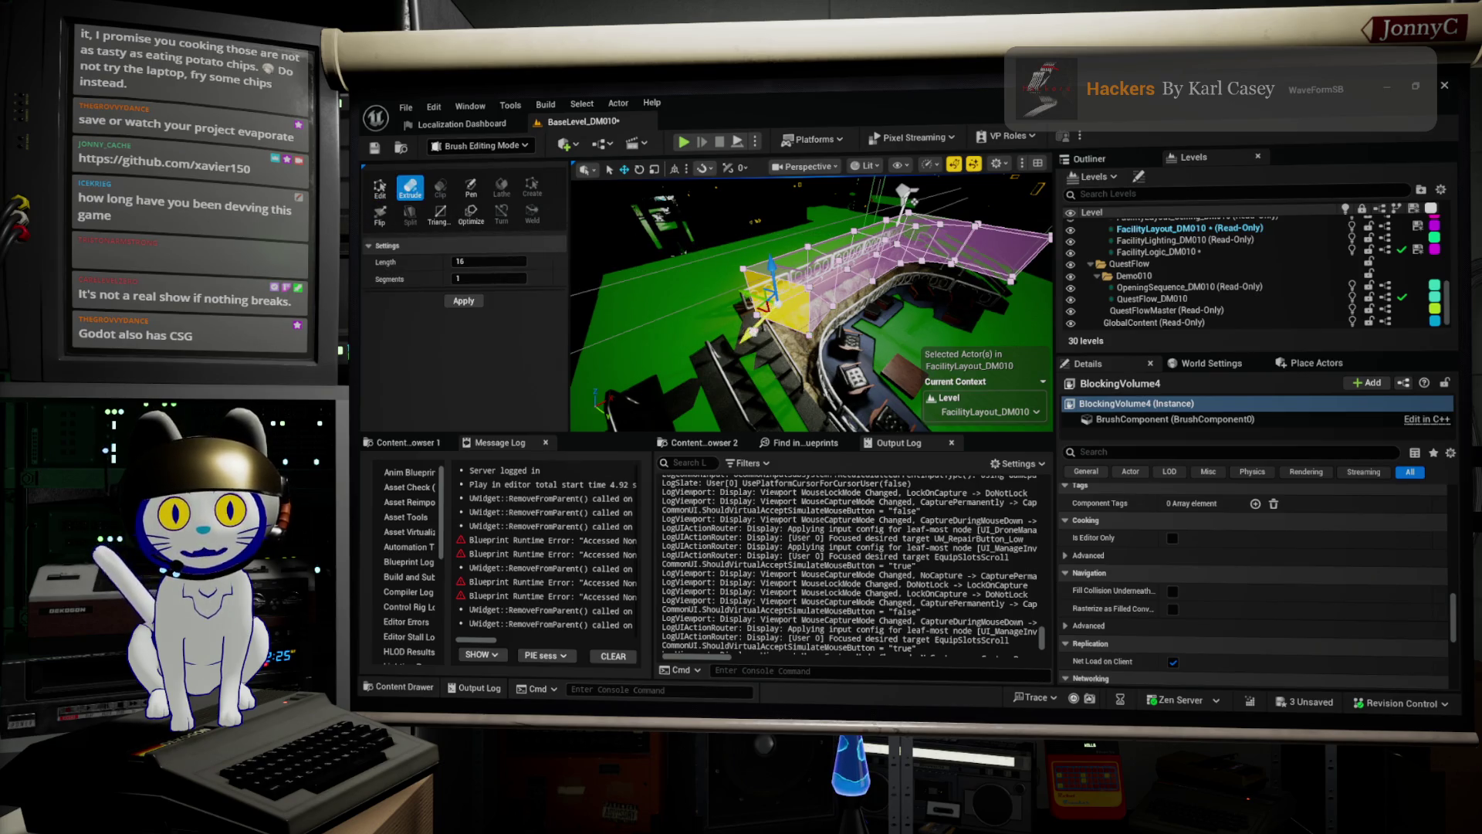
click(894, 262)
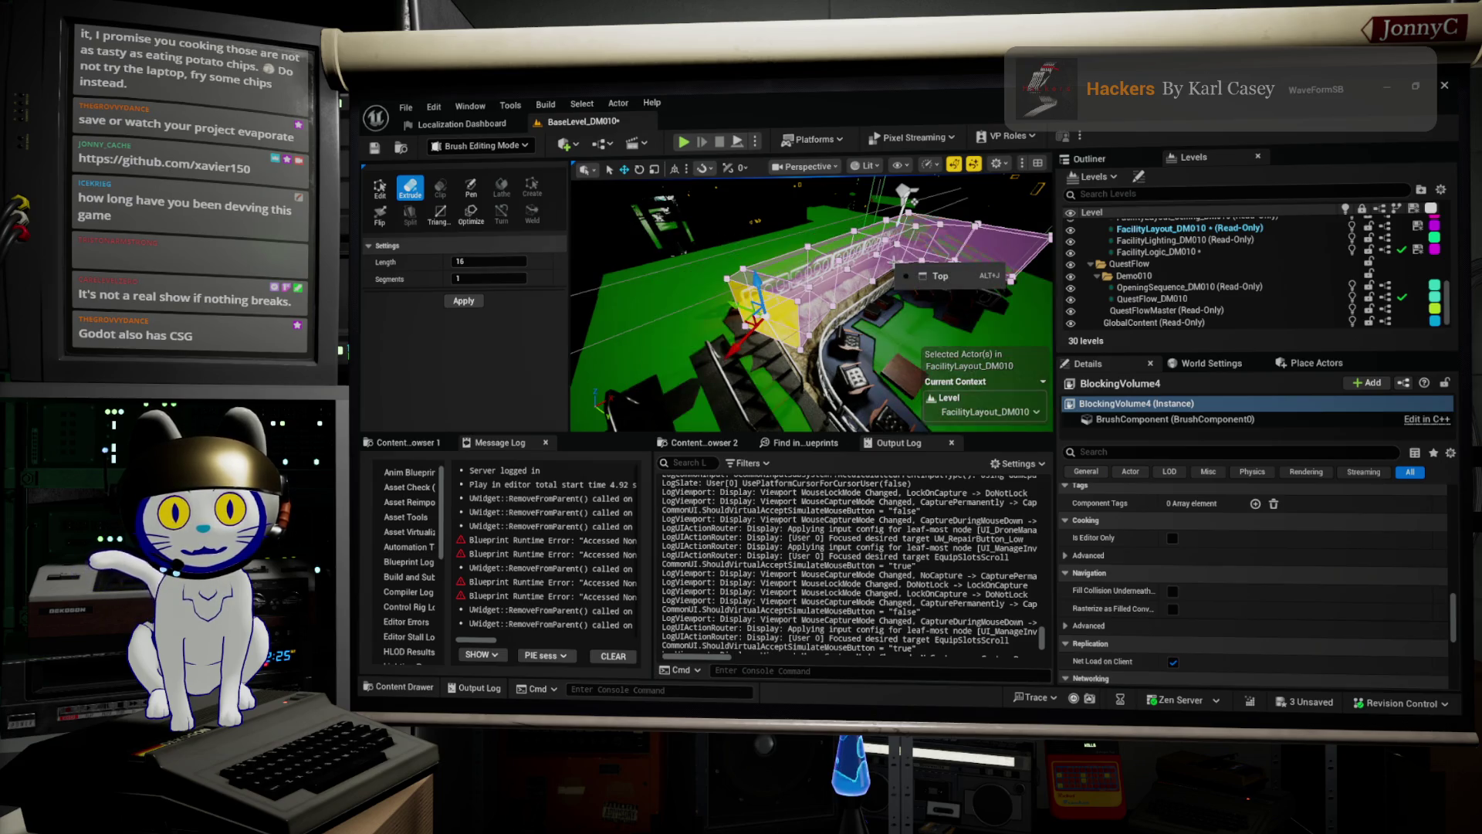
In the Top view, box-select a brush vertex and move it left along the walkway.
click(938, 274)
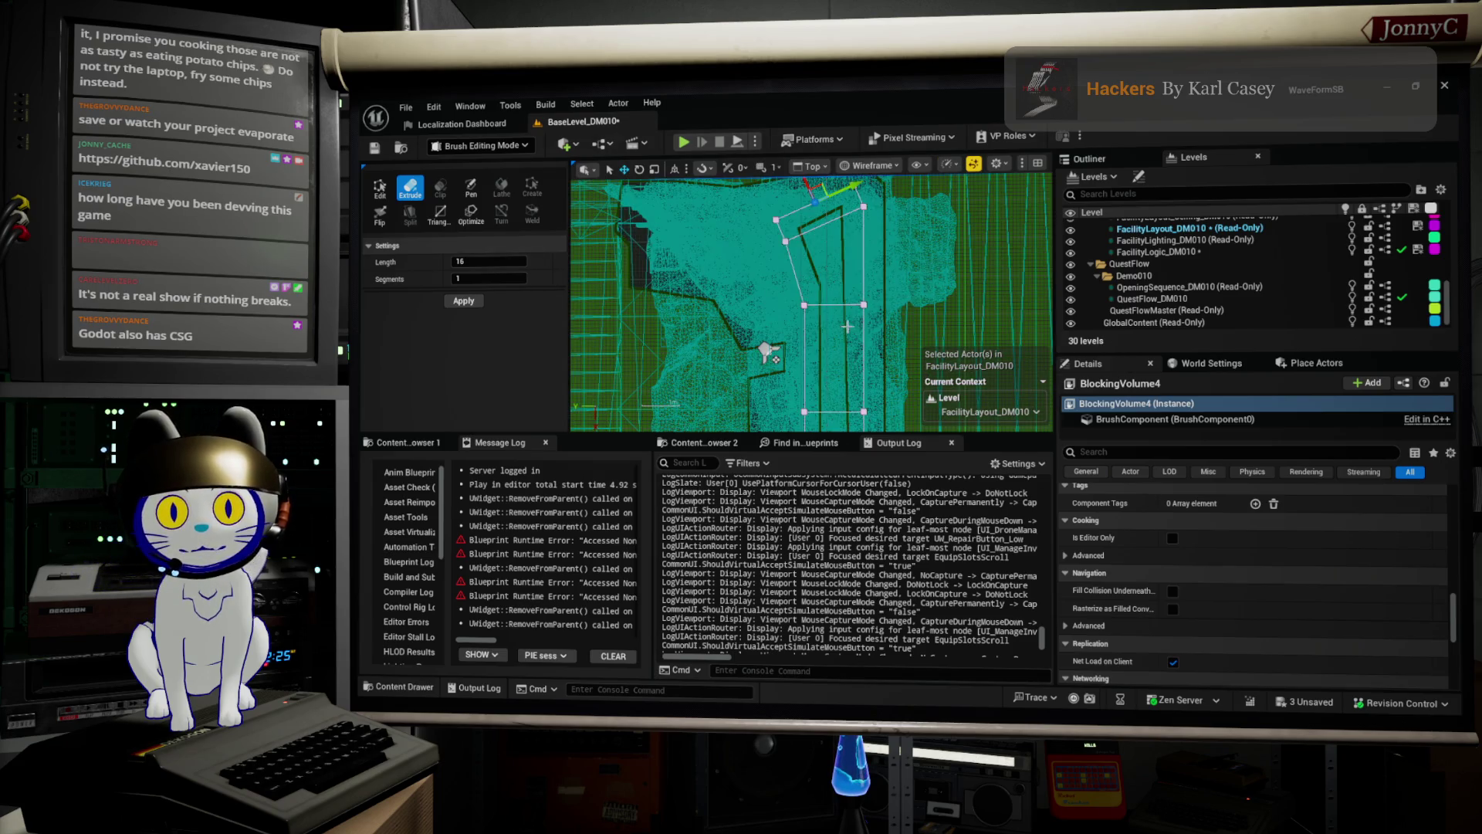
key(Escape)
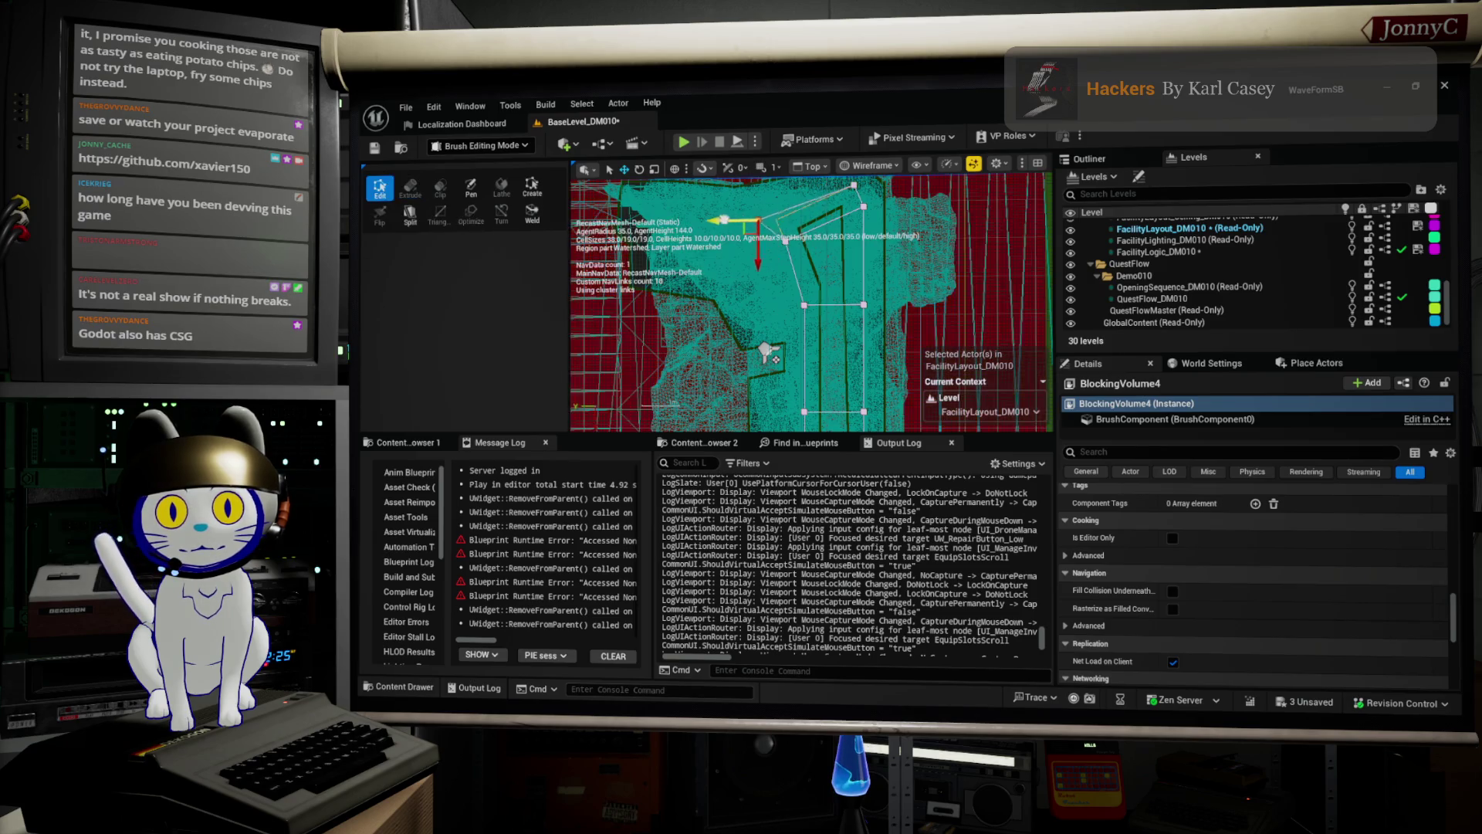
drag(832, 224, 921, 272)
drag(887, 255, 833, 256)
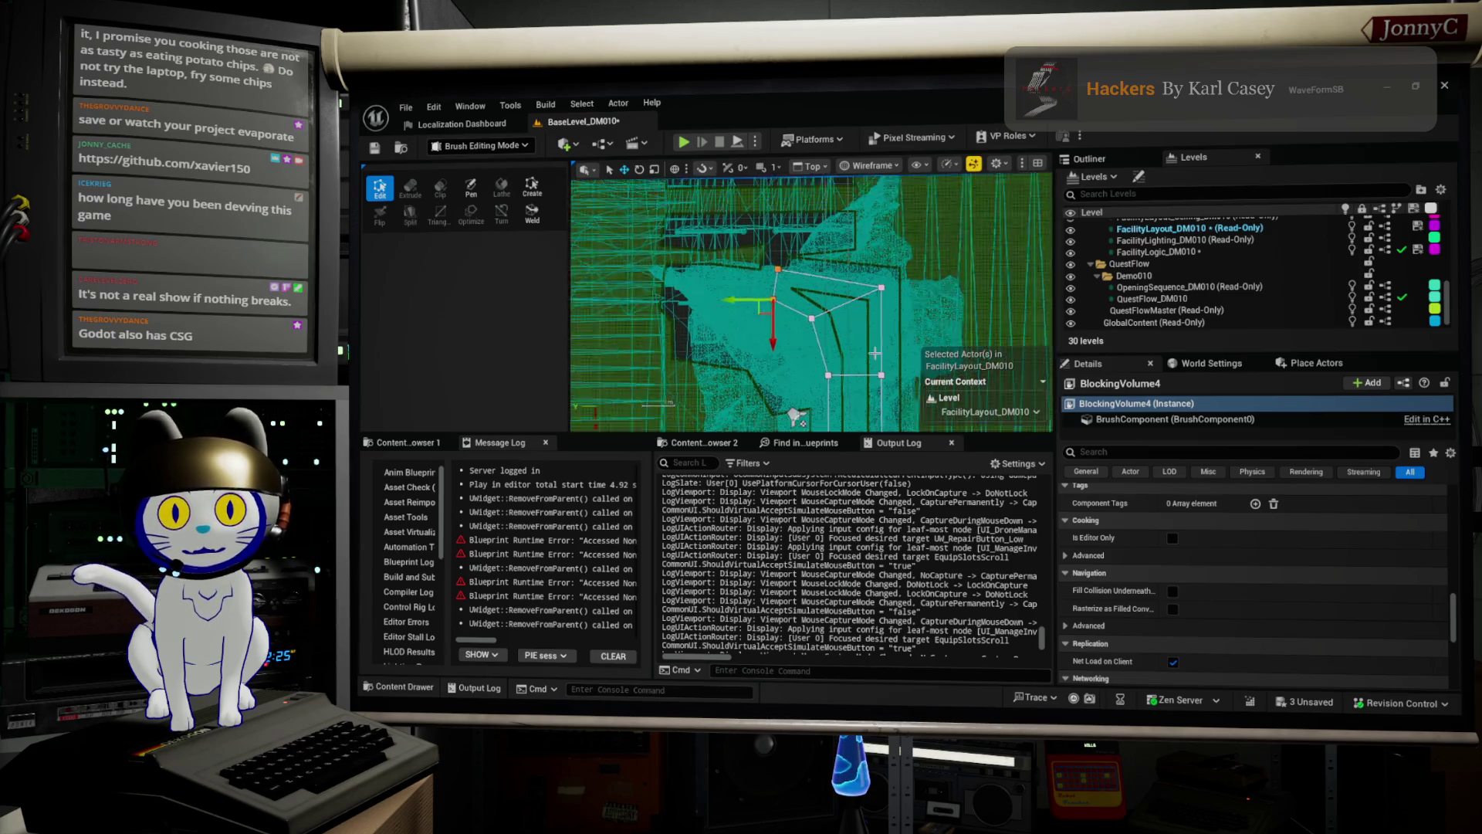
scroll(875, 299, down, 2)
drag(874, 299, 818, 201)
scroll(891, 290, up, 1)
key(alt+g)
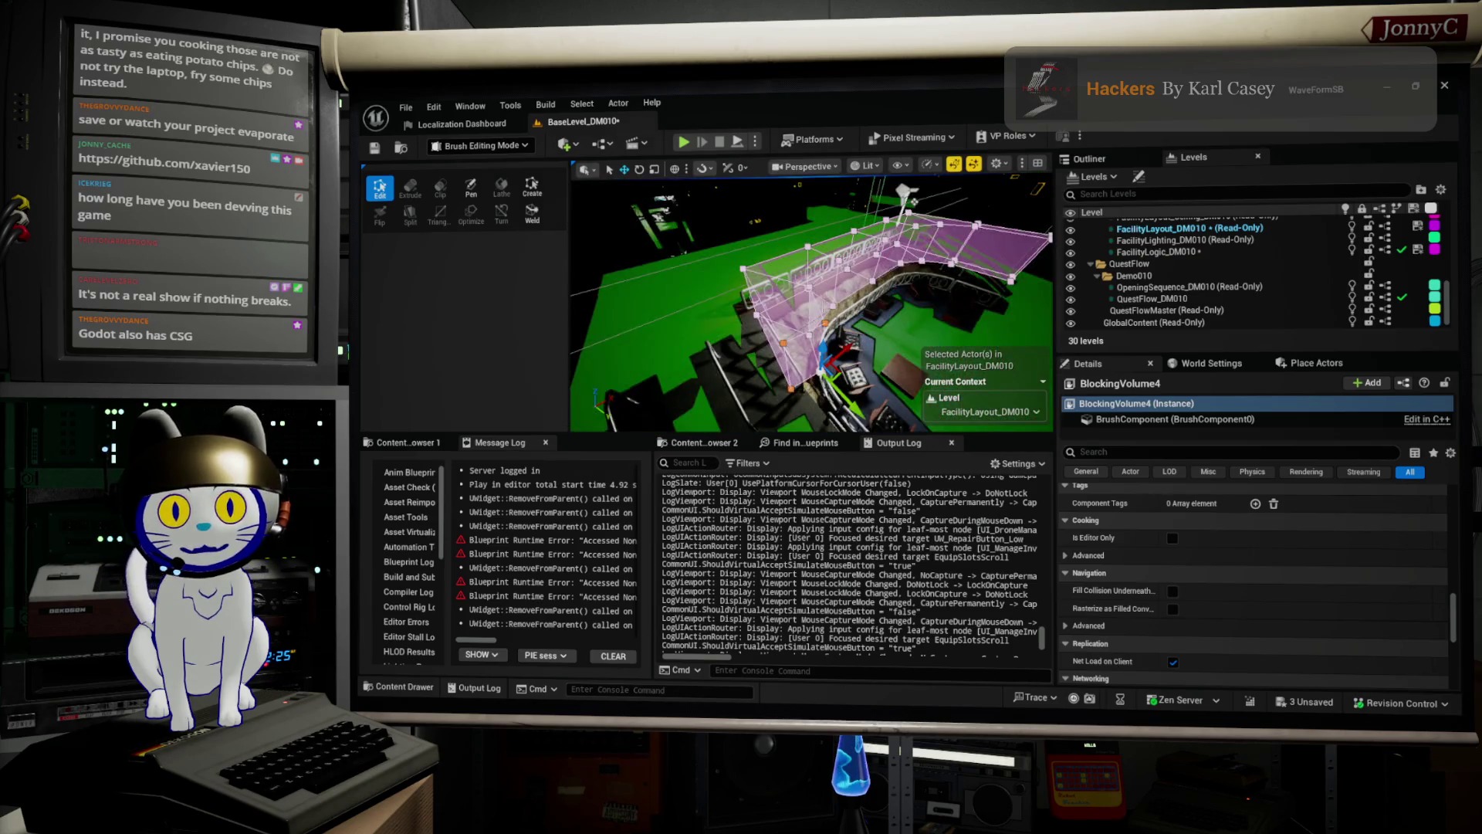
Extrude the volume's left end face into a new segment and switch to the Top wireframe view.
click(775, 352)
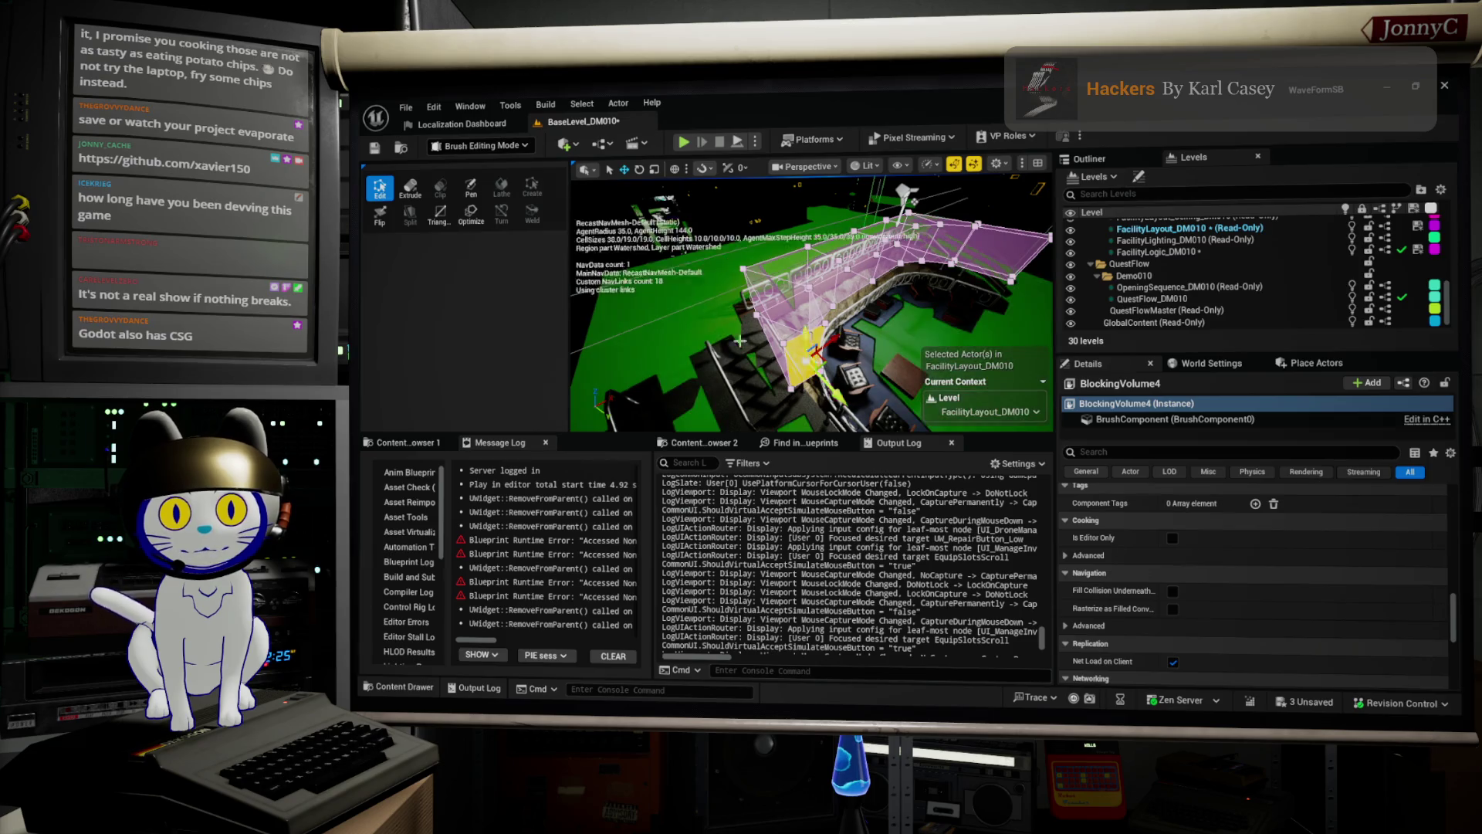
click(417, 198)
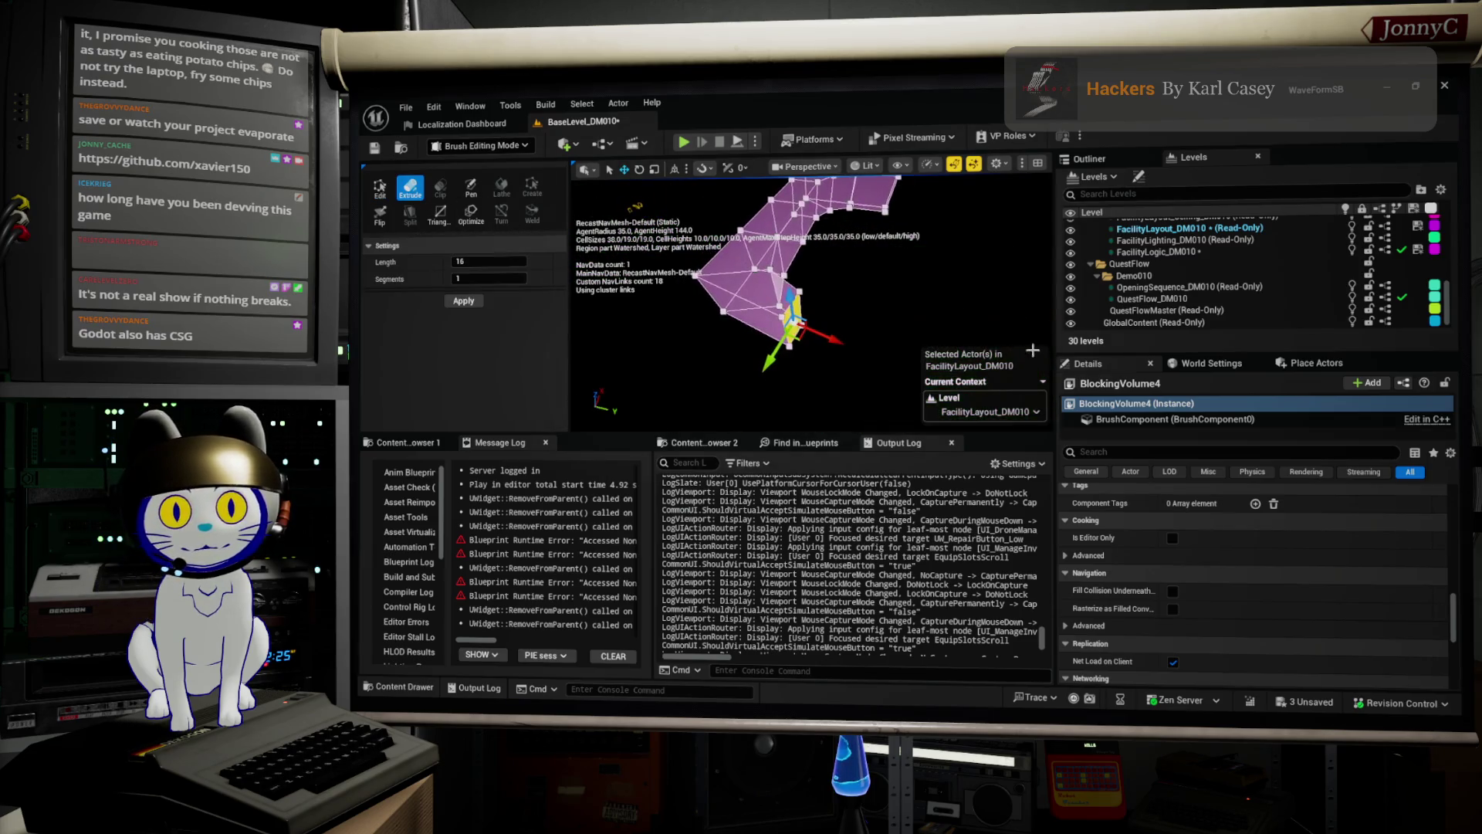
drag(830, 338, 944, 365)
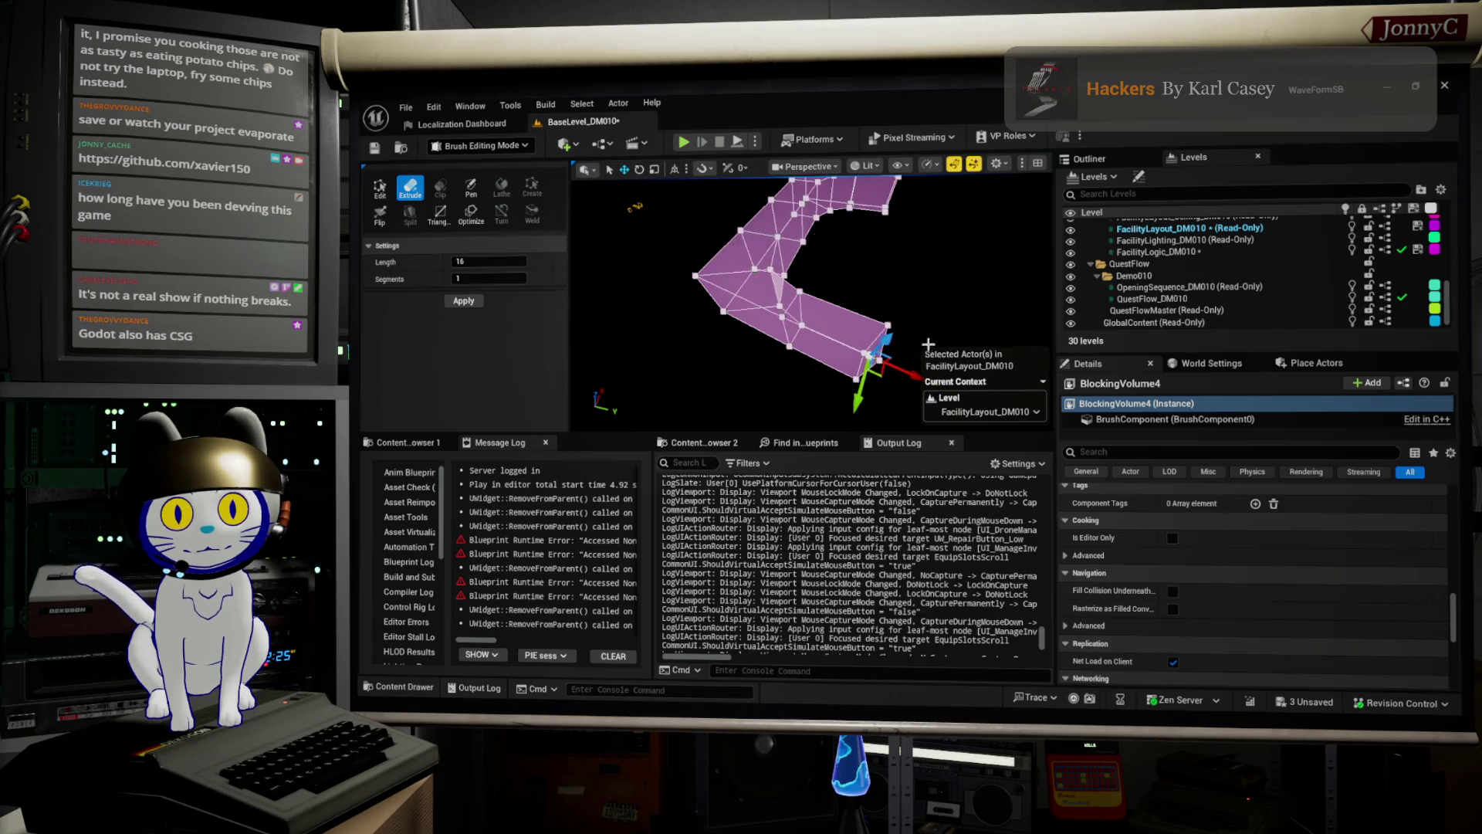
key(alt+j)
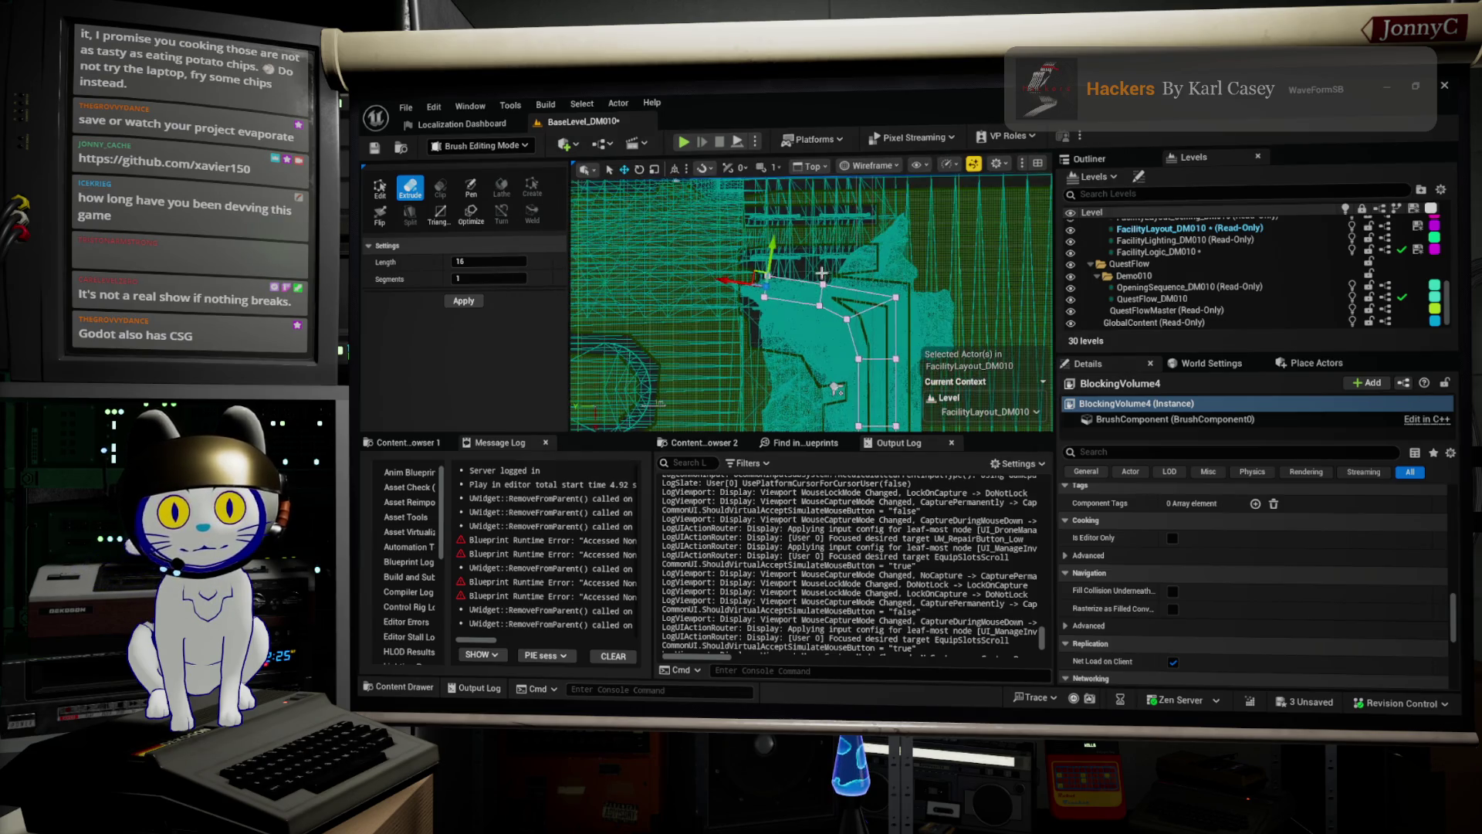
scroll(919, 328, down, 2)
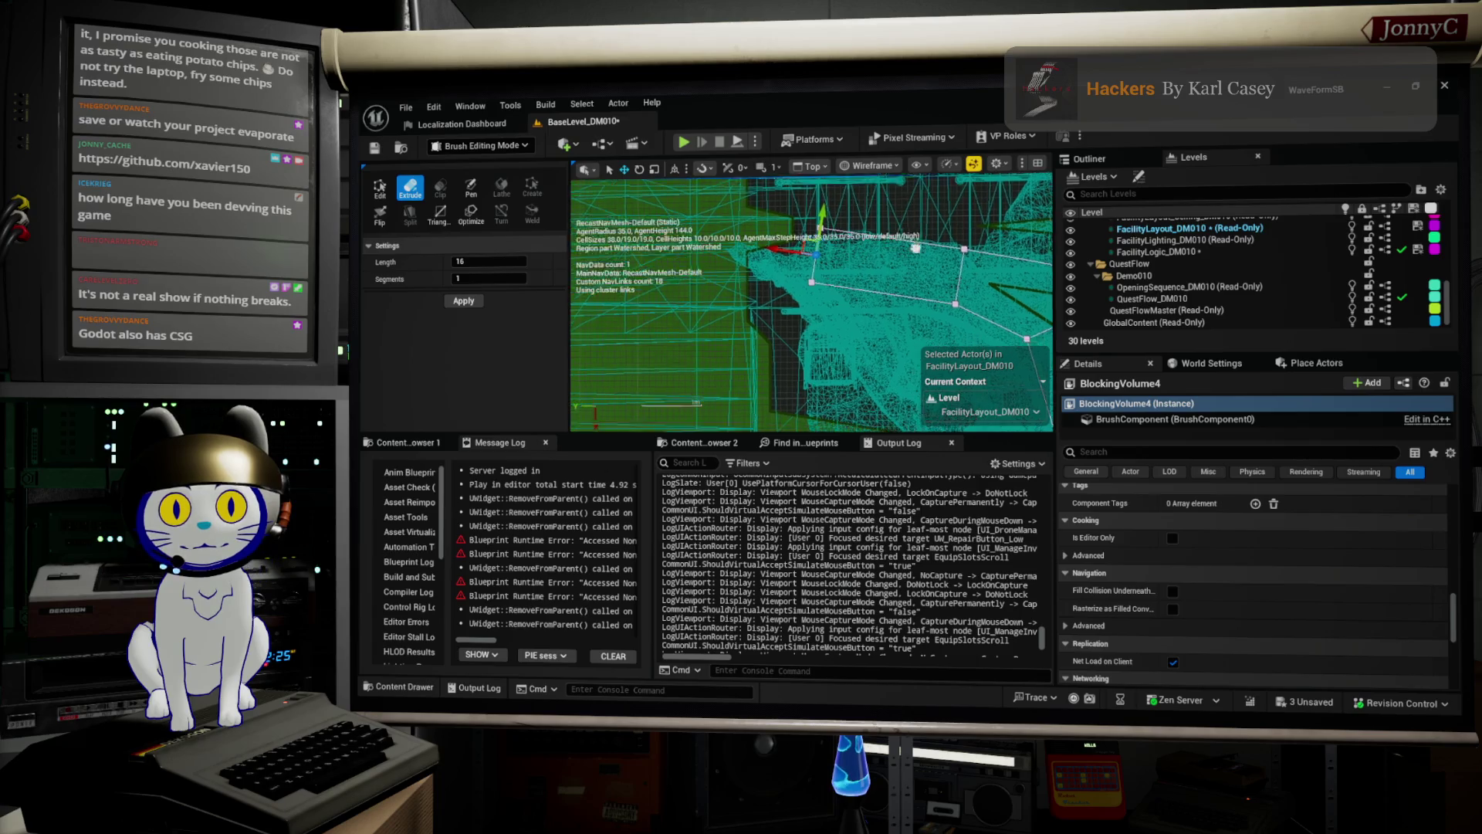
scroll(832, 397, up, 2)
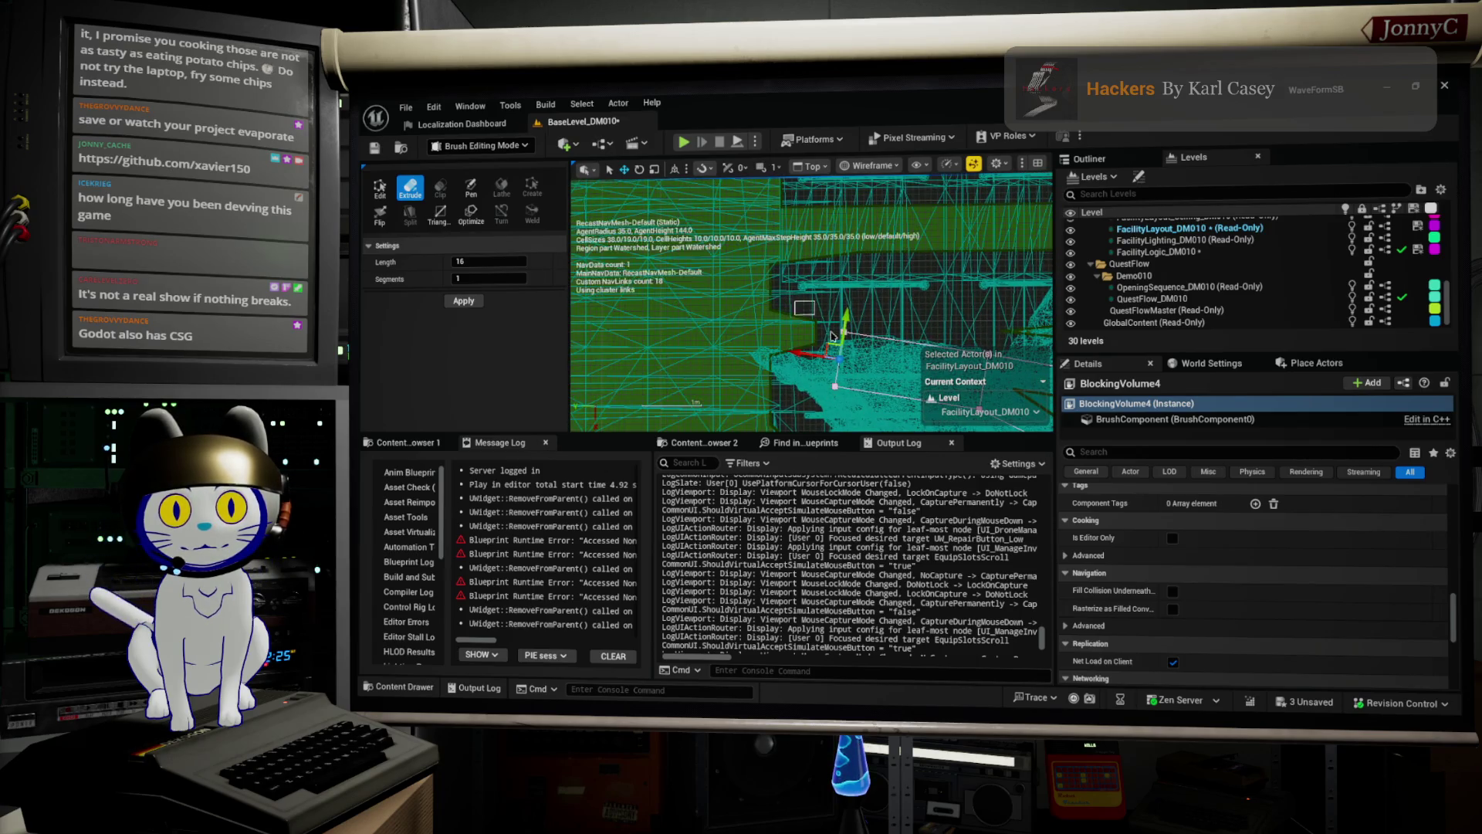
Drag BlockingVolume4's lower corner vertex up-left to reshape the volume.
click(379, 197)
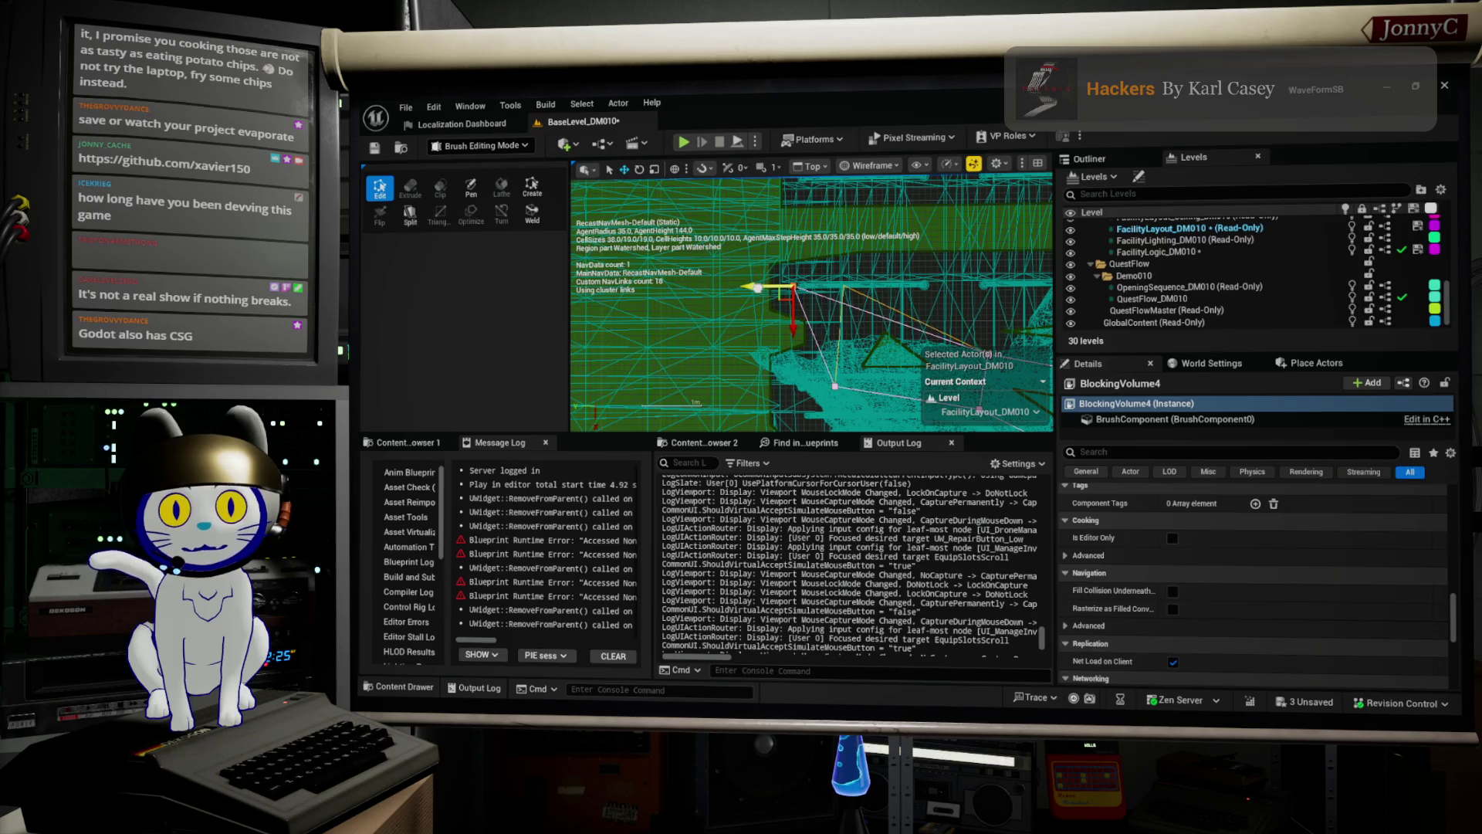
click(835, 386)
drag(830, 421, 786, 360)
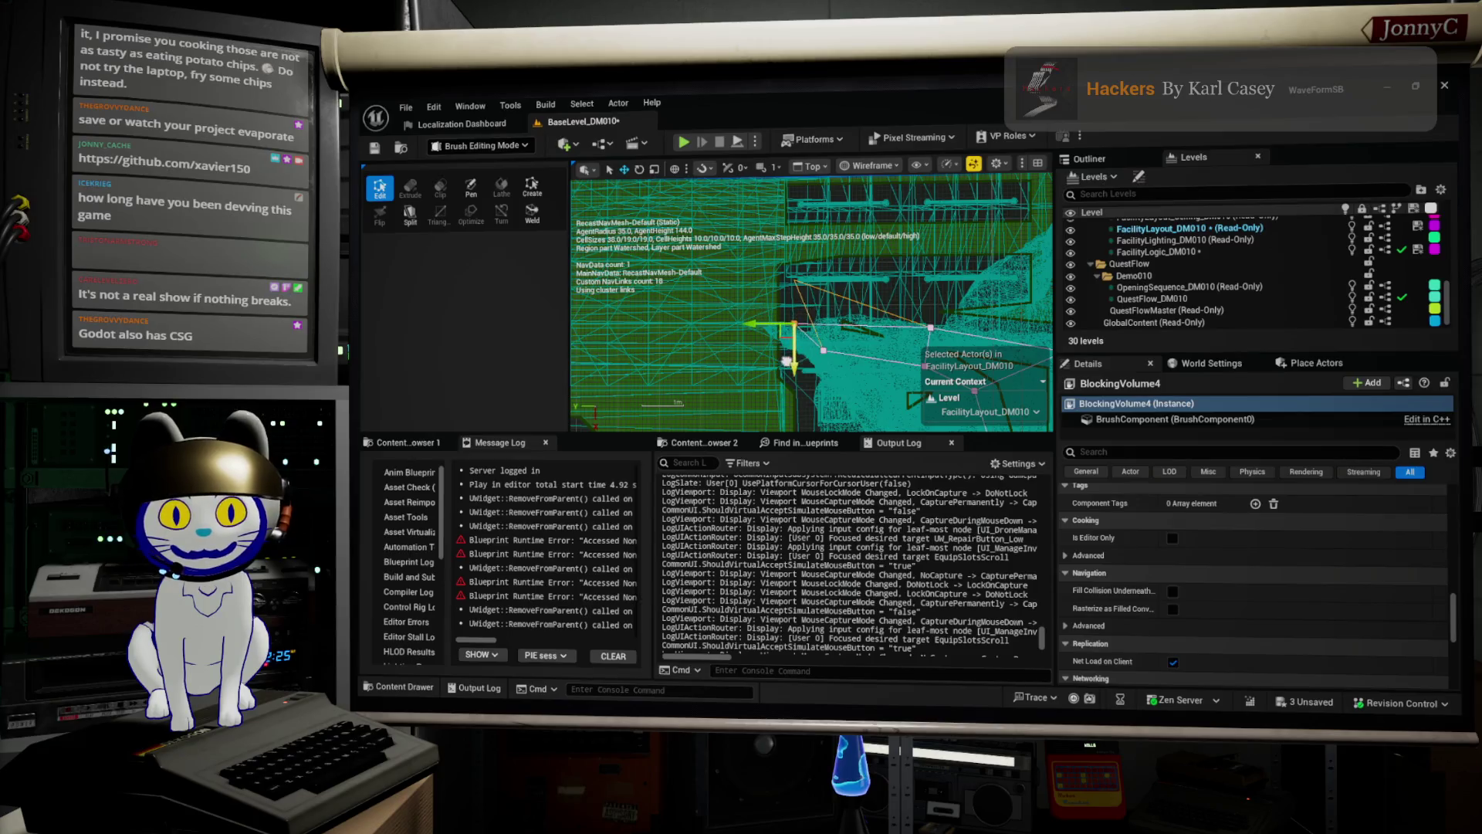
scroll(907, 351, up, 2)
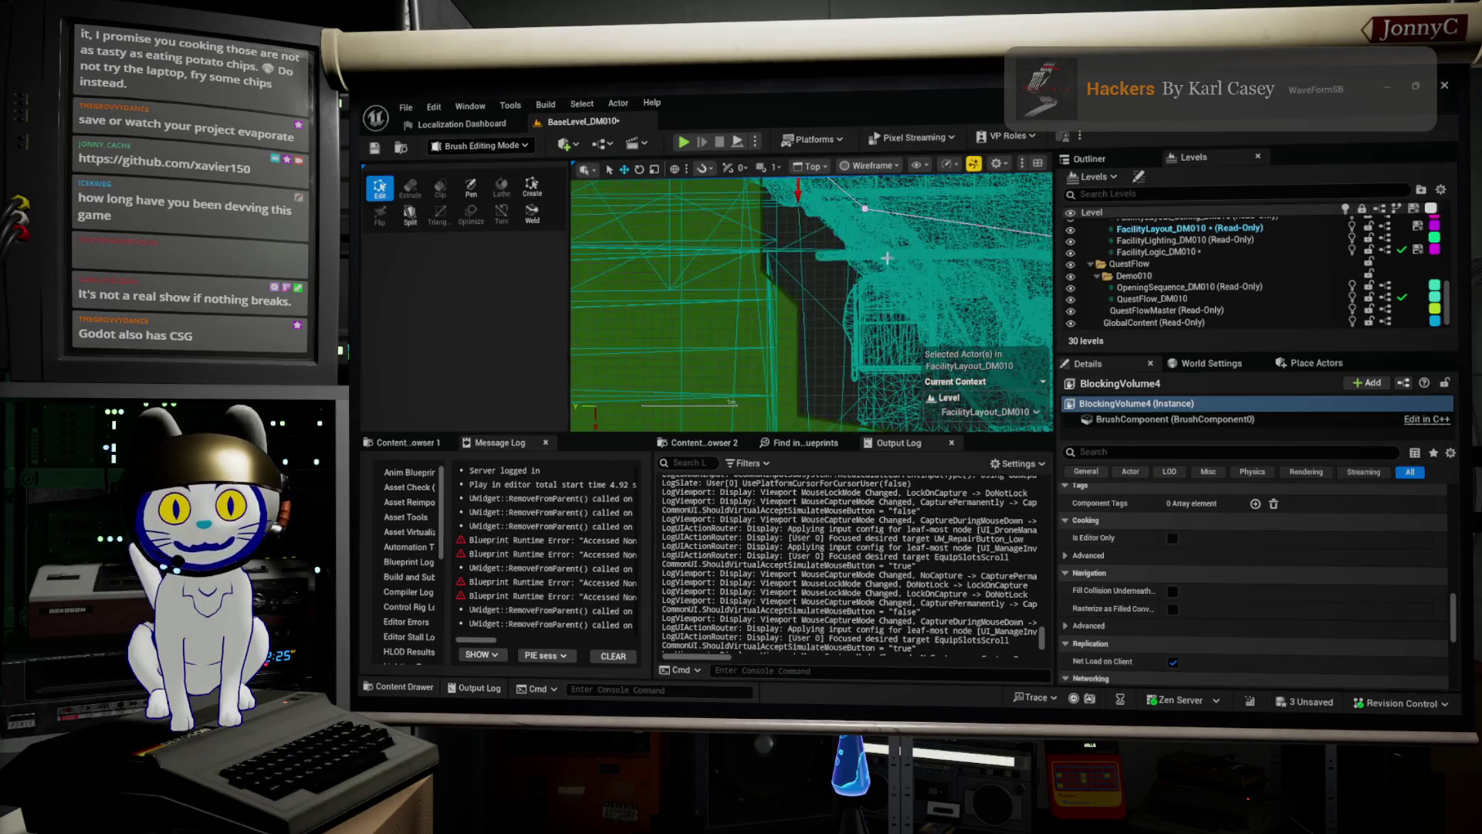
scroll(736, 299, up, 2)
click(894, 271)
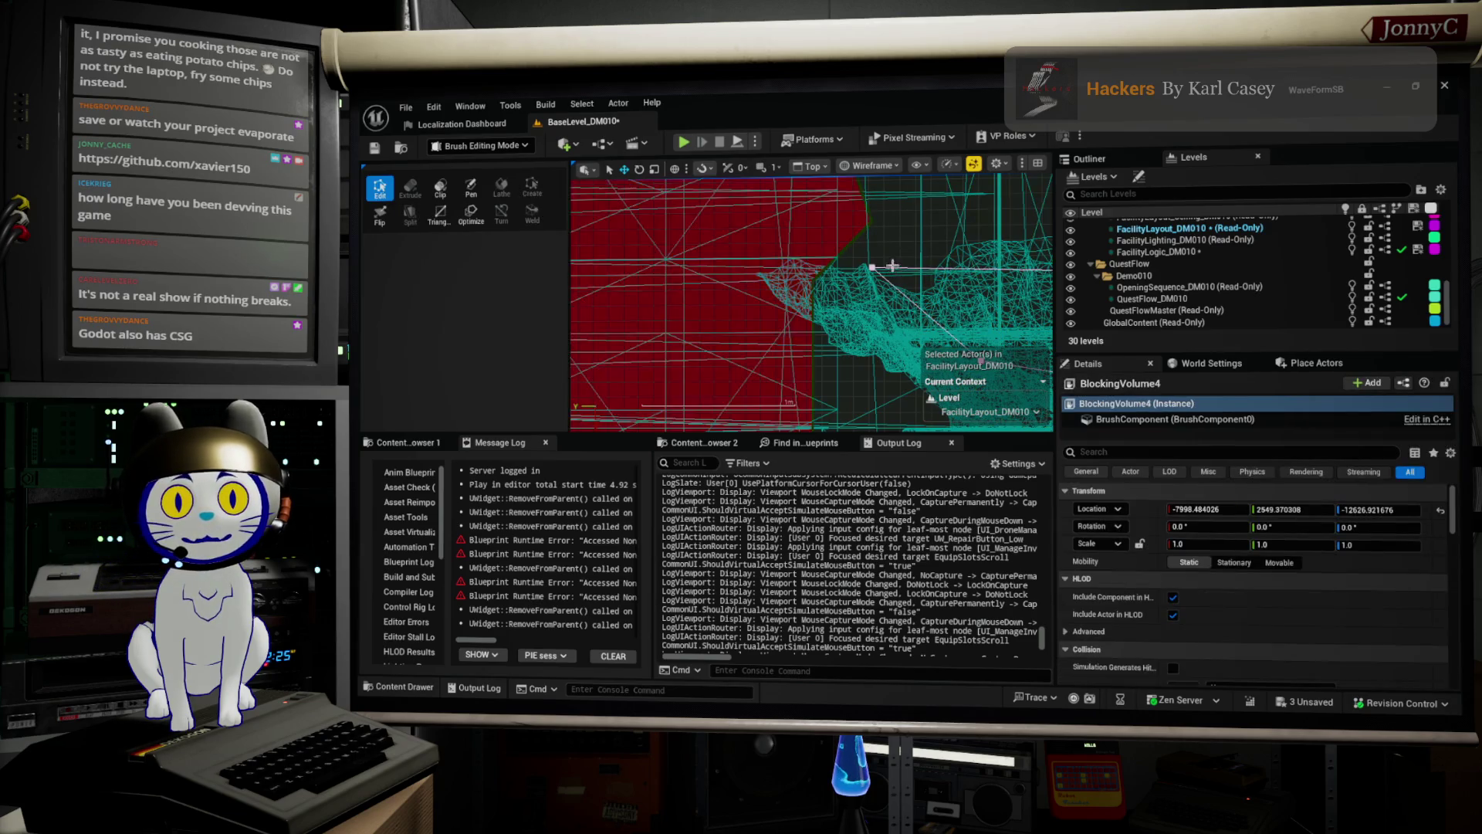
Reselect BlockingVolume4, box-select its lower-right corner, and shift it downward.
click(831, 259)
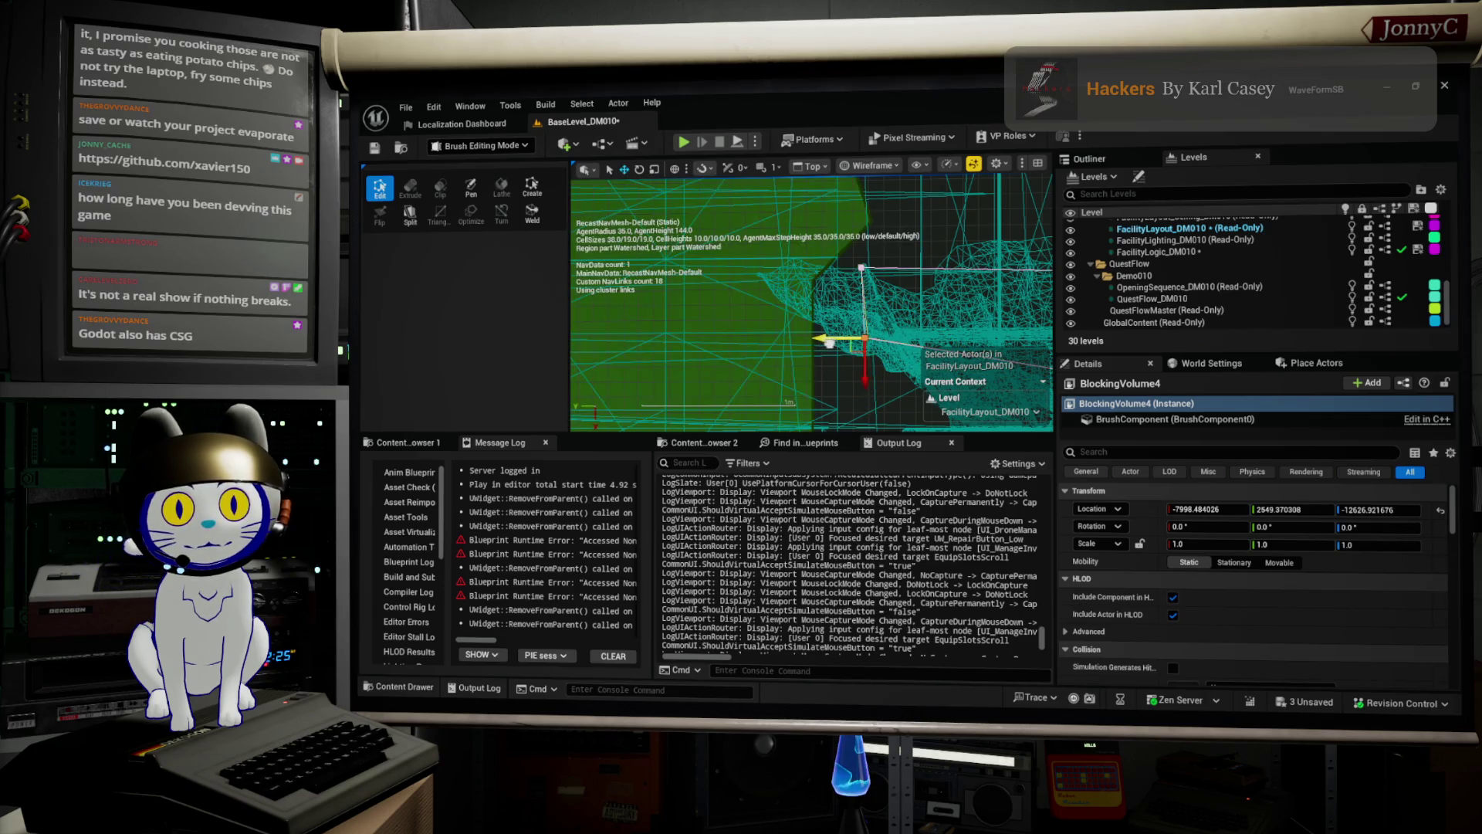
scroll(849, 308, down, 2)
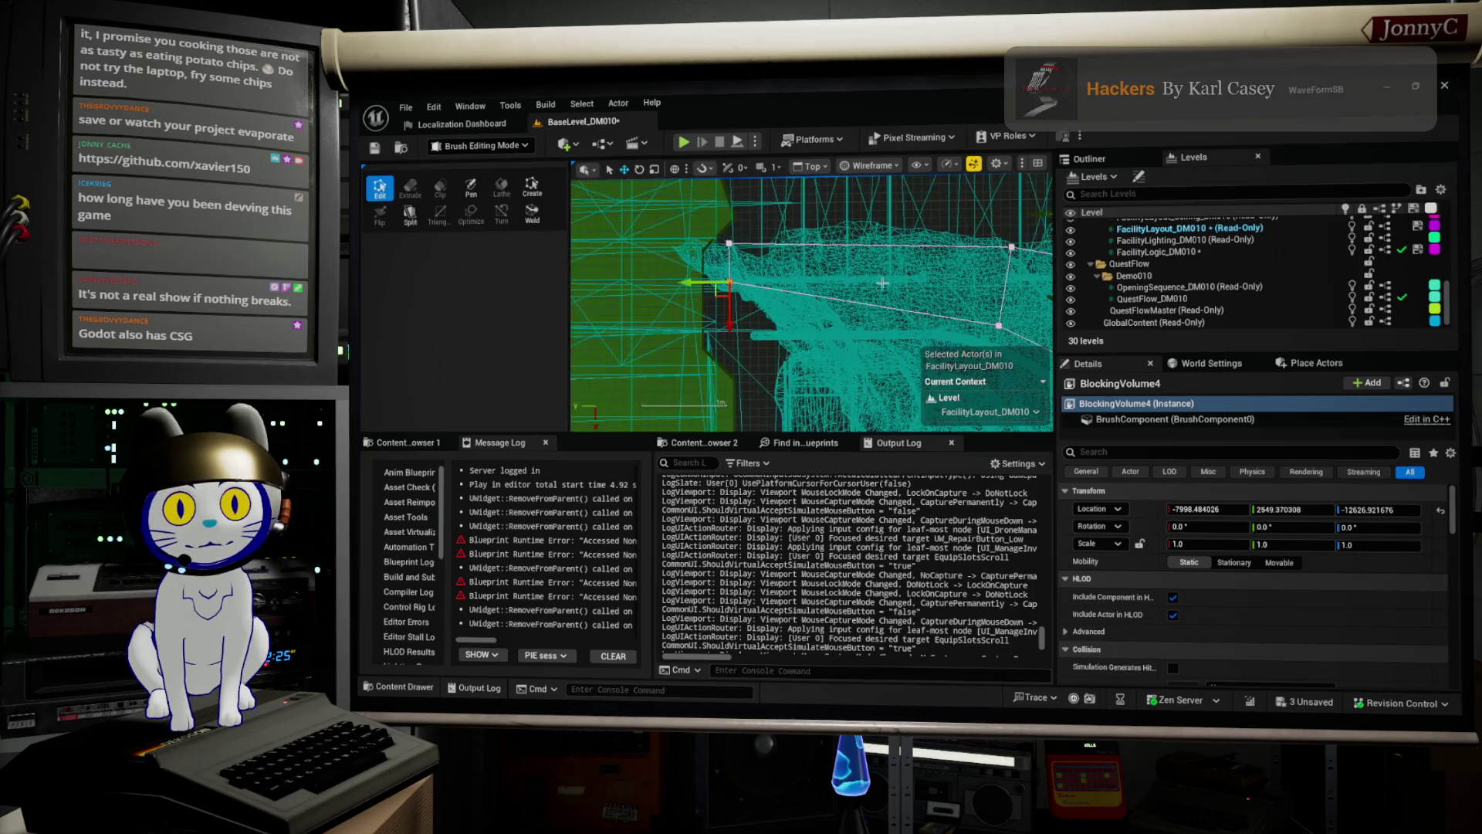
mouse_move(1030, 357)
mouse_down()
mouse_move(1009, 357)
mouse_move(992, 281)
mouse_move(767, 291)
mouse_move(894, 281)
mouse_move(838, 304)
mouse_move(804, 228)
mouse_up()
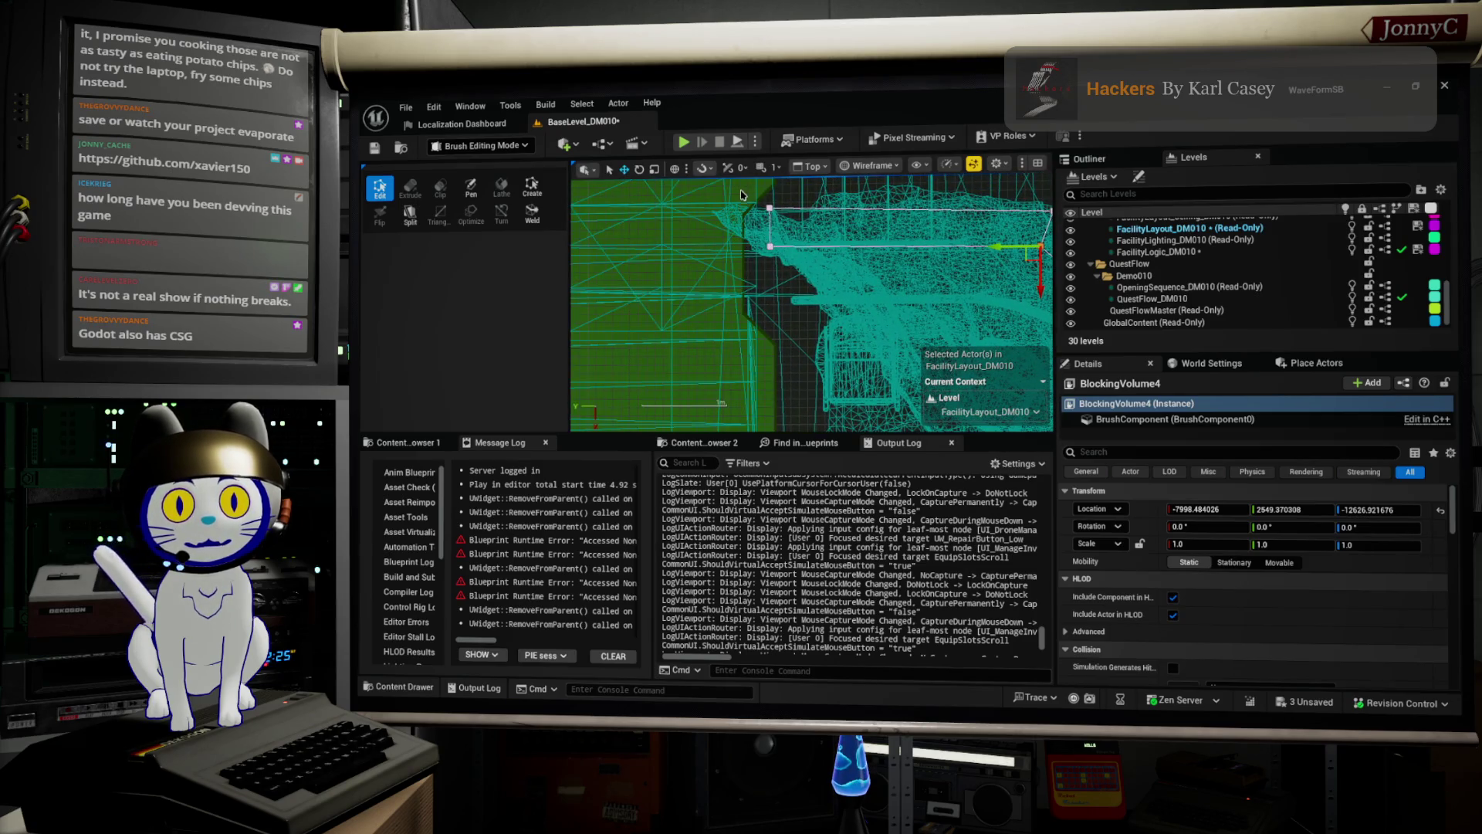
scroll(924, 240, down, 2)
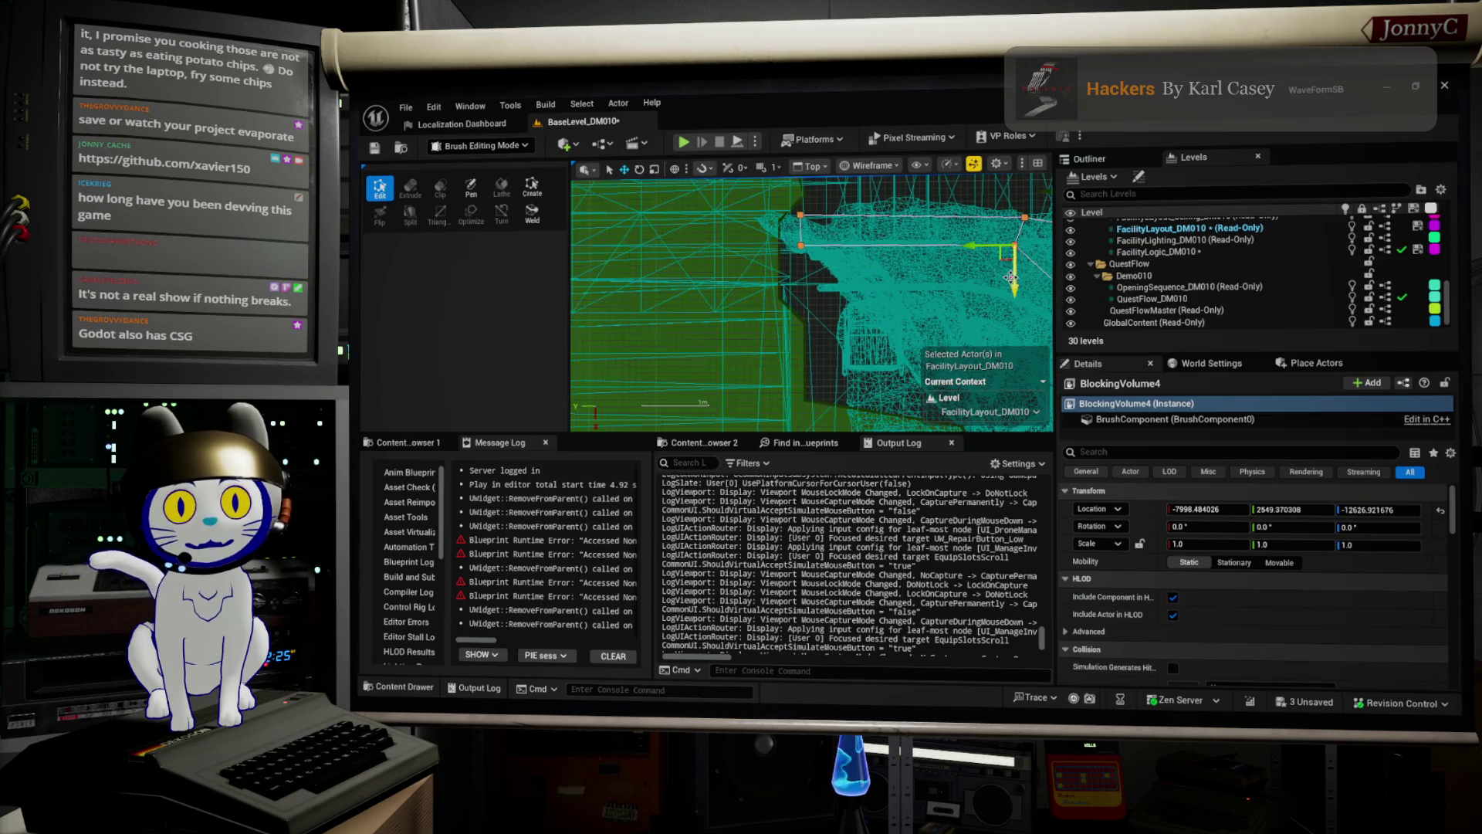
drag(1017, 280, 1019, 318)
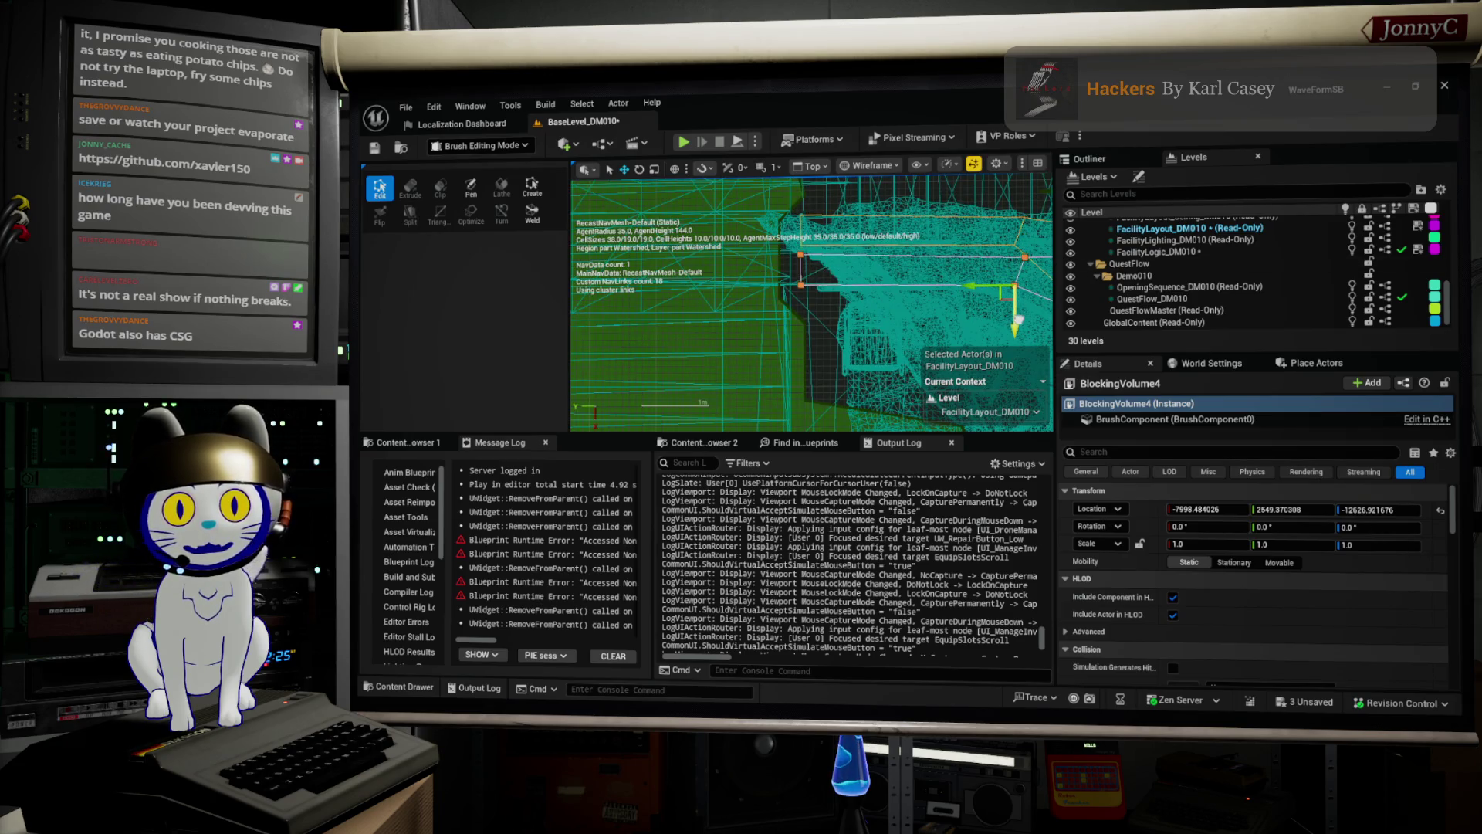
scroll(810, 268, up, 4)
scroll(811, 268, up, 5)
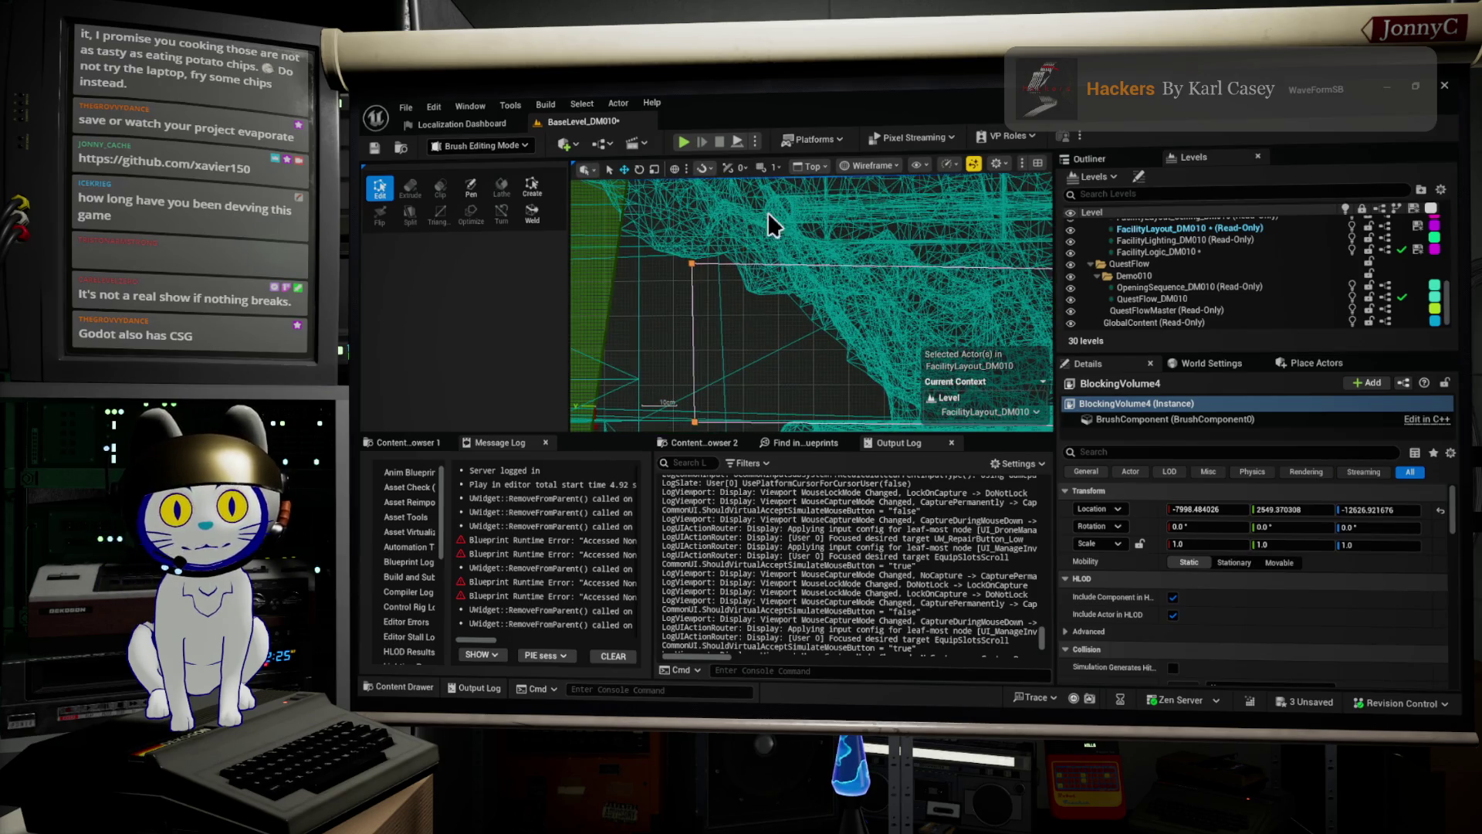
scroll(811, 286, down, 3)
Nudge the top and lower corner points right along X and reposition the right-hand corner.
click(778, 263)
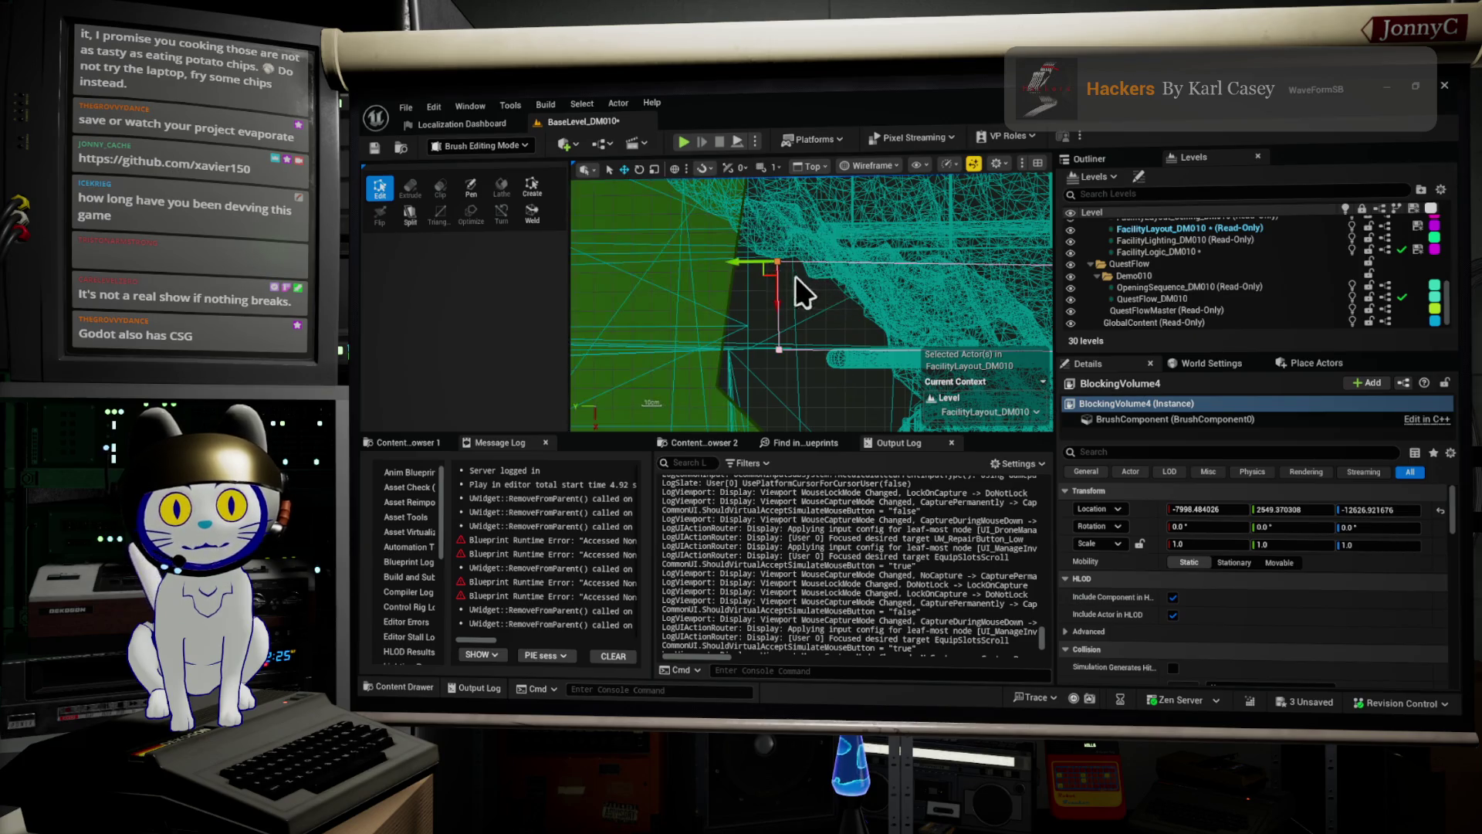
drag(741, 265, 833, 272)
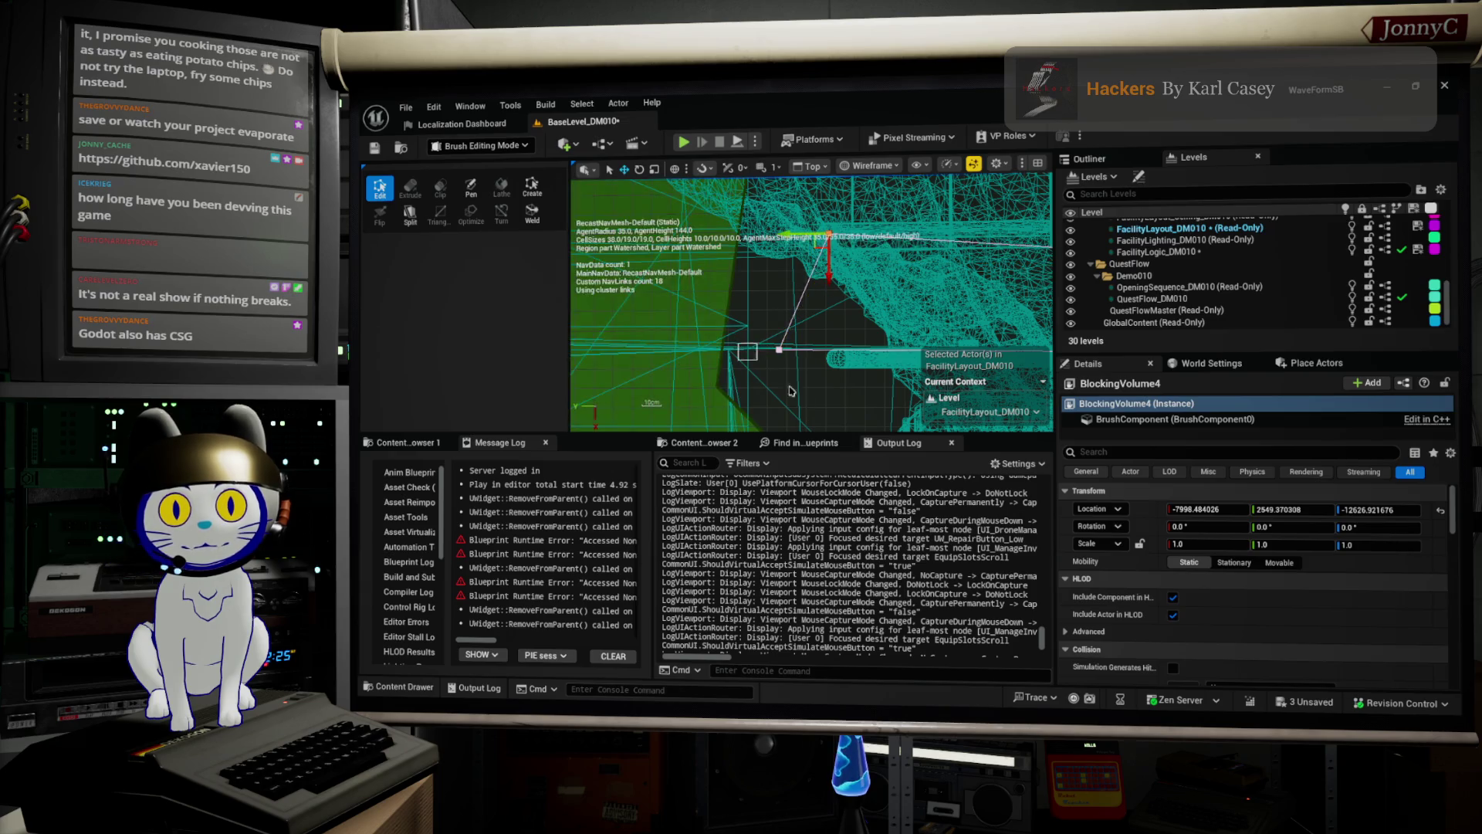
click(776, 355)
drag(738, 348, 786, 372)
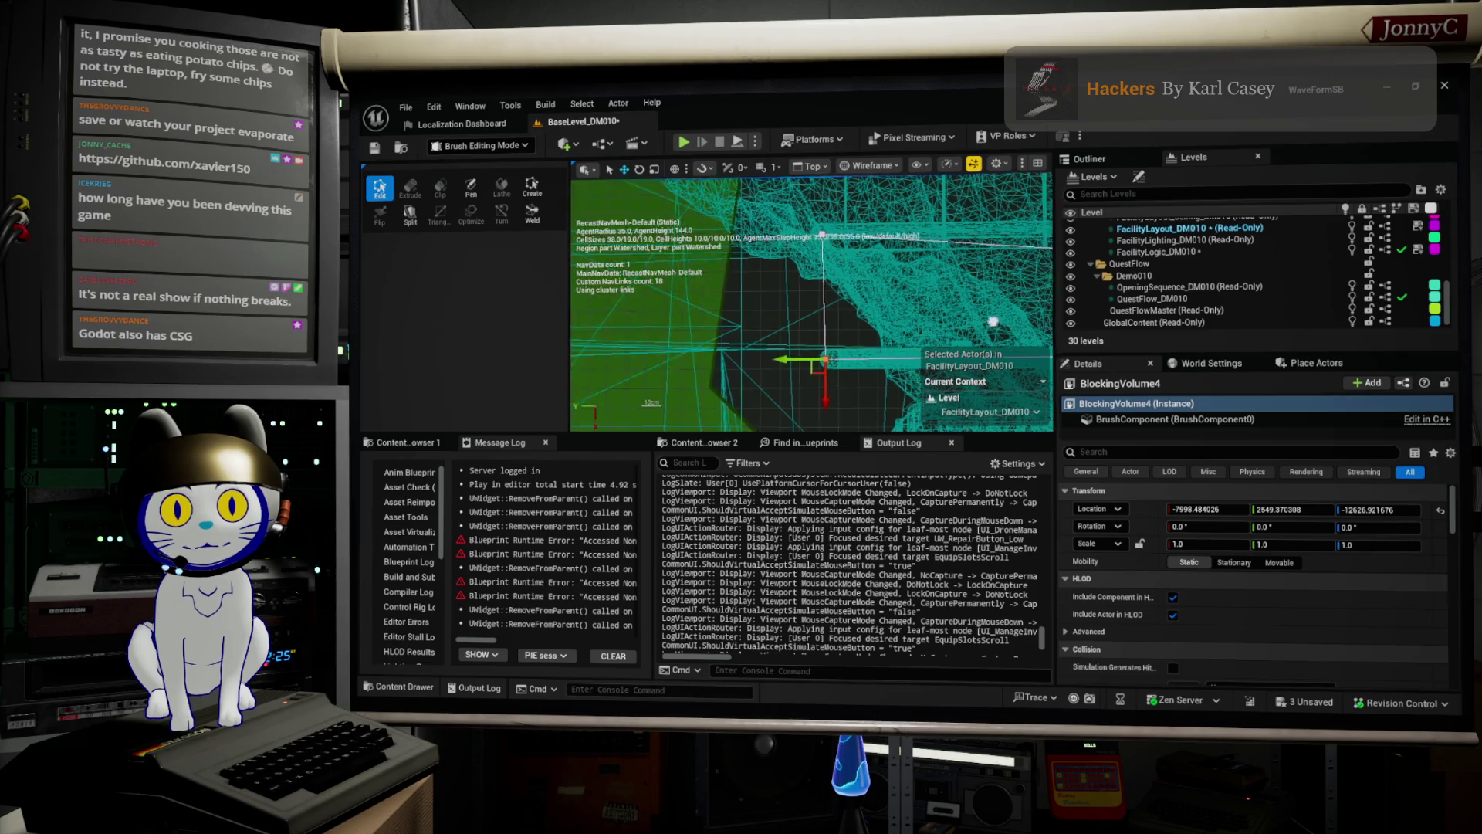
scroll(994, 321, down, 5)
click(915, 282)
mouse_move(914, 319)
mouse_down()
mouse_move(907, 290)
mouse_move(873, 286)
mouse_move(782, 308)
mouse_up()
Move the lower corner point up slightly to fit the road, then switch to the Left wireframe view.
click(863, 301)
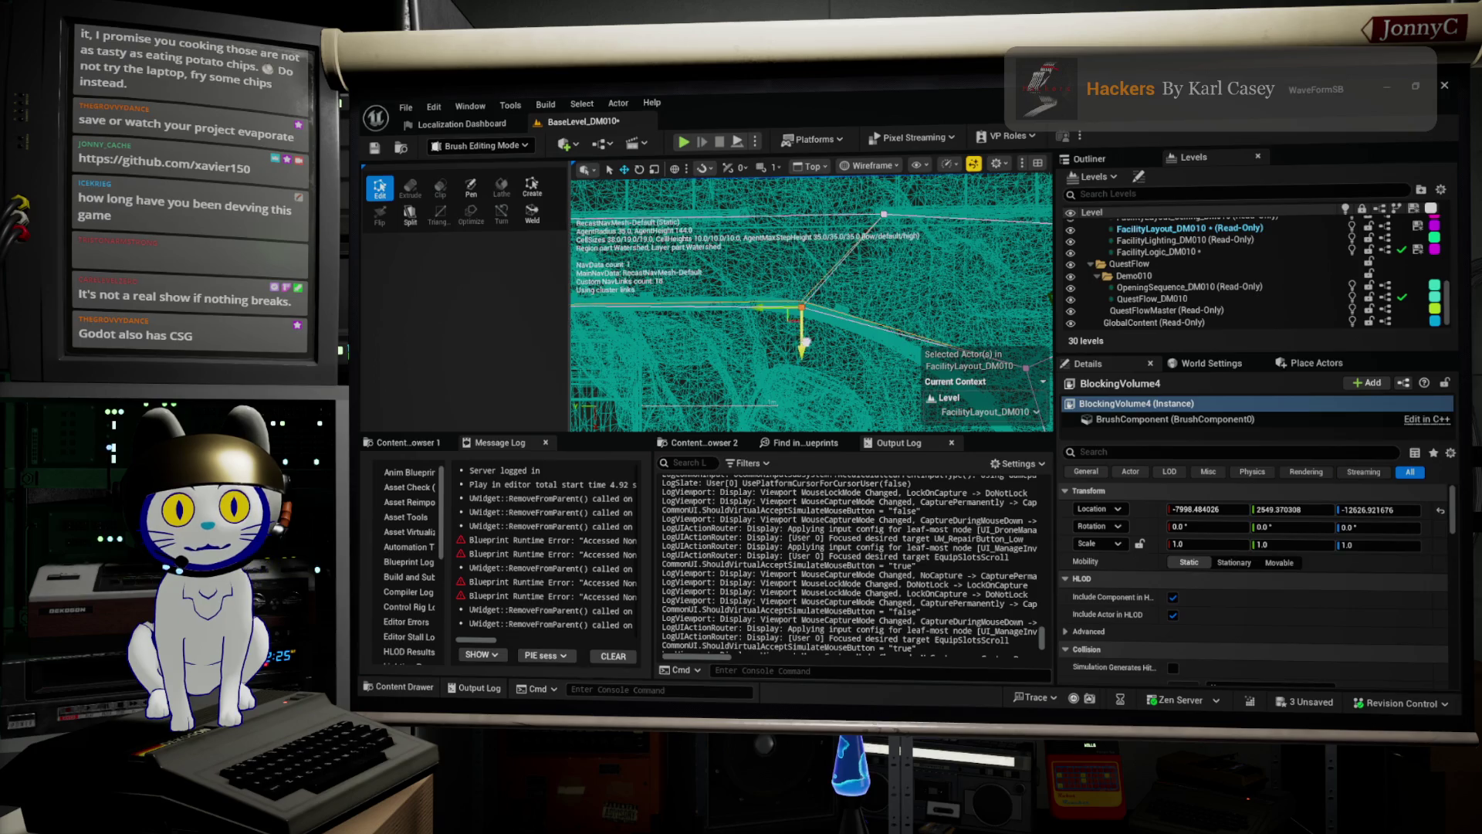
scroll(805, 340, up, 2)
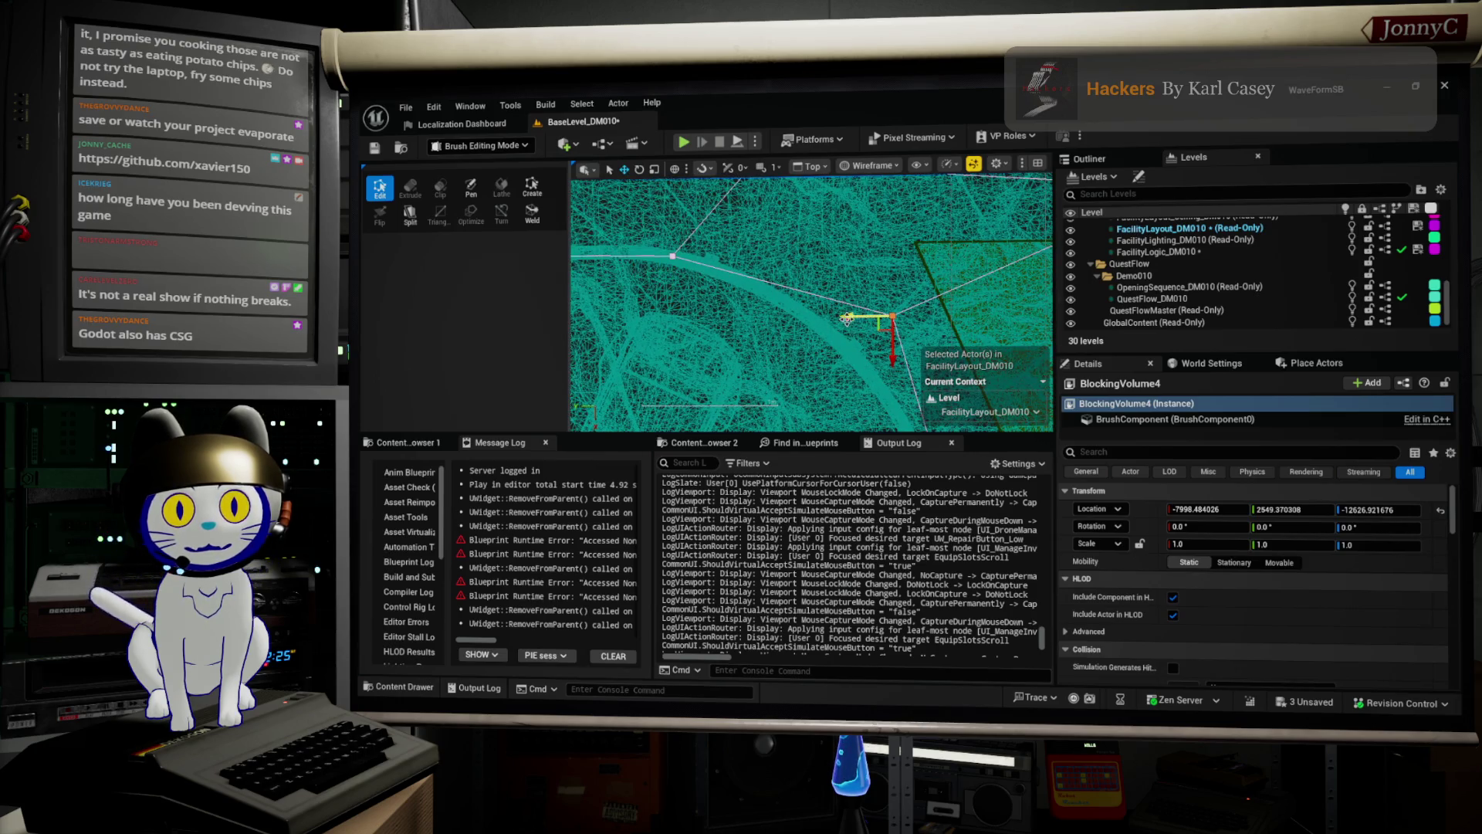
mouse_move(840, 347)
mouse_down()
mouse_move(818, 308)
mouse_move(847, 218)
mouse_move(824, 183)
mouse_move(919, 369)
mouse_up()
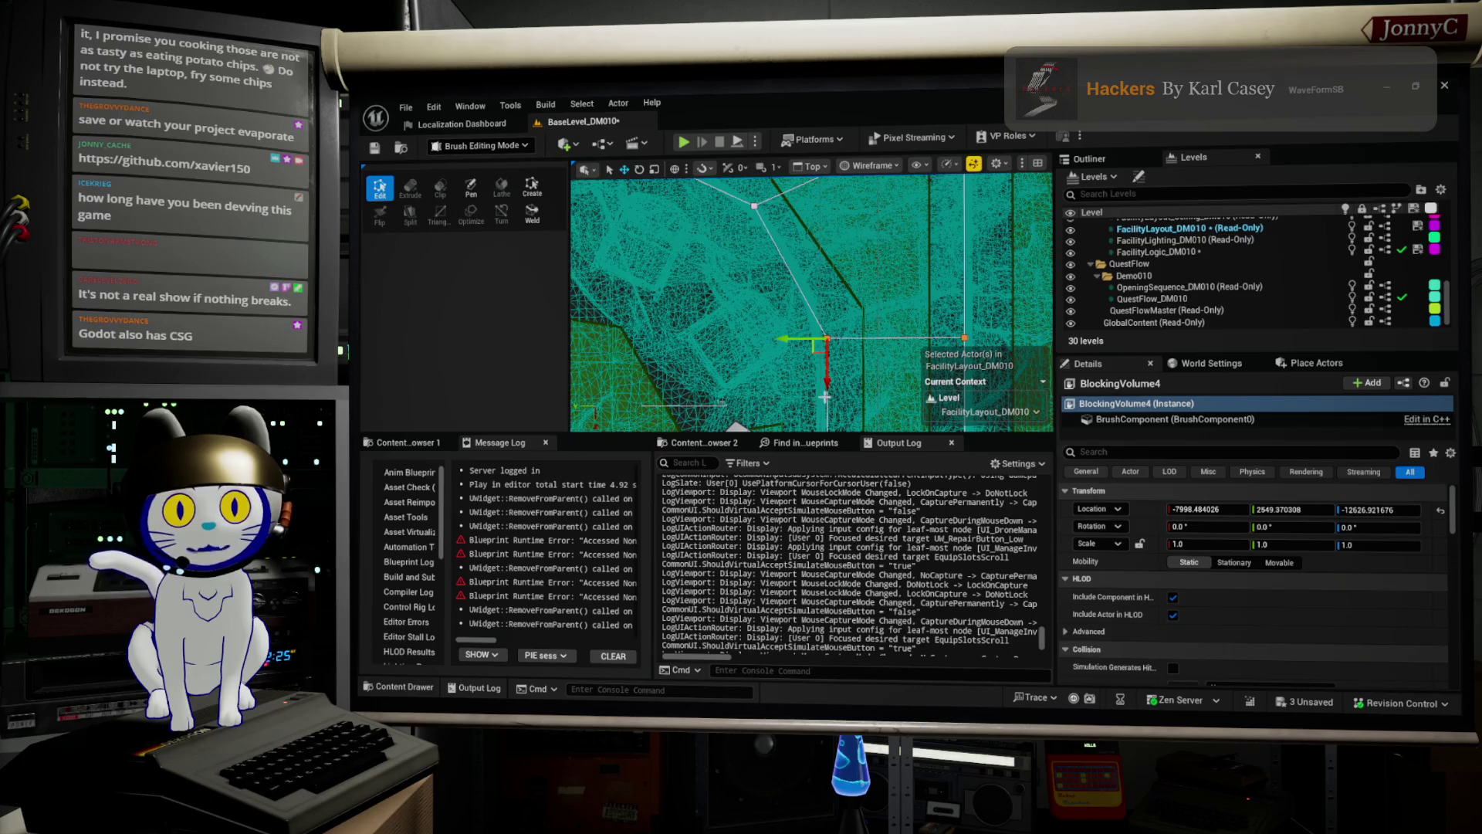
drag(830, 390, 830, 378)
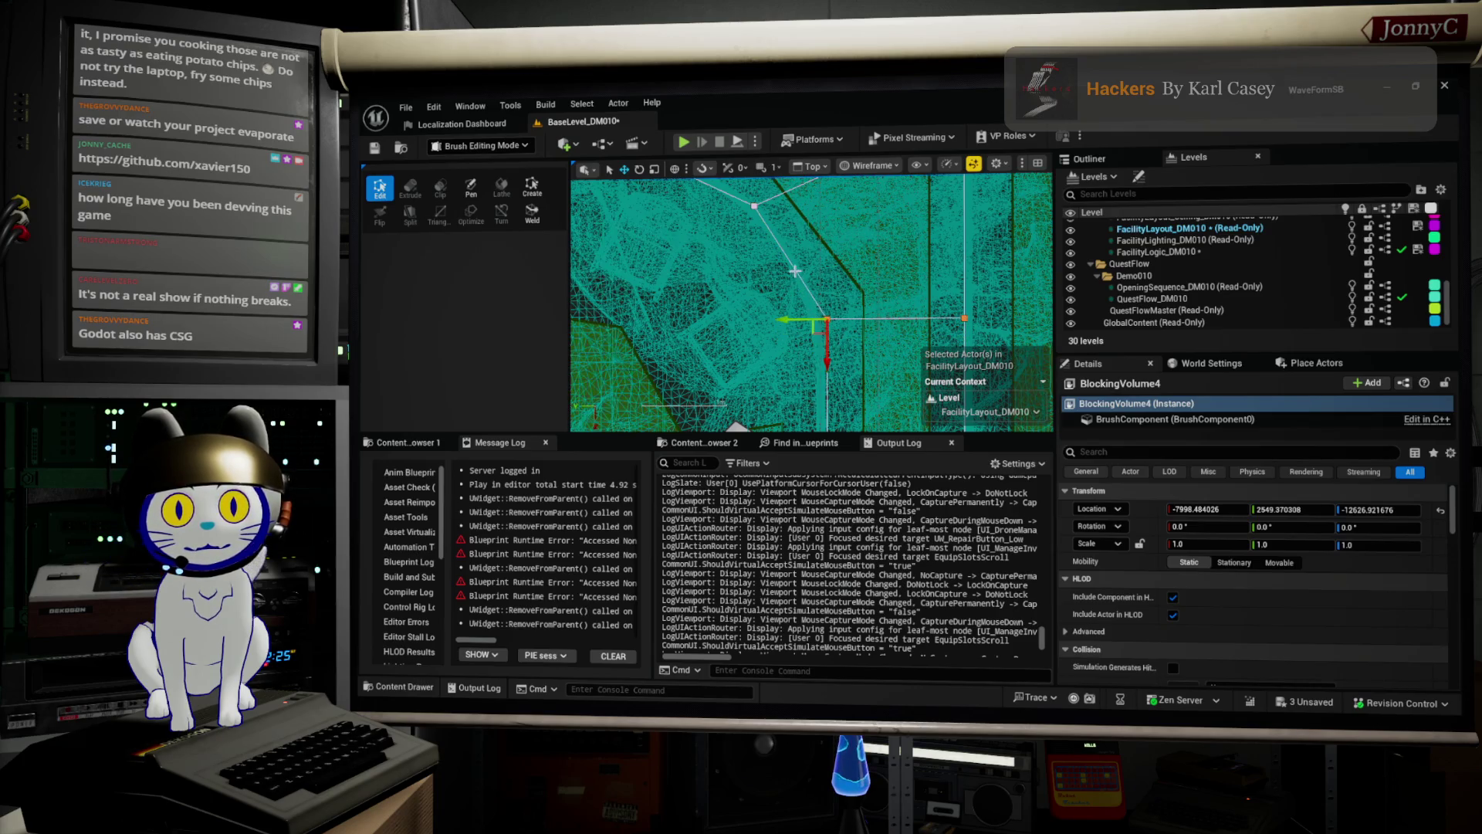
scroll(811, 309, down, 3)
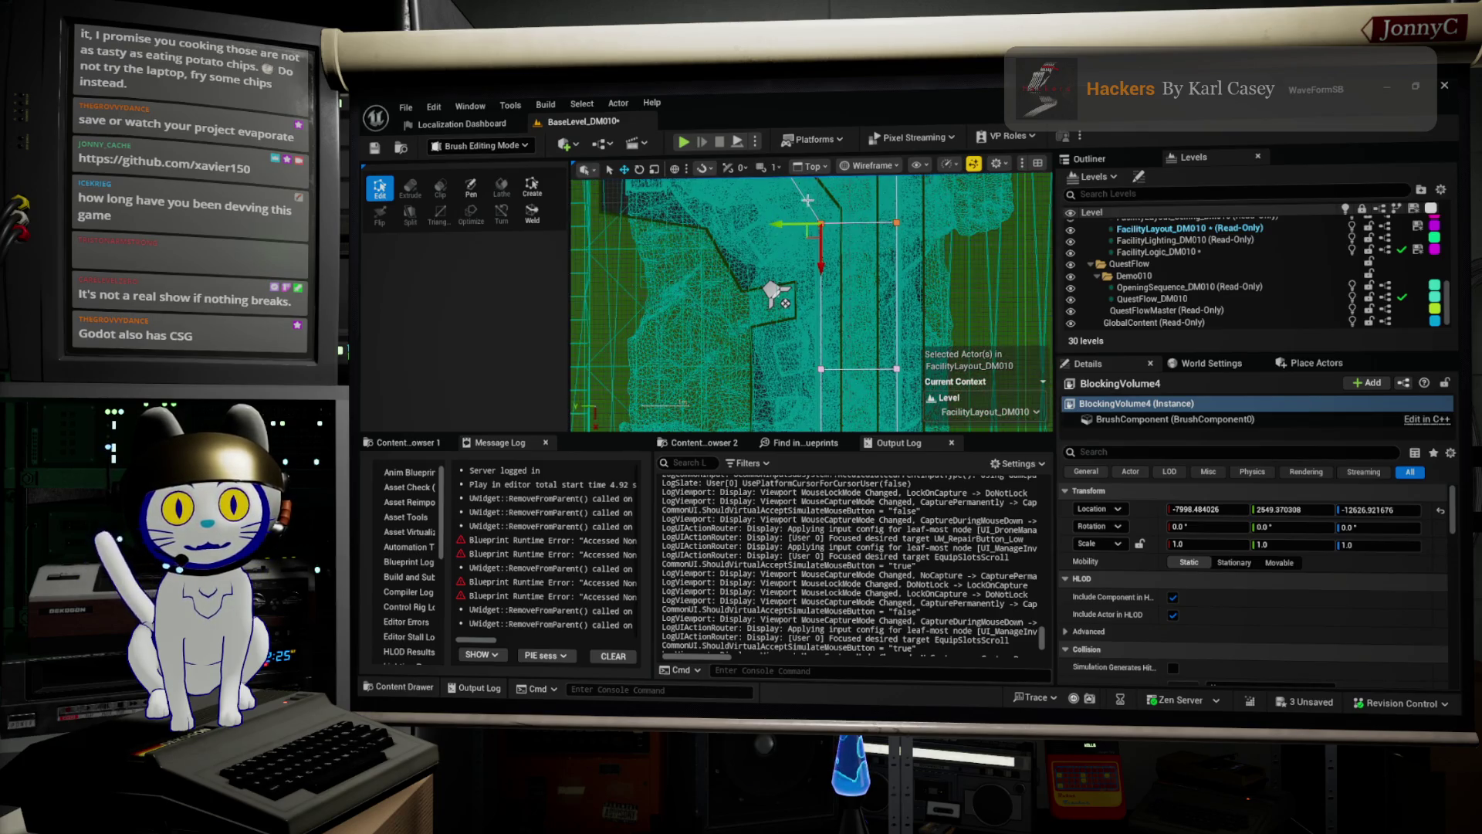
scroll(879, 278, down, 2)
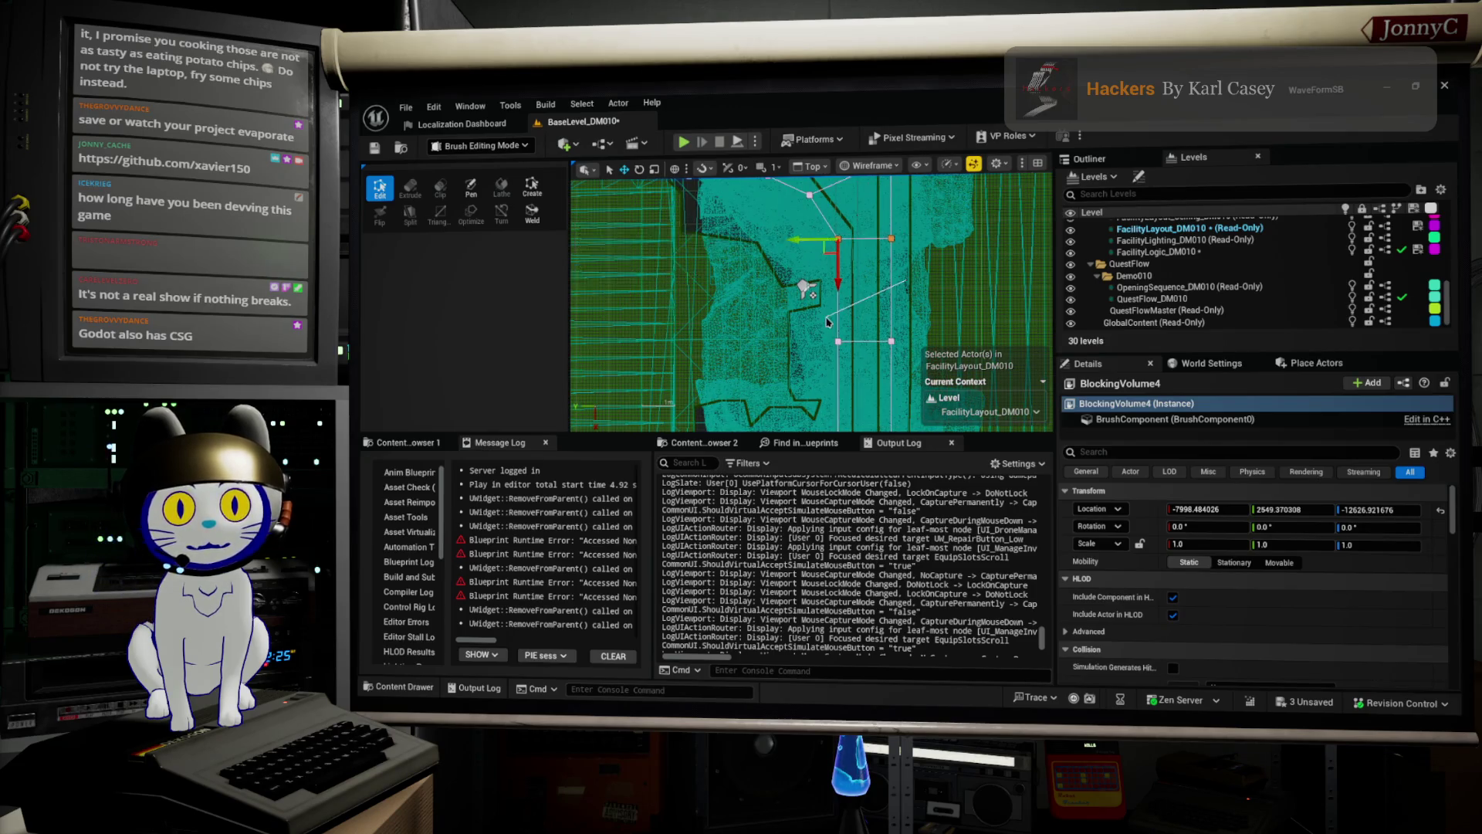
key(alt+k)
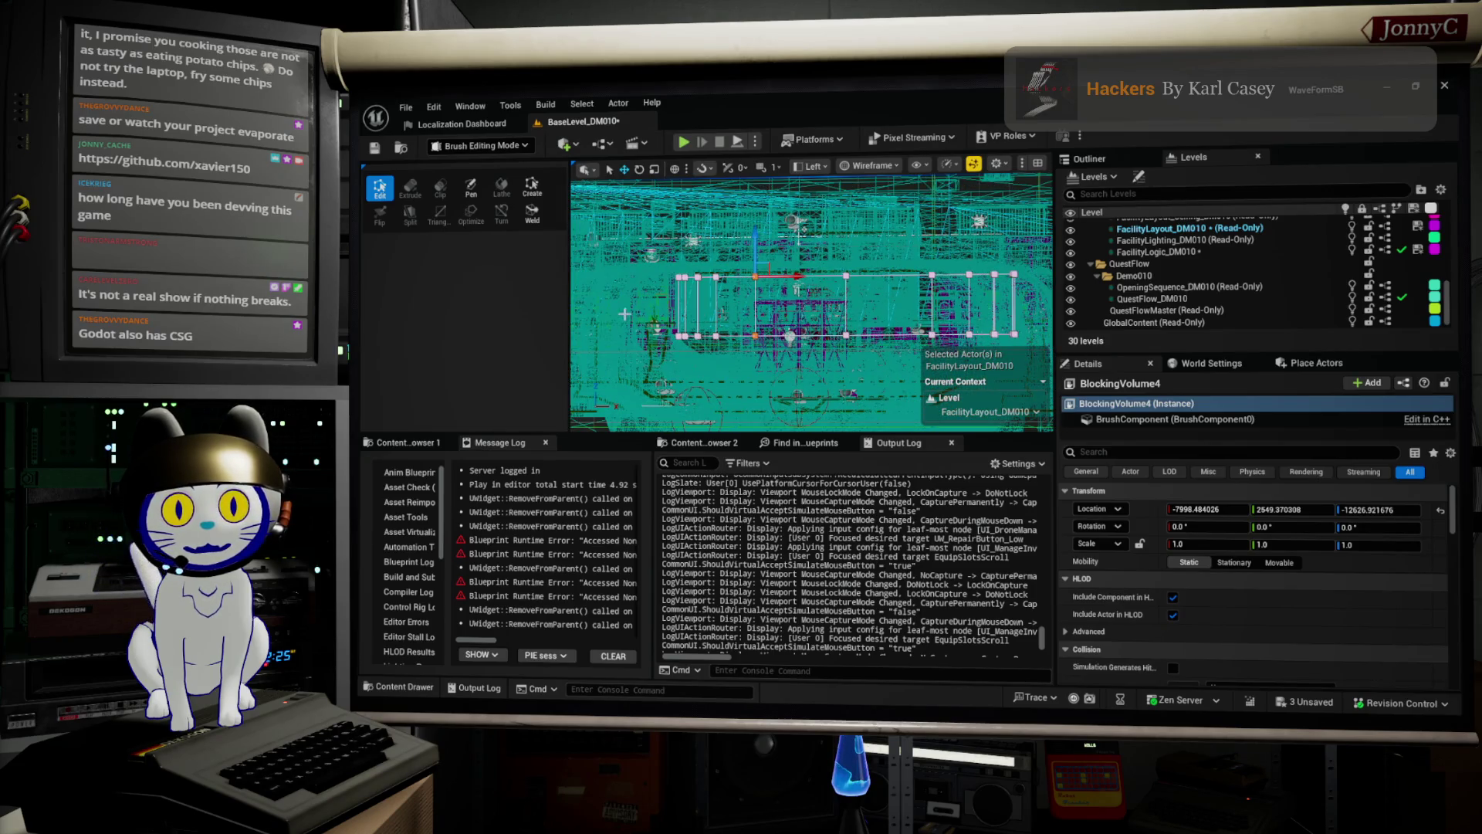
scroll(855, 321, up, 1)
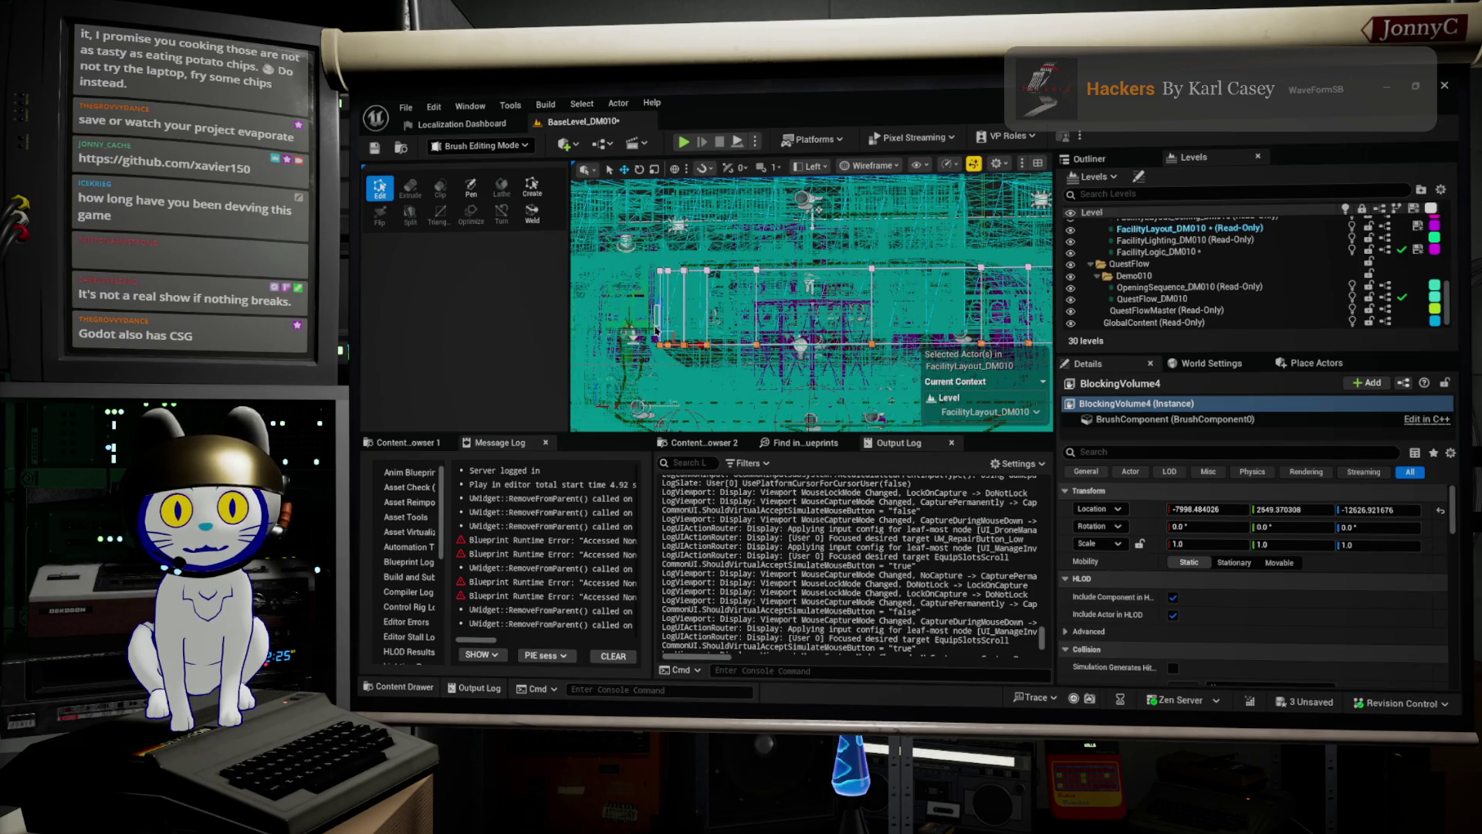
scroll(684, 311, down, 1)
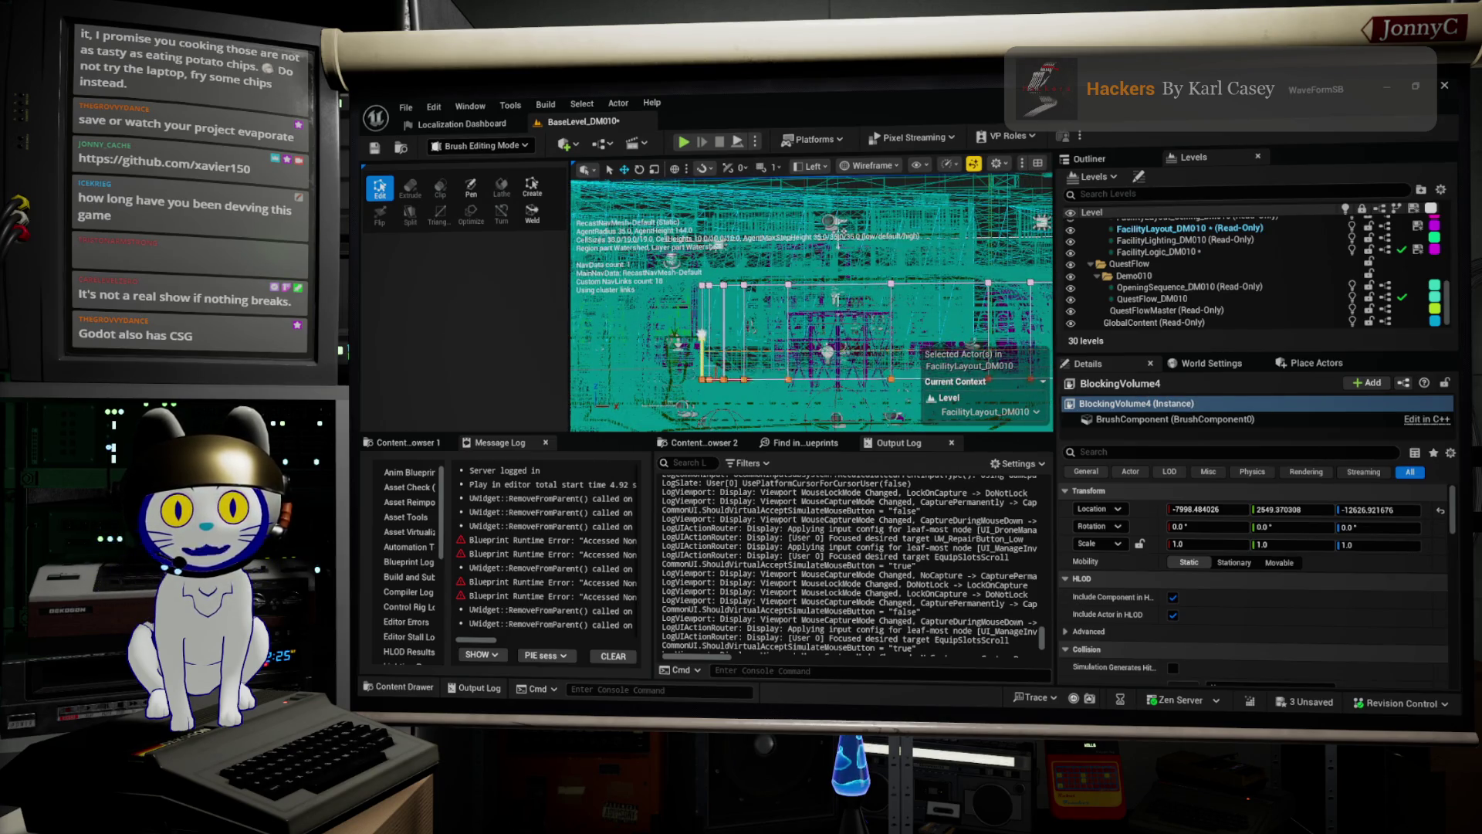
Fly around BlockingVolume4 in lit perspective to inspect it, then type 'amera' to filter Details.
key(alt+g)
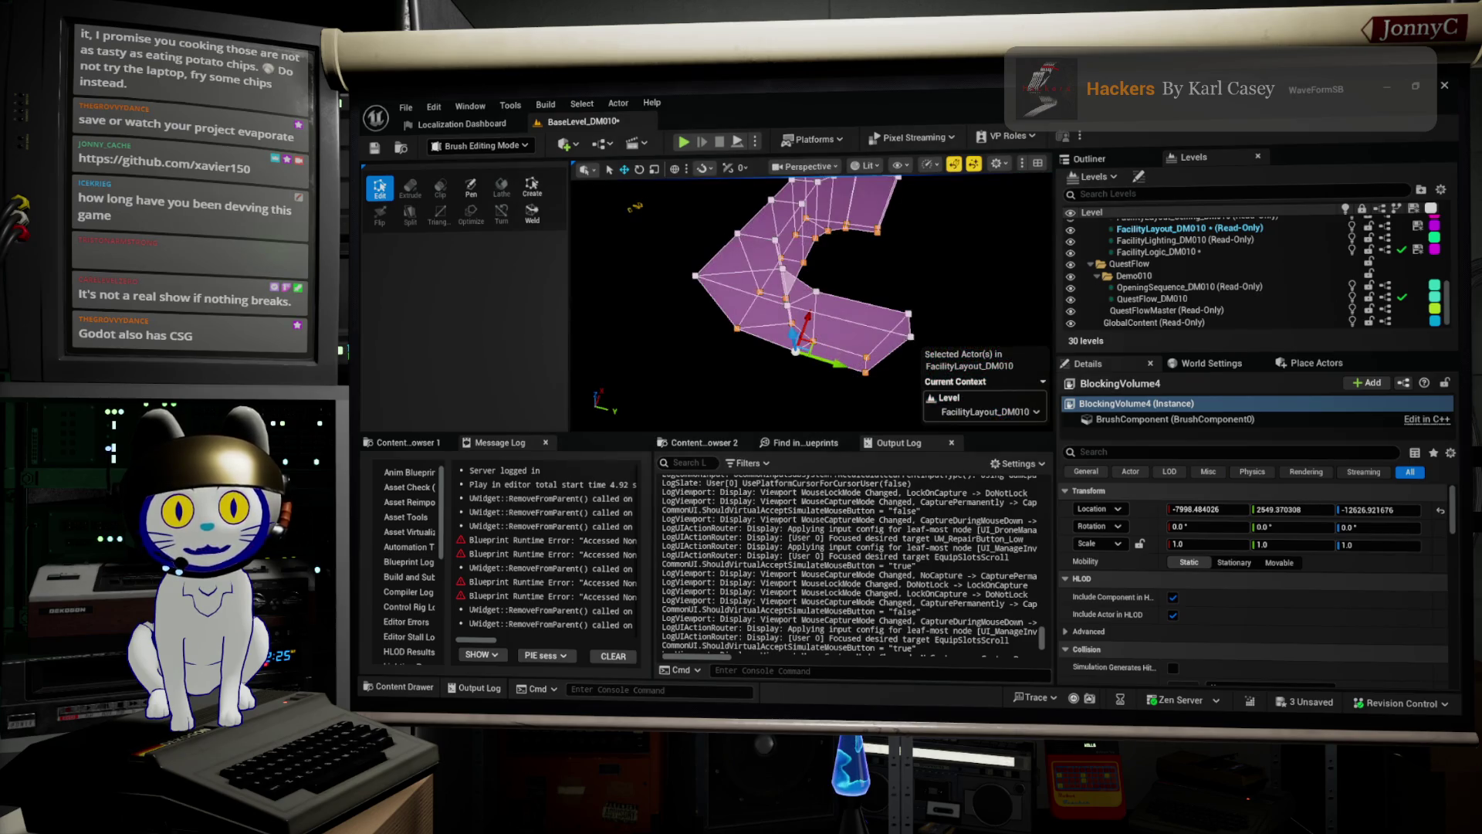
key(w)
key(s)
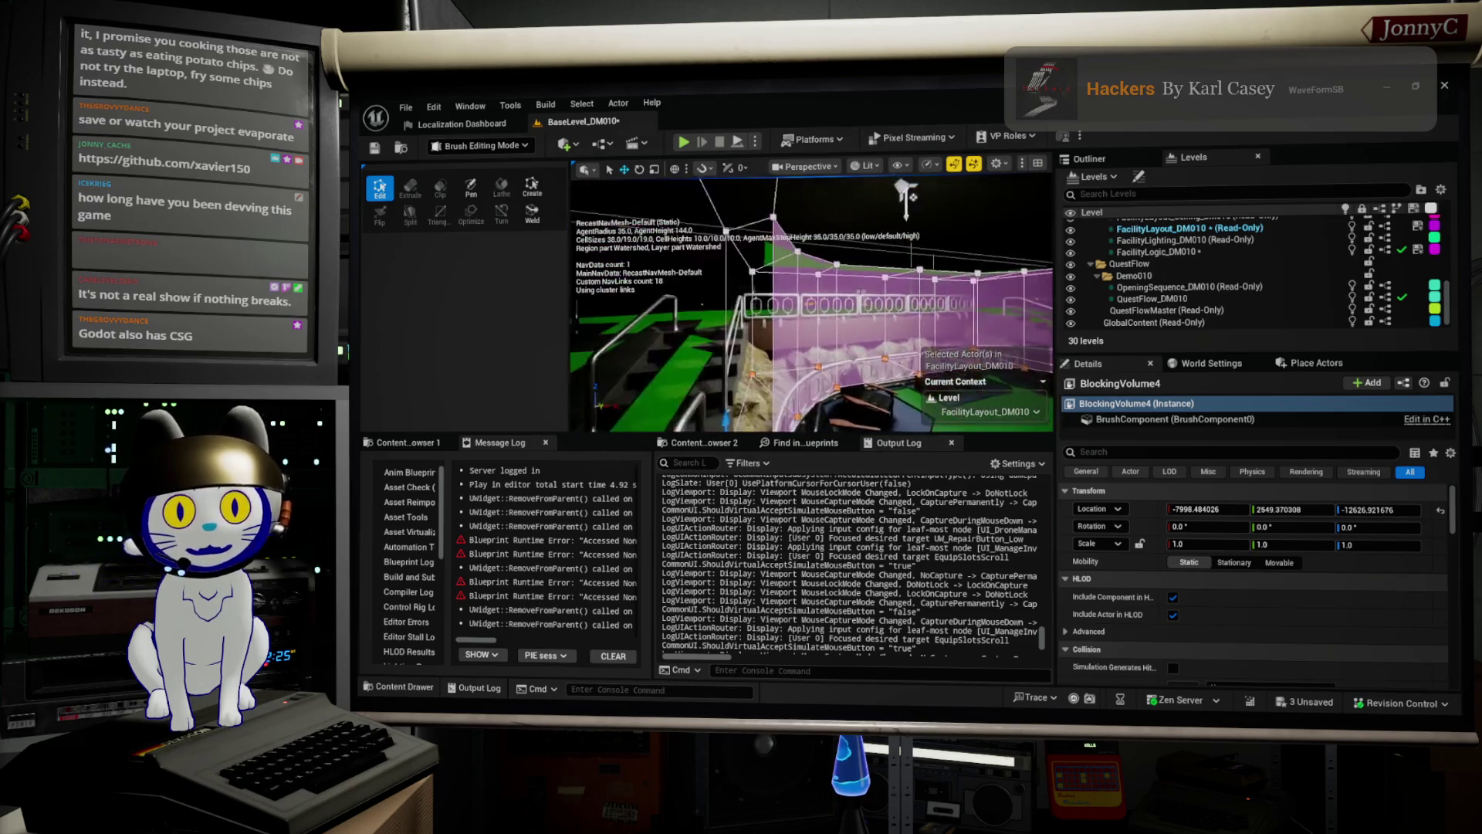
key(f)
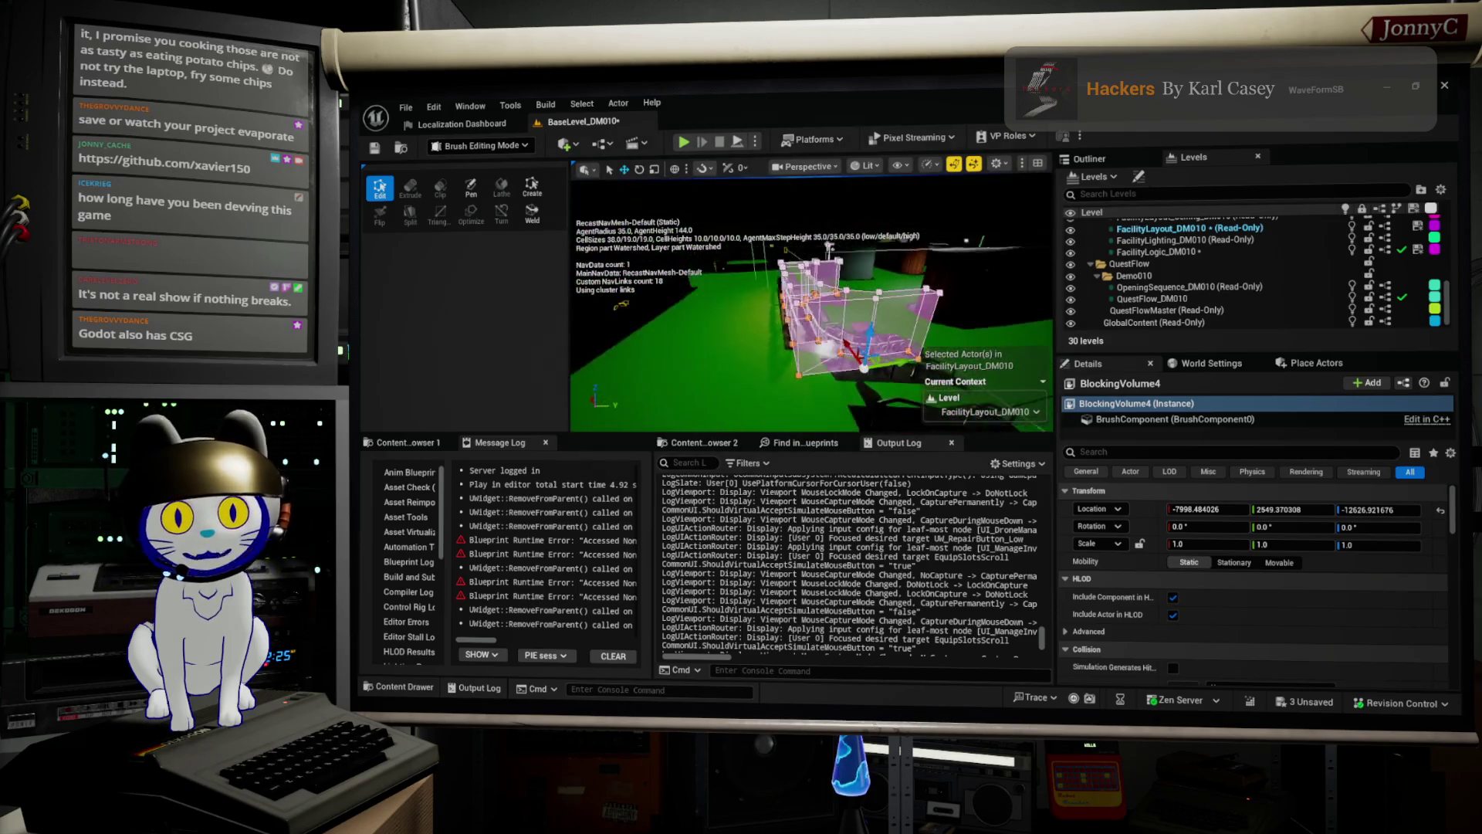
key(w)
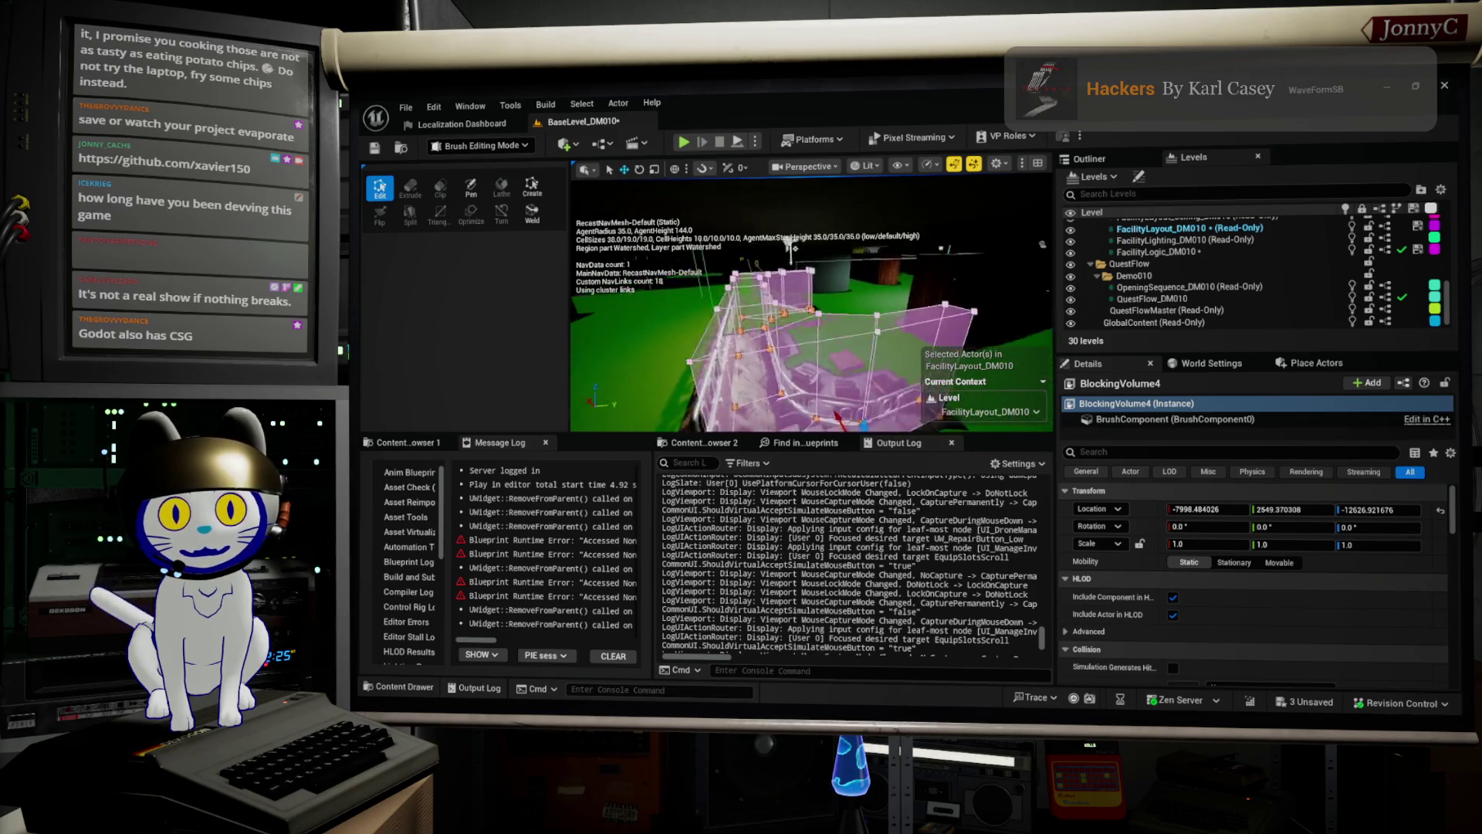
key(w)
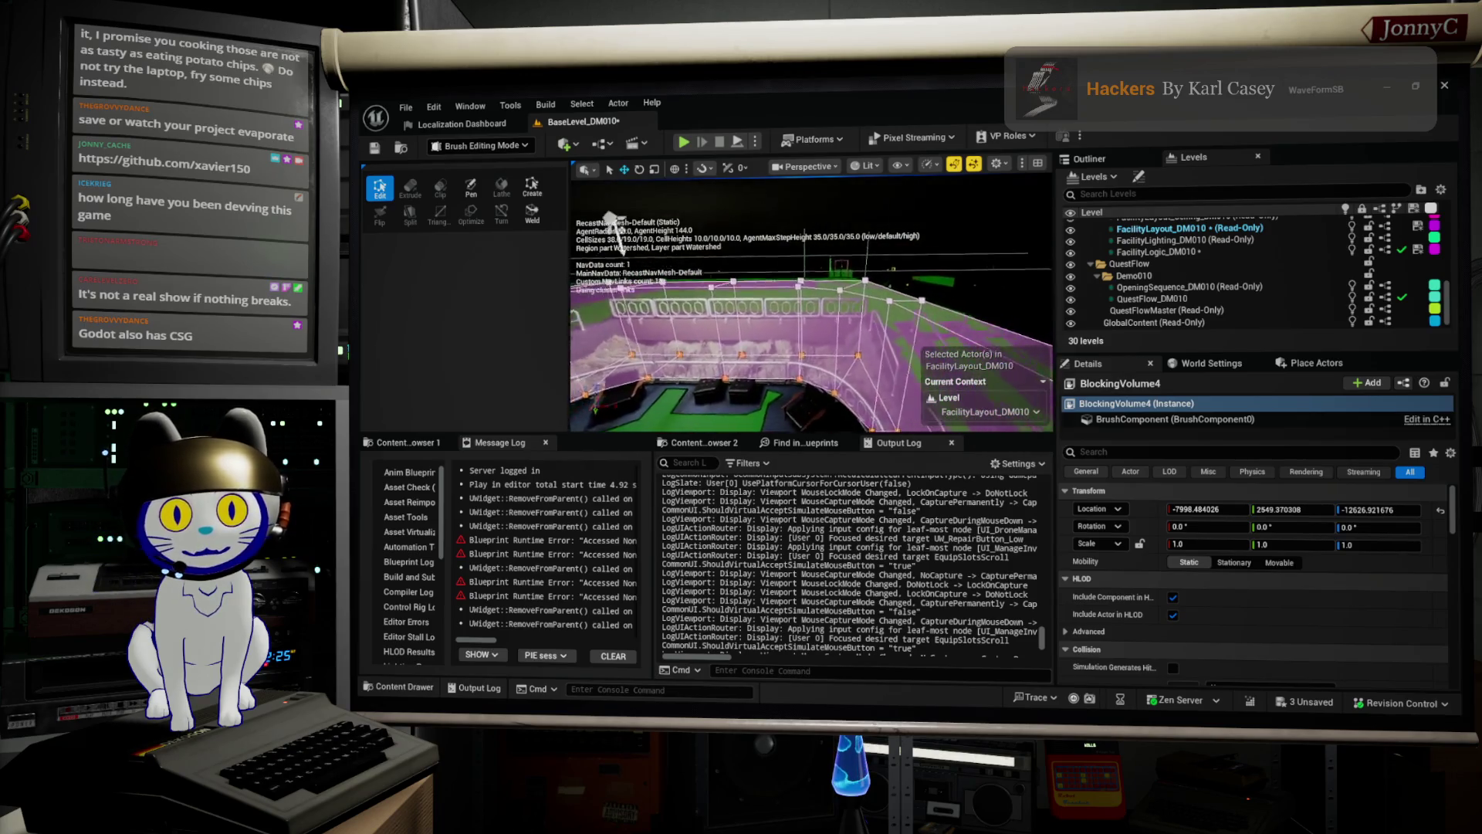
key(w)
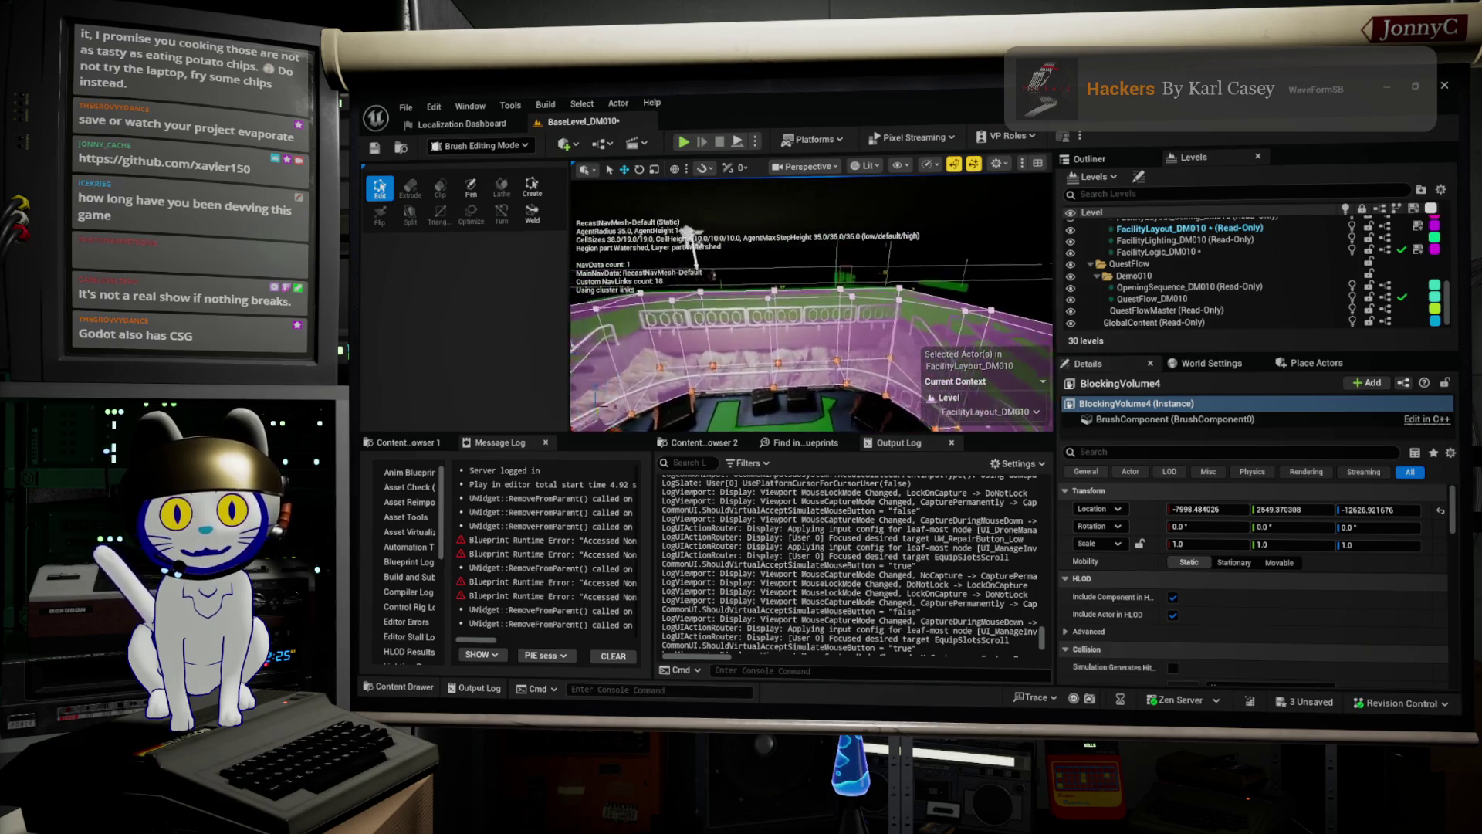
key(w)
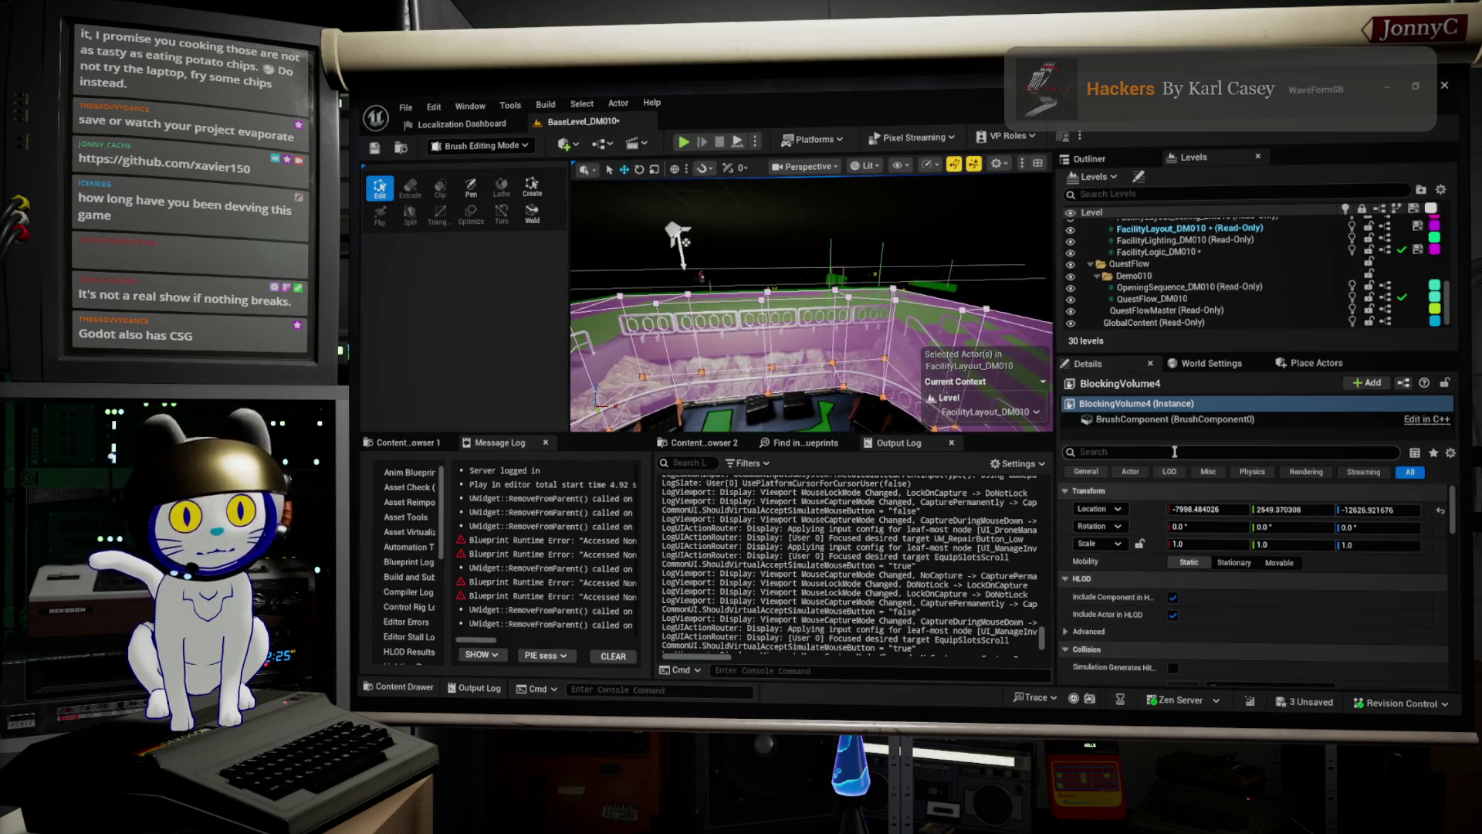
text(camera)
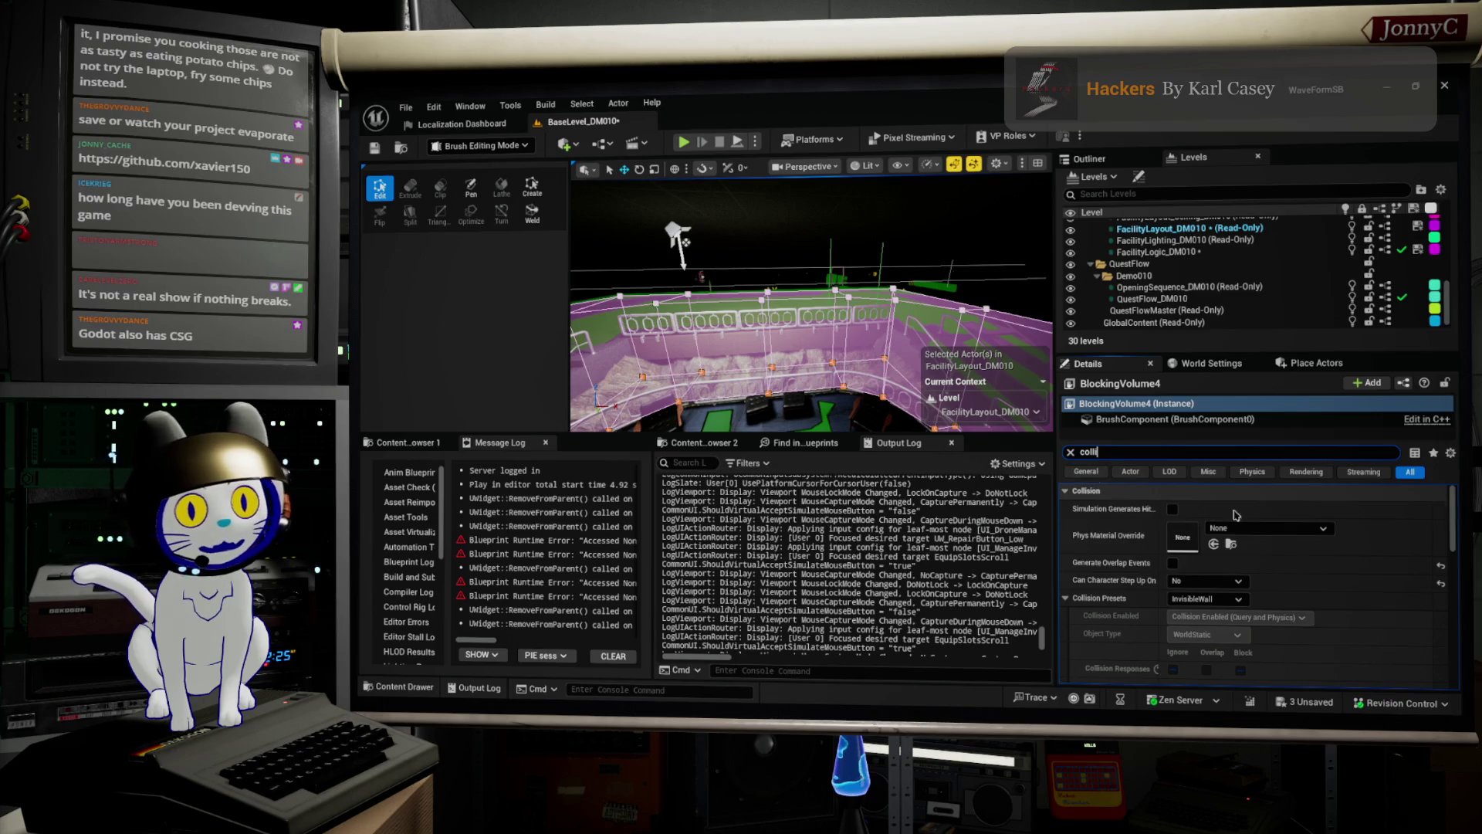
Change BlockingVolume4's Collision Presets from InvisibleWall to Custom.
scroll(1236, 525, down, 3)
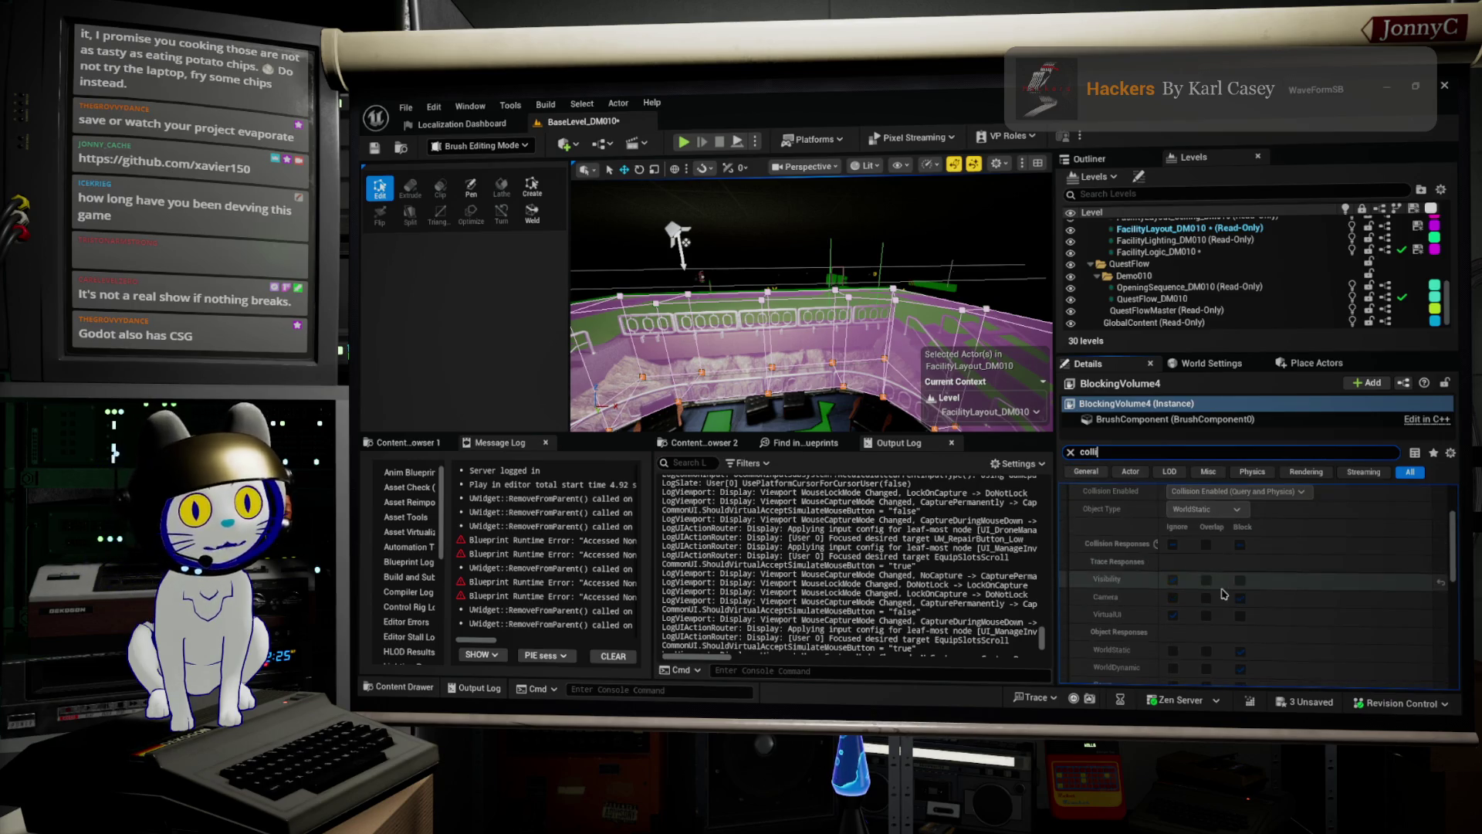
scroll(1224, 593, down, 2)
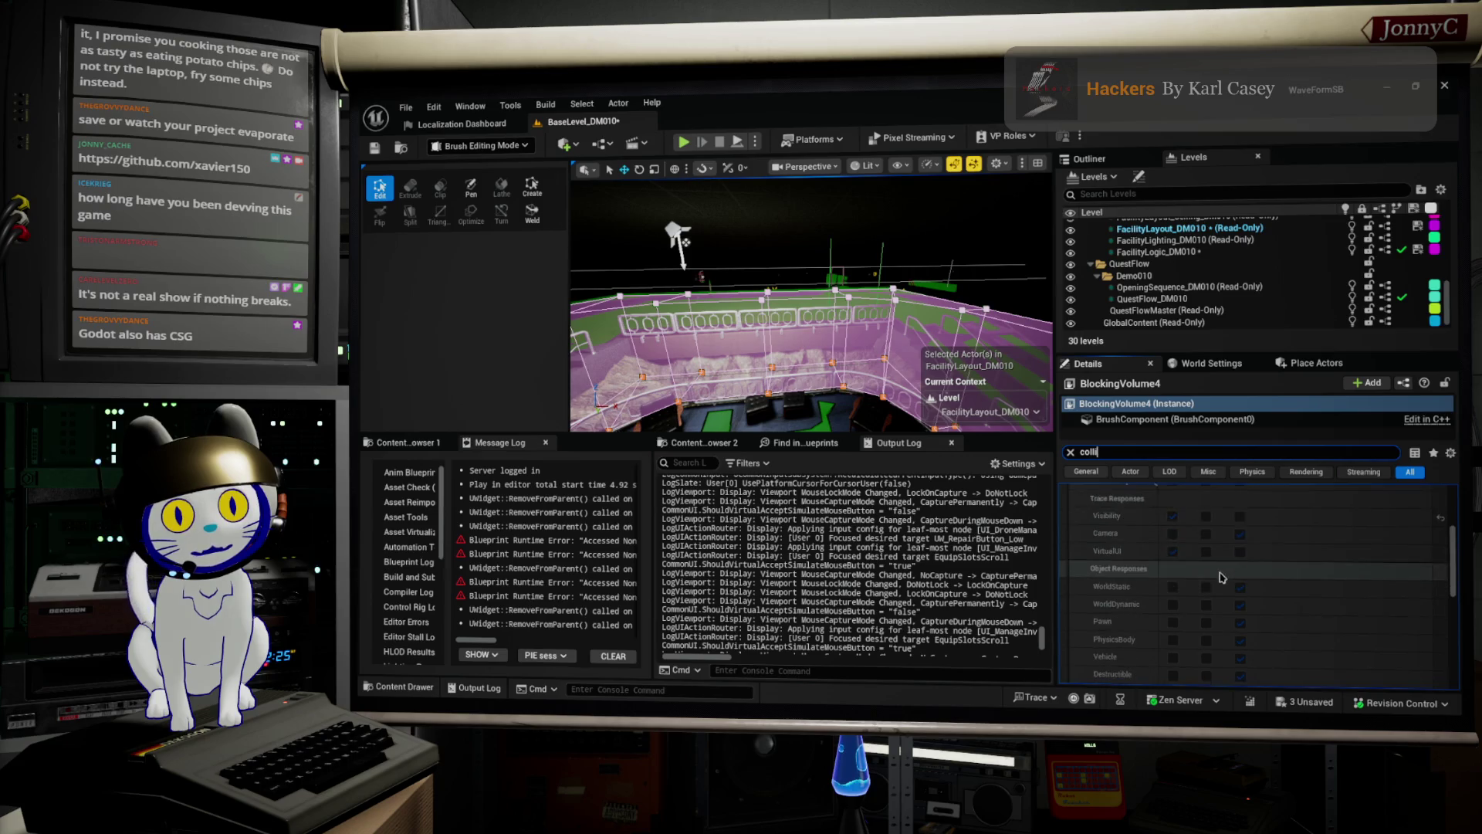
scroll(1189, 563, up, 1)
scroll(1204, 540, up, 2)
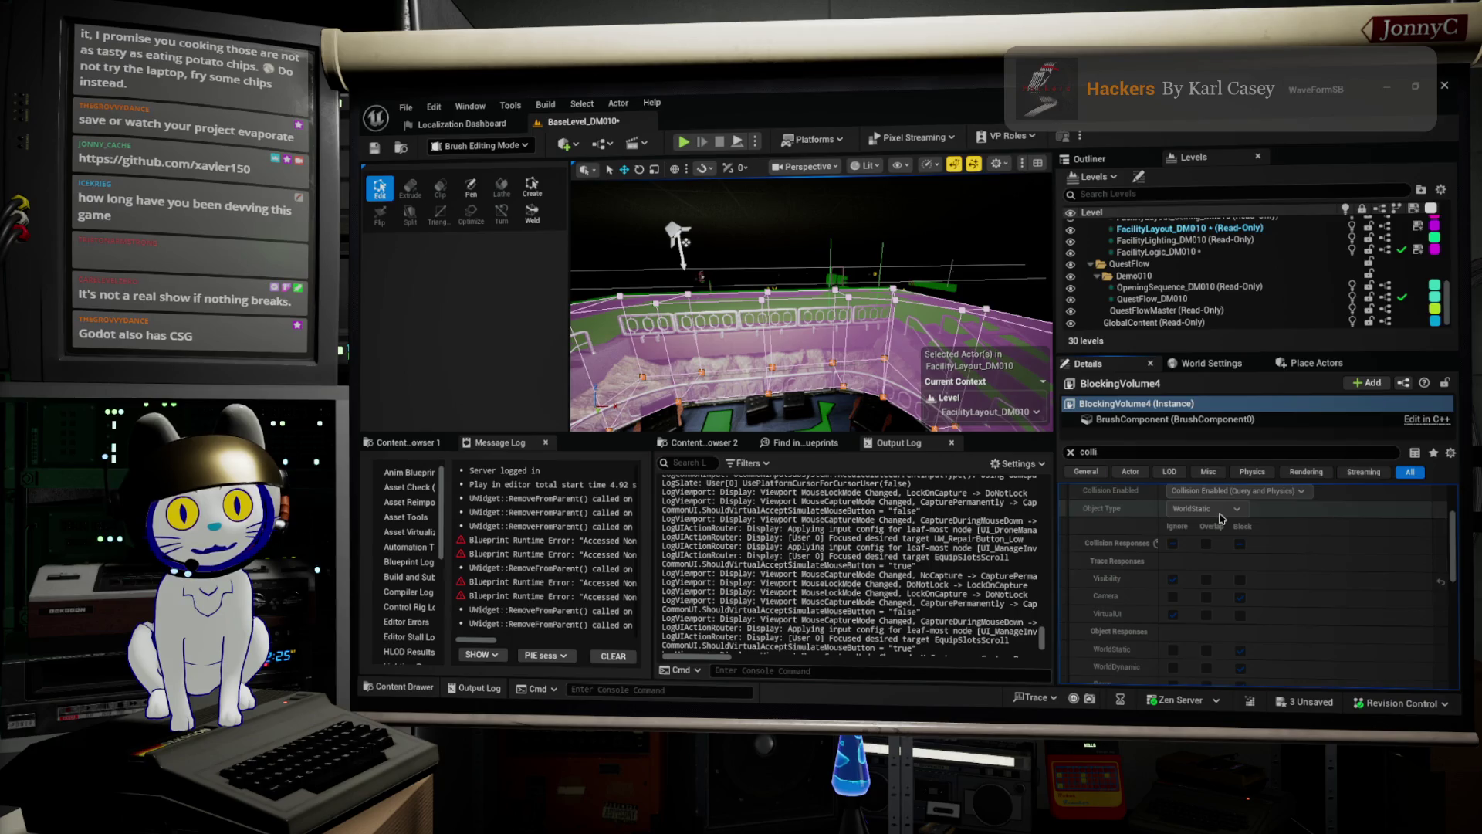
scroll(1221, 519, up, 1)
click(1212, 535)
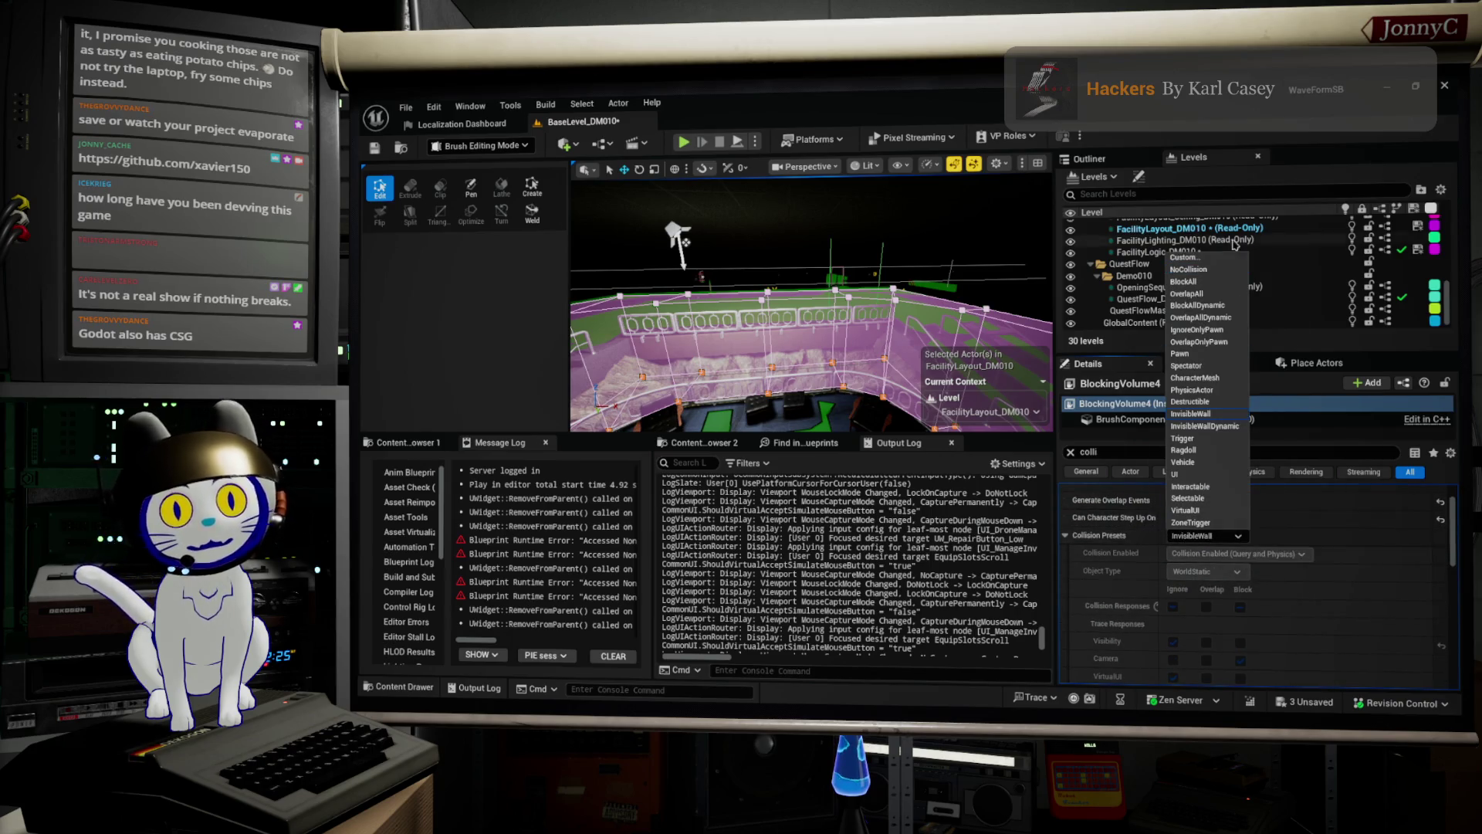
click(1218, 263)
Set the Camera and VirtualUI trace responses to Ignore.
scroll(1235, 572, down, 2)
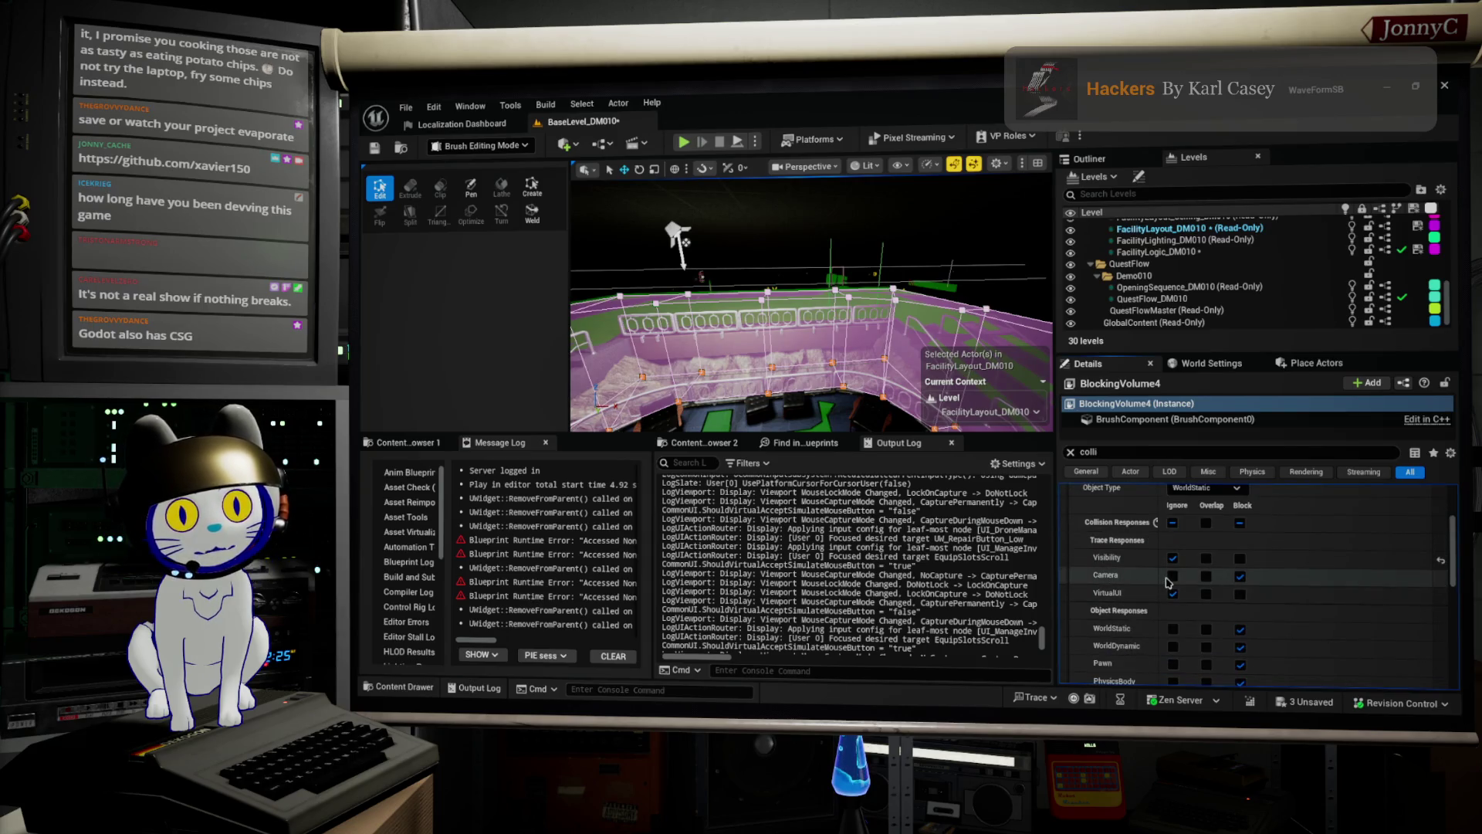
scroll(1382, 584, down, 2)
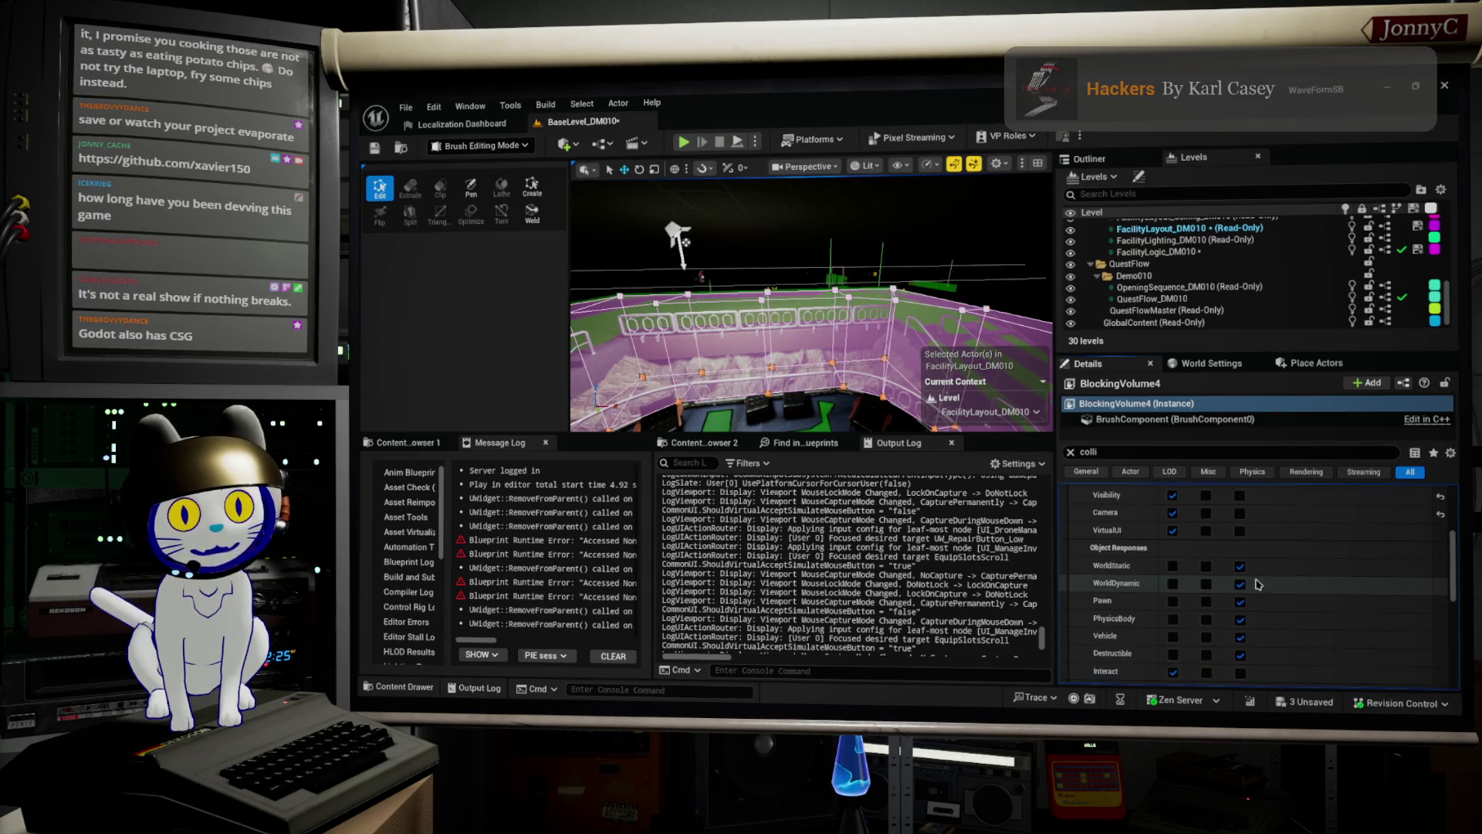
scroll(1250, 657, down, 2)
scroll(1228, 622, up, 5)
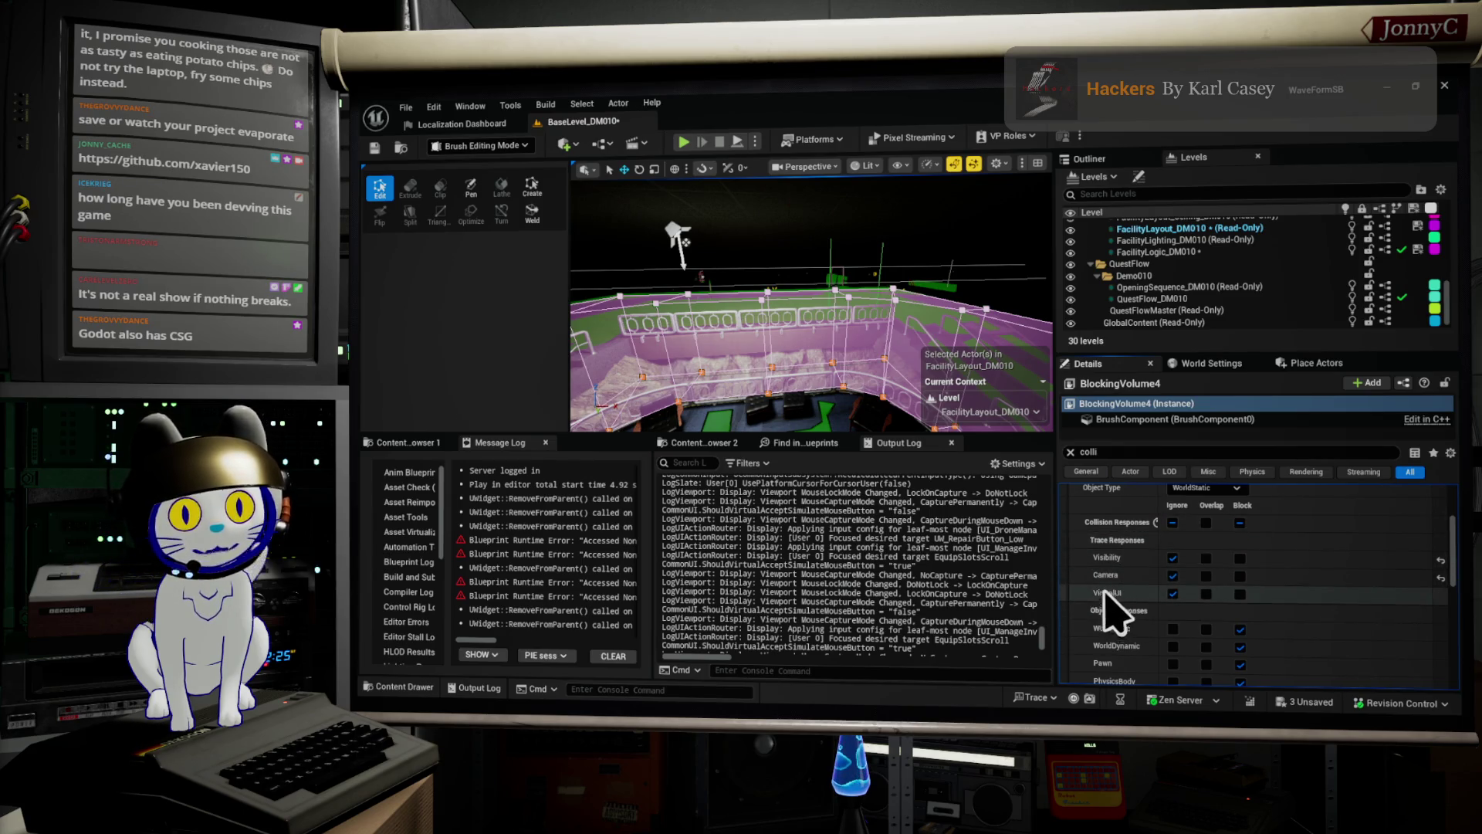
click(1172, 576)
click(1172, 594)
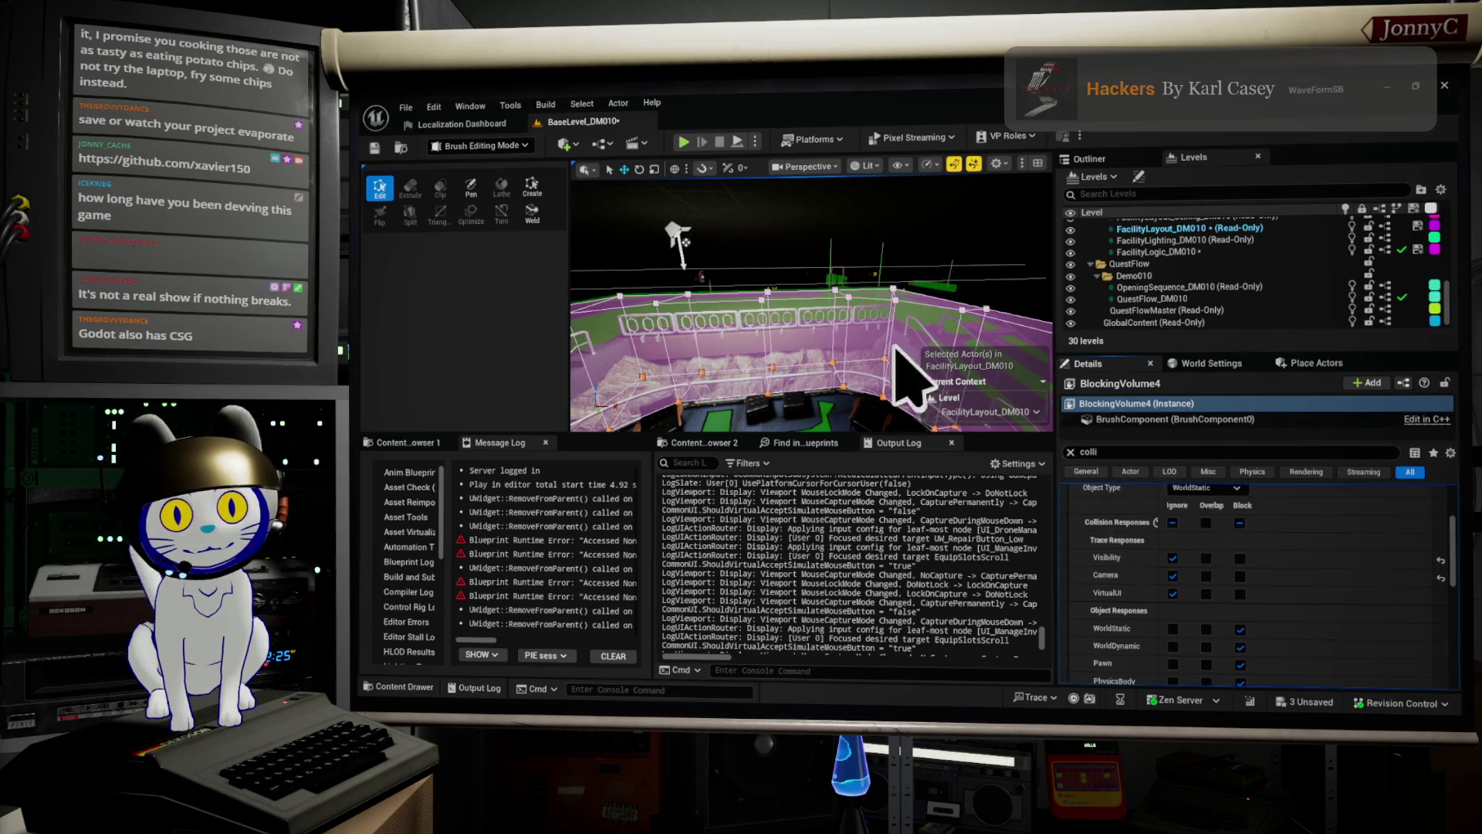
drag(871, 294, 870, 182)
click(774, 300)
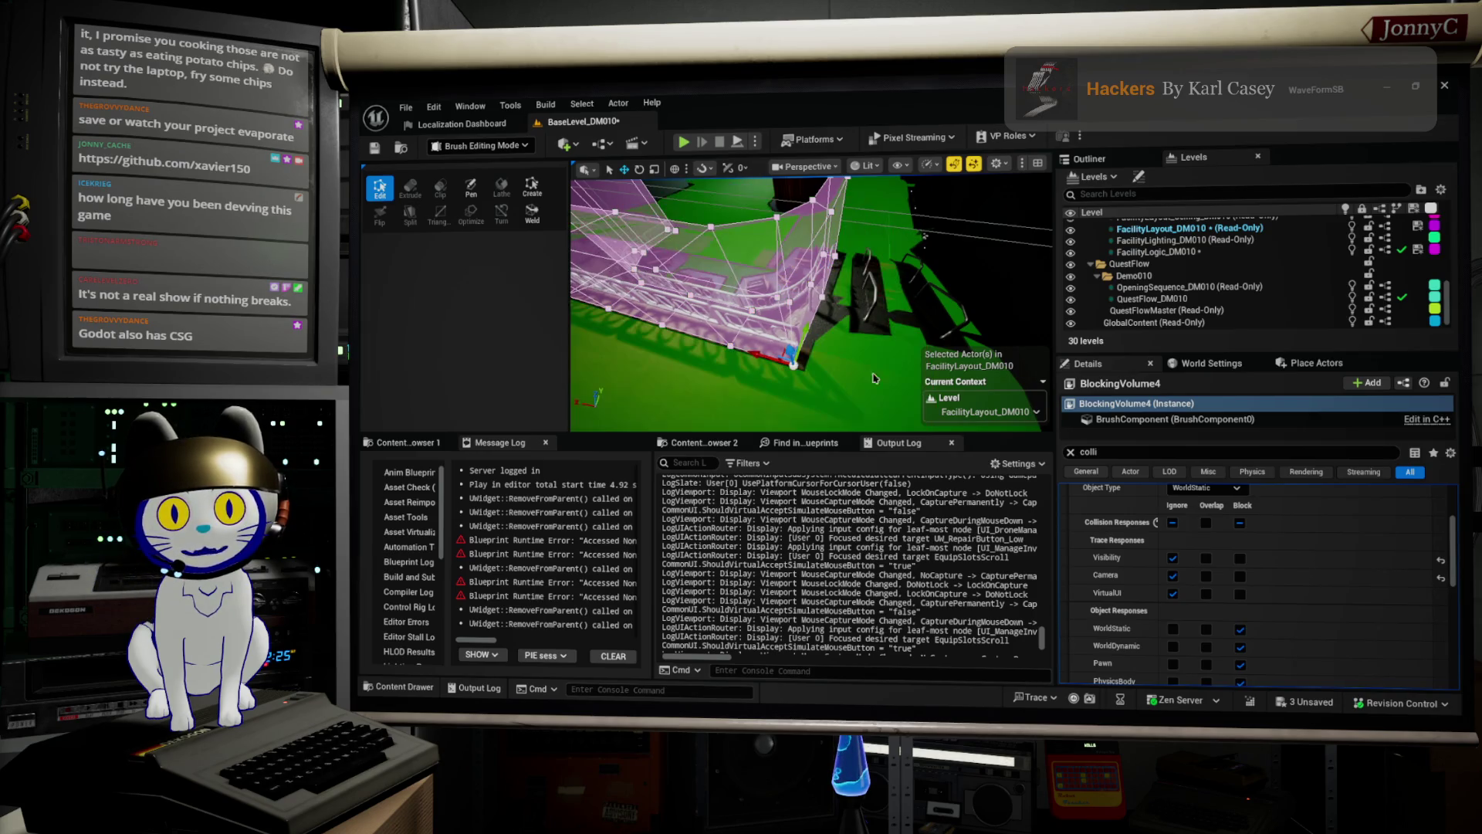
key(alt+j)
key(alt+2)
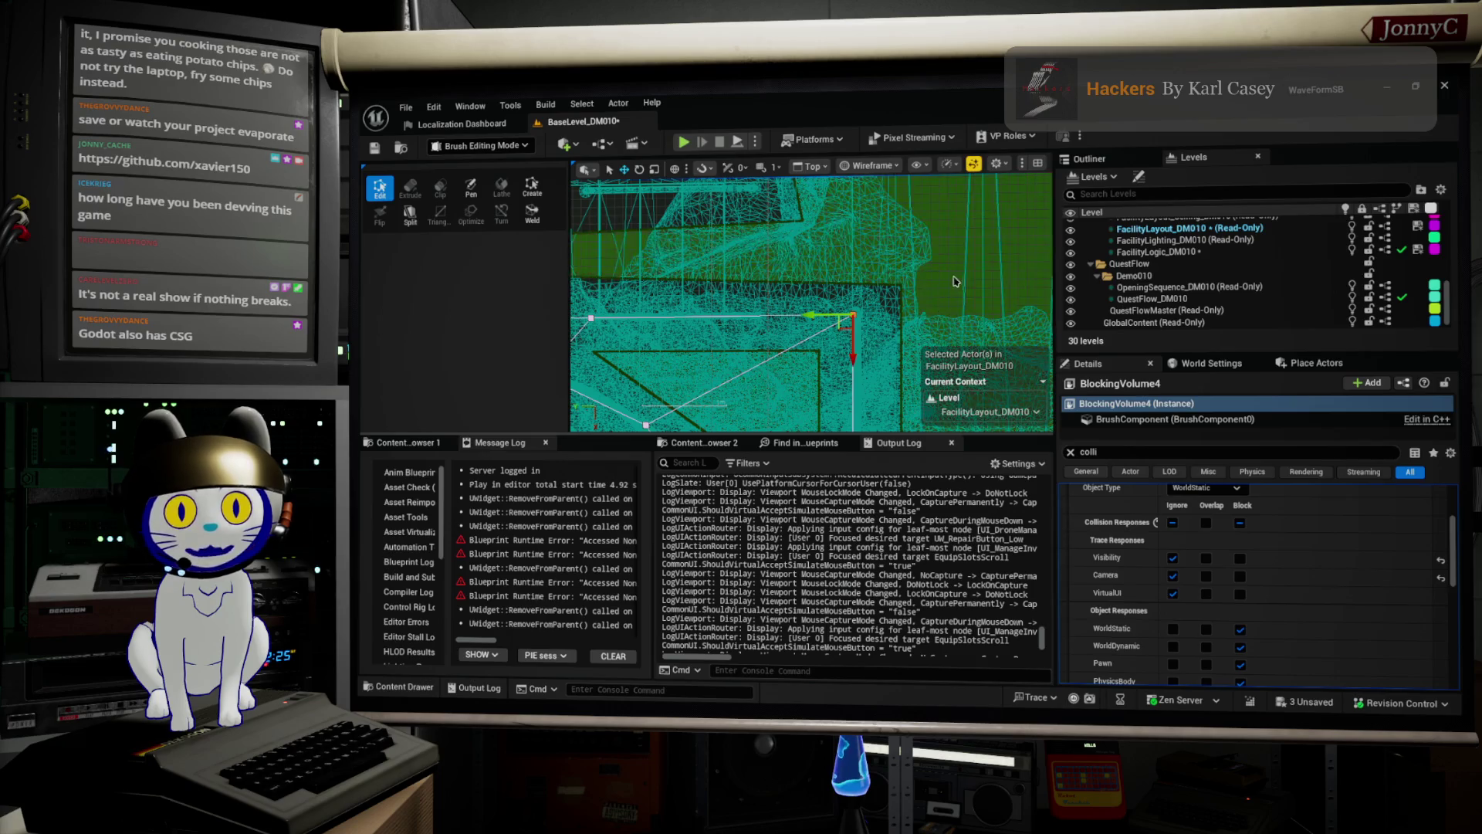
key(alt+g)
key(w)
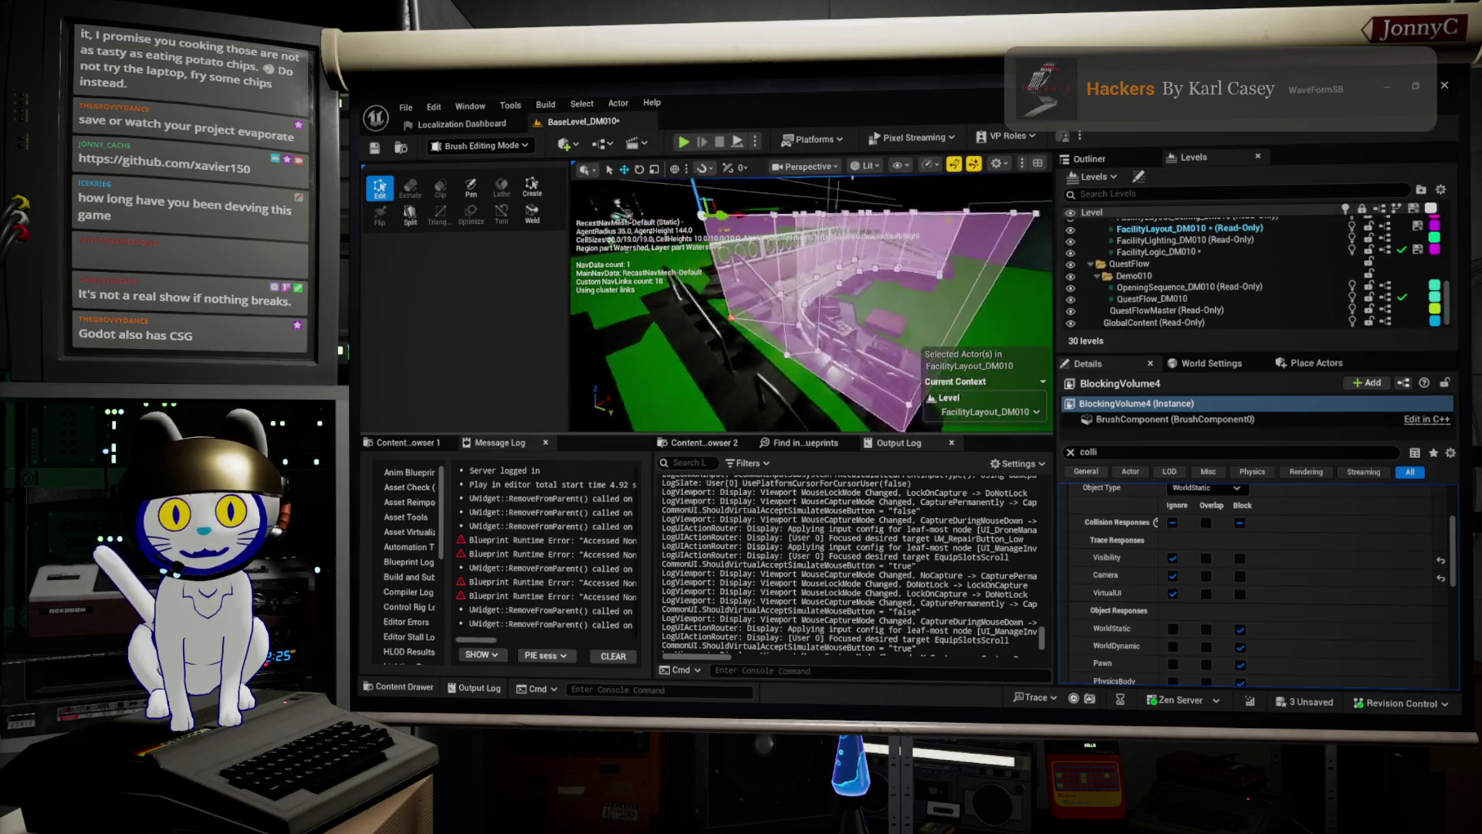
key(w)
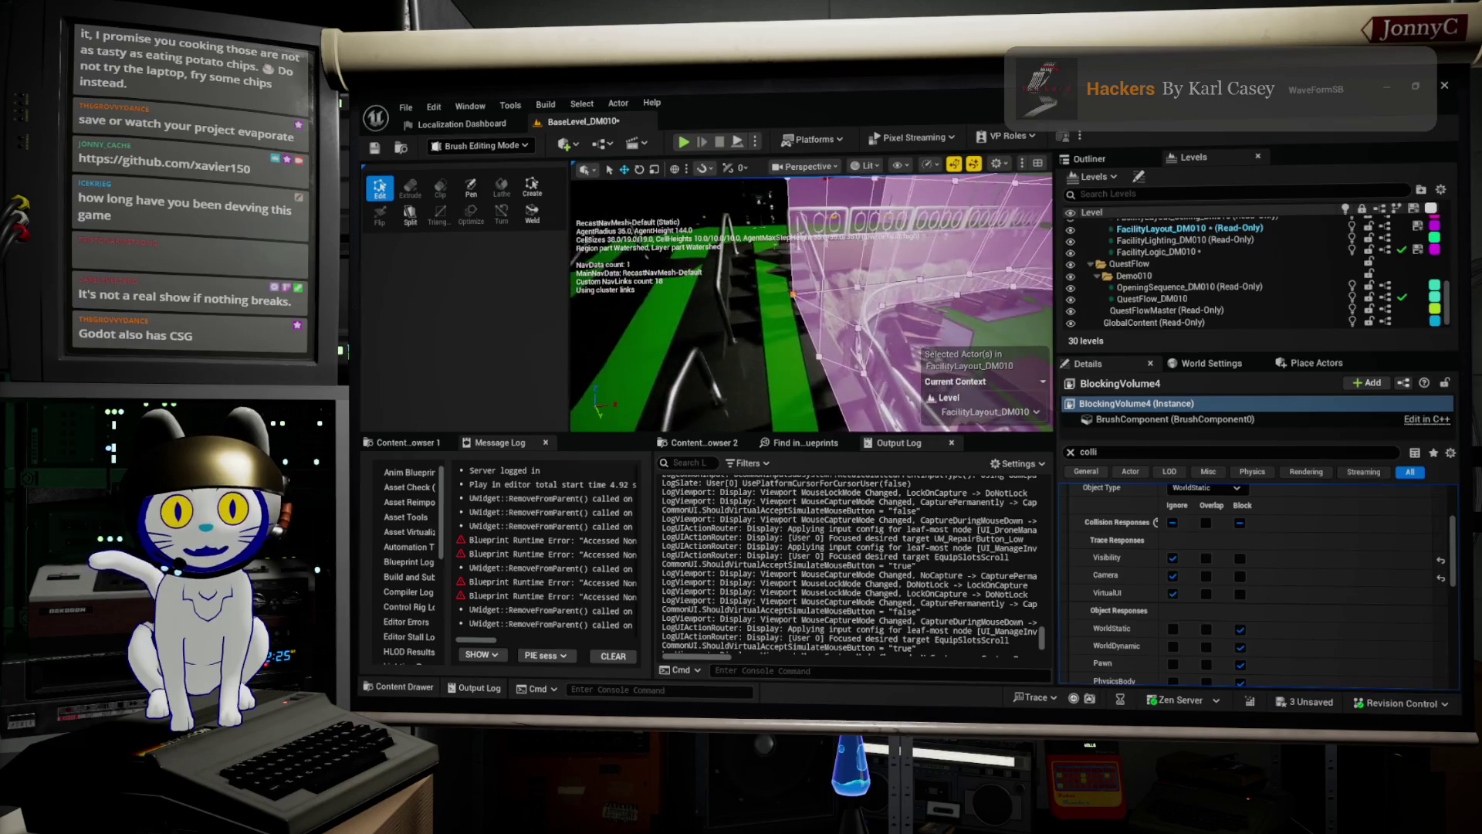
key(a)
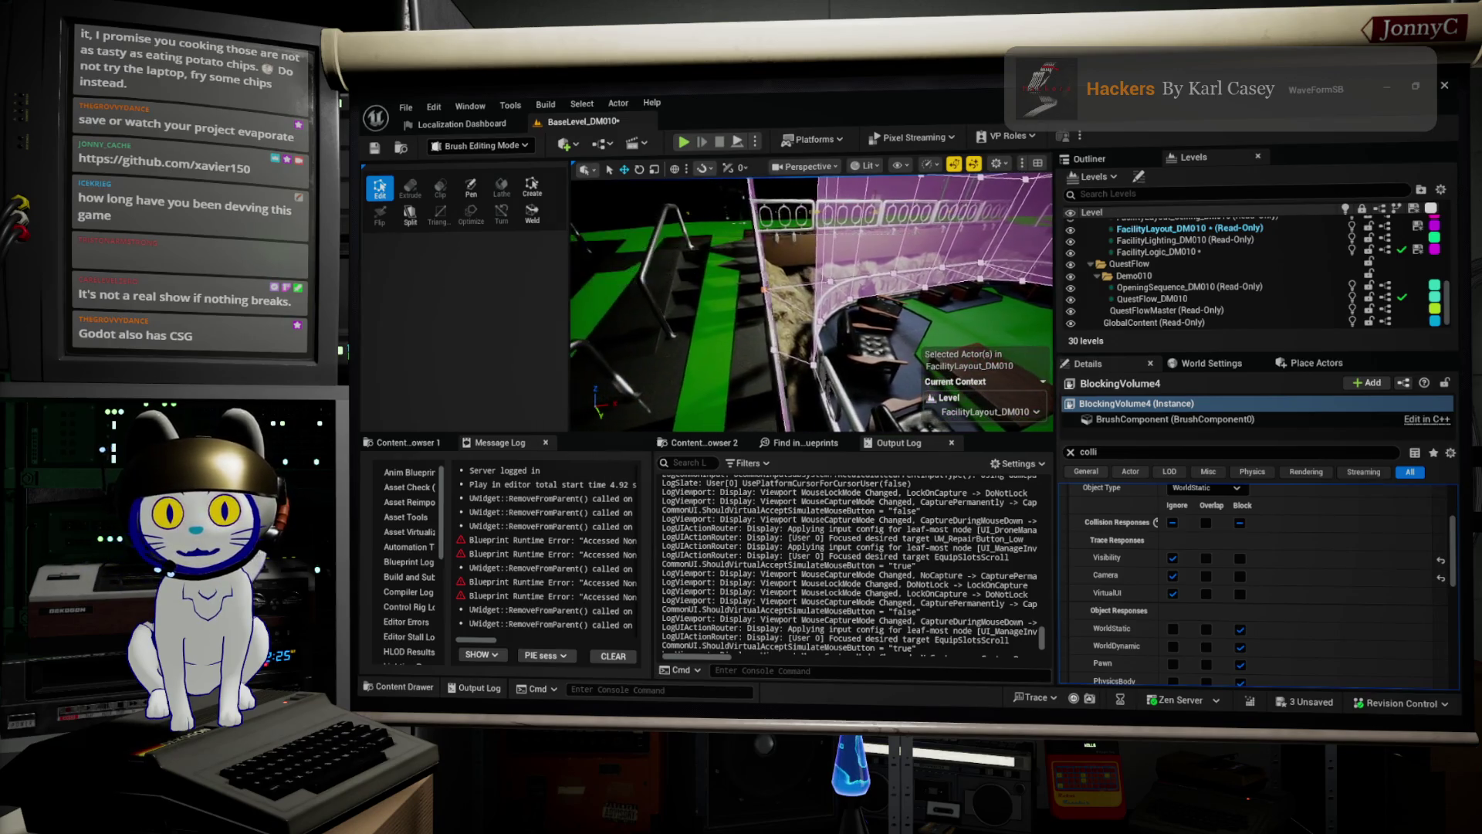
key(e)
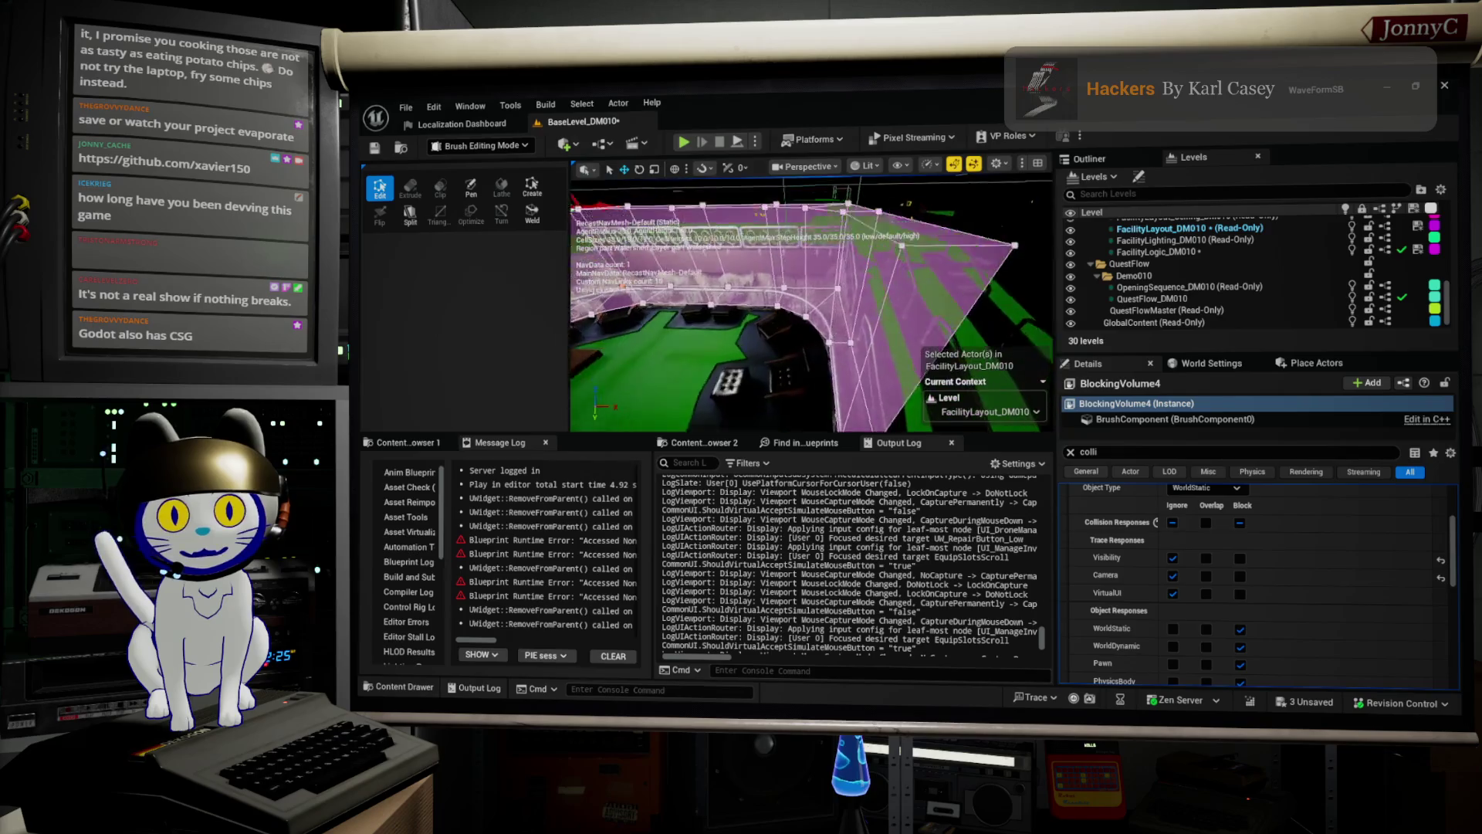
click(406, 107)
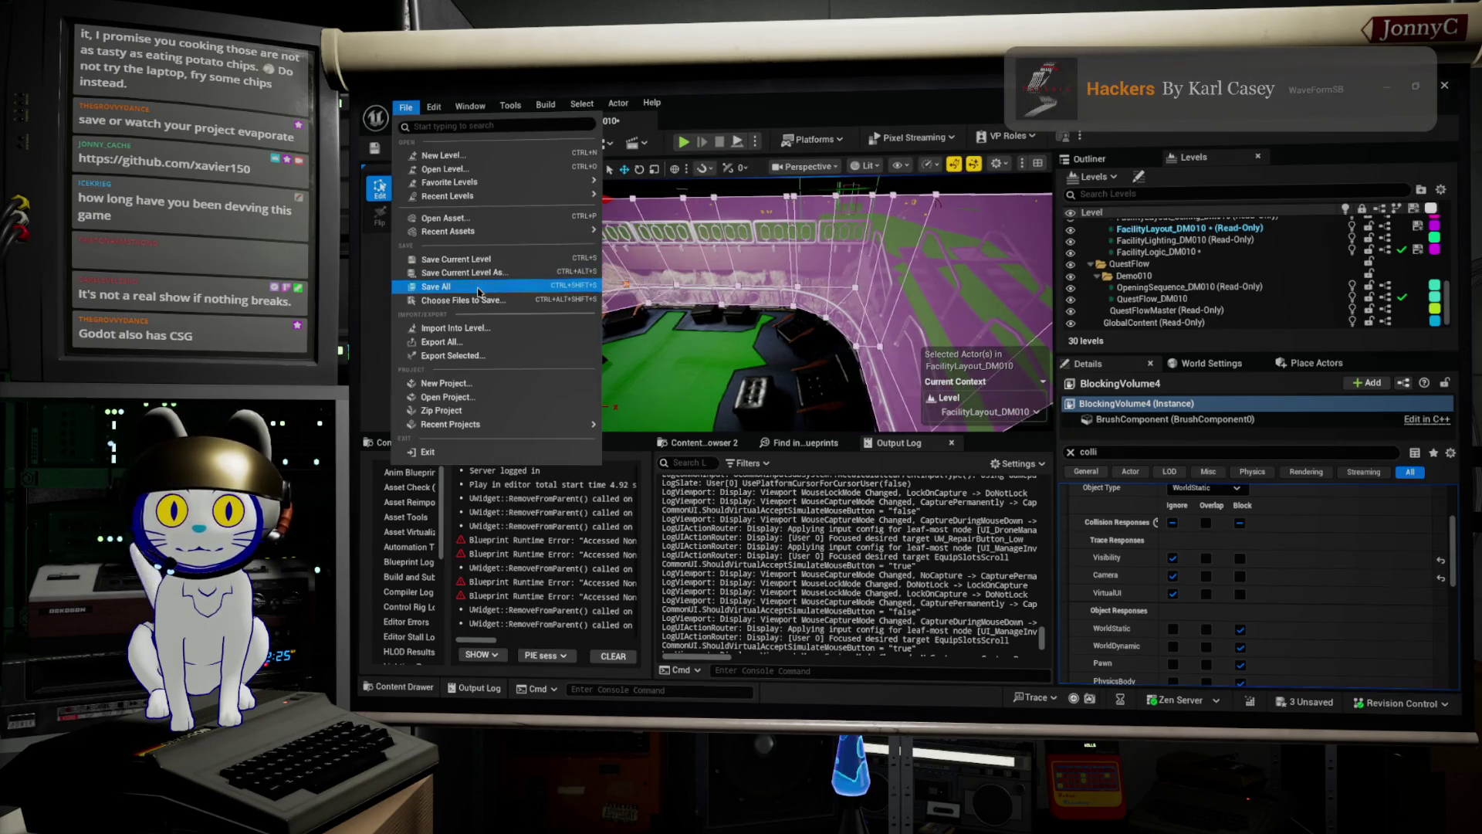
Save all modified levels and assets with File > Save All.
click(437, 286)
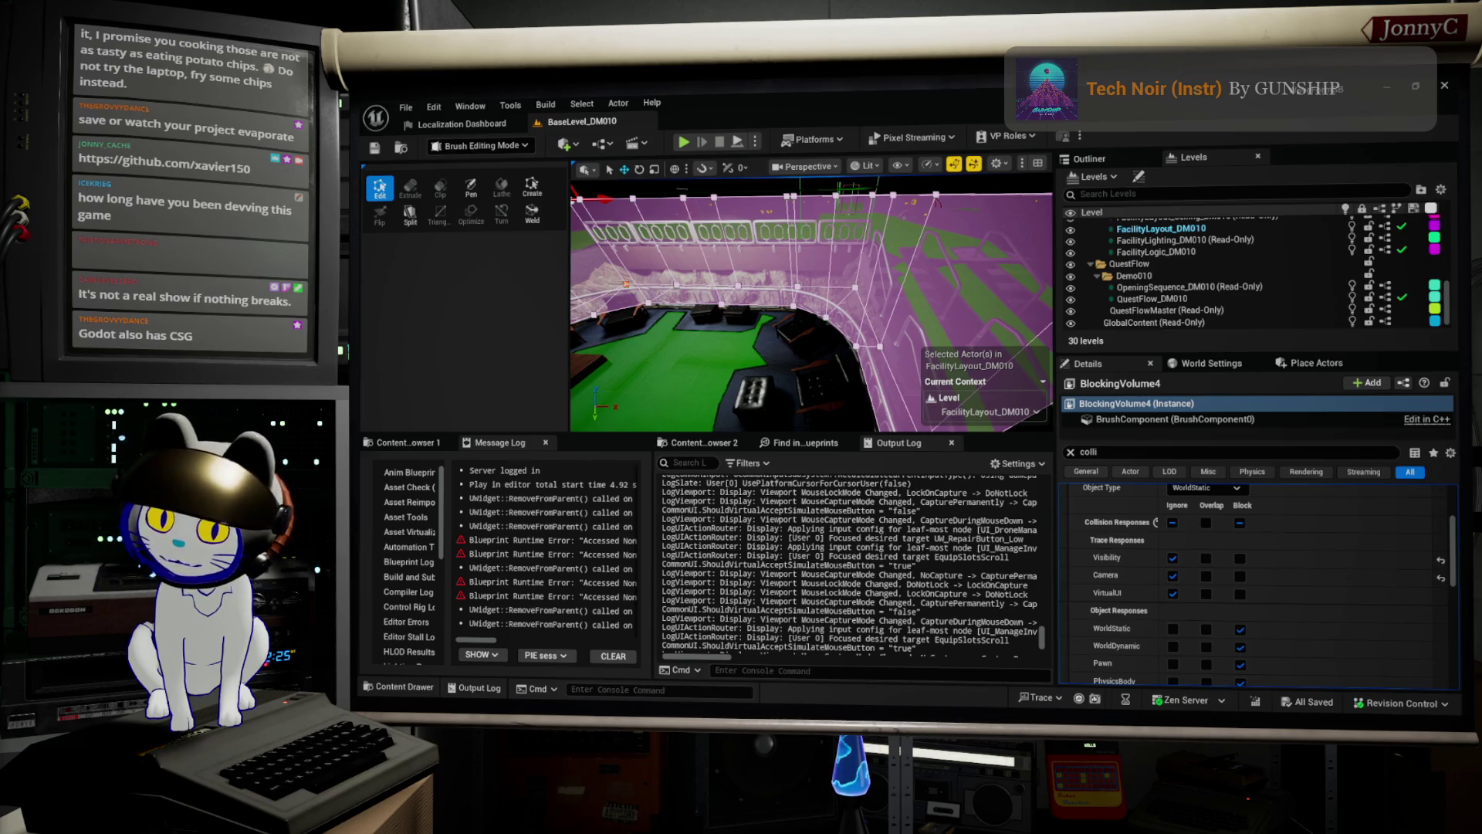
key(alt+Tab)
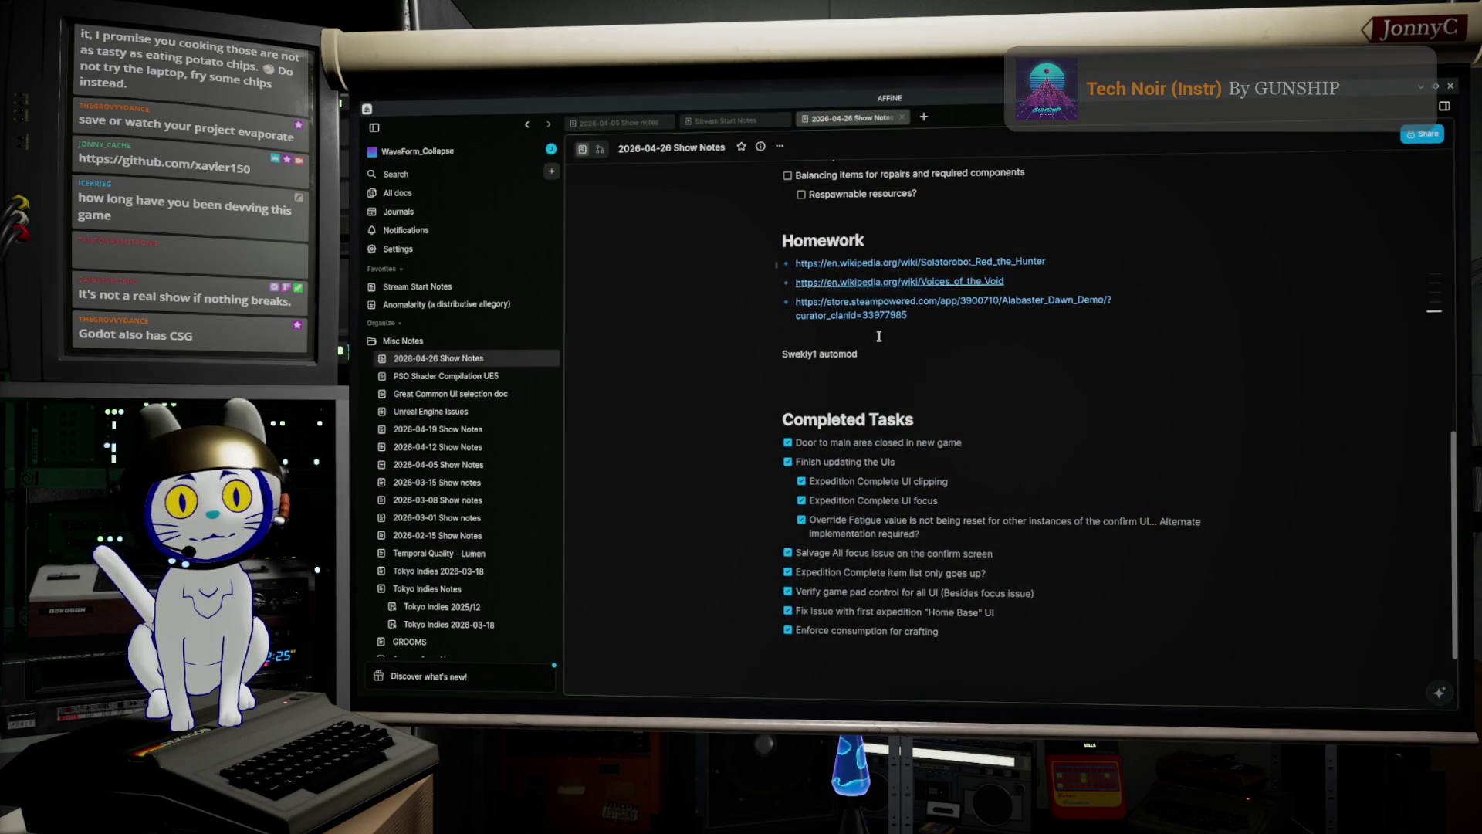
In the AFFiNE show notes, select the Drone Mouse Pointer dead zone goal line.
scroll(884, 357, up, 7)
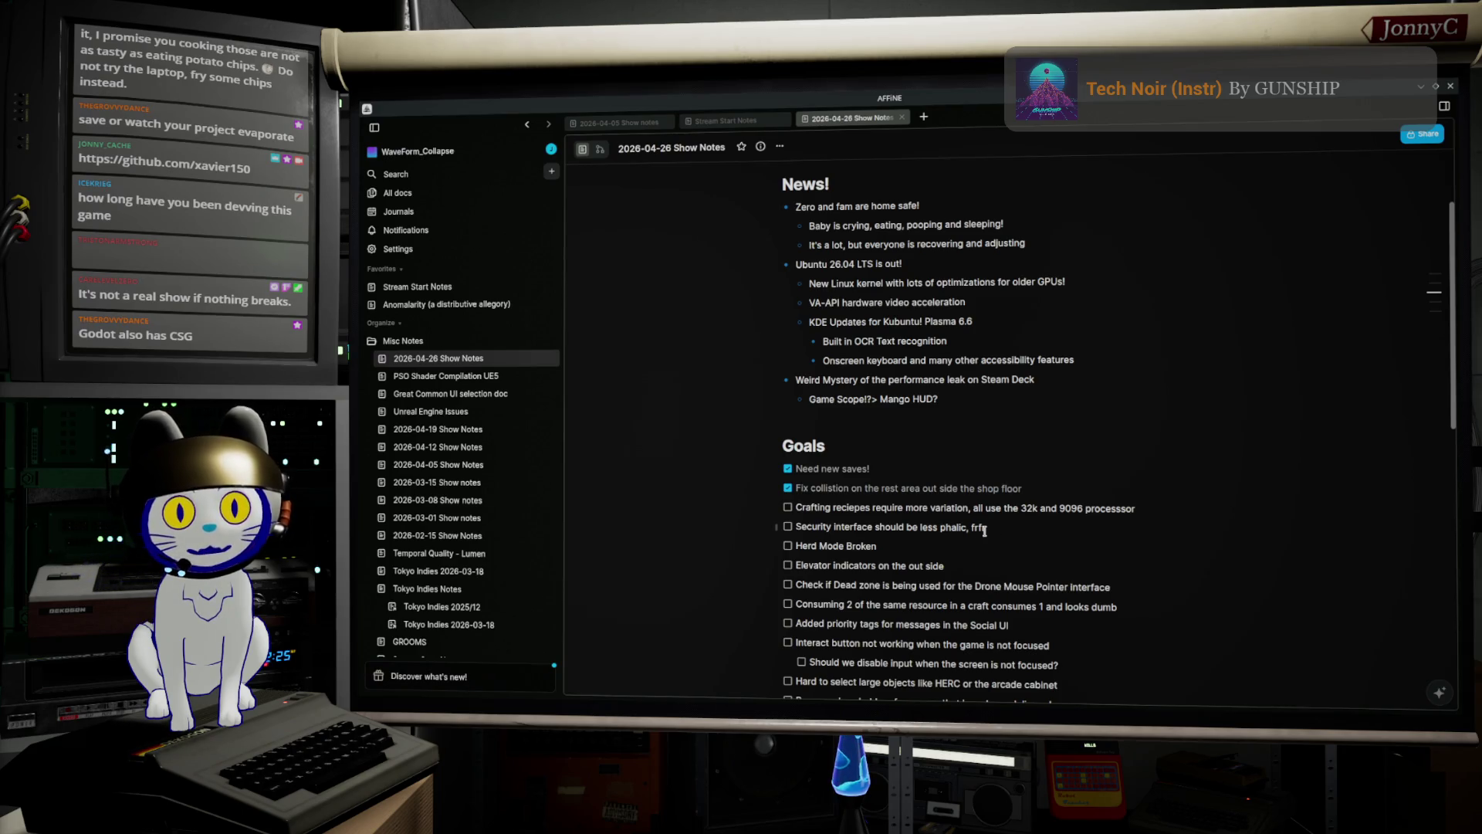
scroll(1018, 530, down, 2)
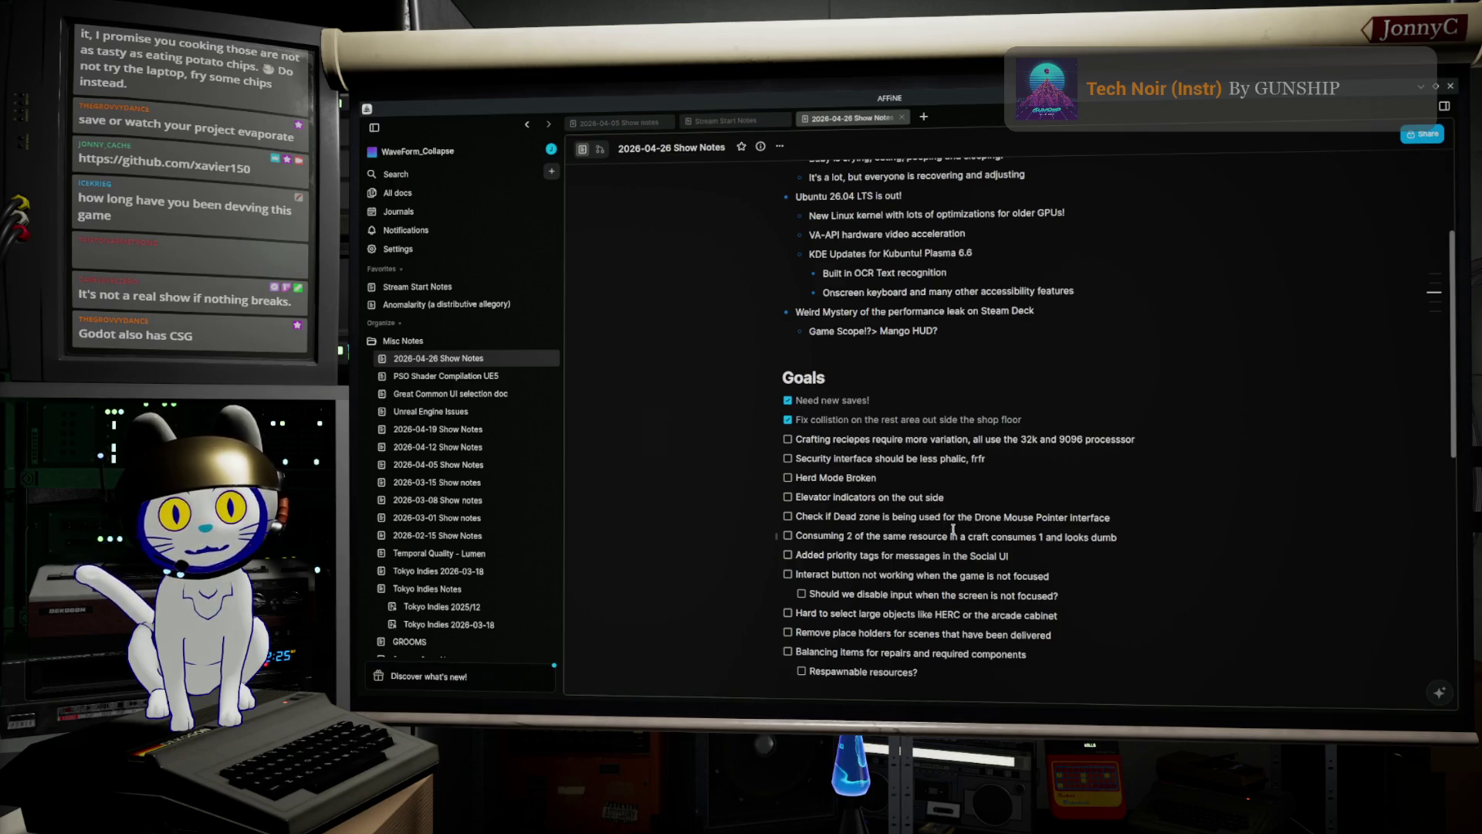
triple_click(965, 519)
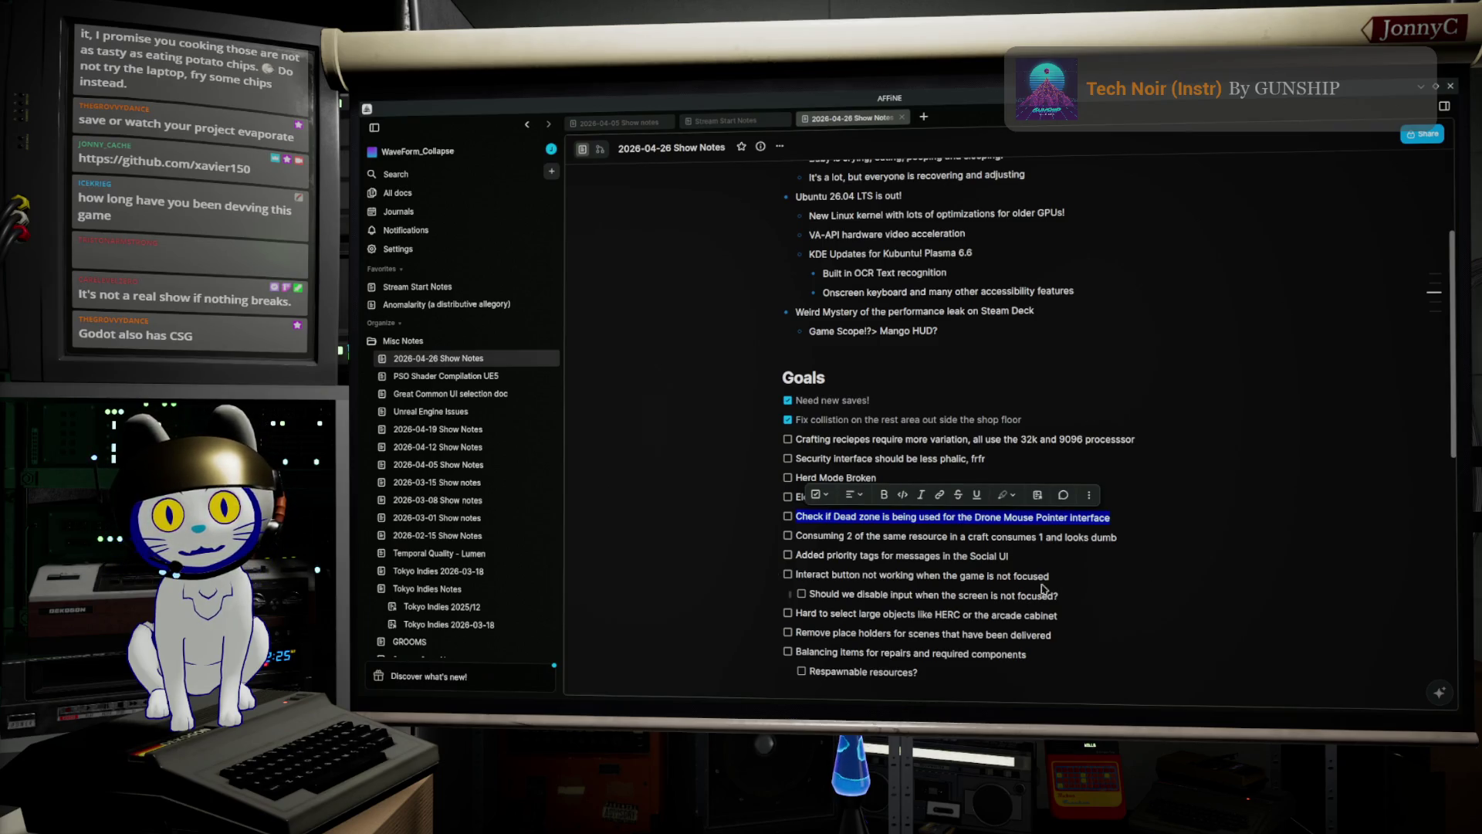
double_click(972, 556)
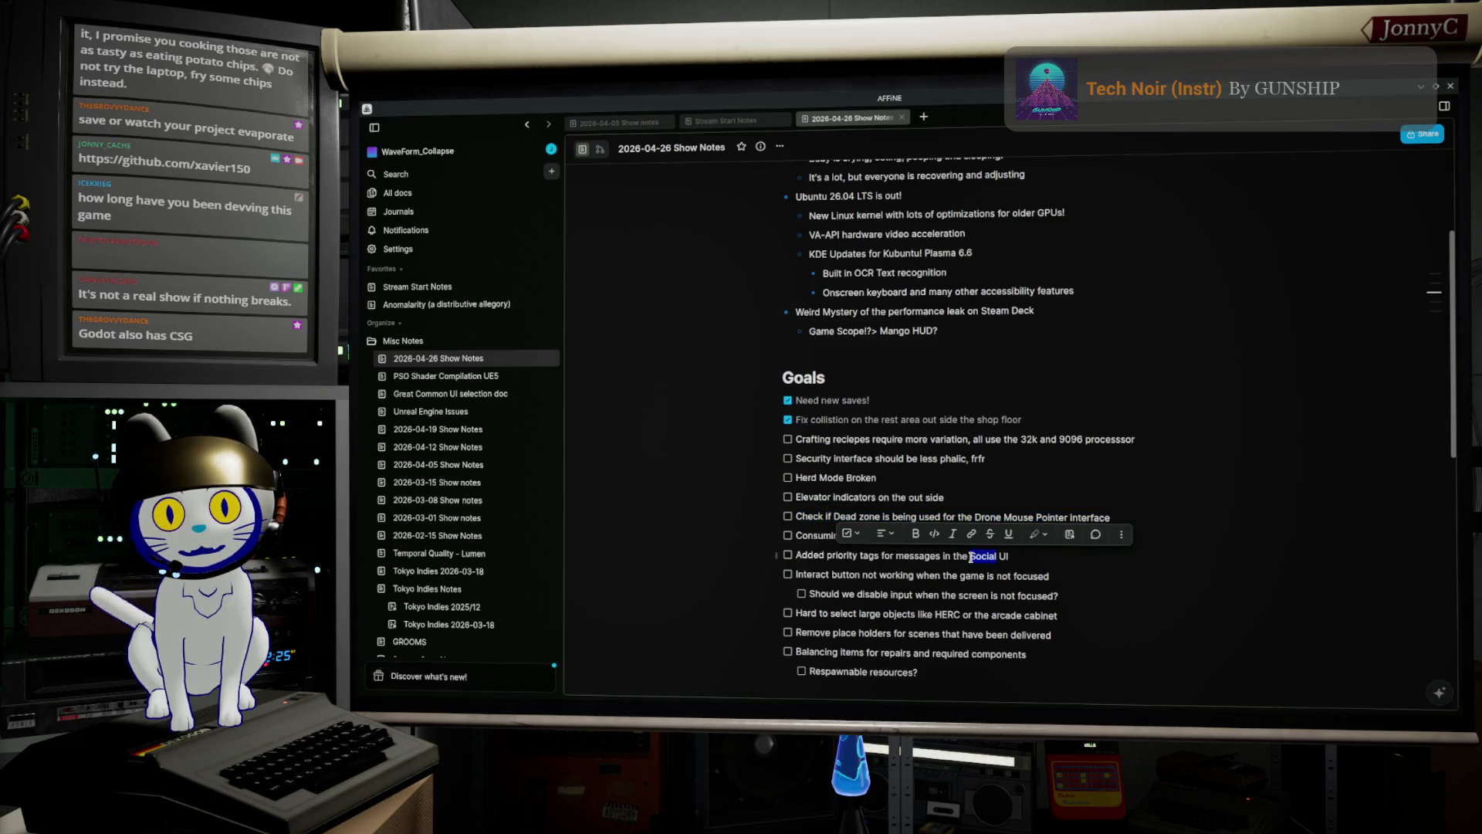
triple_click(815, 519)
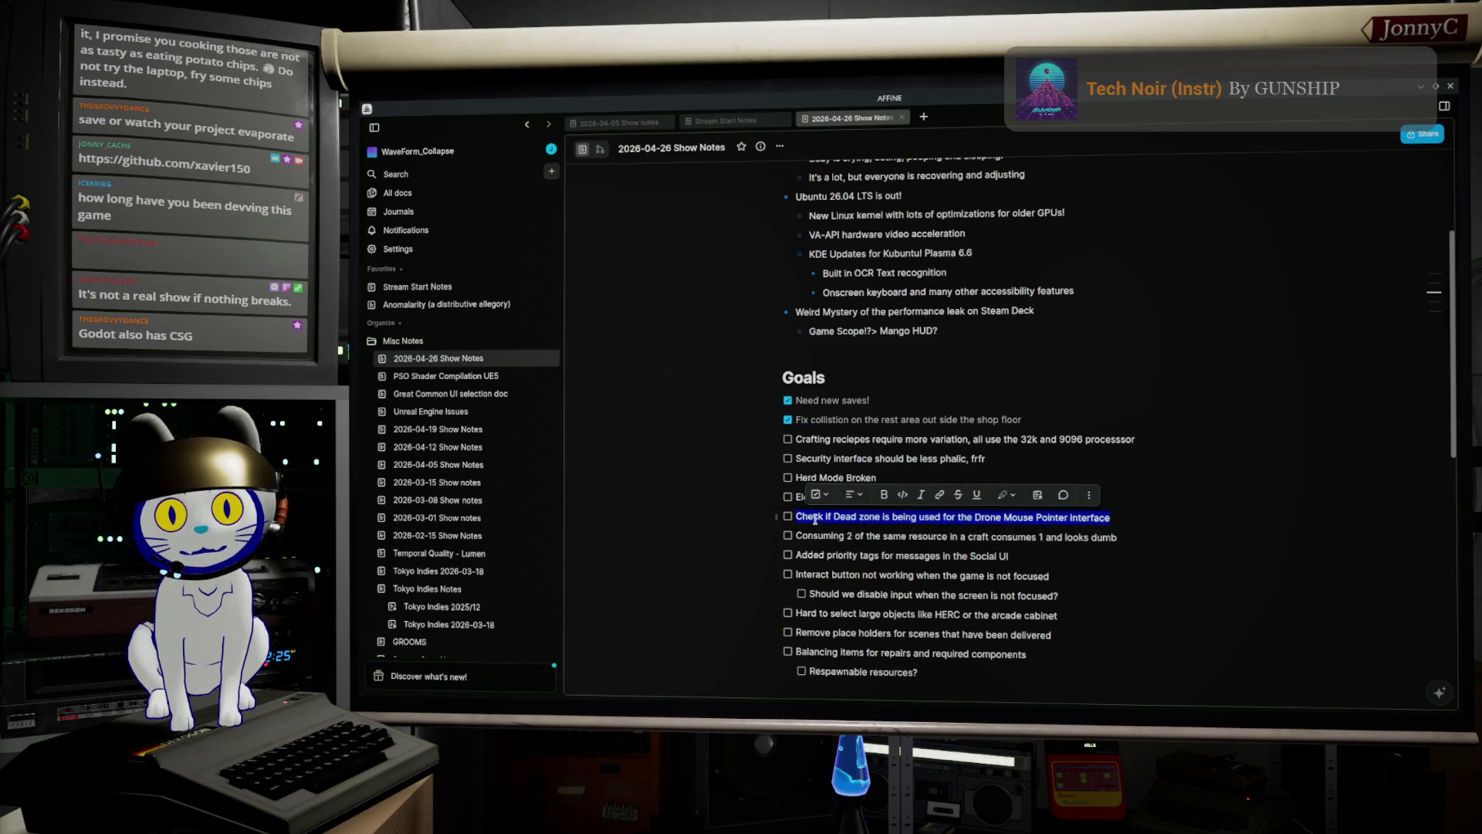
Switch the Unreal editor mode from Brush Editing back to Selection Mode.
key(alt+Tab)
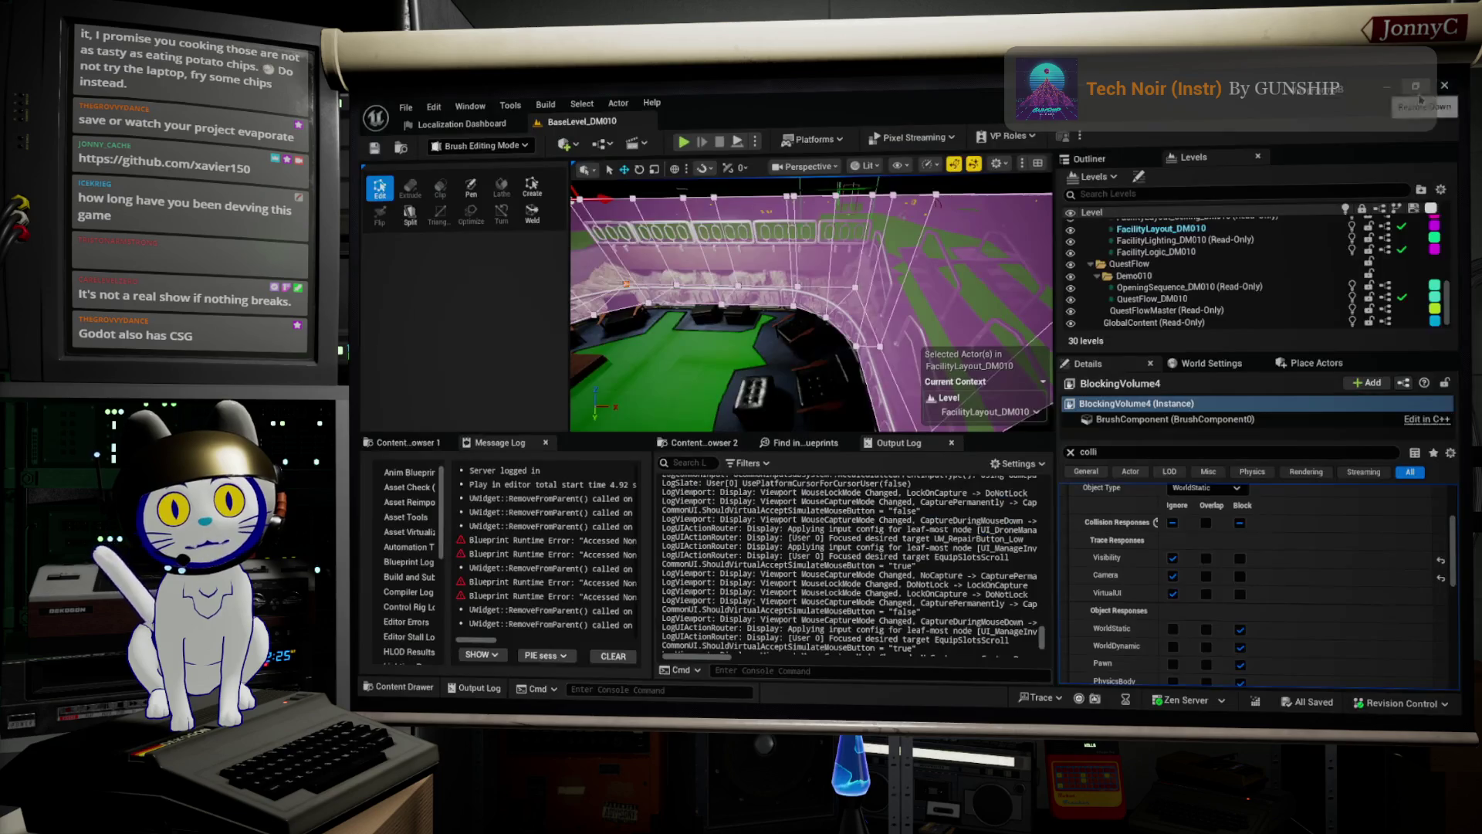
click(463, 147)
click(468, 174)
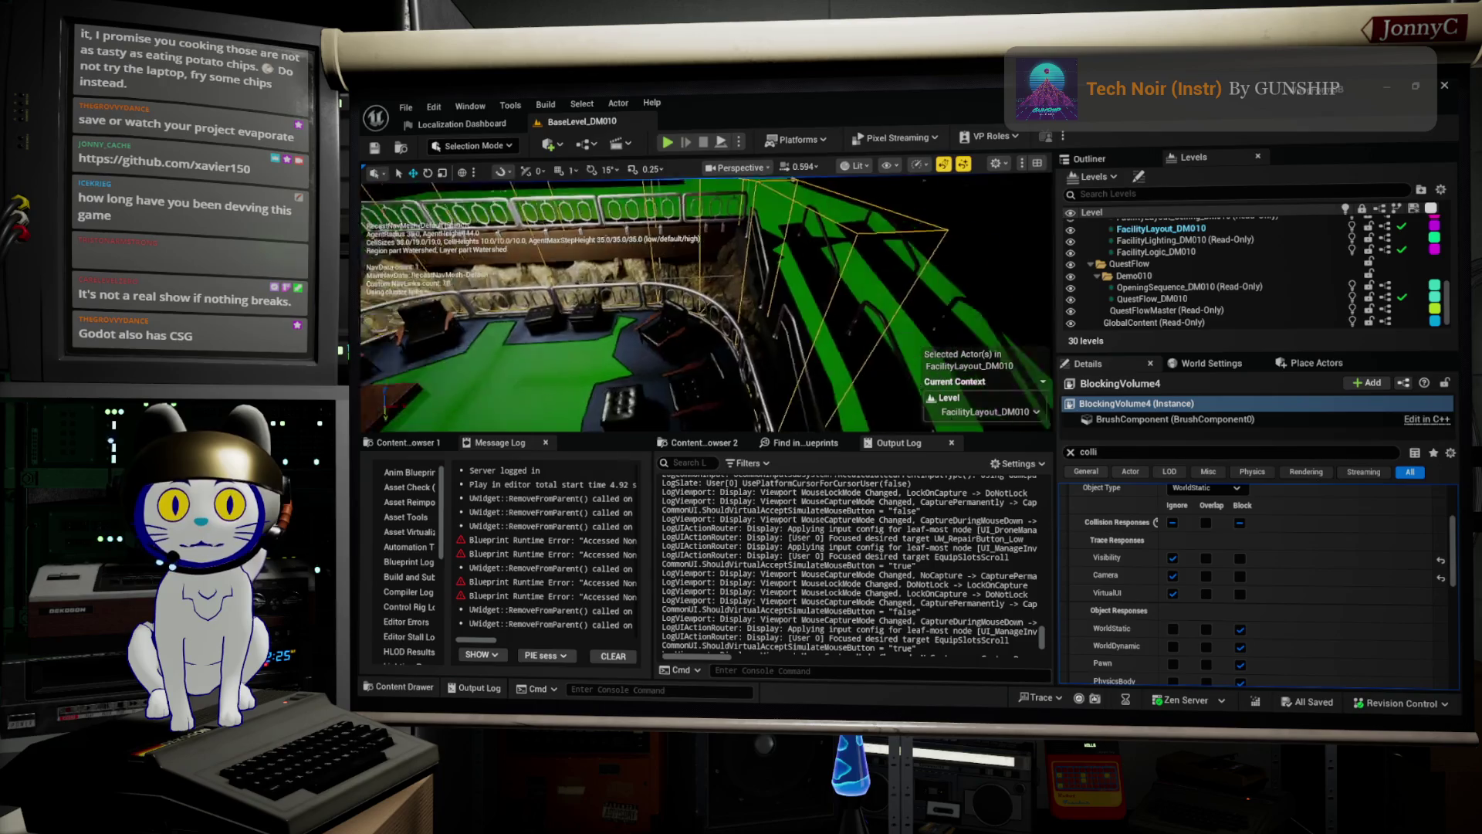
Focus on the blocking volume and browse the GameData and Fonts folders in Content Browser.
key(f)
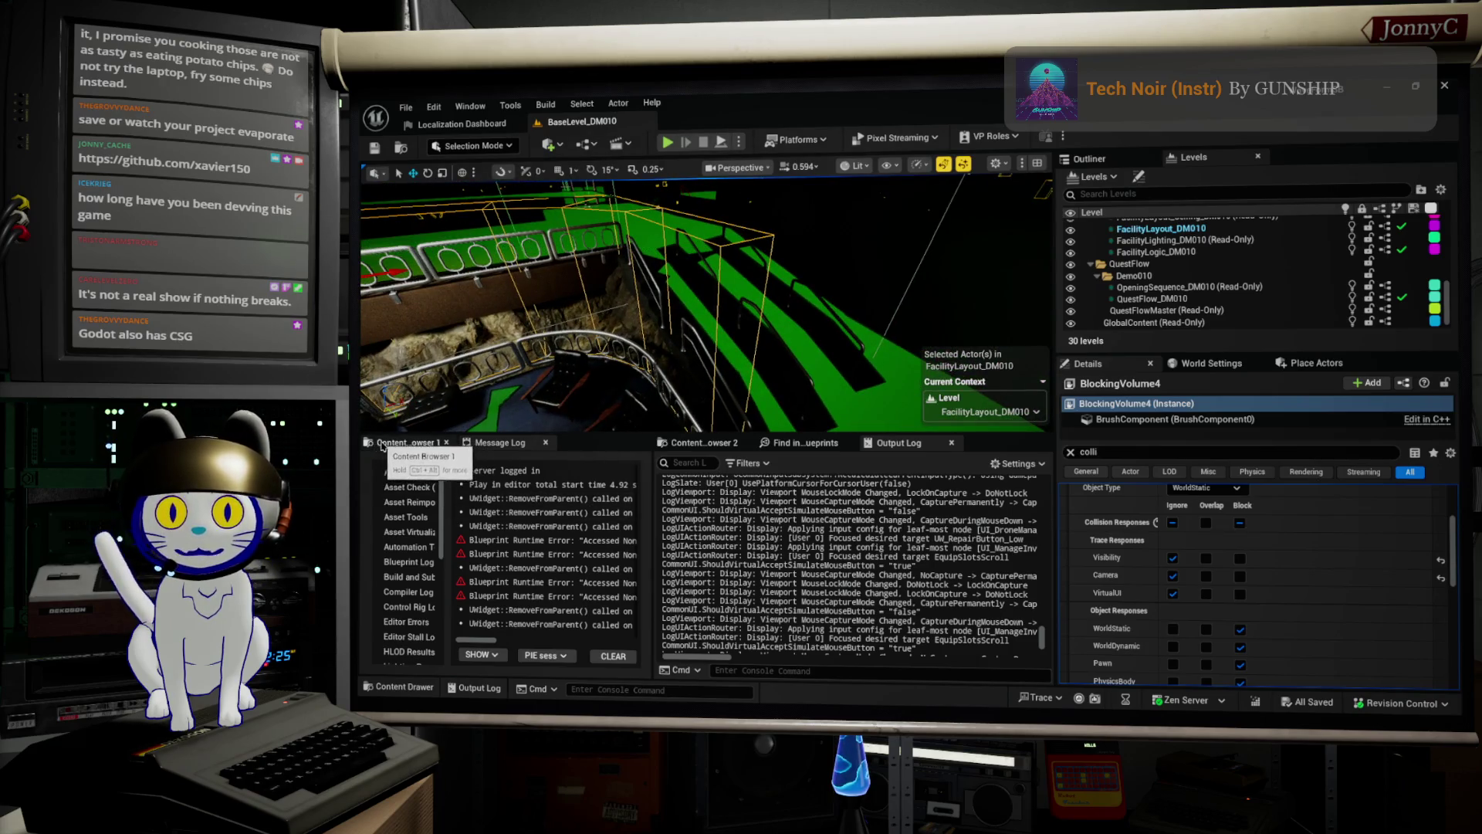
click(405, 442)
scroll(465, 539, up, 8)
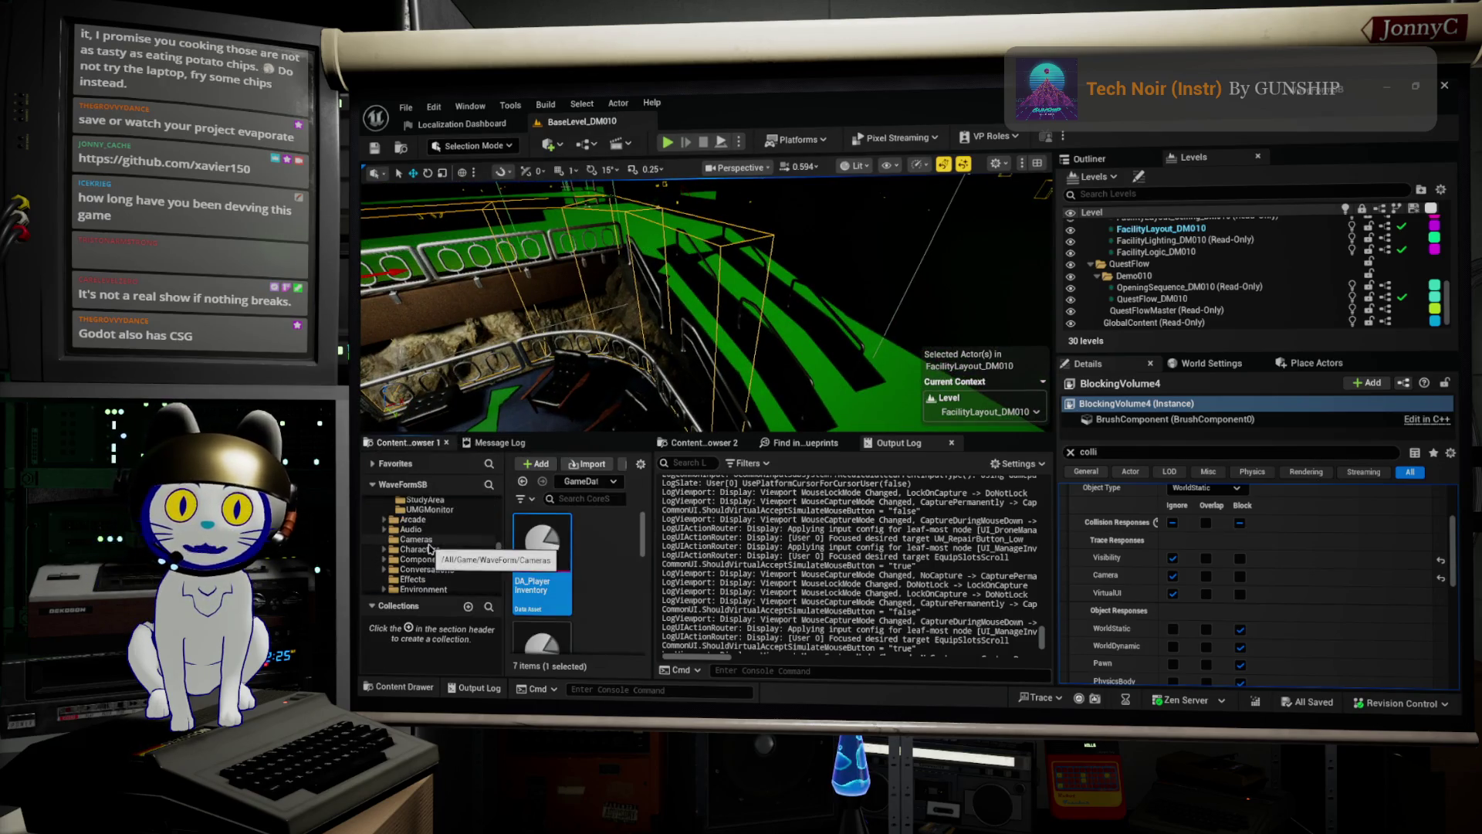
scroll(429, 549, down, 6)
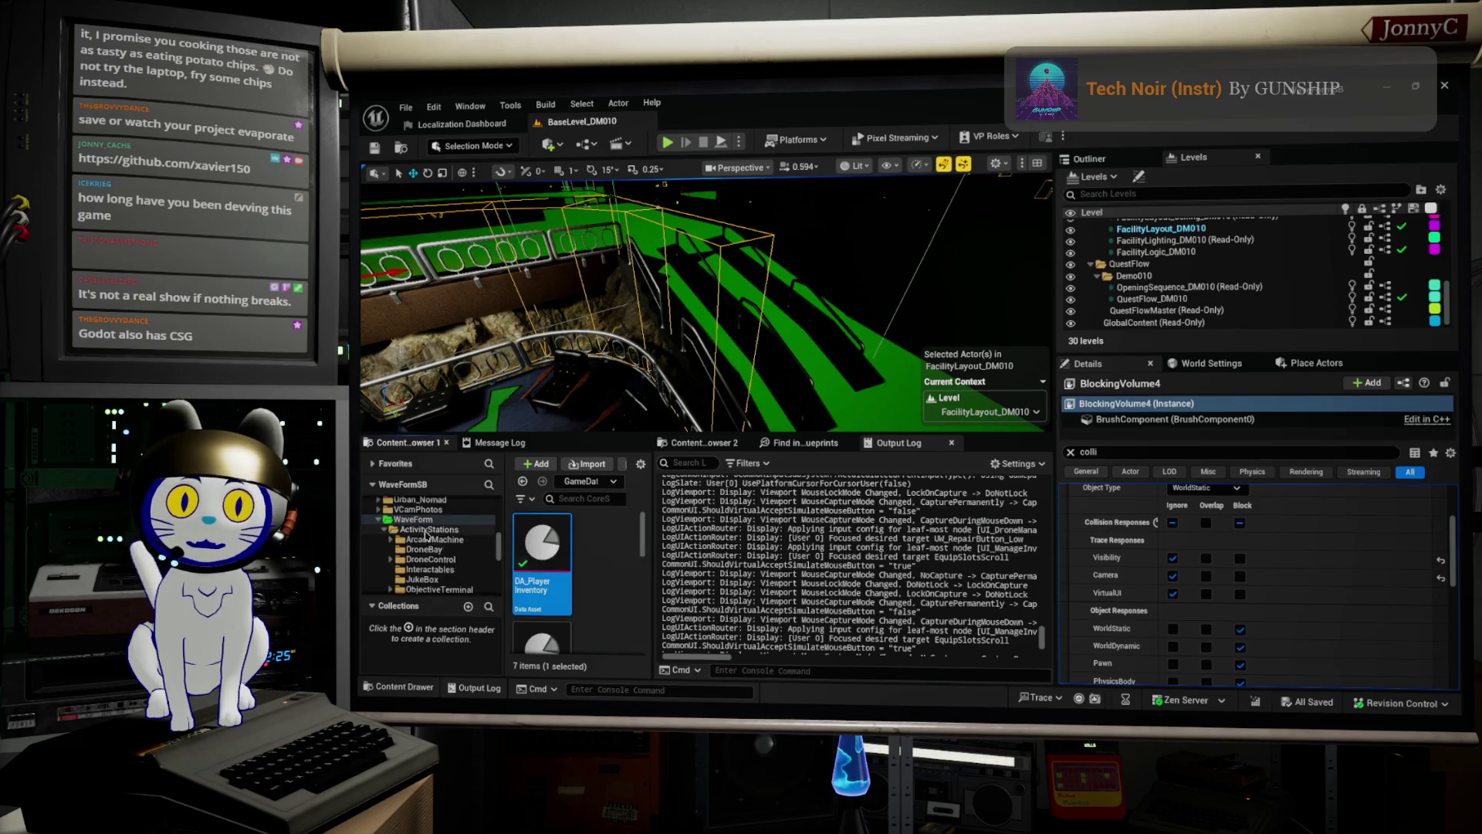
scroll(427, 535, down, 4)
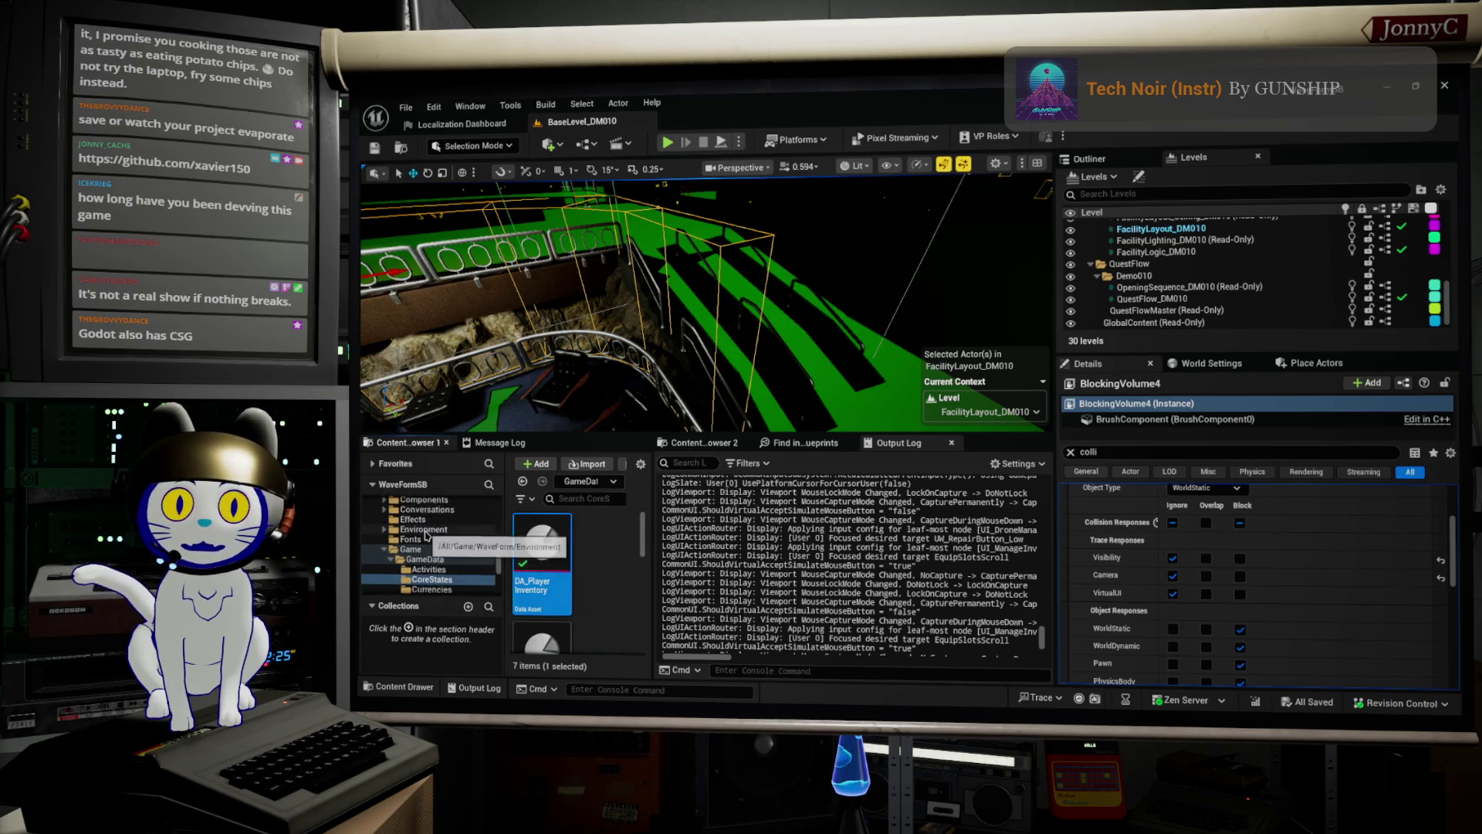
click(429, 541)
click(412, 520)
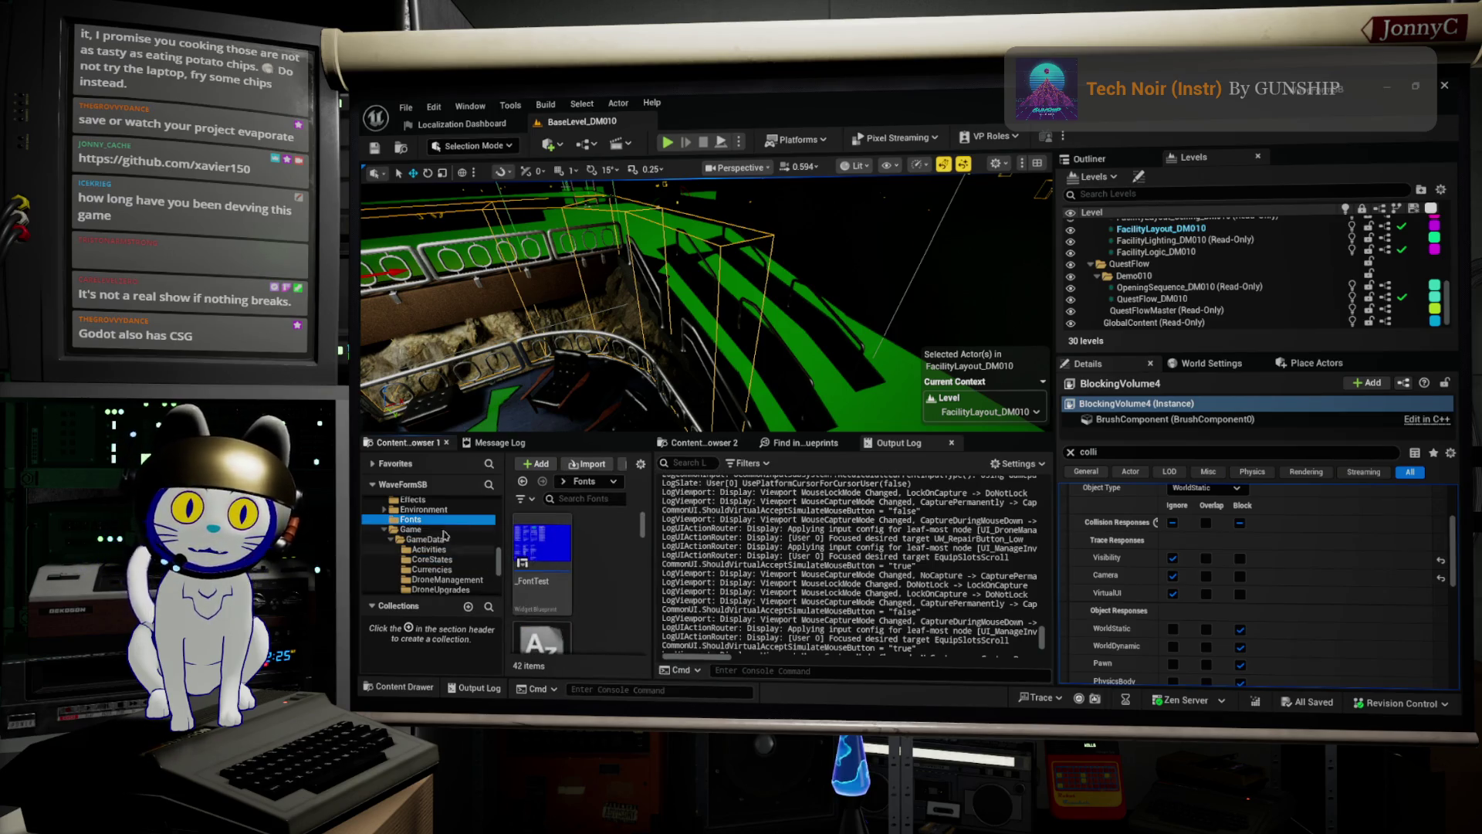
Show the Characters folder, widen the Content Browser, and open BP_WaveFormPlayerController.
scroll(373, 511, down, 2)
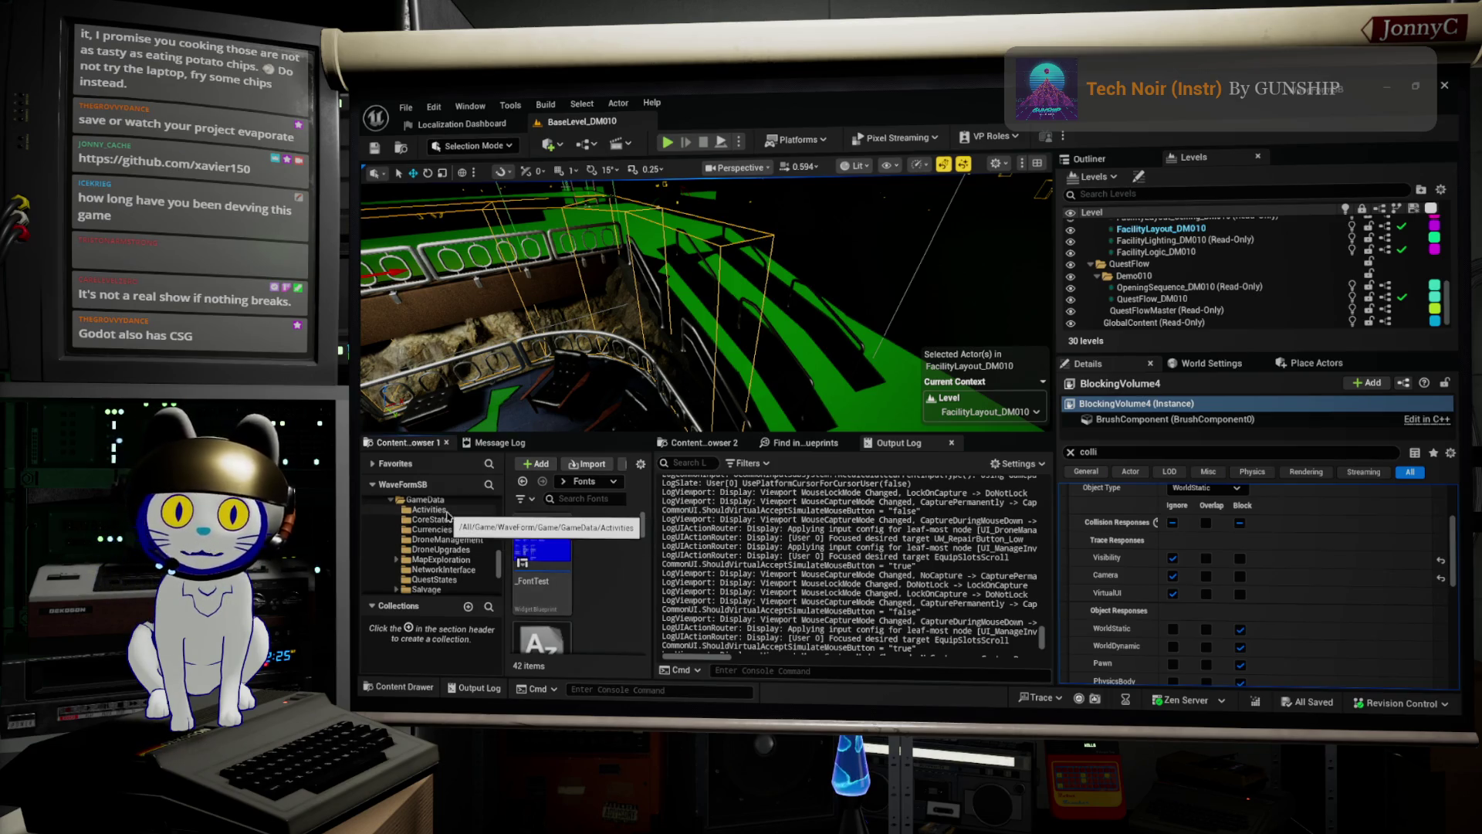
scroll(452, 519, up, 5)
scroll(459, 525, up, 1)
click(479, 549)
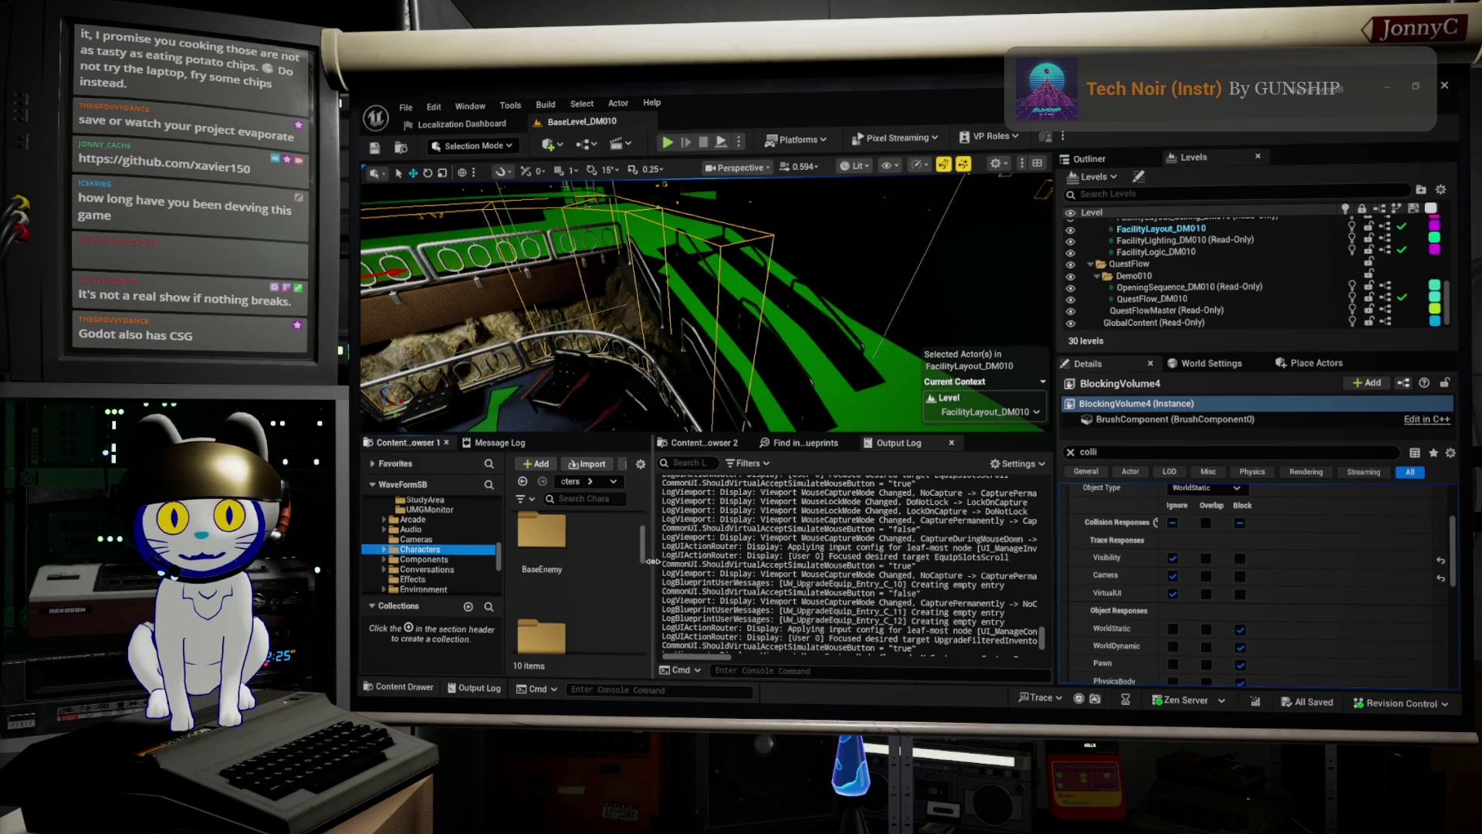
drag(652, 561, 850, 562)
scroll(609, 600, down, 2)
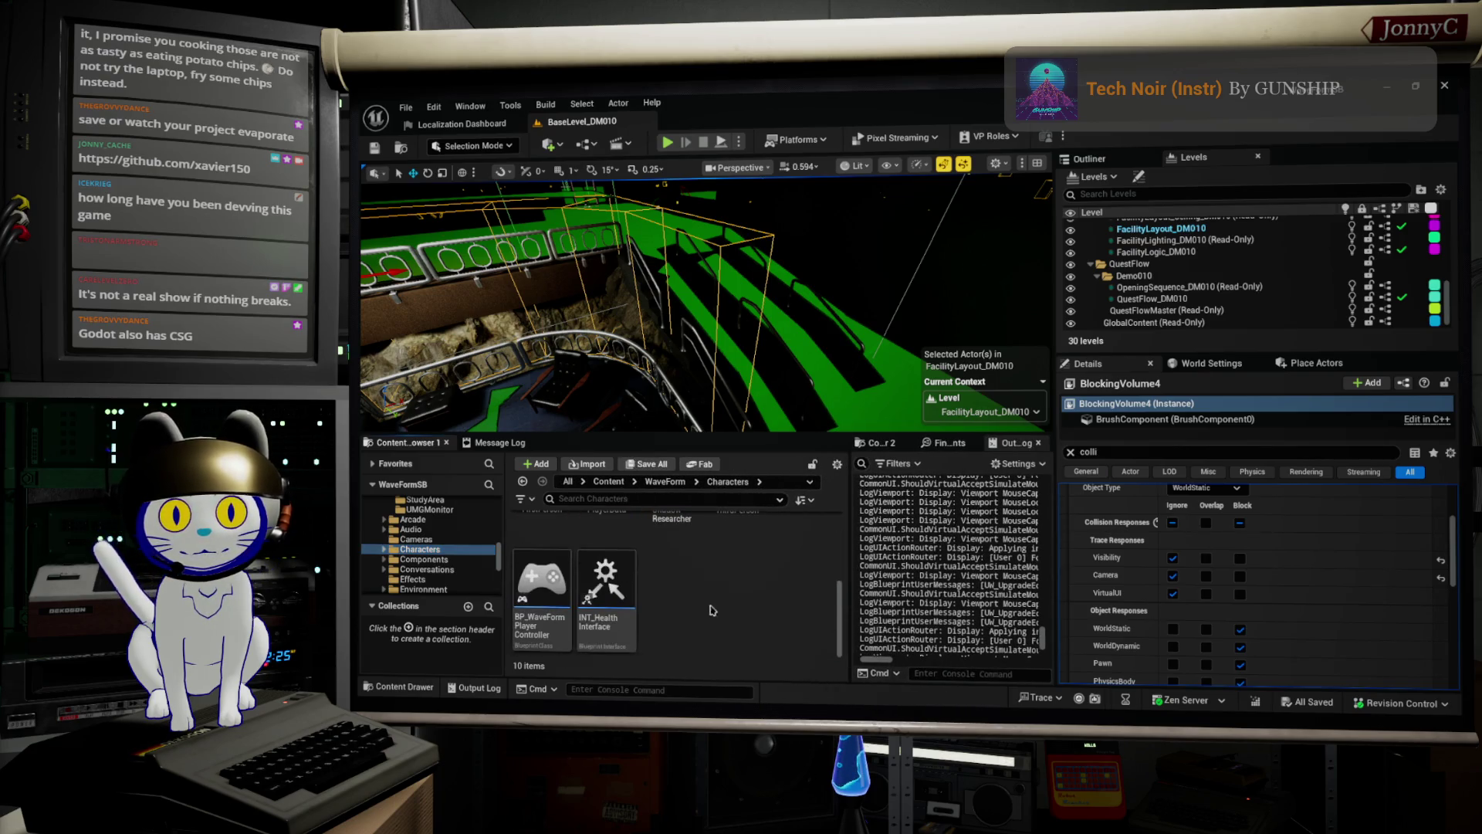
double_click(606, 591)
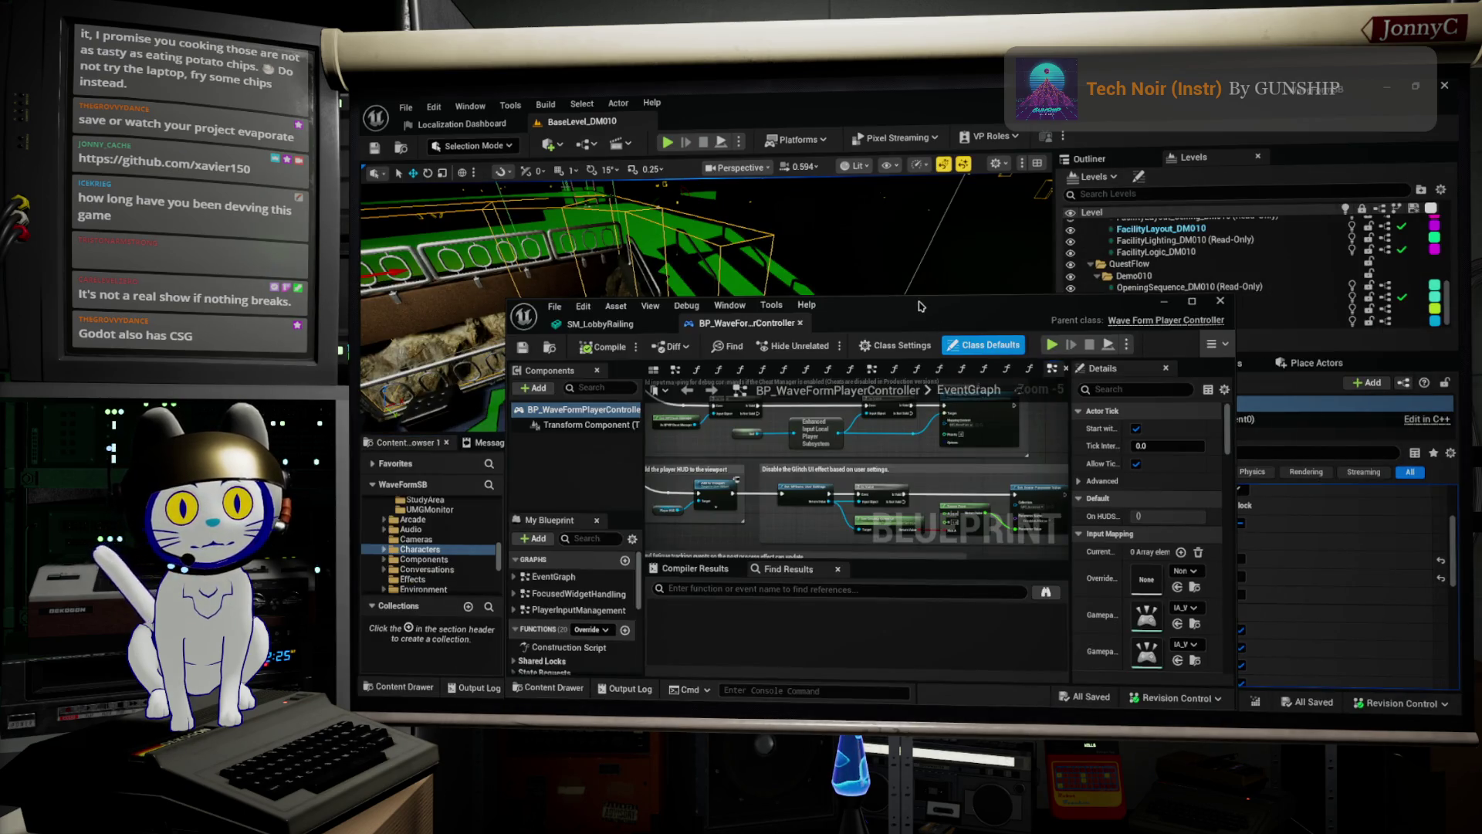
Maximize BP_WaveFormPlayerController, browse the EventGraph, and list PlayerInputManagement's input events (IA_WFLook, IA_WFMove, IA_WFInteract).
double_click(919, 306)
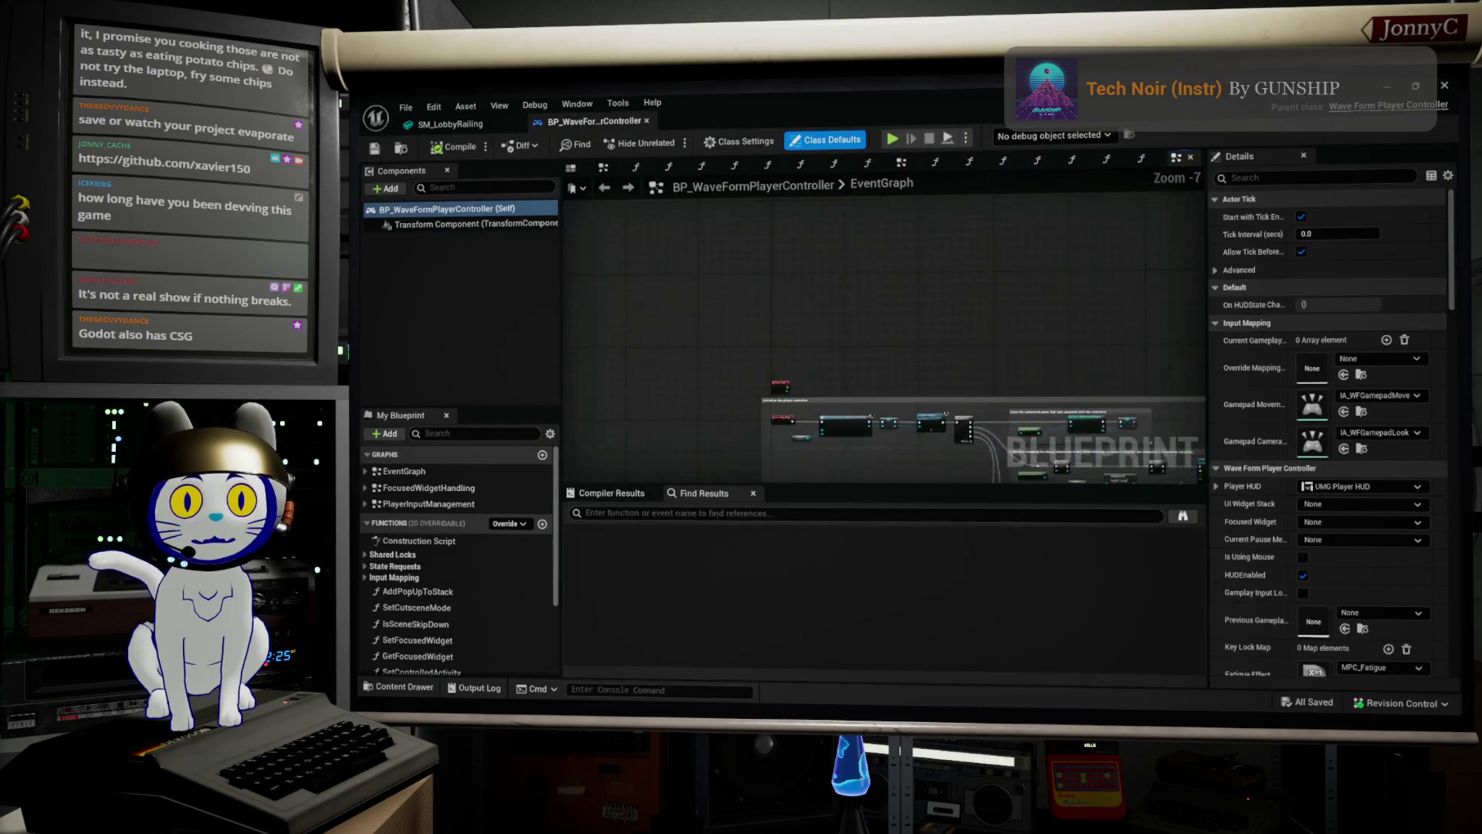
scroll(1142, 448, up, 5)
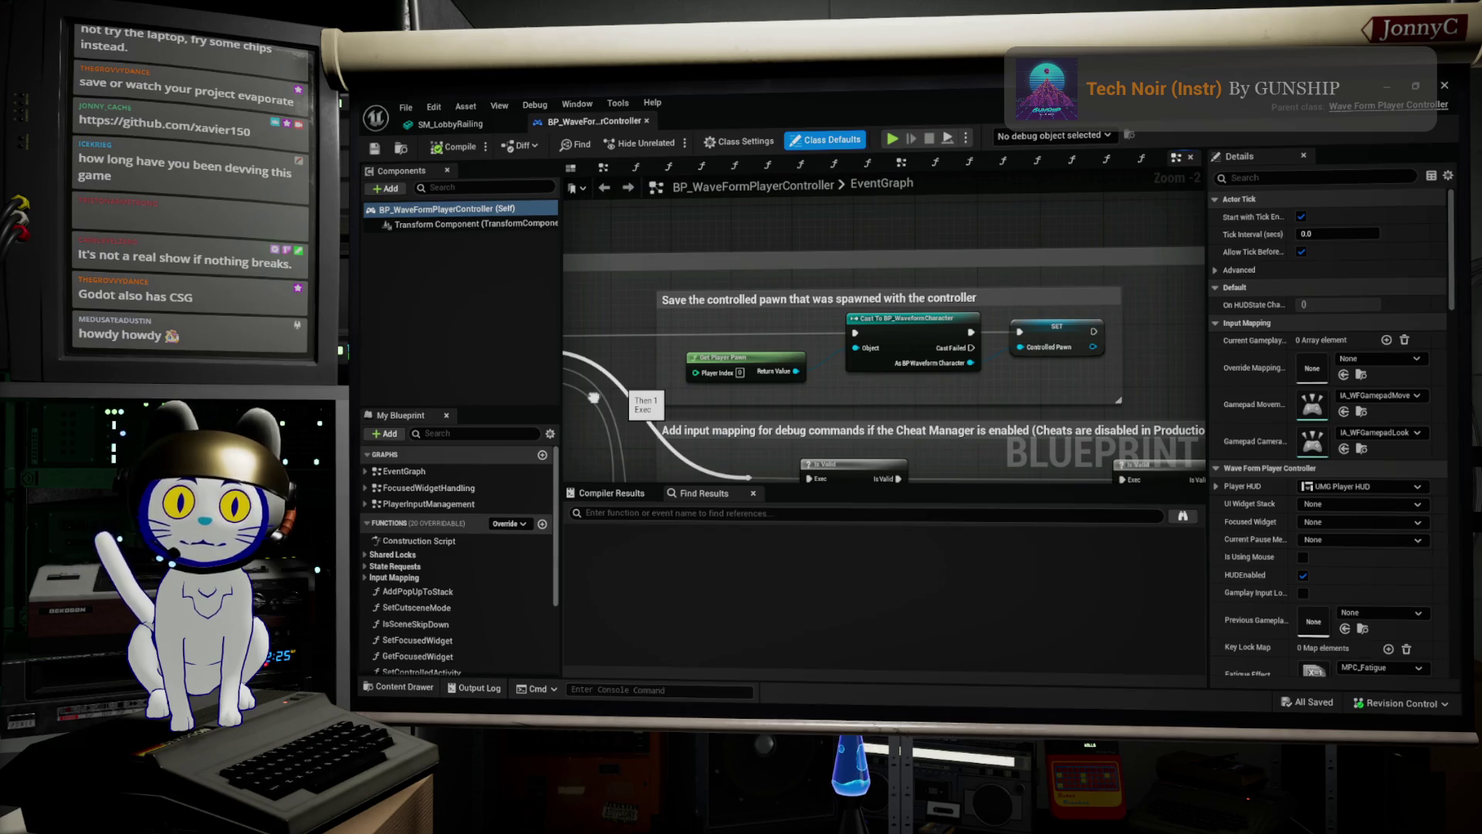
drag(594, 398, 654, 356)
scroll(654, 356, down, 5)
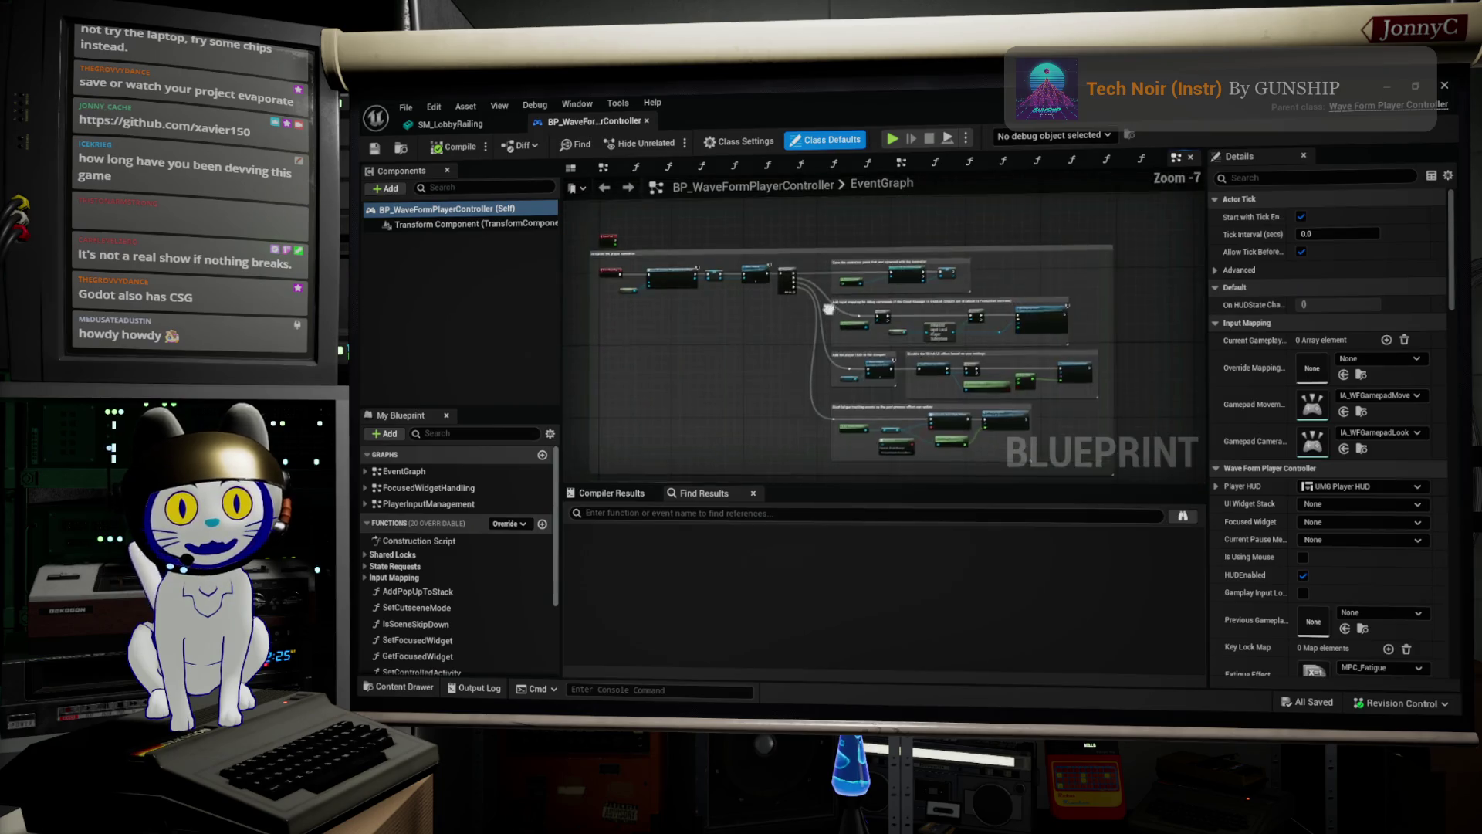
scroll(827, 308, up, 3)
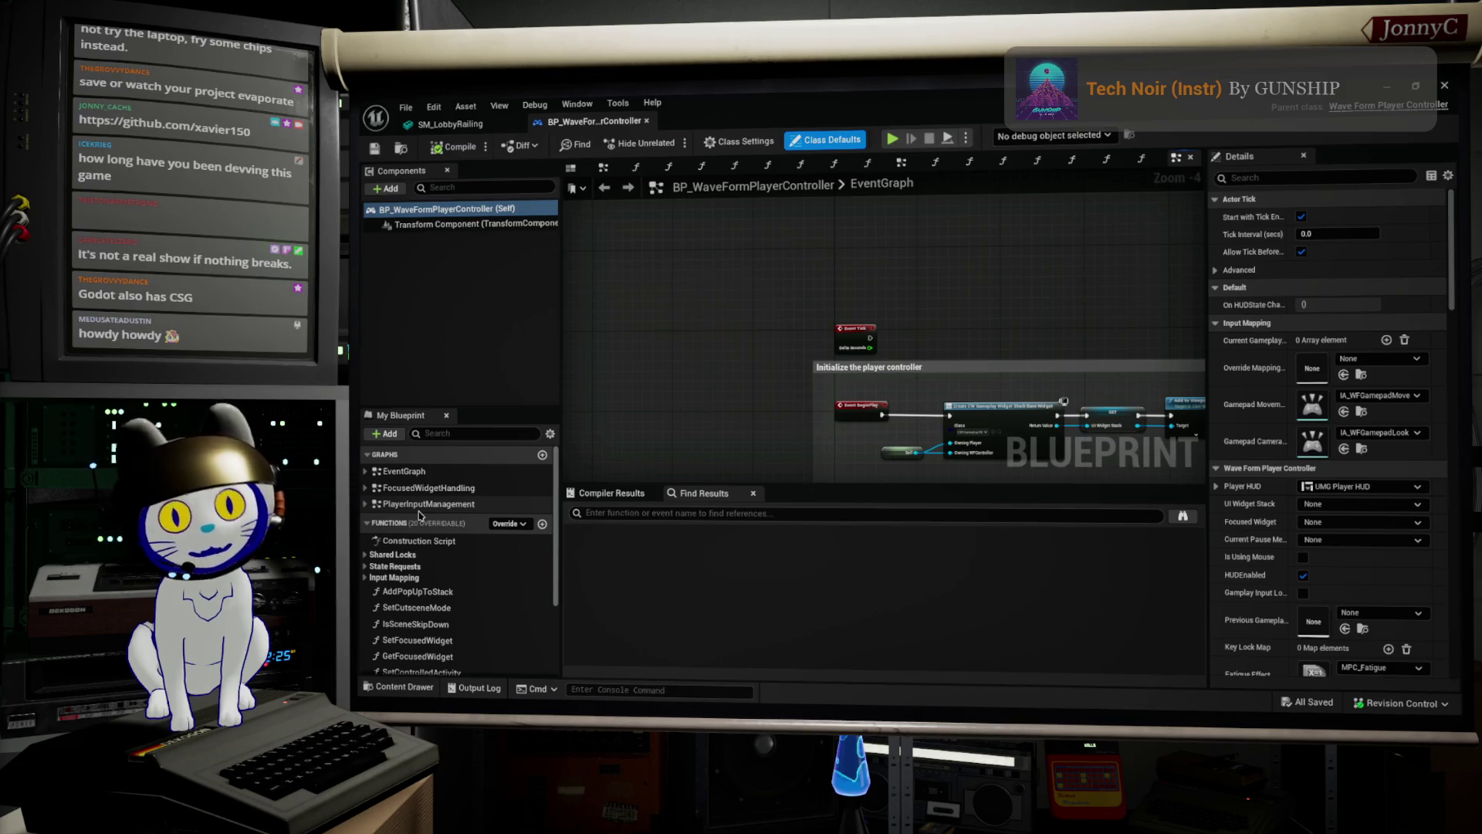
click(366, 504)
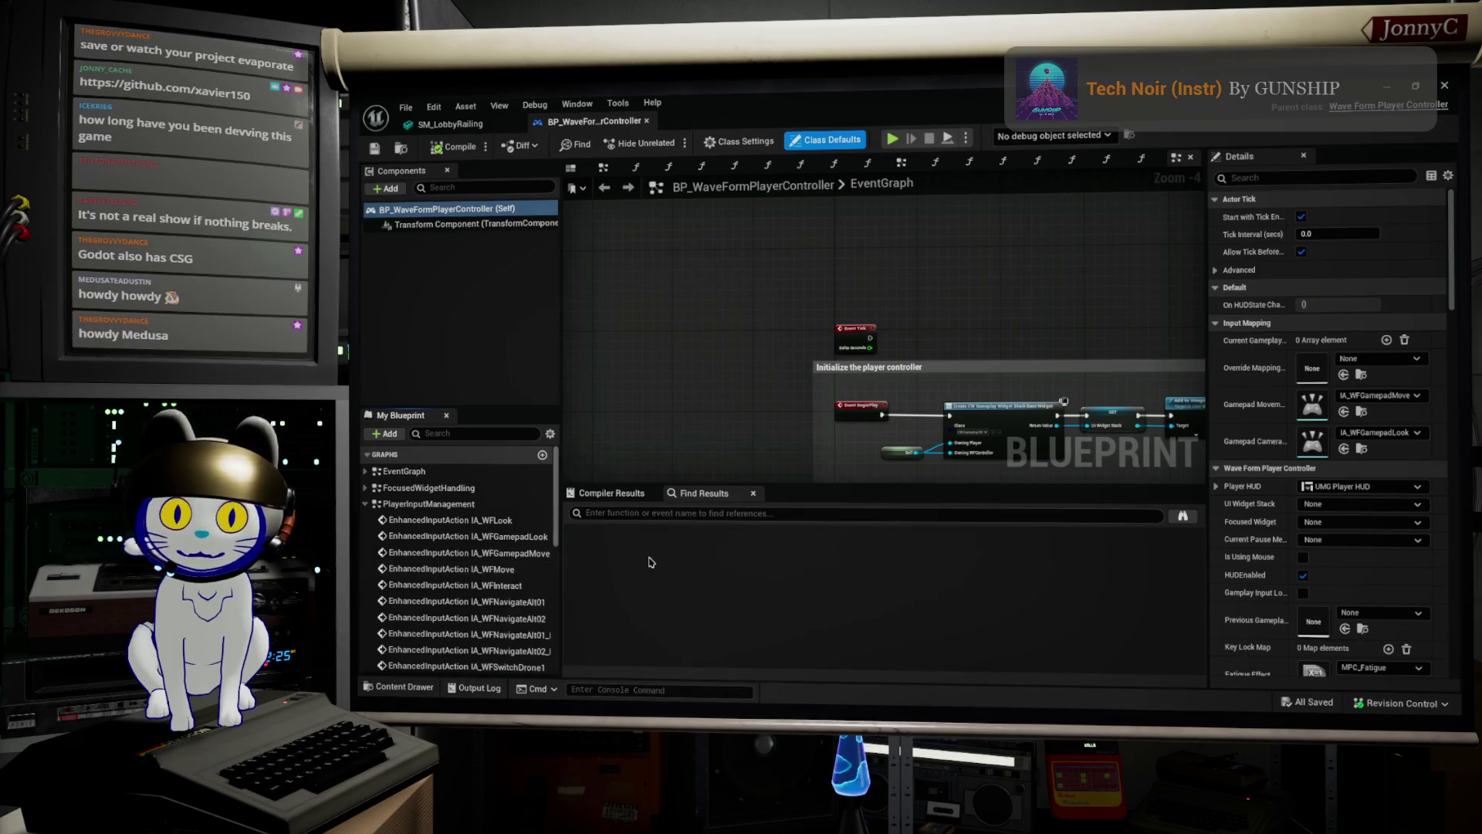
Open the PlayerInputManagement graph and inspect its Rotation Input node.
click(494, 504)
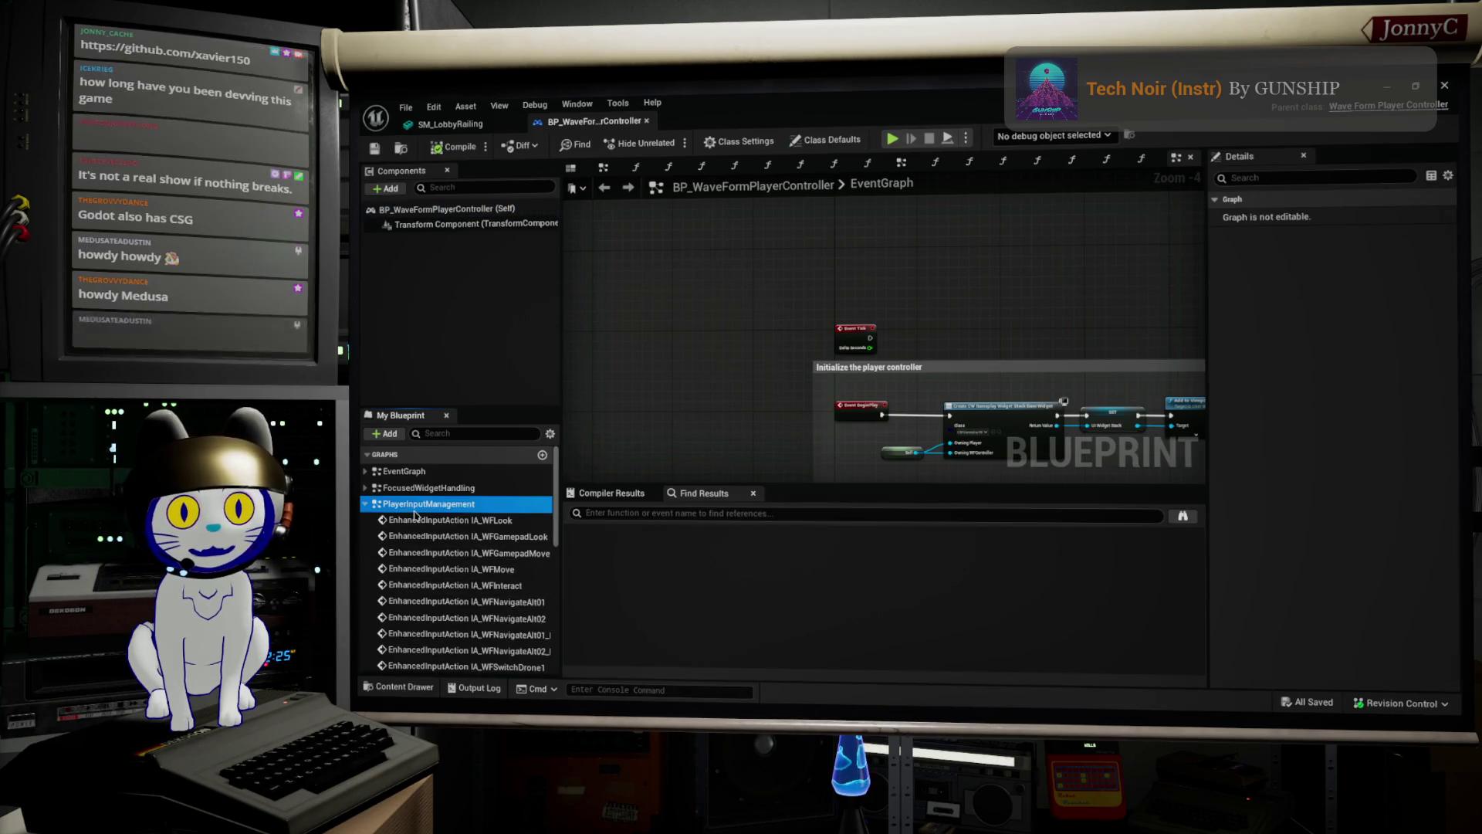
double_click(509, 521)
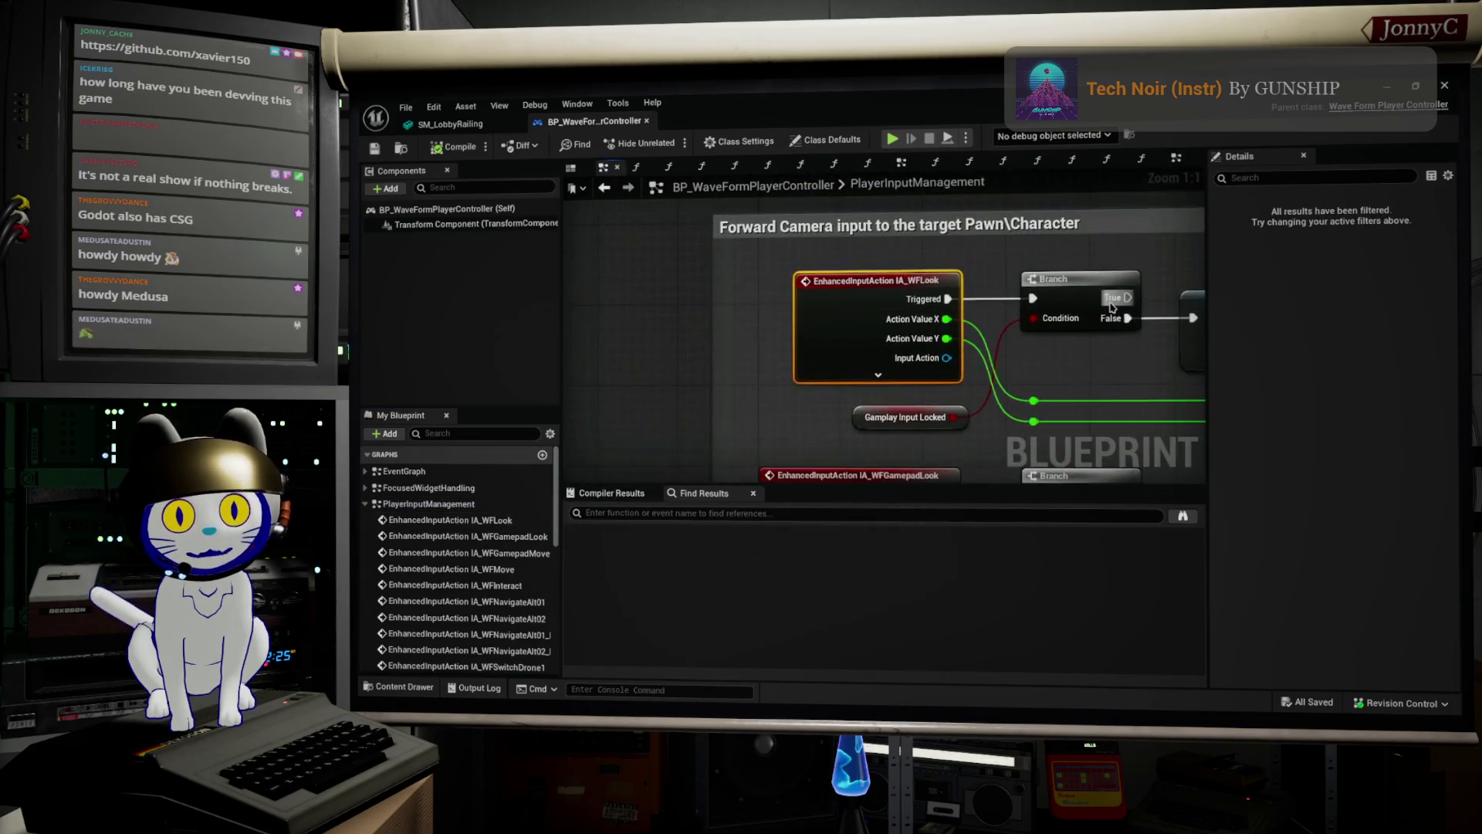
scroll(989, 338, up, 2)
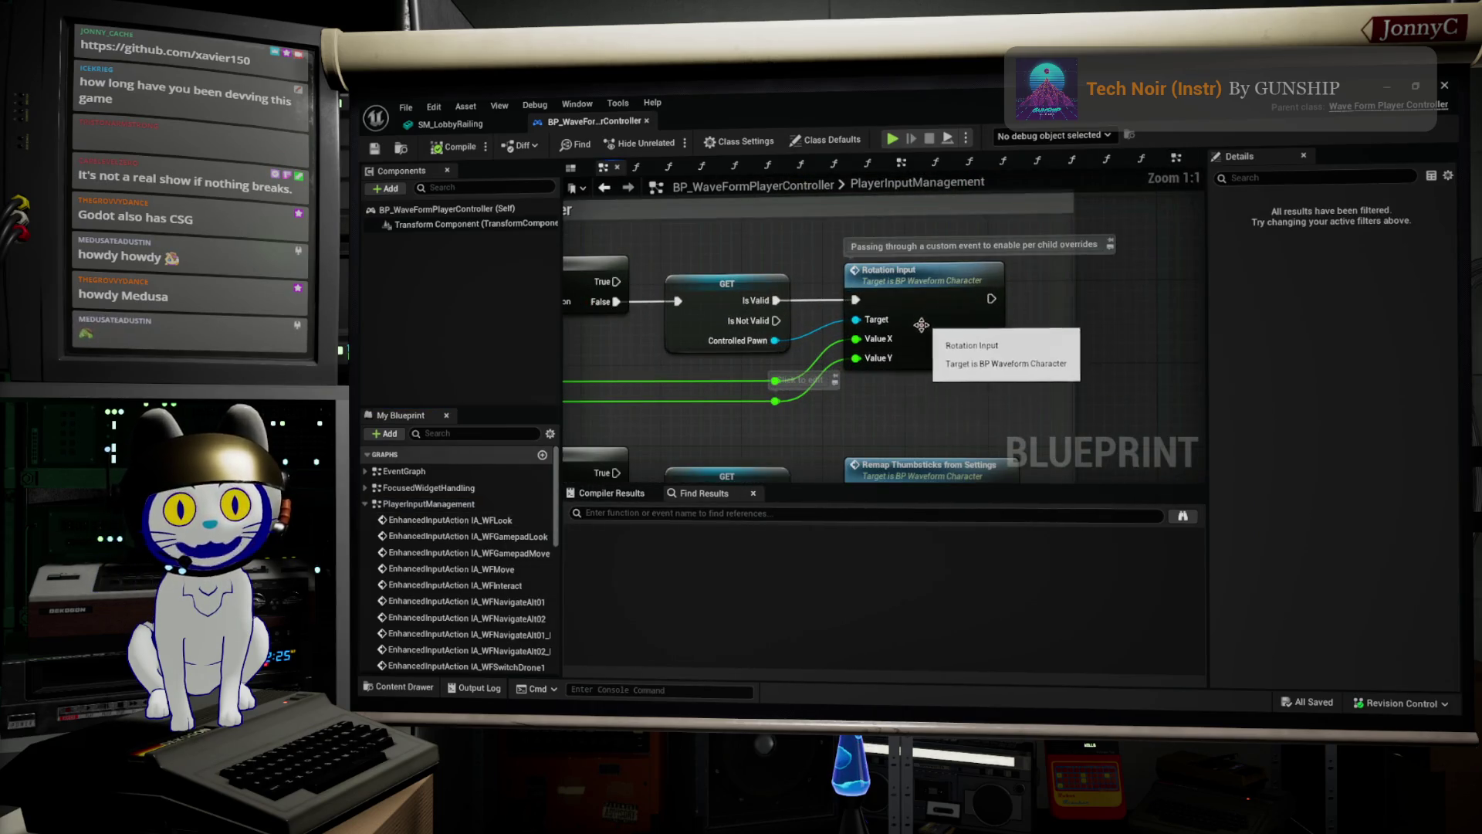
click(958, 340)
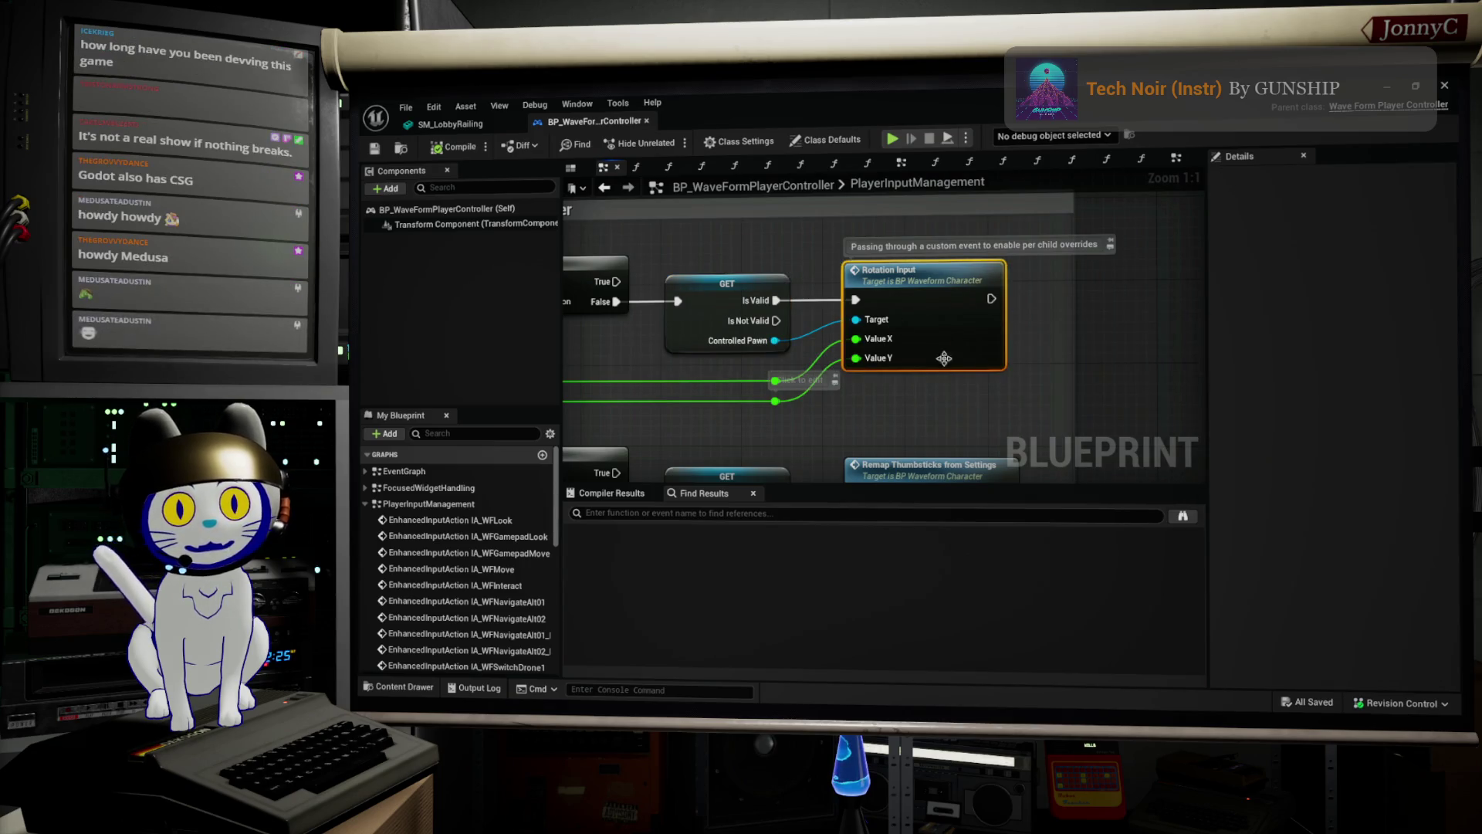
drag(884, 377, 979, 399)
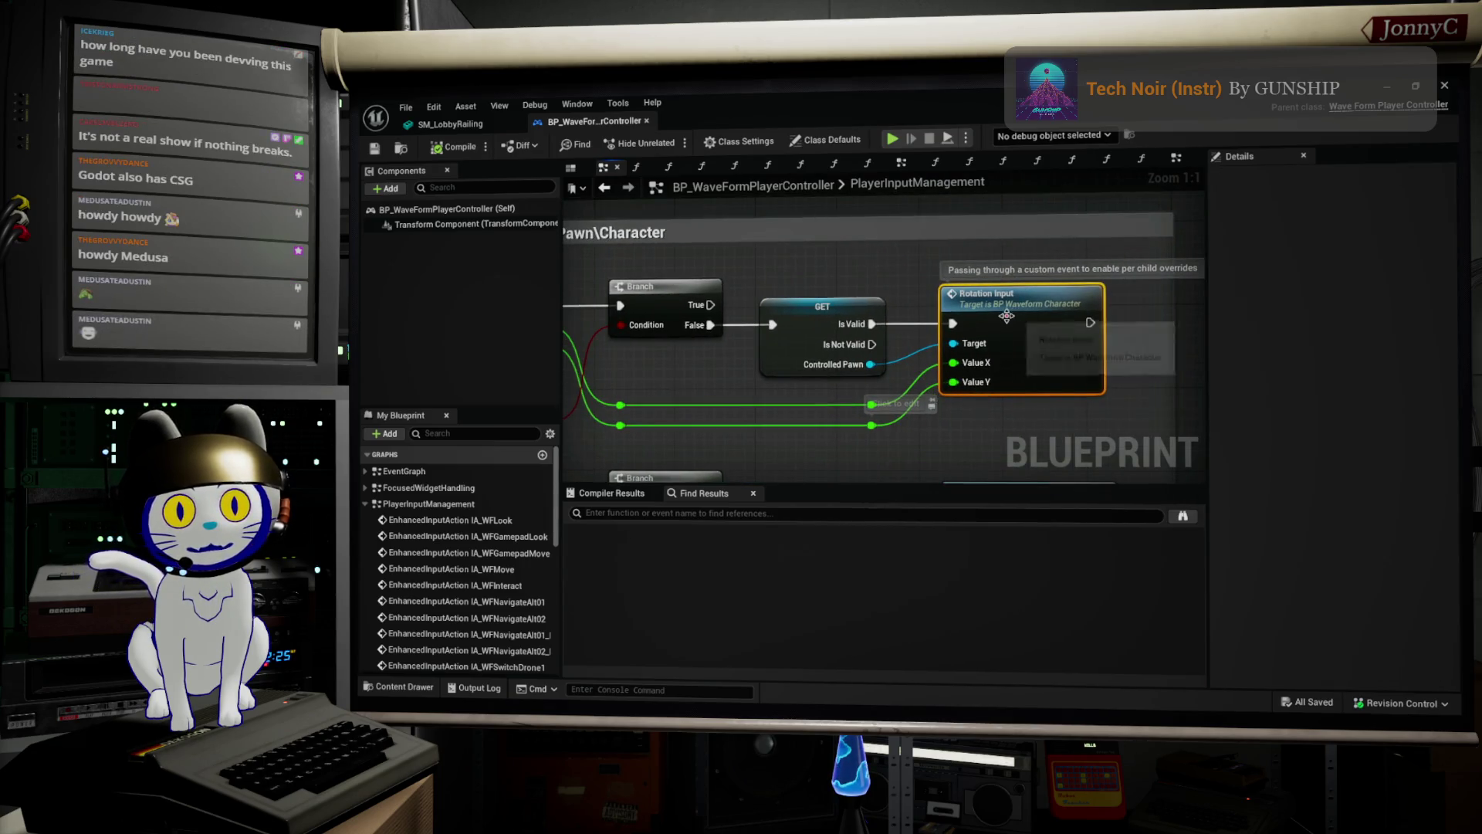
scroll(974, 339, down, 6)
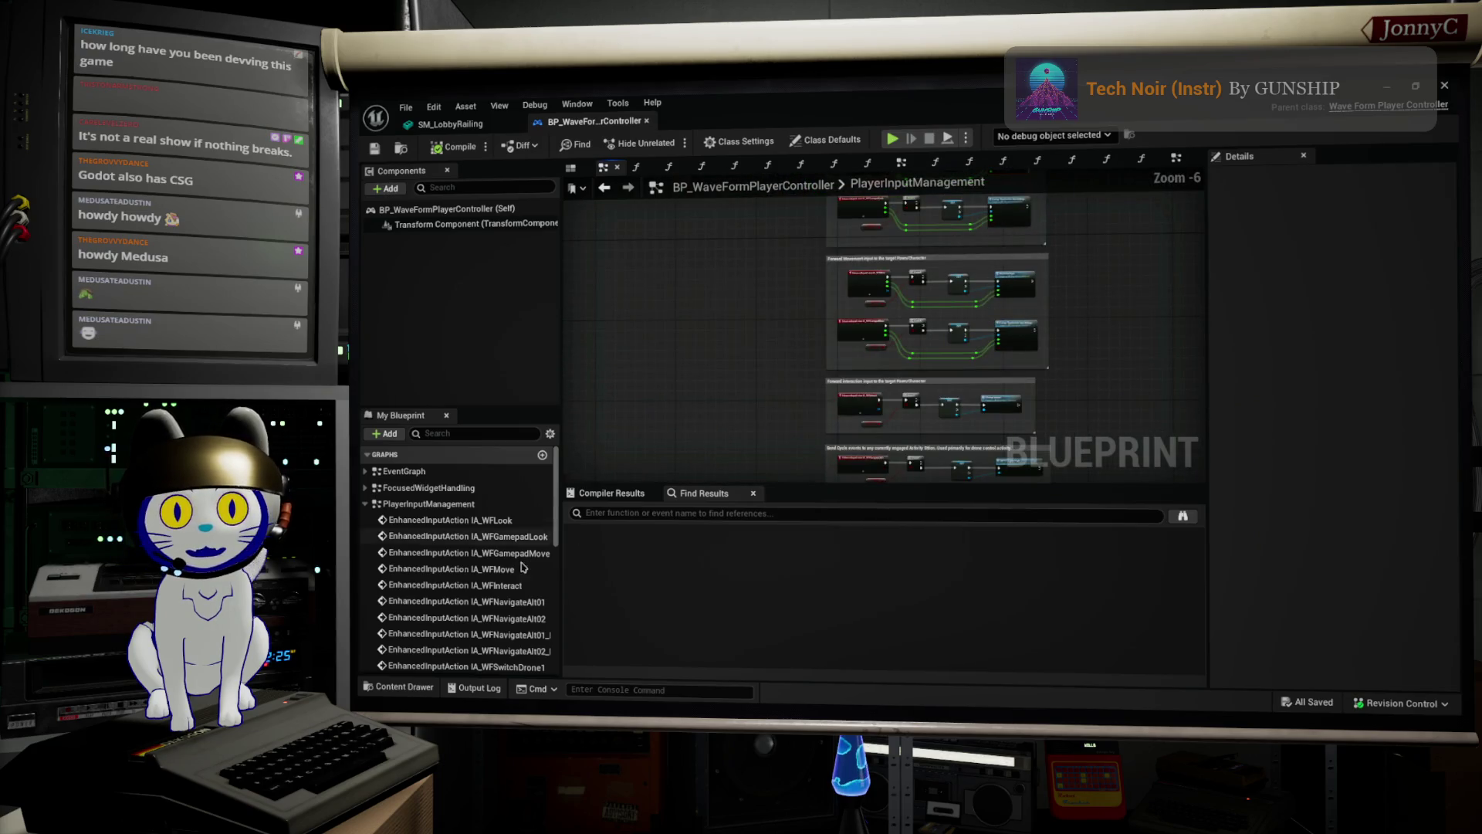
scroll(477, 588, down, 5)
scroll(477, 588, up, 5)
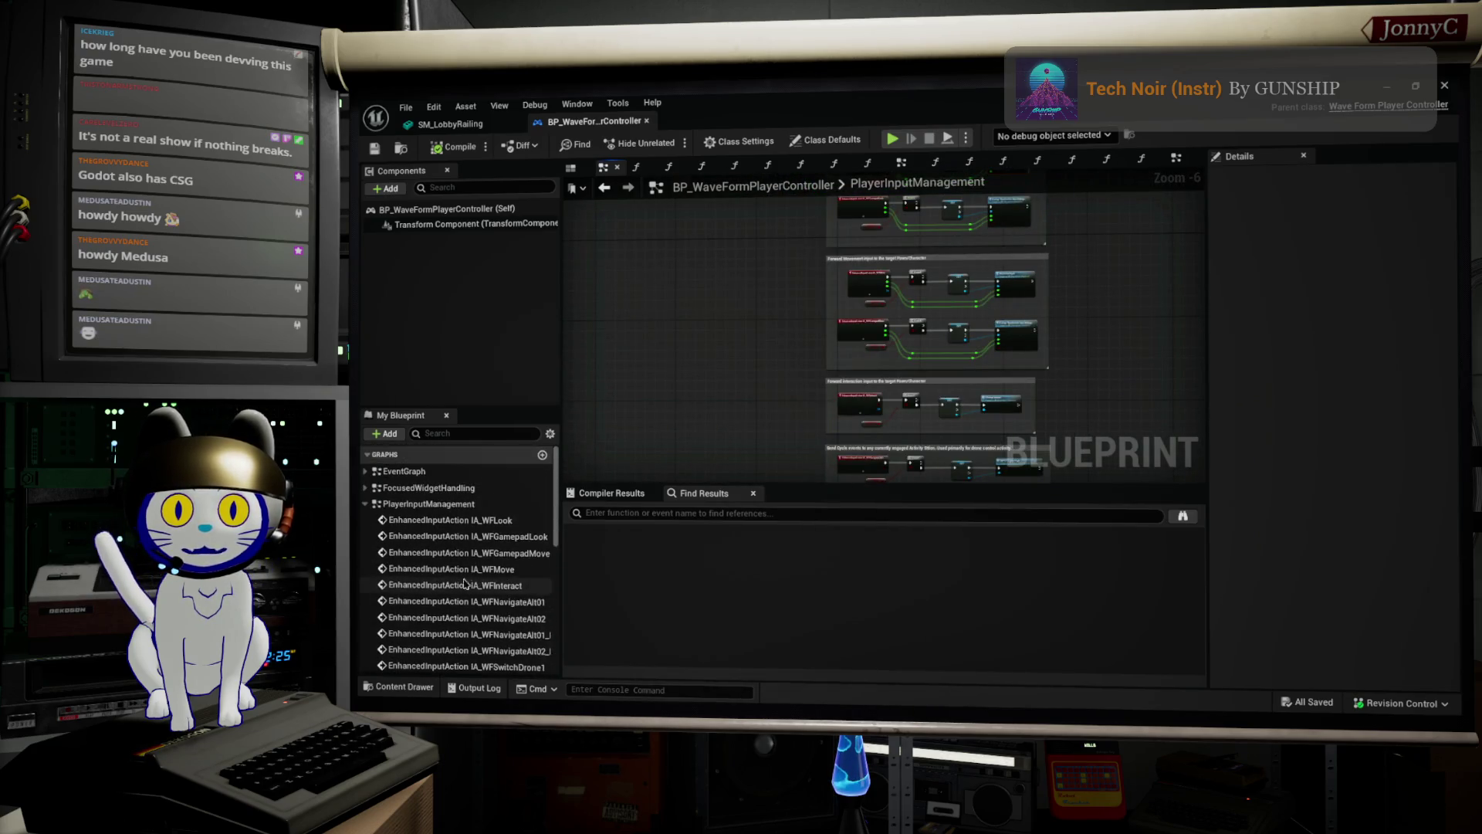
Open the FocusedWidgetHandling graph and locate the IA_WFNavigatePointer event node.
click(363, 488)
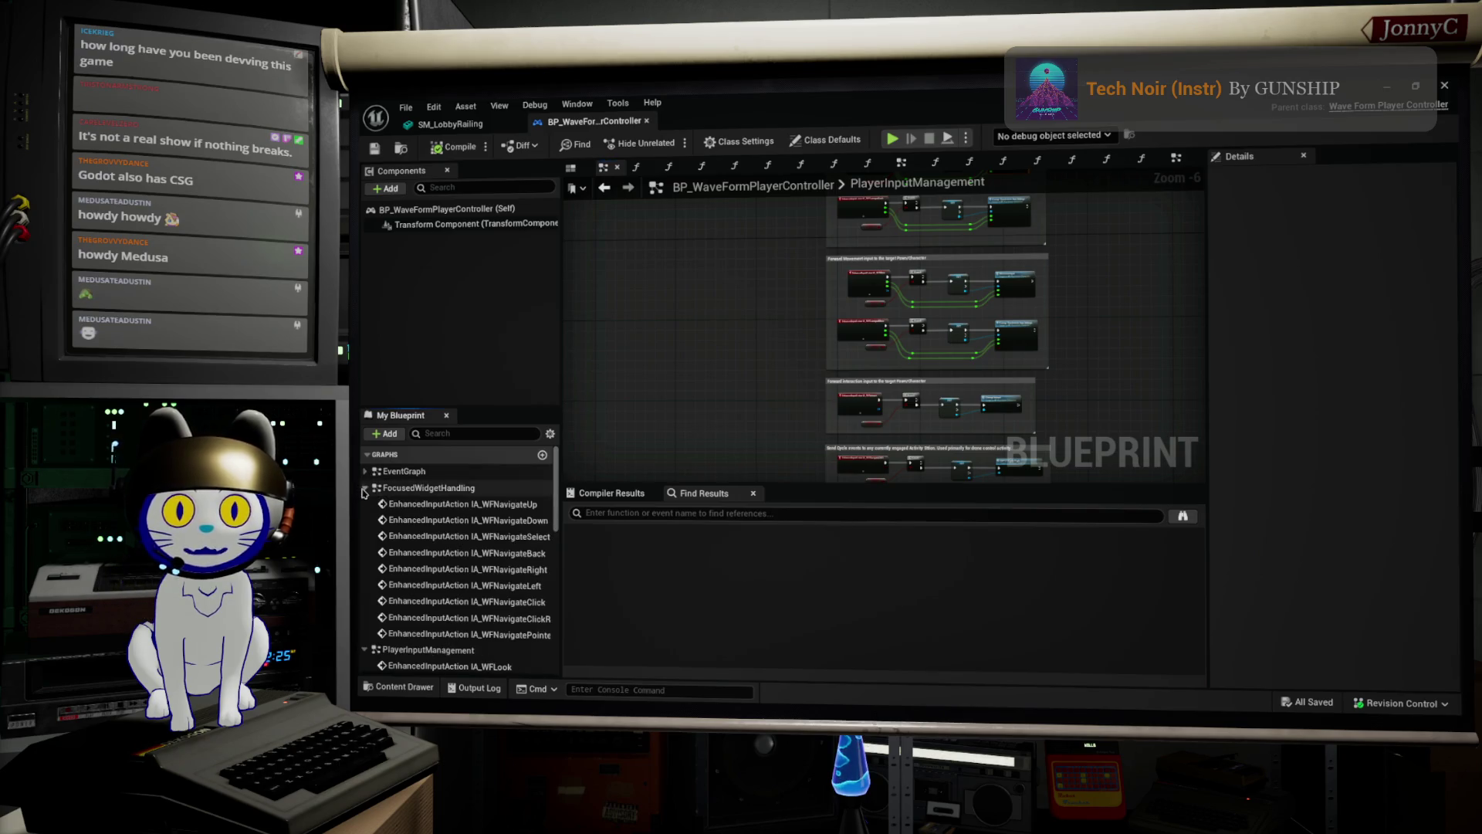
double_click(467, 553)
scroll(1018, 398, up, 1)
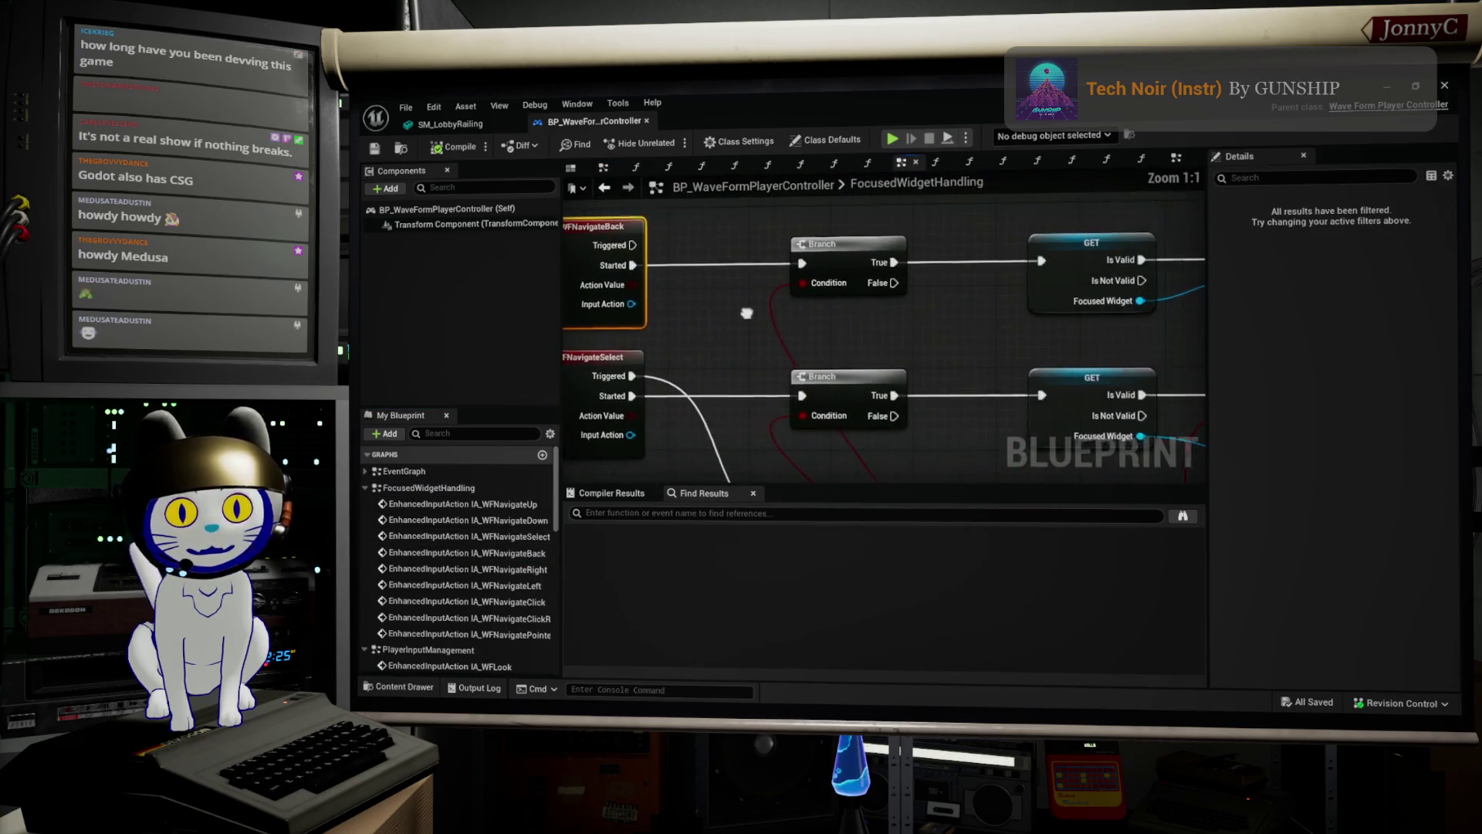
mouse_move(958, 340)
mouse_down()
mouse_move(735, 312)
mouse_move(603, 317)
mouse_up()
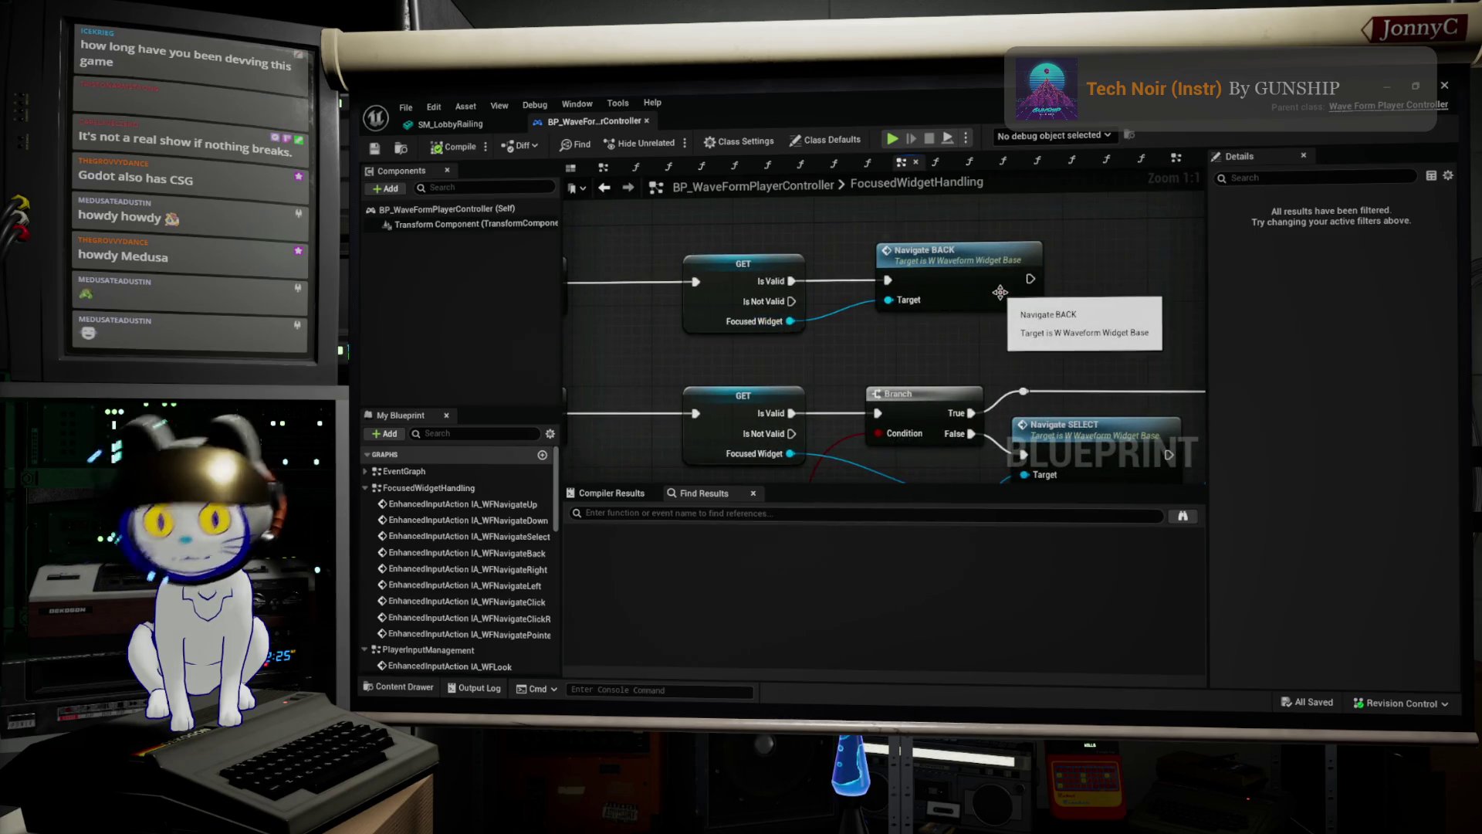
scroll(1011, 287, down, 4)
drag(1042, 279, 853, 345)
scroll(853, 345, up, 5)
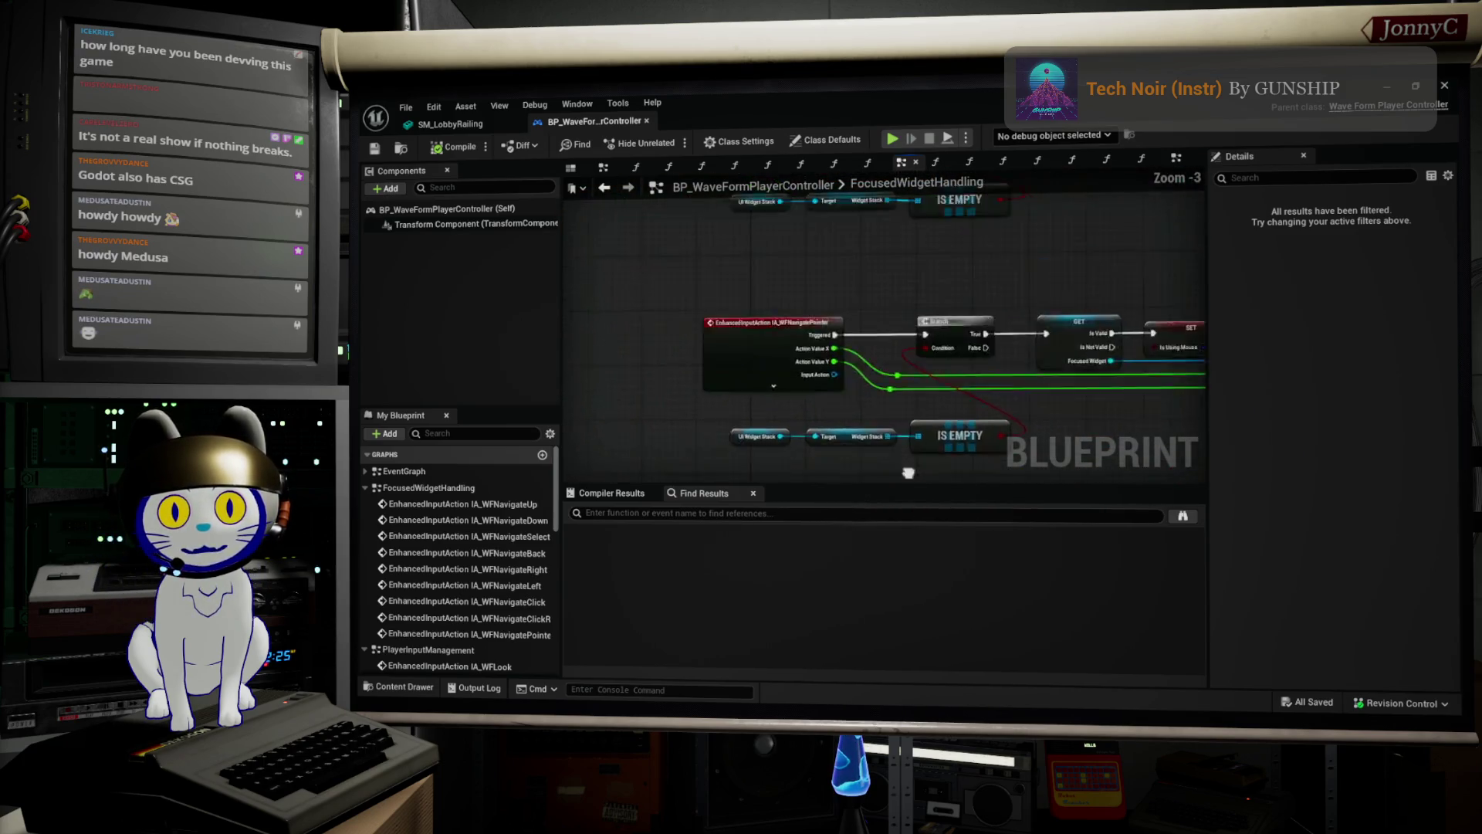
click(724, 353)
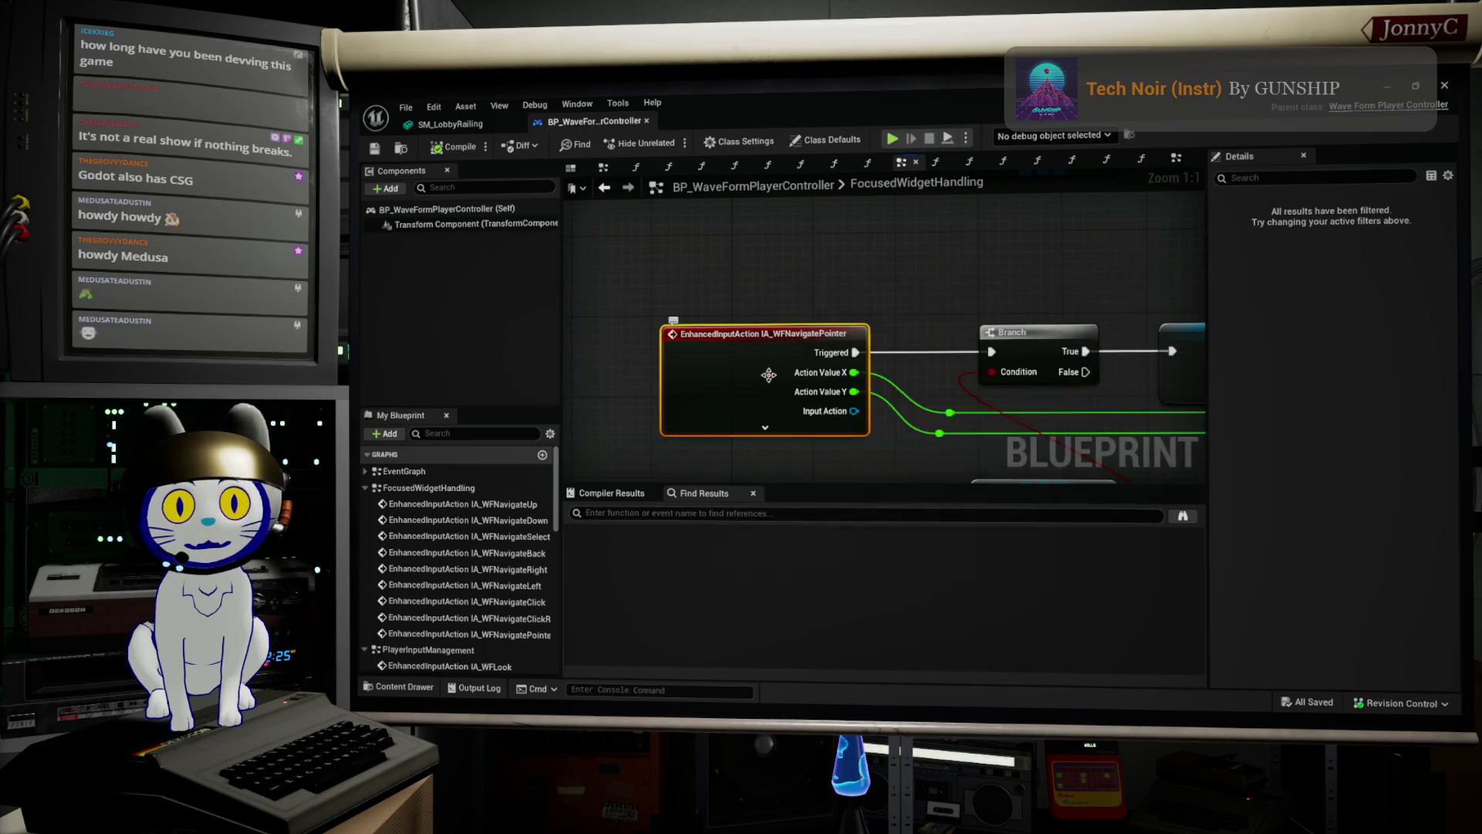
mouse_move(775, 376)
mouse_down()
mouse_move(569, 351)
mouse_move(736, 343)
mouse_move(732, 313)
mouse_up()
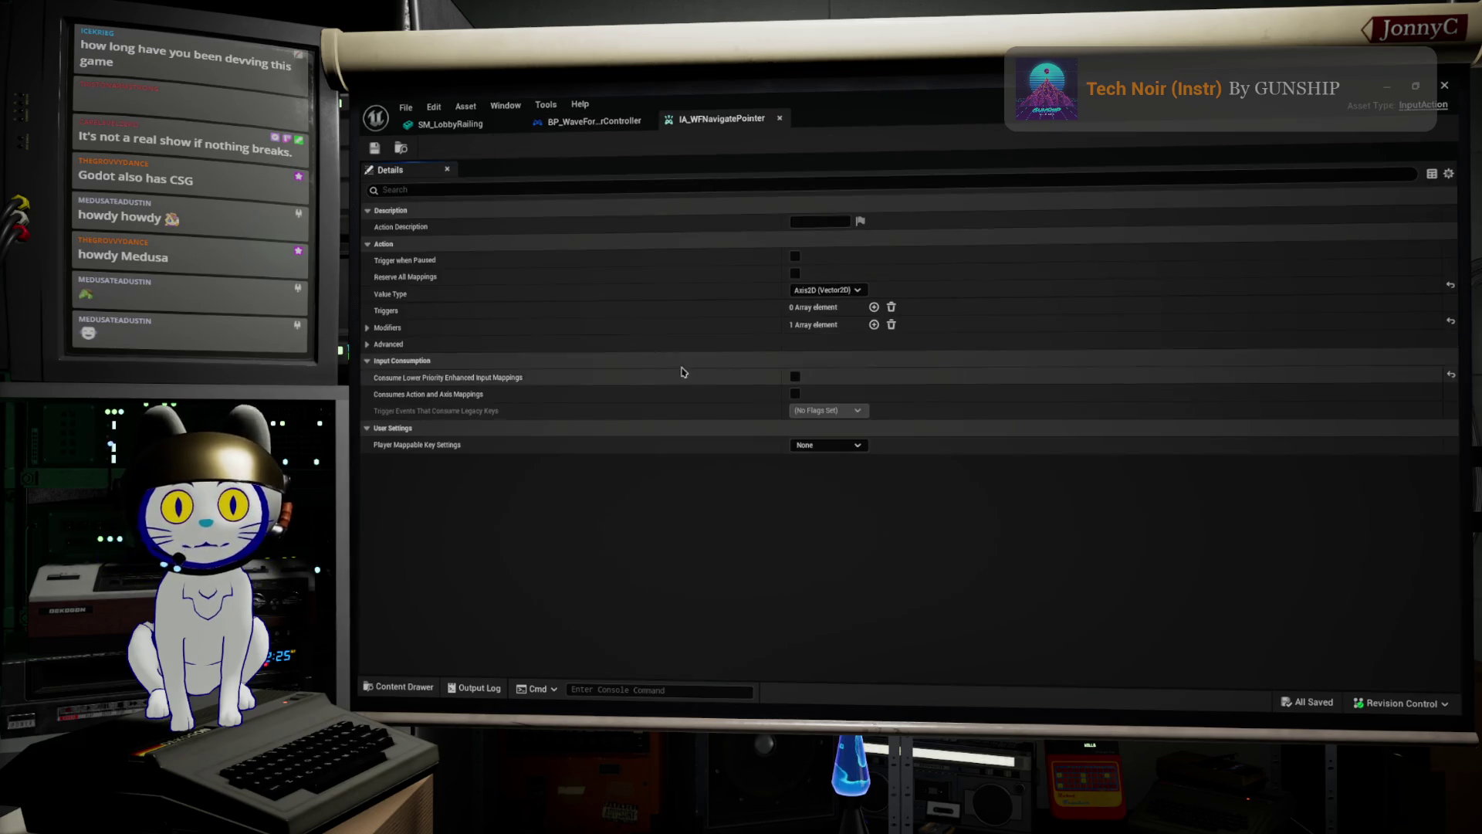
Inspect IA_WFNavigatePointer's Negate modifier axes and accumulation setting, then return to the player controller blueprint.
click(368, 328)
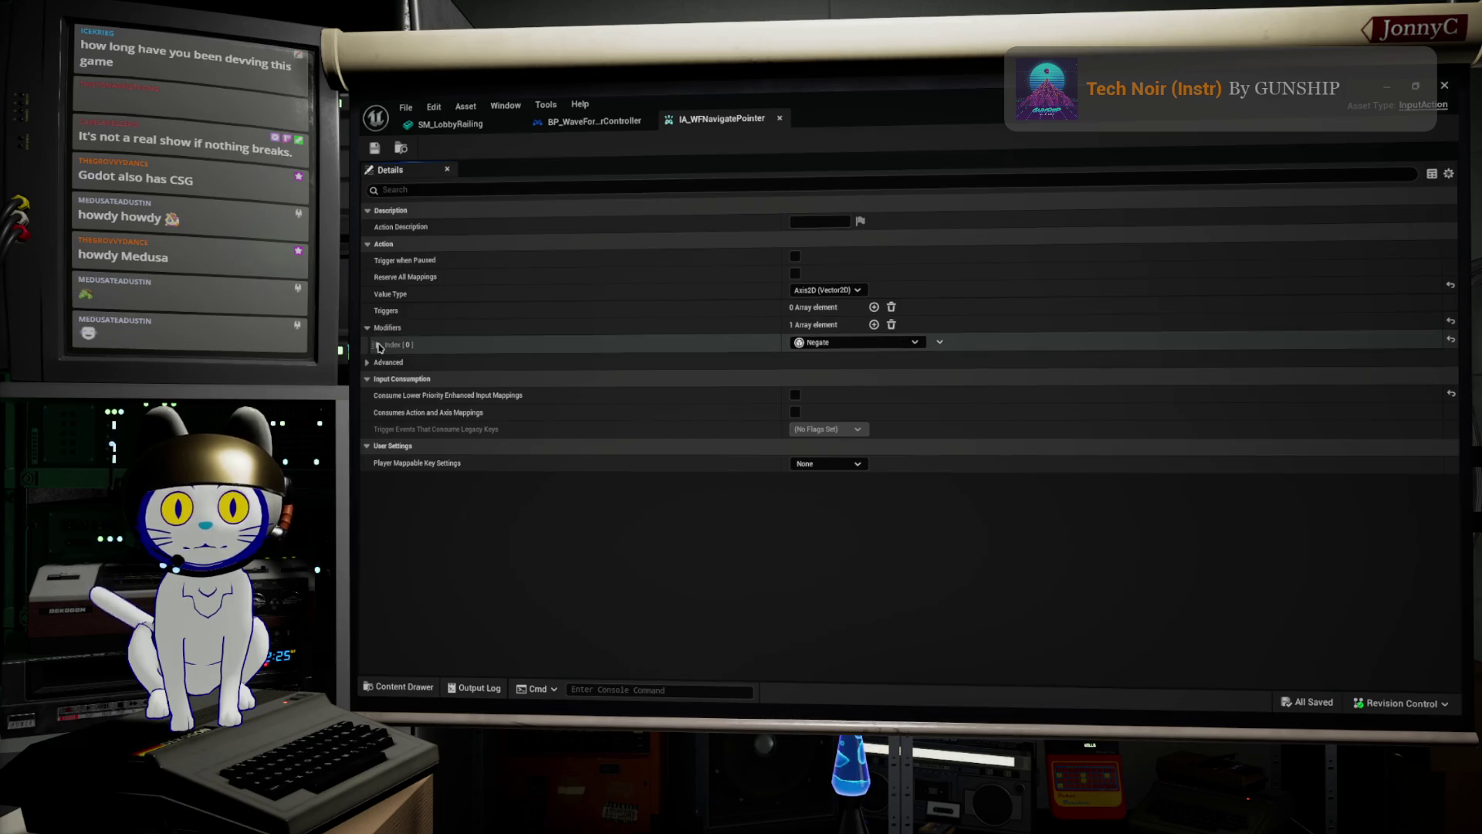
click(377, 345)
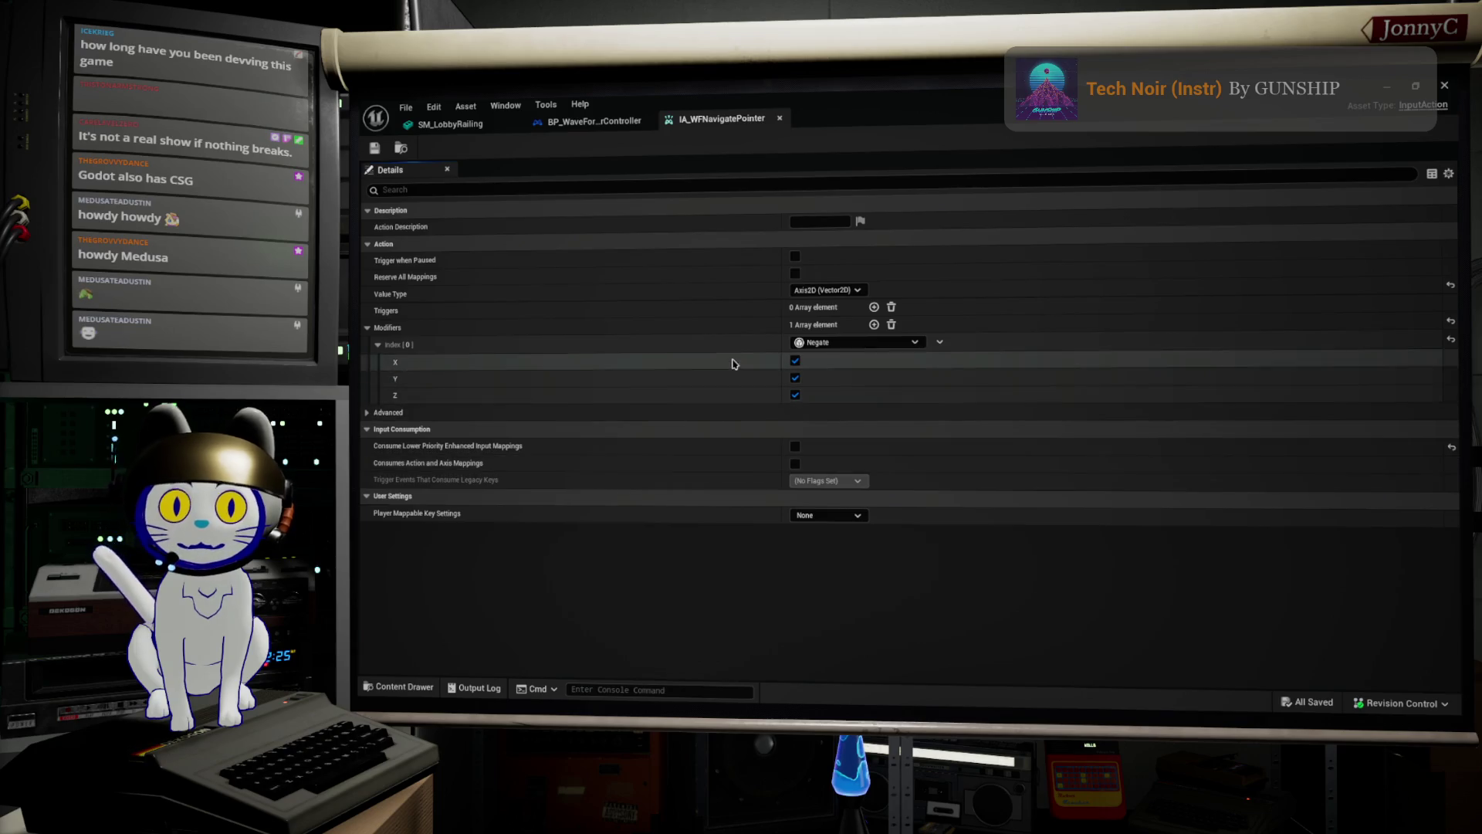
click(368, 414)
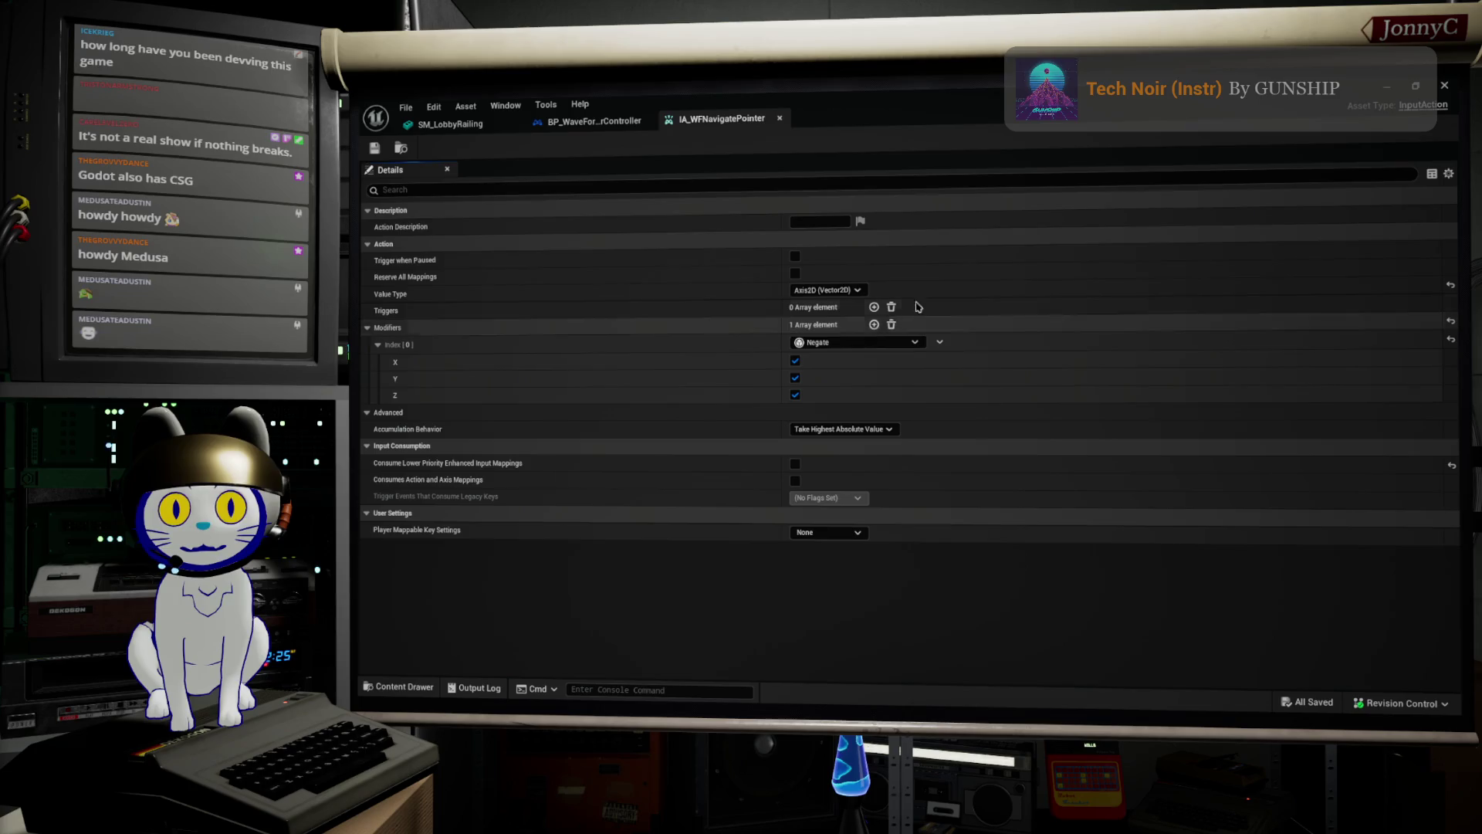
double_click(942, 99)
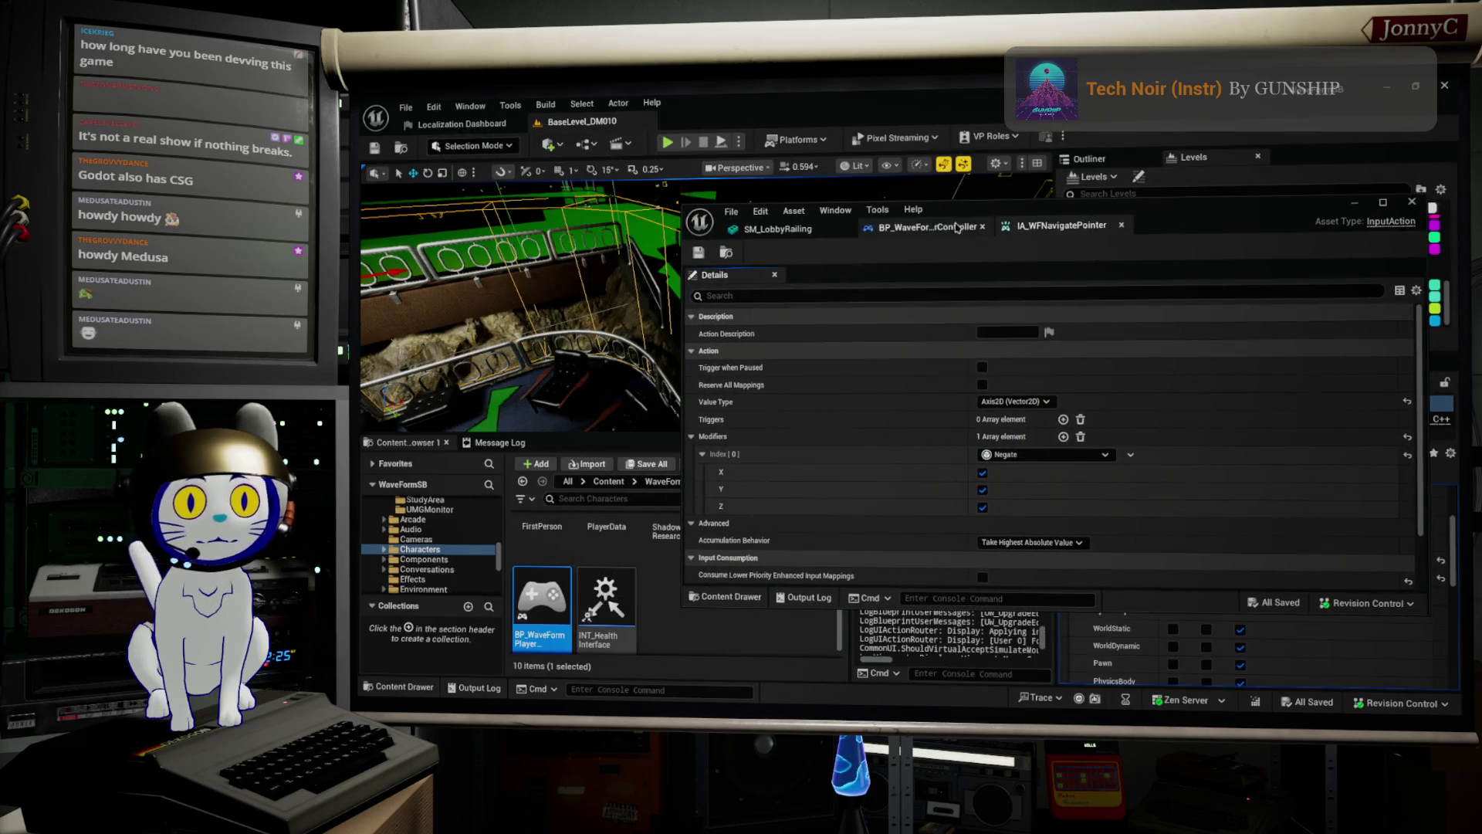
click(924, 229)
Maximize the player controller blueprint and open the IA_WFGamepadLook input action asset from its event.
double_click(1038, 213)
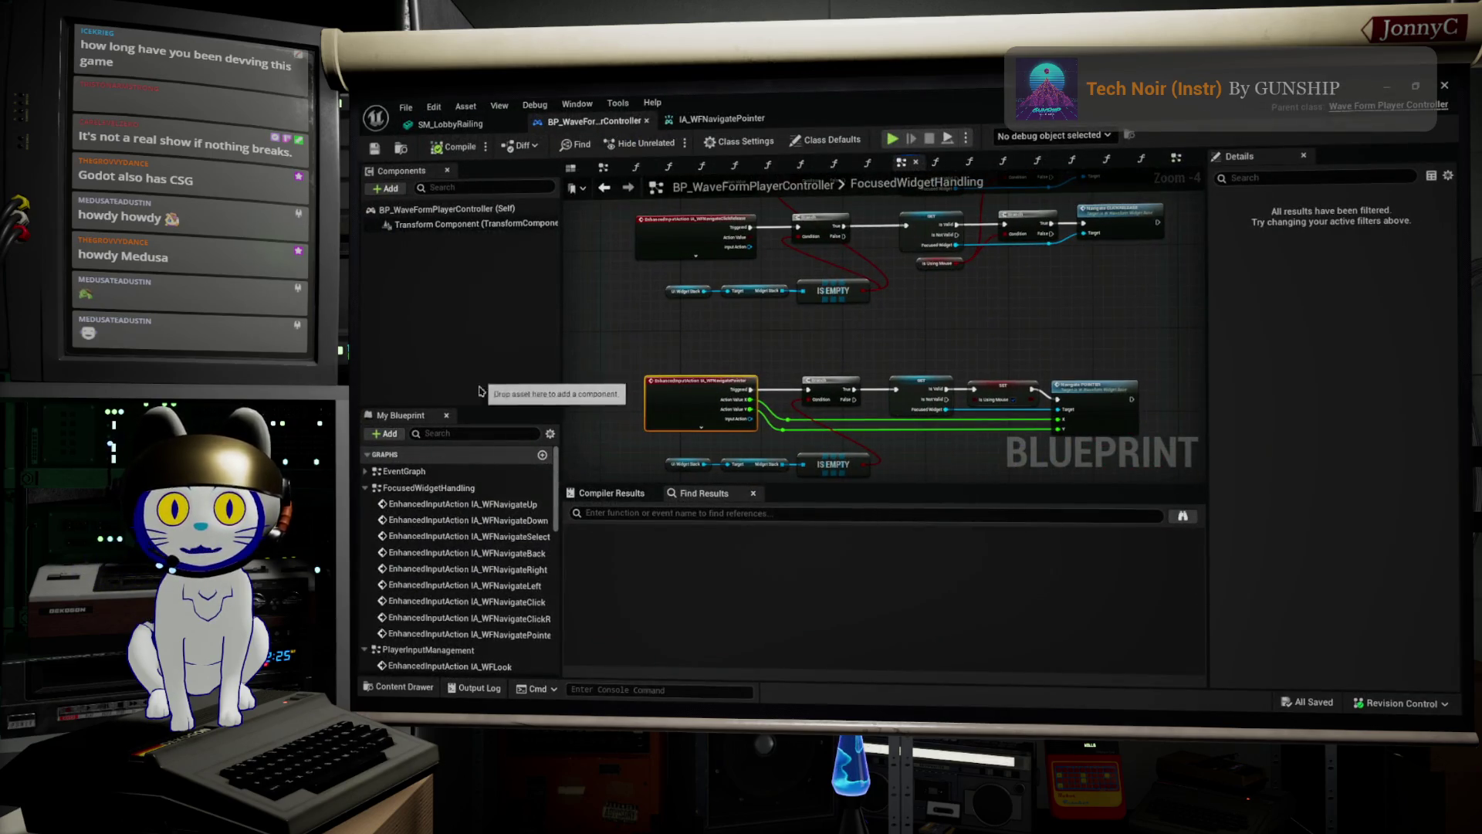
scroll(474, 655, down, 4)
scroll(475, 649, down, 3)
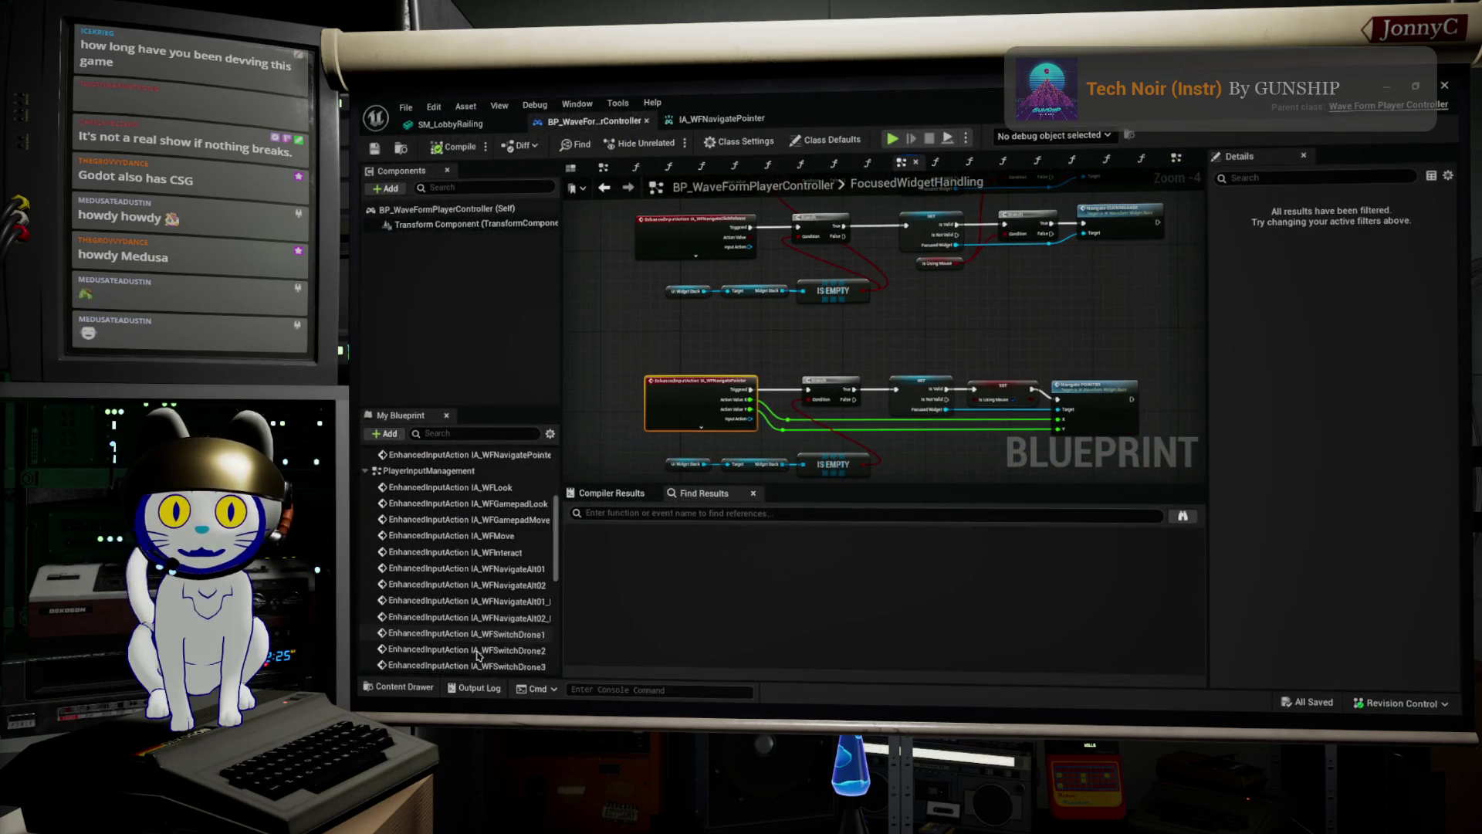
scroll(488, 525, up, 2)
double_click(516, 487)
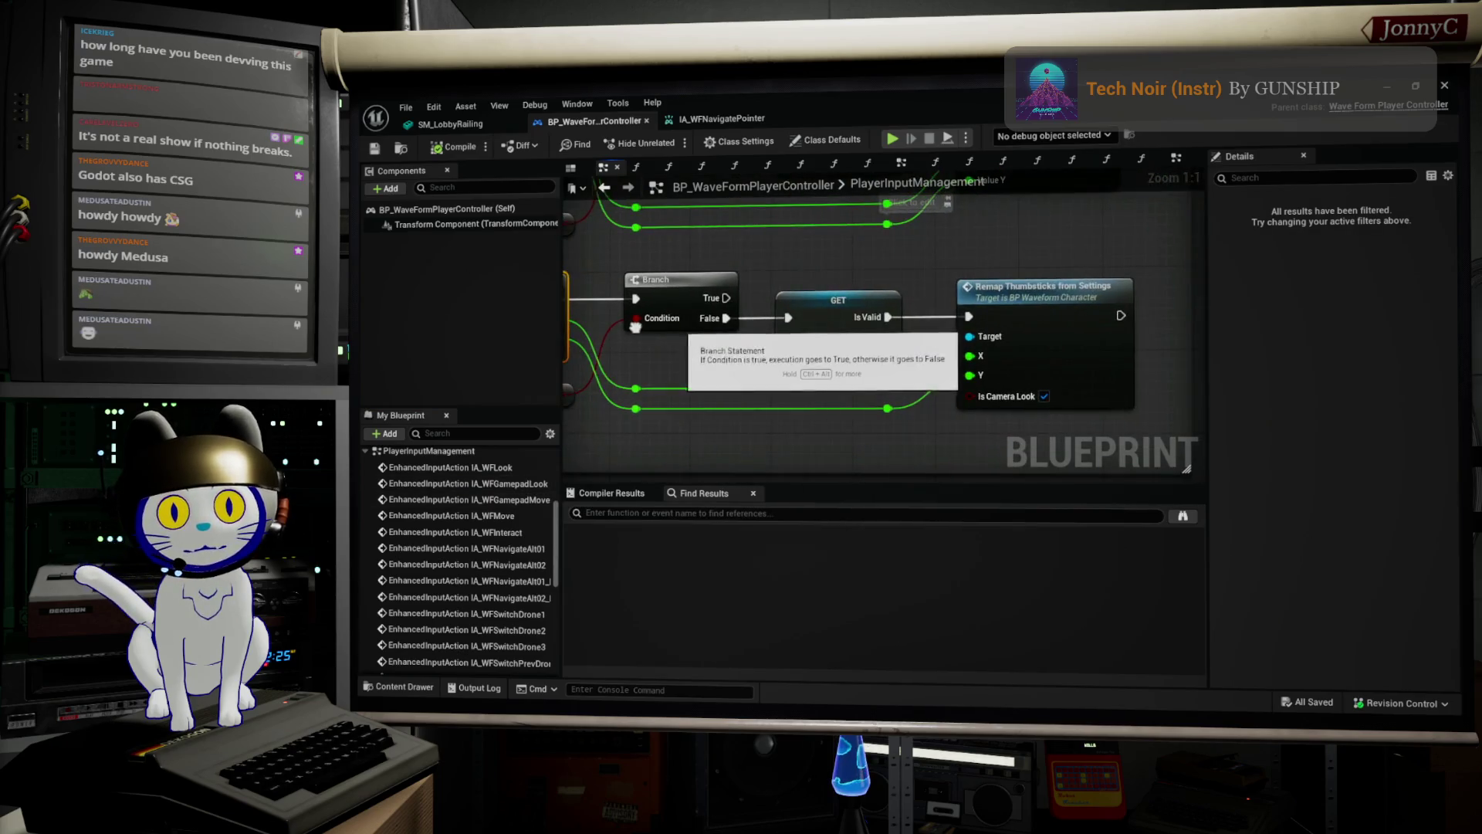
double_click(623, 341)
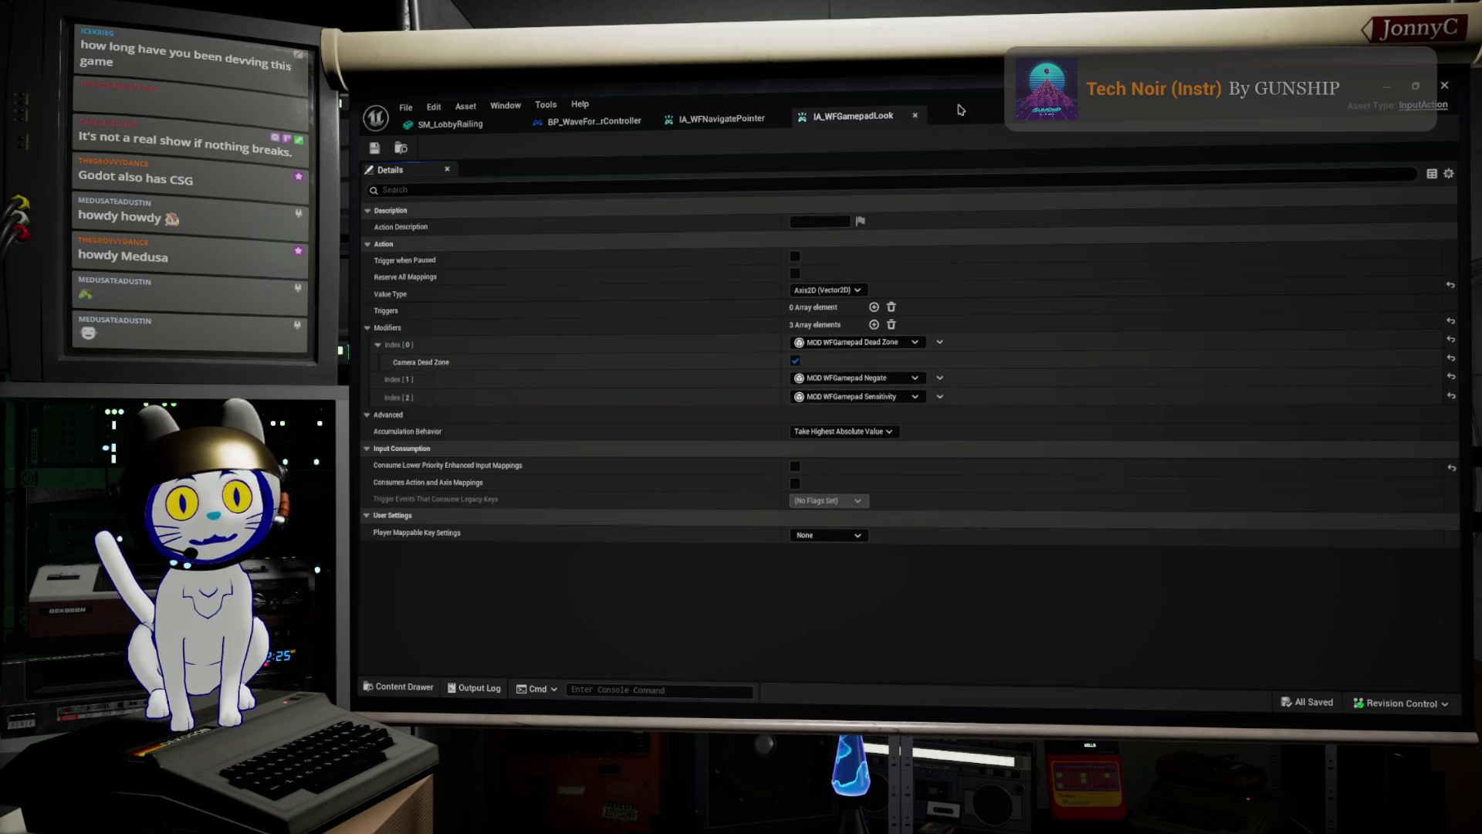
Switch back to IA_WFNavigatePointer, showing its single Negate modifier on X, Y and Z.
click(730, 124)
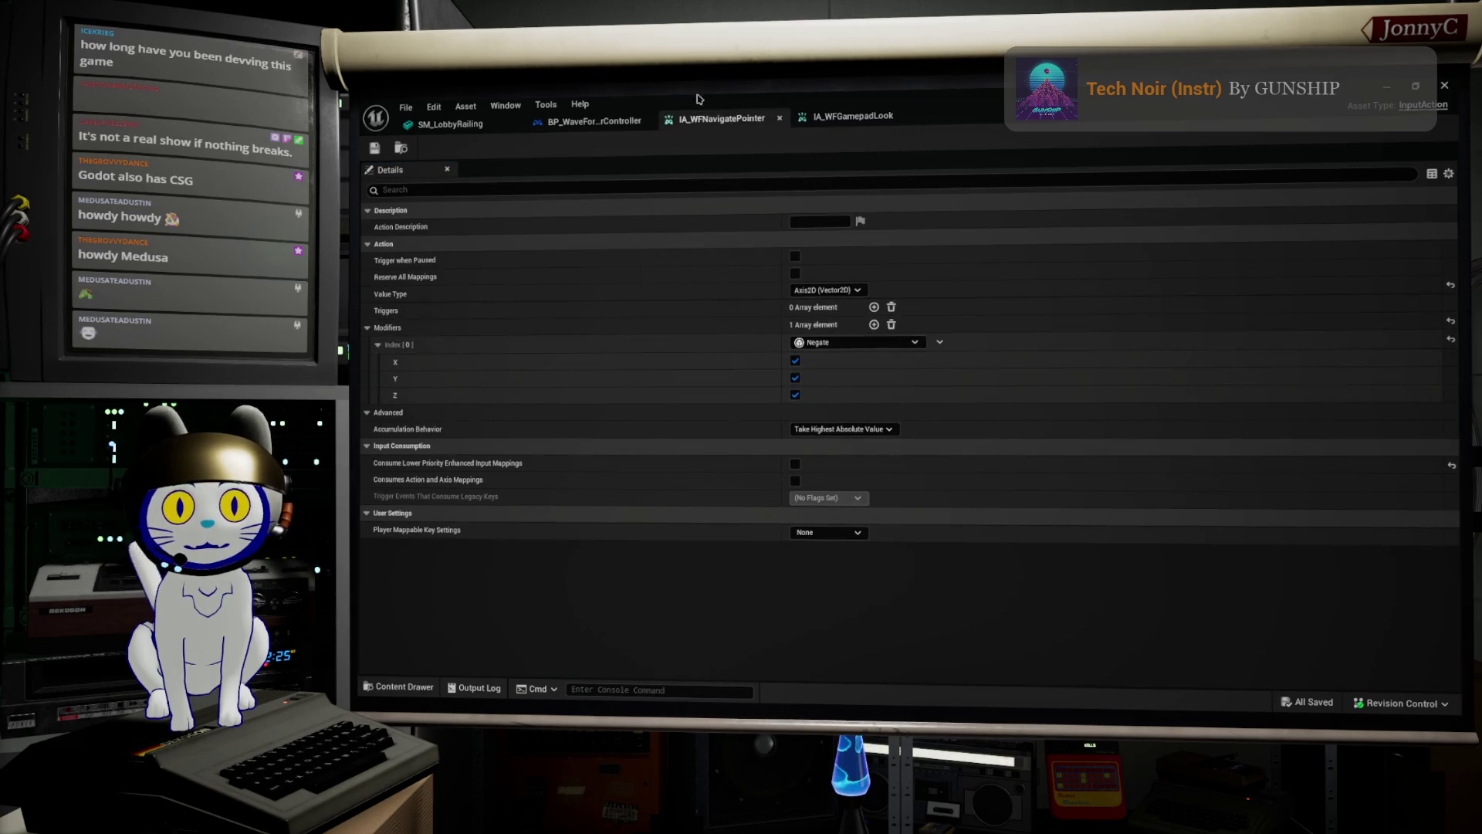
Open the FocusedWidgetHandling graph in the player controller blueprint.
click(575, 124)
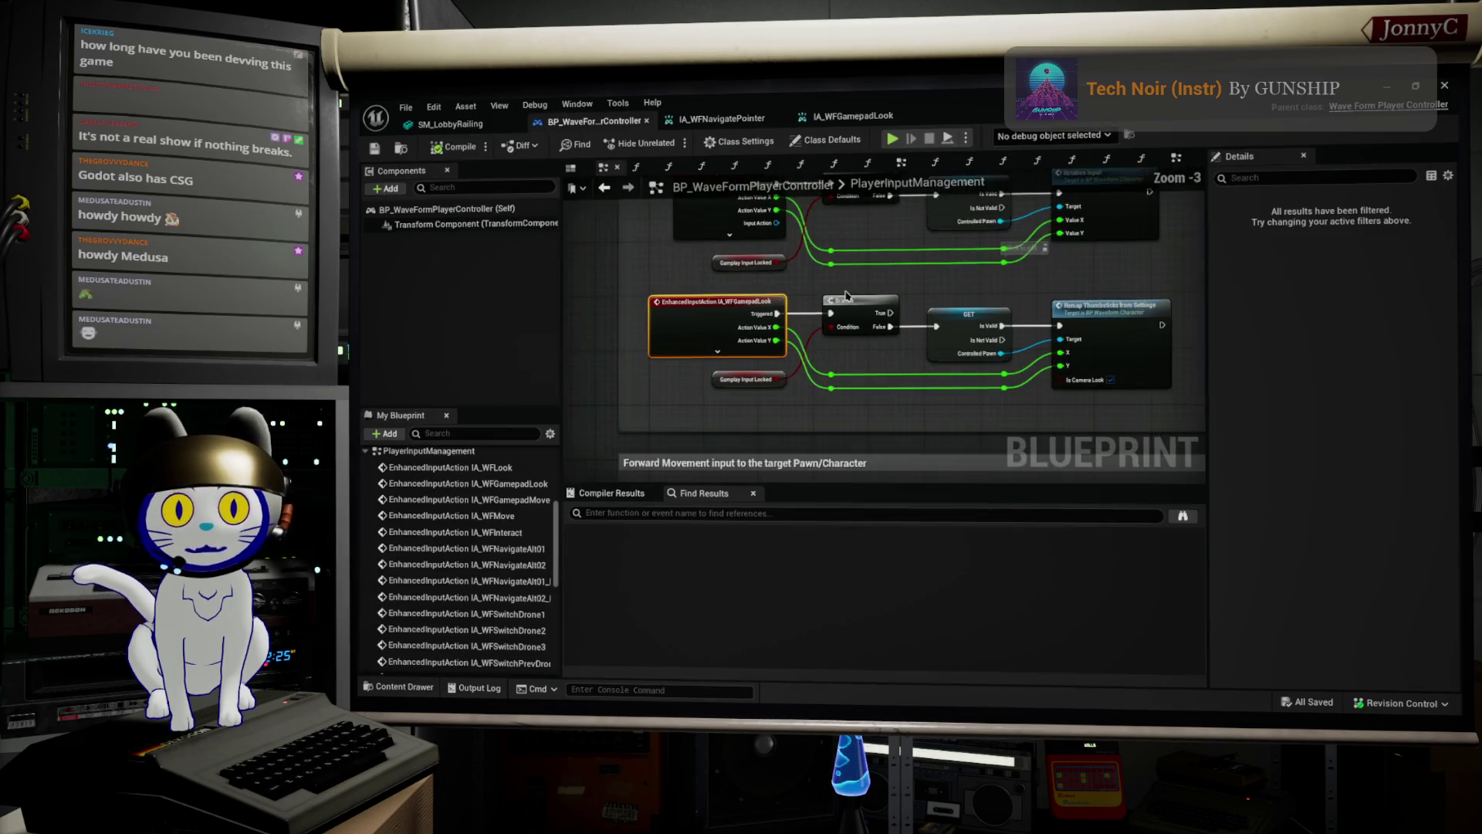
scroll(456, 502, up, 5)
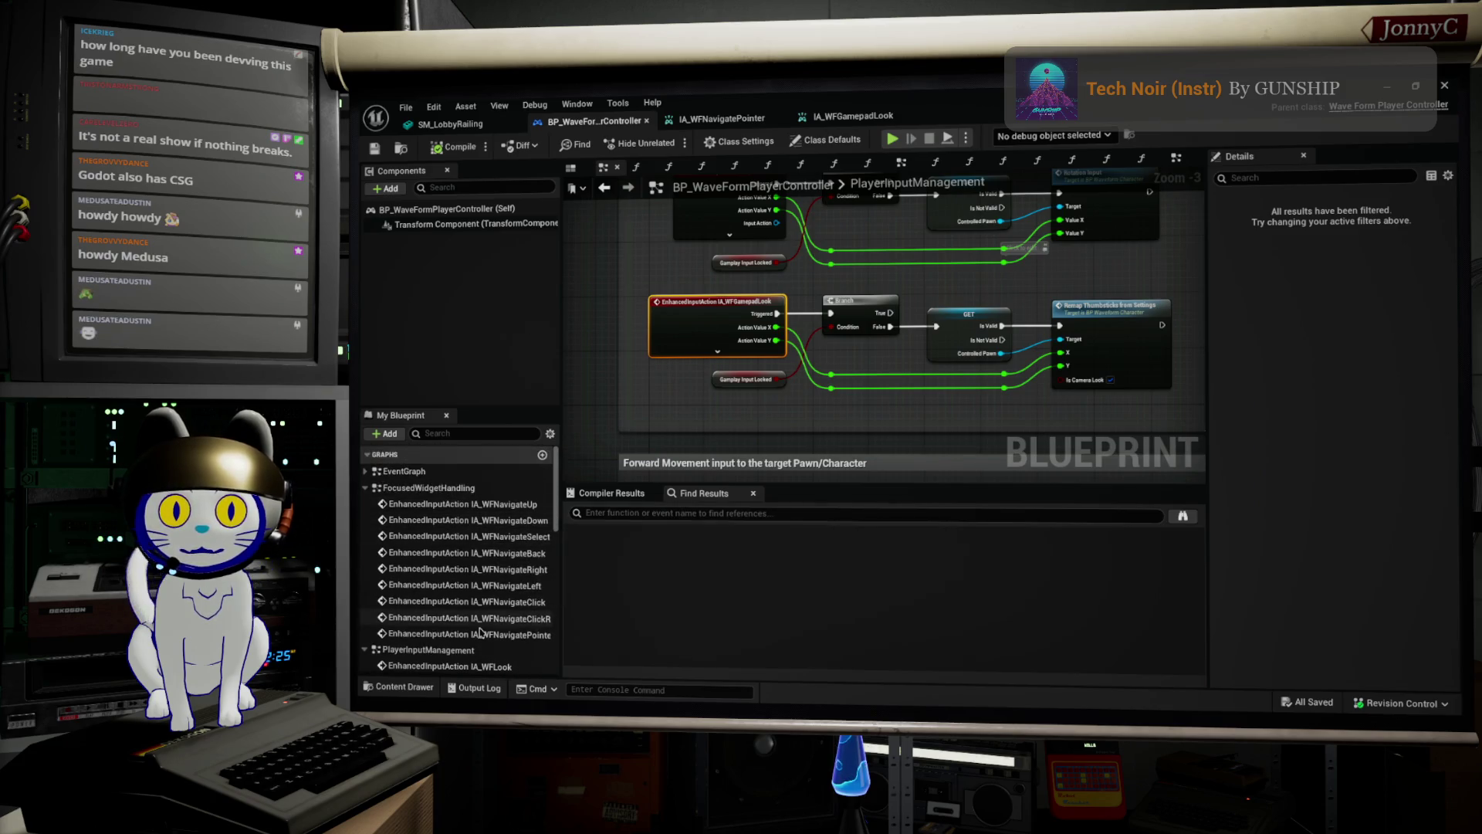
double_click(463, 634)
scroll(938, 390, down, 4)
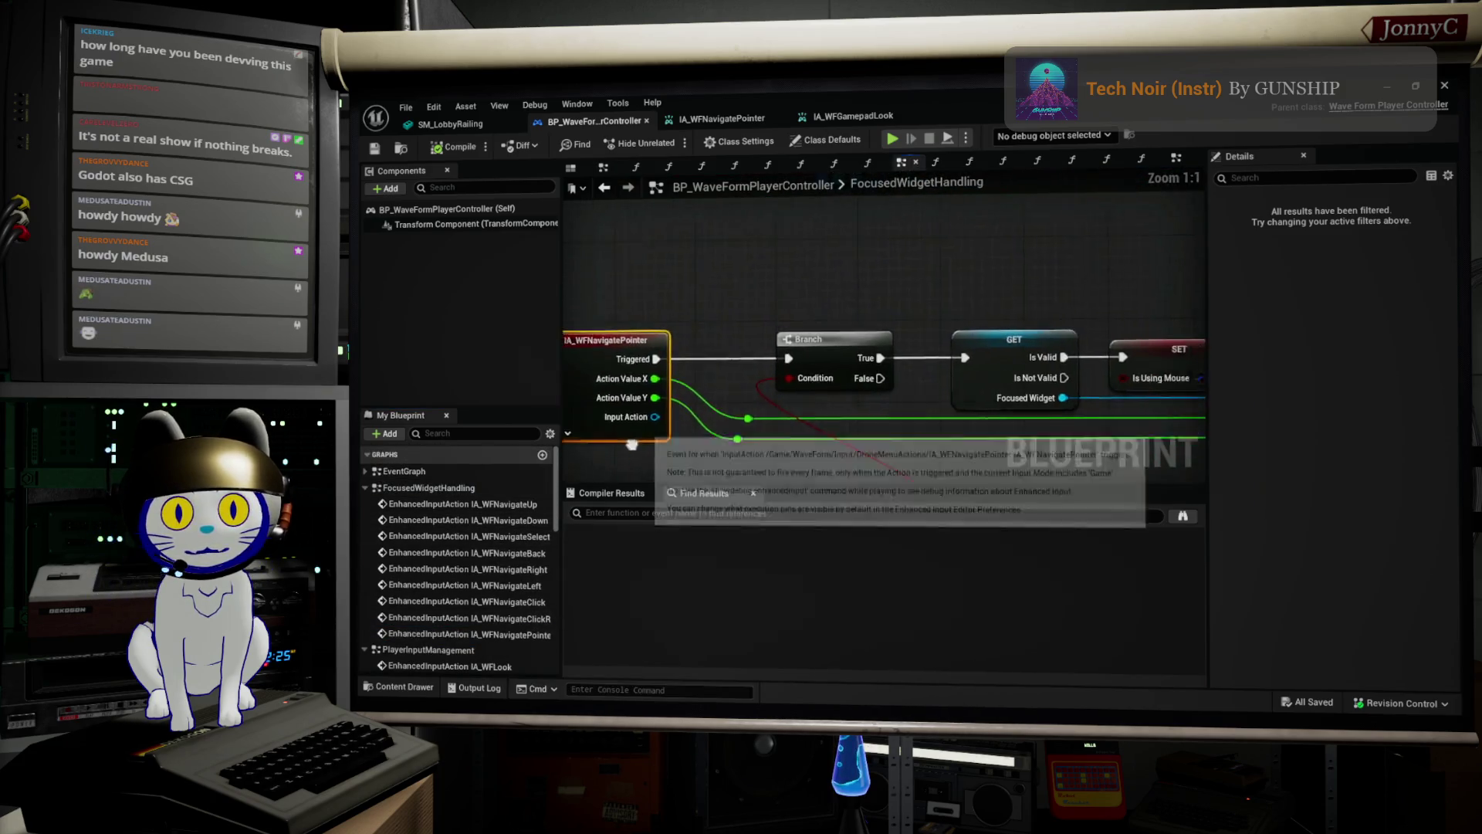
scroll(899, 374, up, 4)
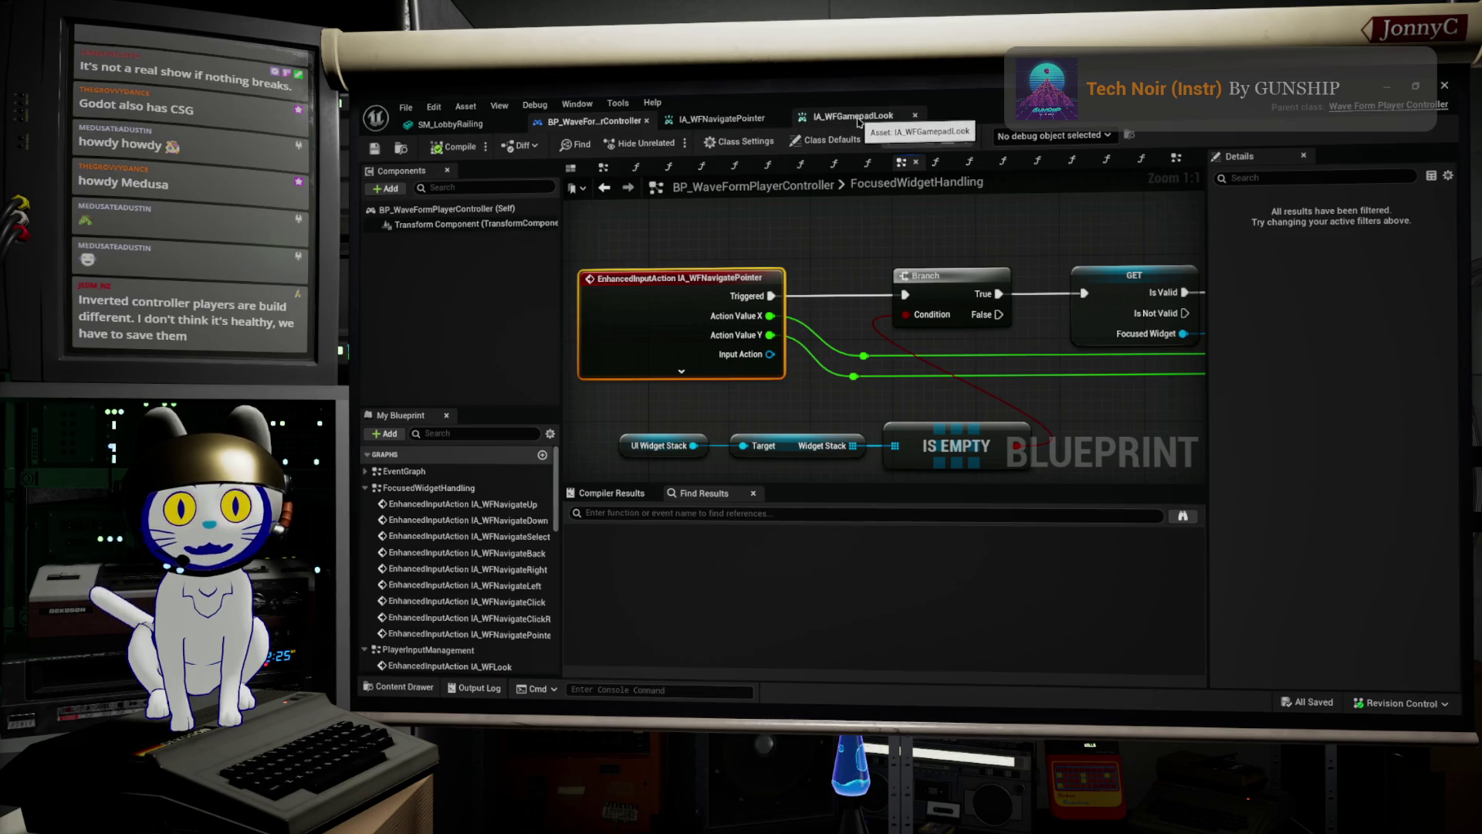
Expand IA_WFGamepadLook's dead-zone modifier settings, un-maximize the window, and return to IA_WFNavigatePointer.
click(859, 121)
click(438, 341)
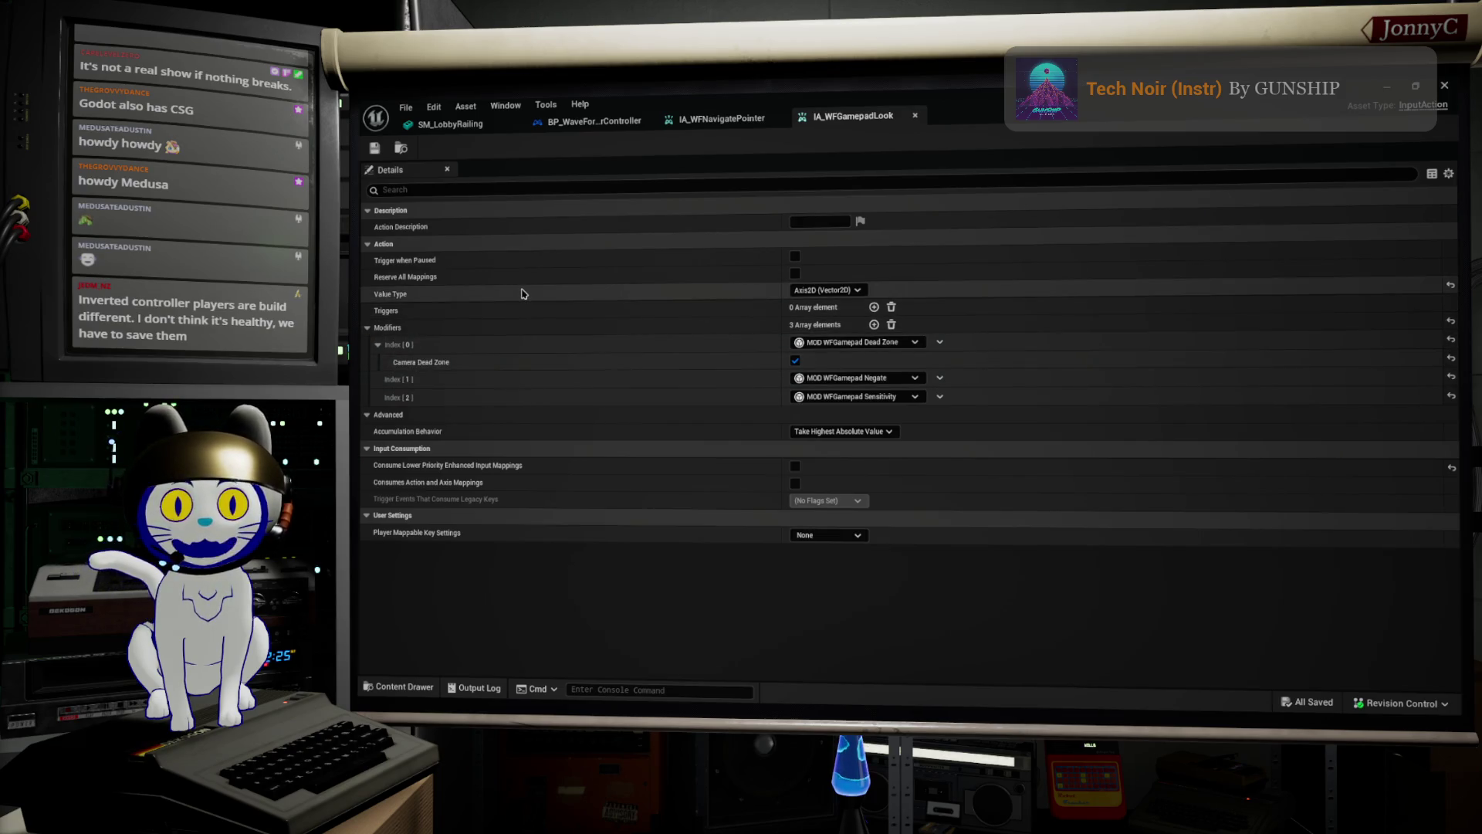
mouse_move(992, 116)
mouse_down()
mouse_move(1036, 175)
mouse_move(1046, 225)
mouse_up()
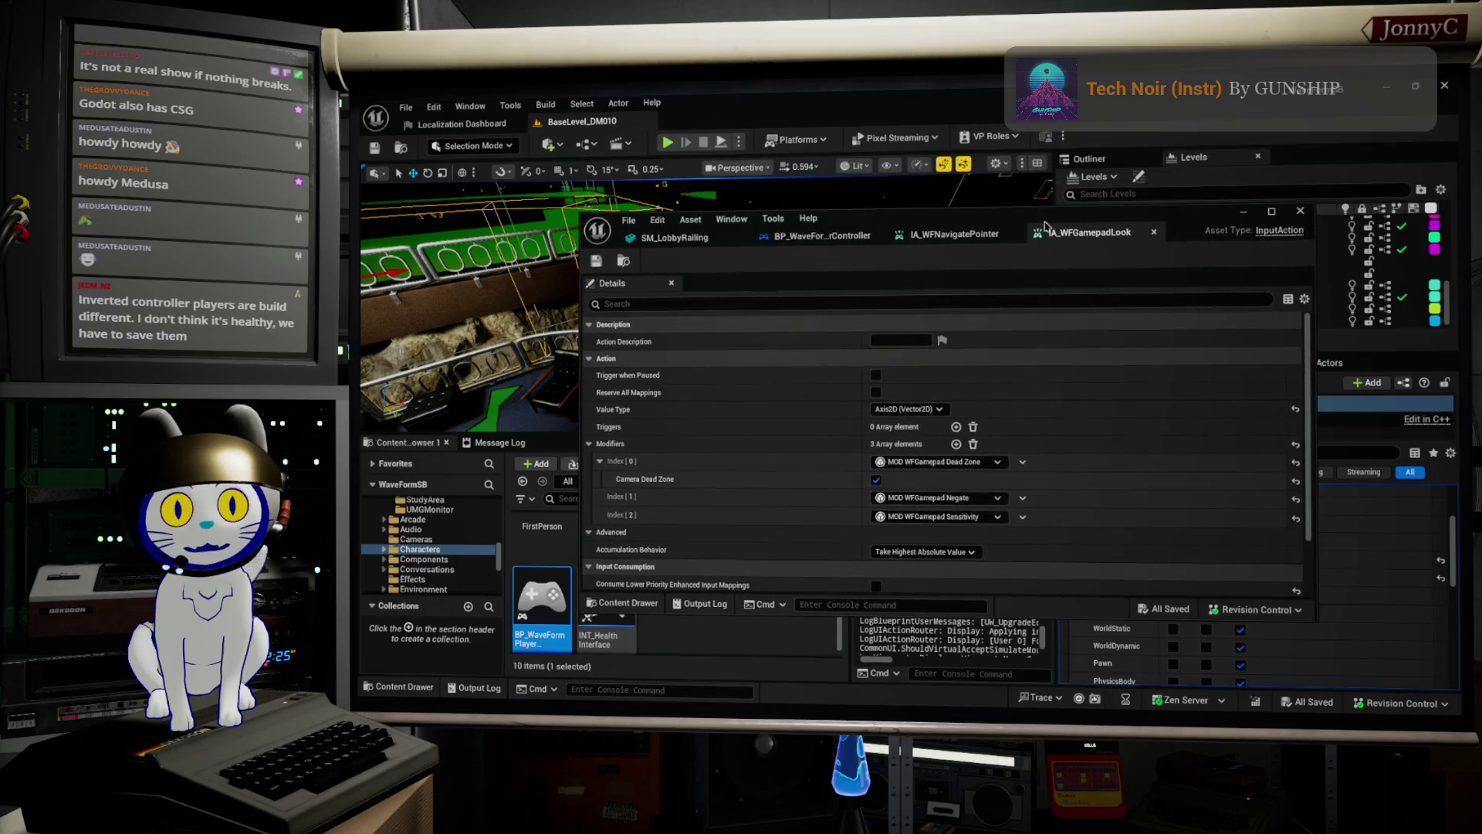
click(954, 234)
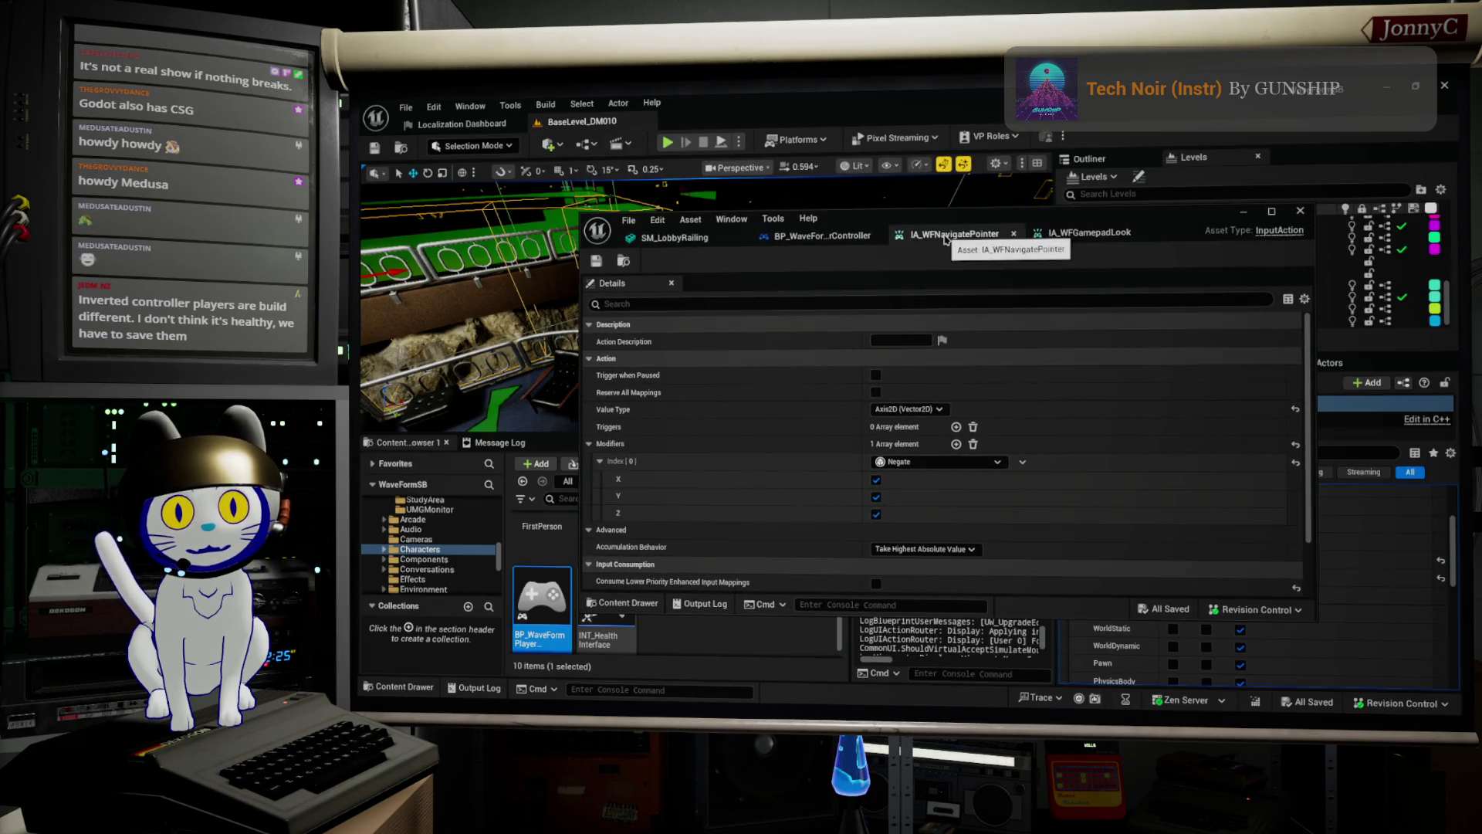
Locate IA_WFNavigatePointer in the content browser and move the asset editor to the upper right.
scroll(756, 420, down, 2)
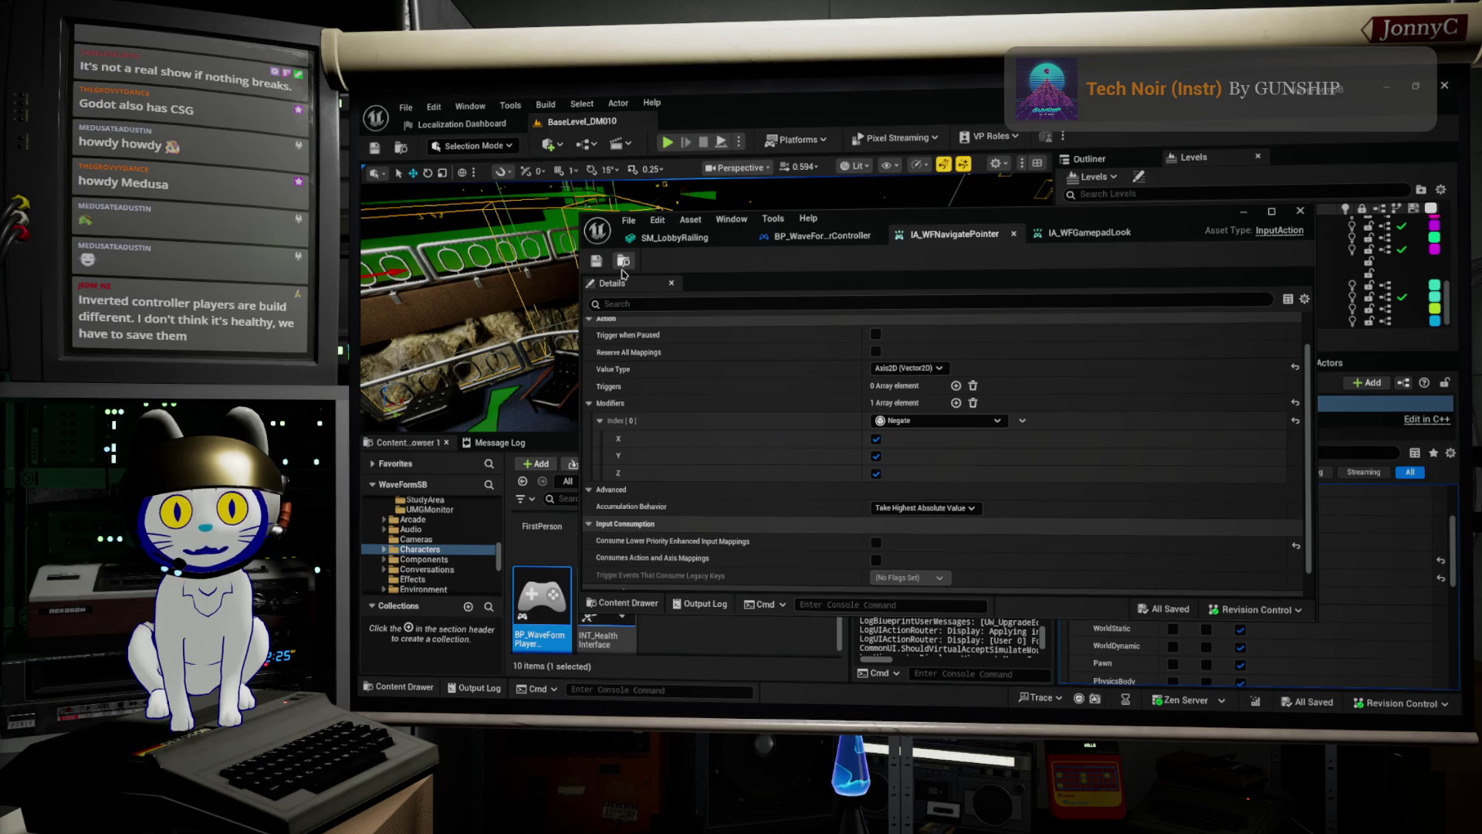
key(ctrl+b)
mouse_move(772, 220)
mouse_down()
mouse_move(989, 137)
mouse_move(1035, 135)
mouse_up()
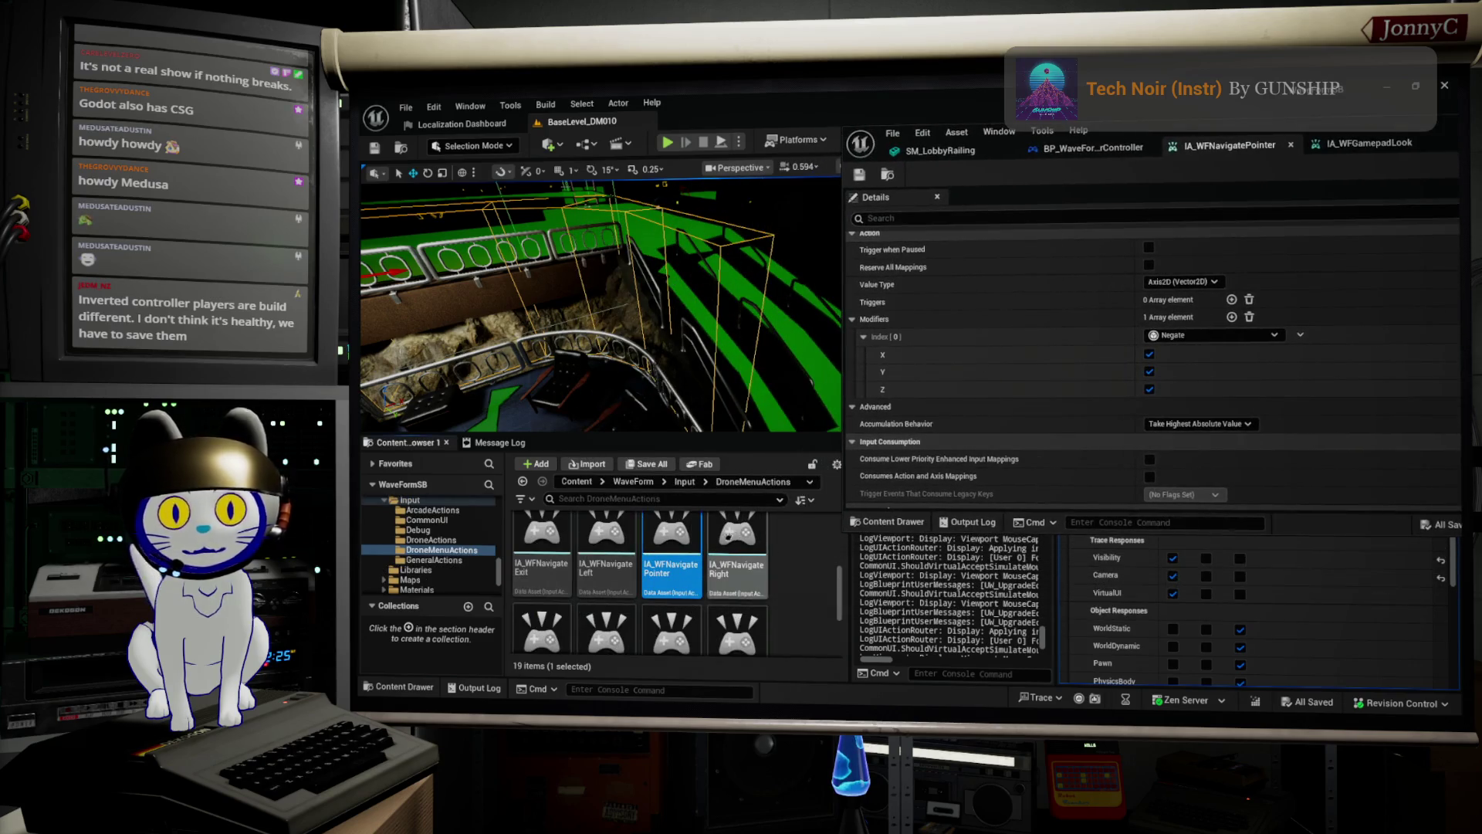
Show the WaveForm Input folder's assets and select IMC_WaveForm_DroneControl.
scroll(430, 562, up, 1)
click(410, 519)
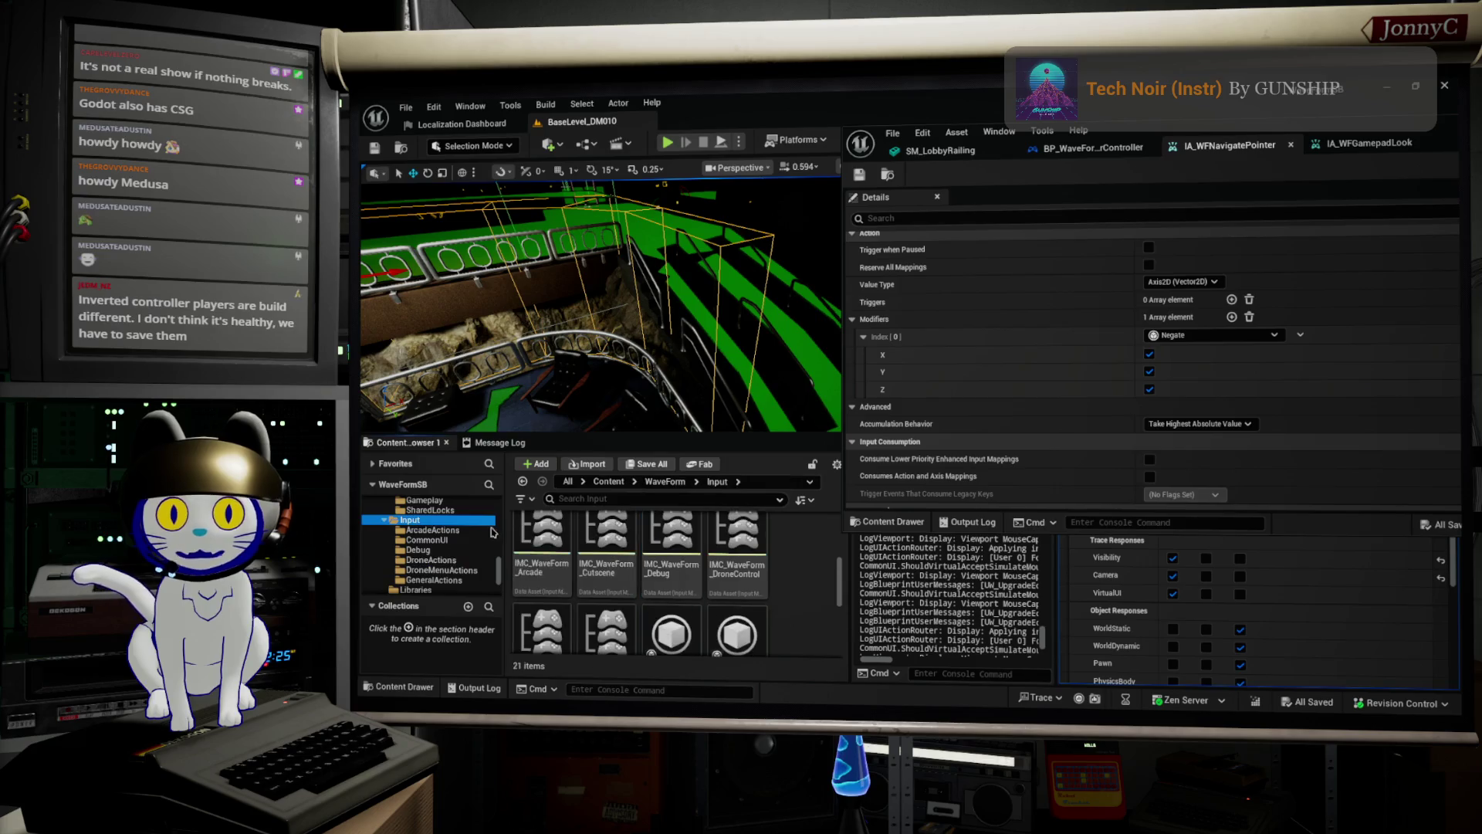
scroll(772, 559, down, 1)
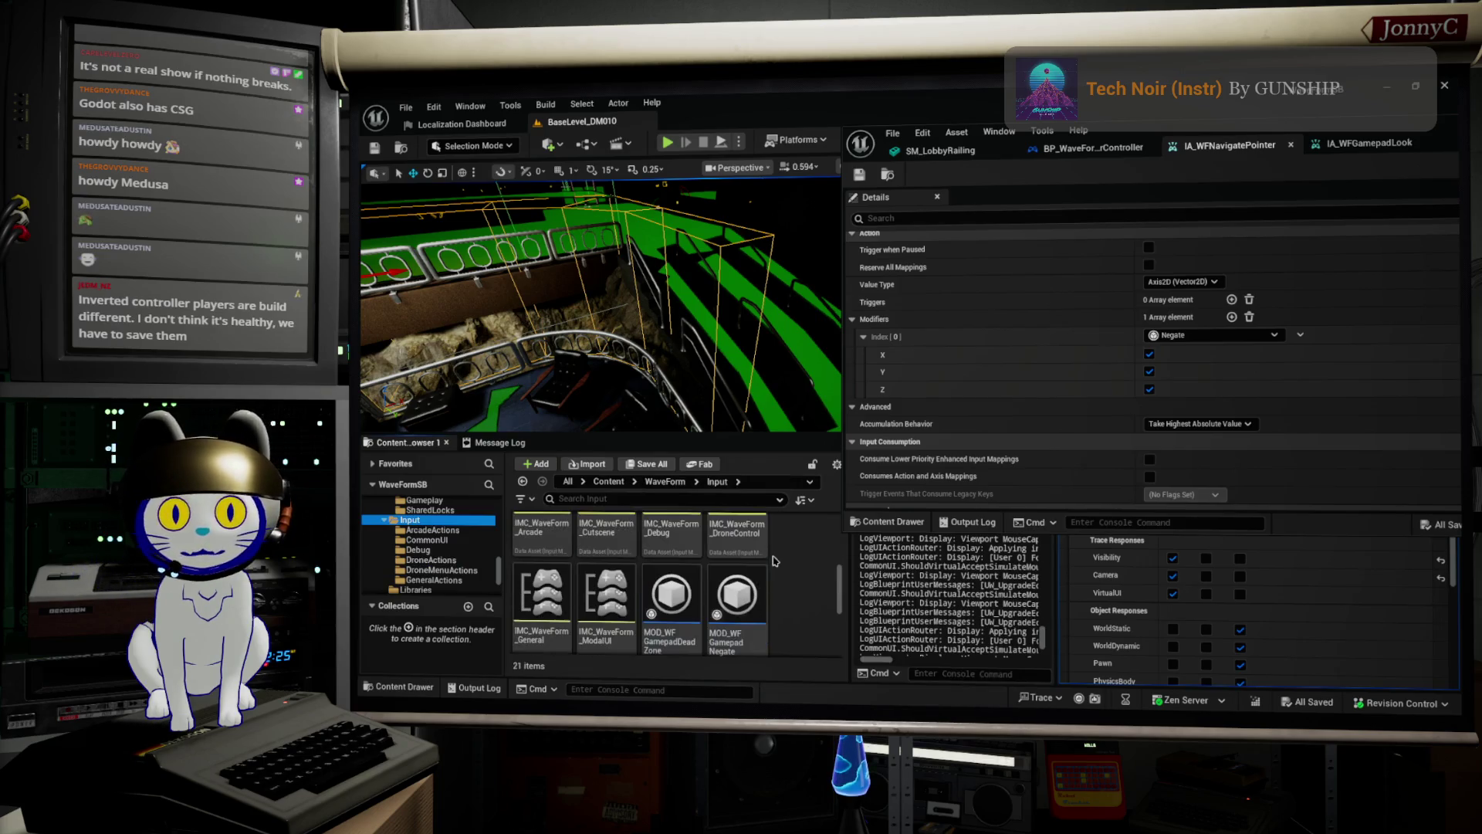
scroll(789, 587, up, 1)
scroll(791, 589, up, 1)
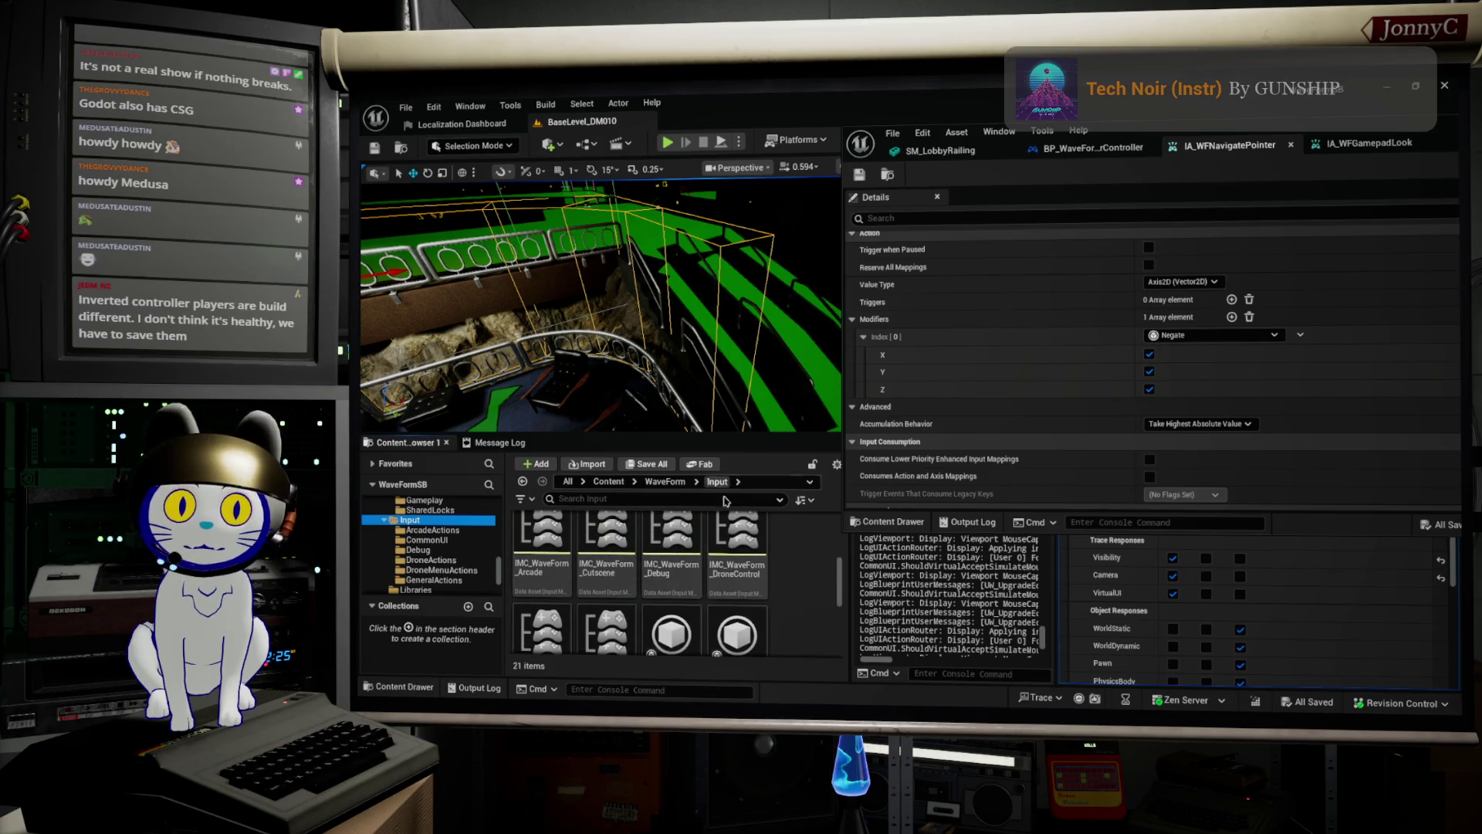
click(751, 543)
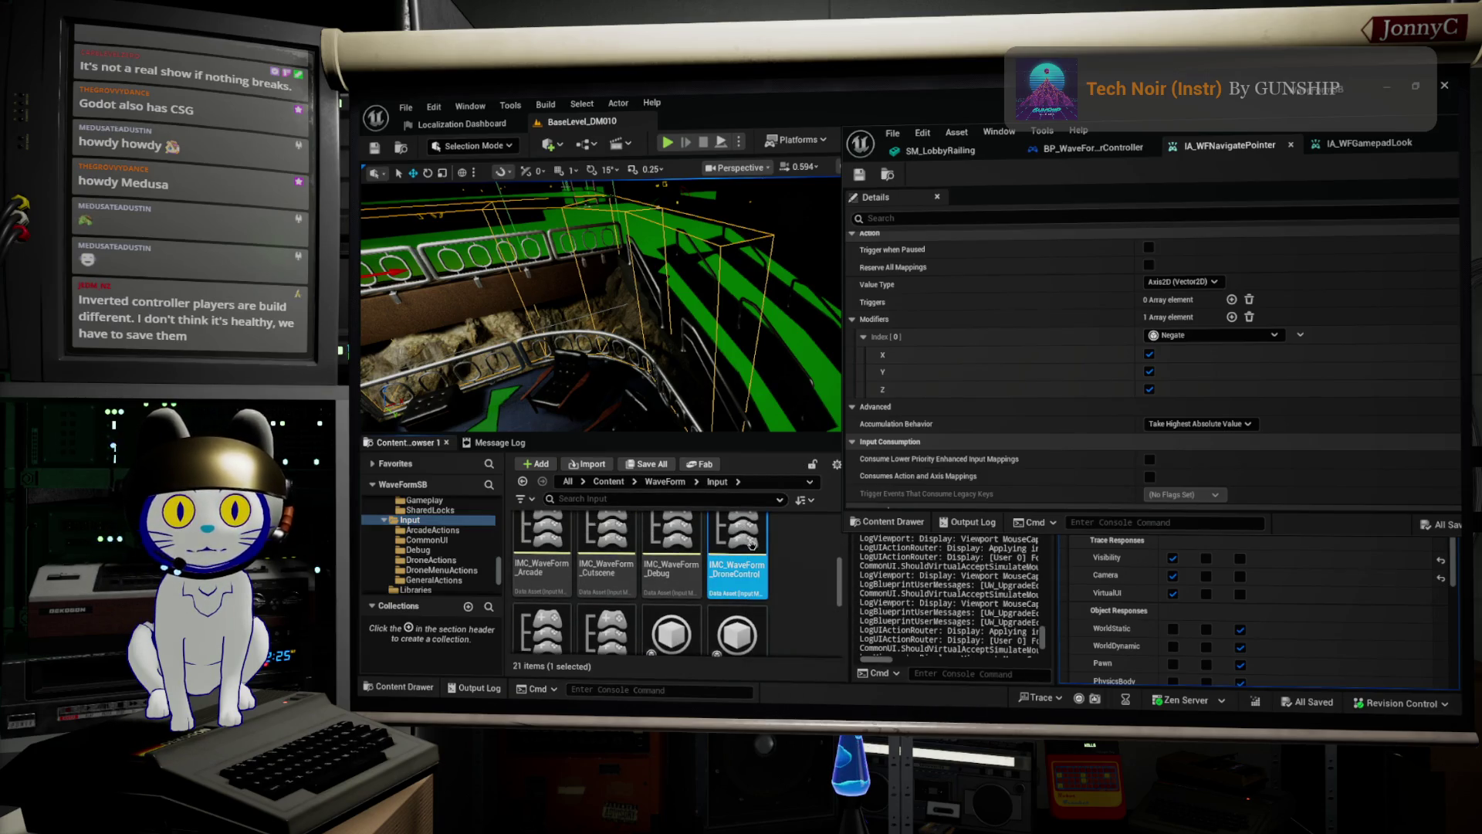
Open IMC_WaveForm_DroneControl, reposition its window, then close it again.
double_click(751, 543)
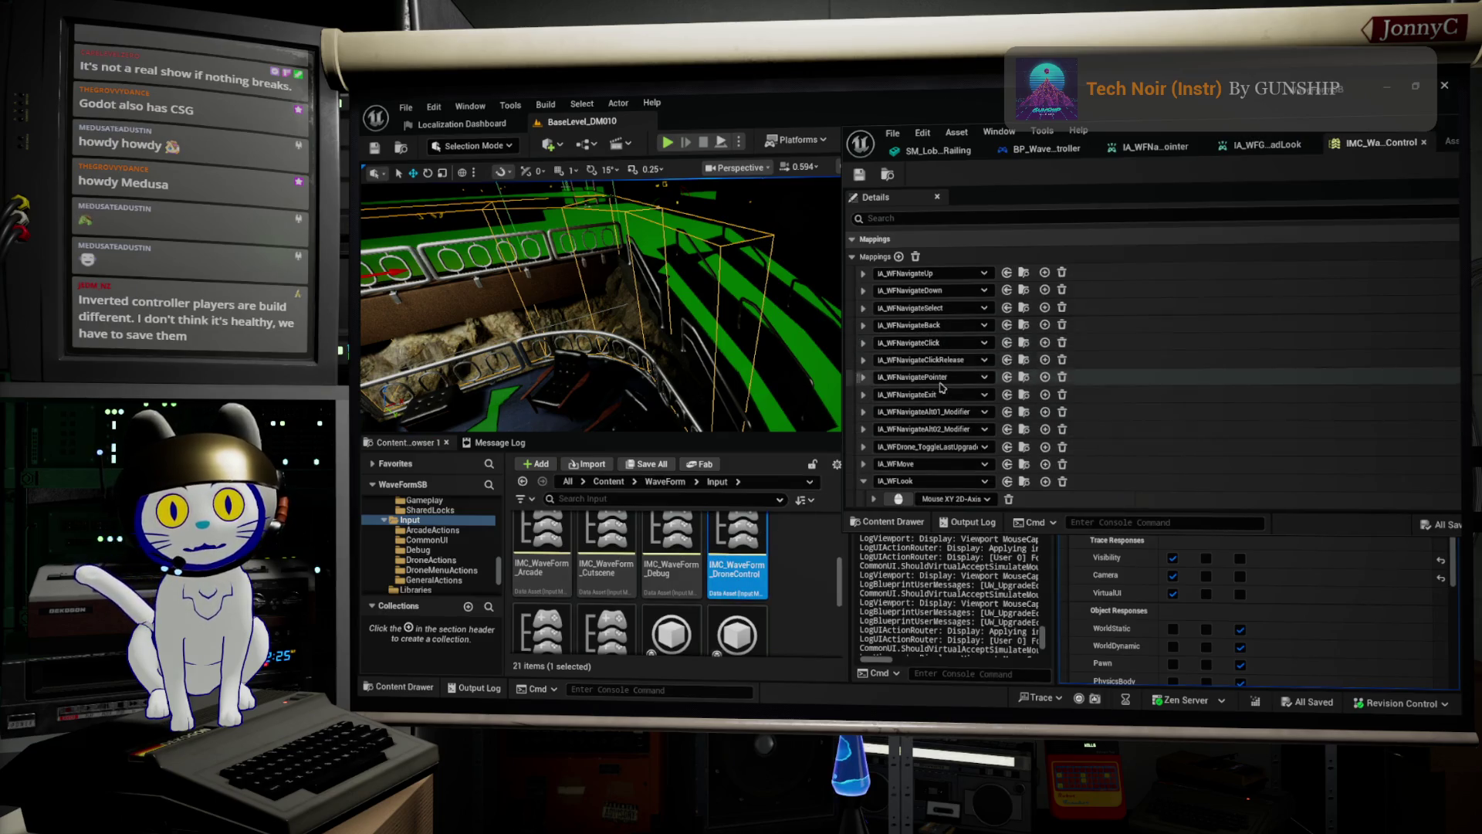
drag(1221, 135, 966, 151)
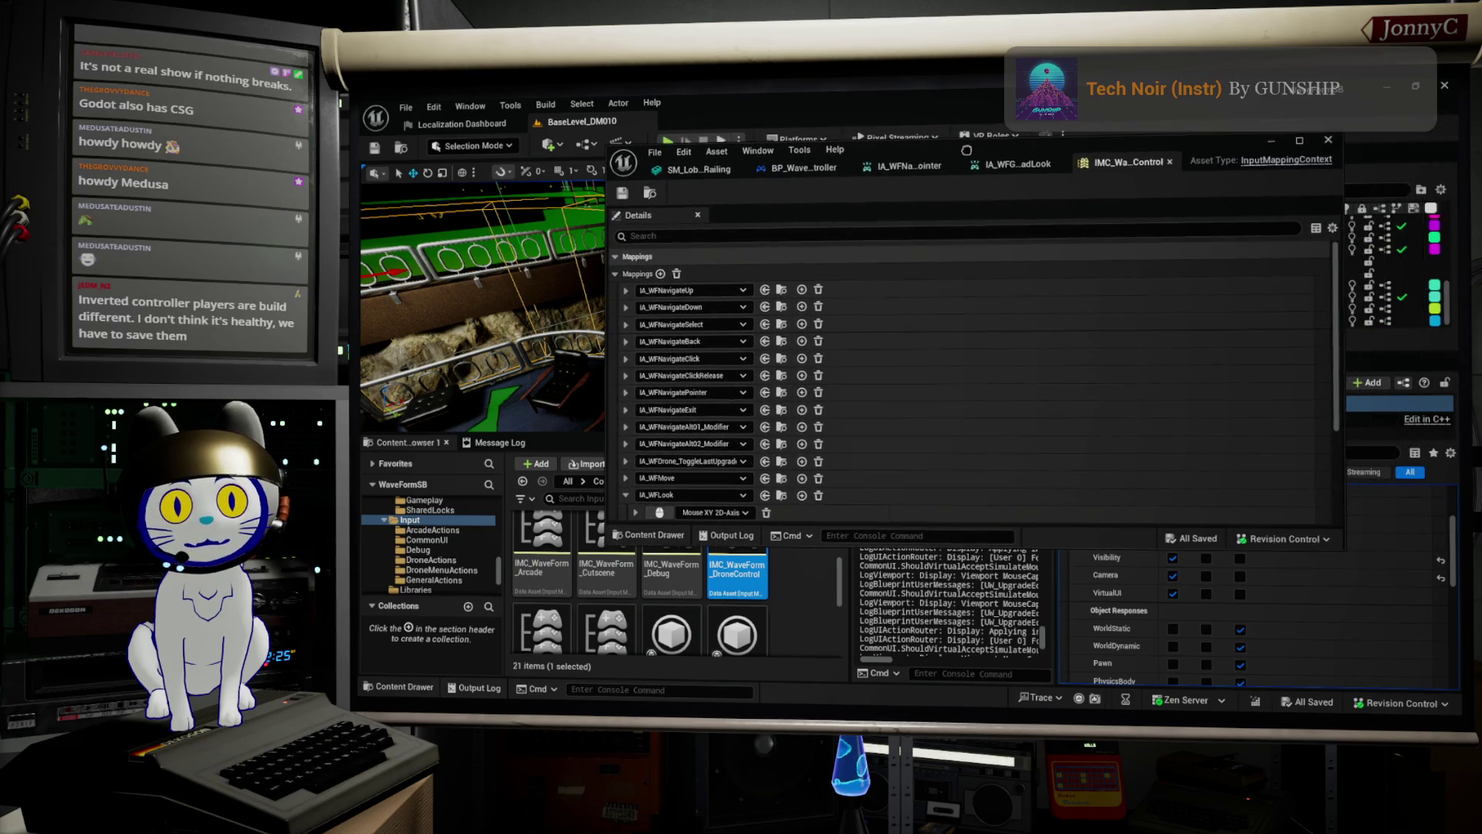
click(1170, 161)
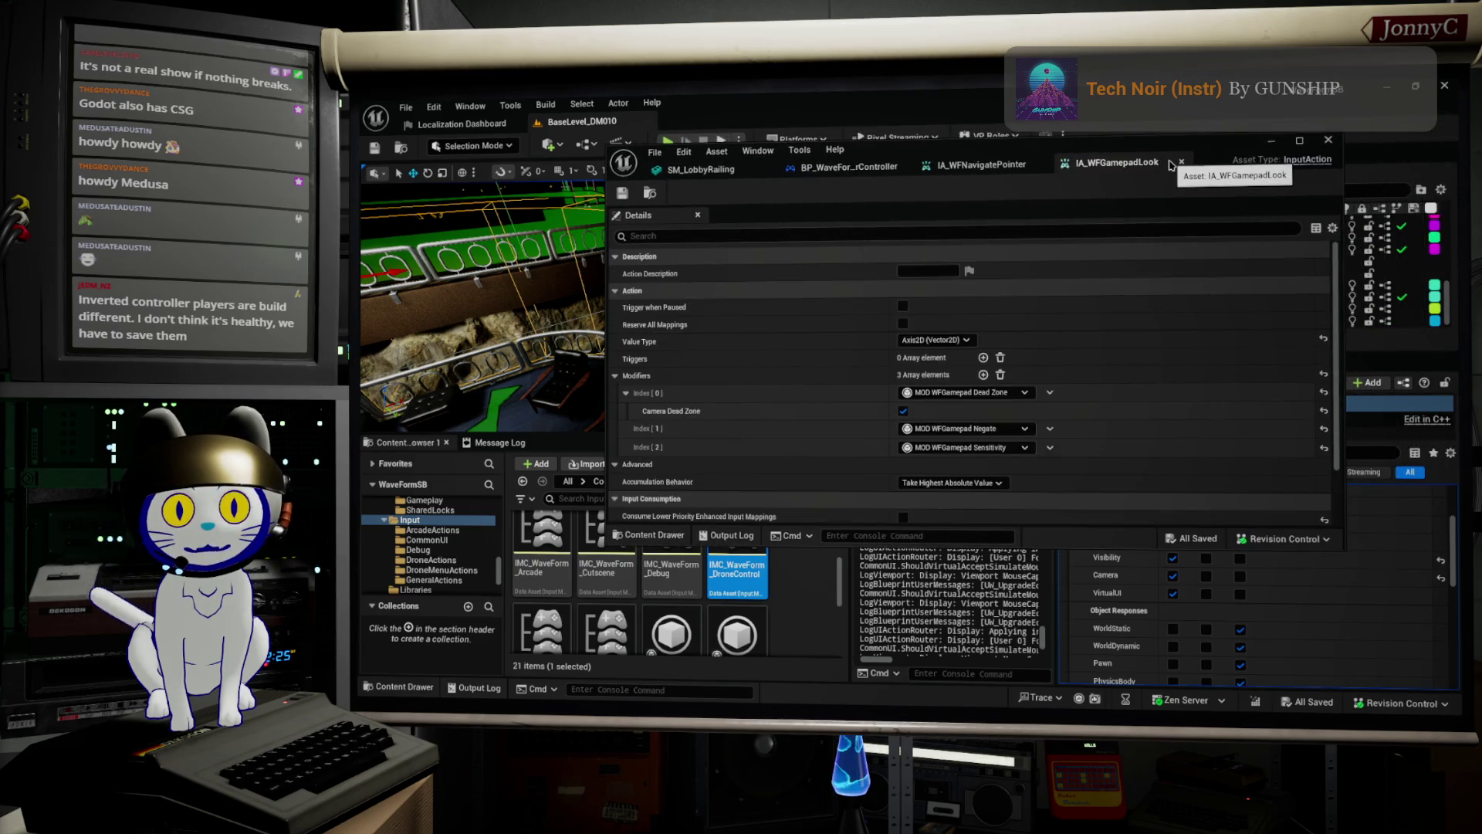
scroll(611, 614, down, 1)
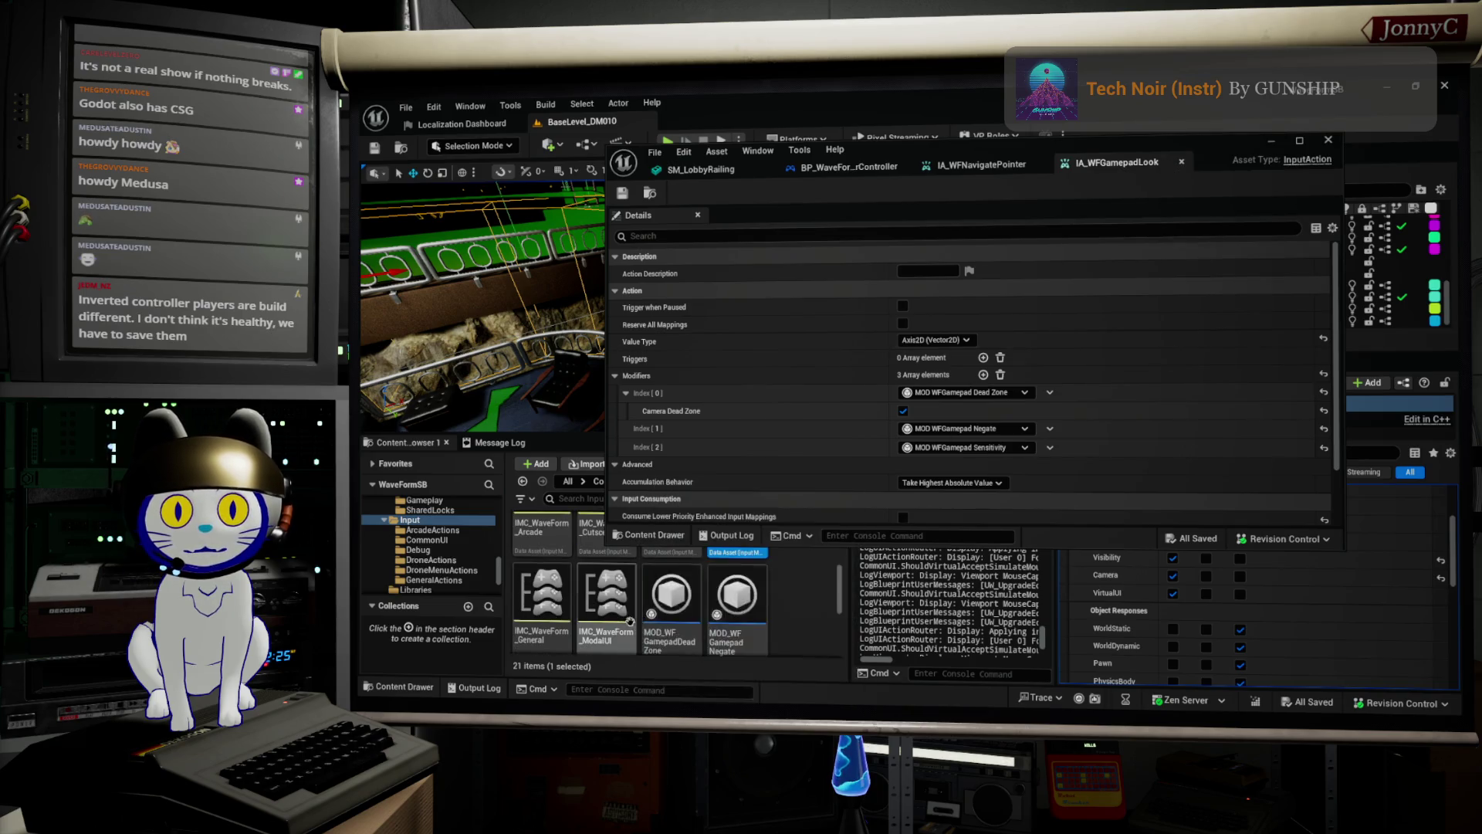
Open the IMC_WaveForm_ModalUI, IMC_WaveForm_General and IMC_WaveForm_DroneControl mapping contexts as tabs.
click(612, 614)
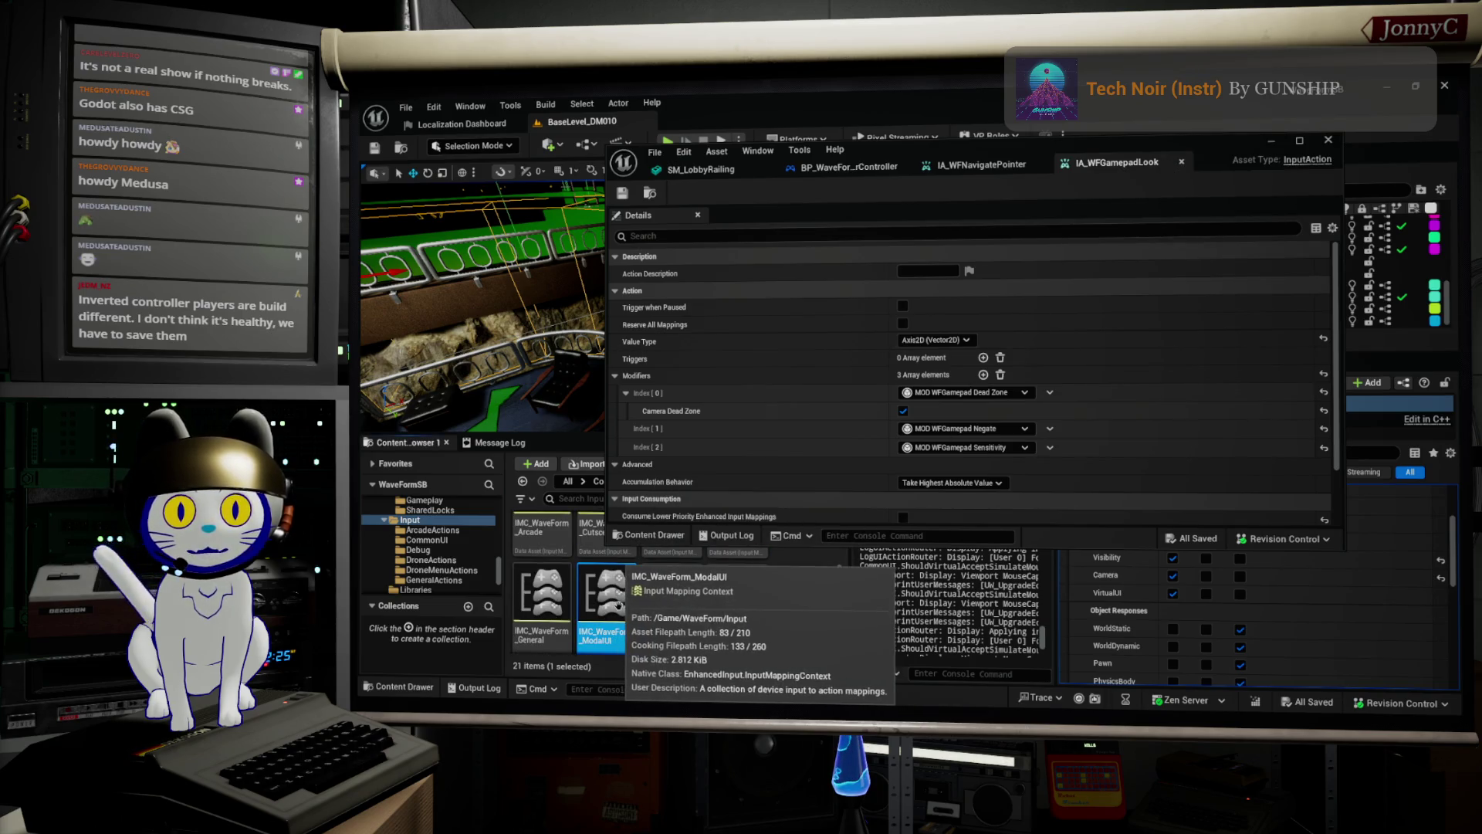
double_click(620, 606)
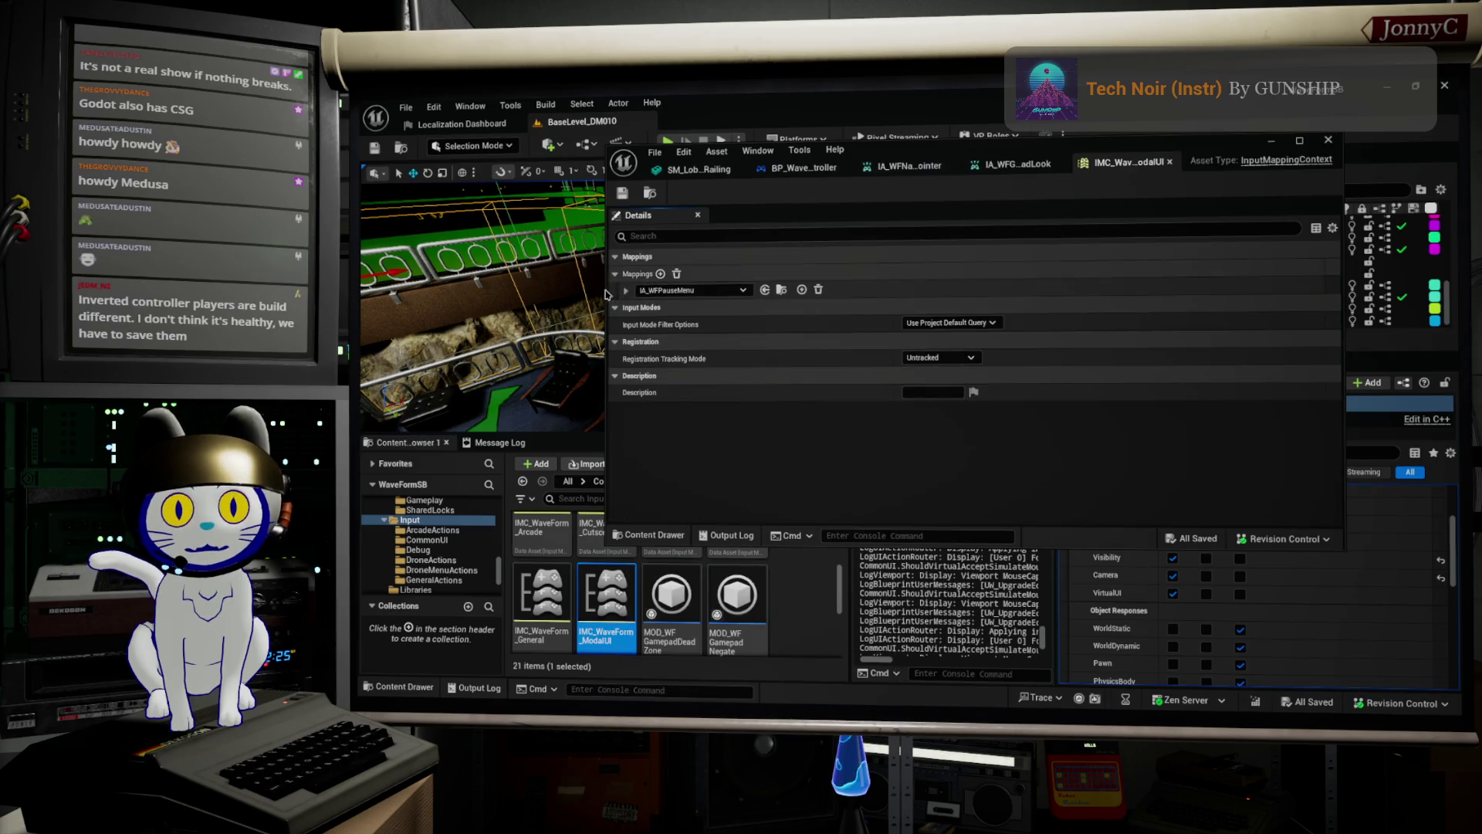
double_click(542, 599)
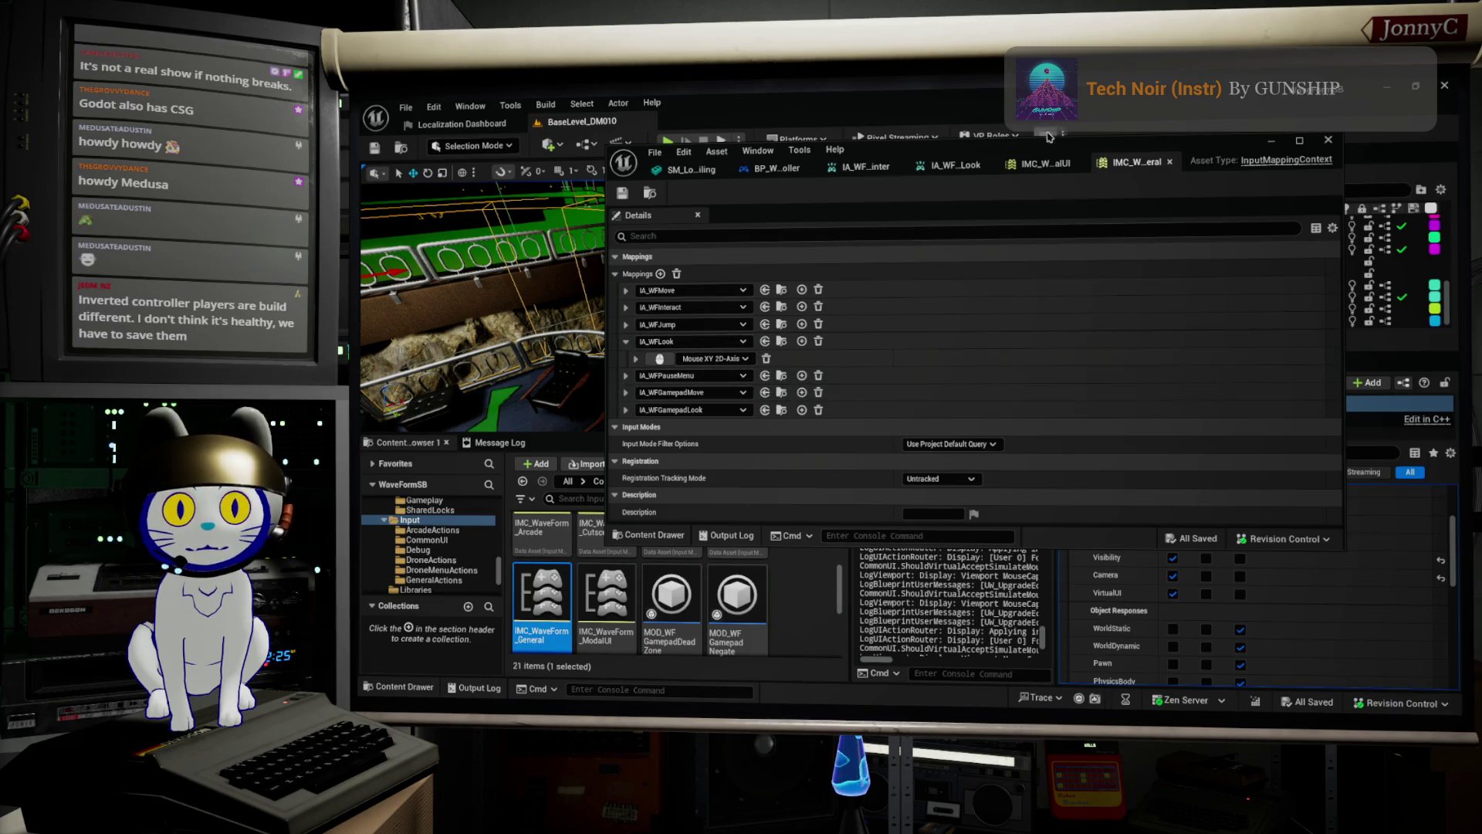
drag(1029, 142, 1224, 119)
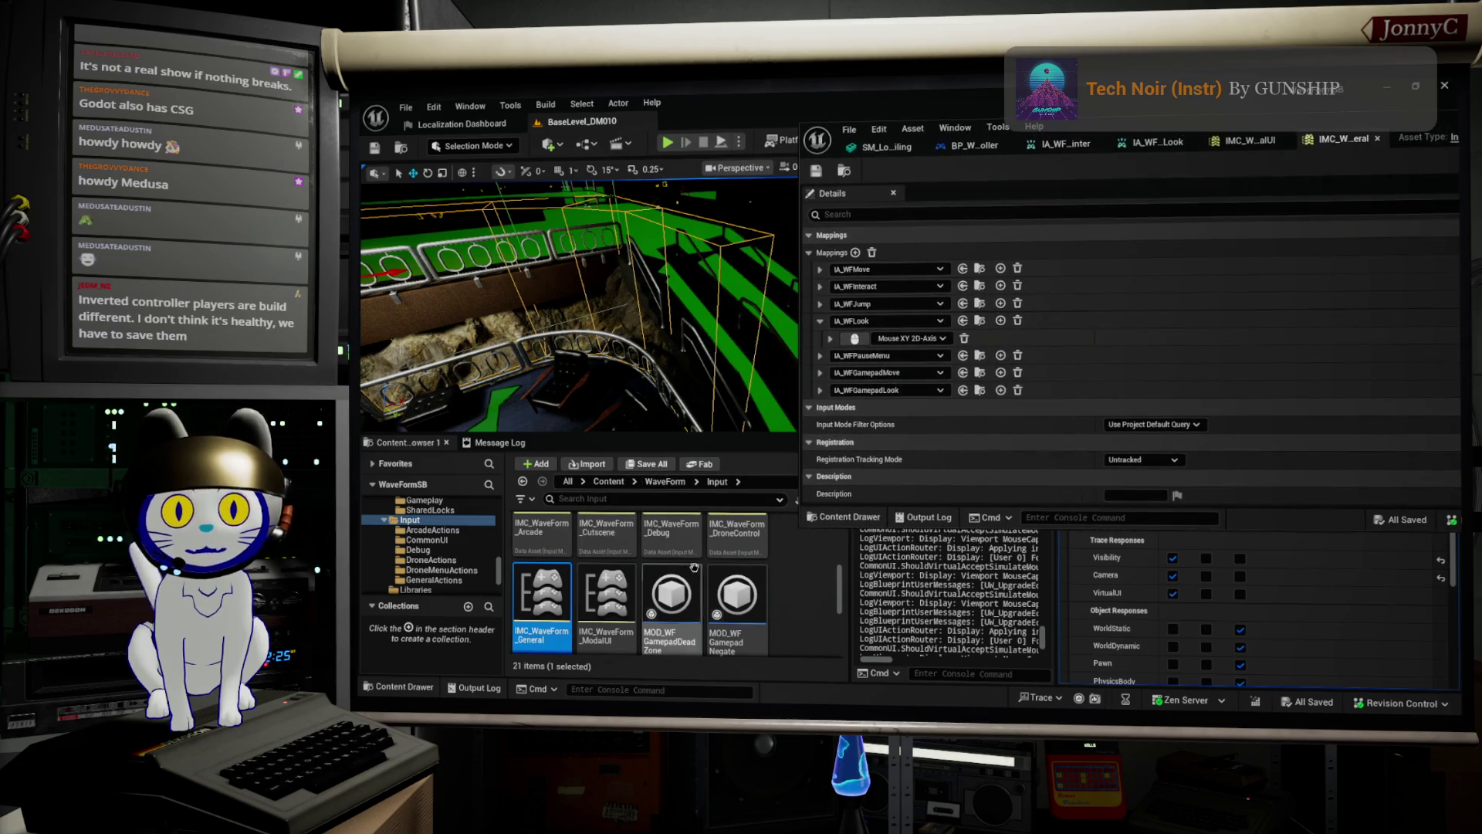
scroll(741, 555, up, 1)
click(754, 528)
double_click(754, 528)
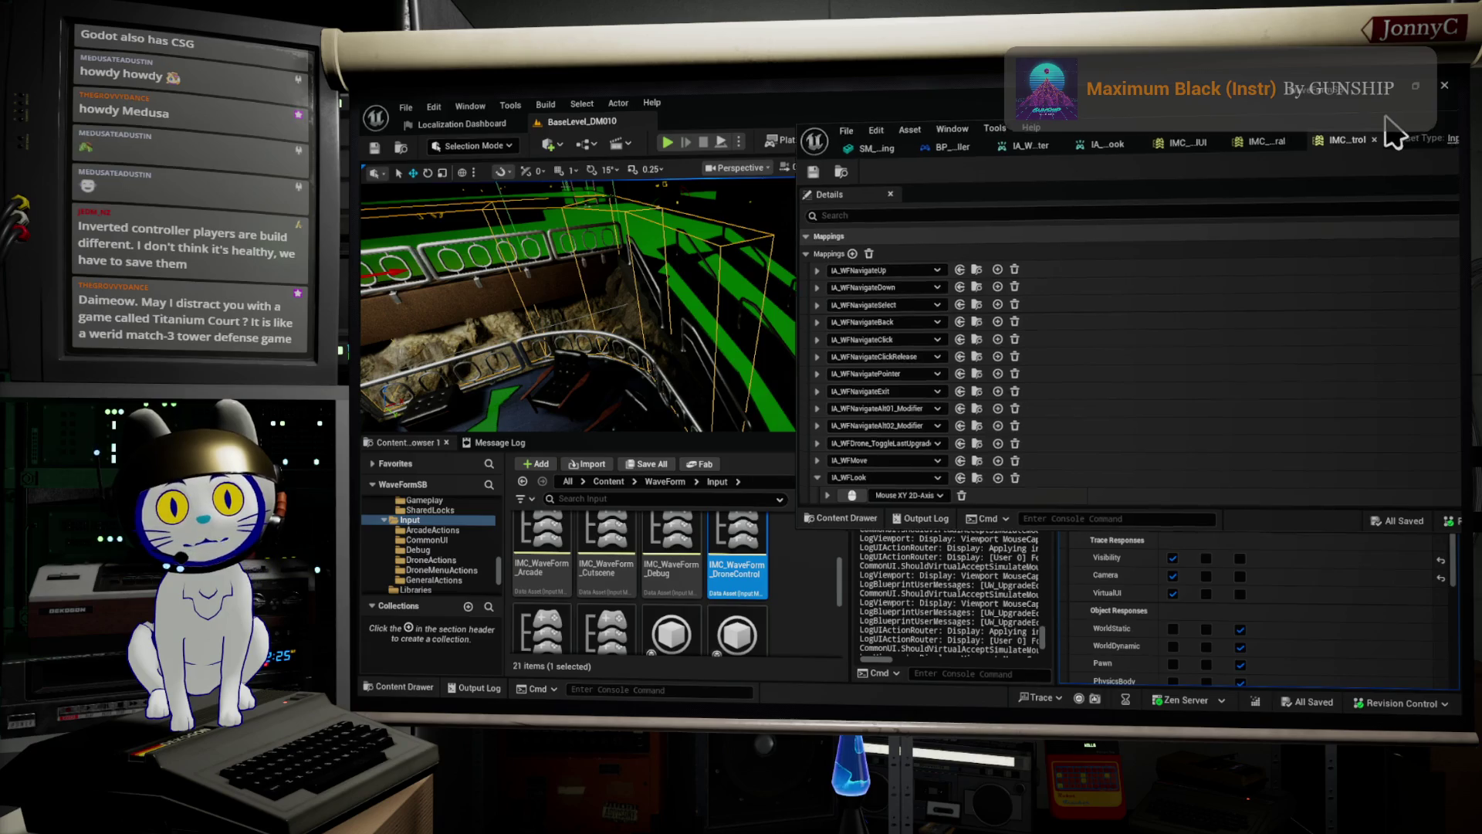
Maximize the asset editor to show DroneControl's mappings, including IA_WFLook on Mouse XY 2D-Axis.
double_click(1411, 131)
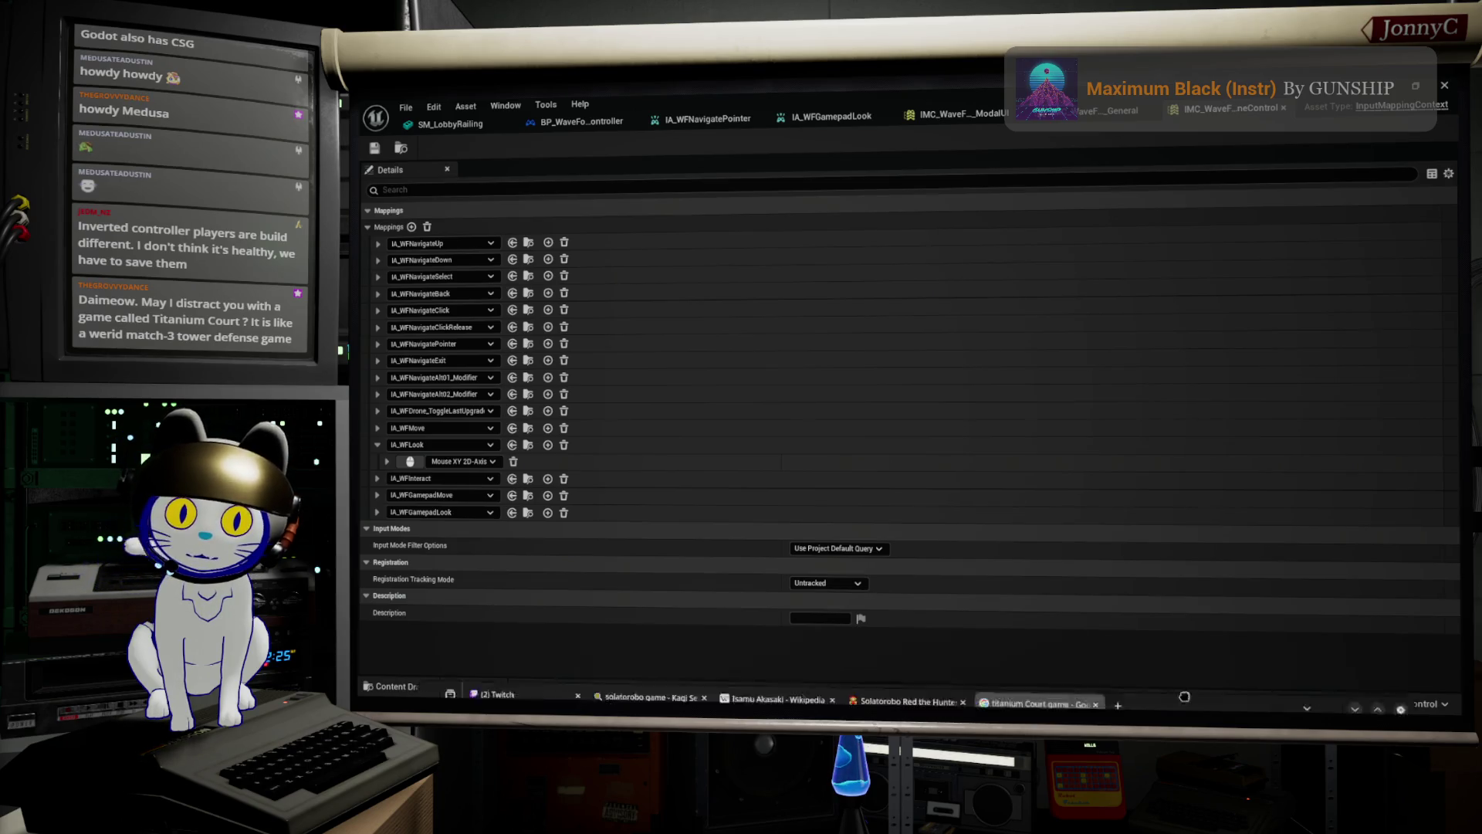
Open the Titanium Court Steam store page in the browser, watch the trailer, then minimize the browser.
key(alt+Tab)
scroll(635, 359, down, 2)
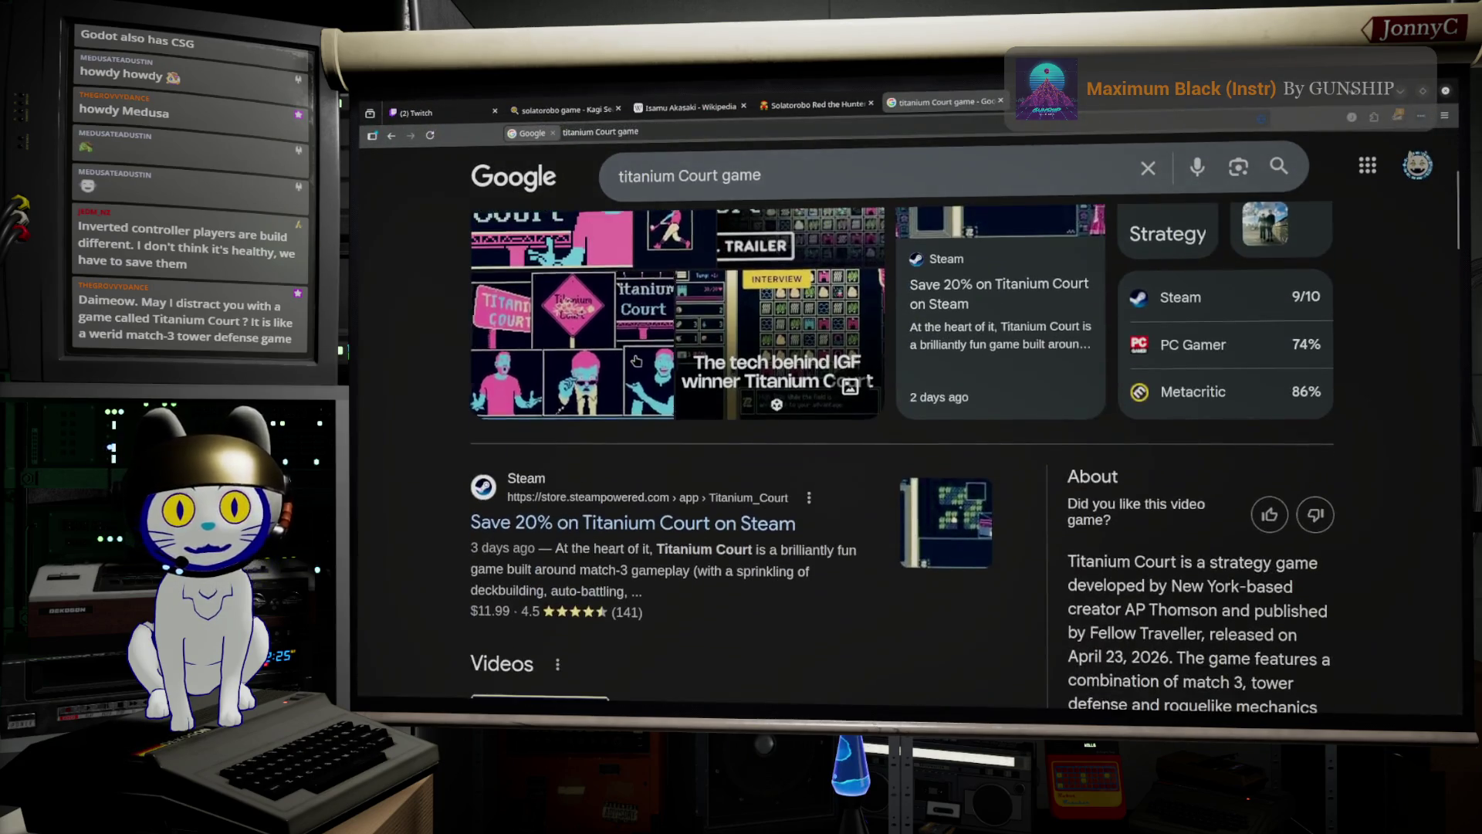
scroll(695, 395, down, 2)
click(697, 394)
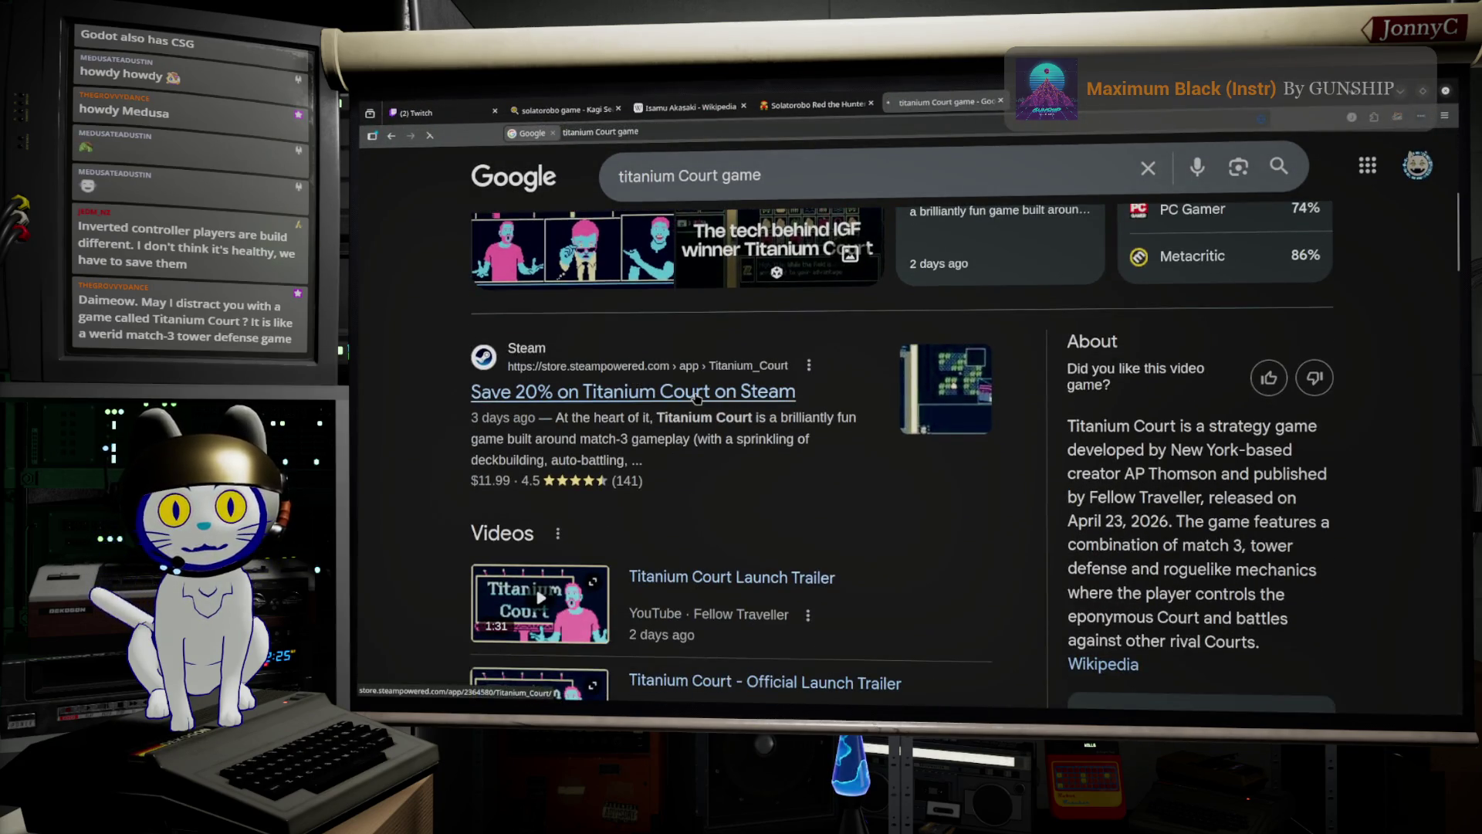
scroll(630, 430, down, 3)
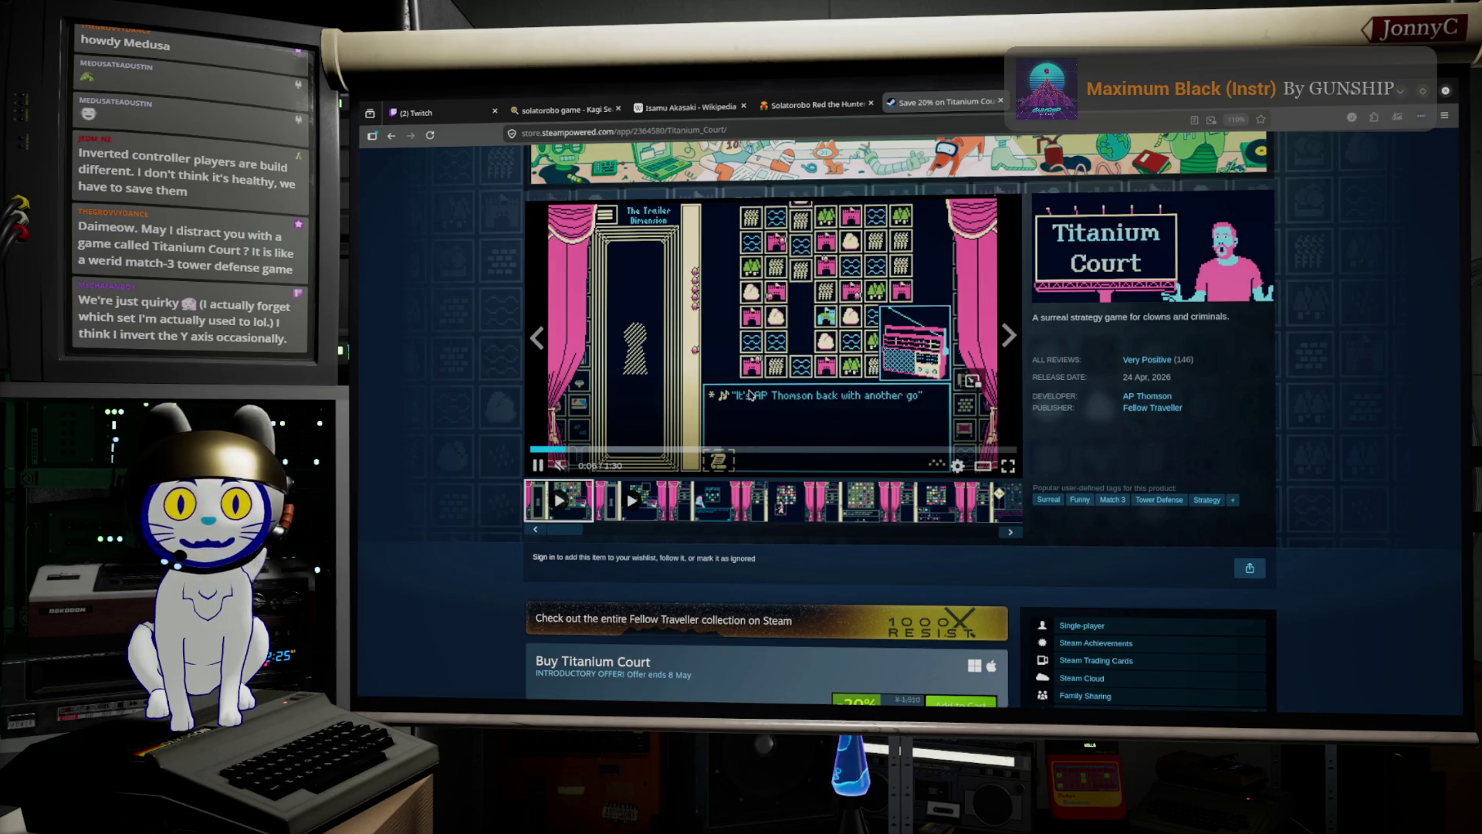
mouse_move(749, 392)
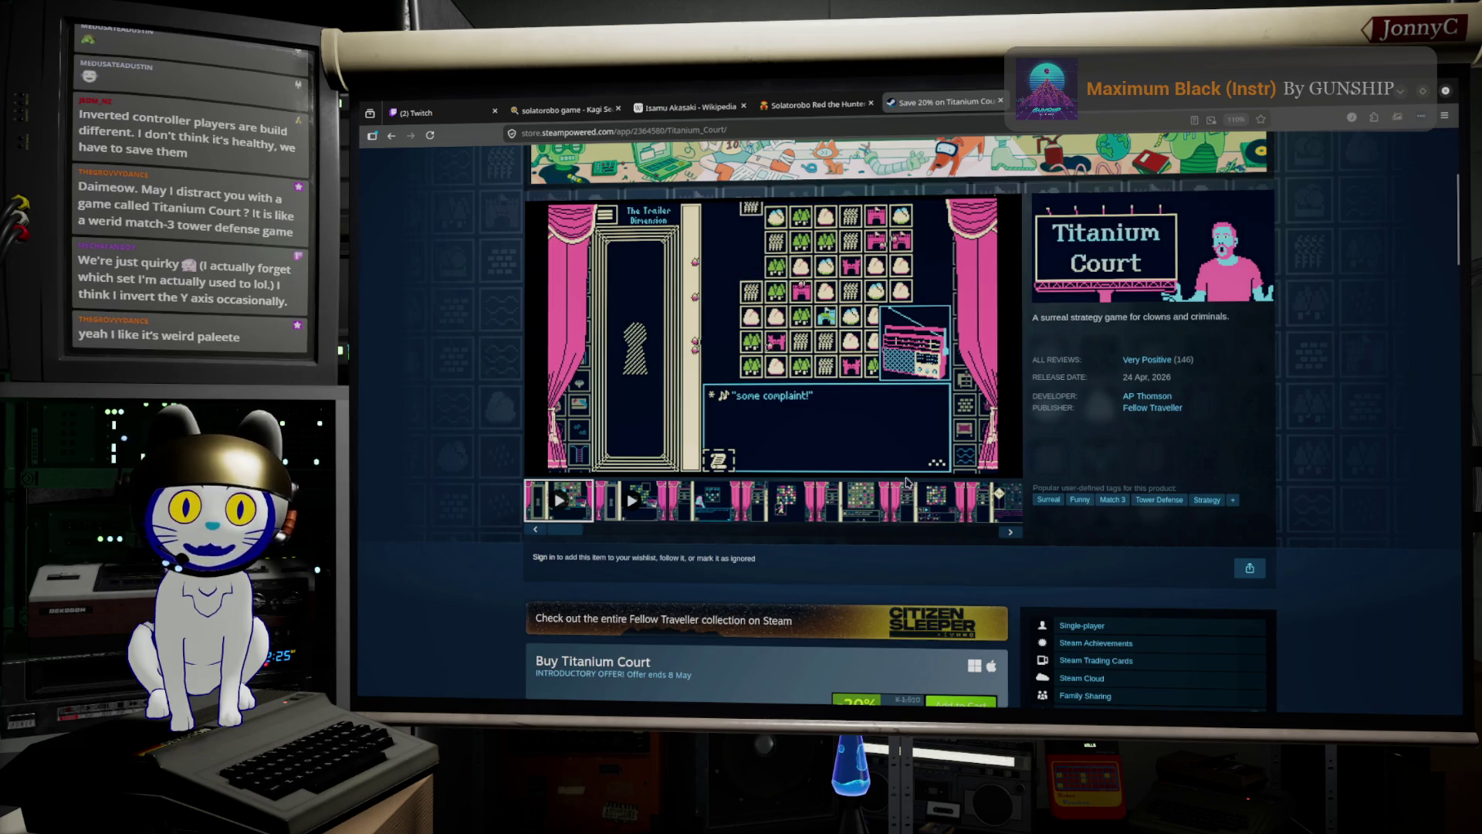
mouse_move(905, 465)
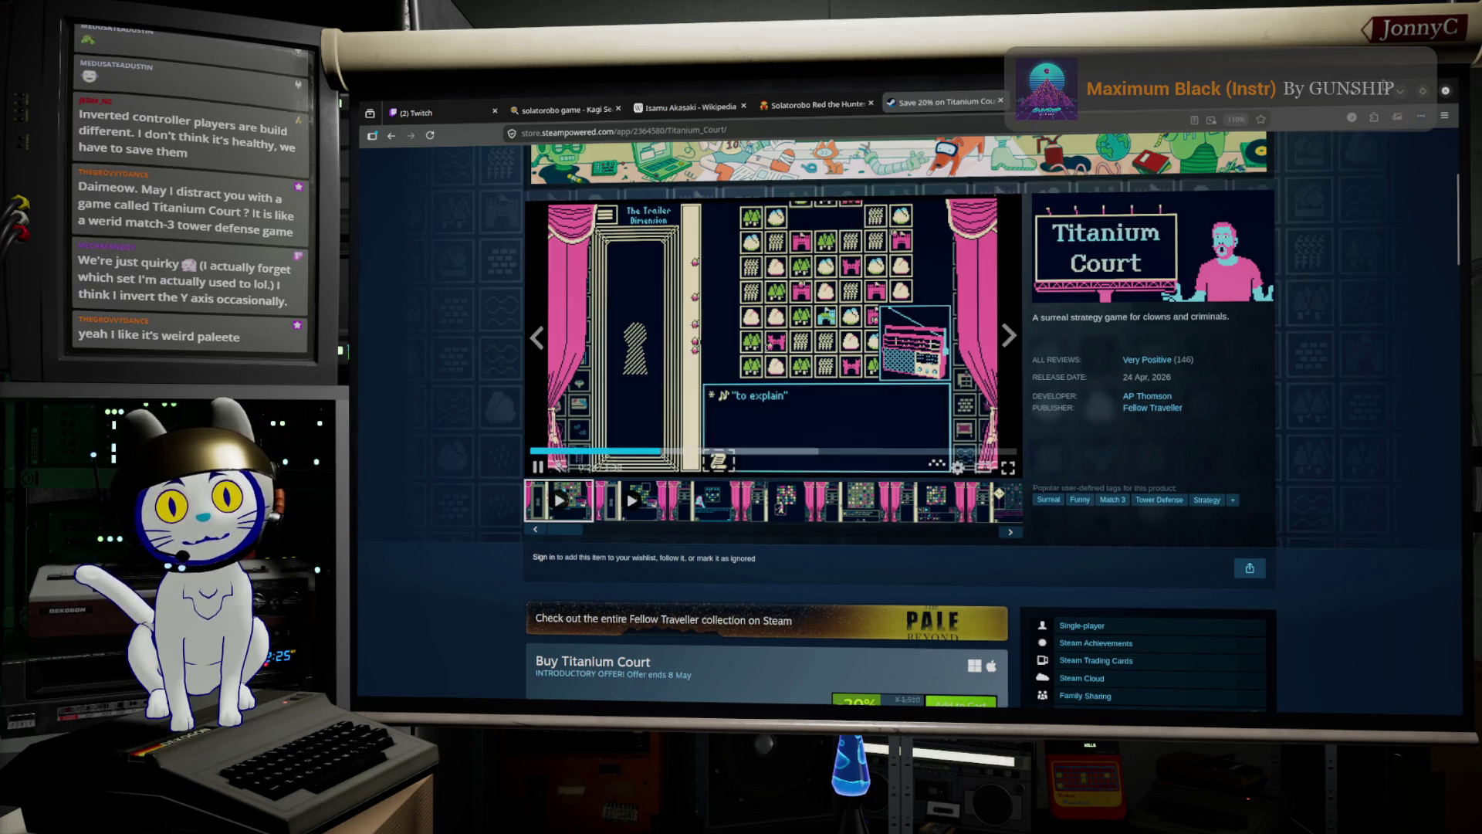
drag(1209, 87, 1303, 276)
click(1367, 272)
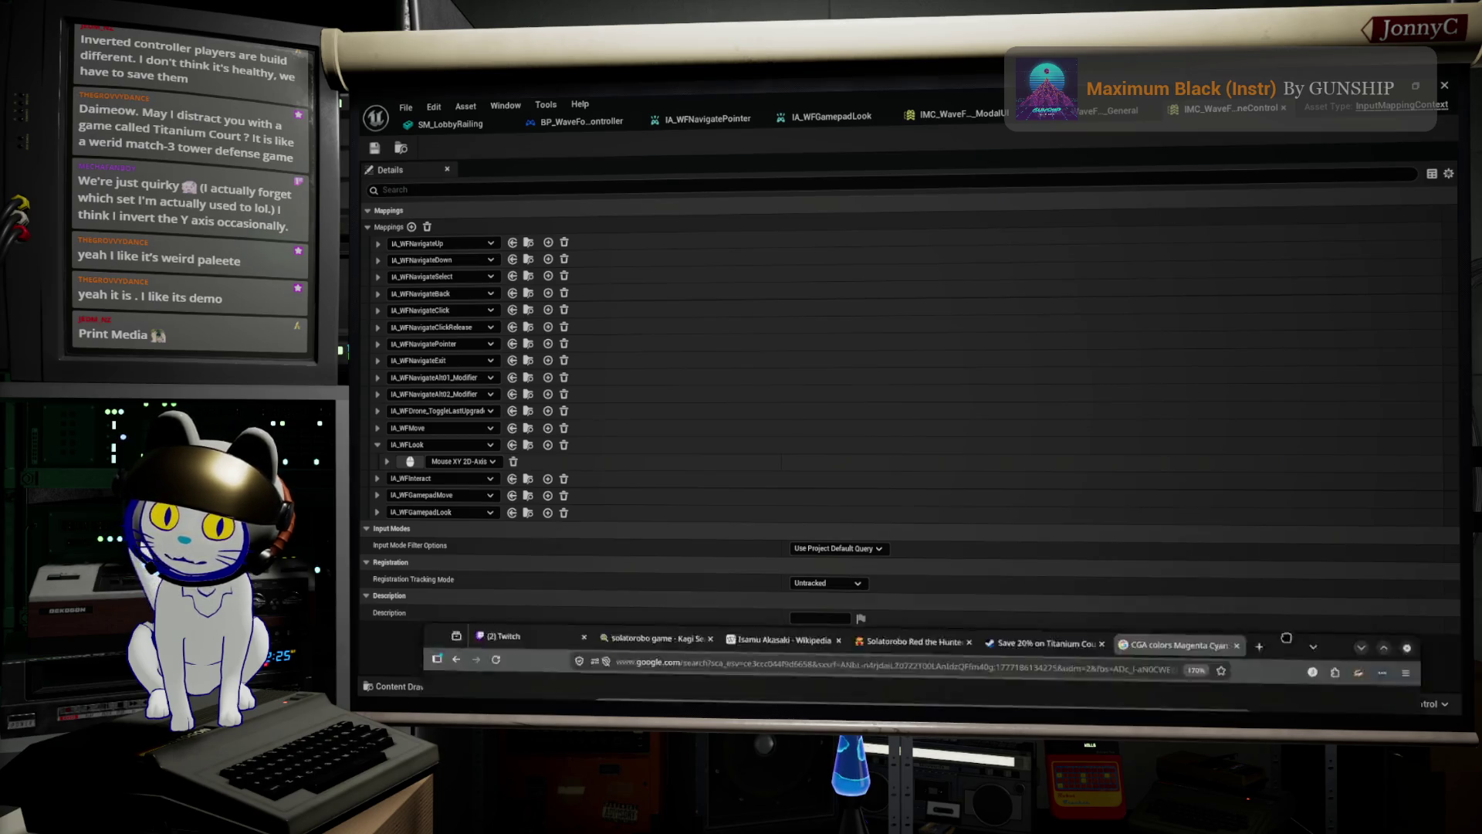
Go back to the CGA colours image search and scroll through the results.
click(540, 683)
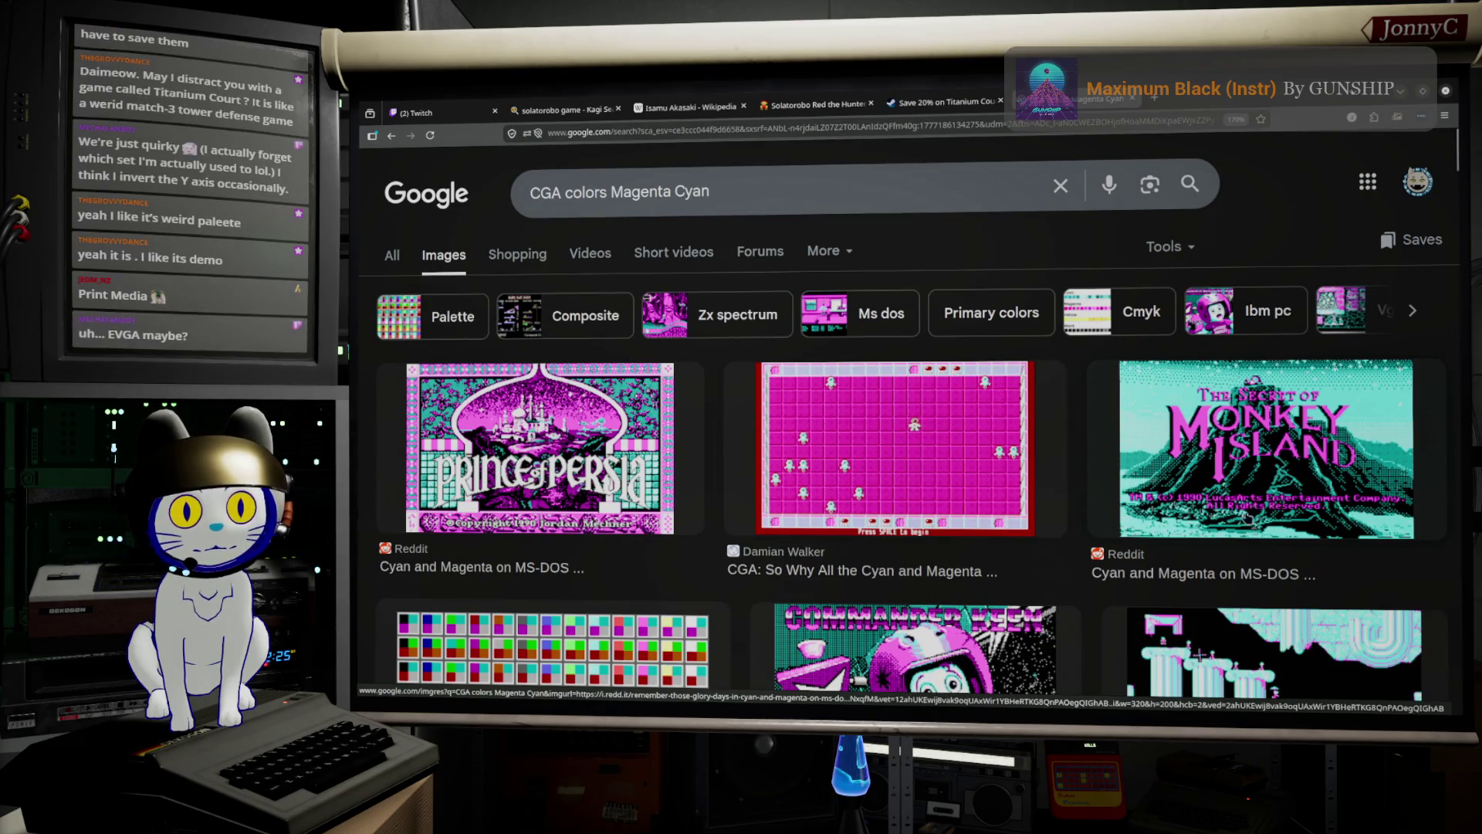
scroll(968, 390, down, 5)
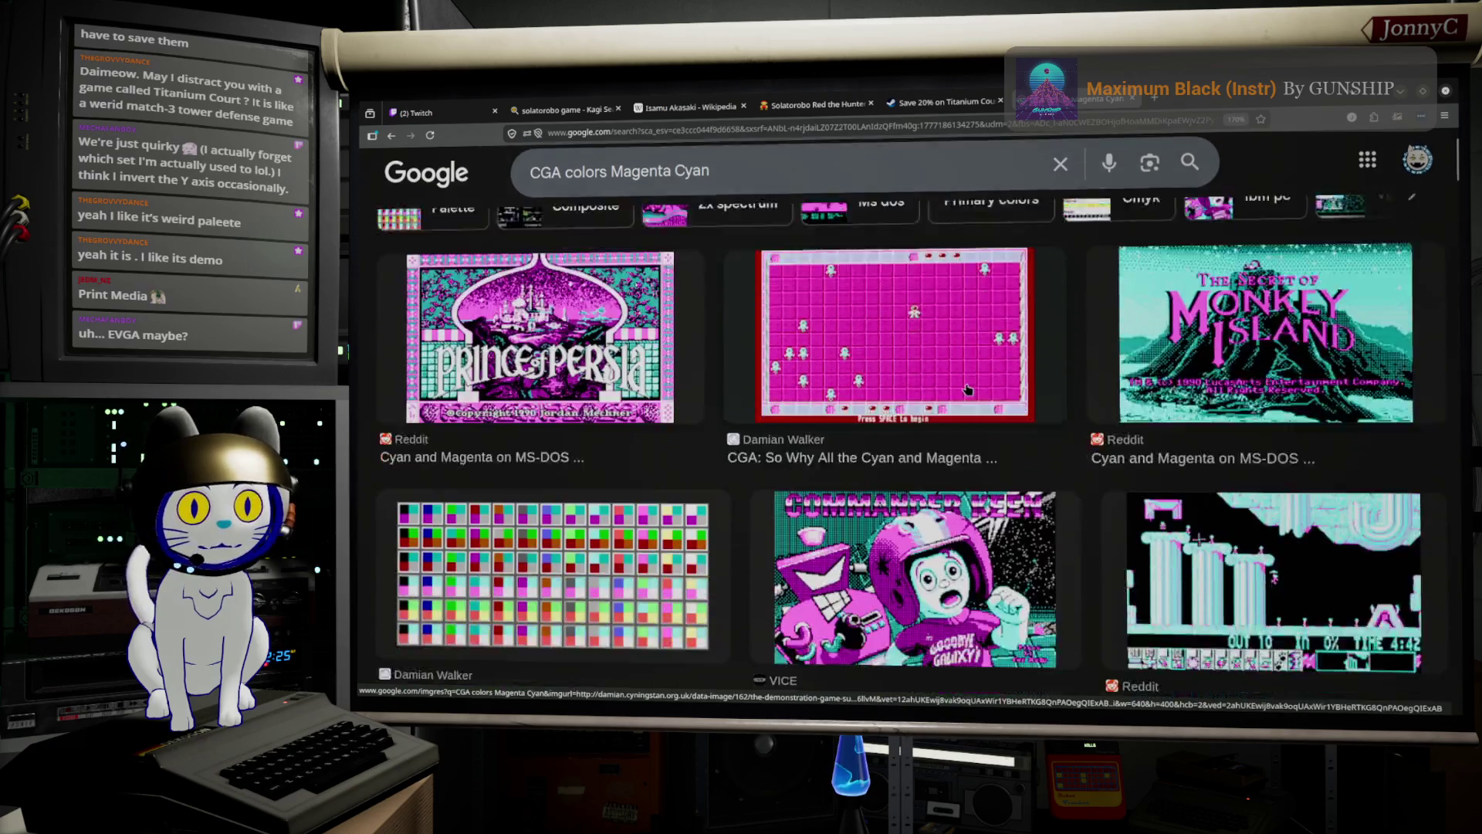
scroll(939, 407, down, 2)
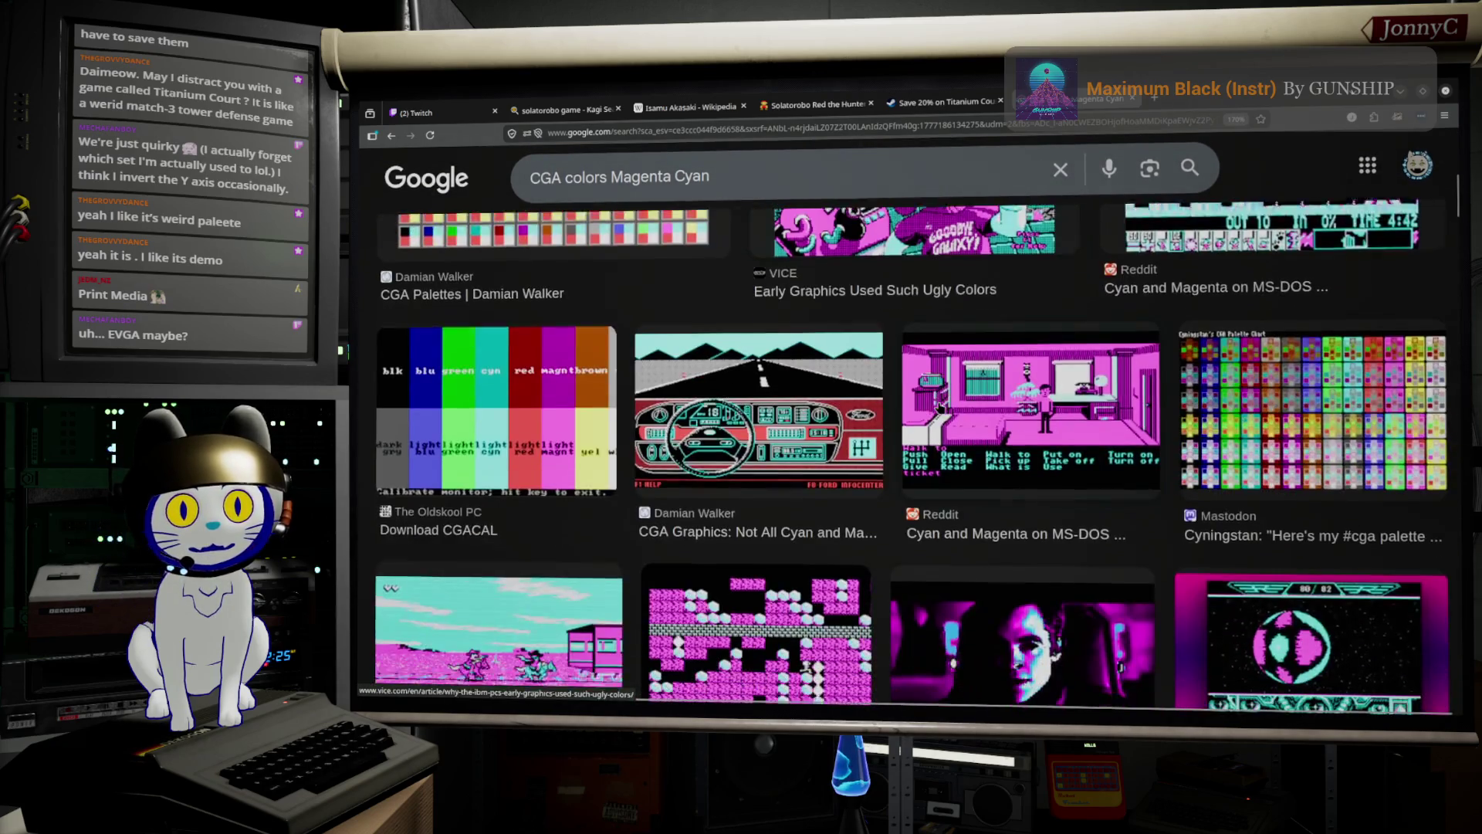
scroll(941, 407, up, 8)
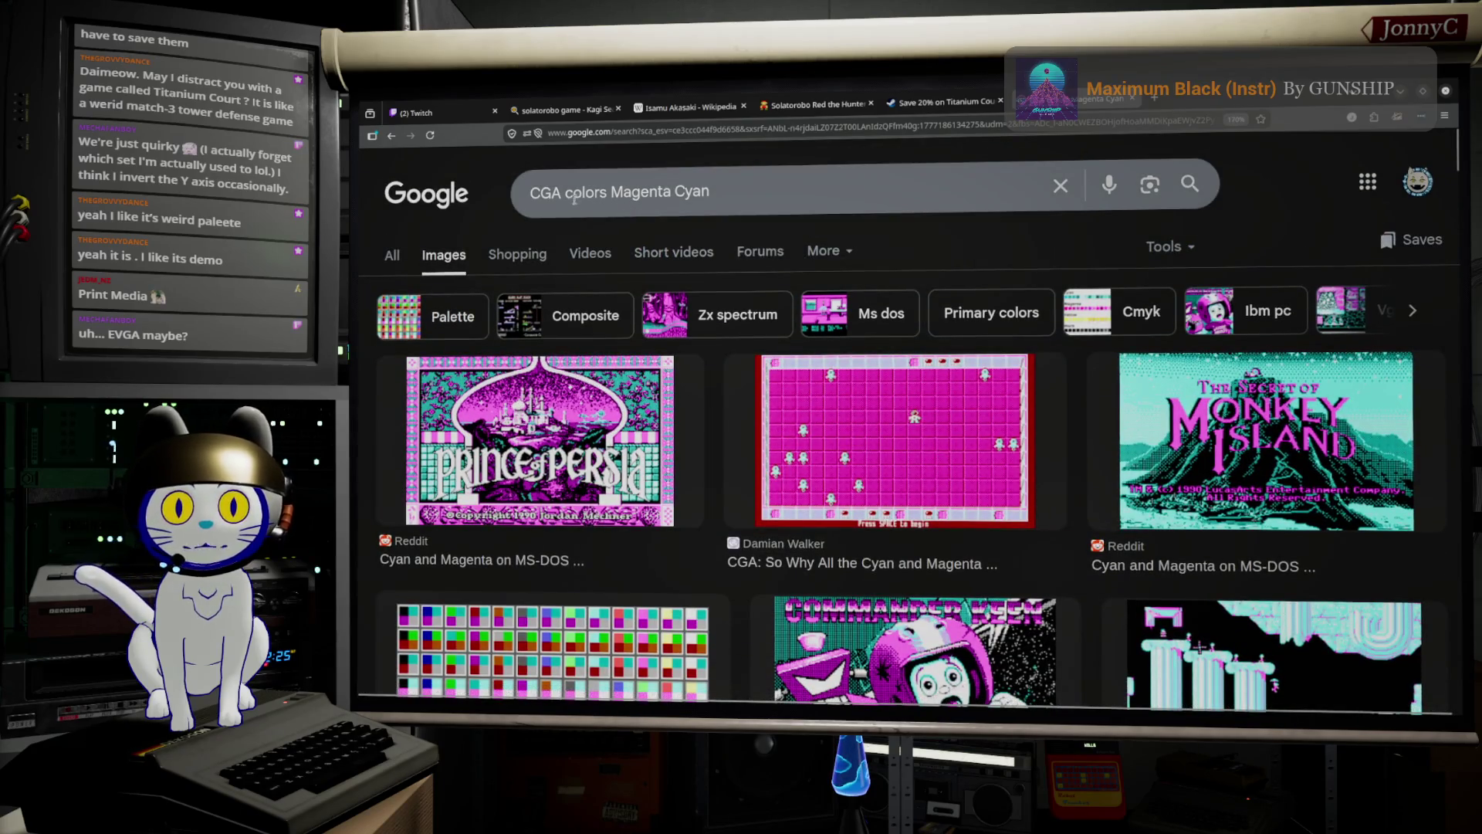
Change the image search query to 'evga colors' and run it.
double_click(567, 193)
text(evga)
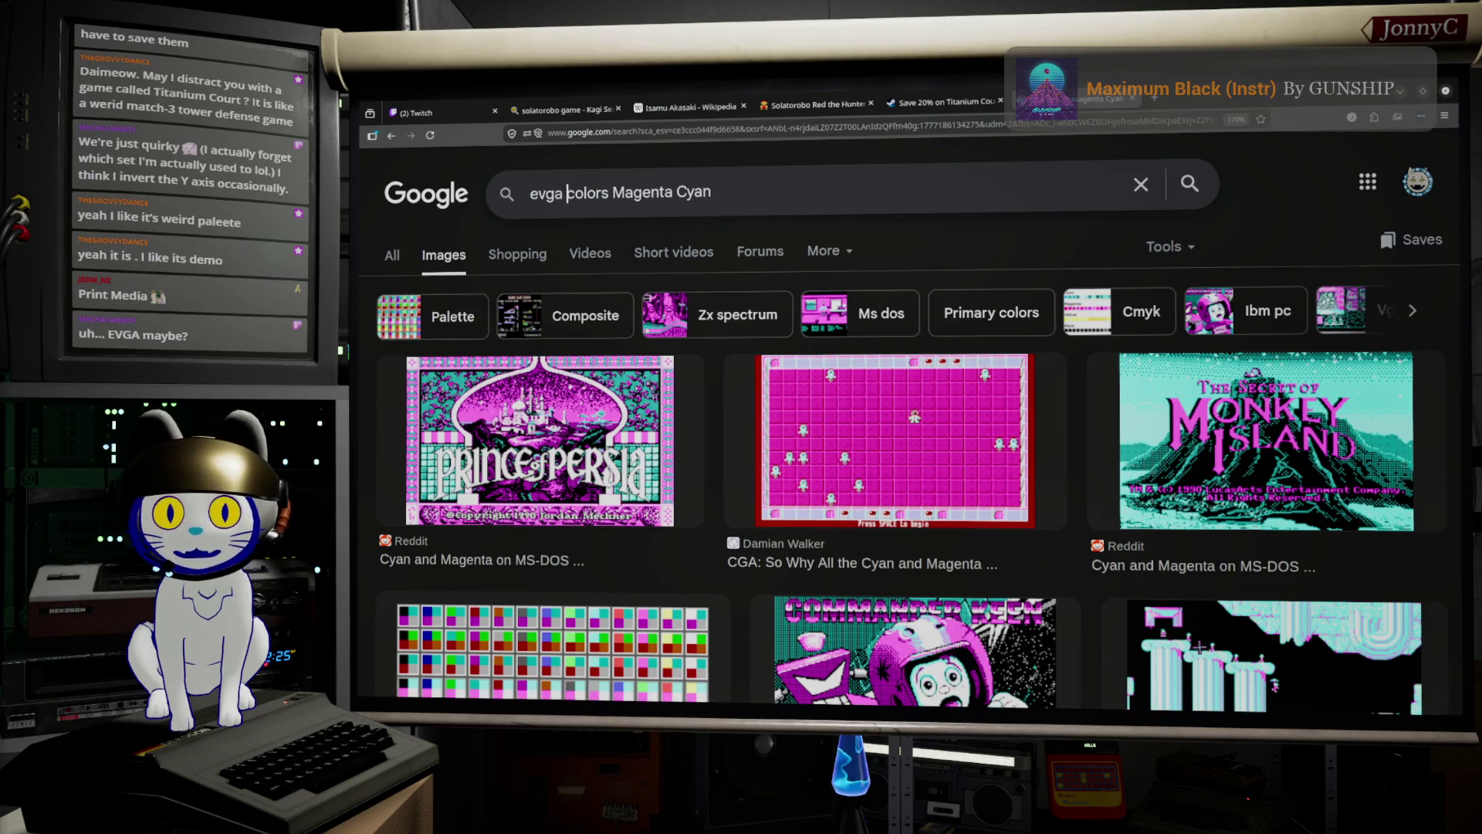
key(shift+End)
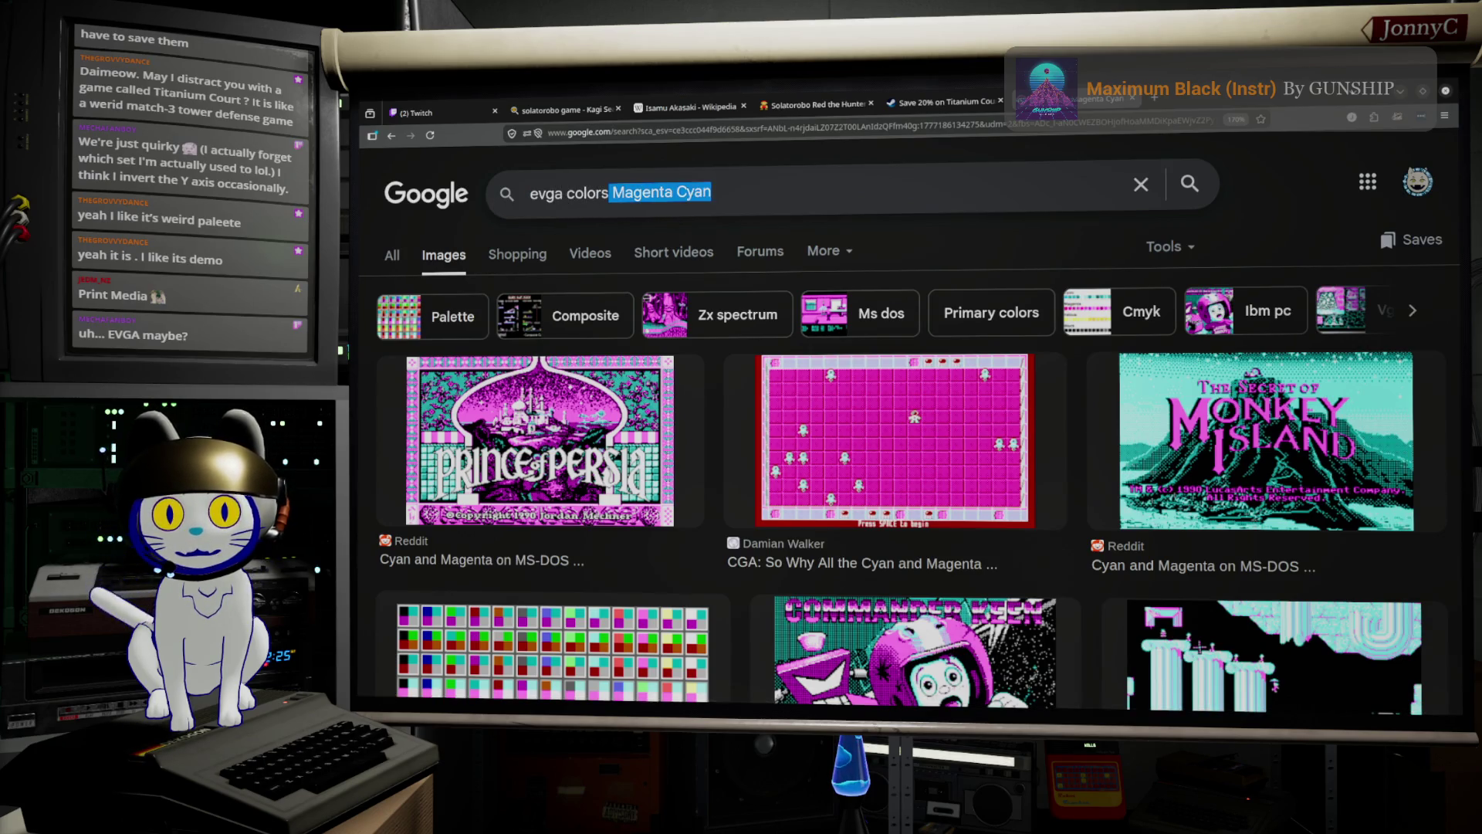
key(BackSpace)
key(Return)
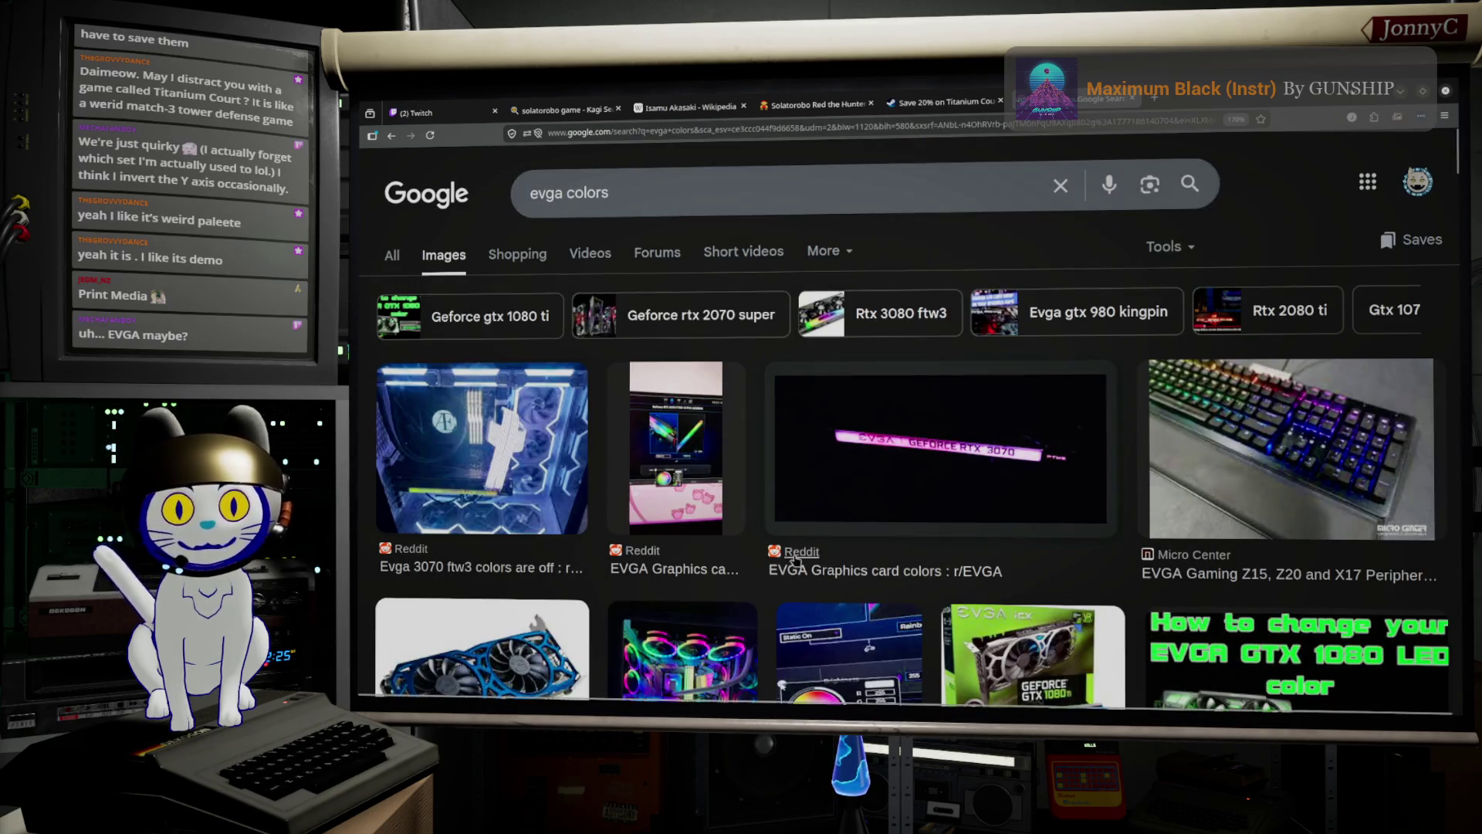
Replace the query text with 'Cyan Magenta PC color setting'.
scroll(818, 545, down, 3)
scroll(555, 169, up, 5)
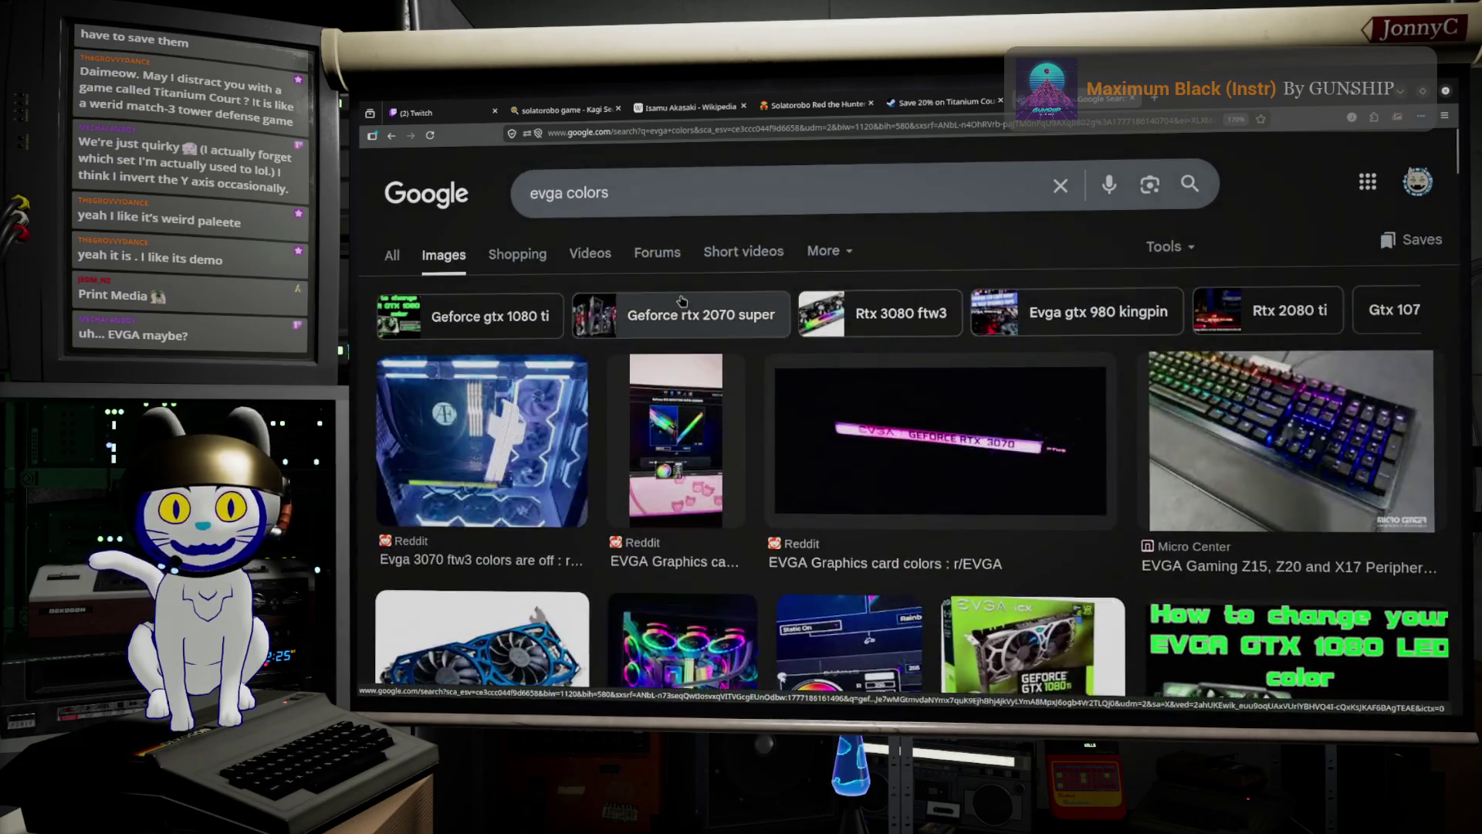
drag(626, 195, 498, 174)
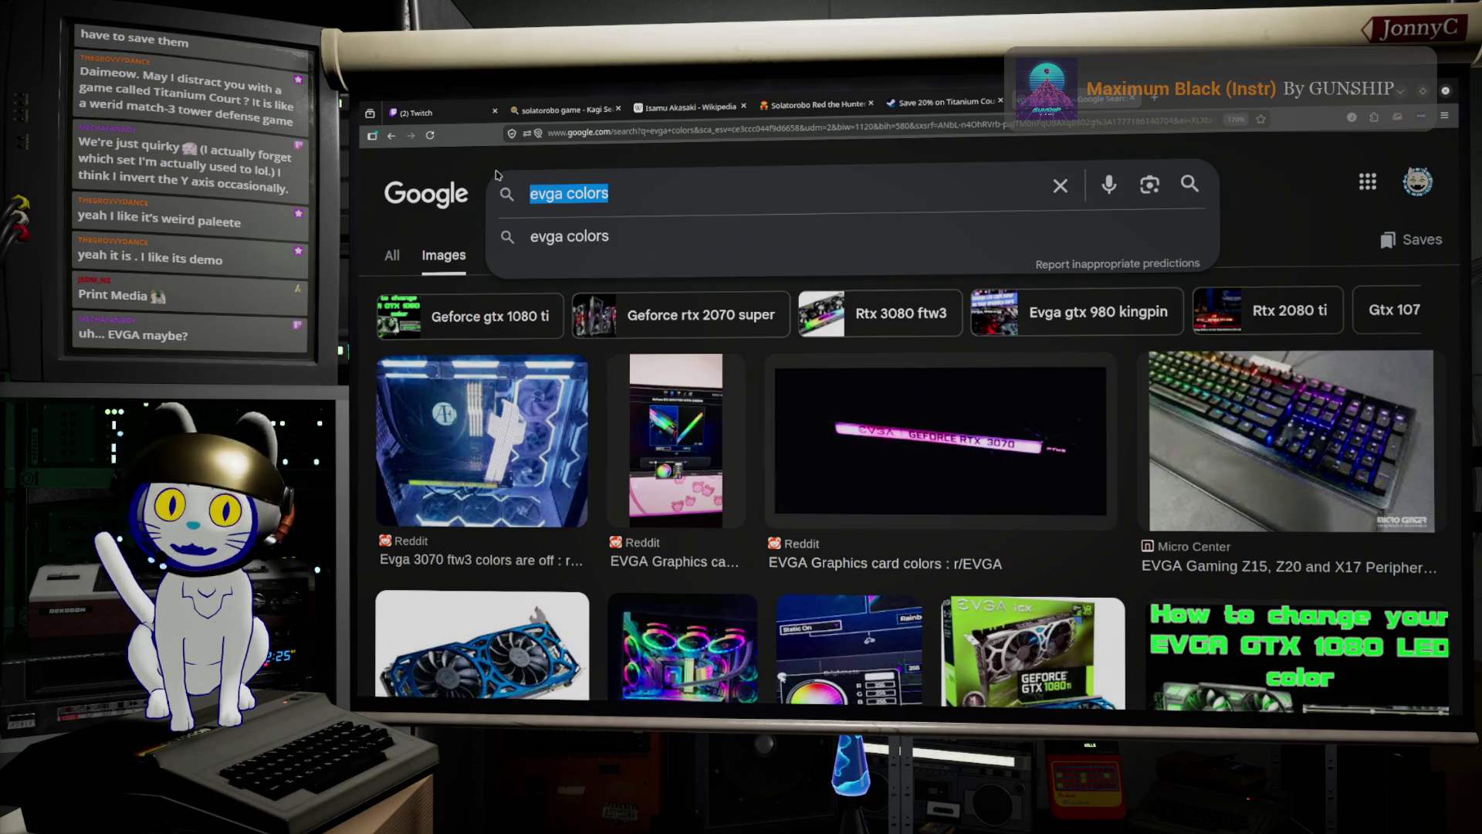
text(Cy)
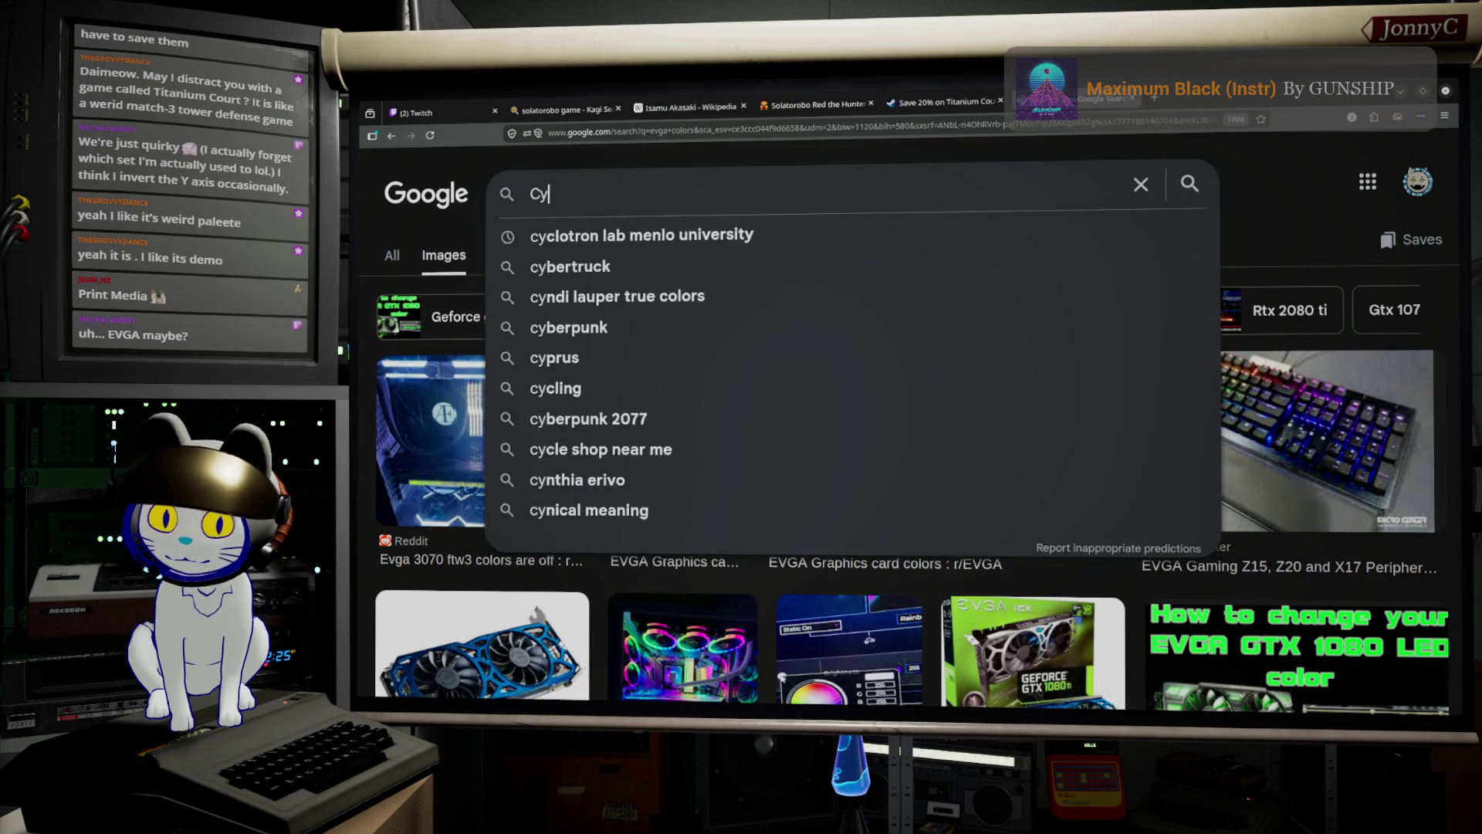
text(an Mage)
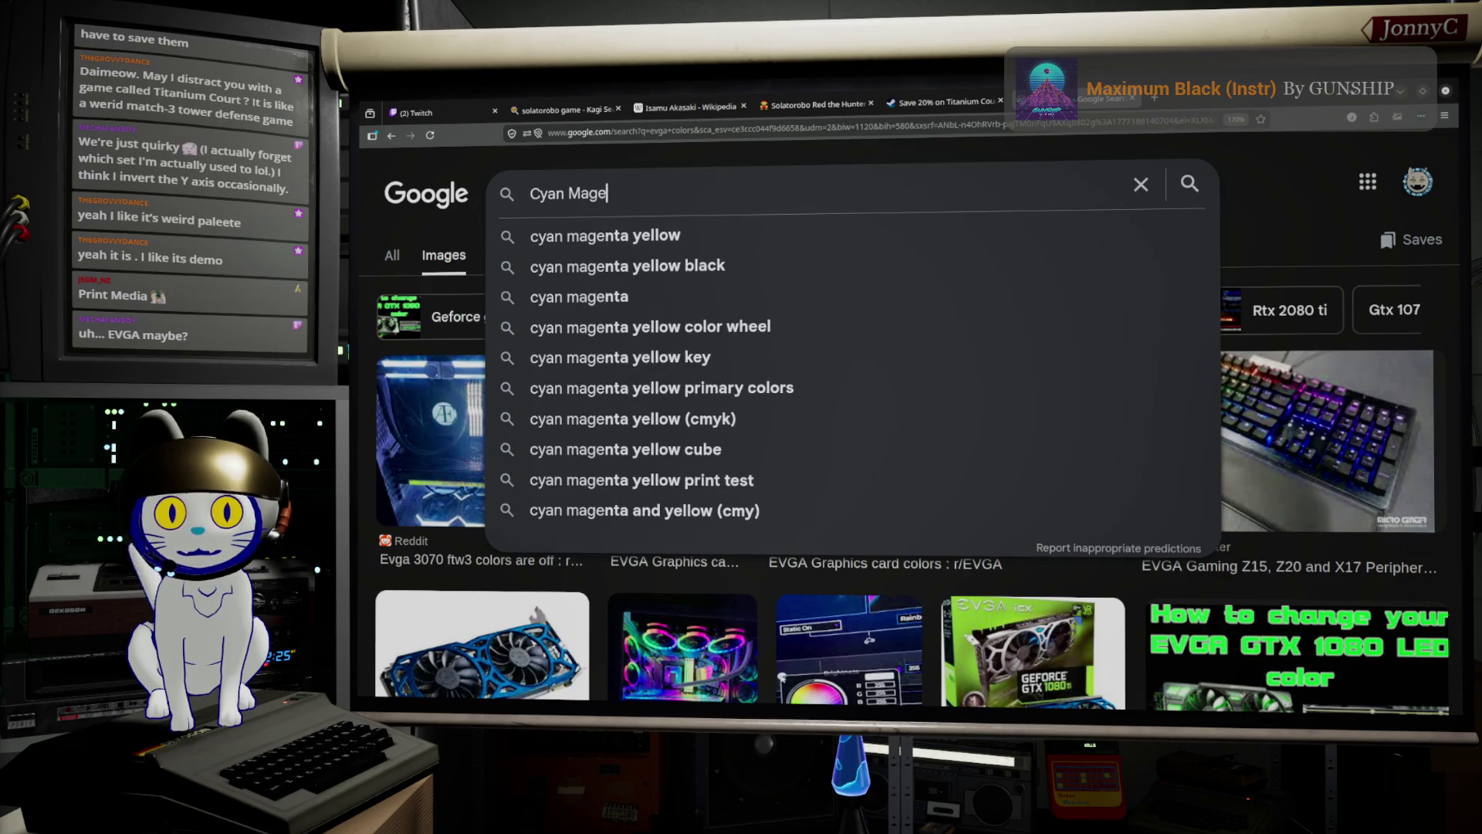
text(nta PC color )
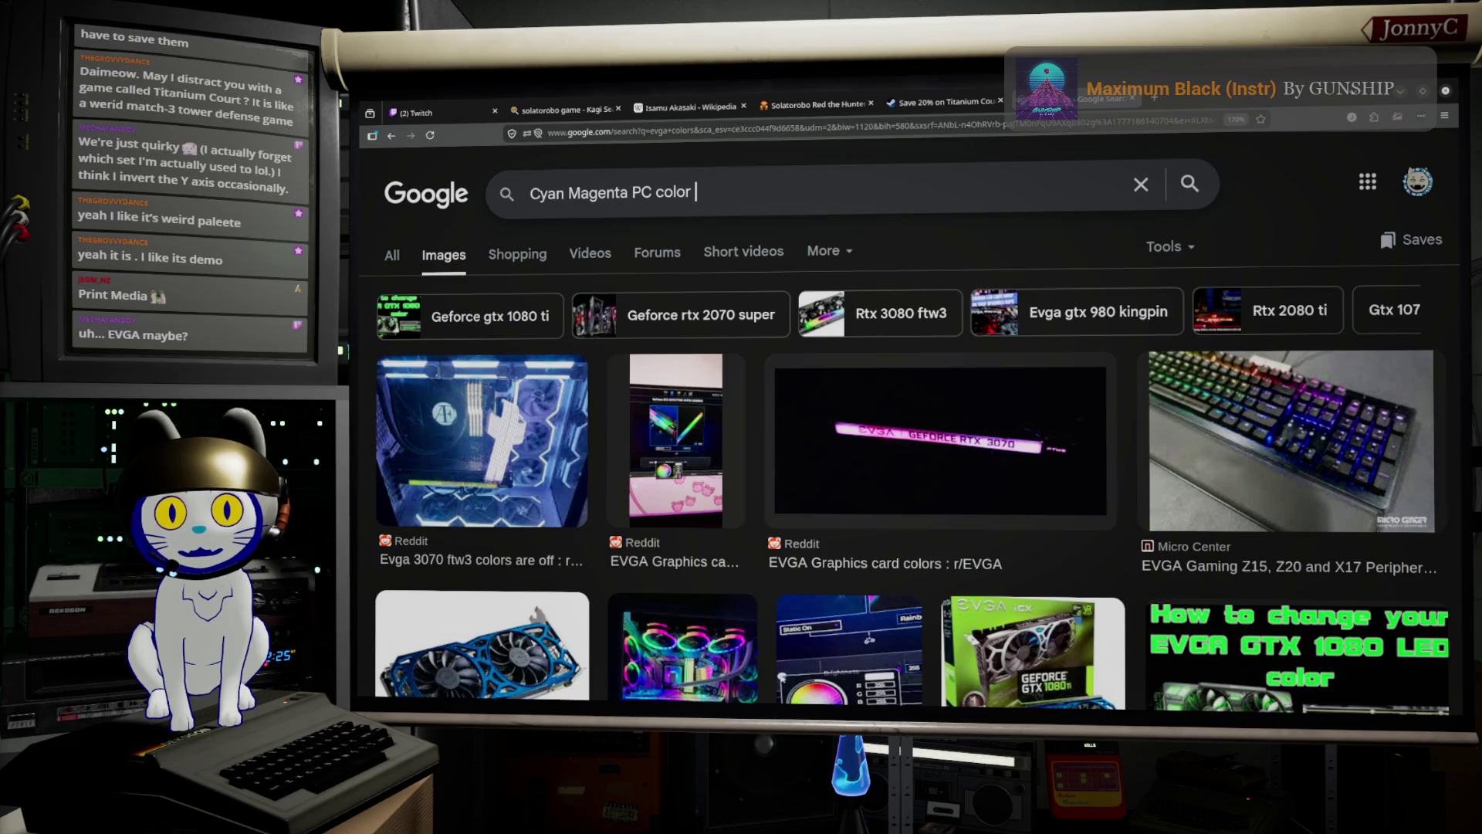
text(setting)
Search for 'Cyan Magenta PC color setting' and browse the general web results.
key(Return)
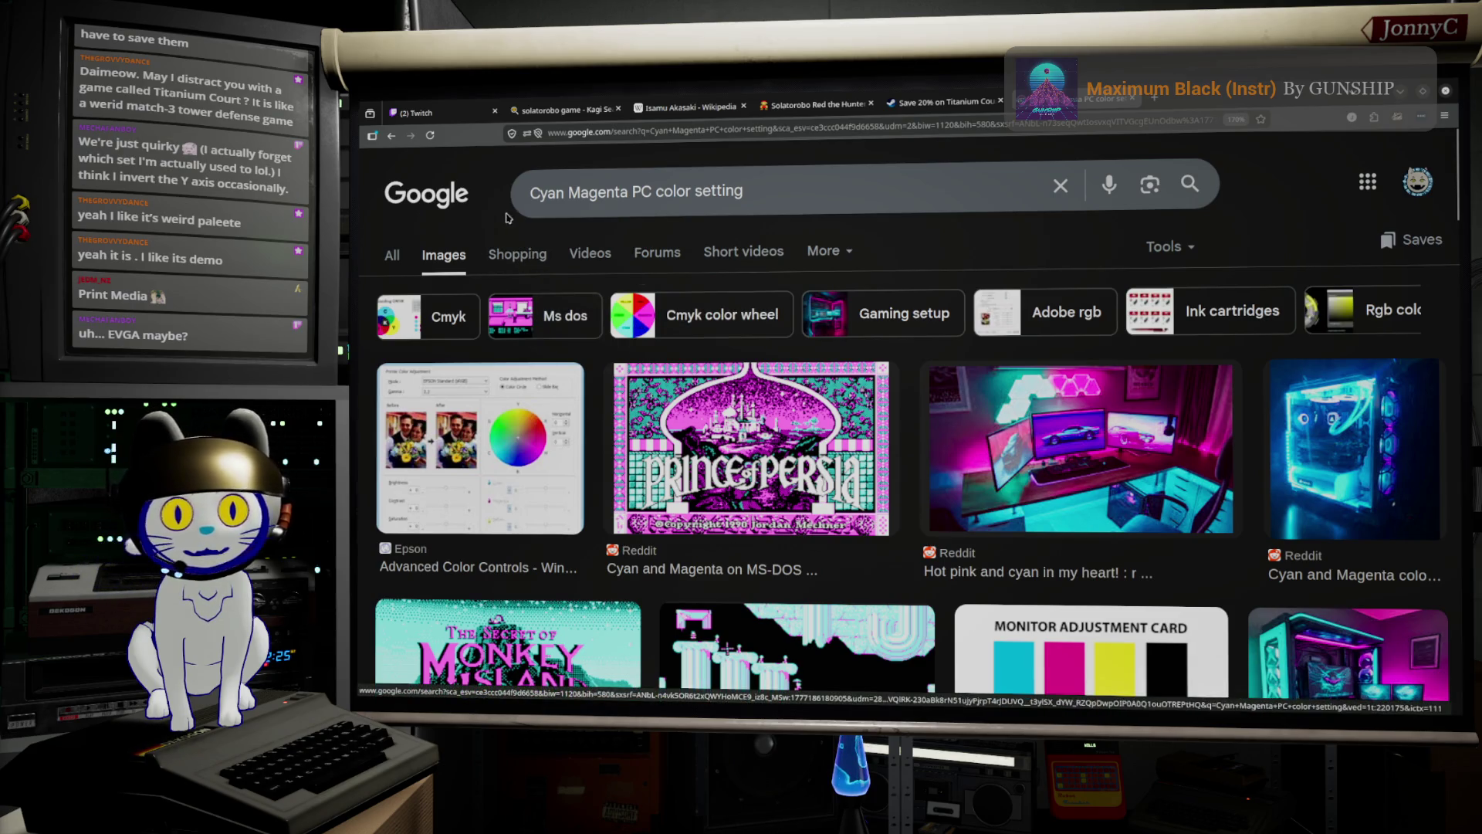
click(398, 259)
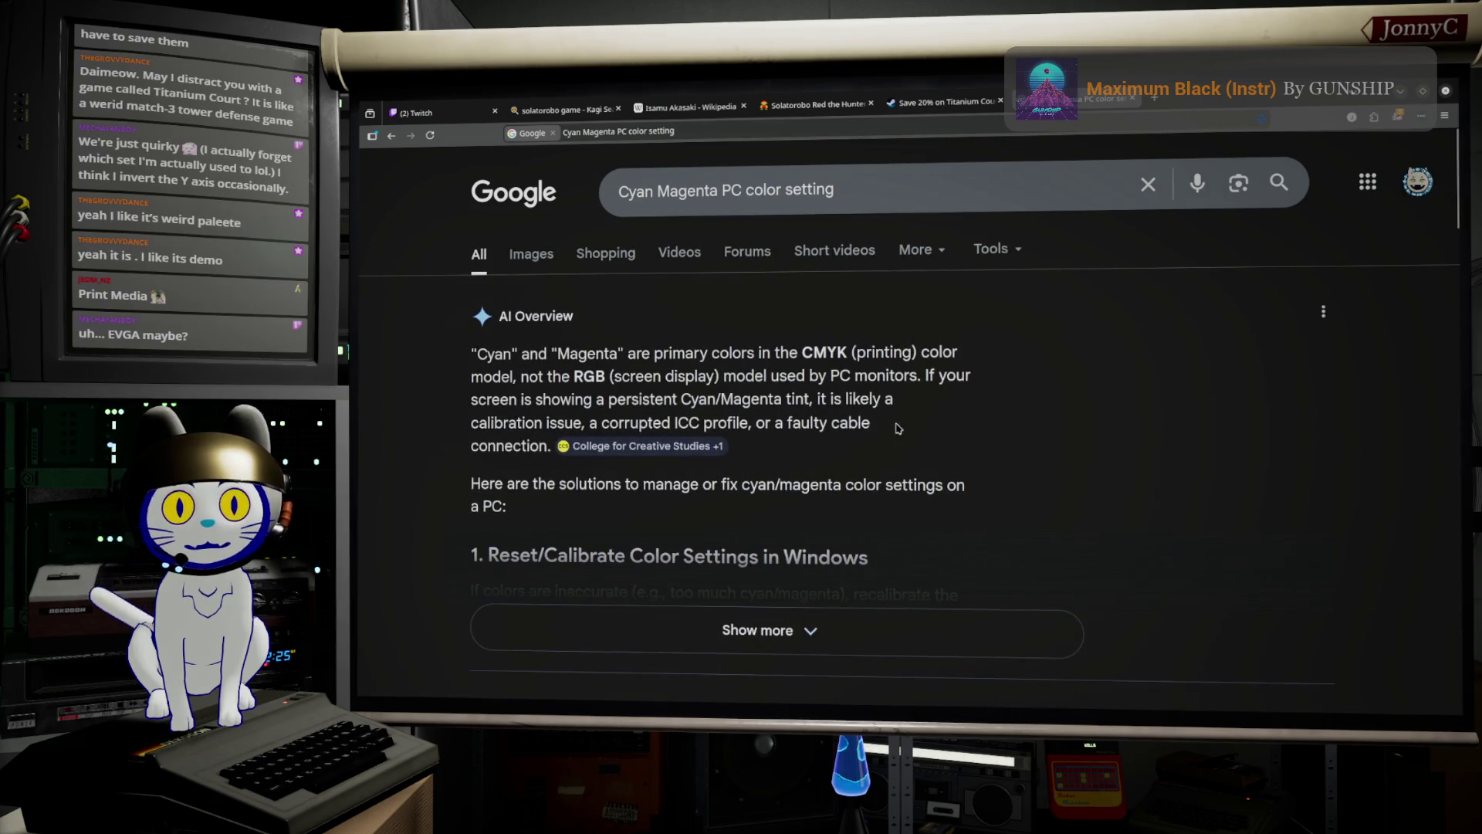
scroll(896, 426, down, 5)
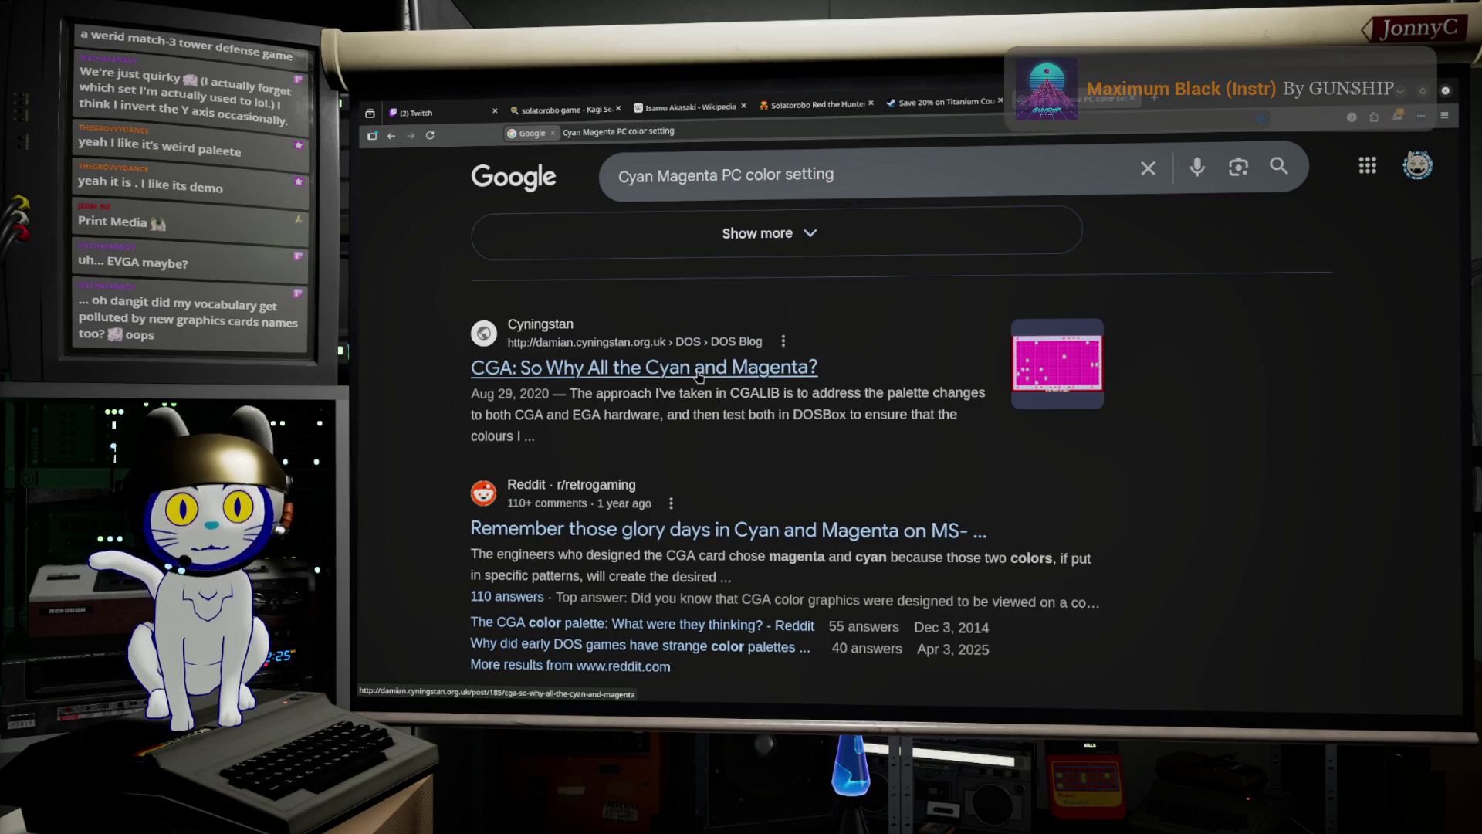
scroll(699, 376, down, 3)
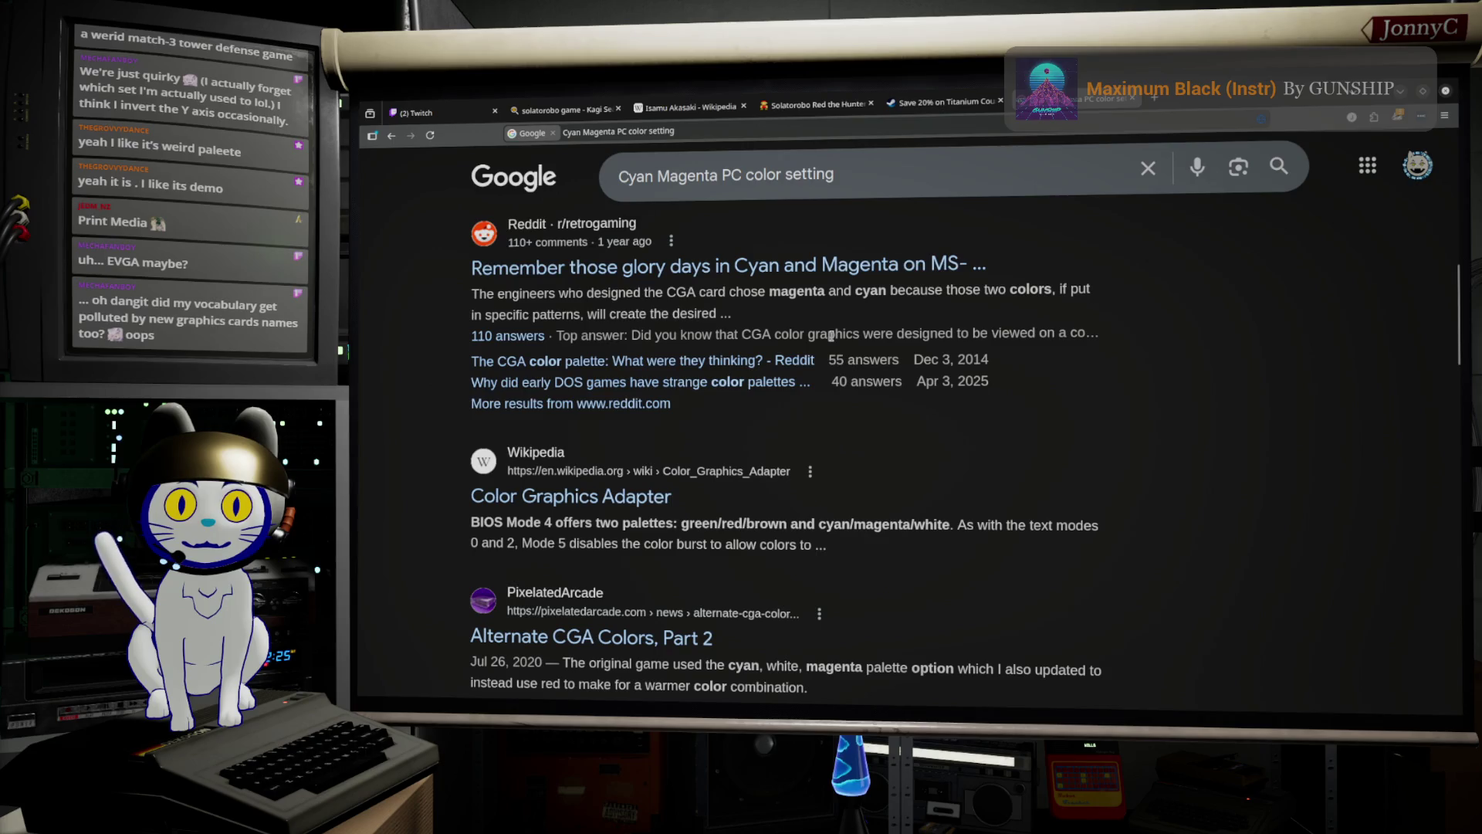
scroll(832, 337, down, 5)
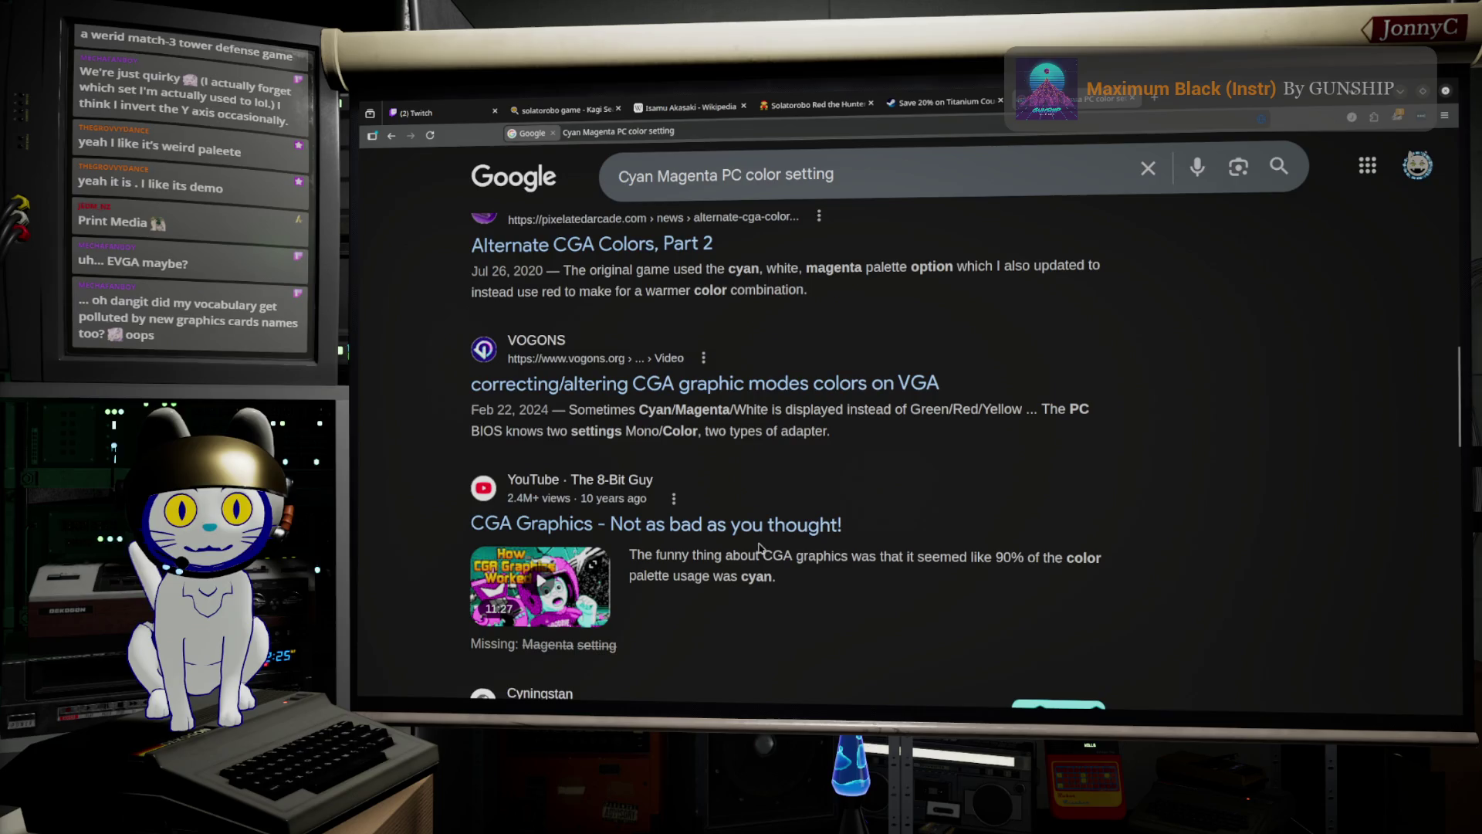
mouse_move(762, 546)
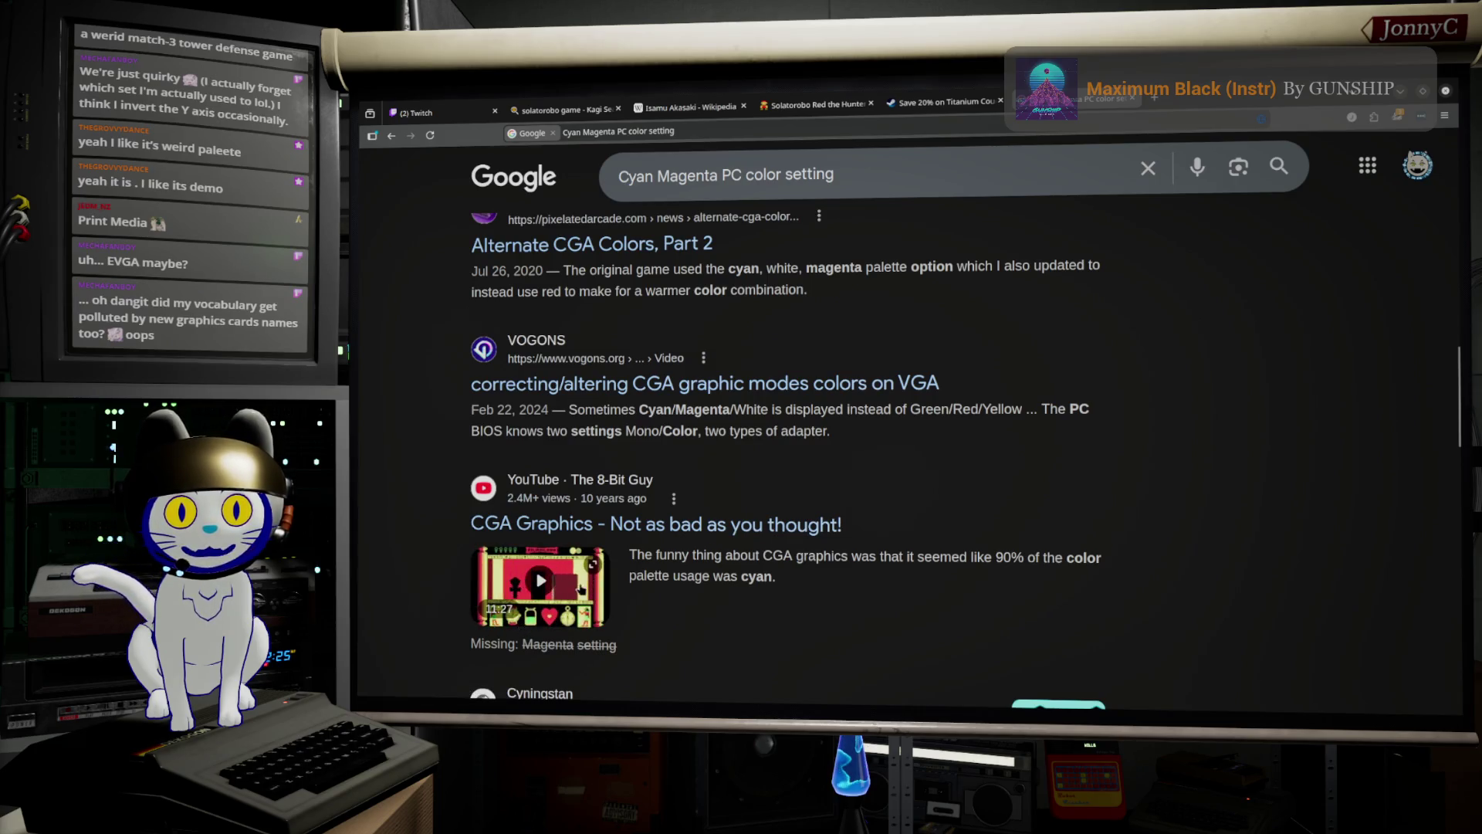
scroll(922, 576, down, 2)
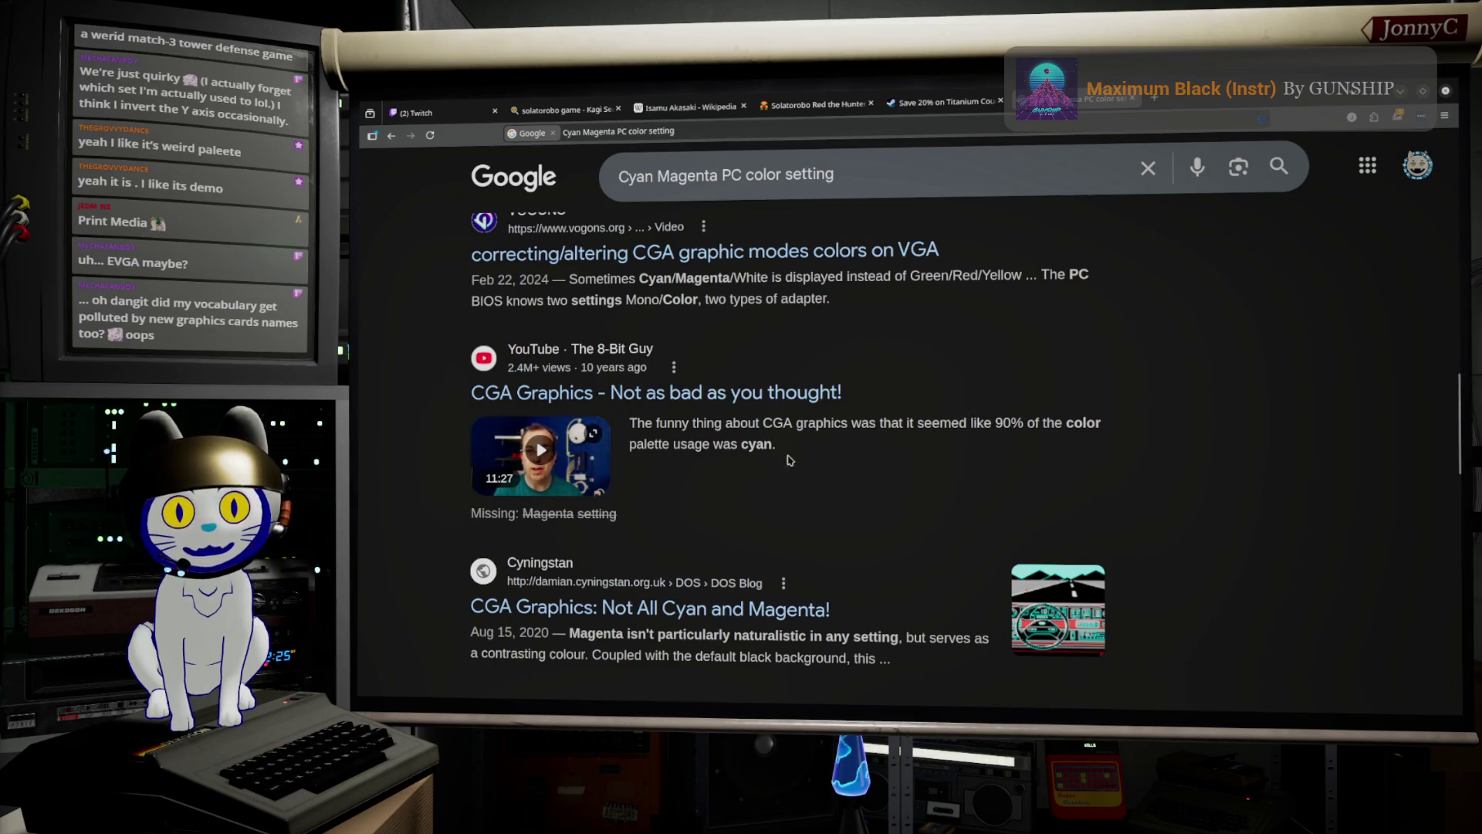
scroll(803, 454, down, 7)
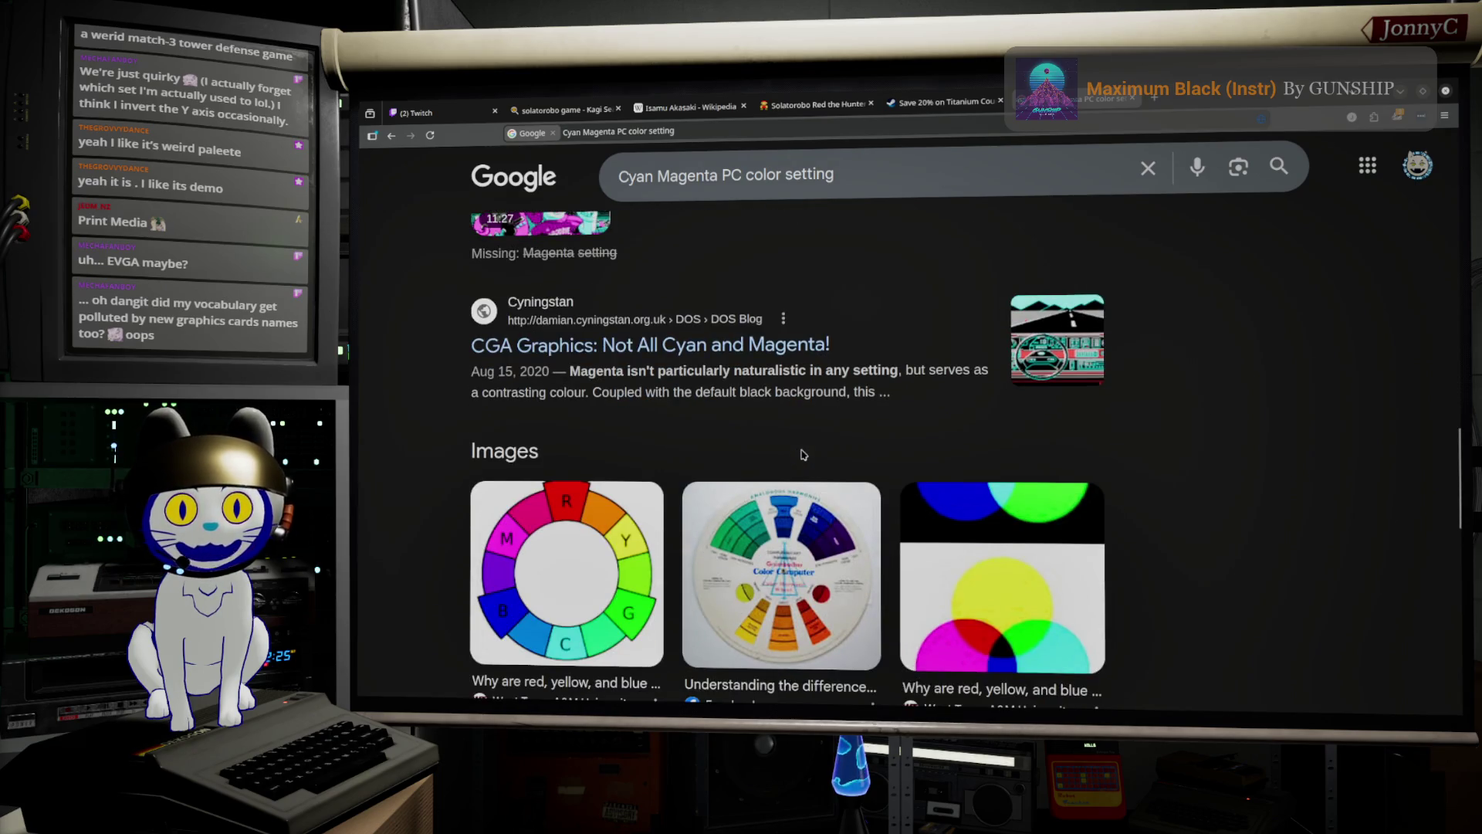
scroll(803, 455, down, 4)
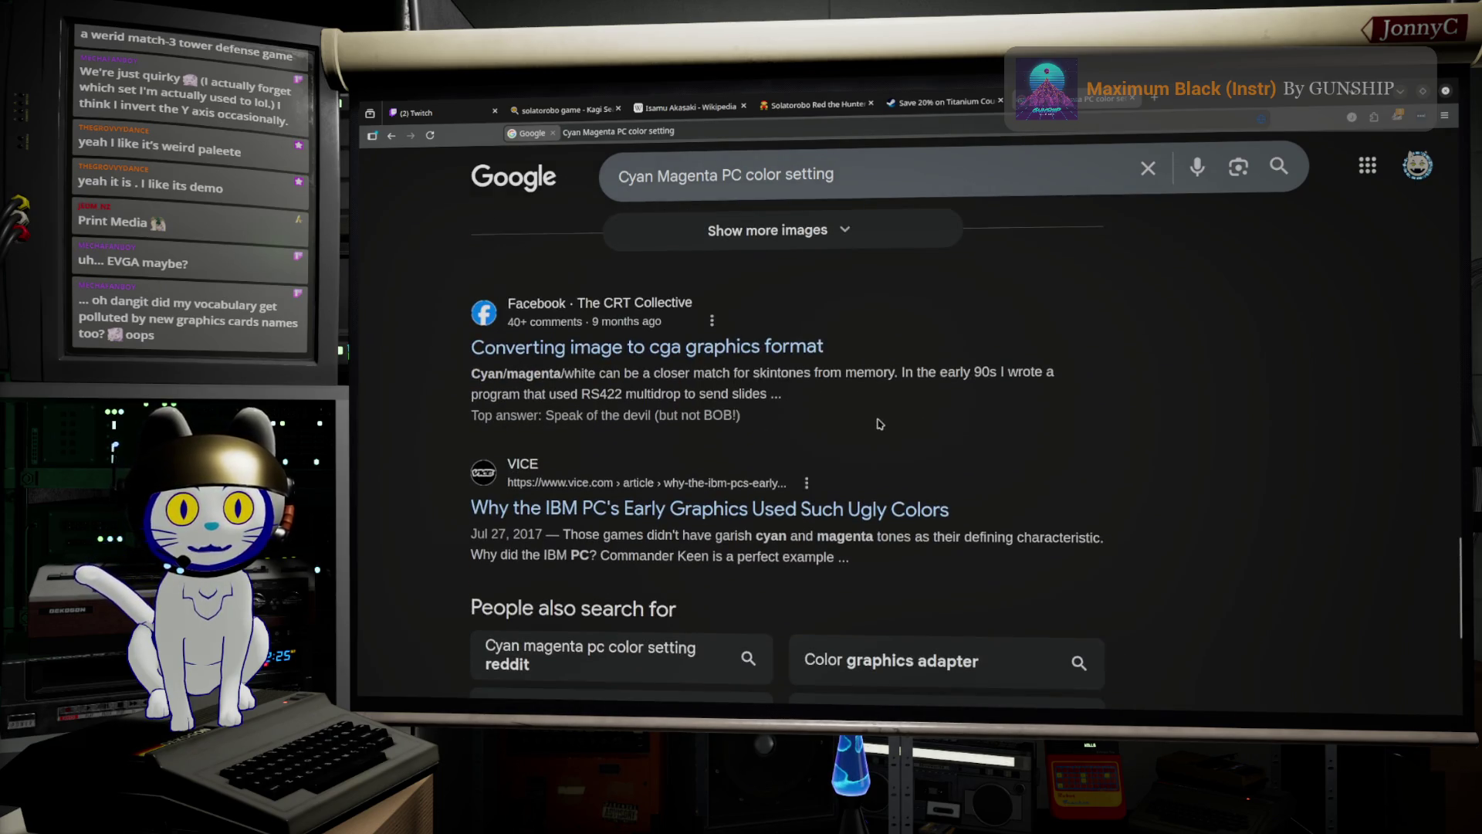
scroll(879, 424, down, 5)
scroll(879, 424, up, 12)
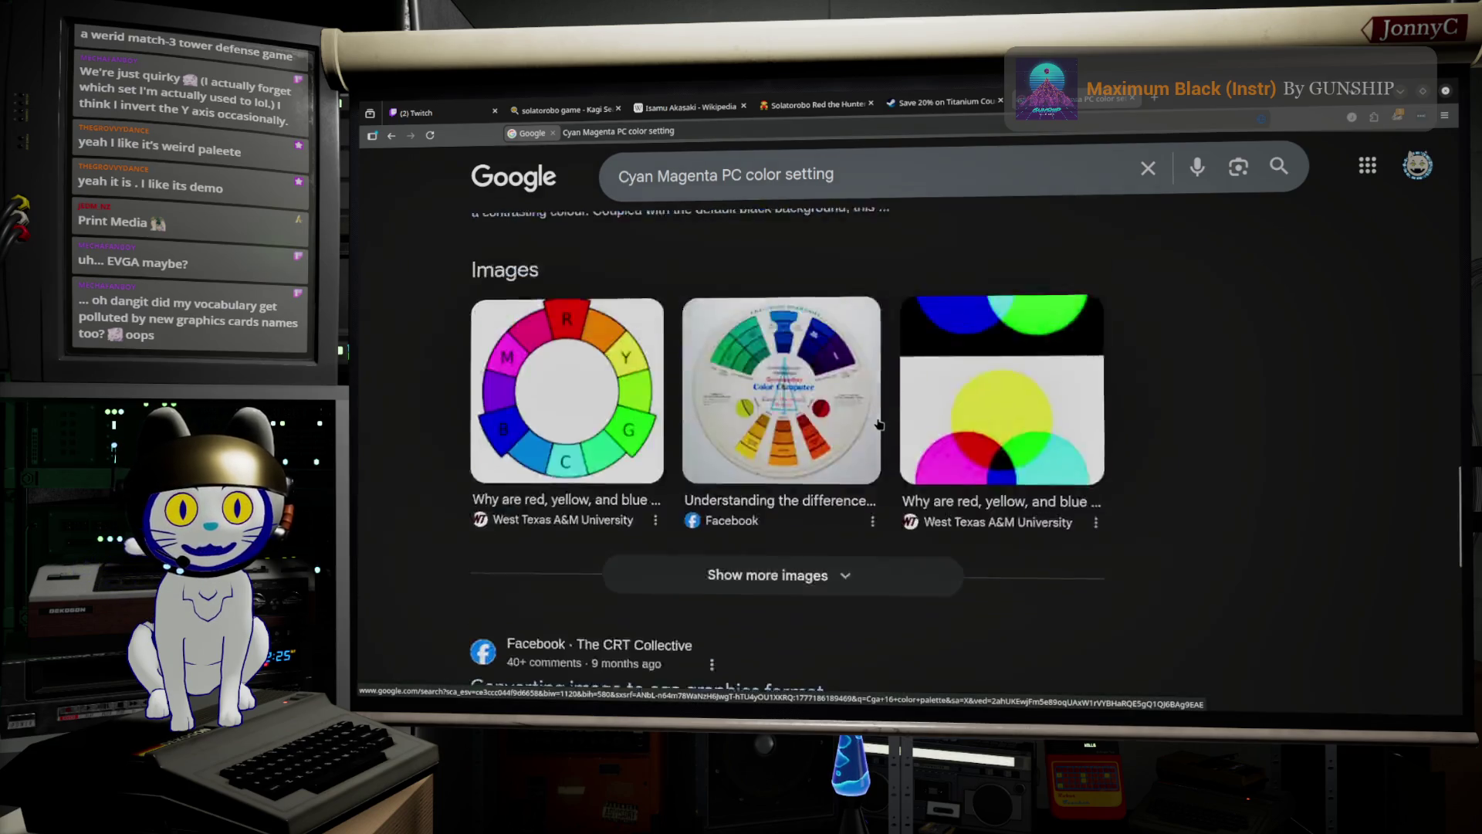
scroll(878, 424, up, 8)
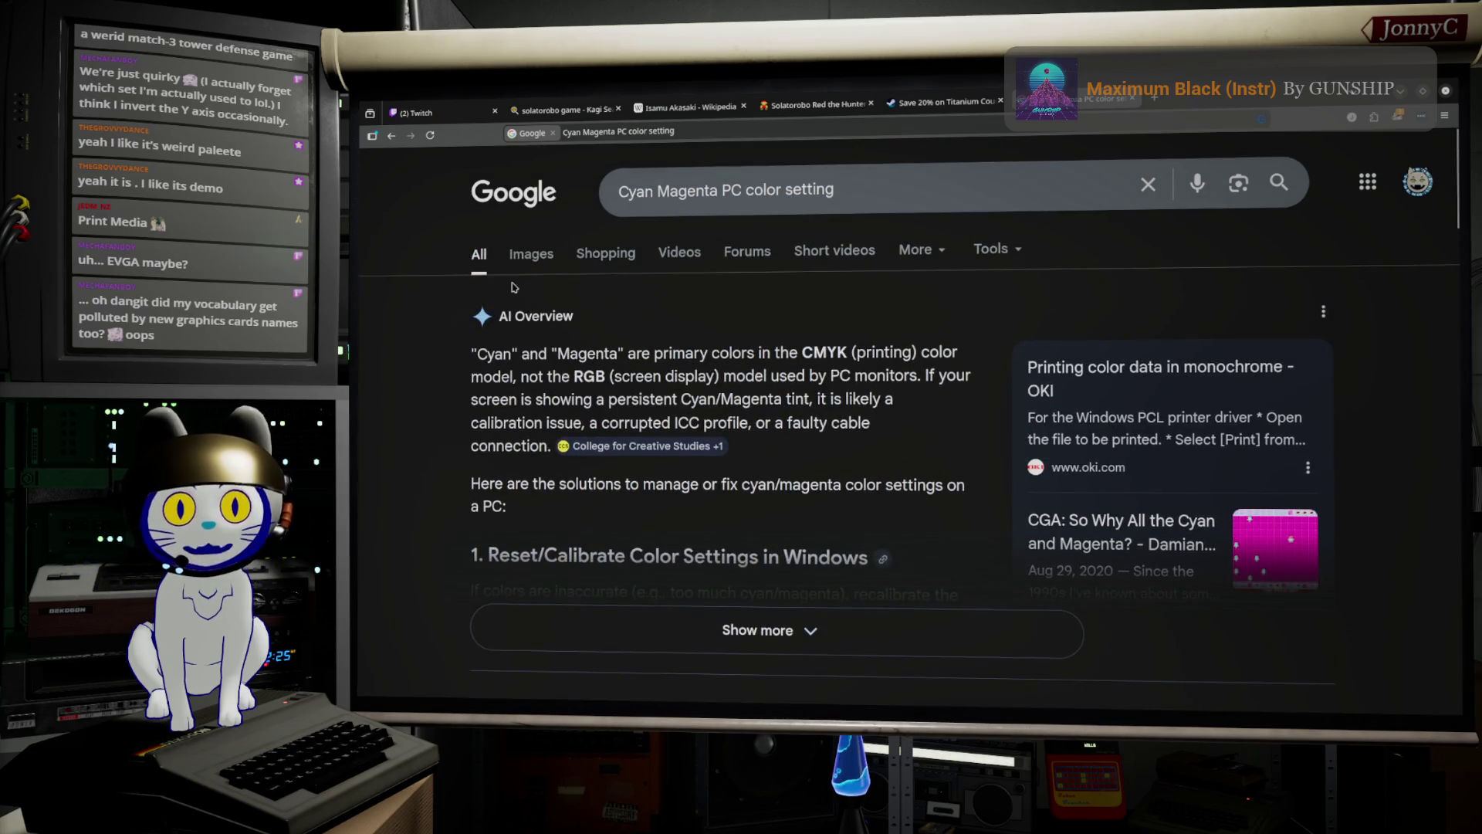
Return to the image results and replace the query with 'CGA colors PC'.
click(525, 257)
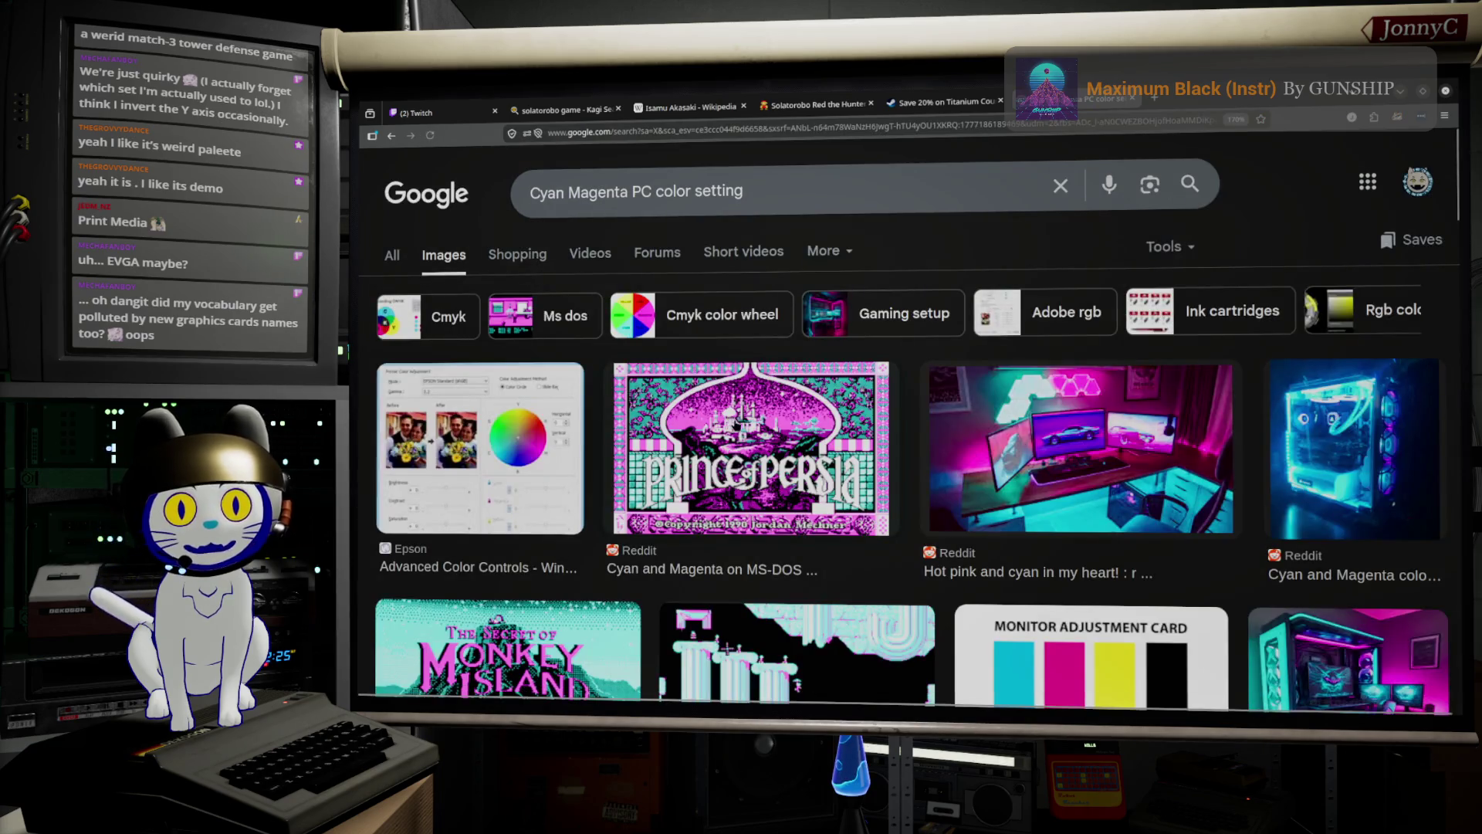
drag(744, 192, 394, 213)
text(C)
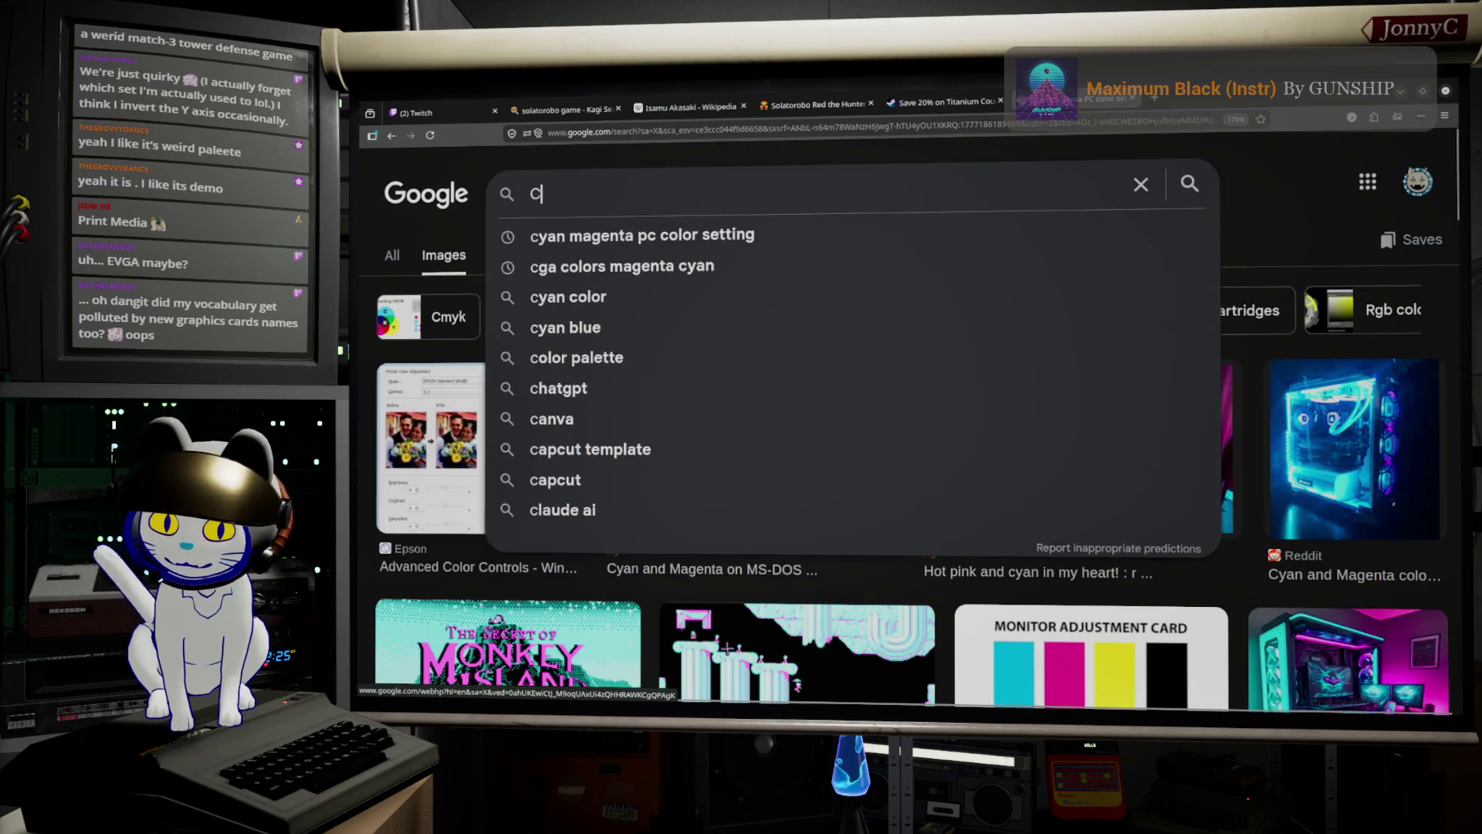
text(GA color)
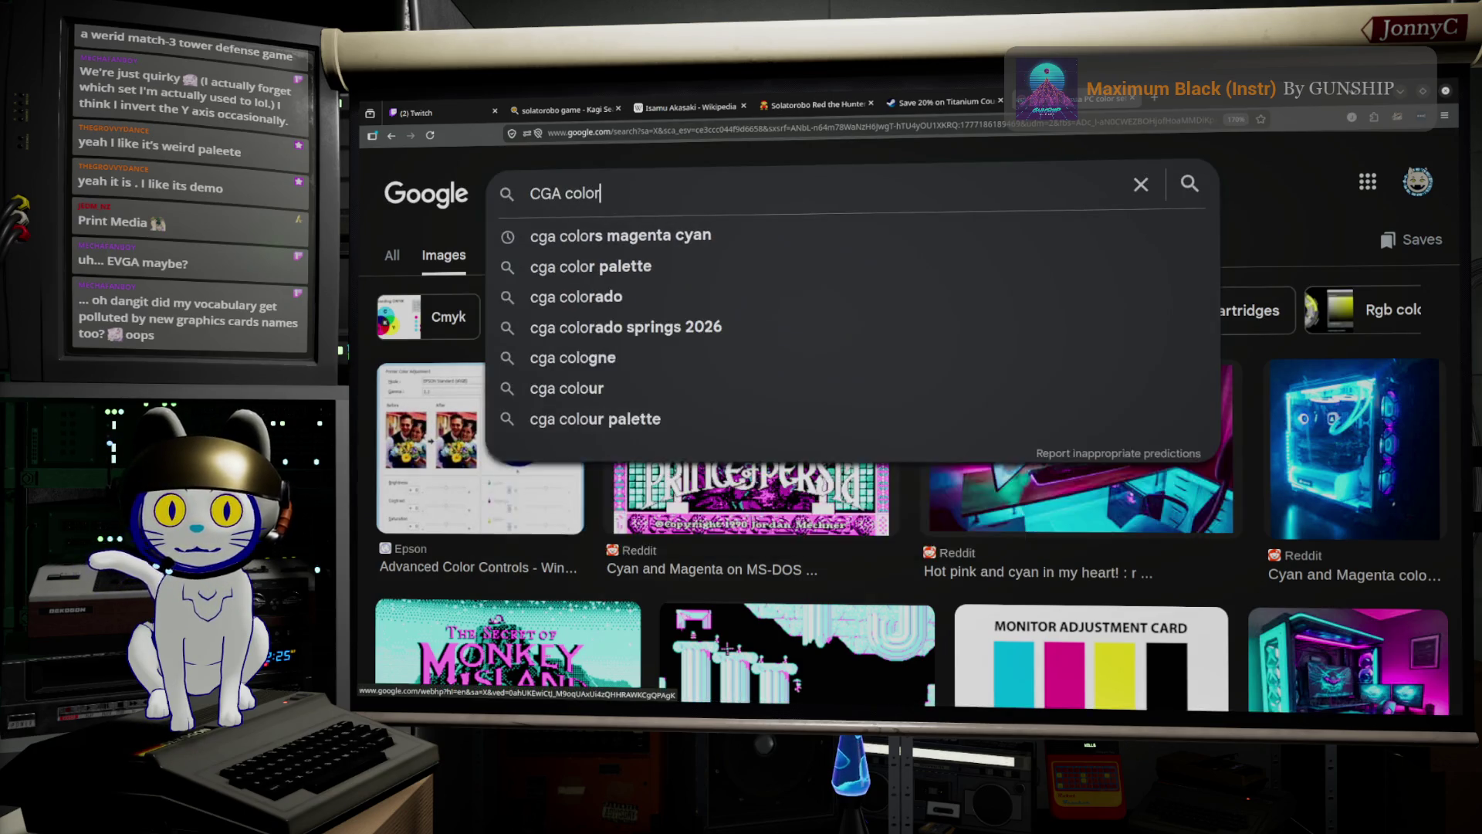
text(s PC)
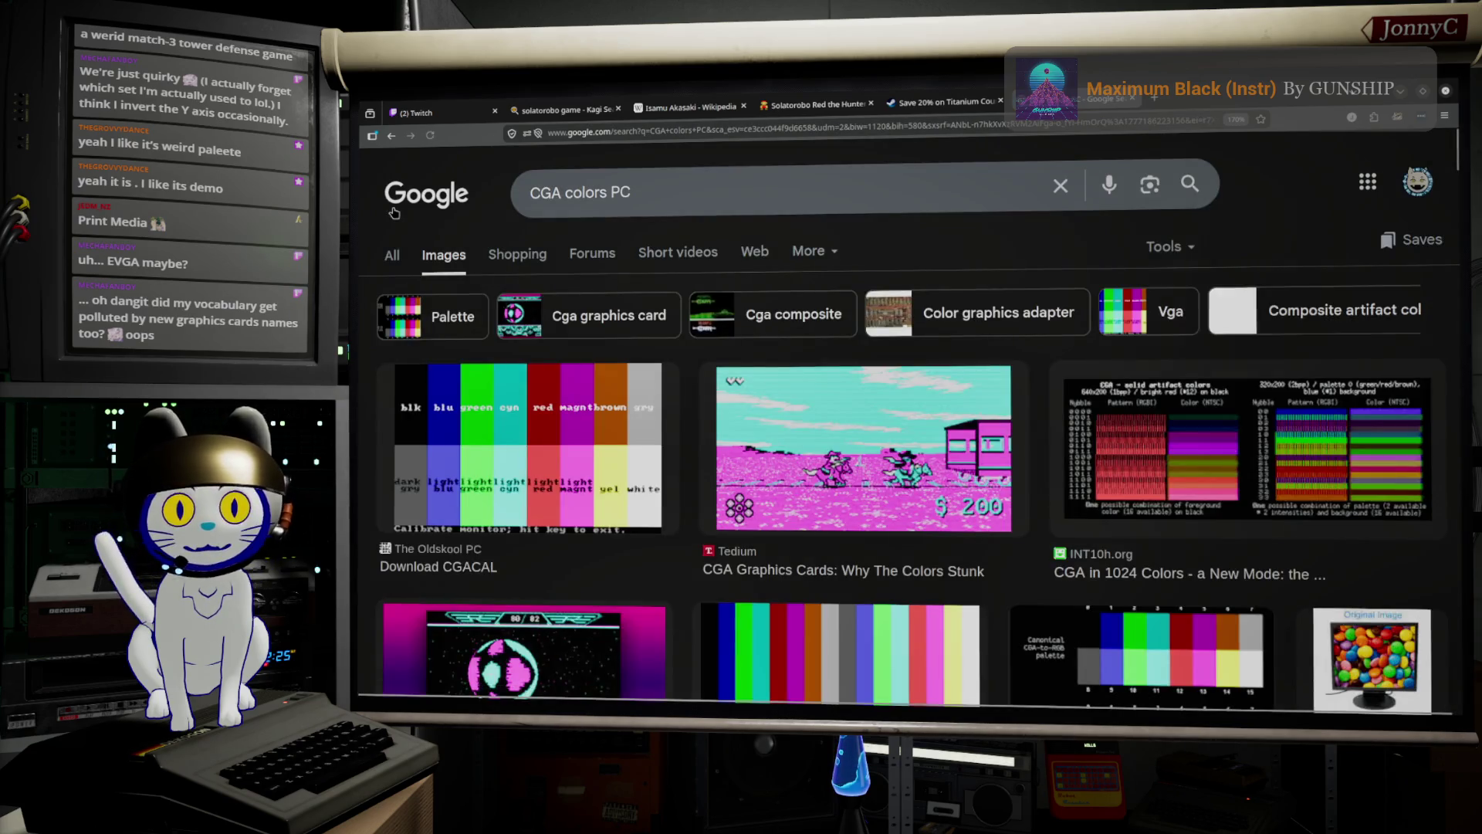
Browse the CGA colors PC images, preview 'CGA in 1024 Colors', then minimize the browser.
scroll(702, 371, down, 3)
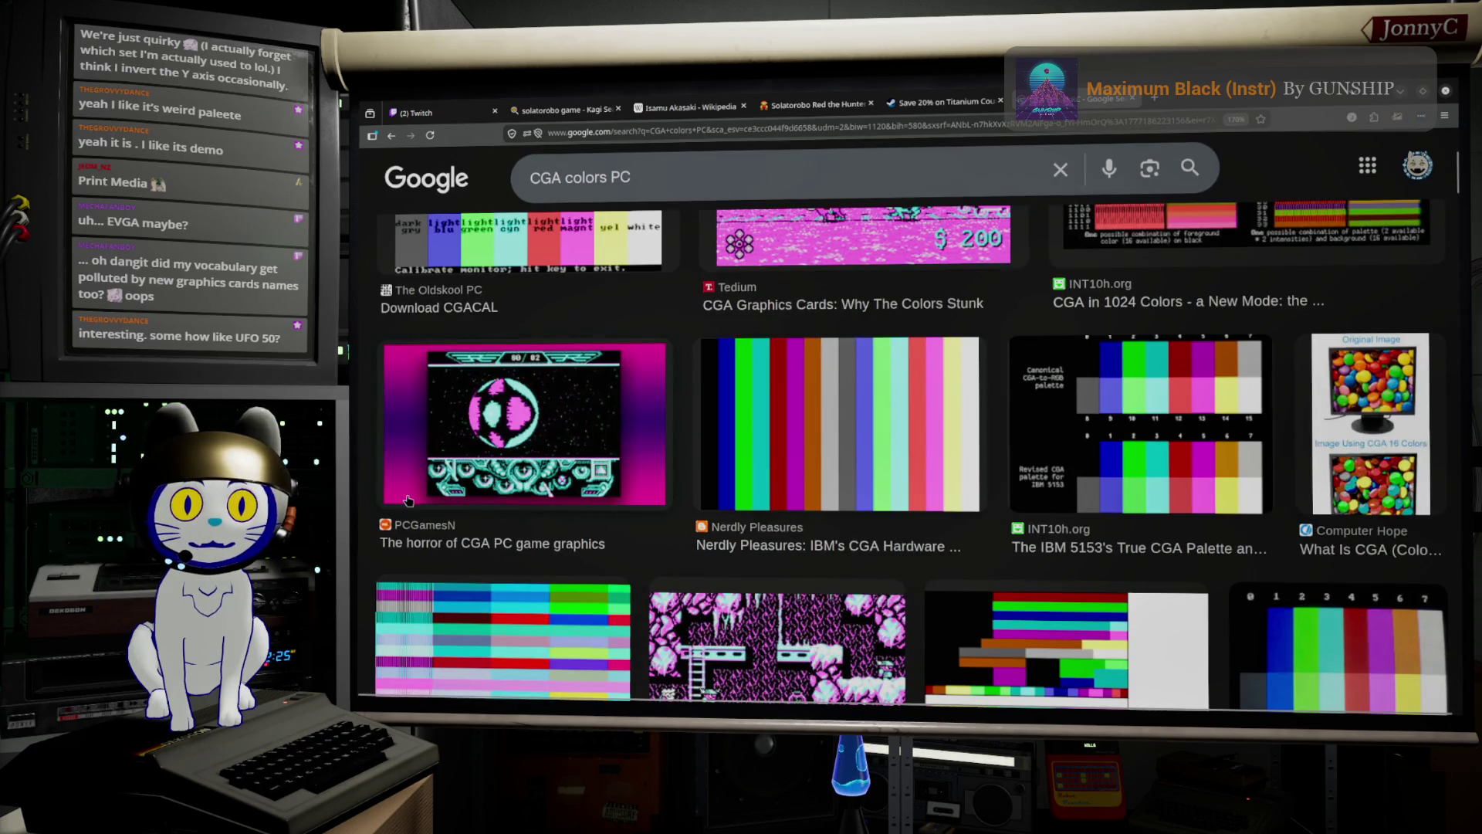
scroll(881, 440, up, 1)
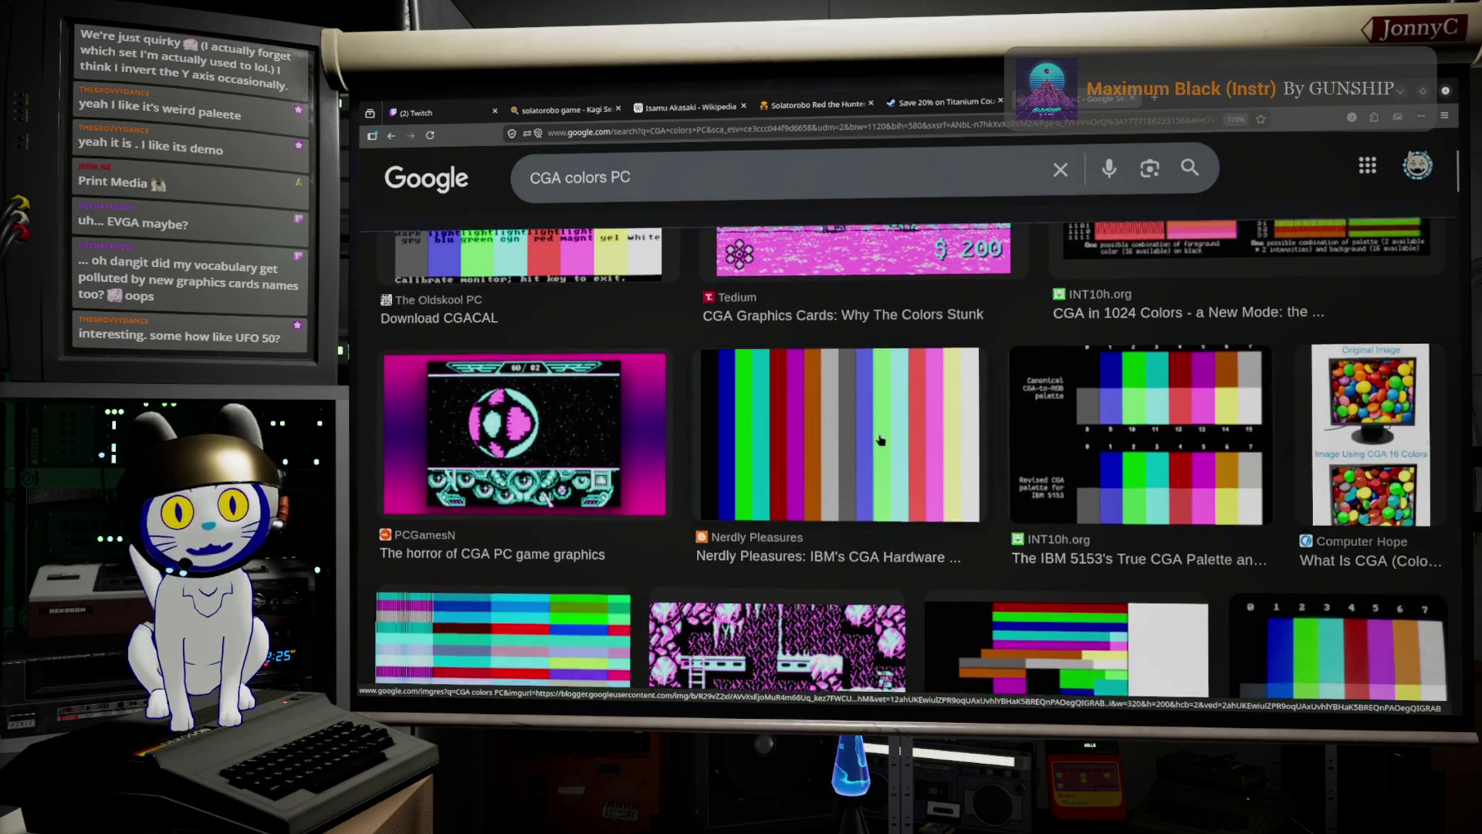
scroll(880, 440, up, 3)
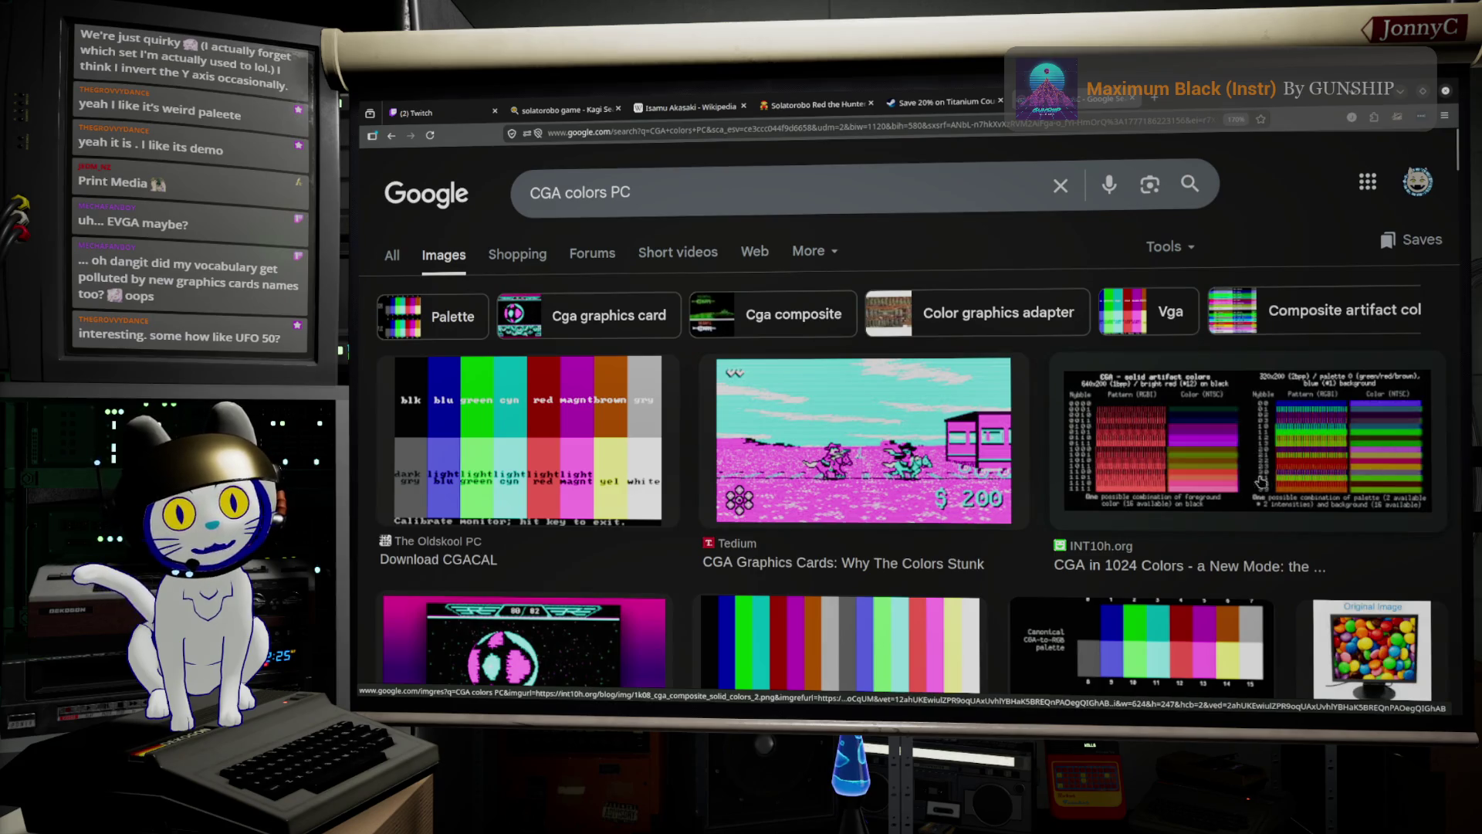
click(1223, 446)
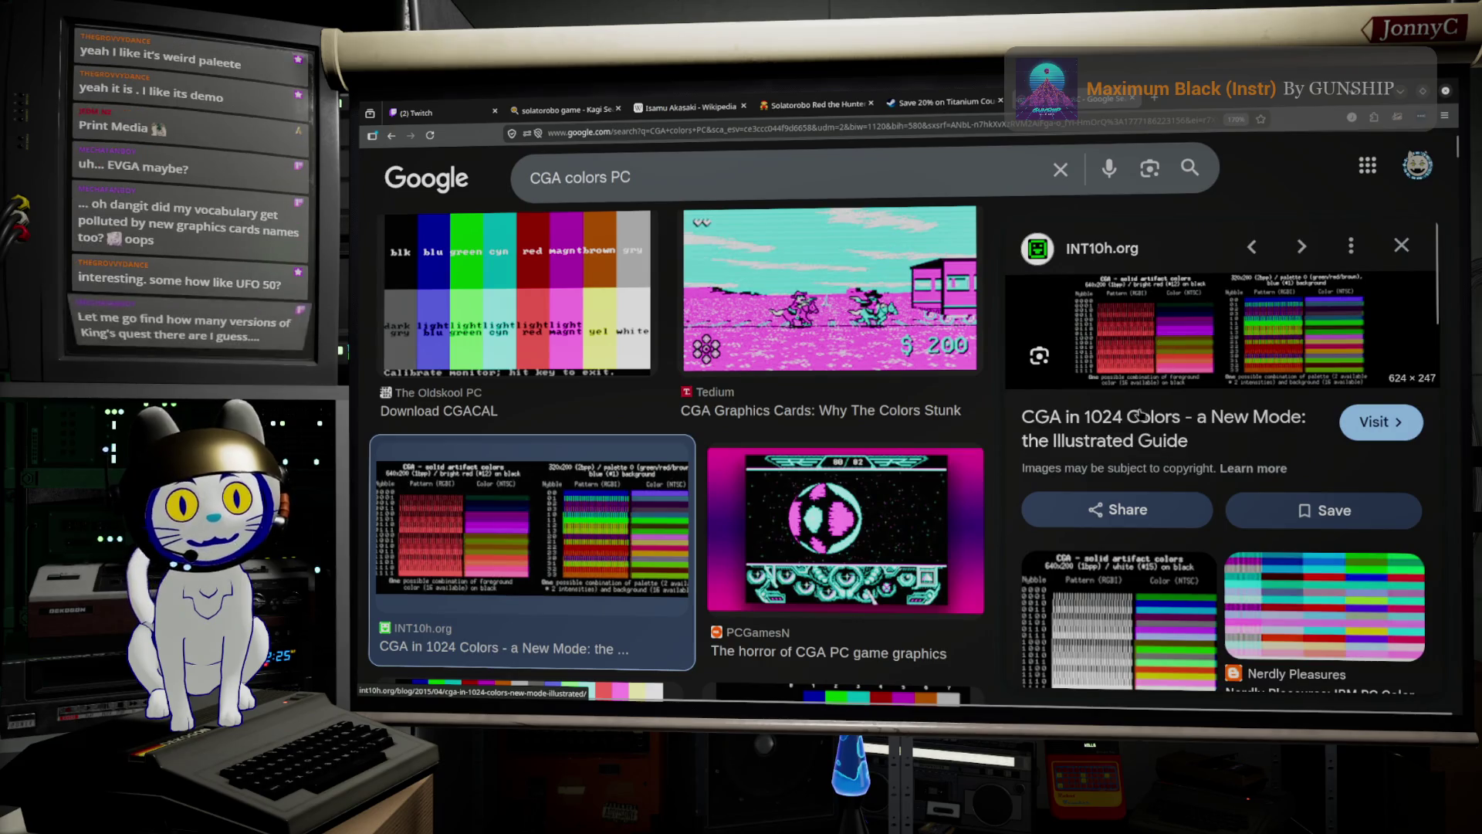
scroll(1140, 420, down, 3)
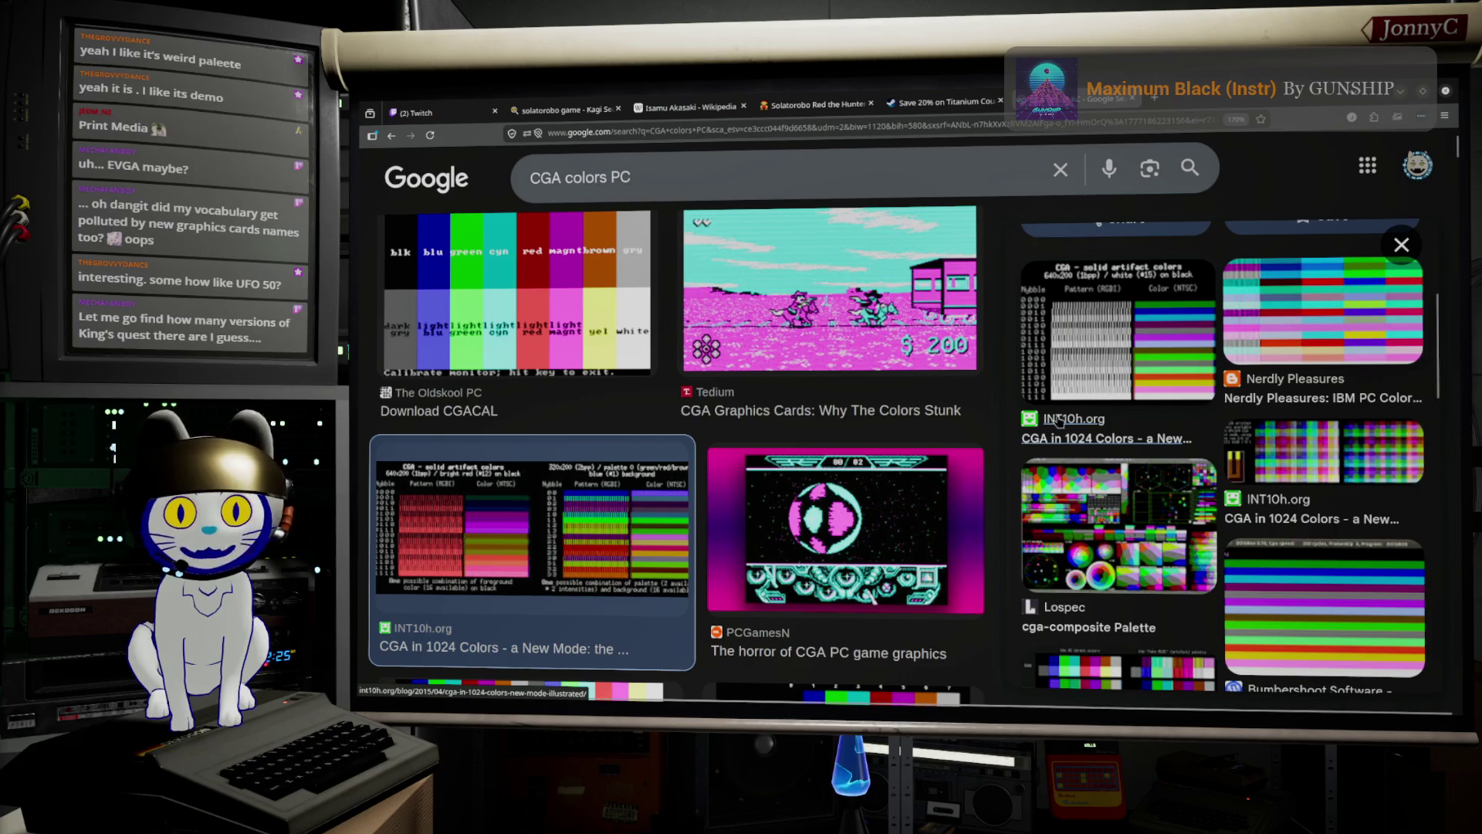
scroll(793, 419, down, 10)
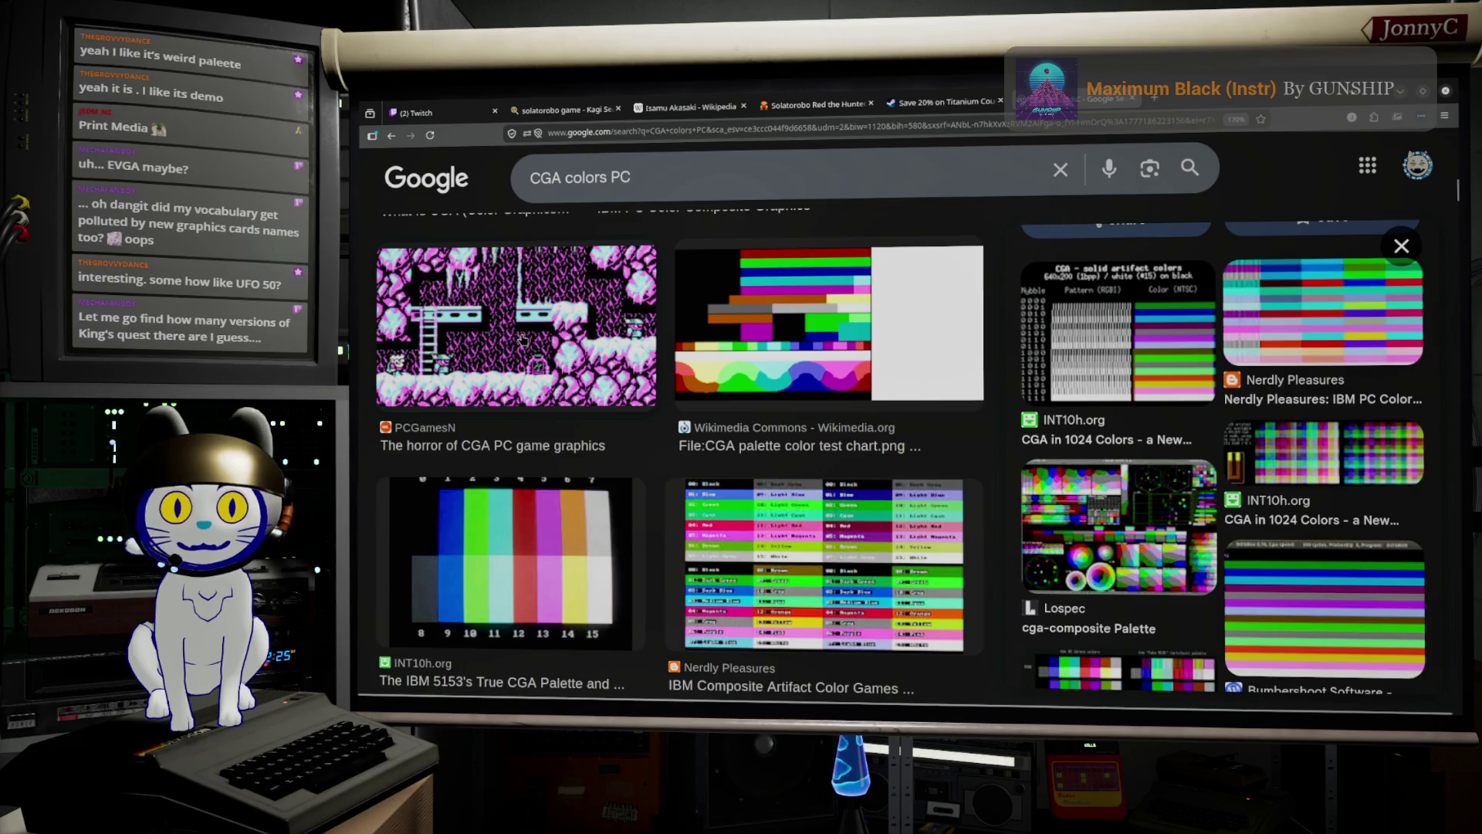
scroll(537, 340, down, 8)
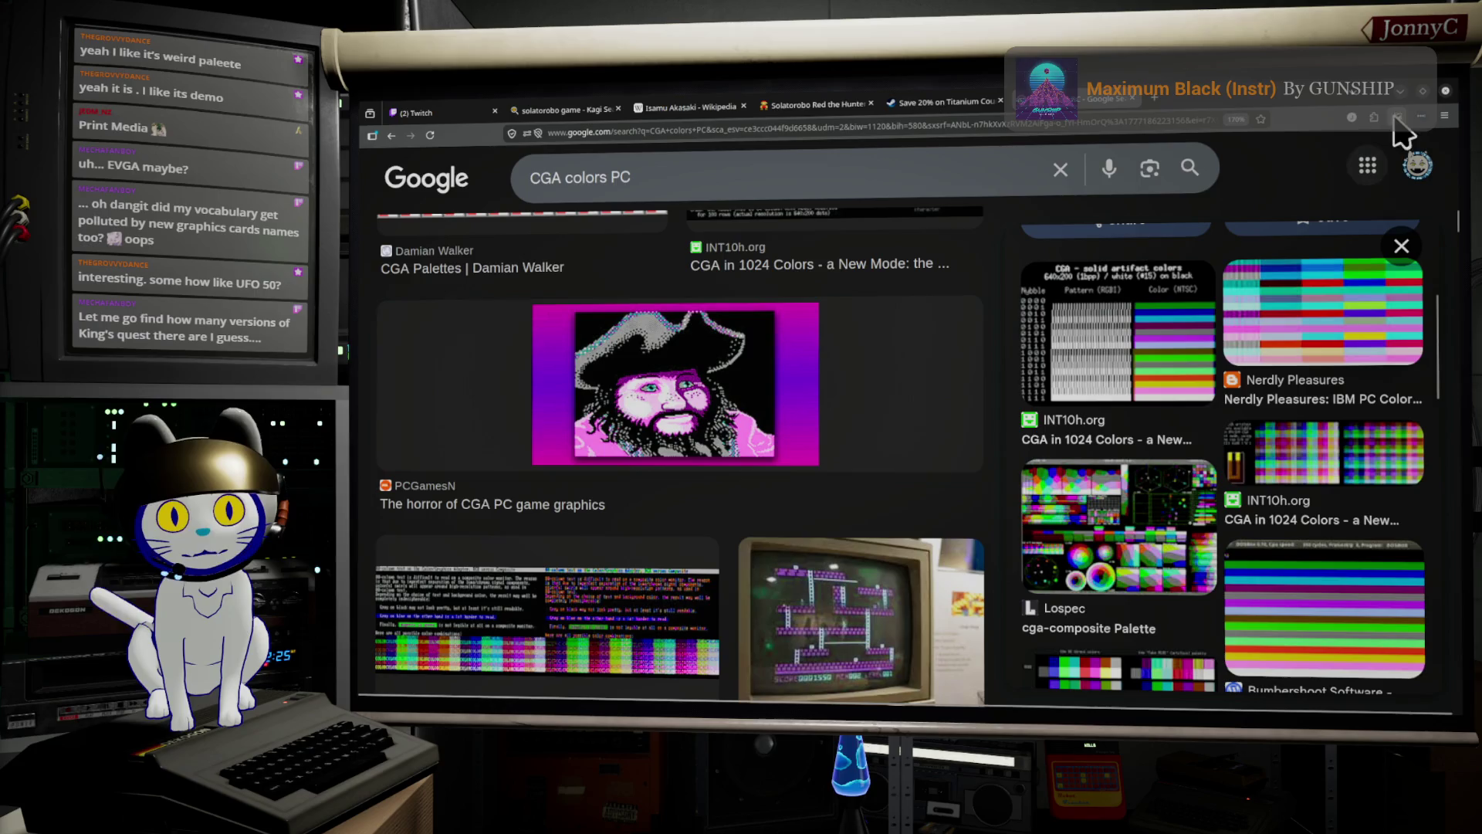
click(1407, 89)
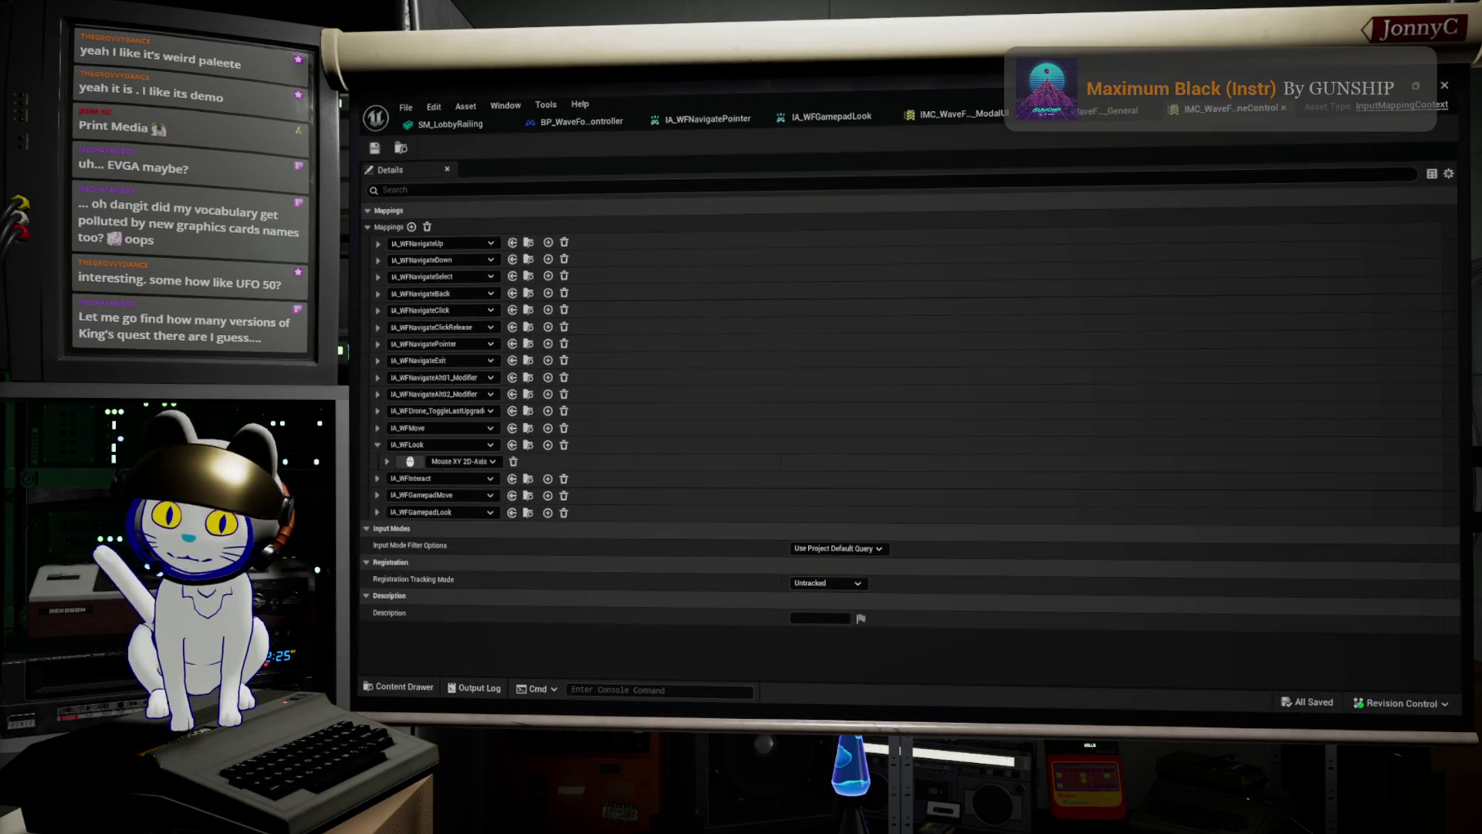
key(alt+Tab)
click(942, 102)
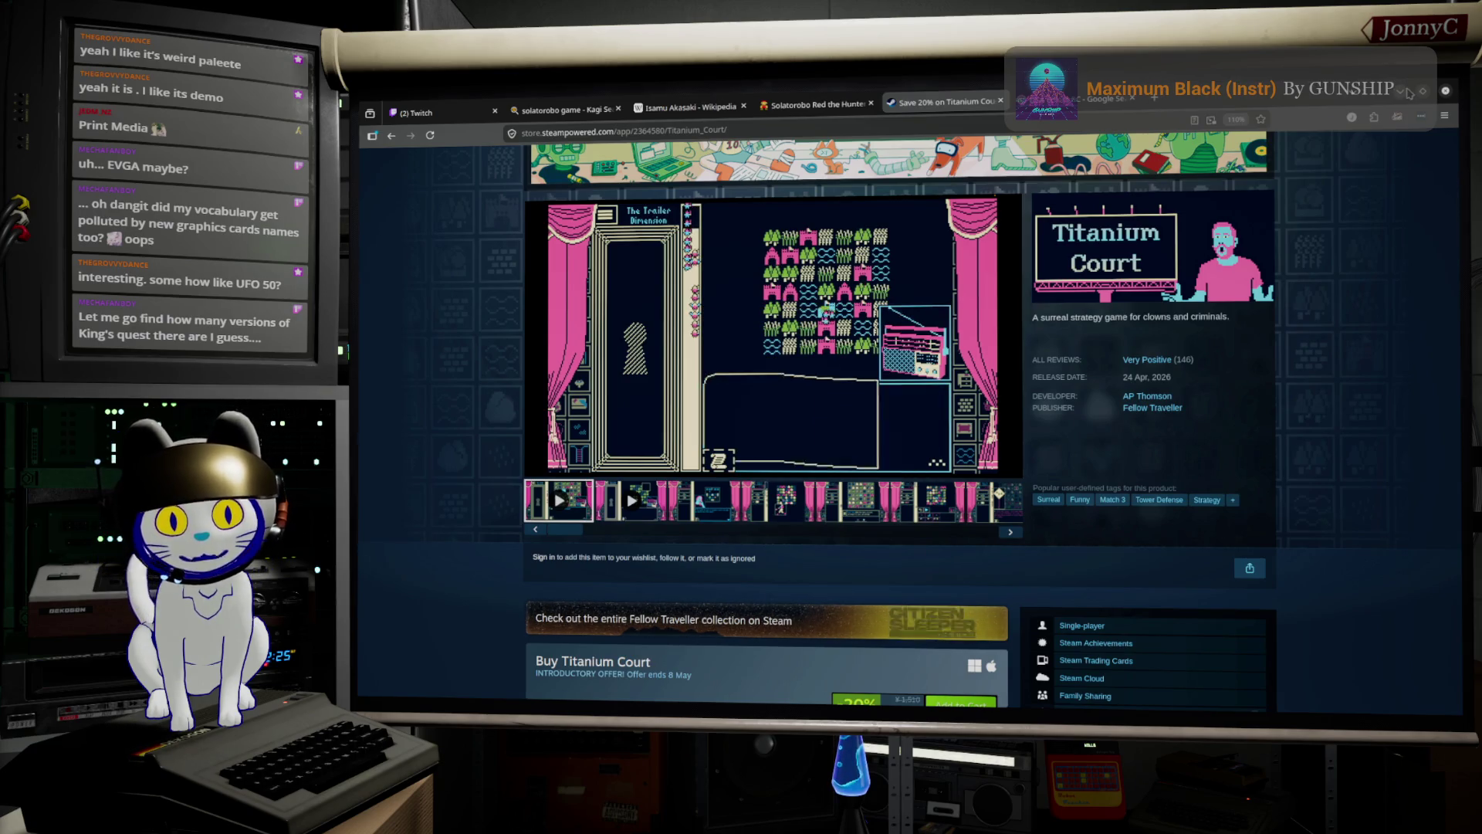
key(alt+Tab)
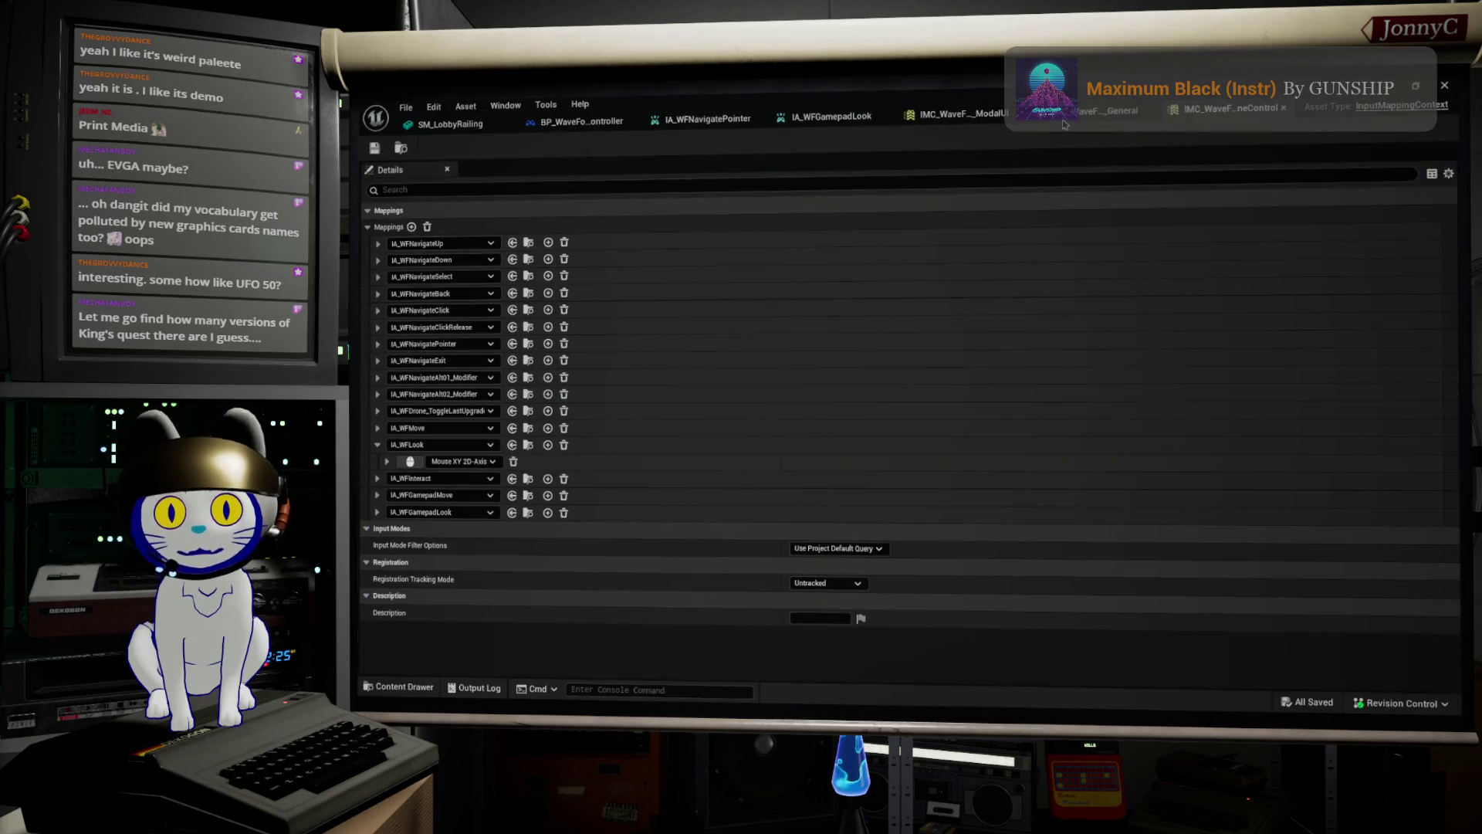
double_click(1353, 91)
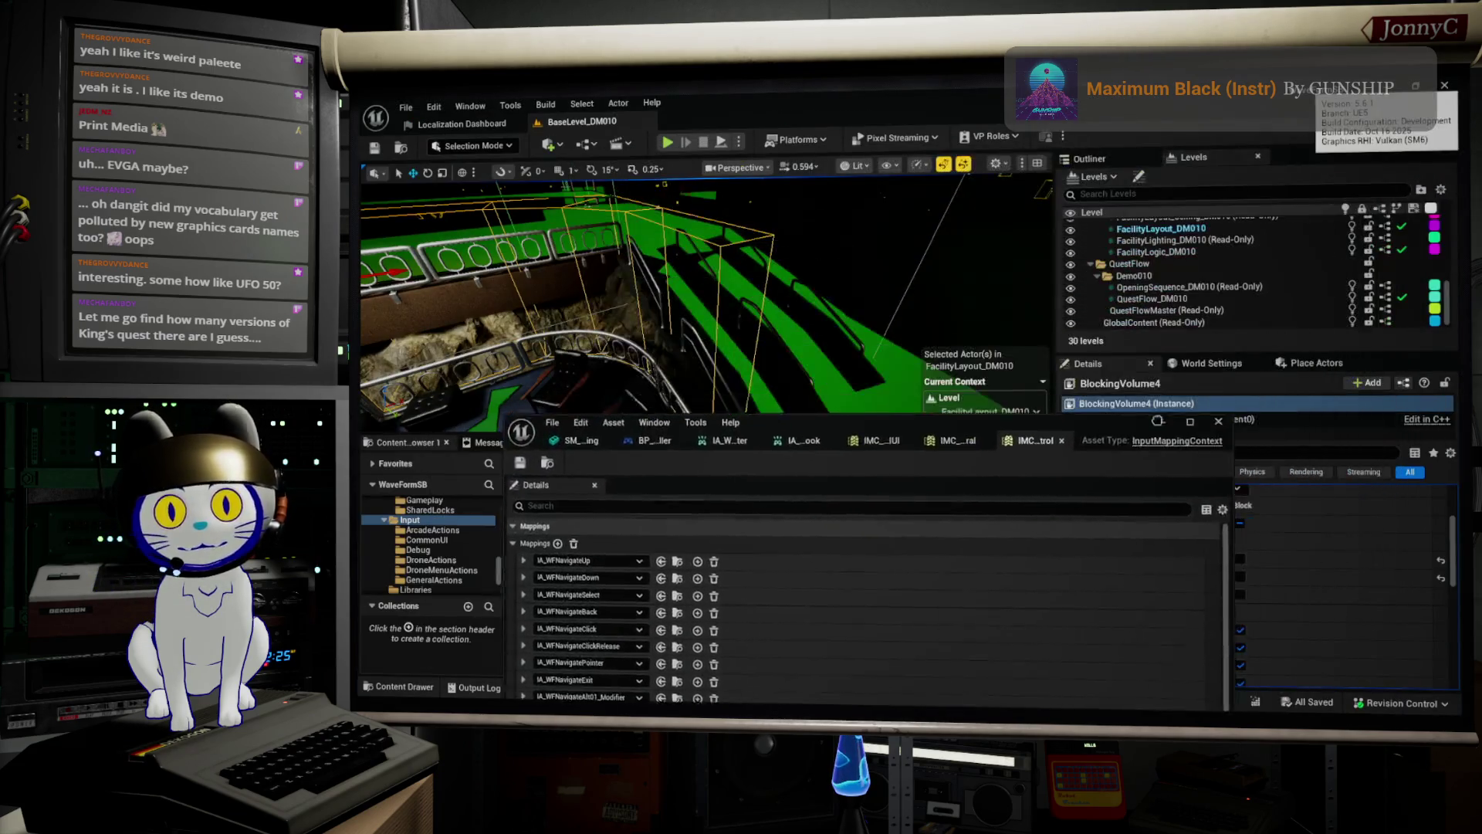
double_click(1159, 381)
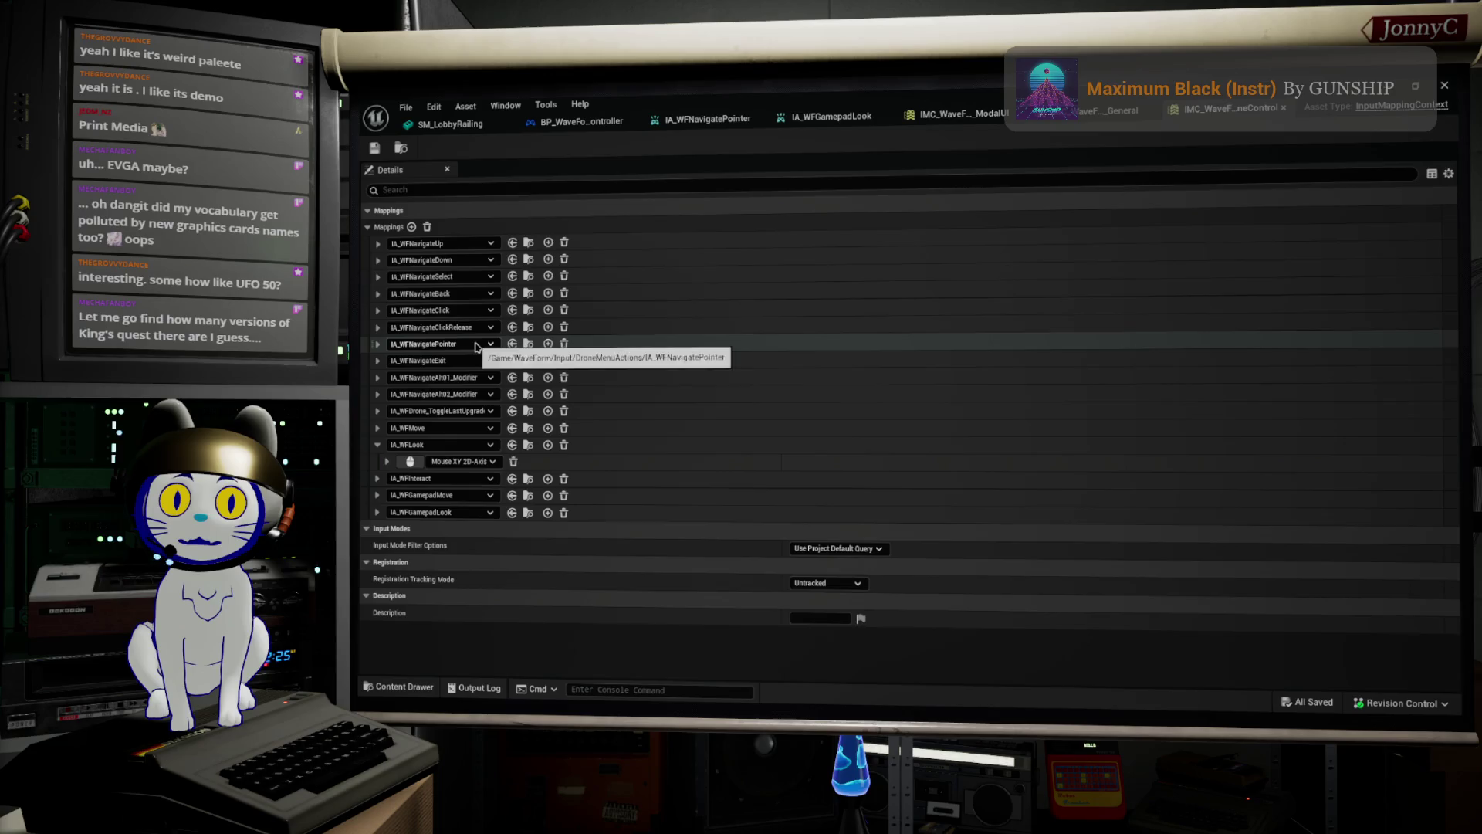
Expand IA_WFNavigatePointer and its Gamepad Right Thumbstick mapping, then view the input action's settings.
click(377, 346)
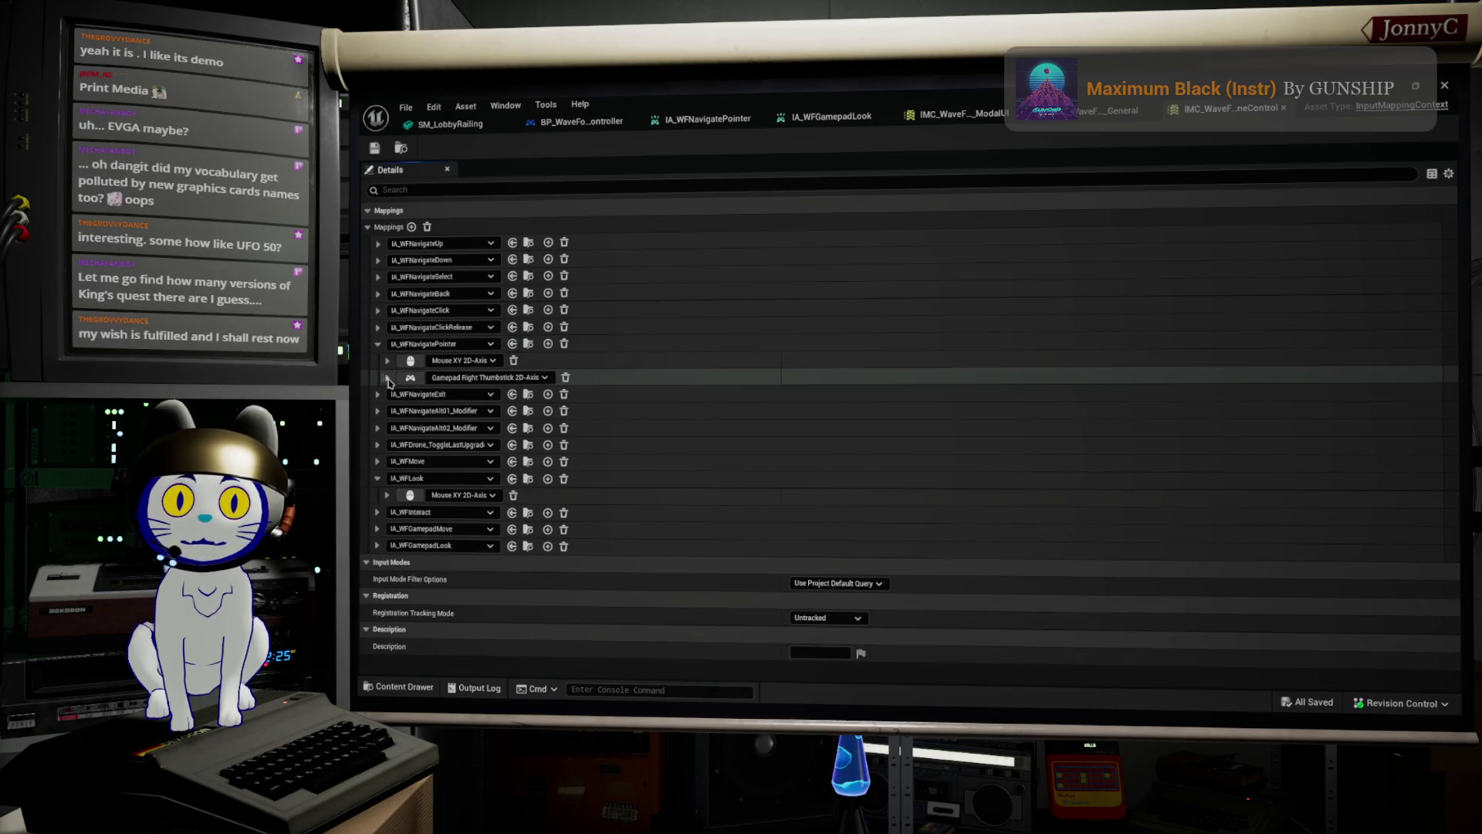
click(387, 377)
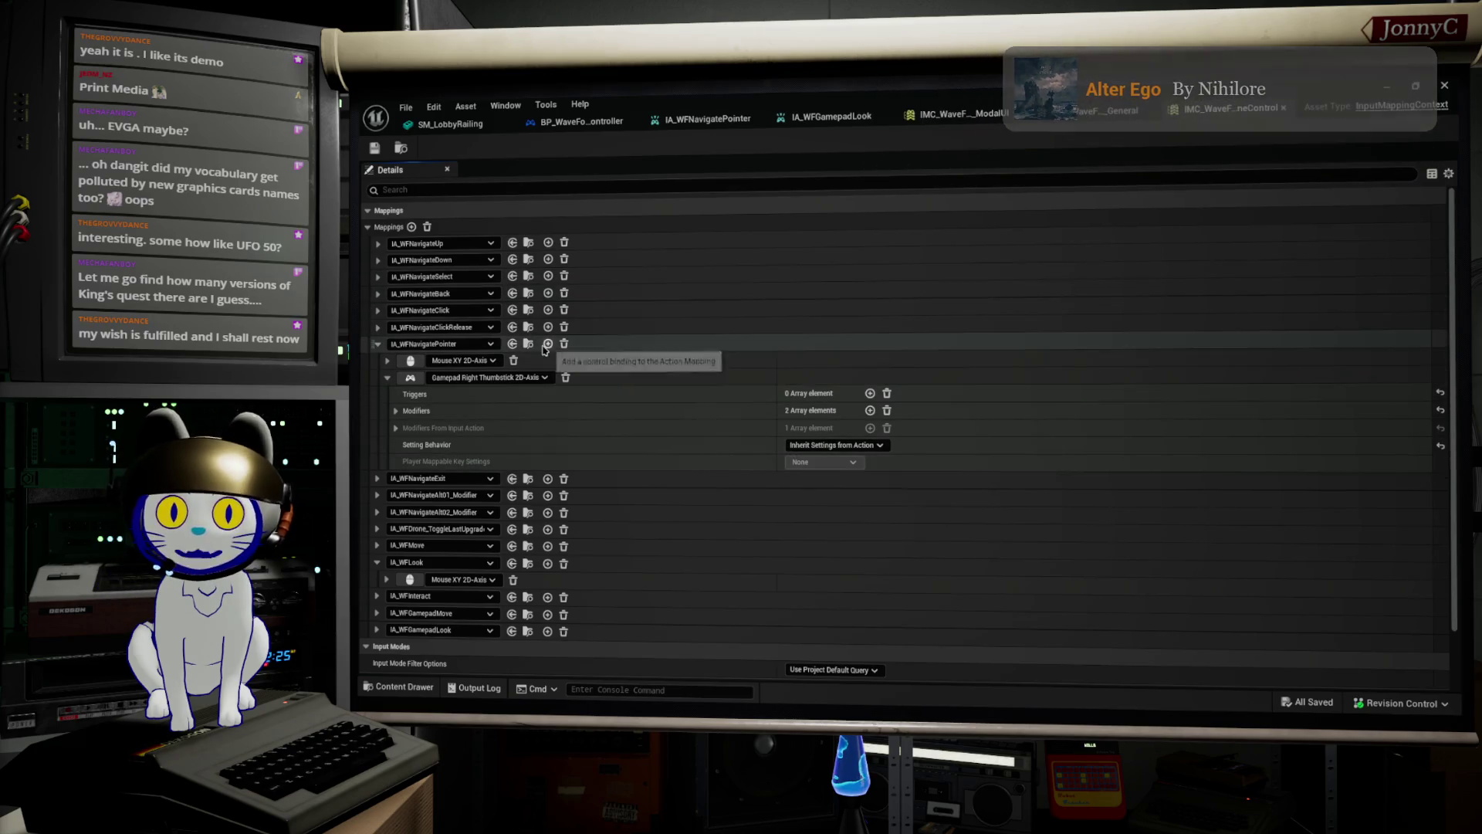
click(733, 116)
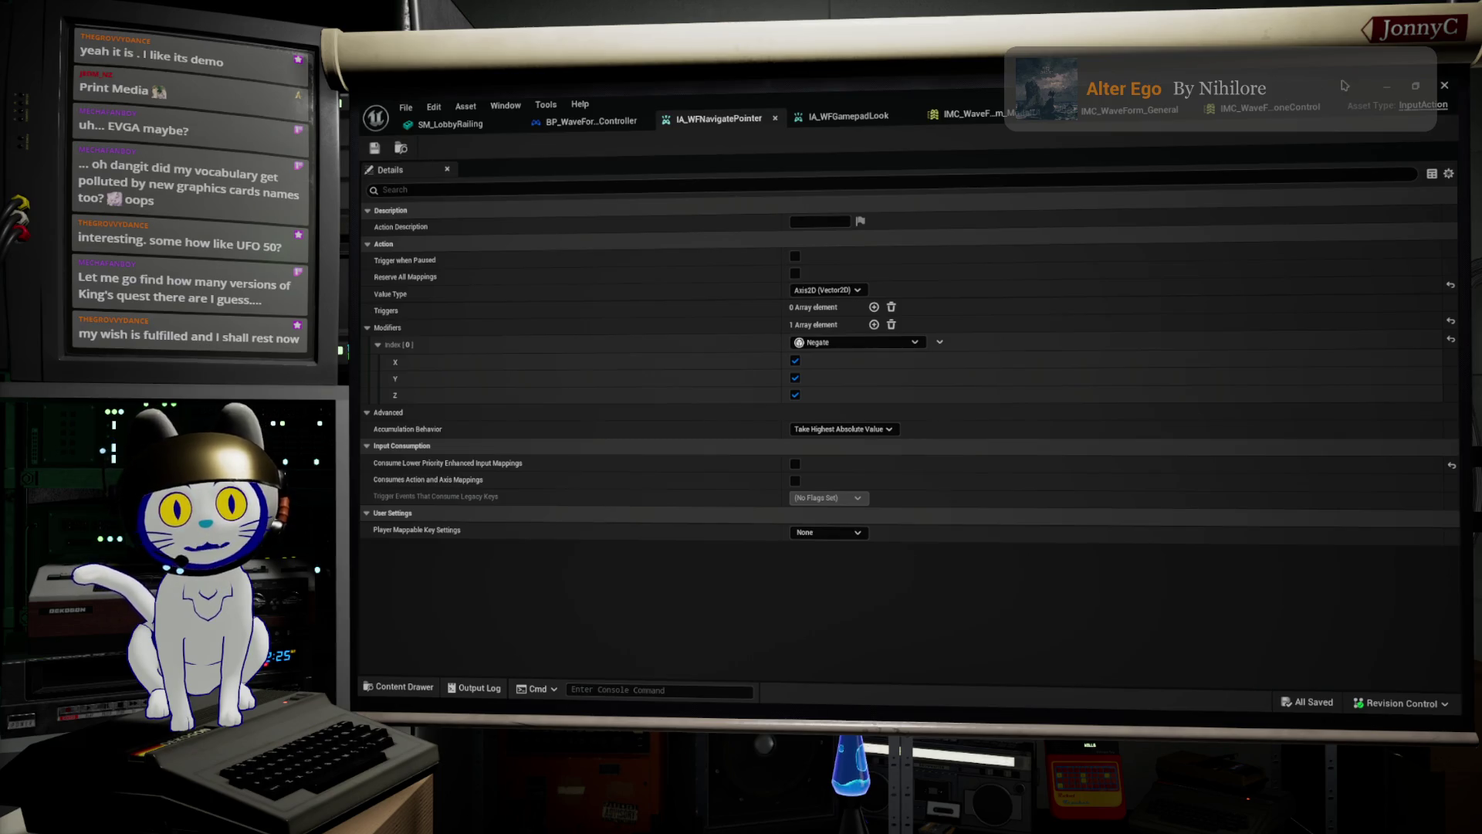
Duplicate IA_WFNavigatePointer in the Content Browser and name the copy IA_WFNavigatePointer_Mouse.
click(1387, 85)
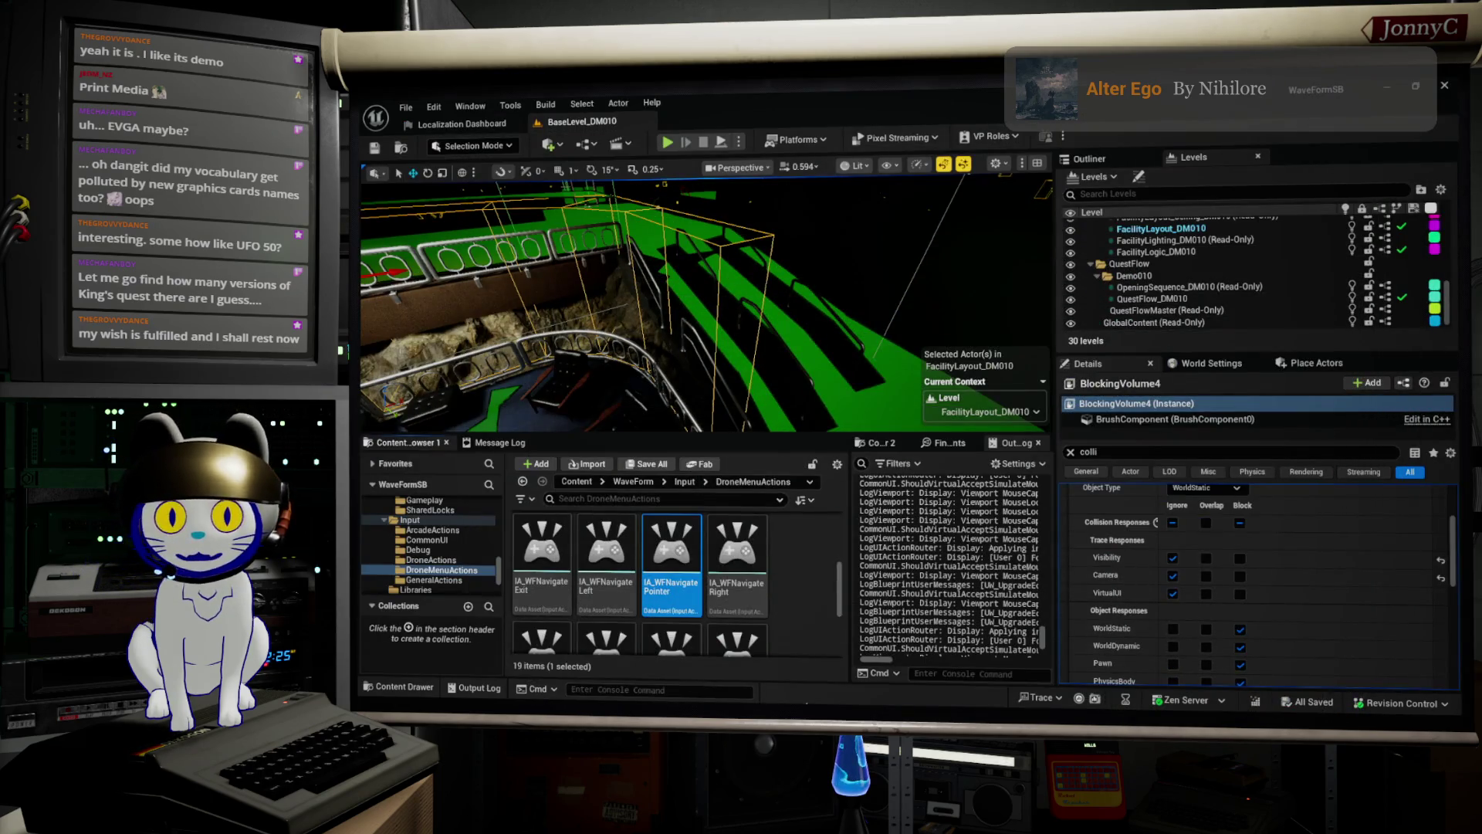
right_click(677, 563)
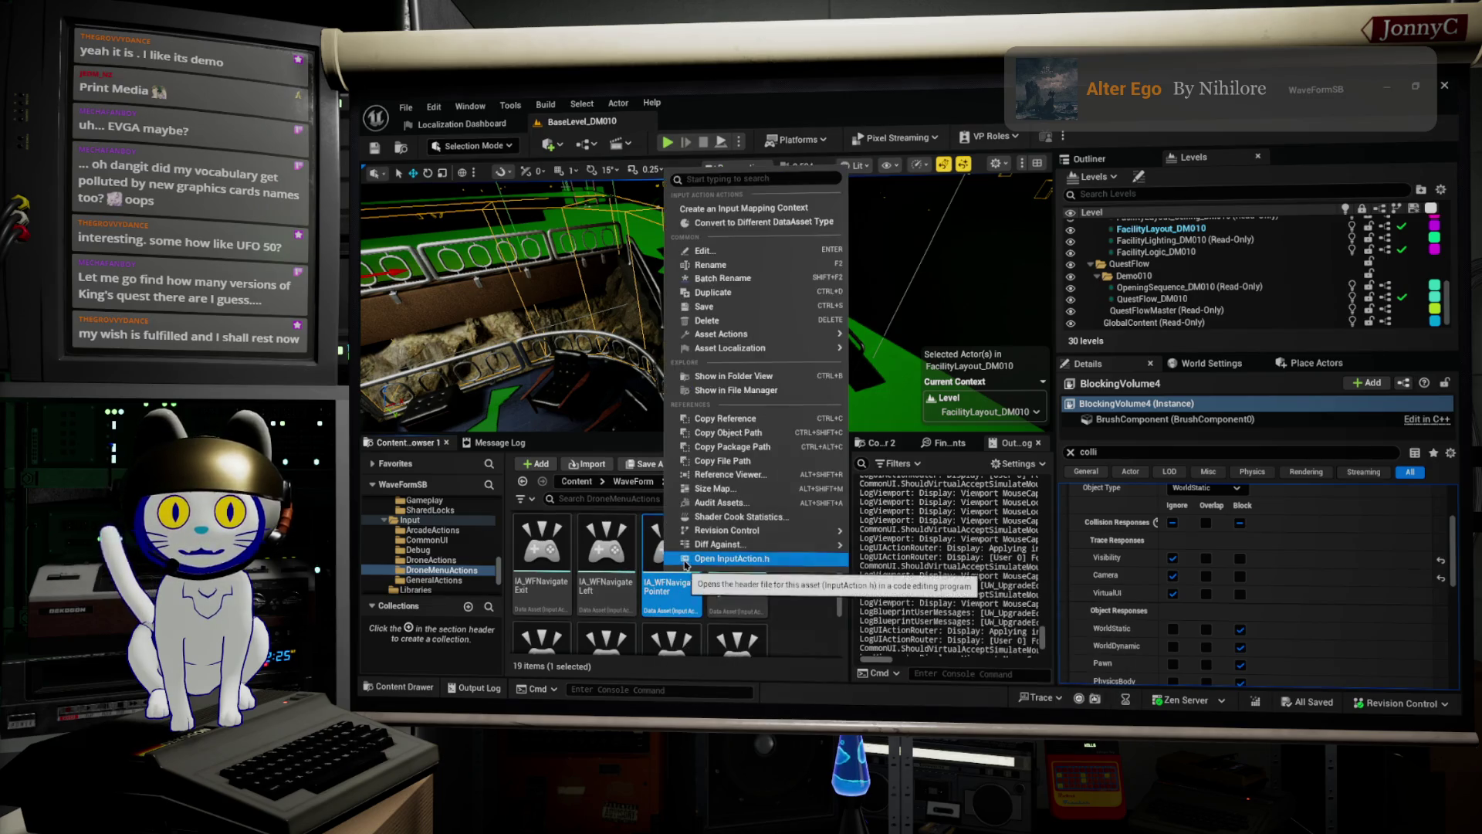
click(766, 295)
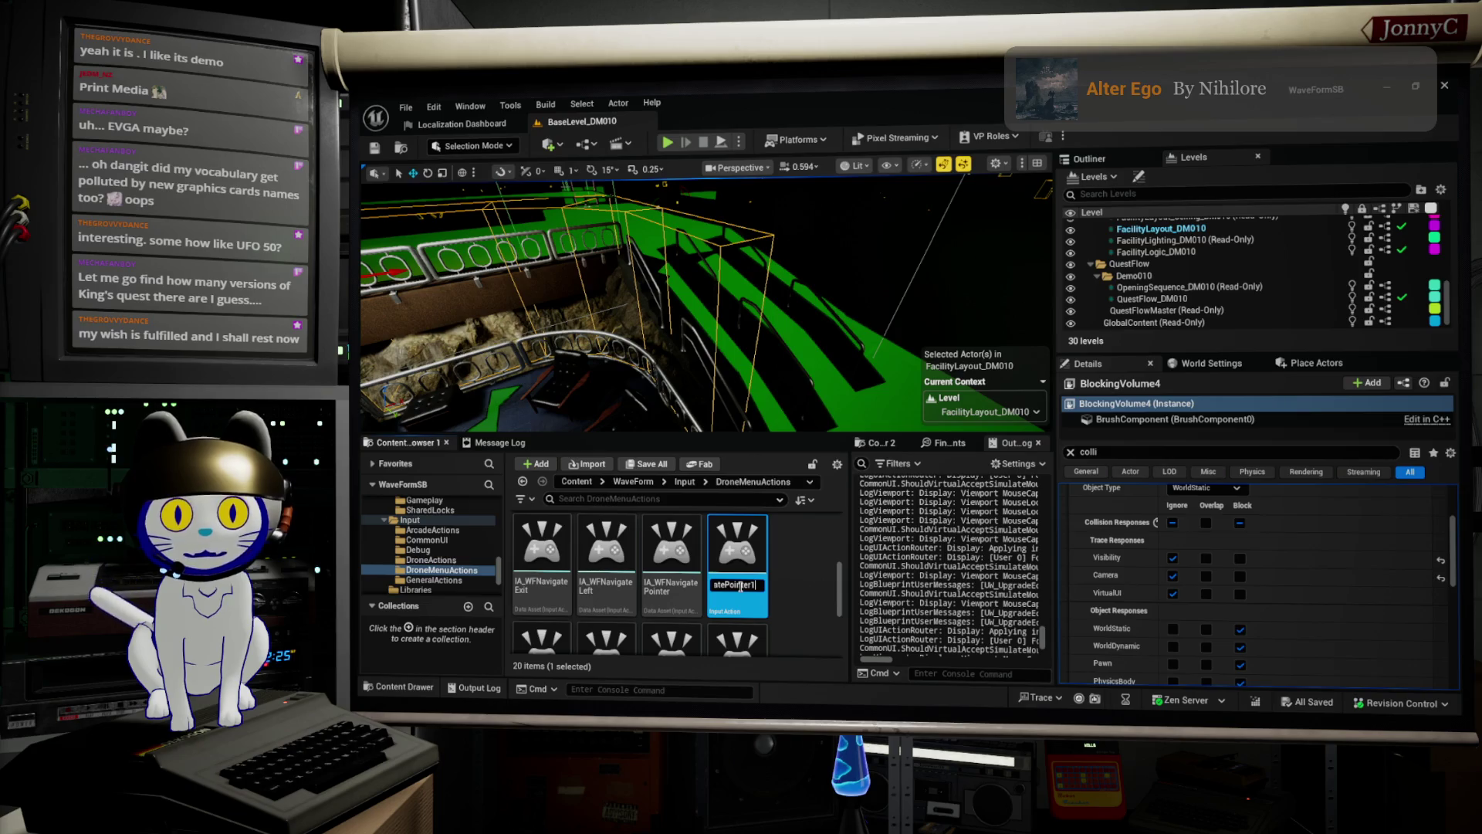
key(BackSpace)
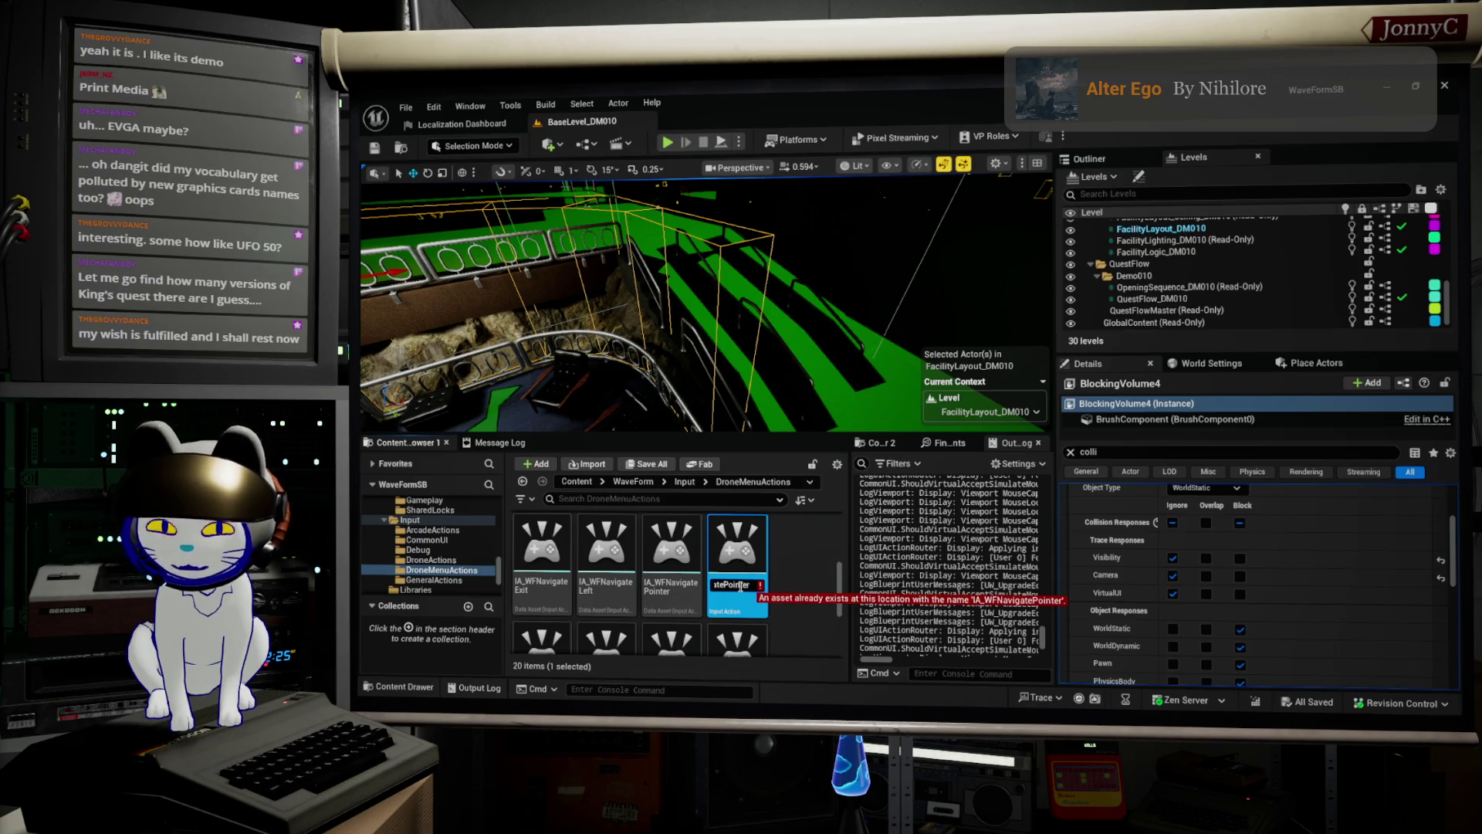
text(_Mouse)
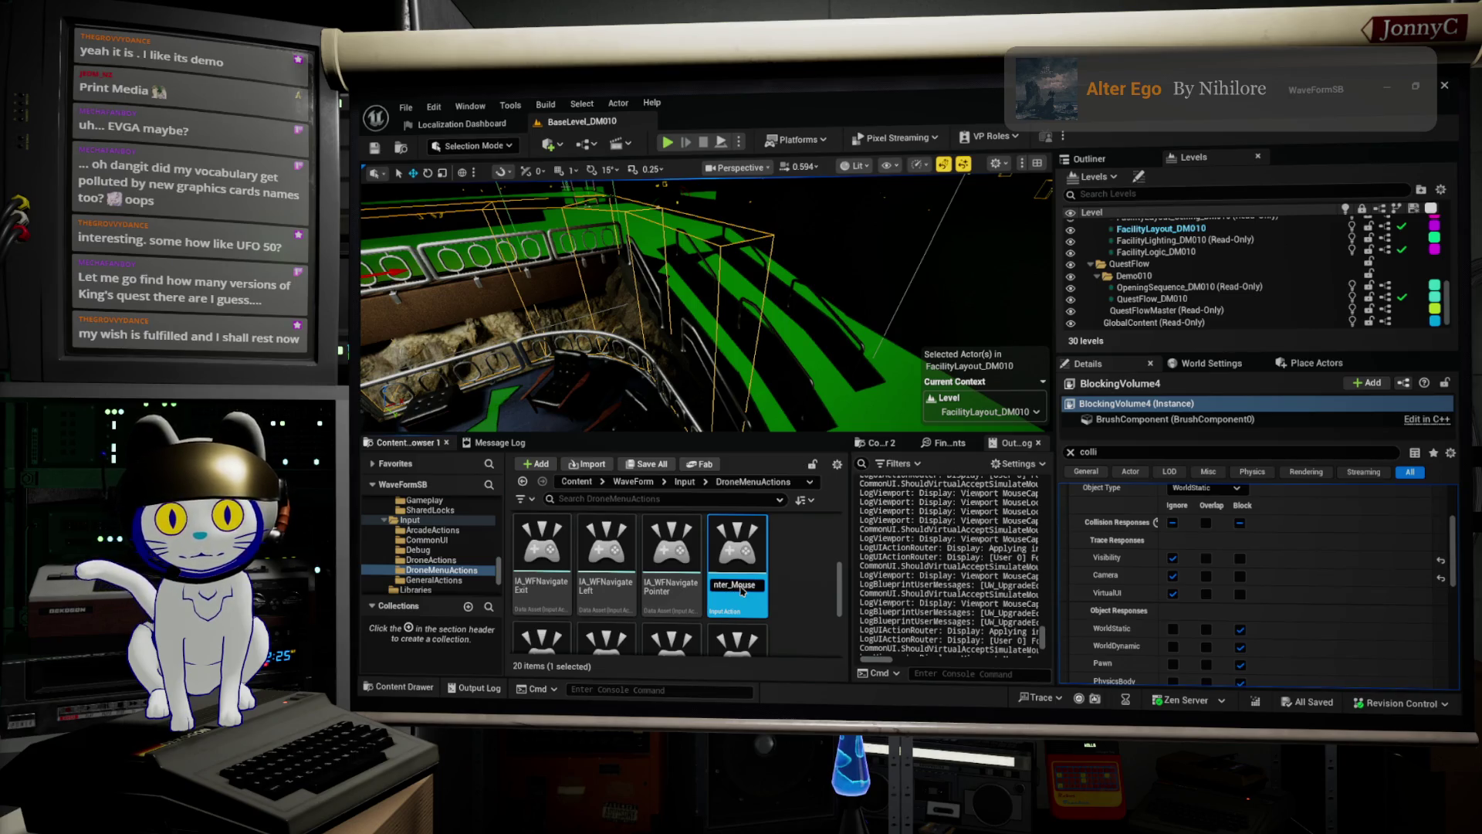
key(Return)
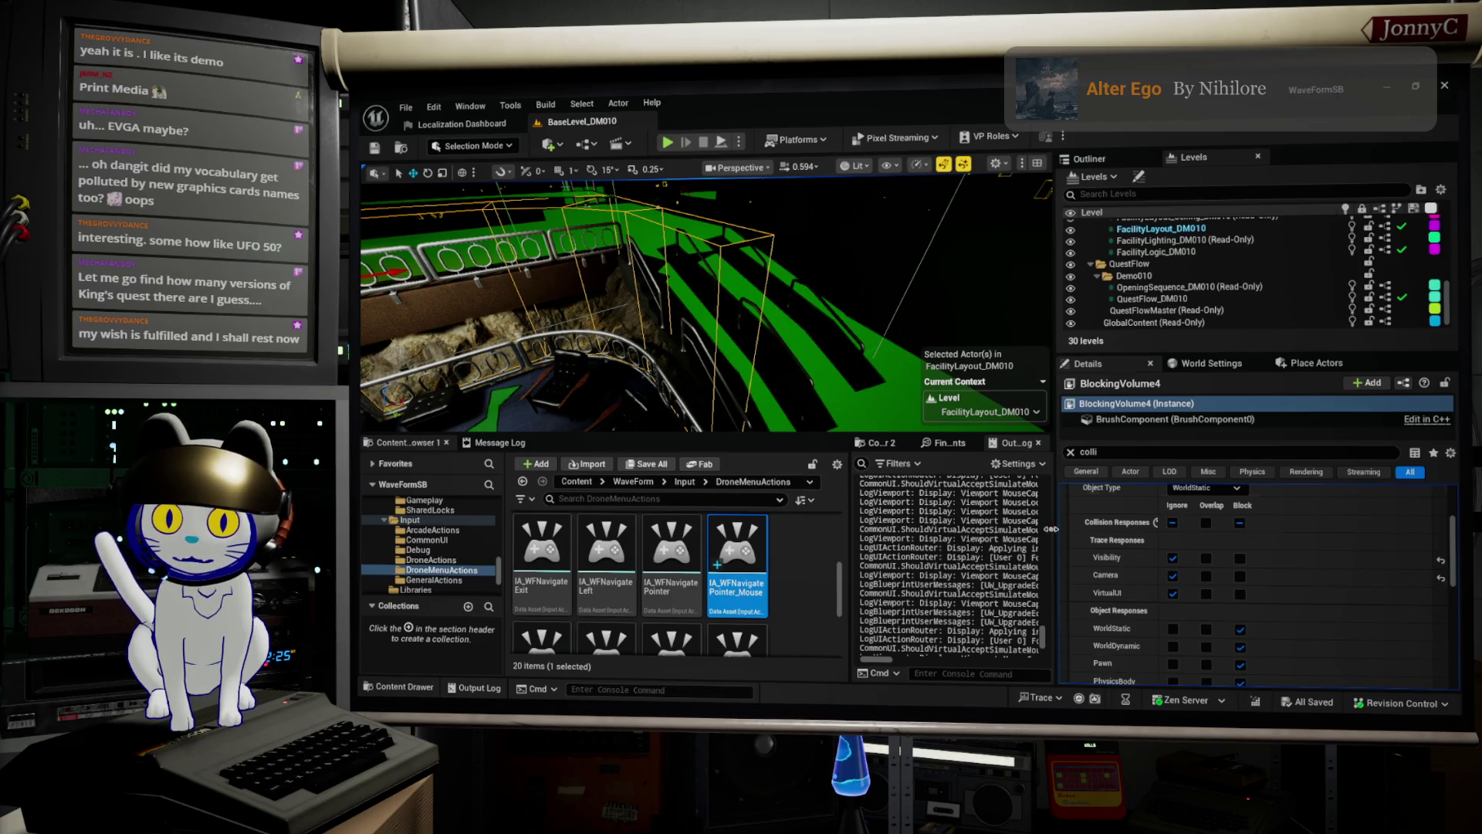
Open IA_WFNavigatePointer_Mouse maximized, check its Modifiers, and return to IMC_WaveForm_DroneControl.
double_click(737, 563)
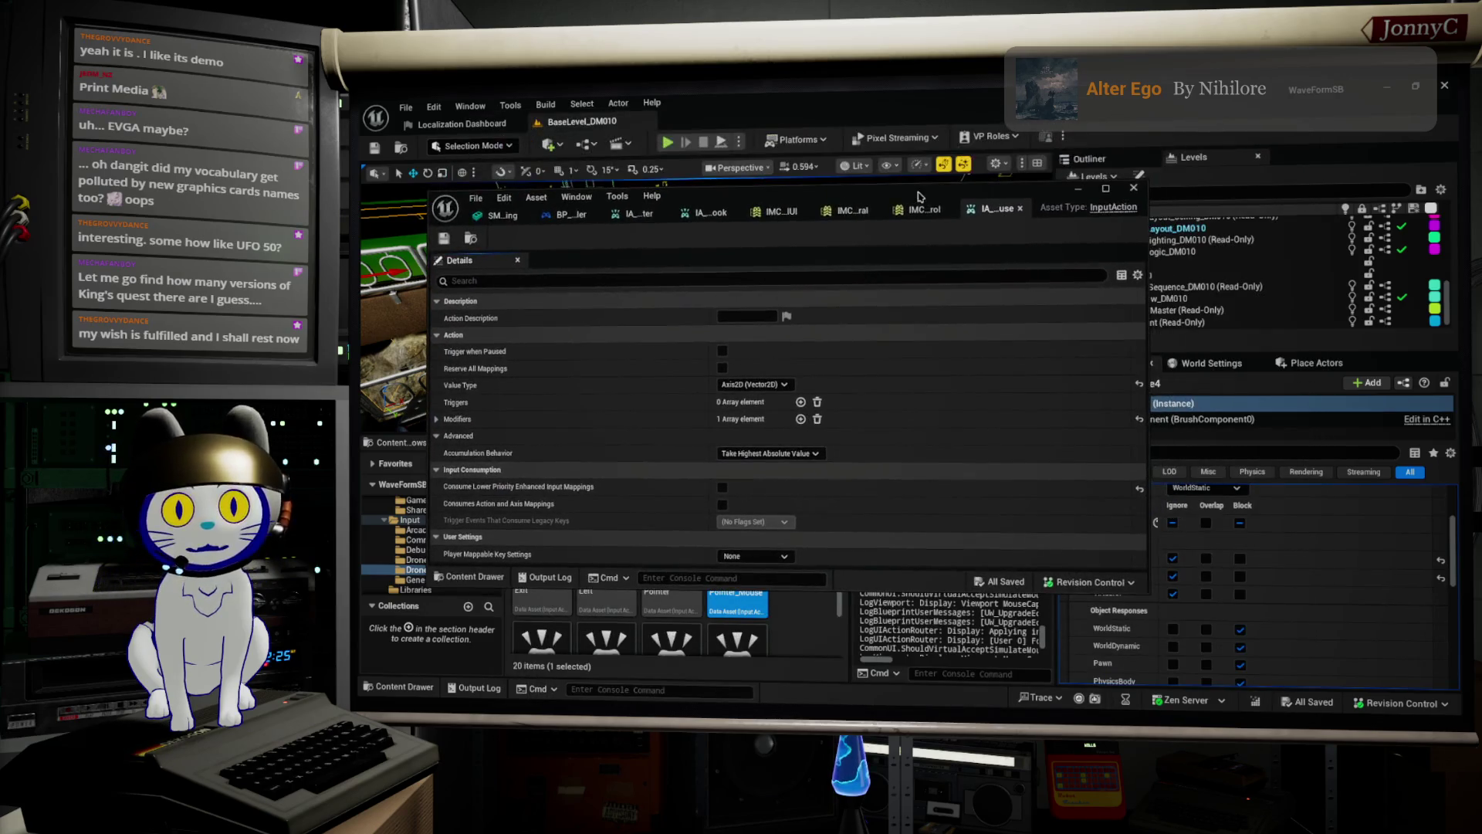
double_click(1003, 204)
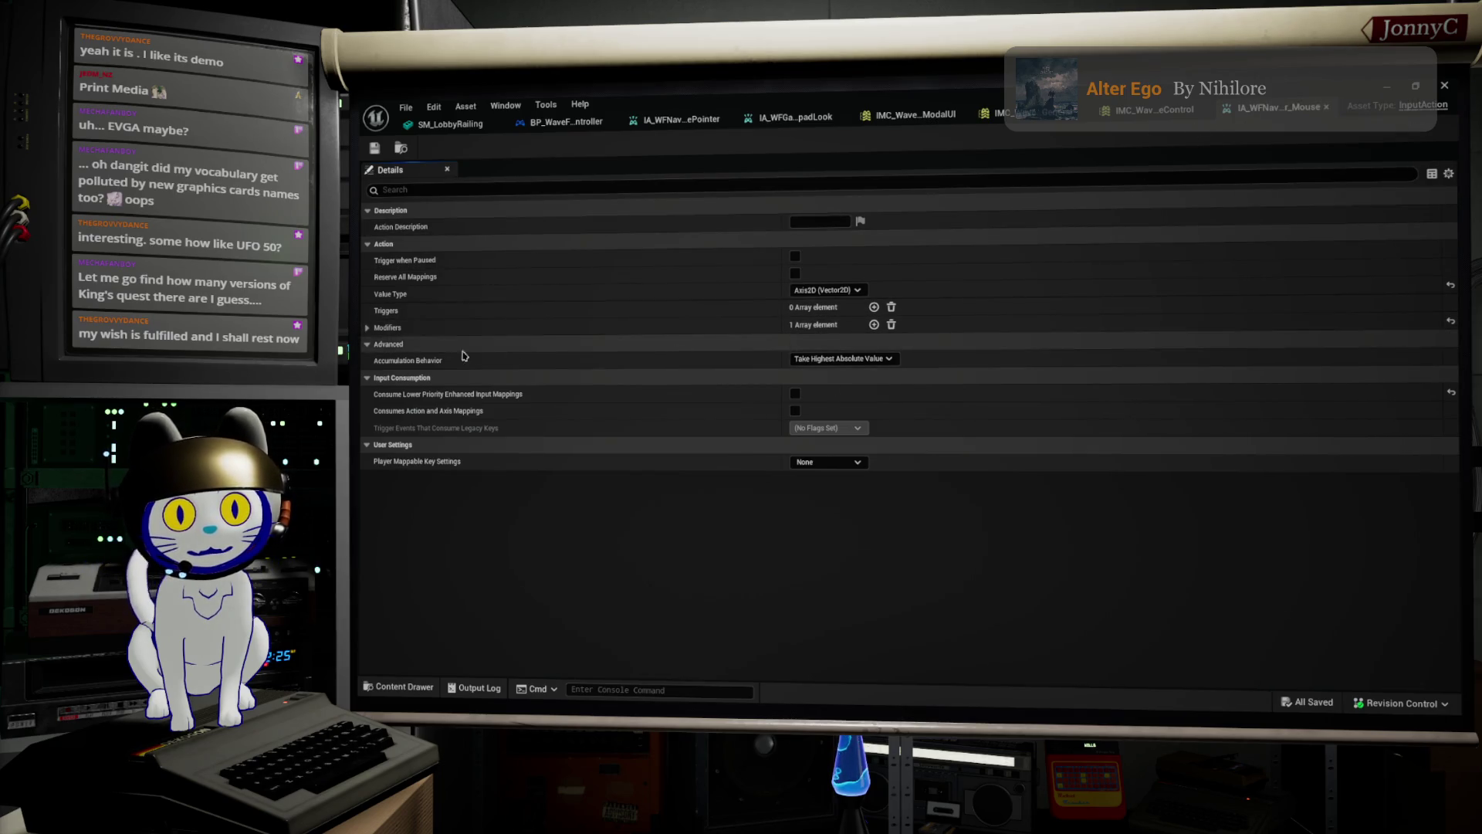
click(369, 330)
click(369, 331)
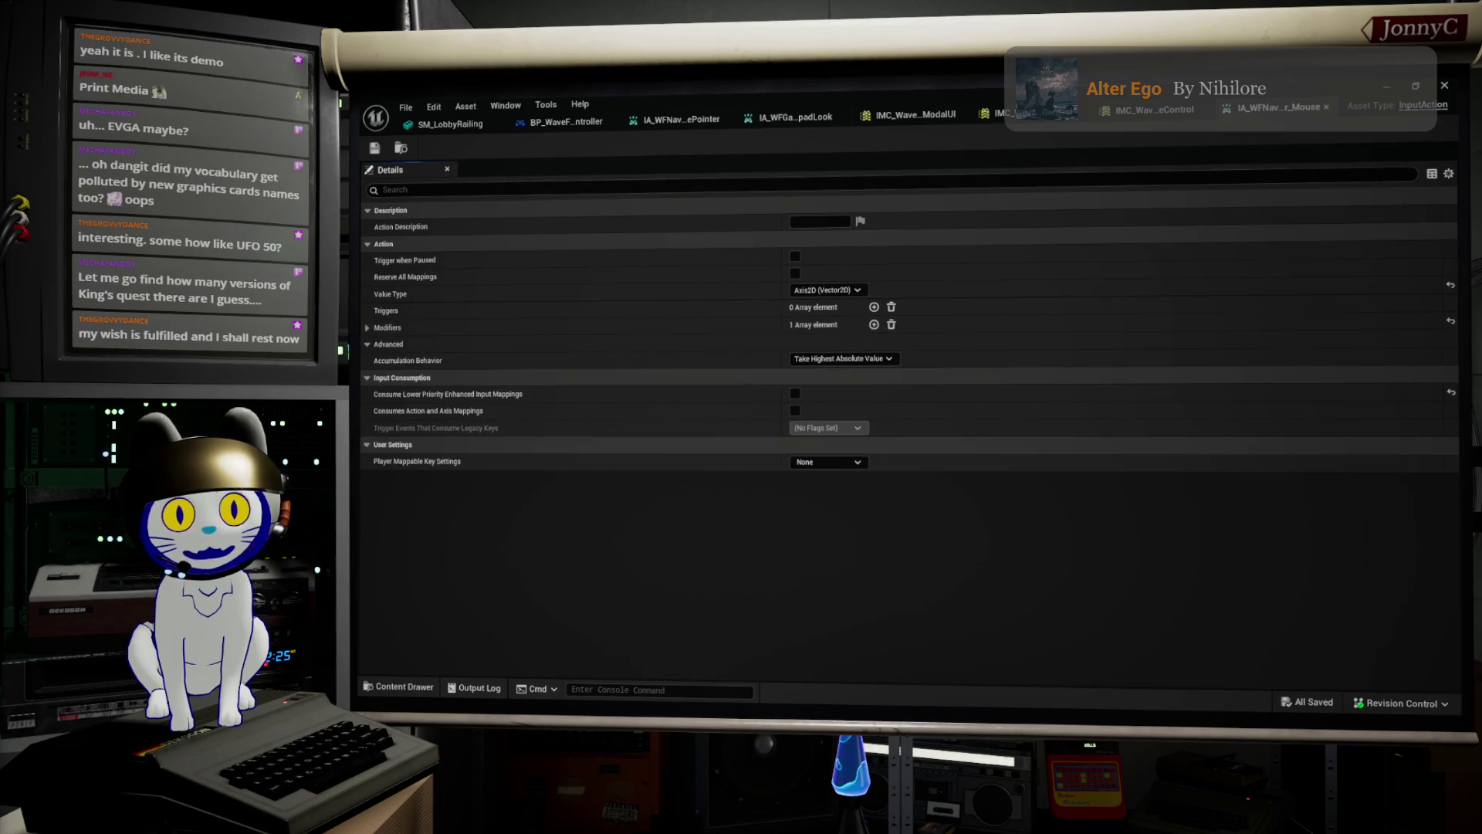
click(1144, 110)
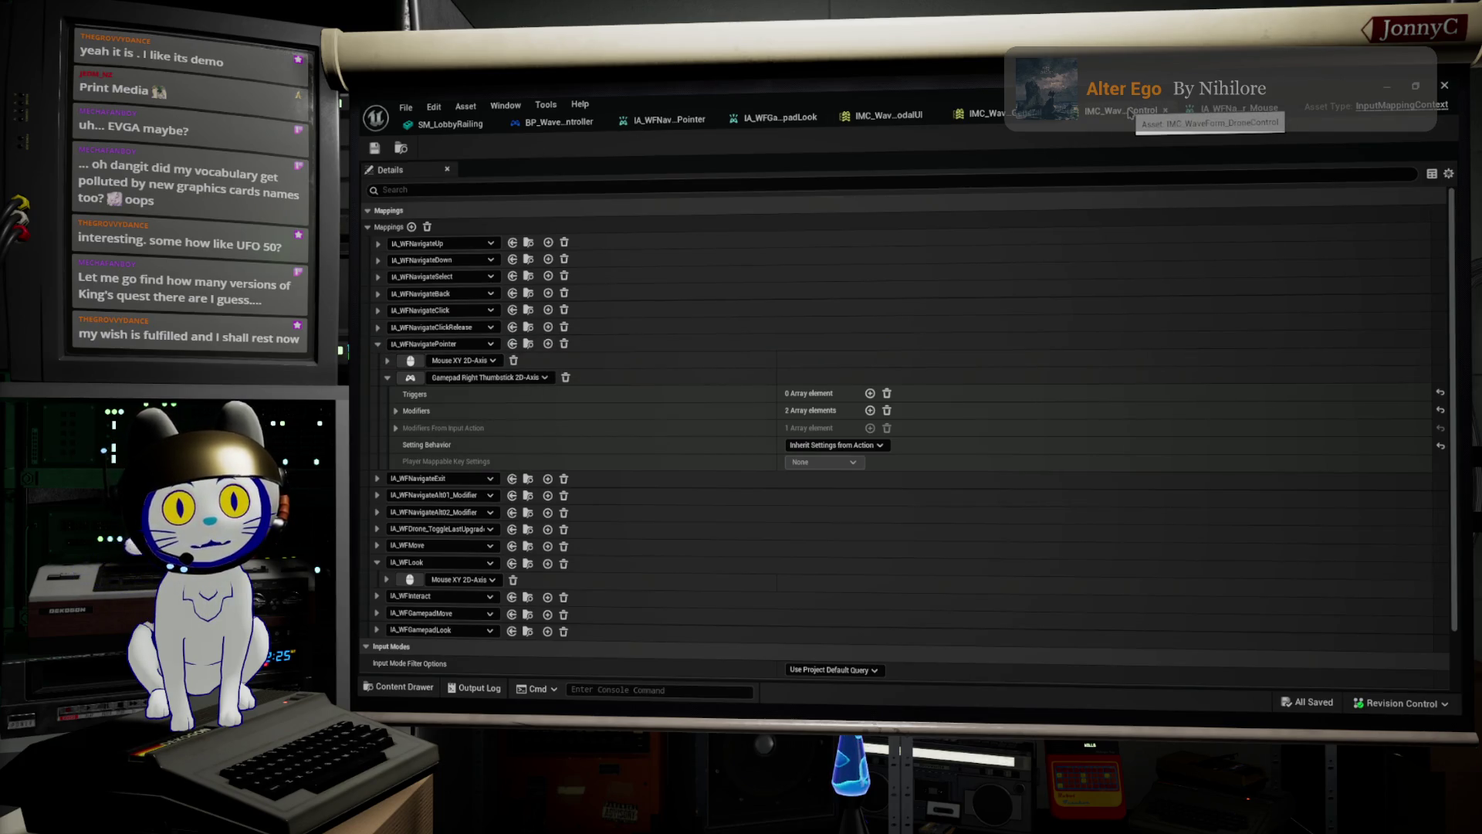
Add a new mapping to the context that uses IA_WFNavigatePointer_Mouse.
right_click(593, 349)
key(Escape)
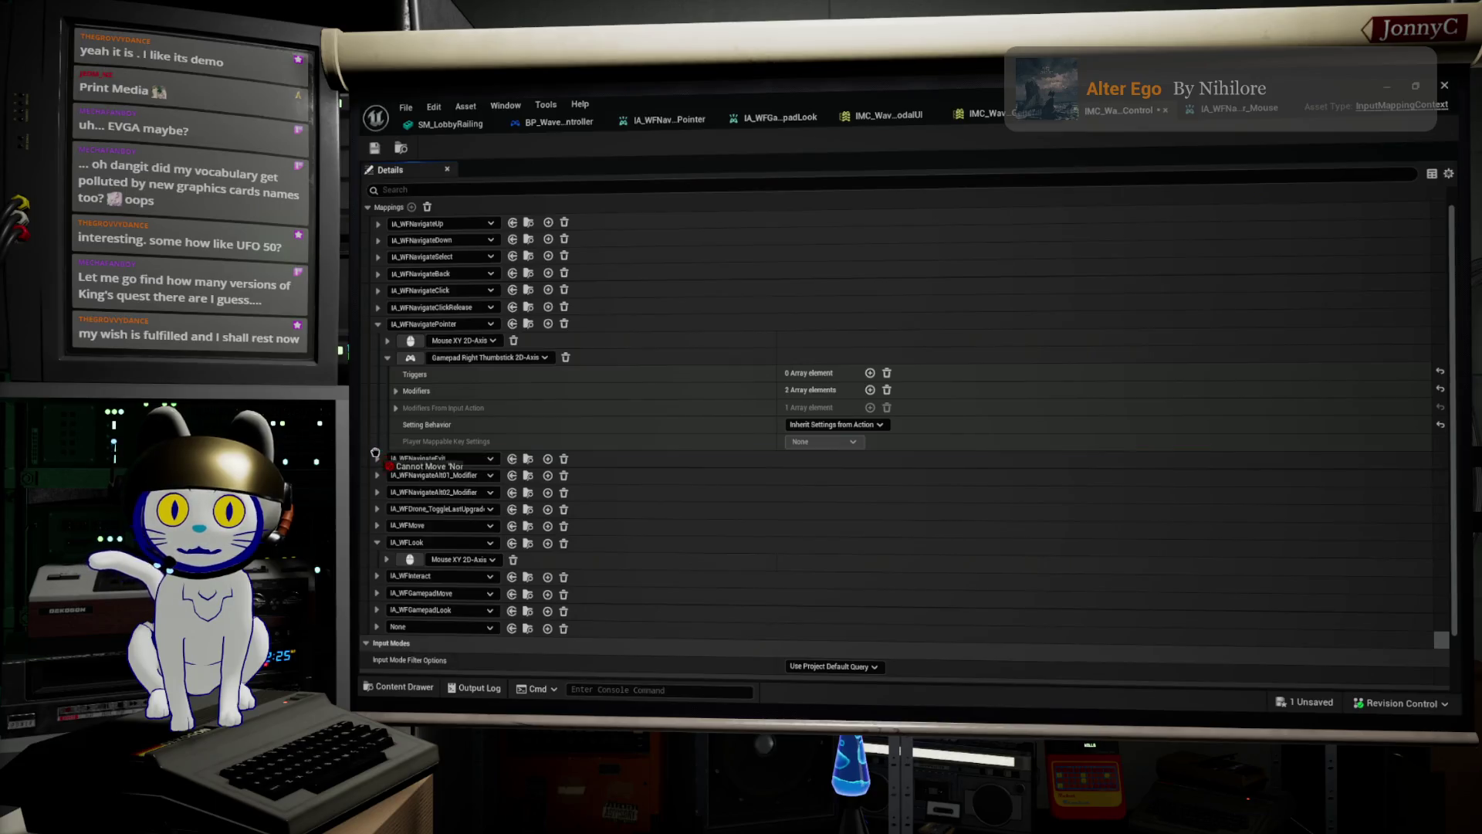
click(445, 455)
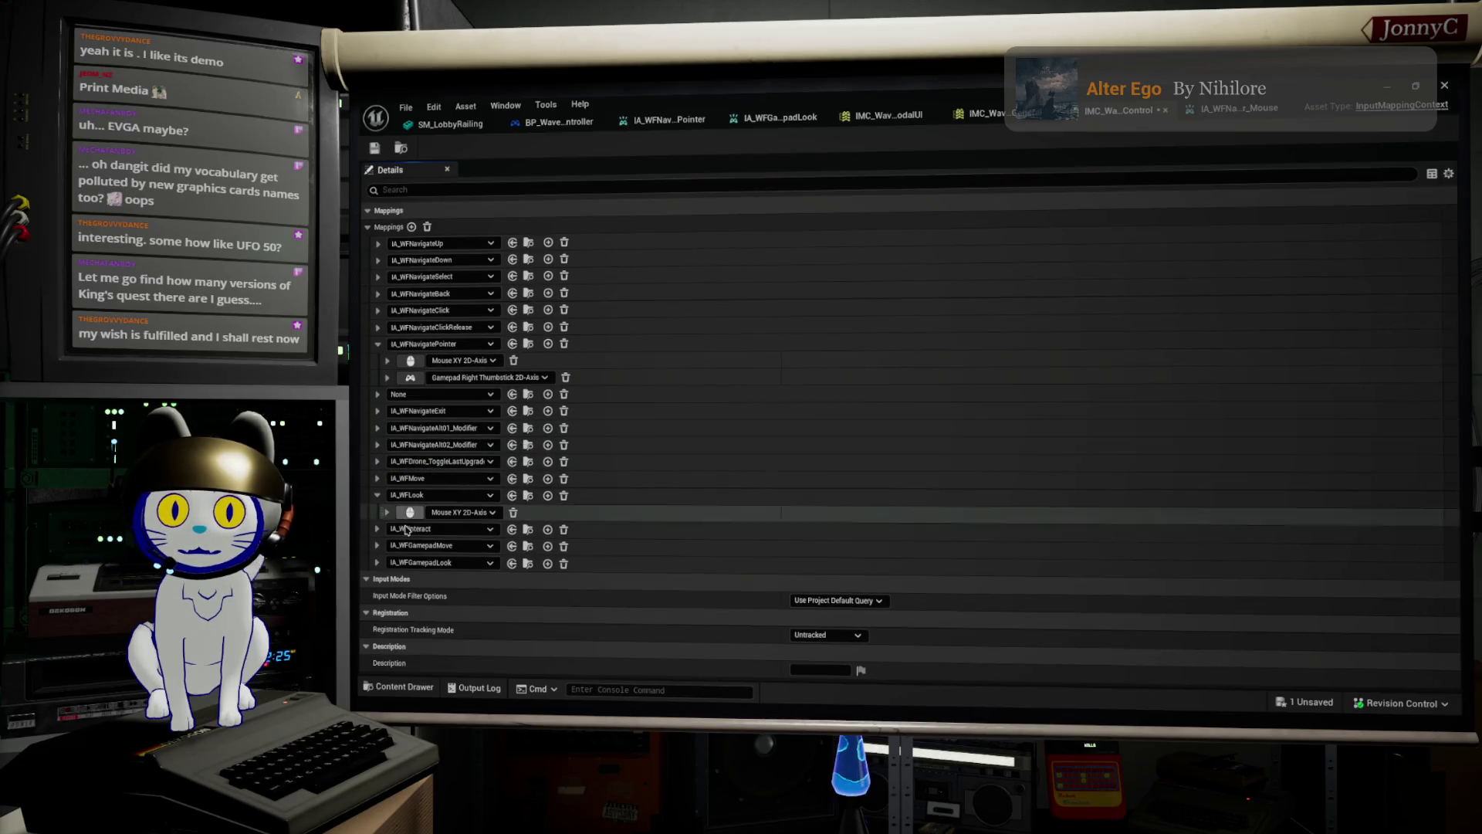
click(396, 396)
text(naviga)
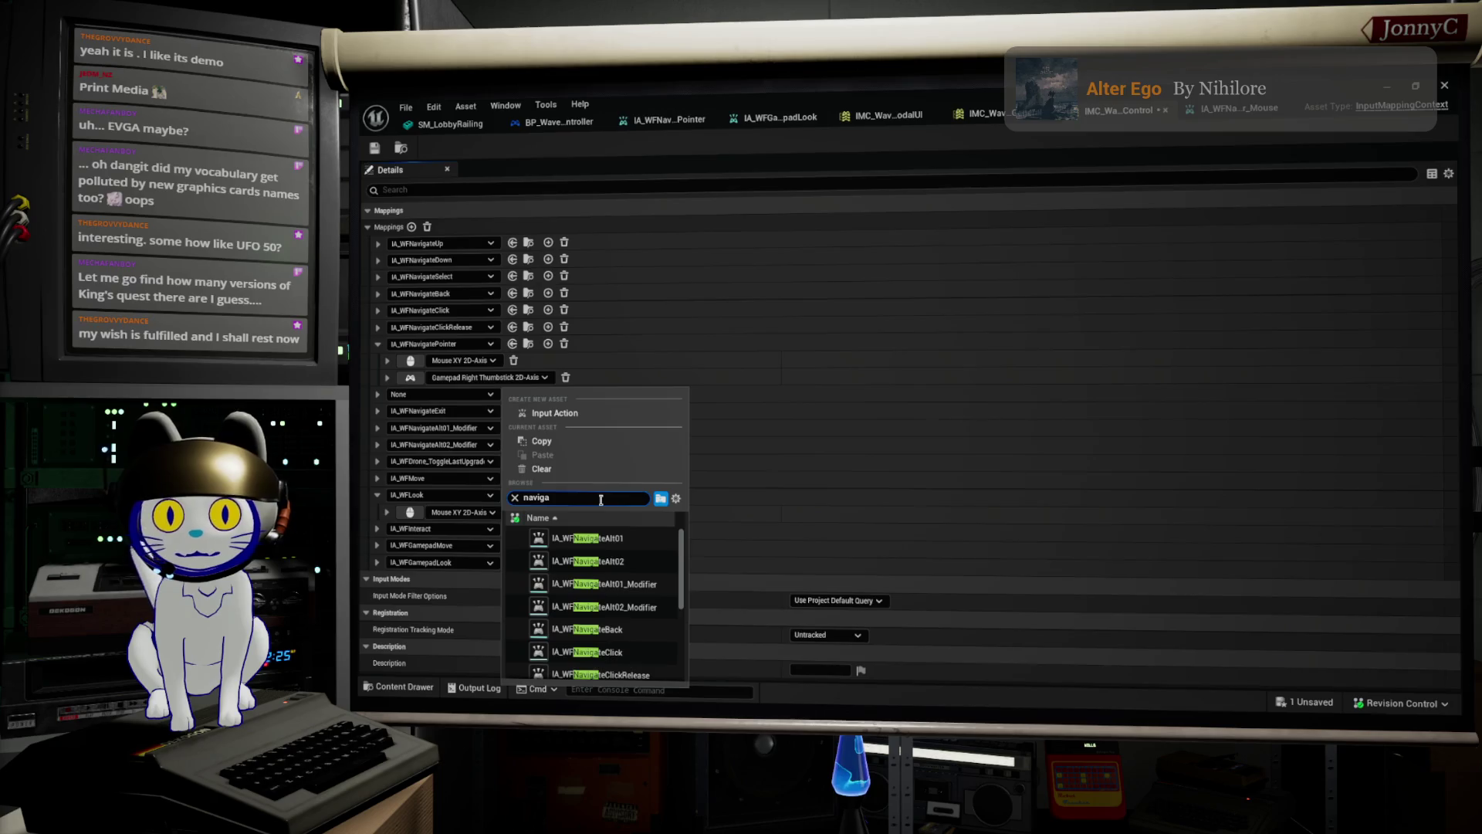
scroll(622, 617, down, 4)
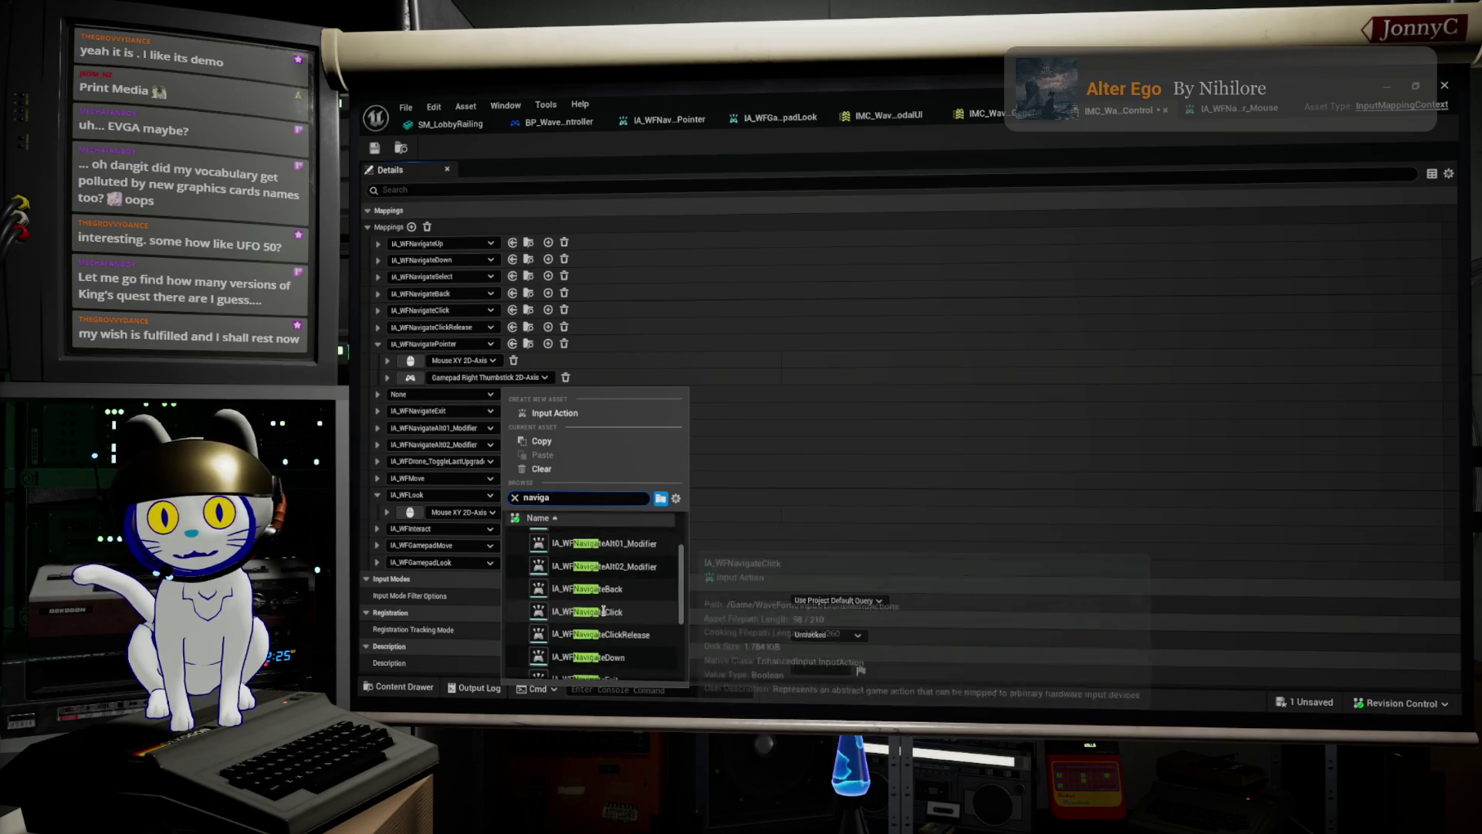
scroll(622, 620, down, 3)
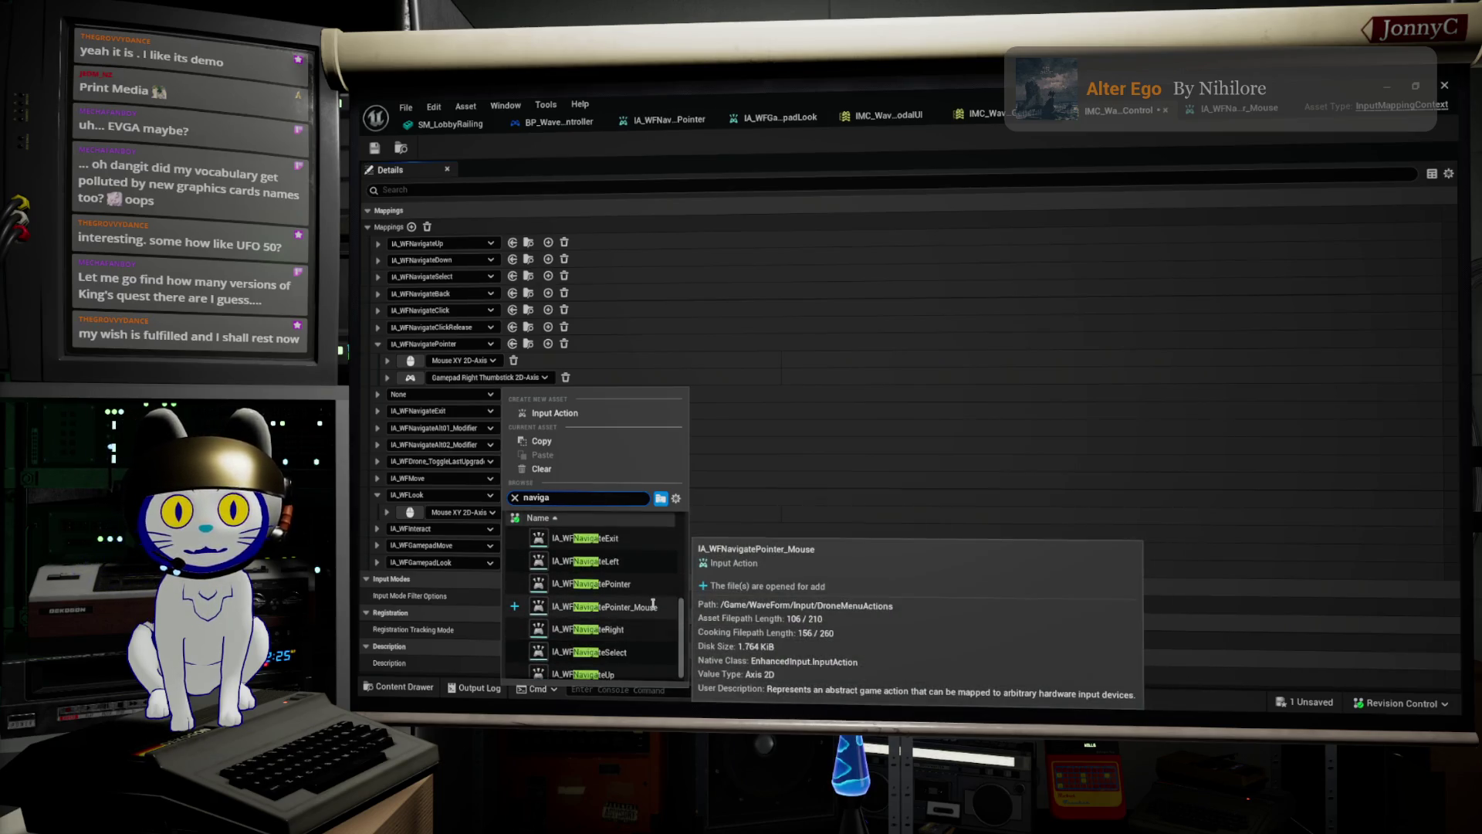
click(657, 606)
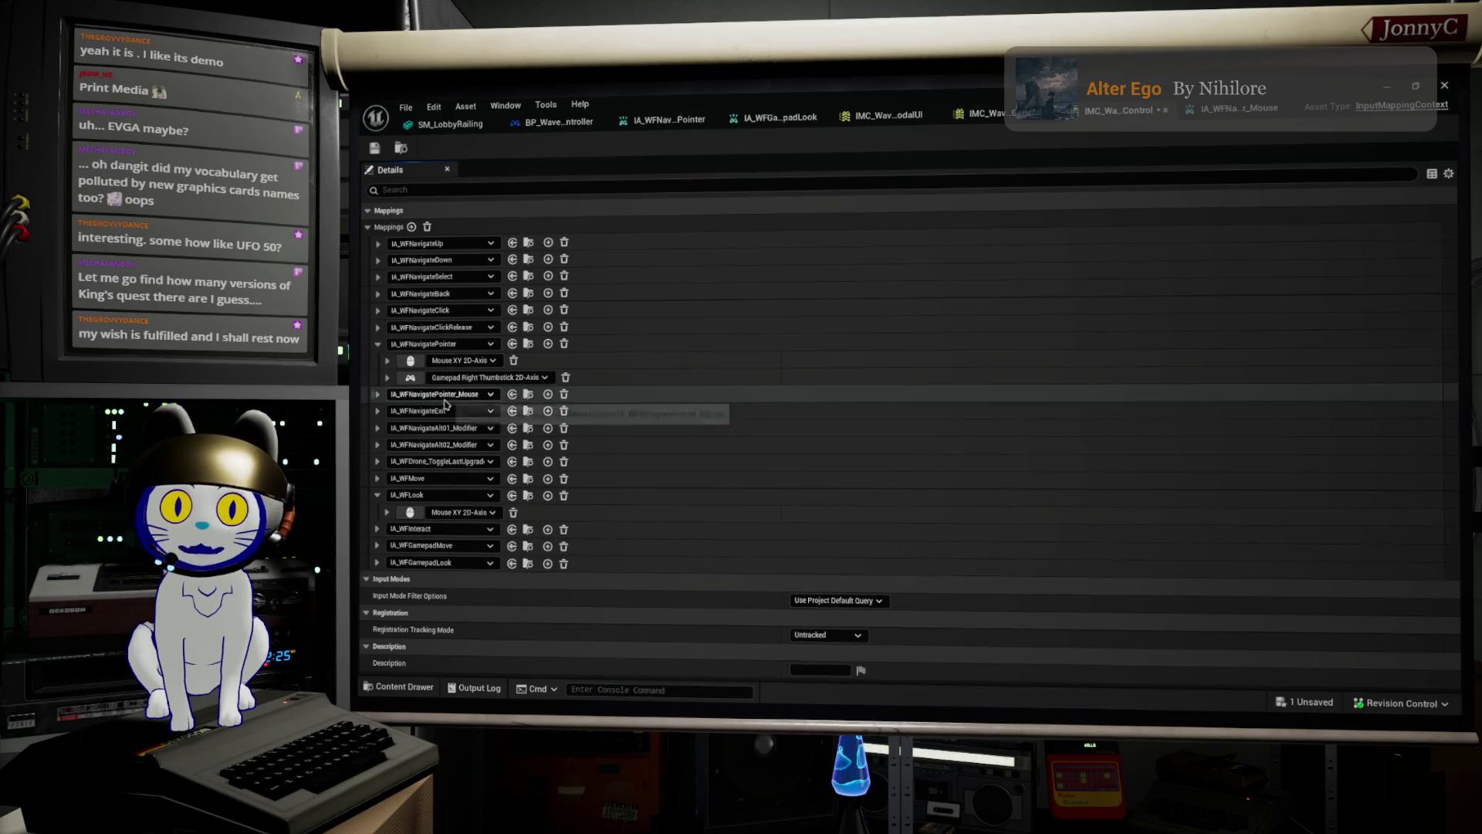
Expand the new mapping and copy its Right Mouse Button key binding.
click(379, 395)
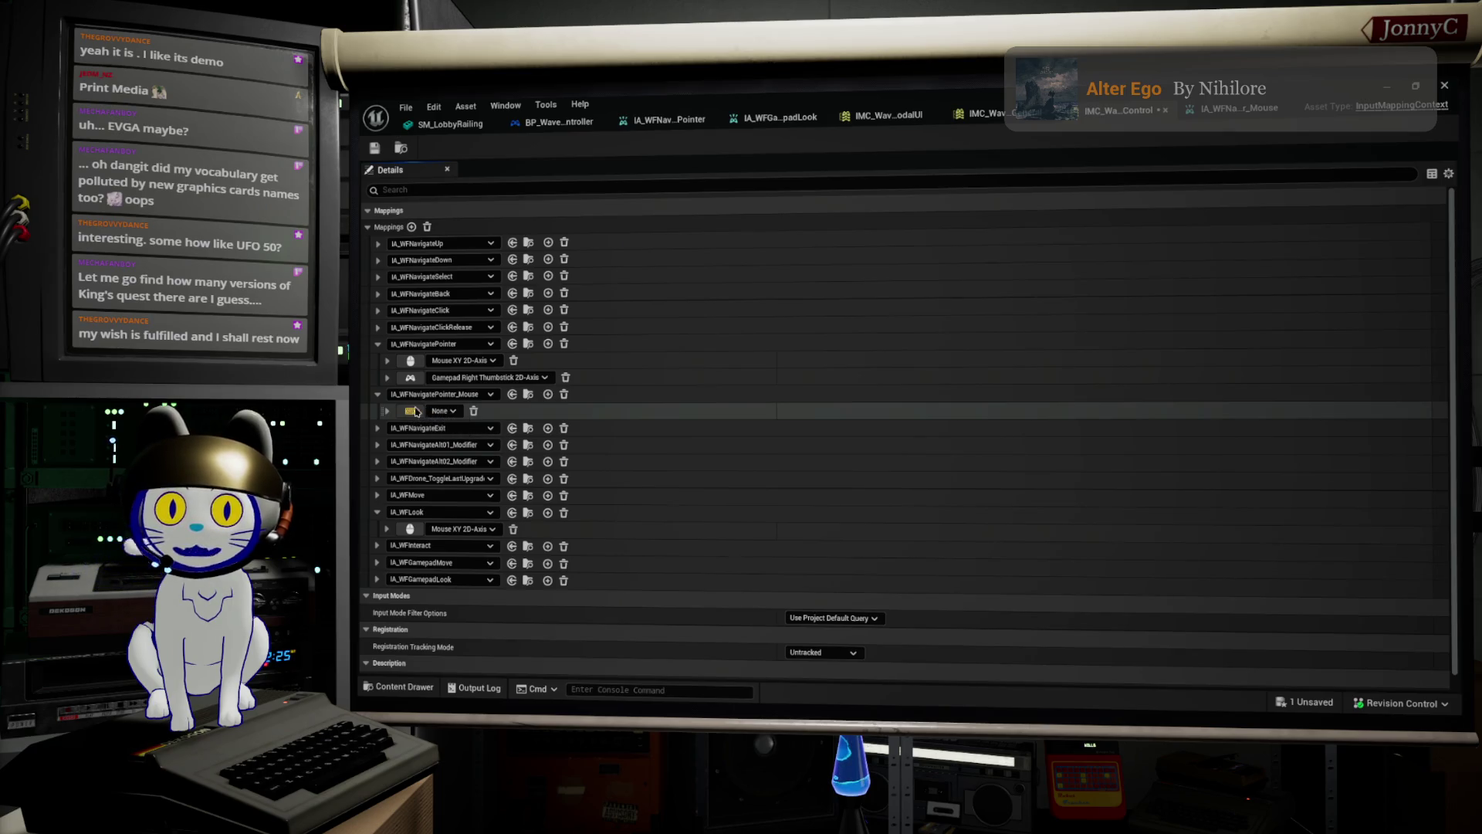
right_click(523, 363)
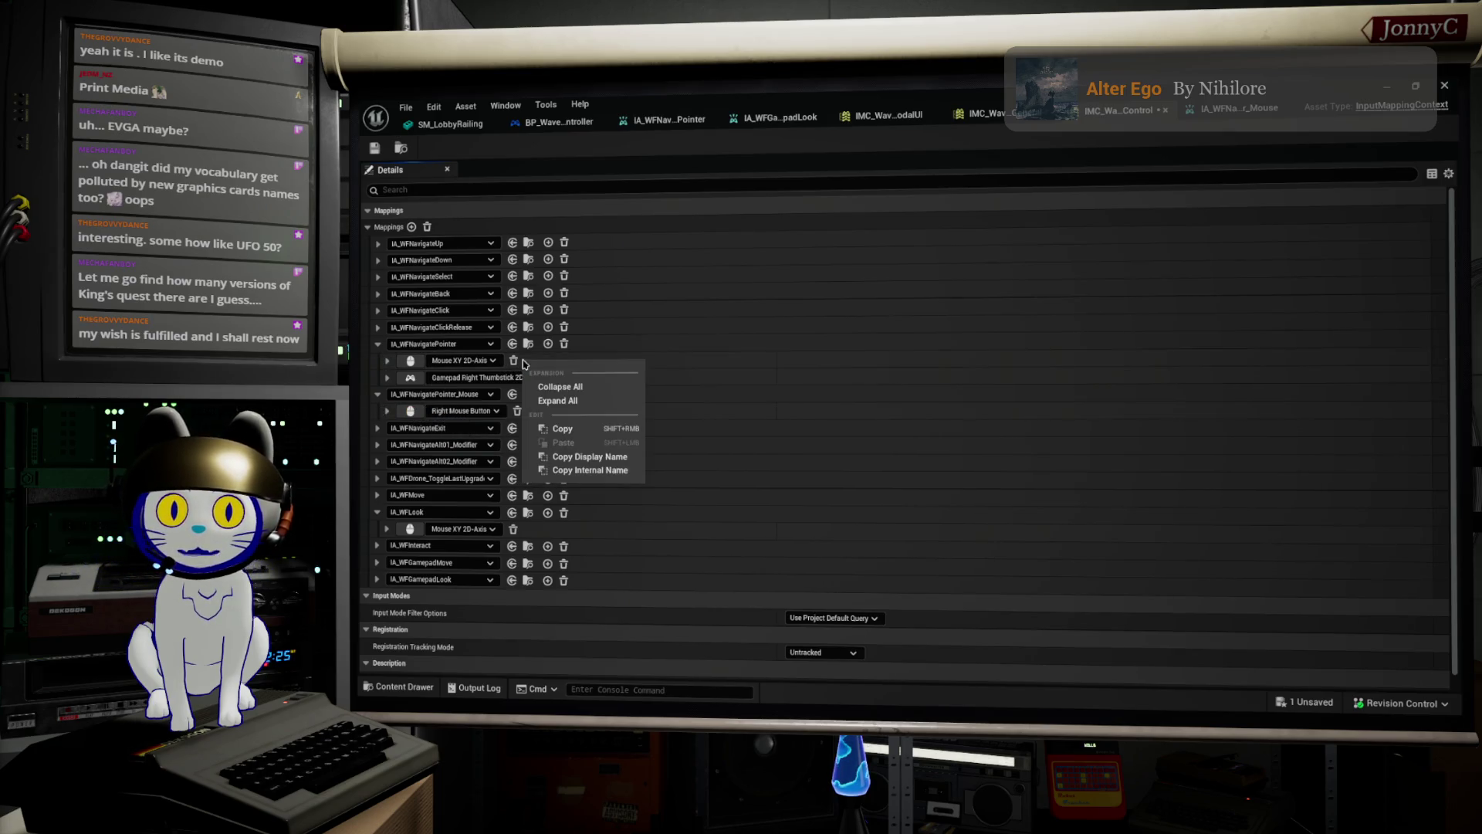
click(560, 428)
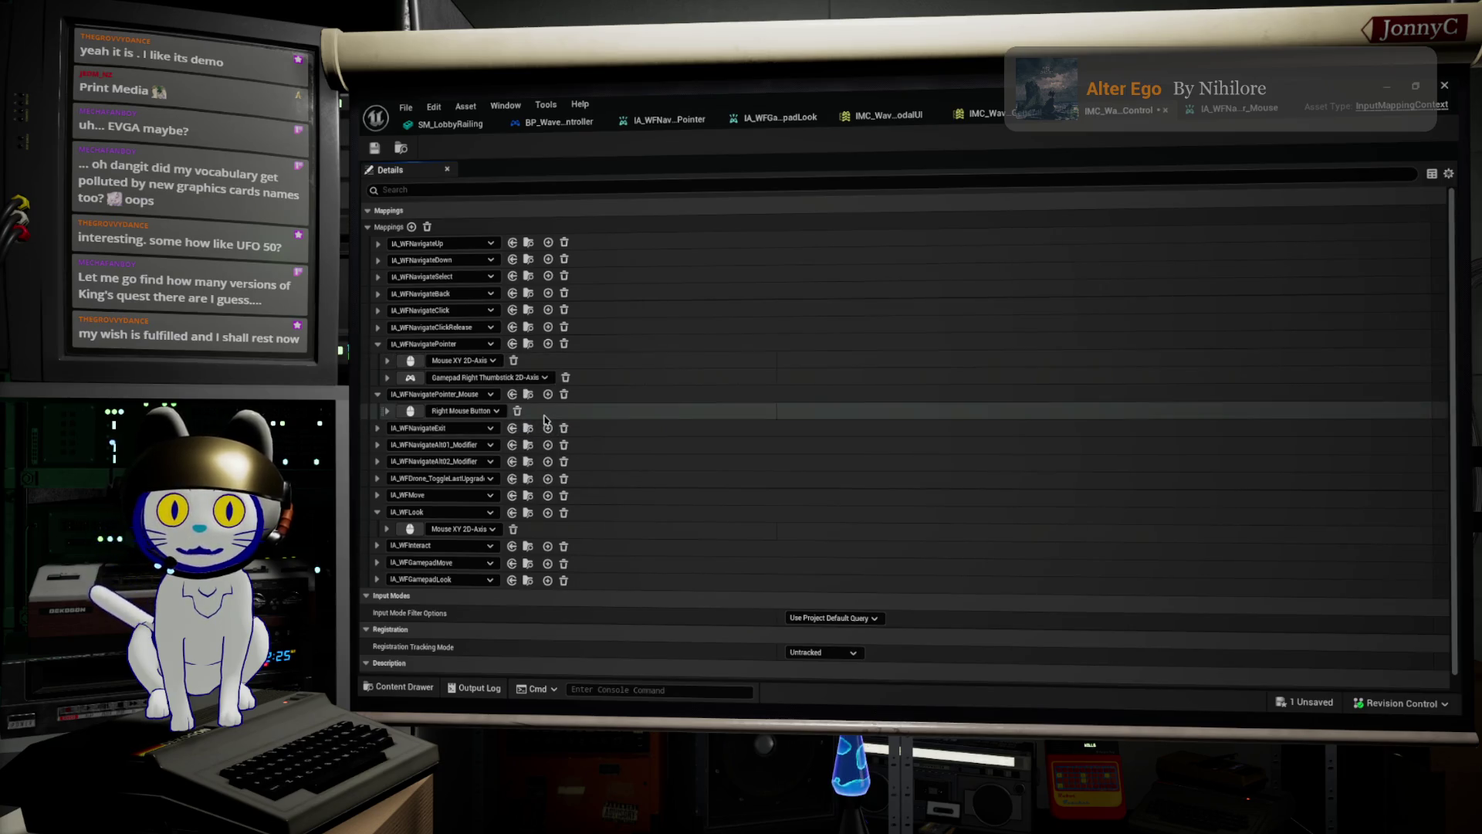
right_click(545, 419)
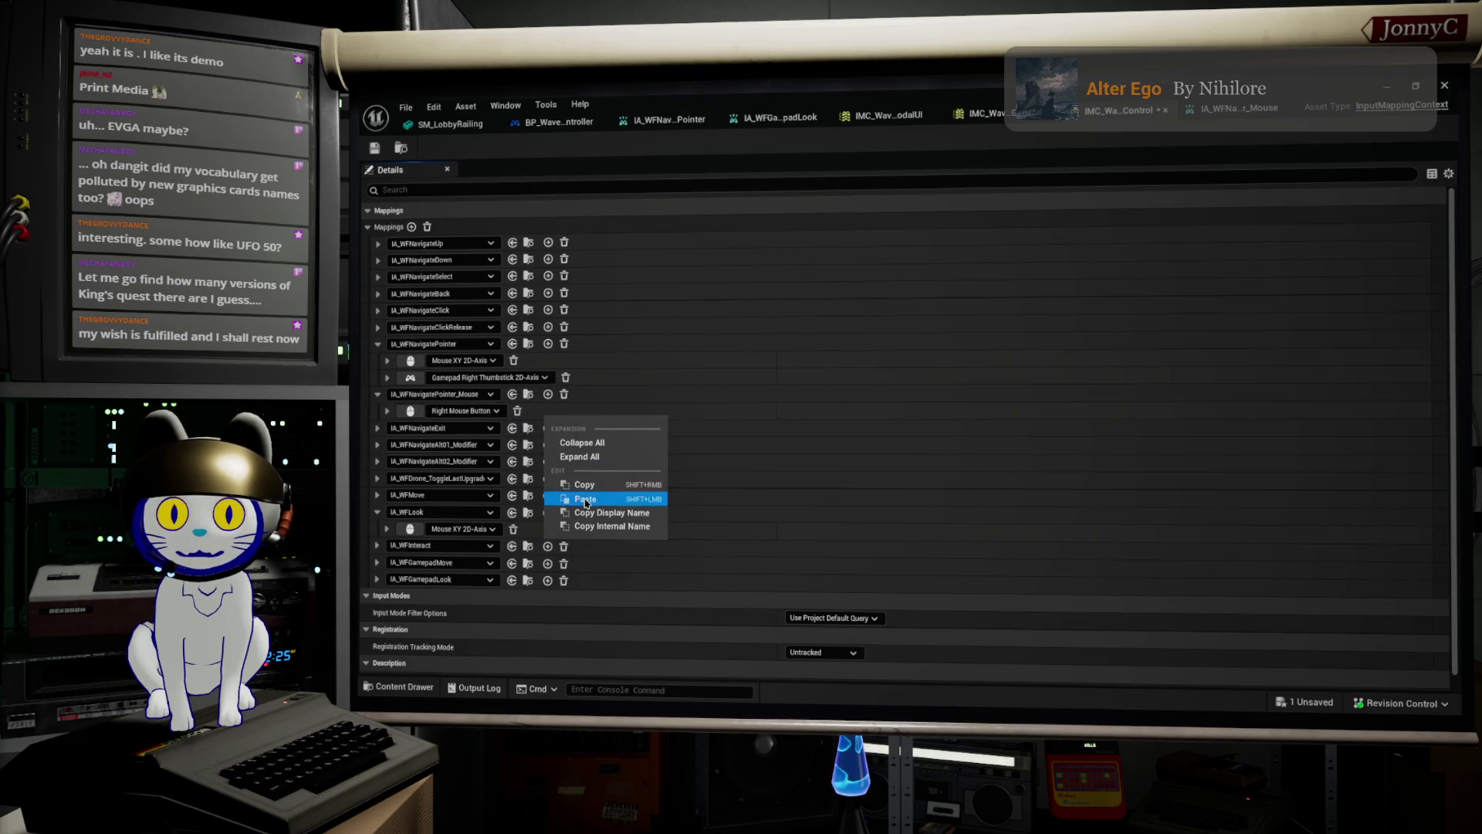
Remove the duplicate Mouse XY binding and add another IA_WFNavigatePointer_Mouse mapping.
click(574, 498)
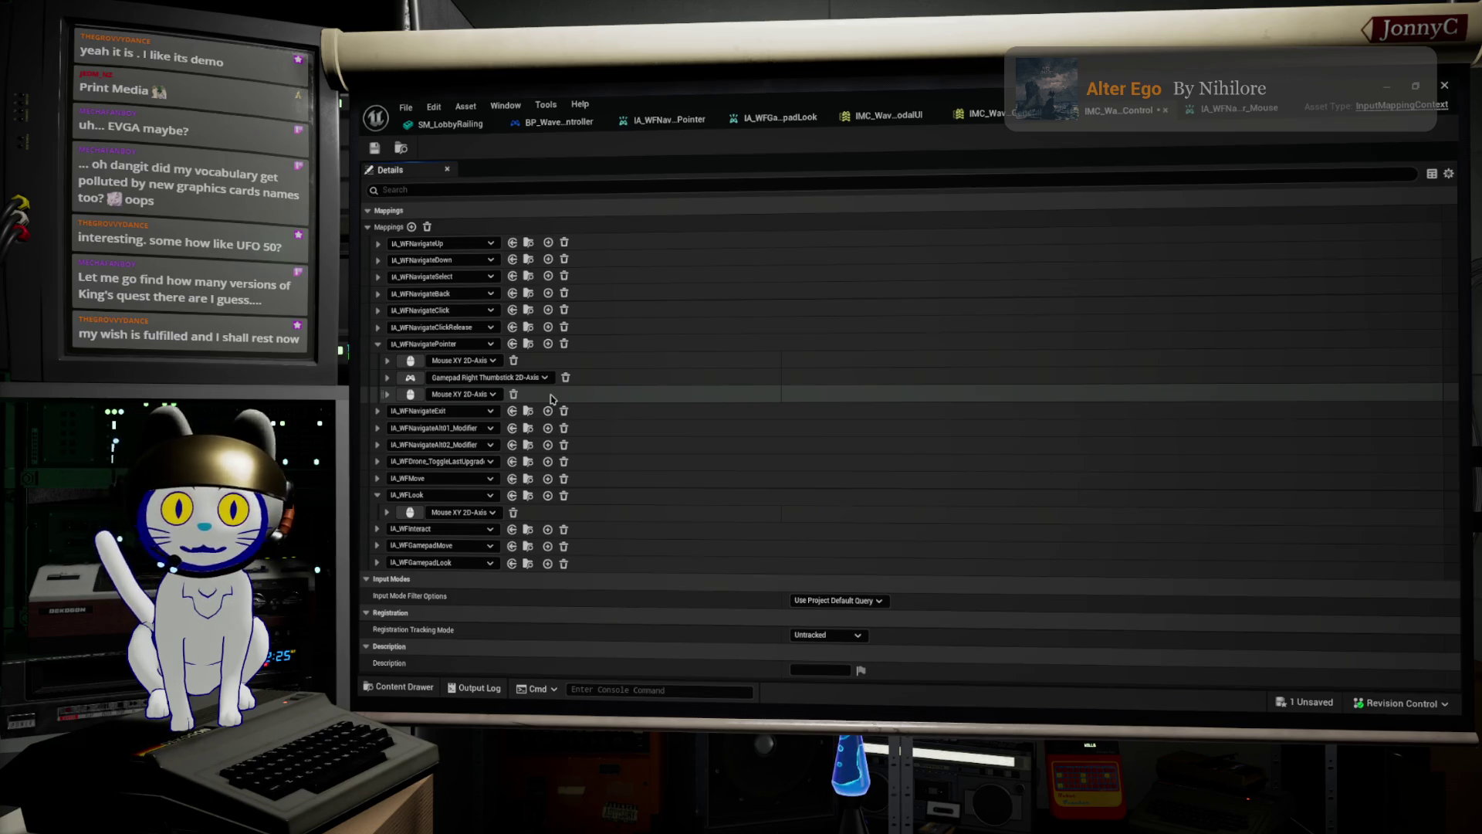
click(514, 395)
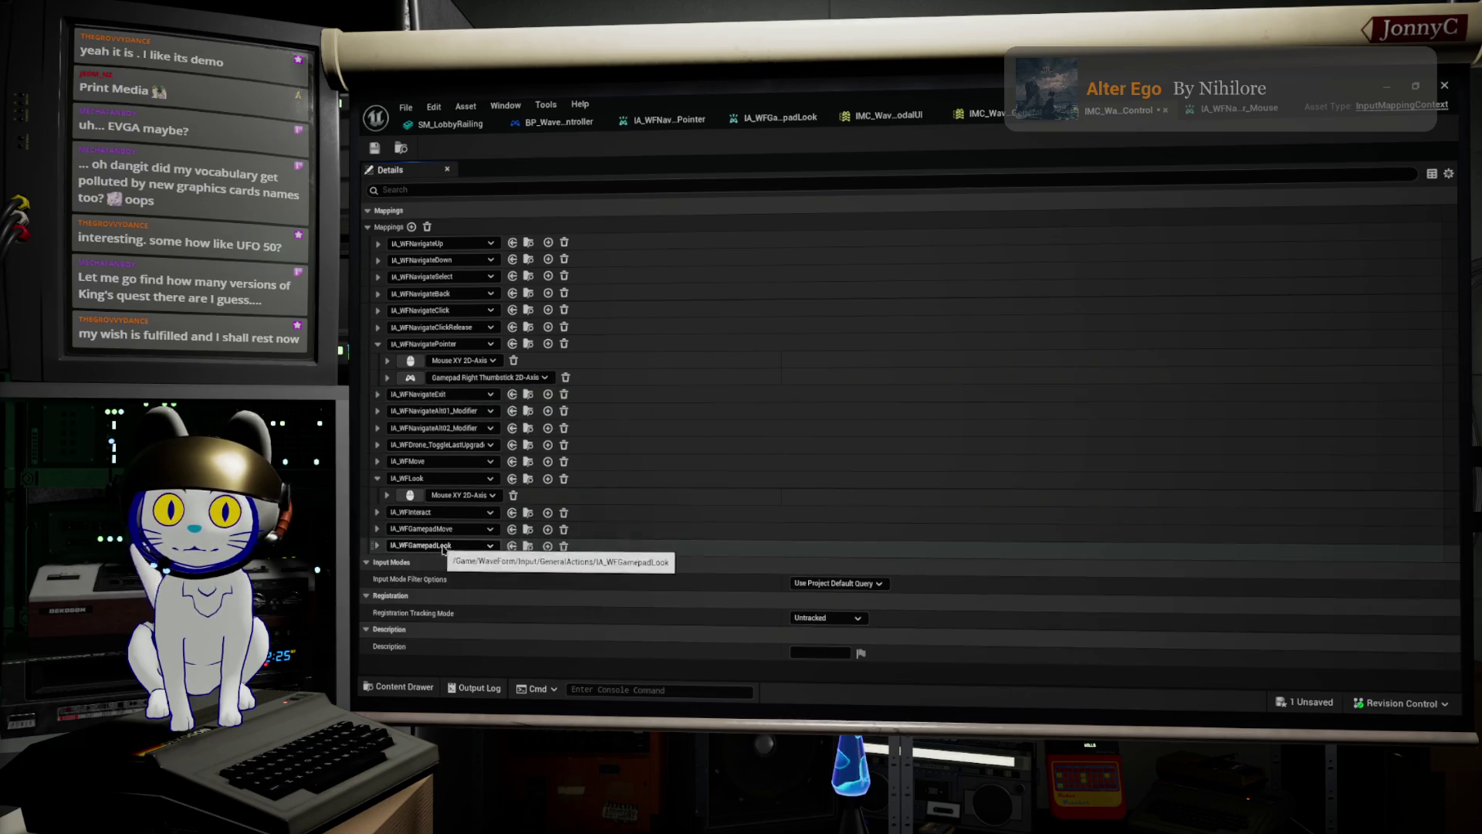
click(412, 227)
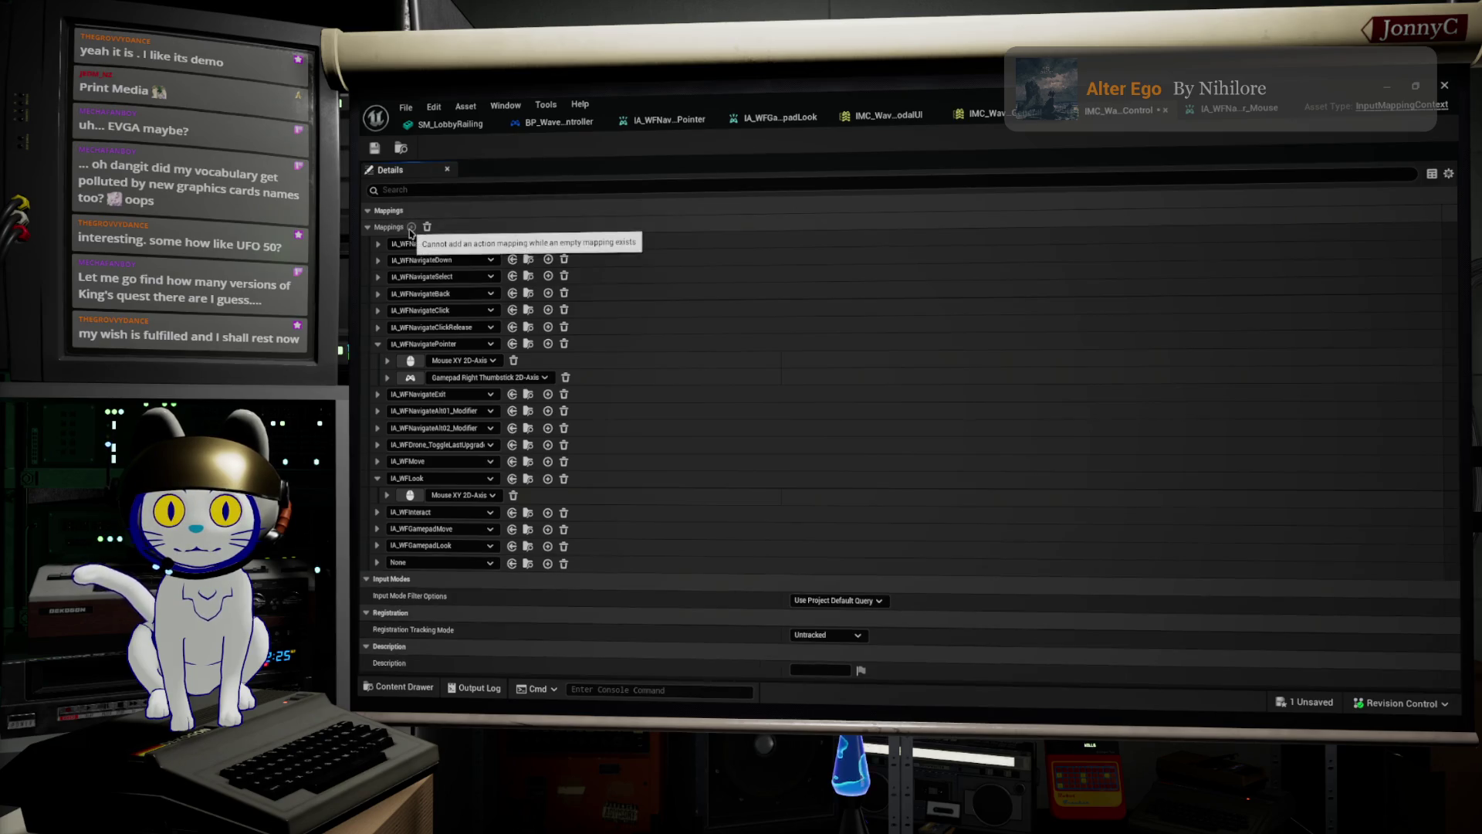
click(486, 563)
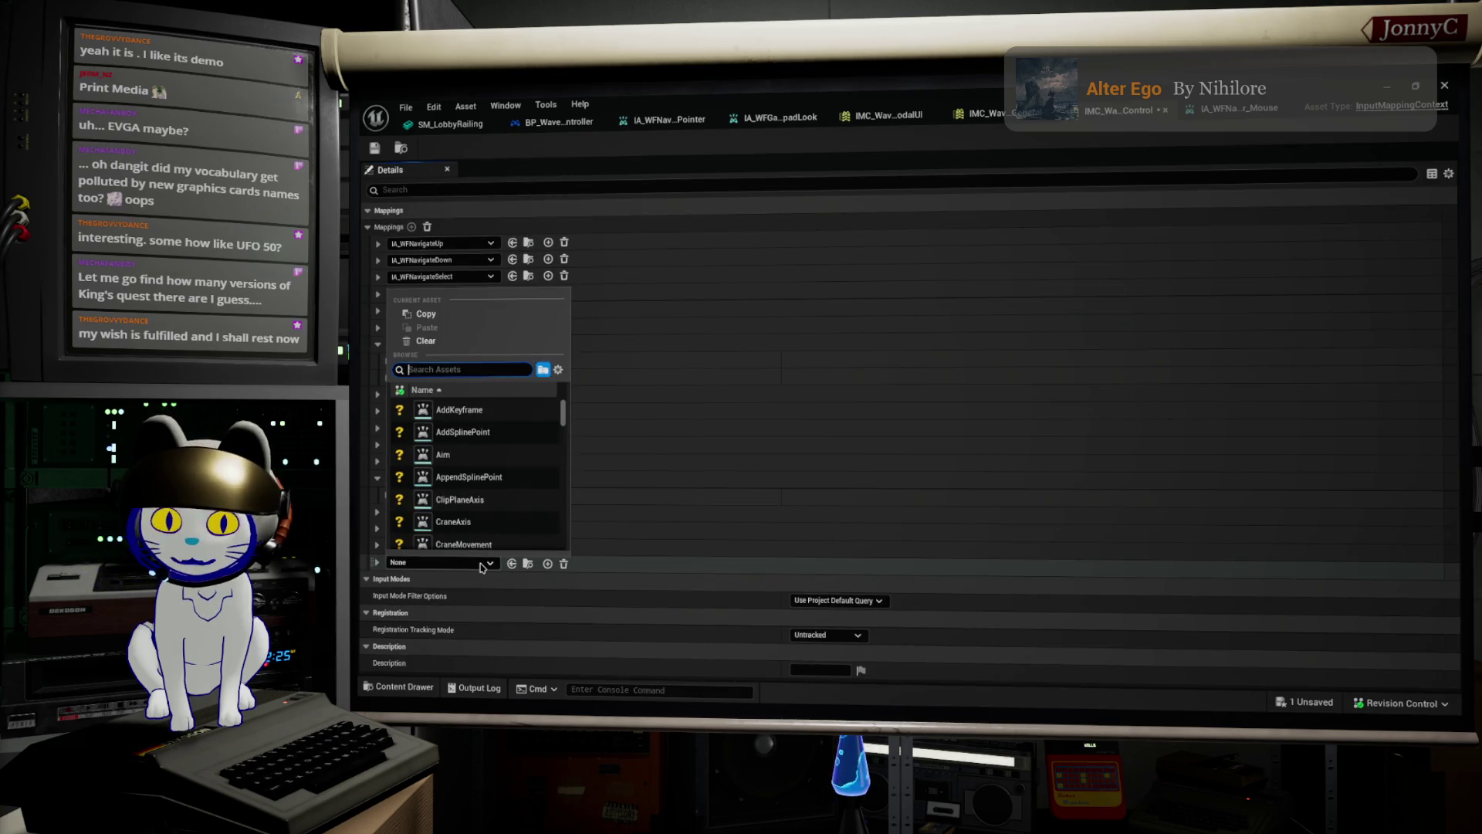
text(Navi)
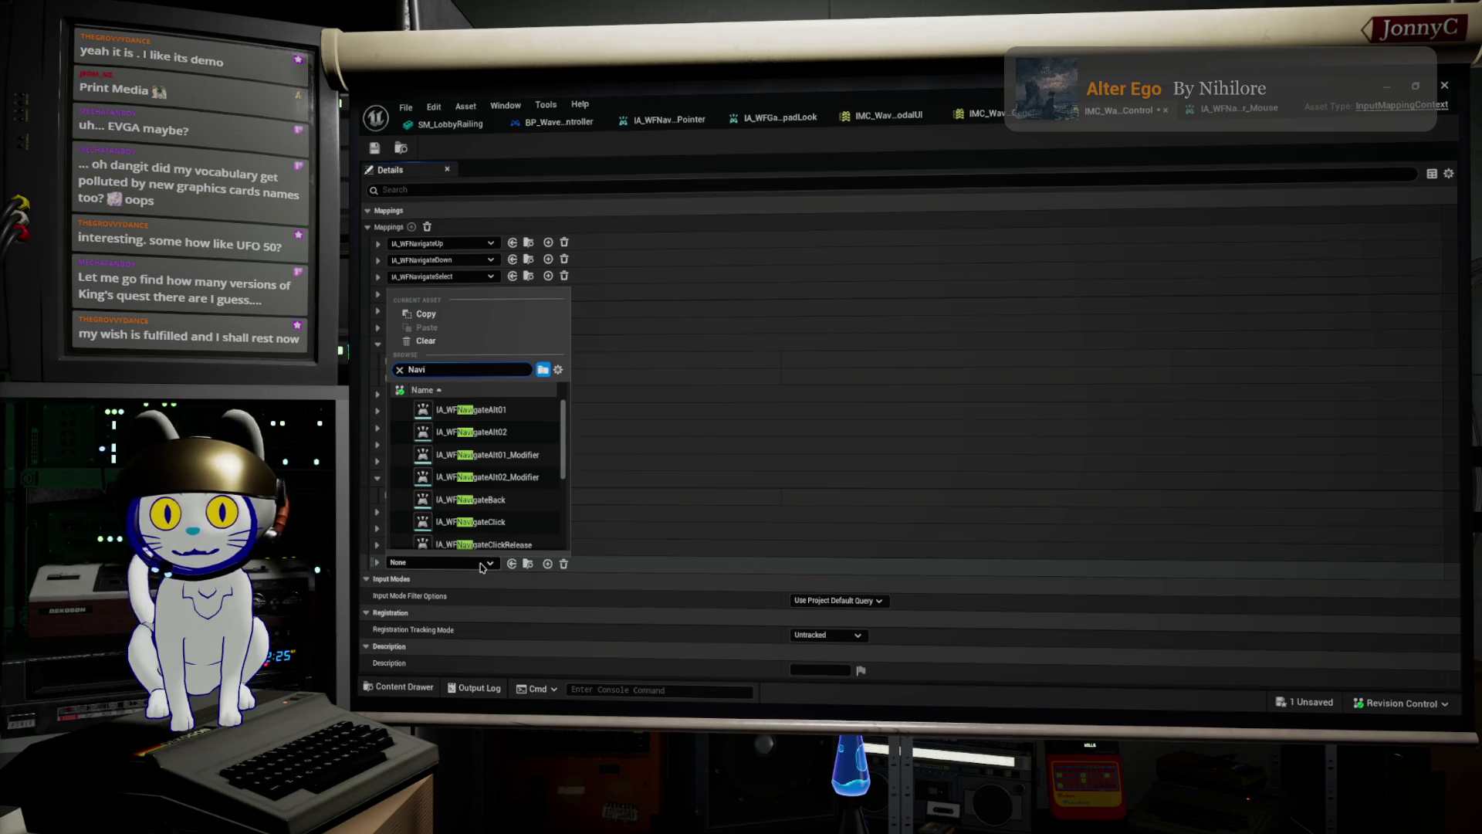
scroll(528, 513, down, 3)
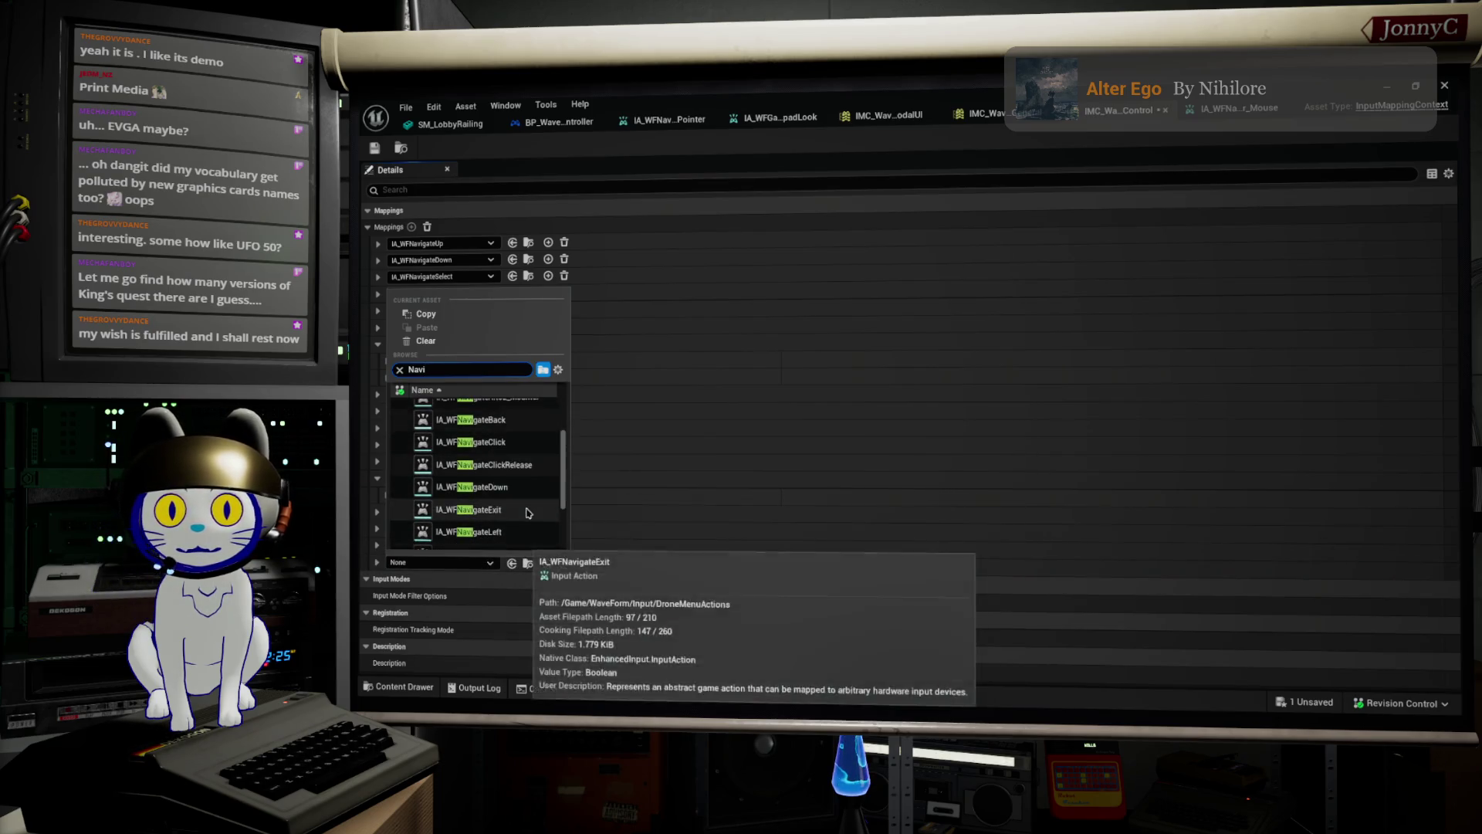
scroll(528, 512, down, 2)
click(524, 477)
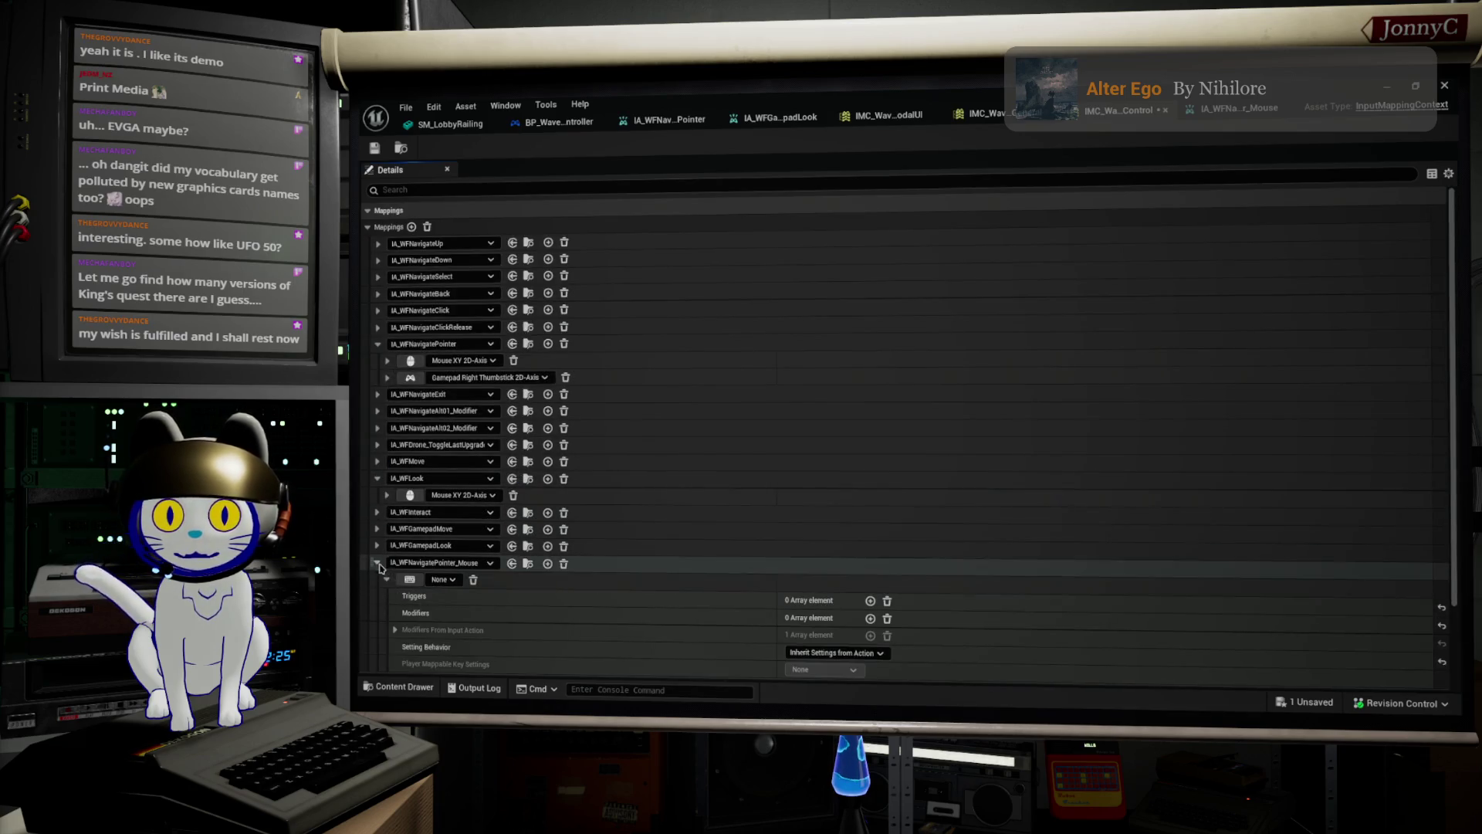
Move the new mapping under IA_WFNavigatePointer and bind it to Mouse XY 2D-Axis.
drag(368, 563, 380, 394)
click(445, 411)
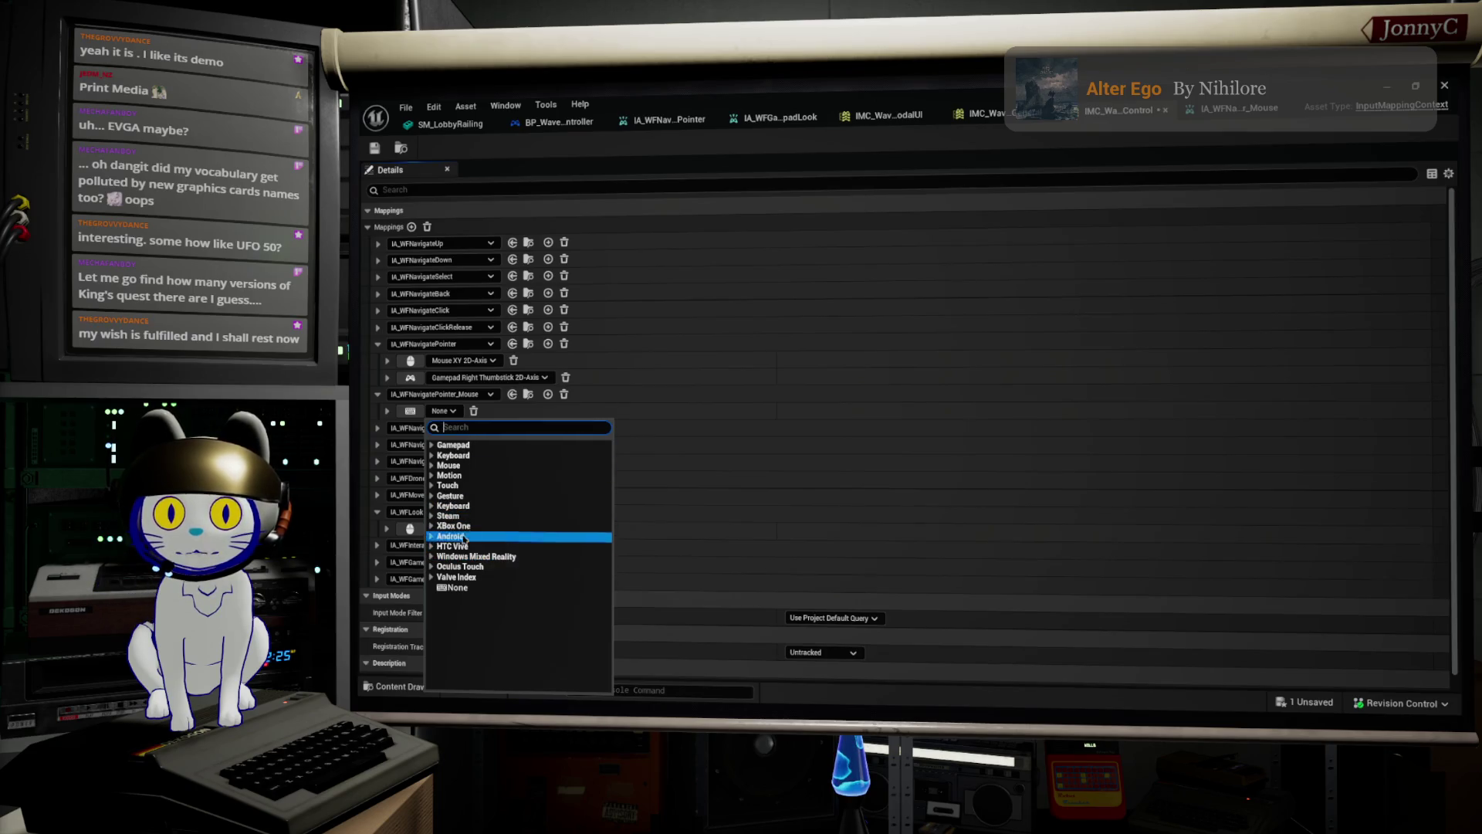
click(437, 468)
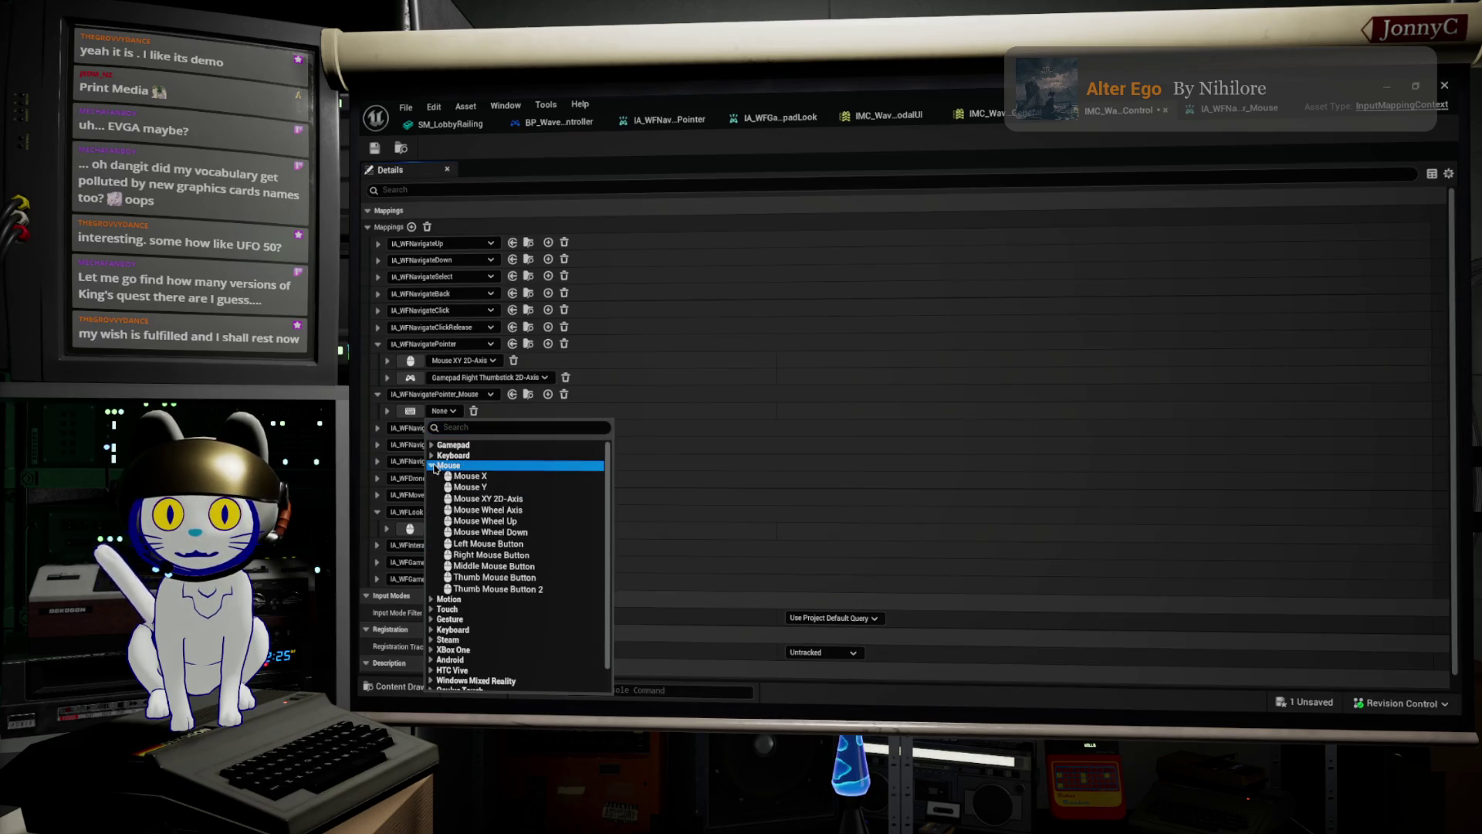
click(483, 498)
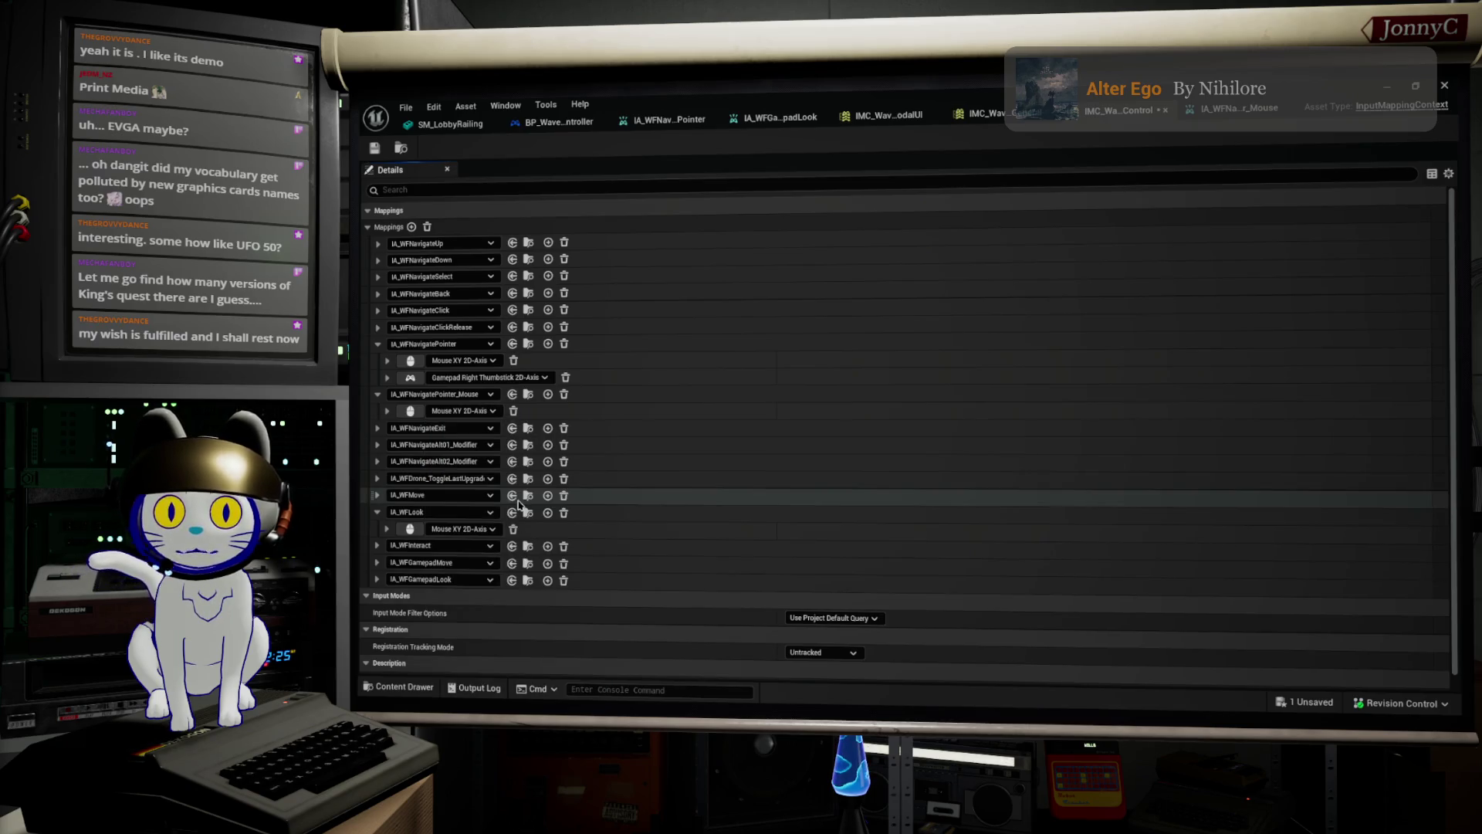
click(387, 410)
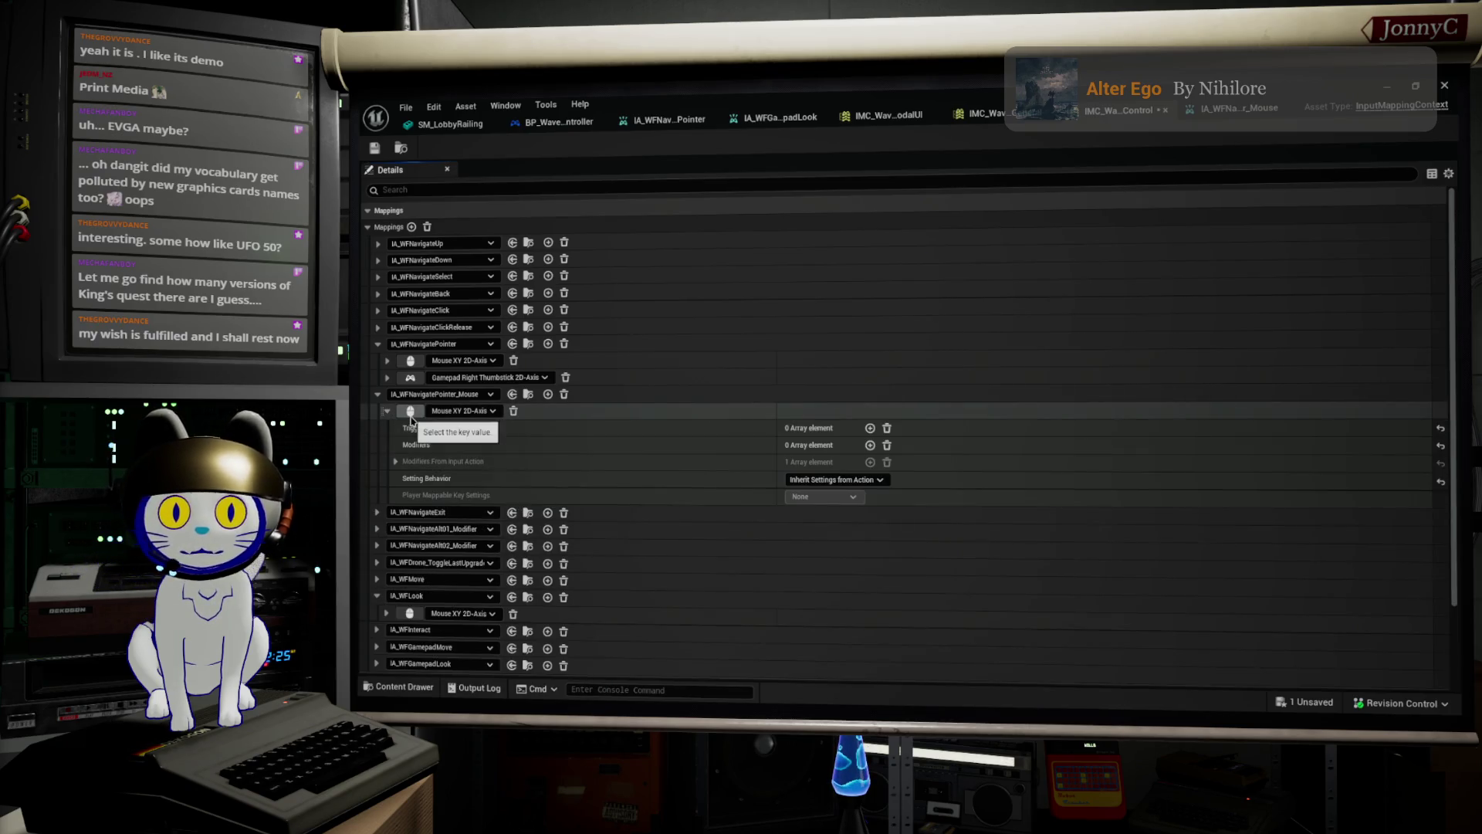
Delete IA_WFNavigatePointer's Mouse XY binding and review the gamepad binding's Negate and dead-zone modifiers.
click(388, 360)
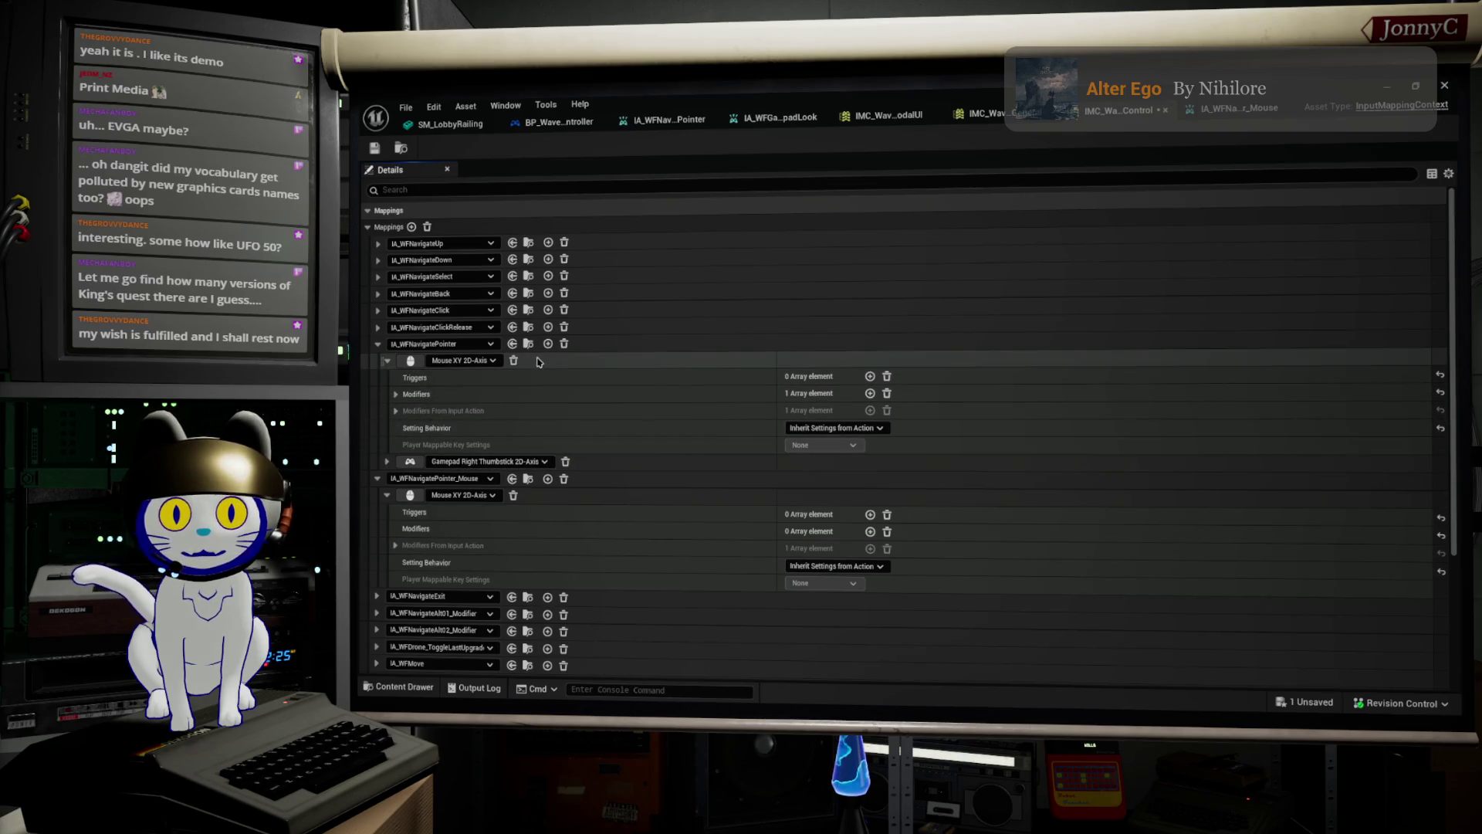
click(515, 364)
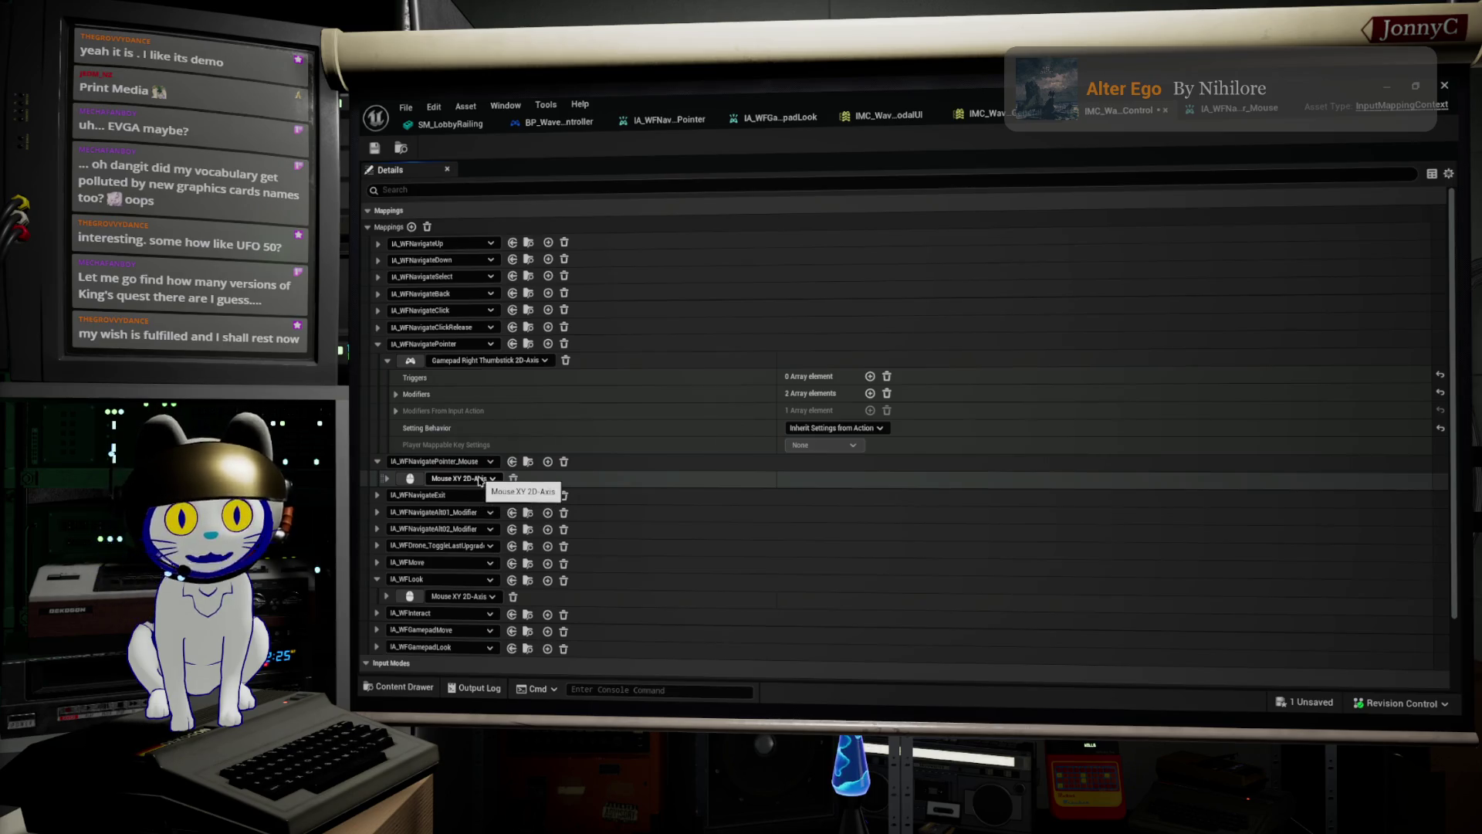
click(396, 394)
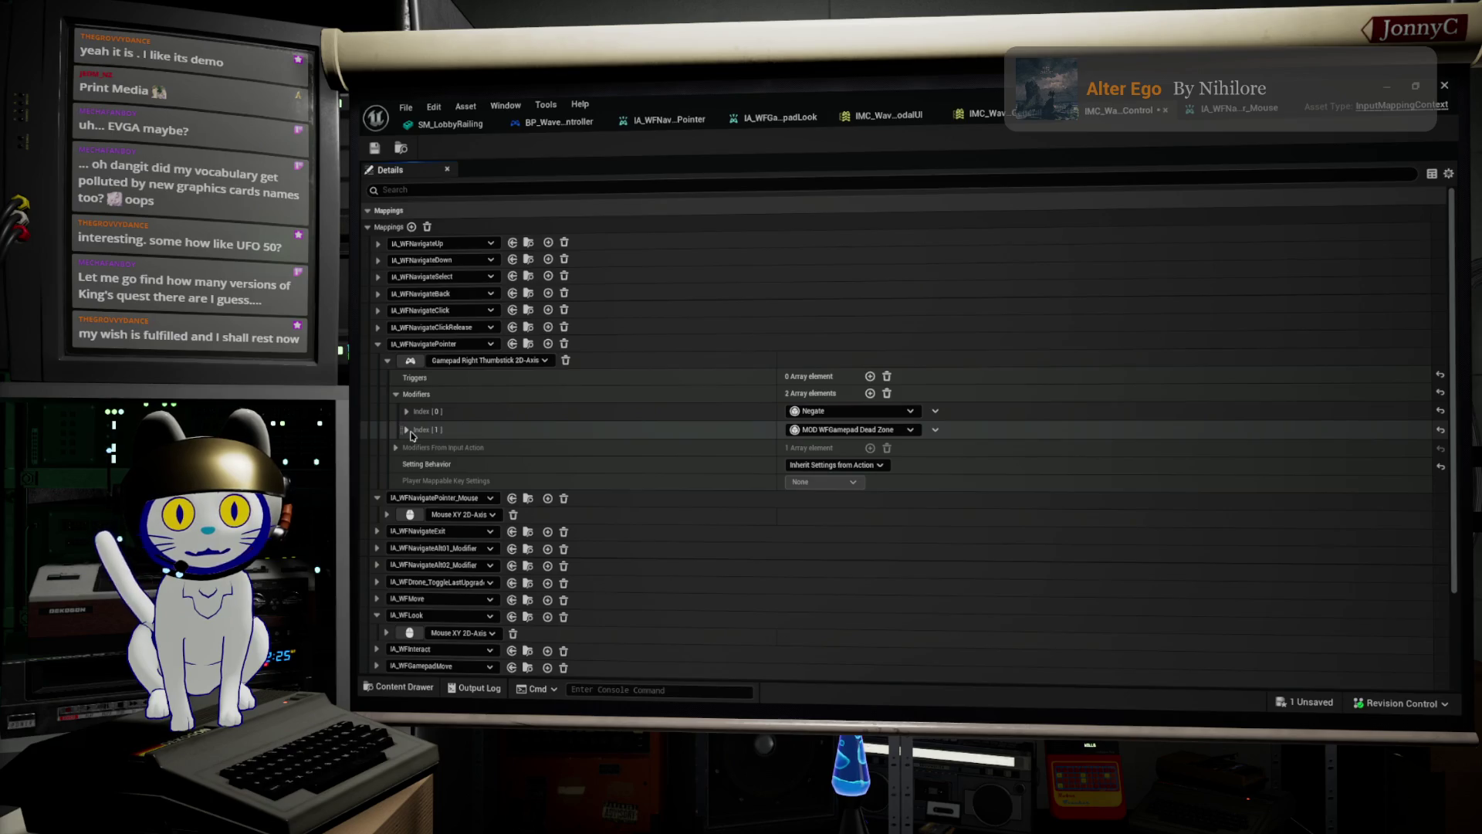
click(386, 515)
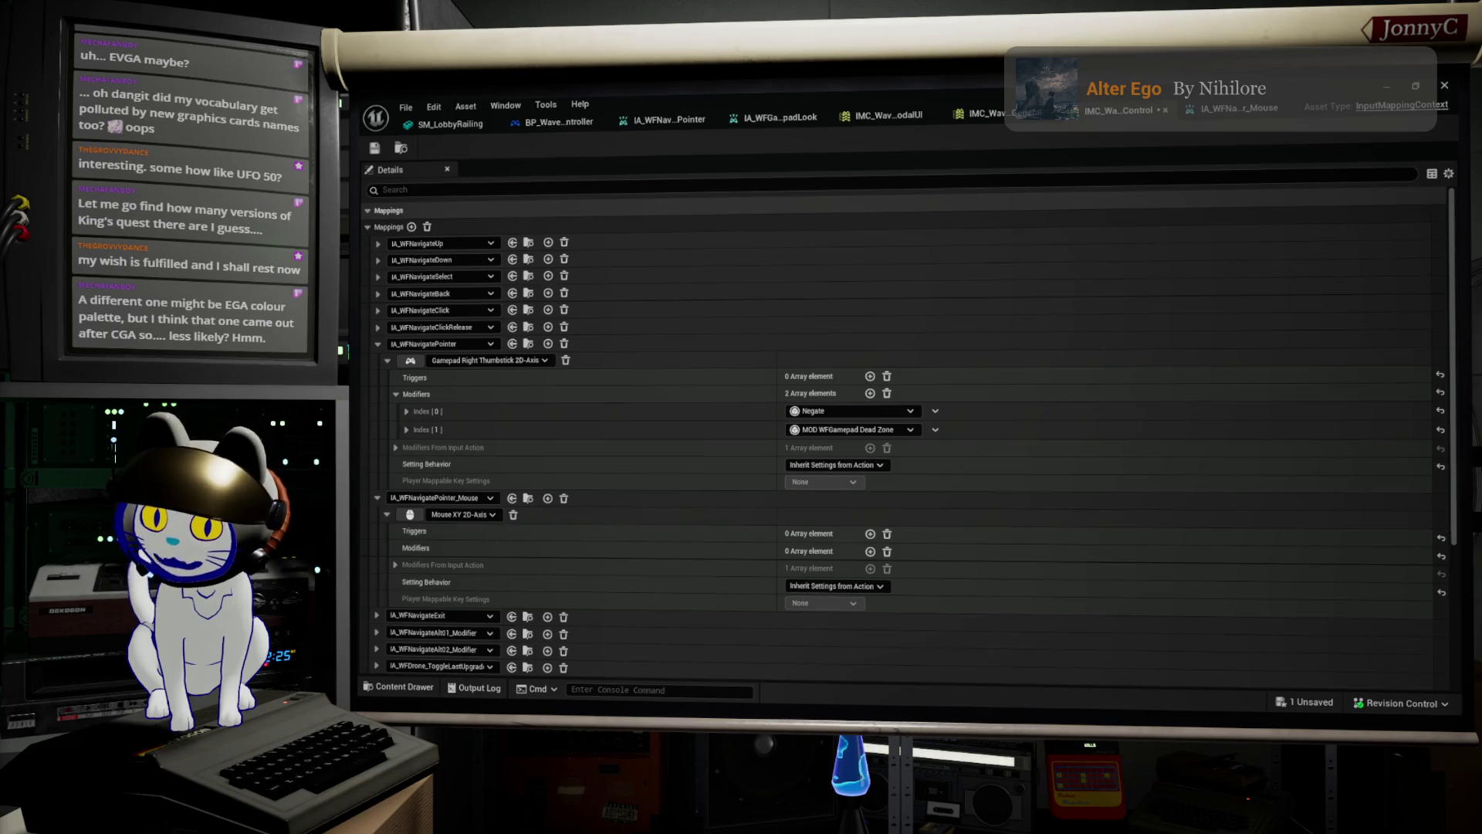
key(alt+Tab)
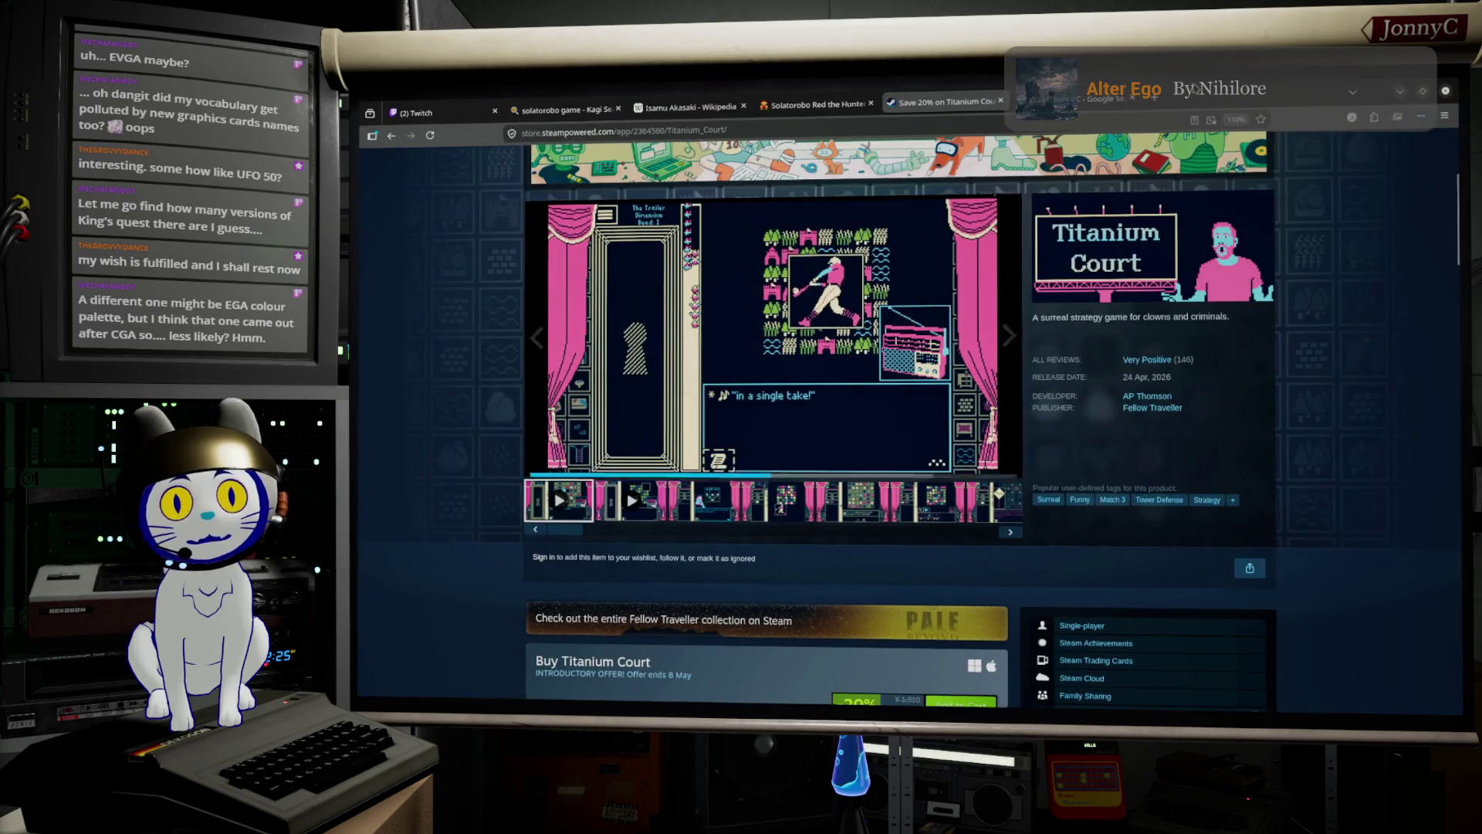
Change the CGA colors PC image search to 'EGA colors PC'.
click(1115, 100)
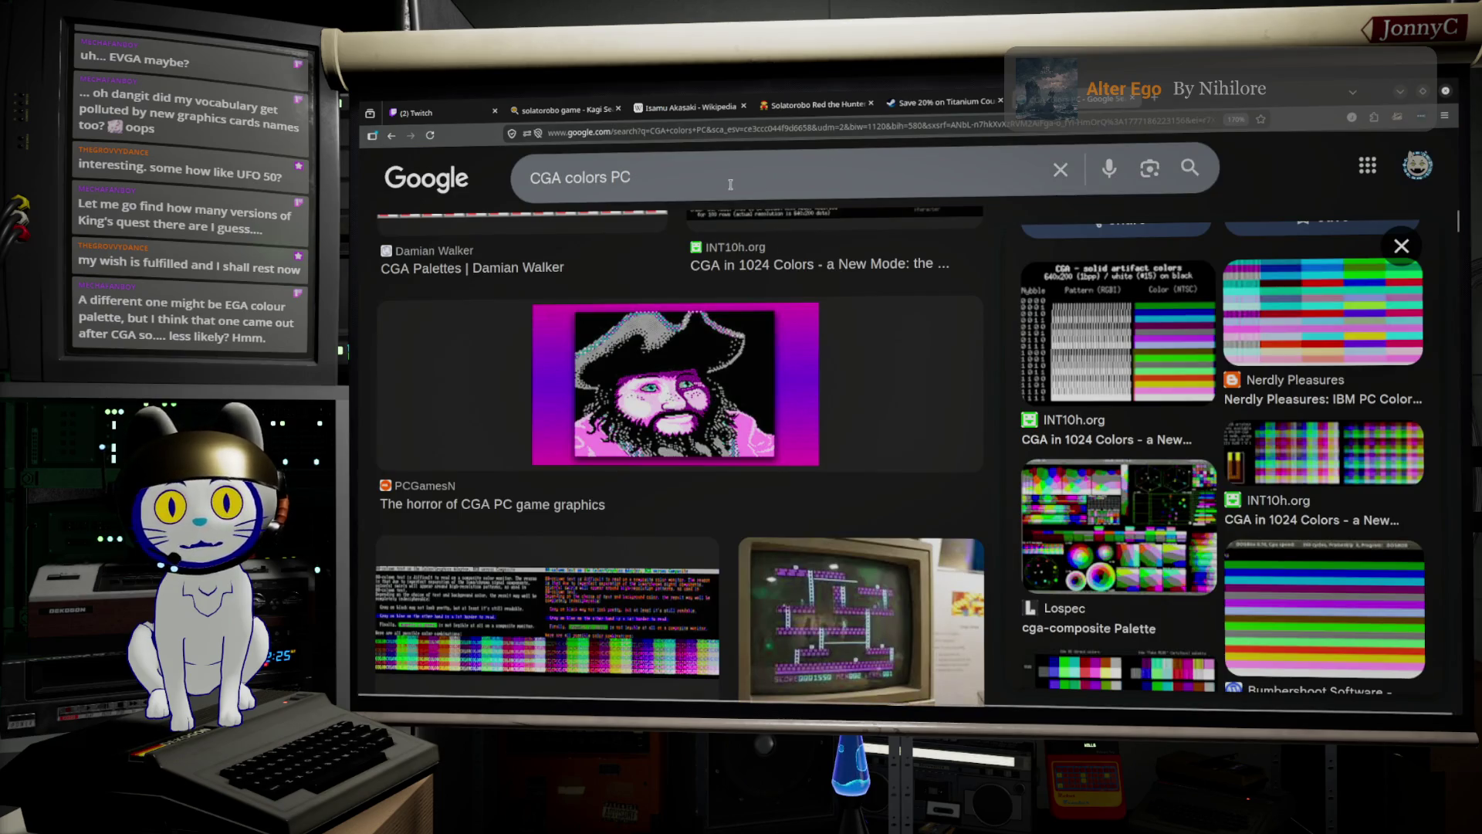
double_click(551, 177)
key(BackSpace)
text(EGA)
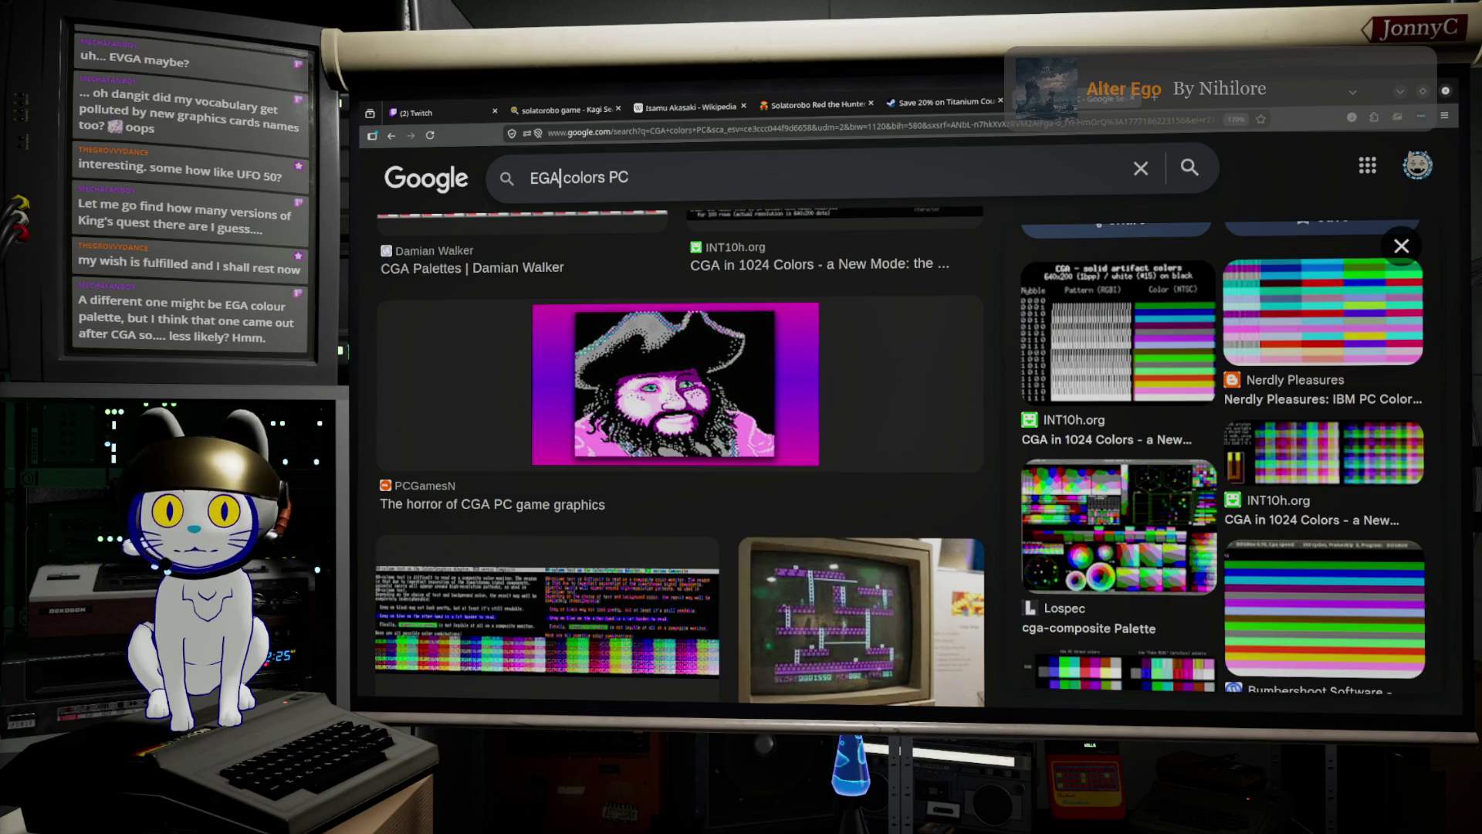
key(Return)
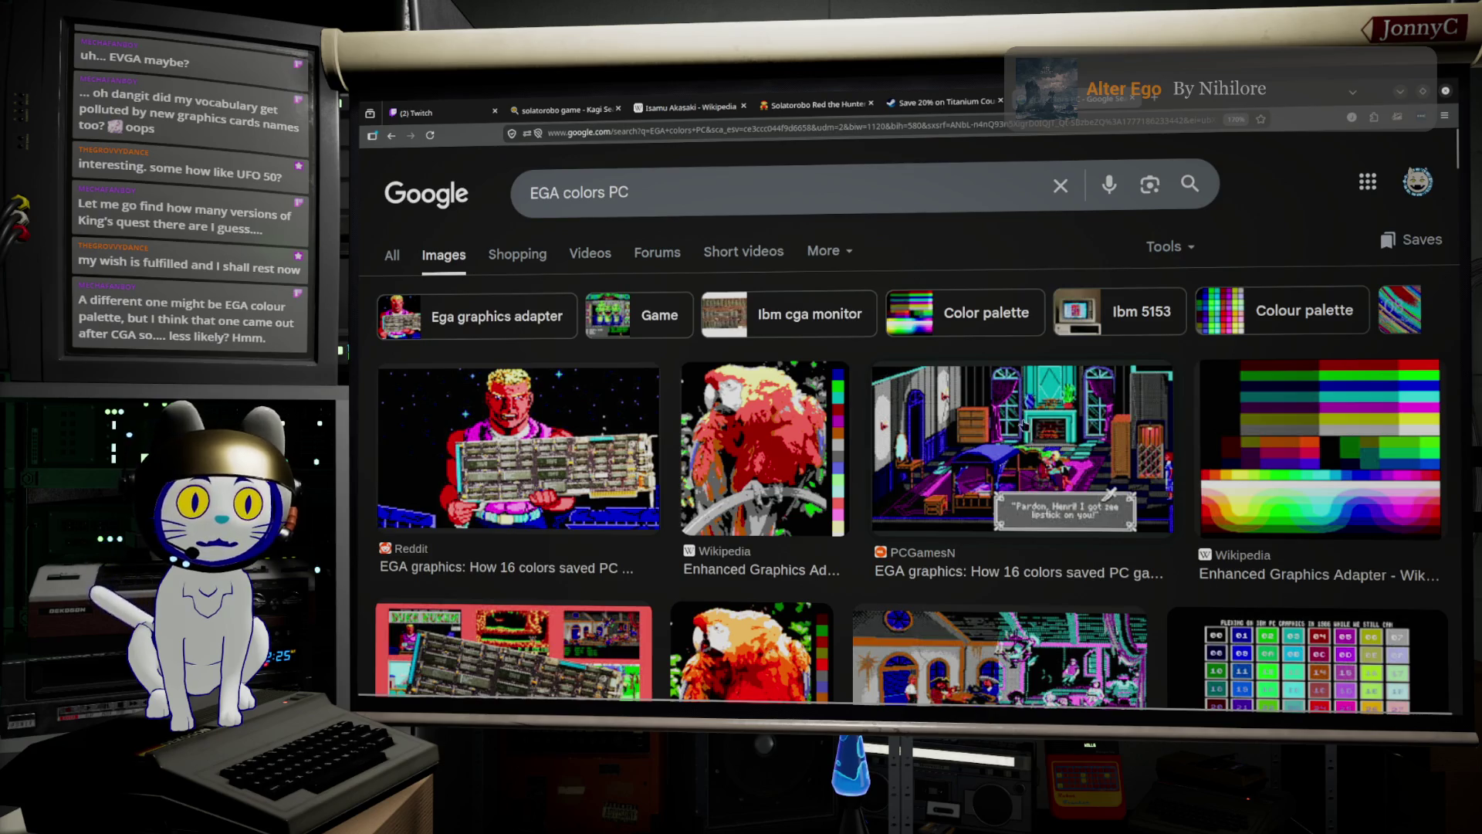
Browse the EGA colors PC images and open the 'Graphics from the past' article.
scroll(1023, 426, down, 3)
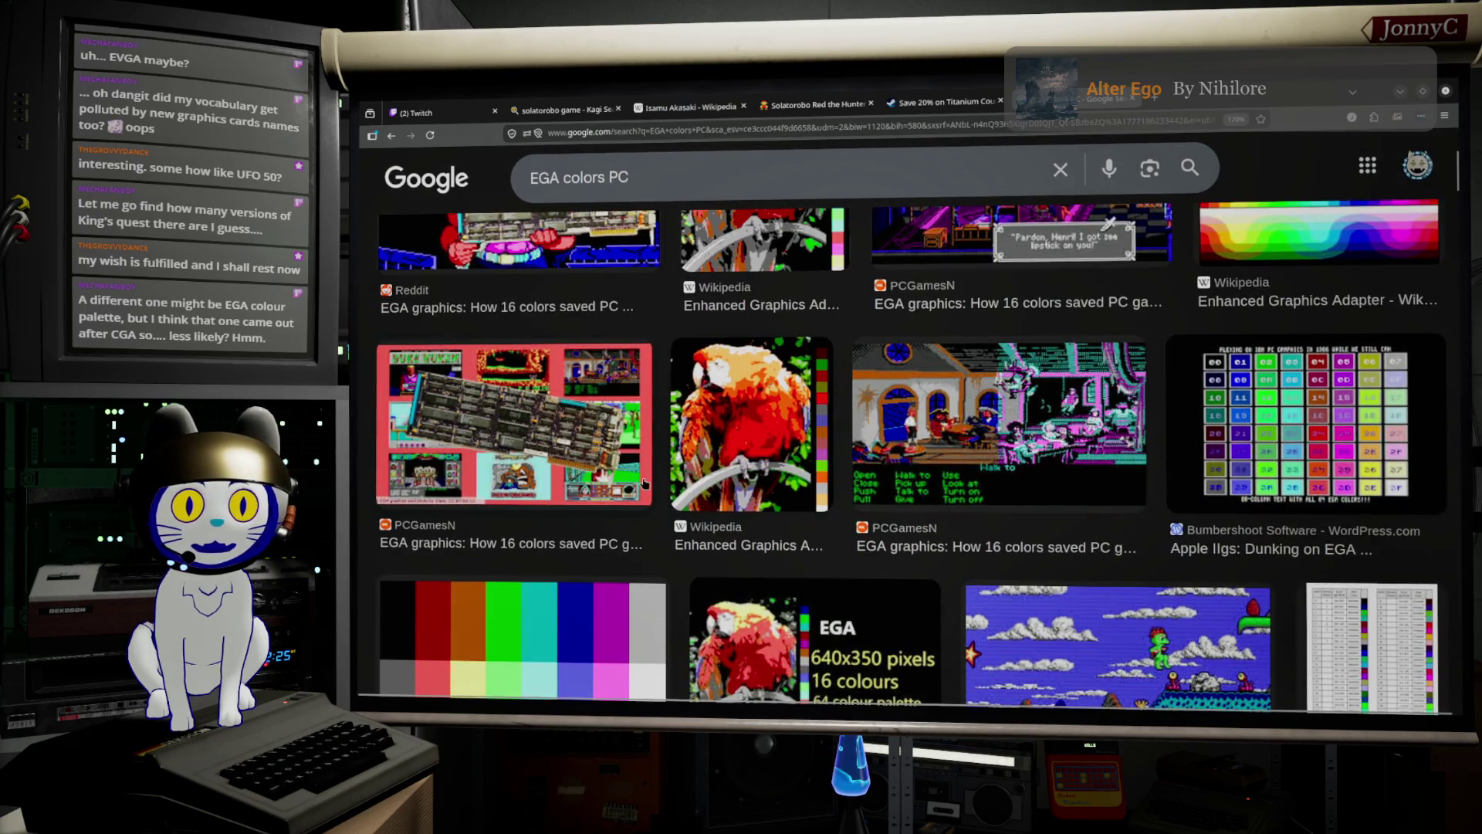
scroll(638, 481, up, 2)
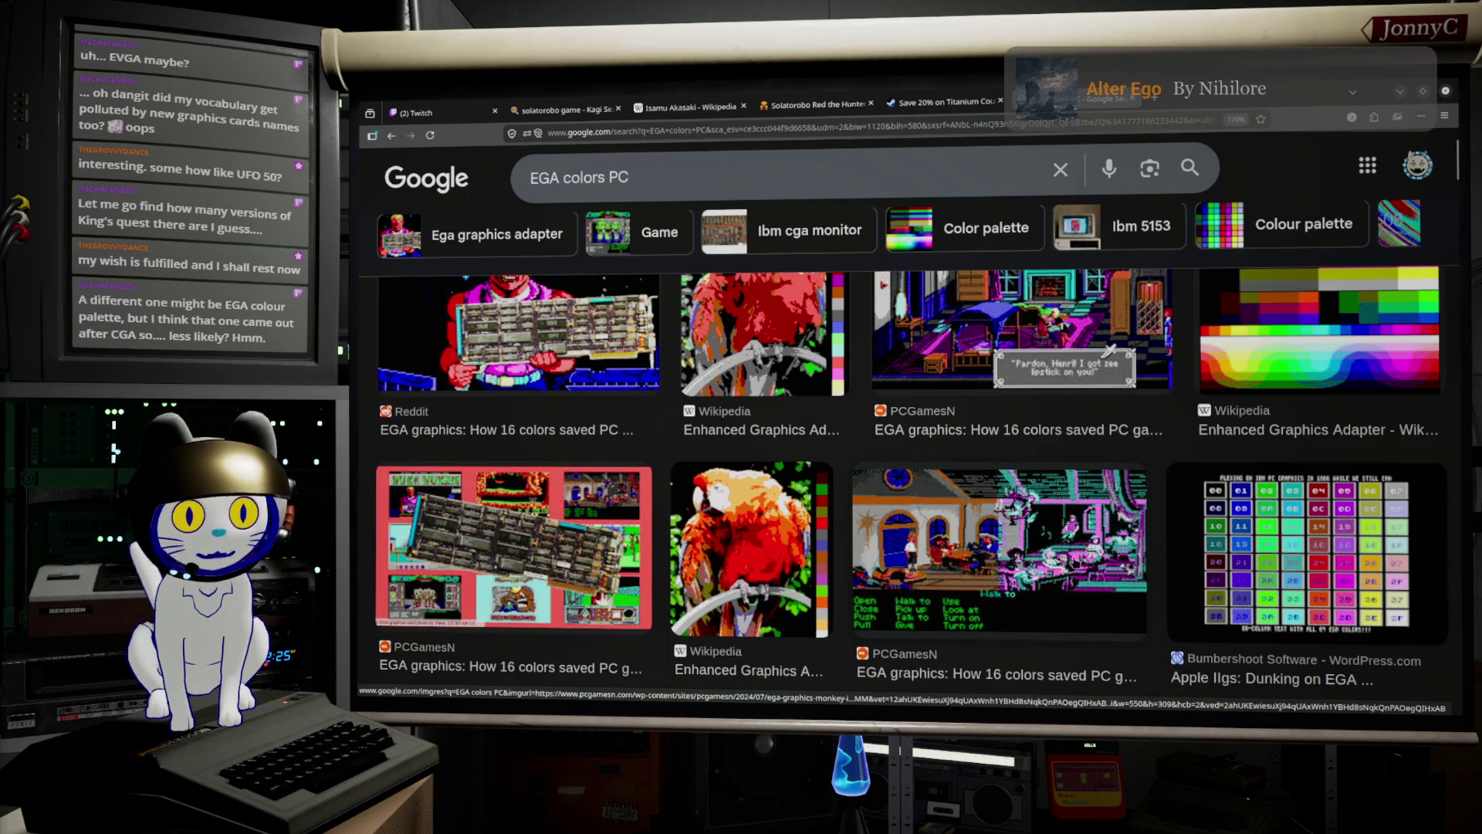
scroll(1081, 538, down, 6)
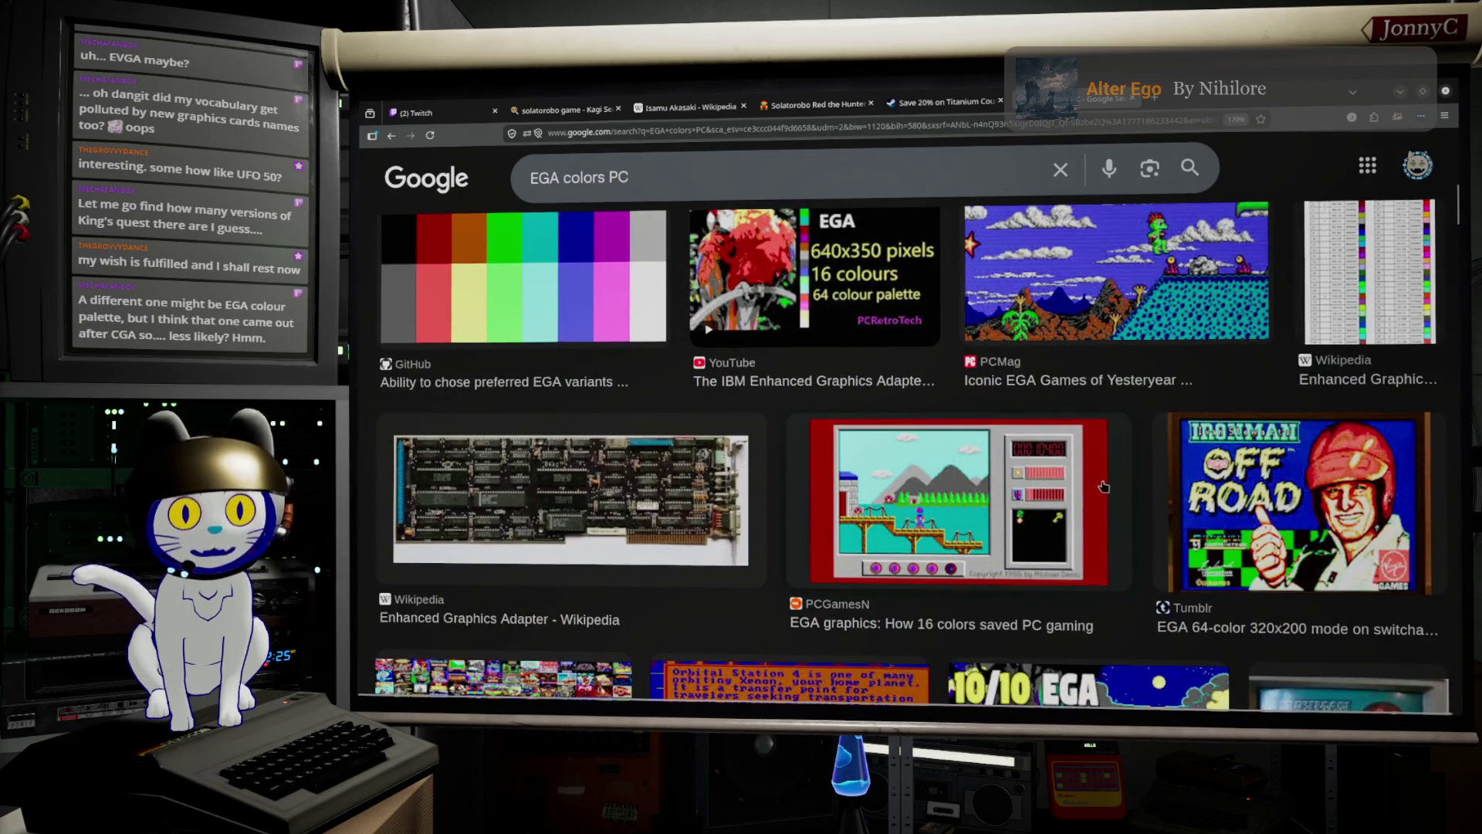
scroll(1103, 484, down, 4)
scroll(1104, 484, down, 1)
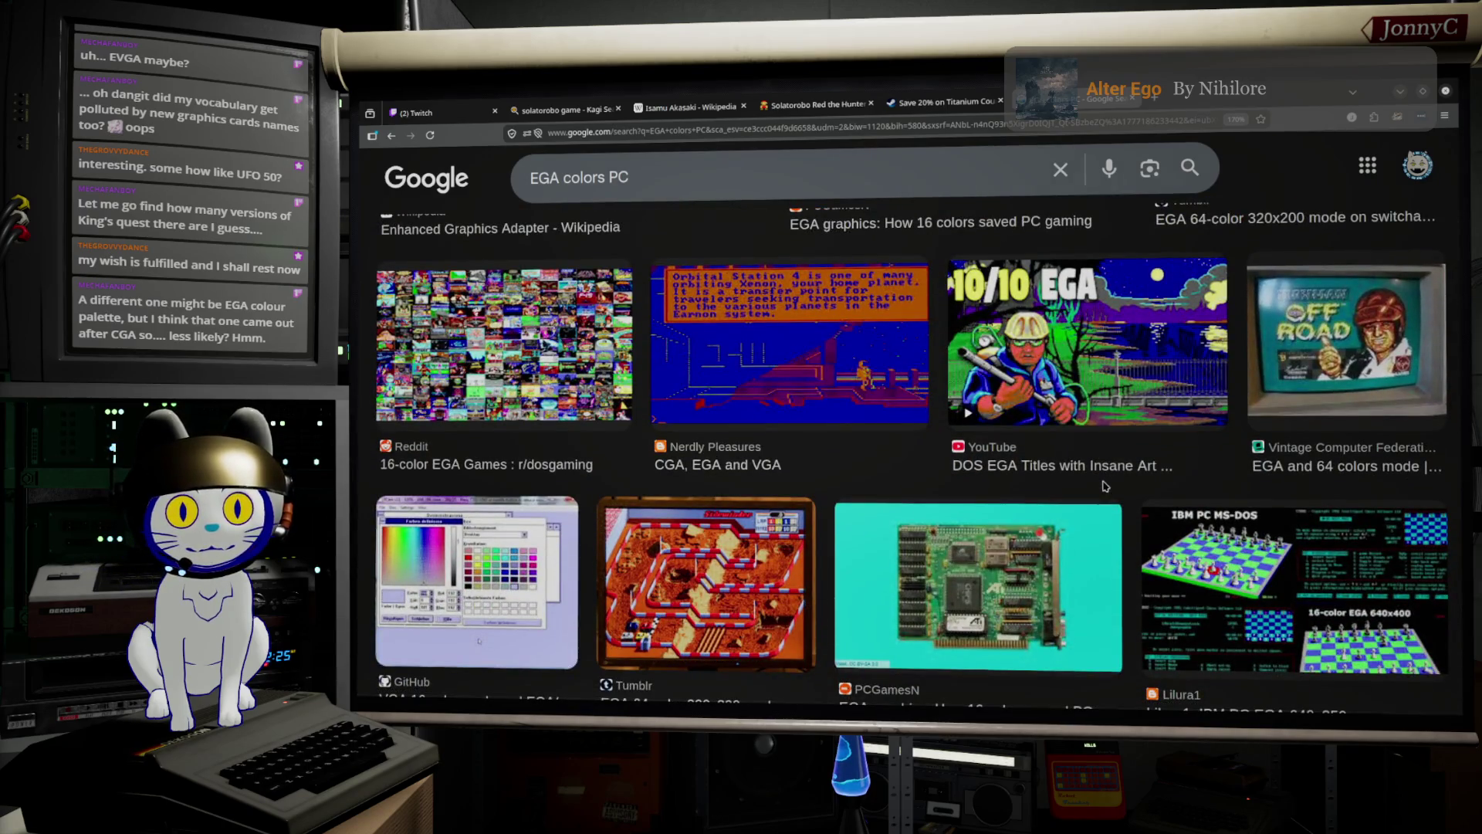
scroll(1105, 486, down, 5)
scroll(1105, 486, up, 3)
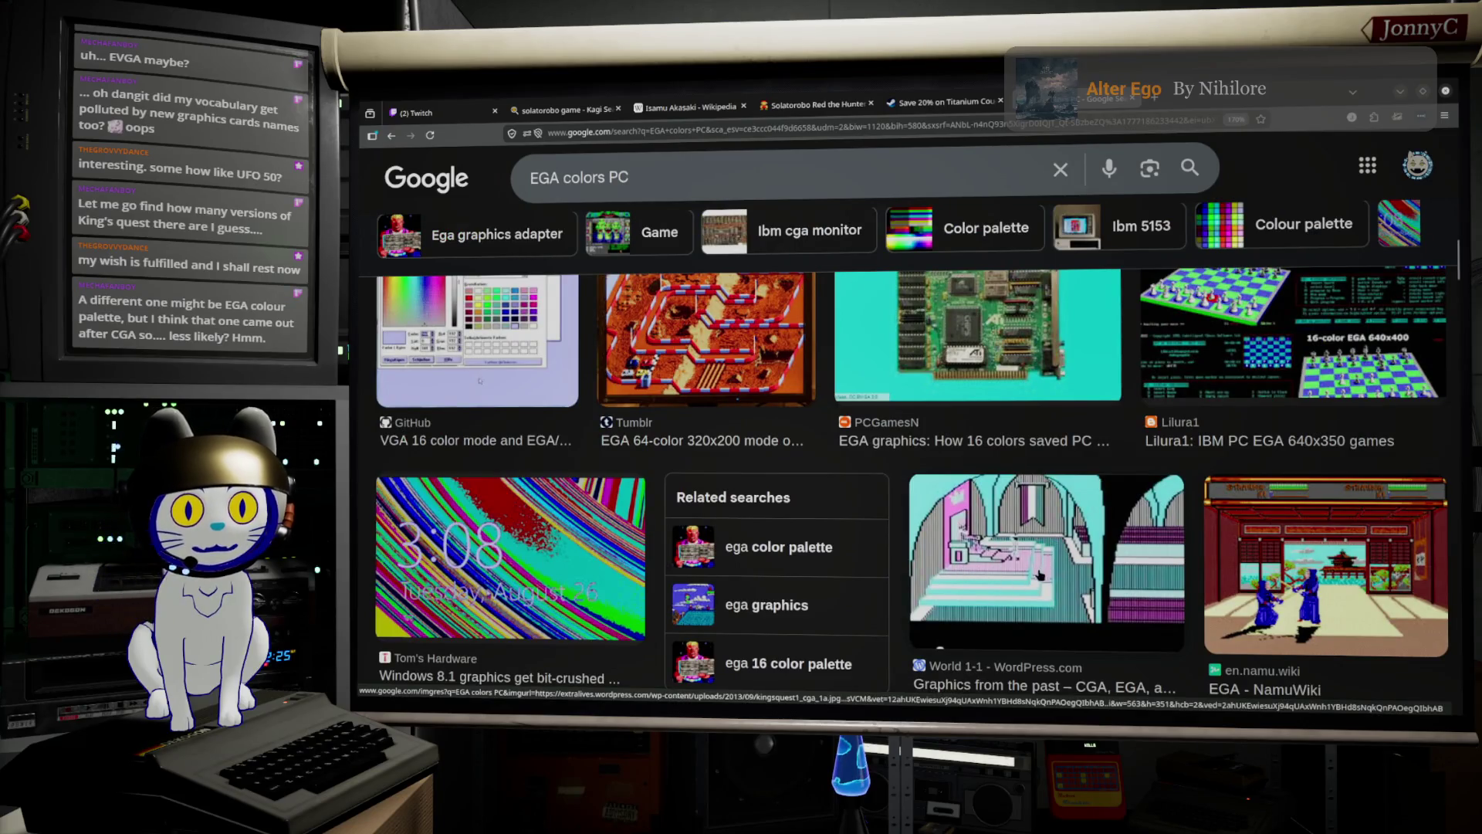
scroll(1039, 575, down, 2)
click(1035, 539)
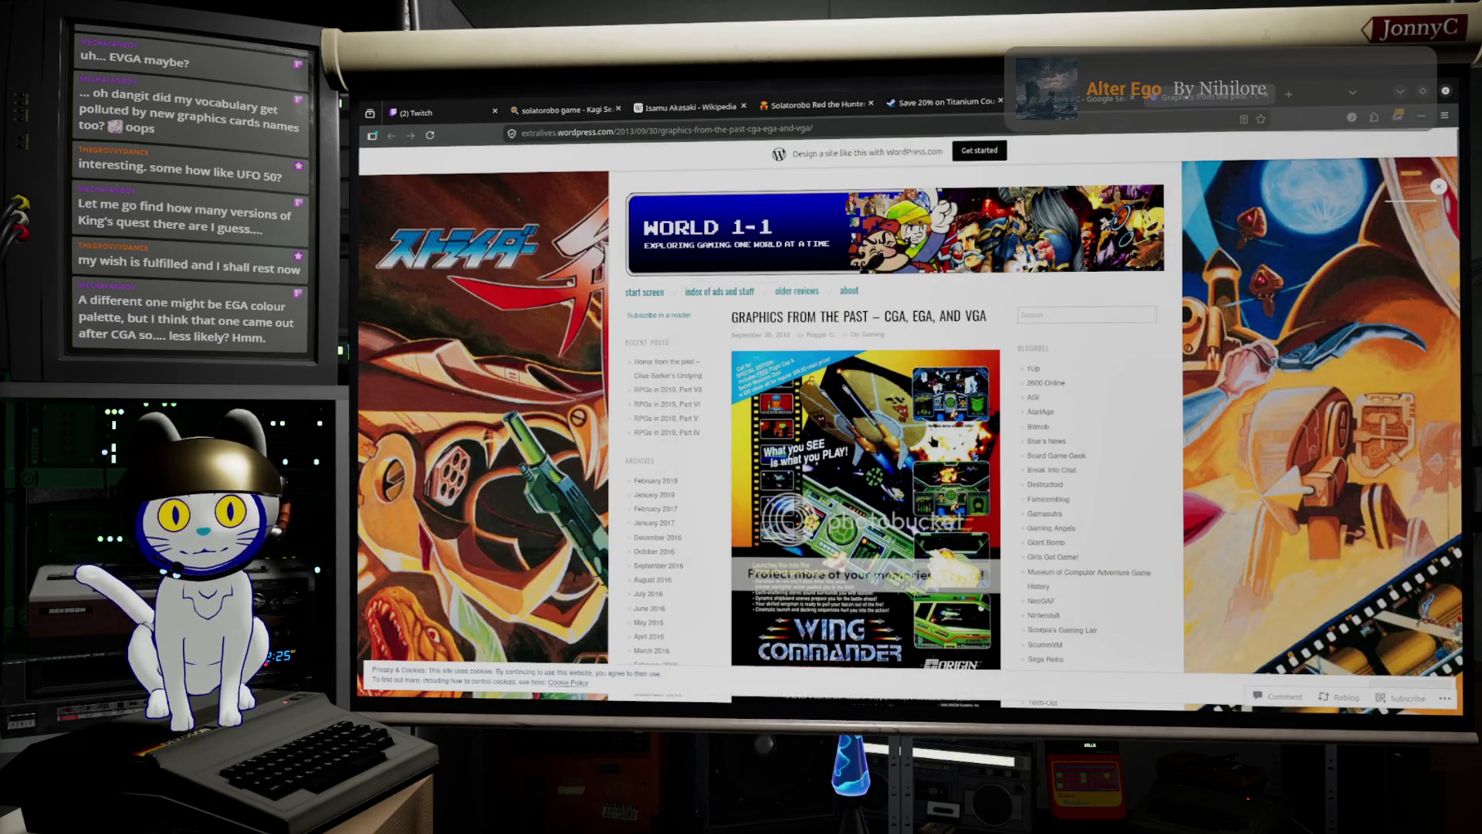
Scroll through the CGA graphics article, then minimize the browser to reveal IMC_WaveForm_DroneControl.
scroll(933, 442, down, 10)
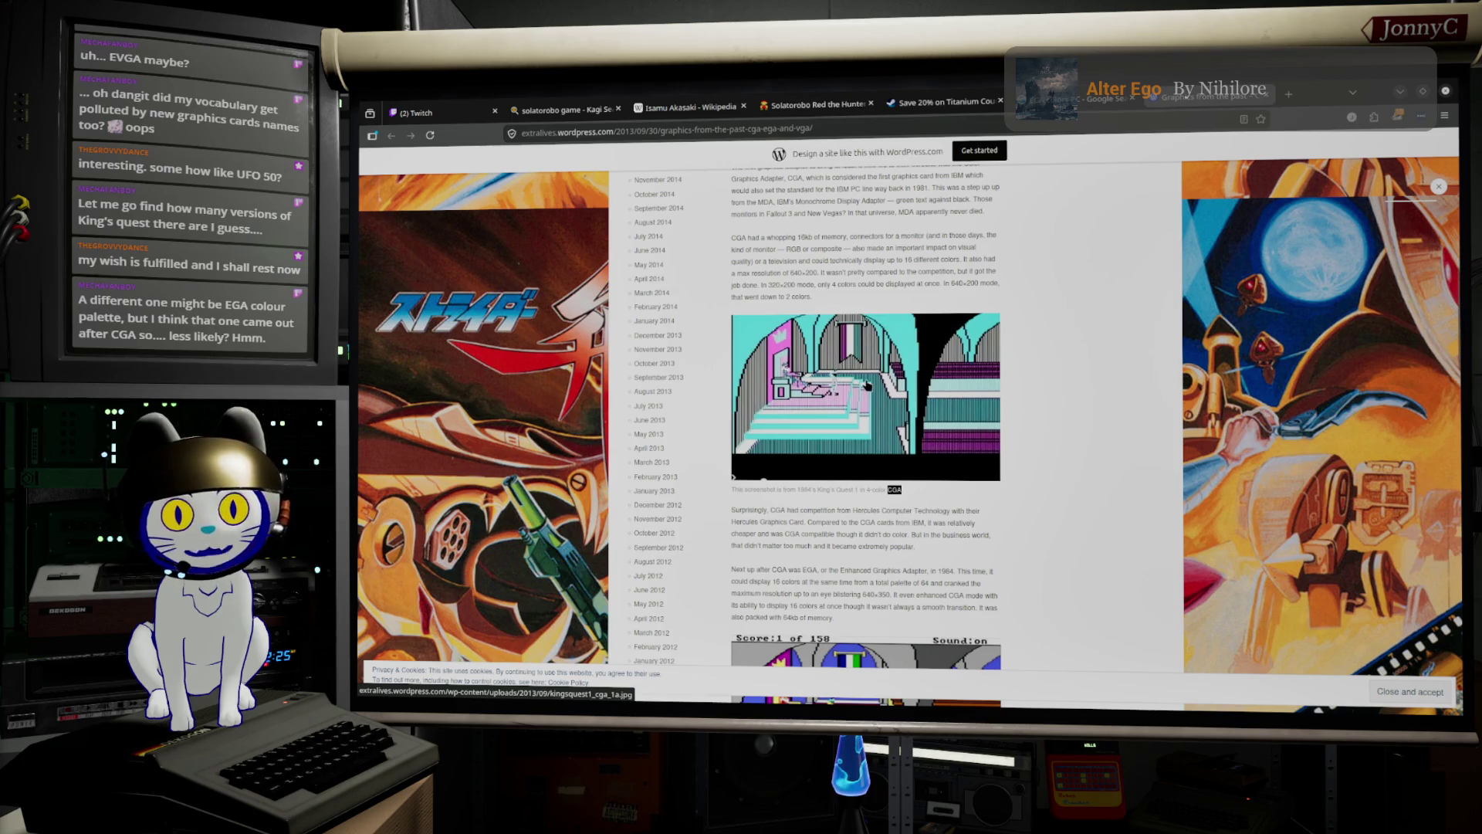
scroll(866, 385, down, 3)
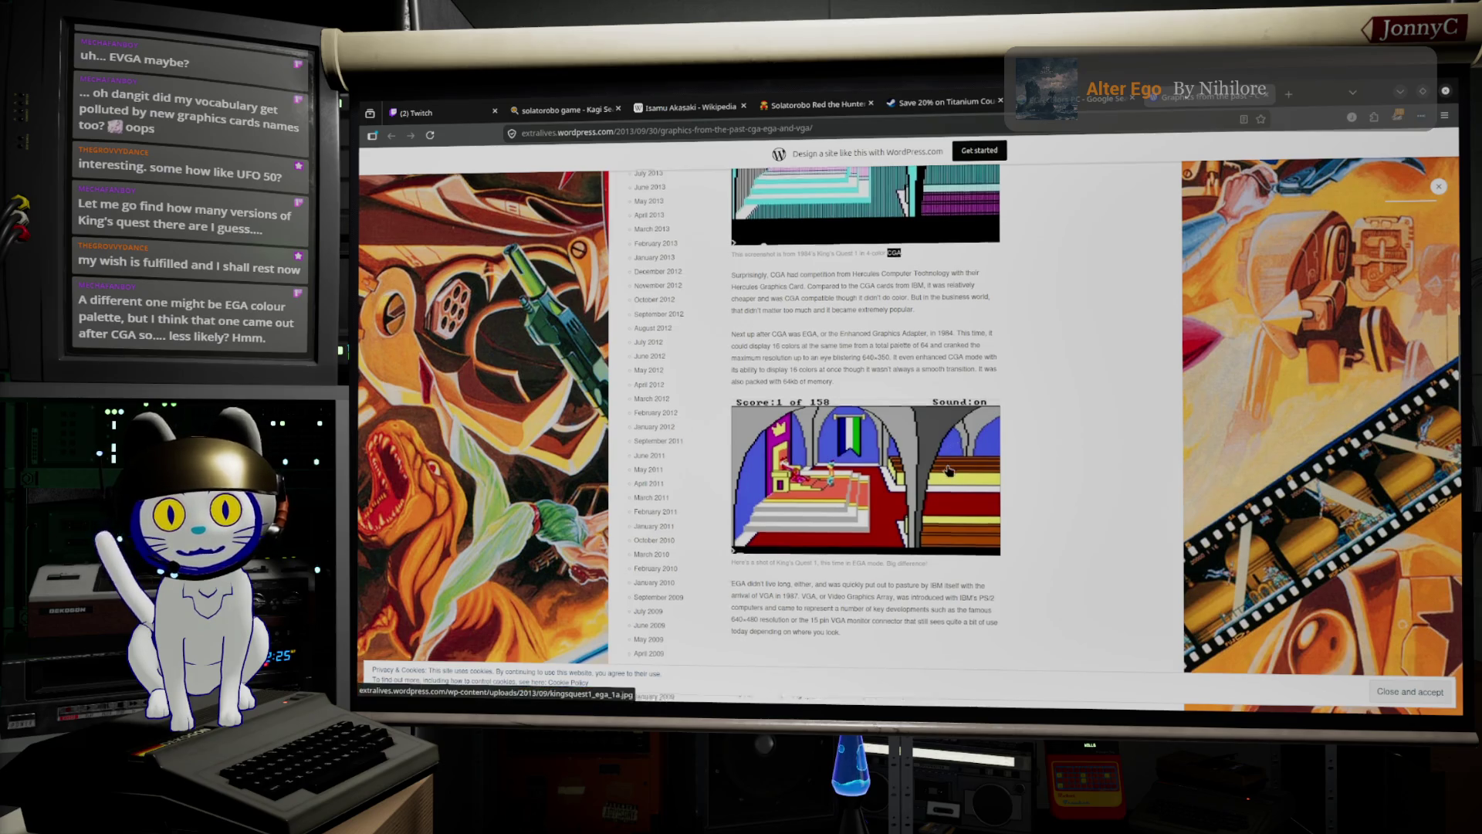
scroll(949, 472, down, 5)
scroll(949, 472, down, 2)
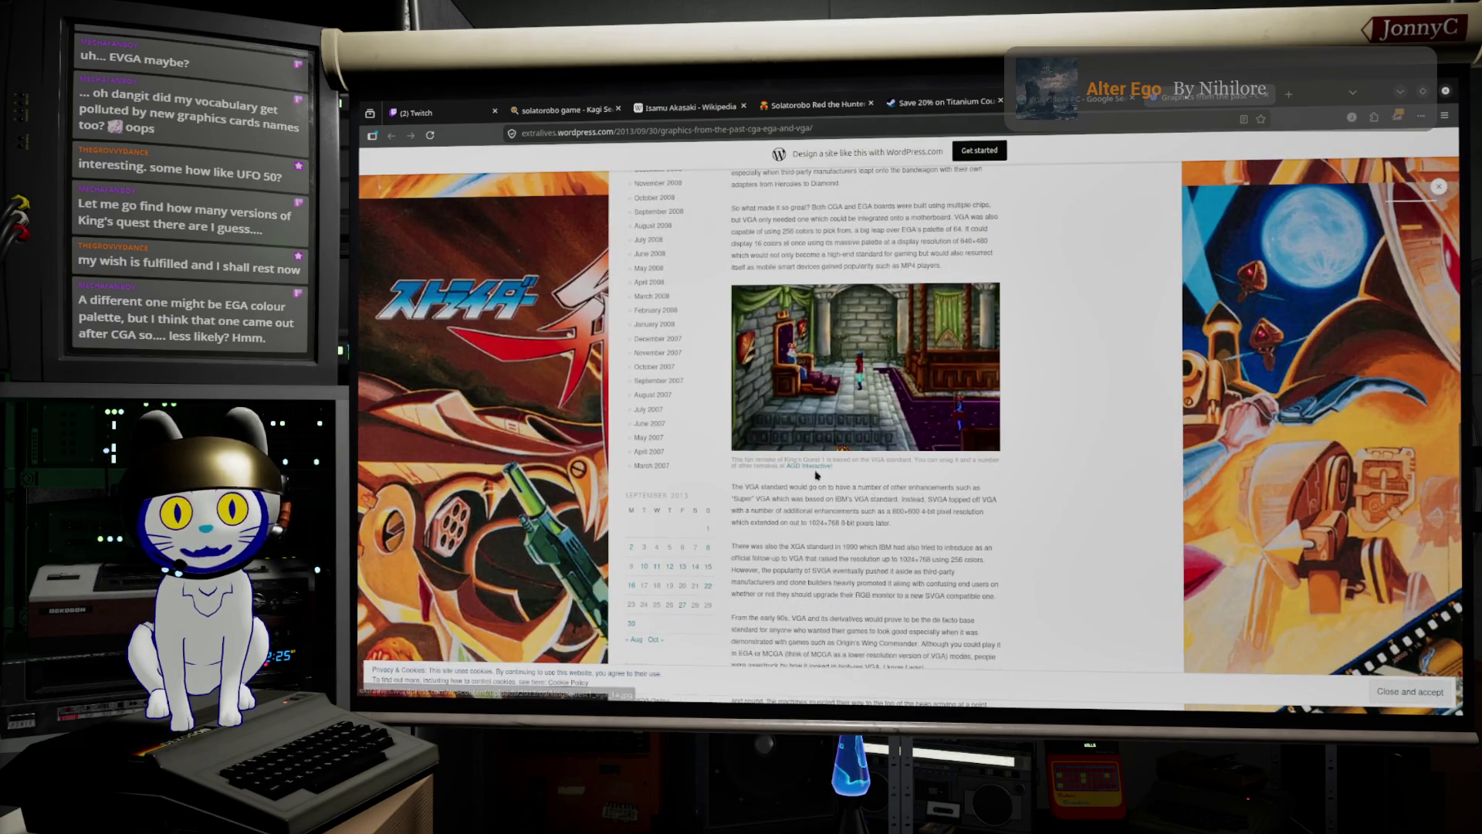
scroll(890, 380, down, 5)
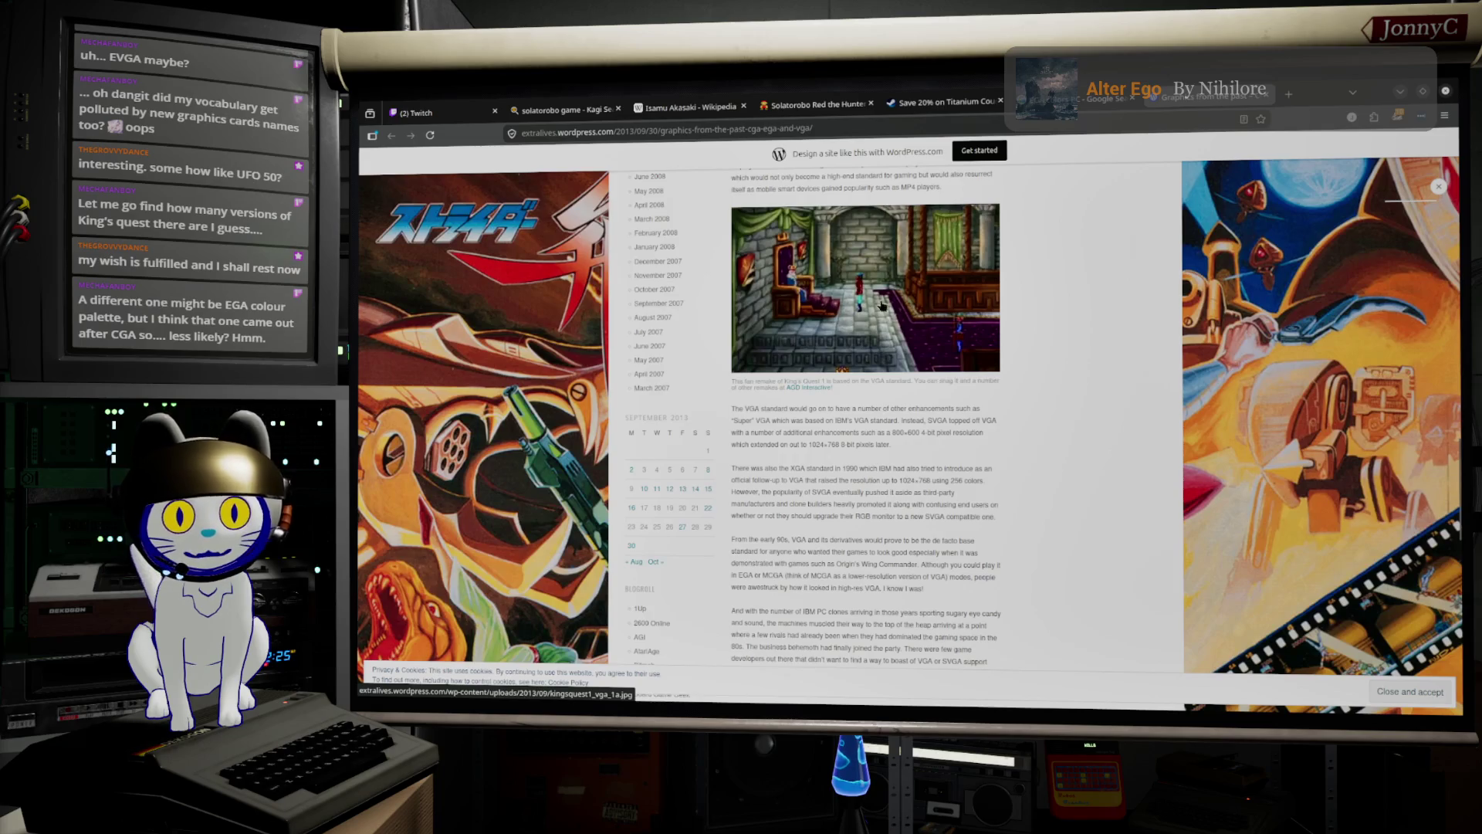
scroll(895, 355, up, 15)
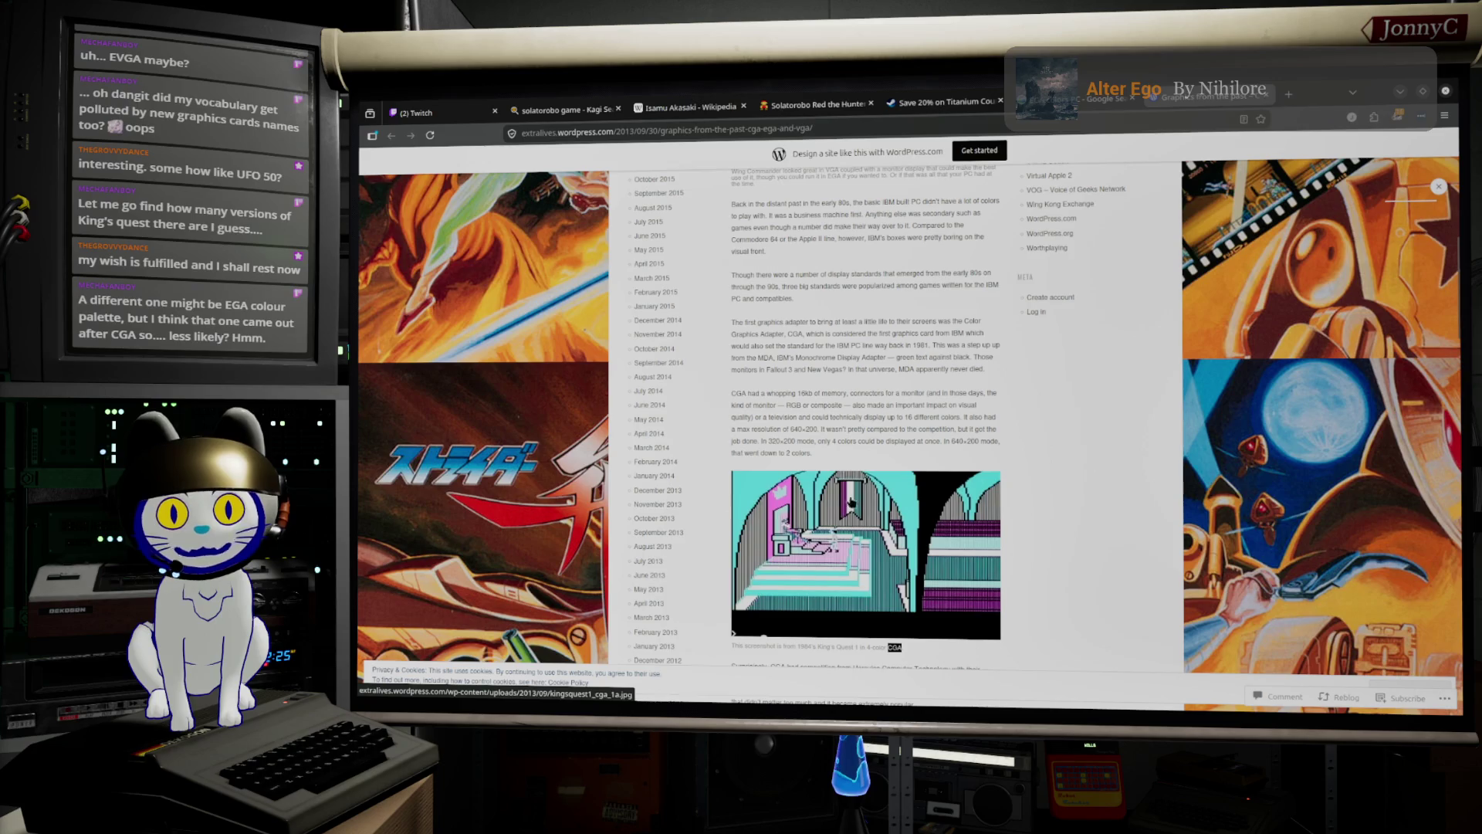
click(1401, 92)
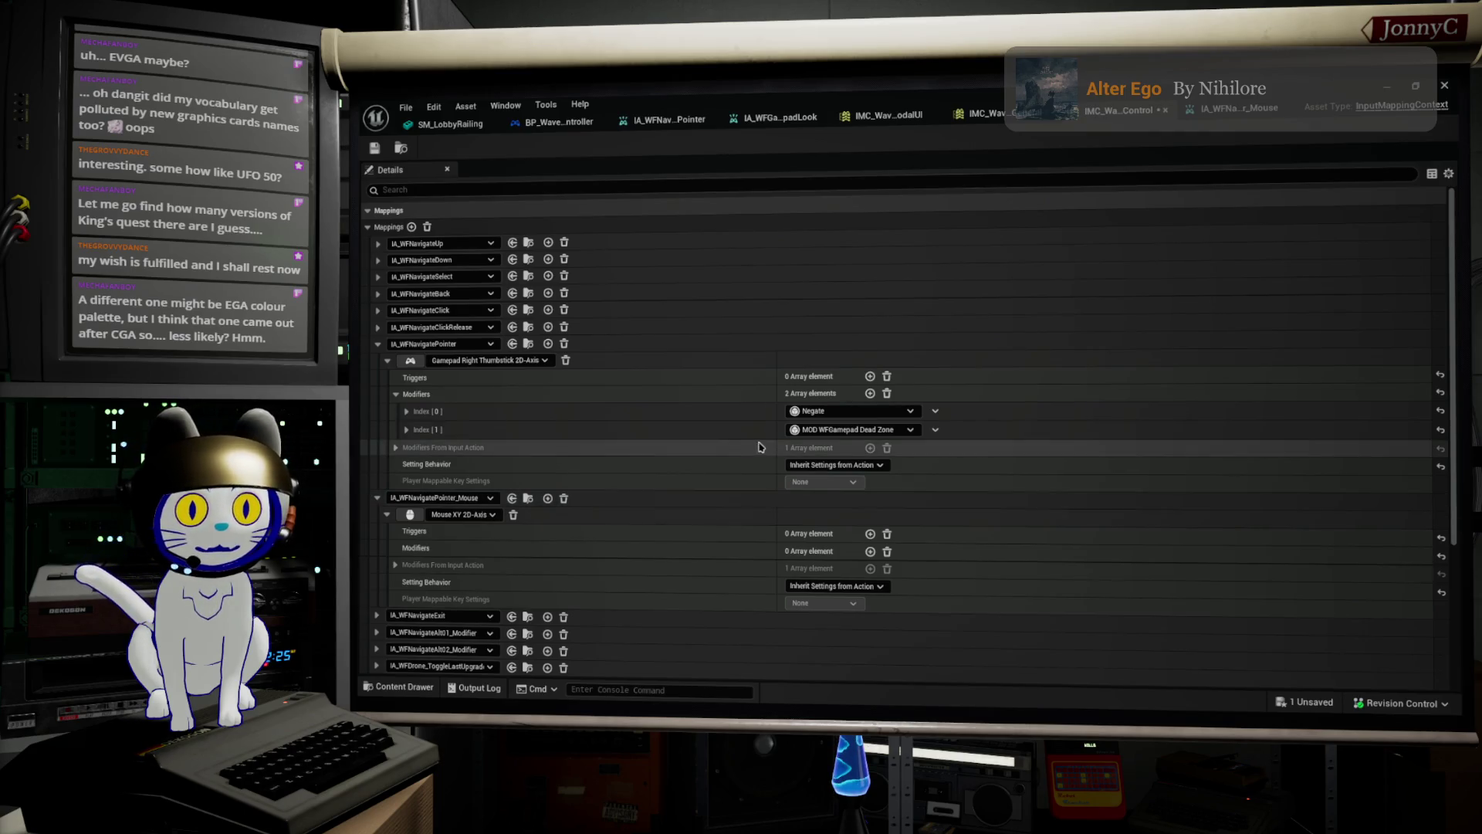
Expand mapping Index [1]'s dead zone settings, then find 'dead' and open MOD_WF_GamepadDeadZone.
click(407, 430)
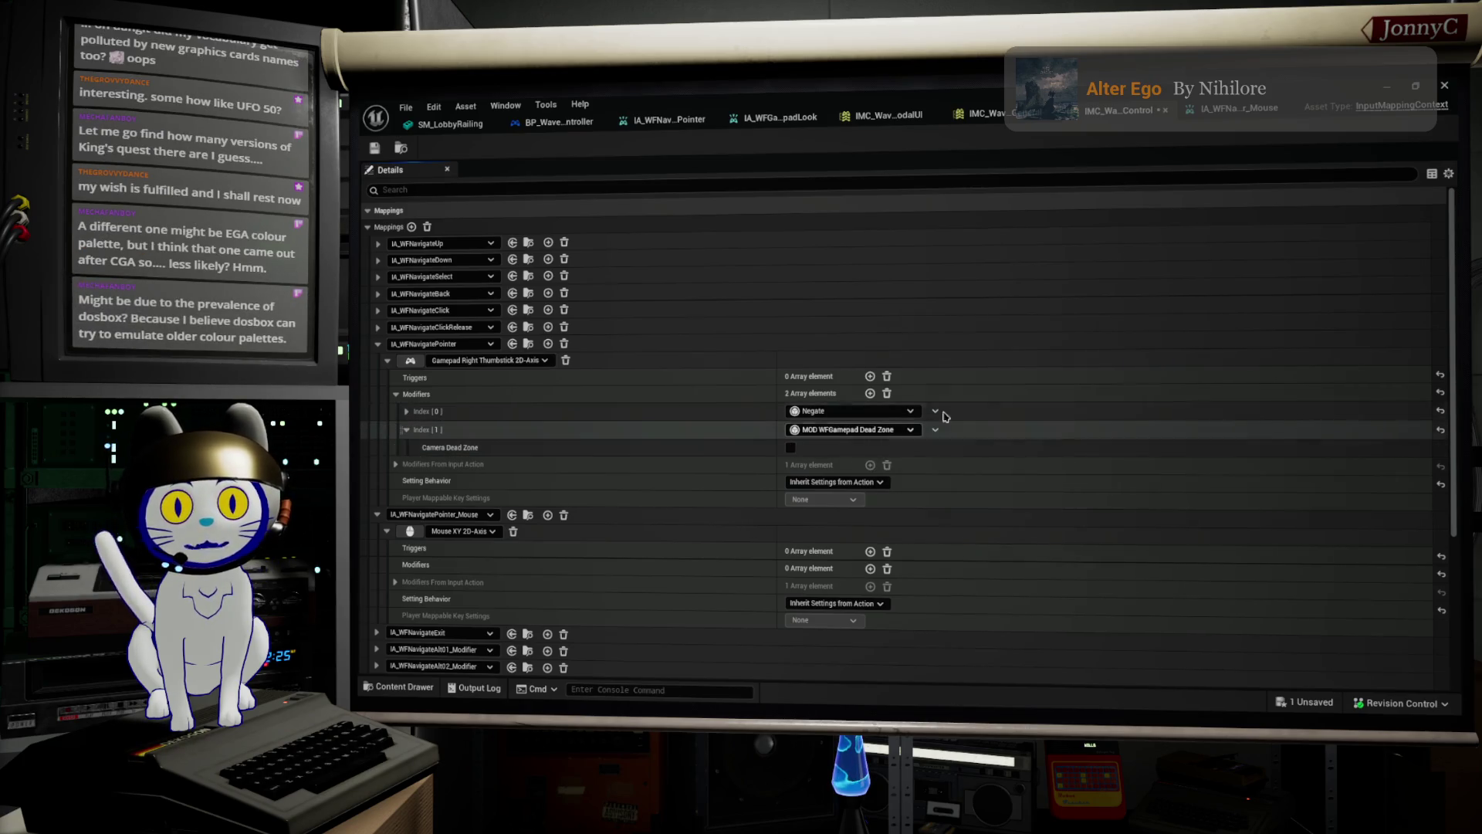
click(1390, 92)
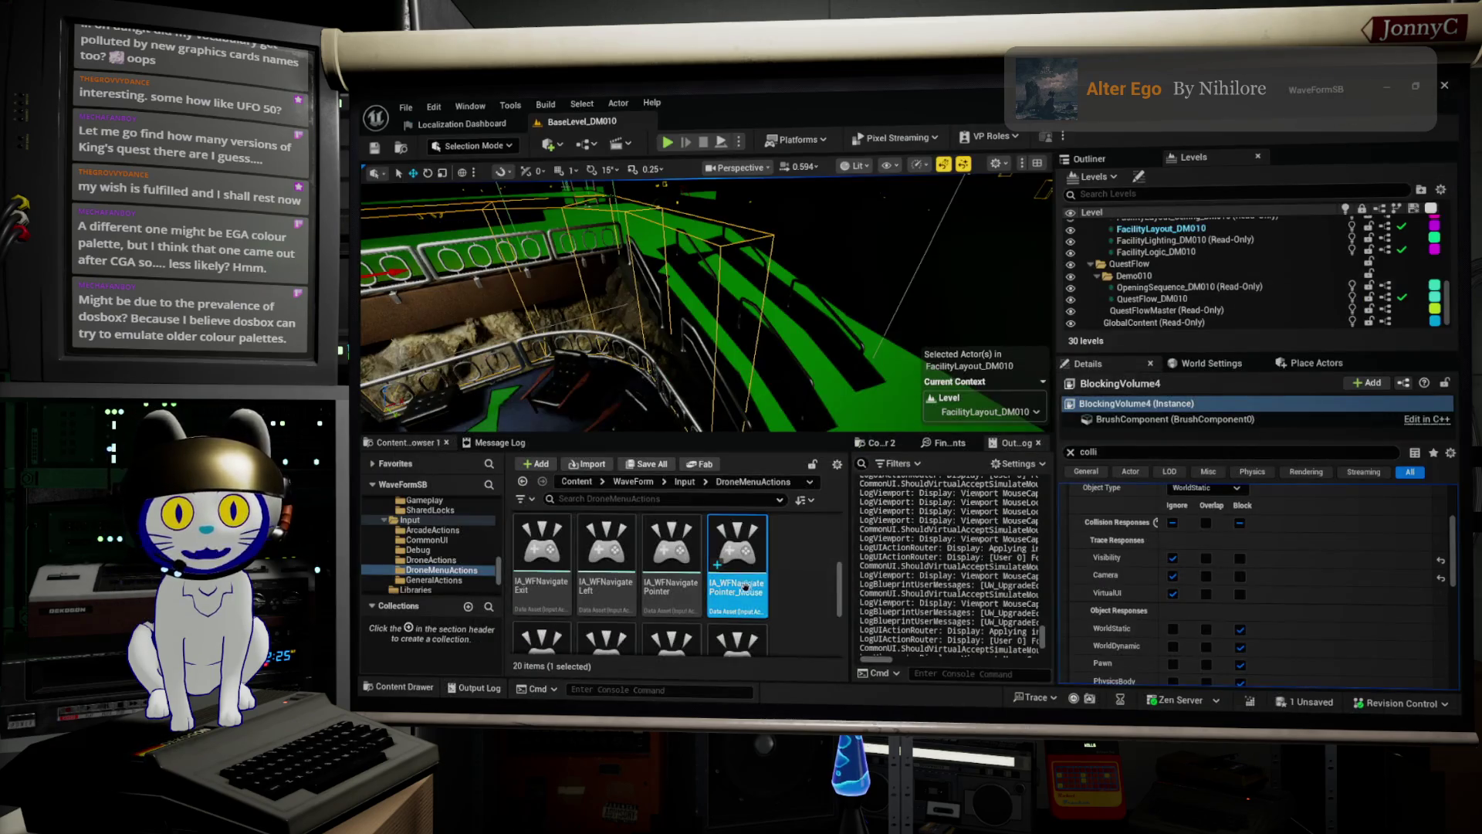
scroll(440, 578, up, 5)
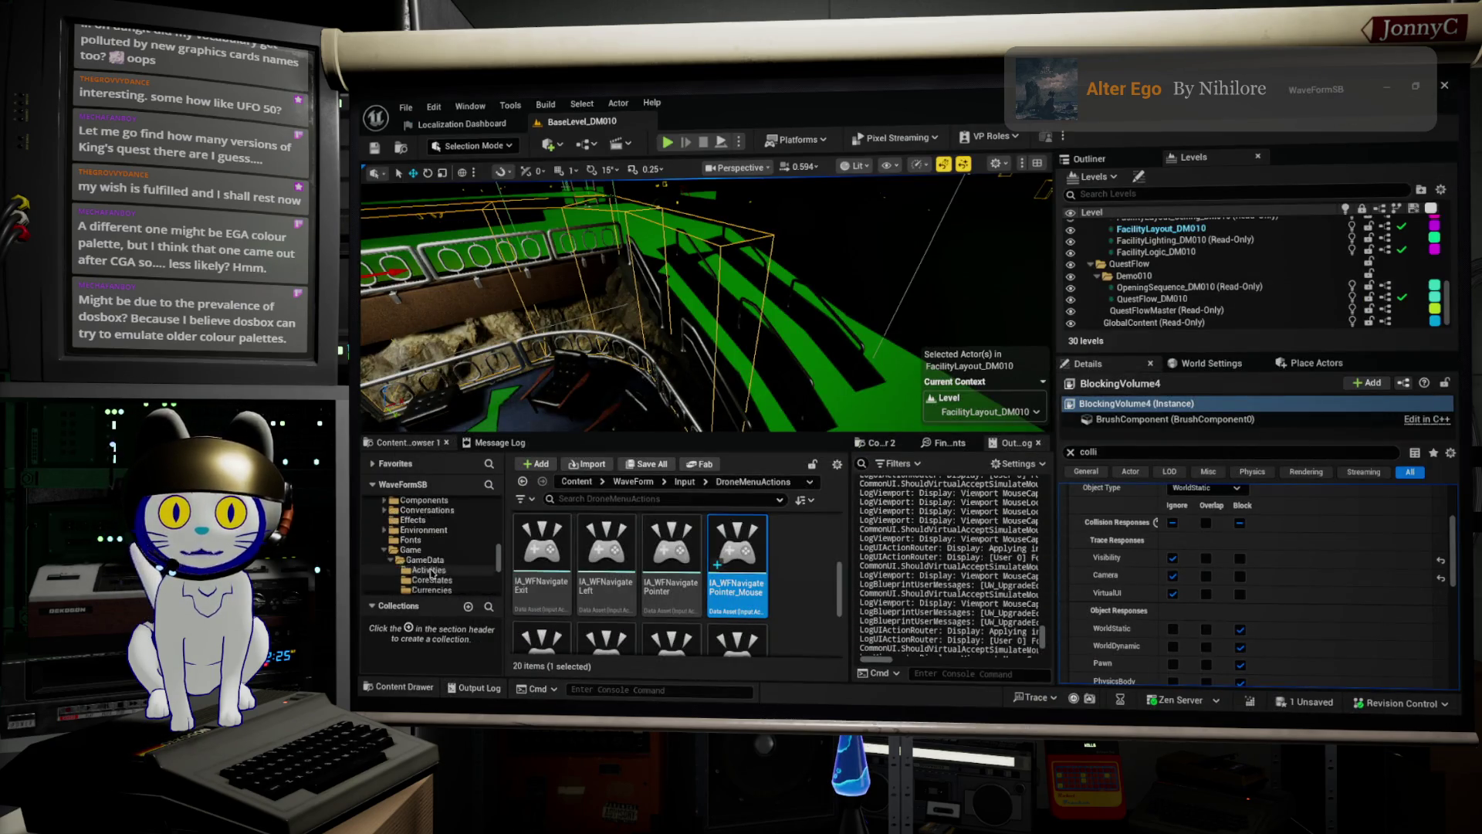
scroll(423, 575, down, 10)
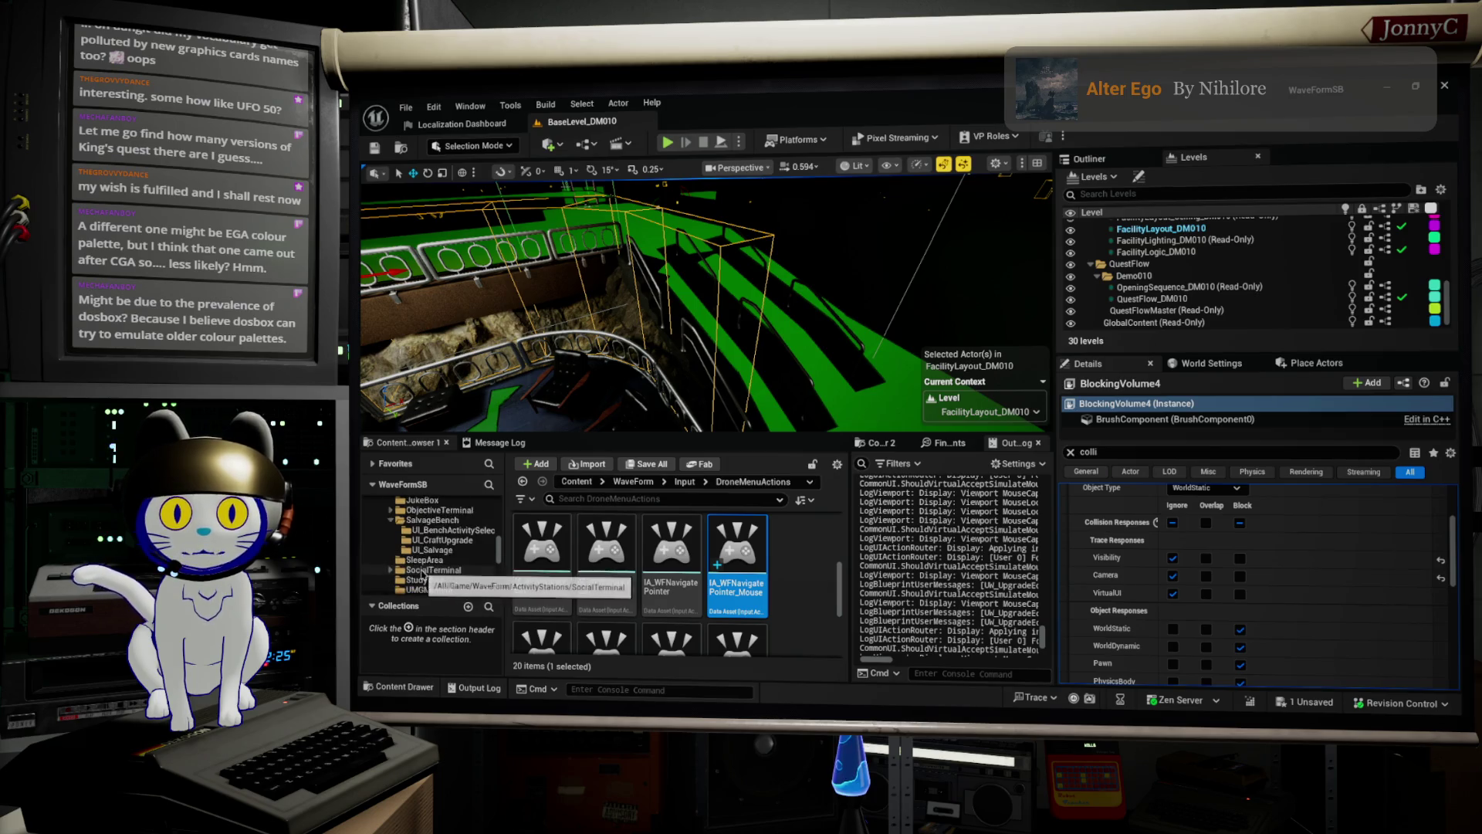
click(417, 579)
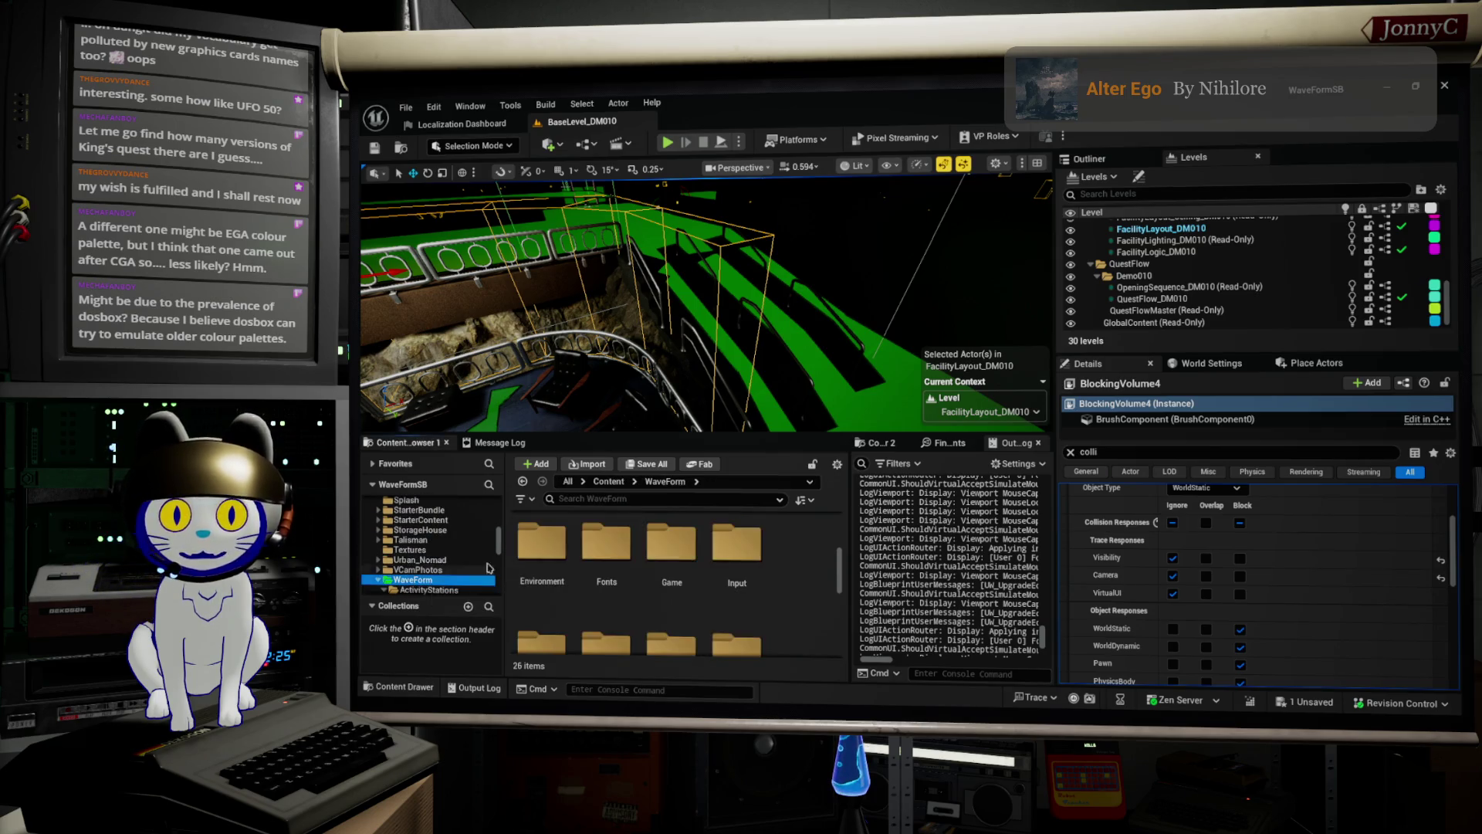
text(dead)
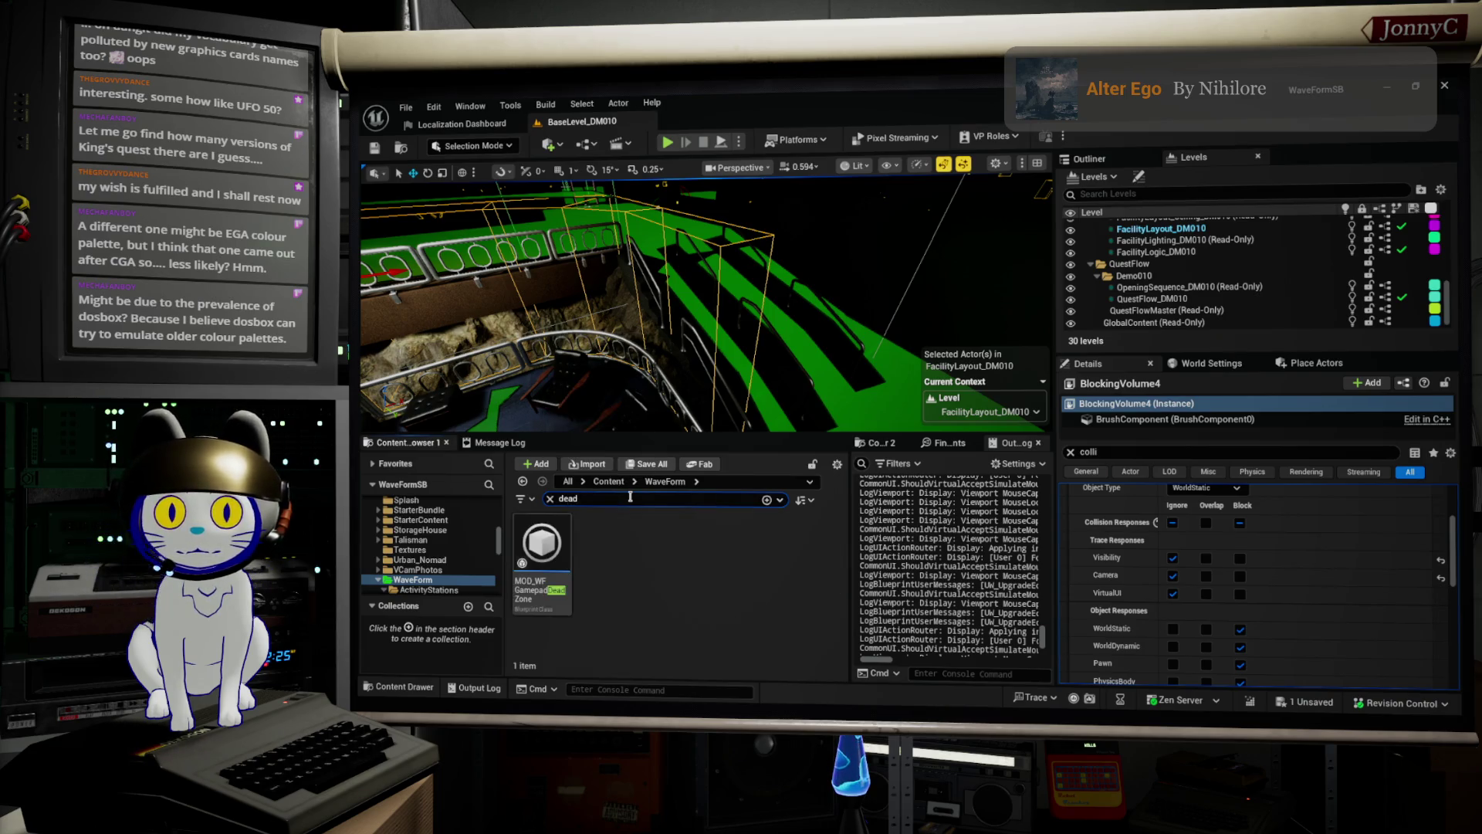
right_click(549, 545)
click(663, 497)
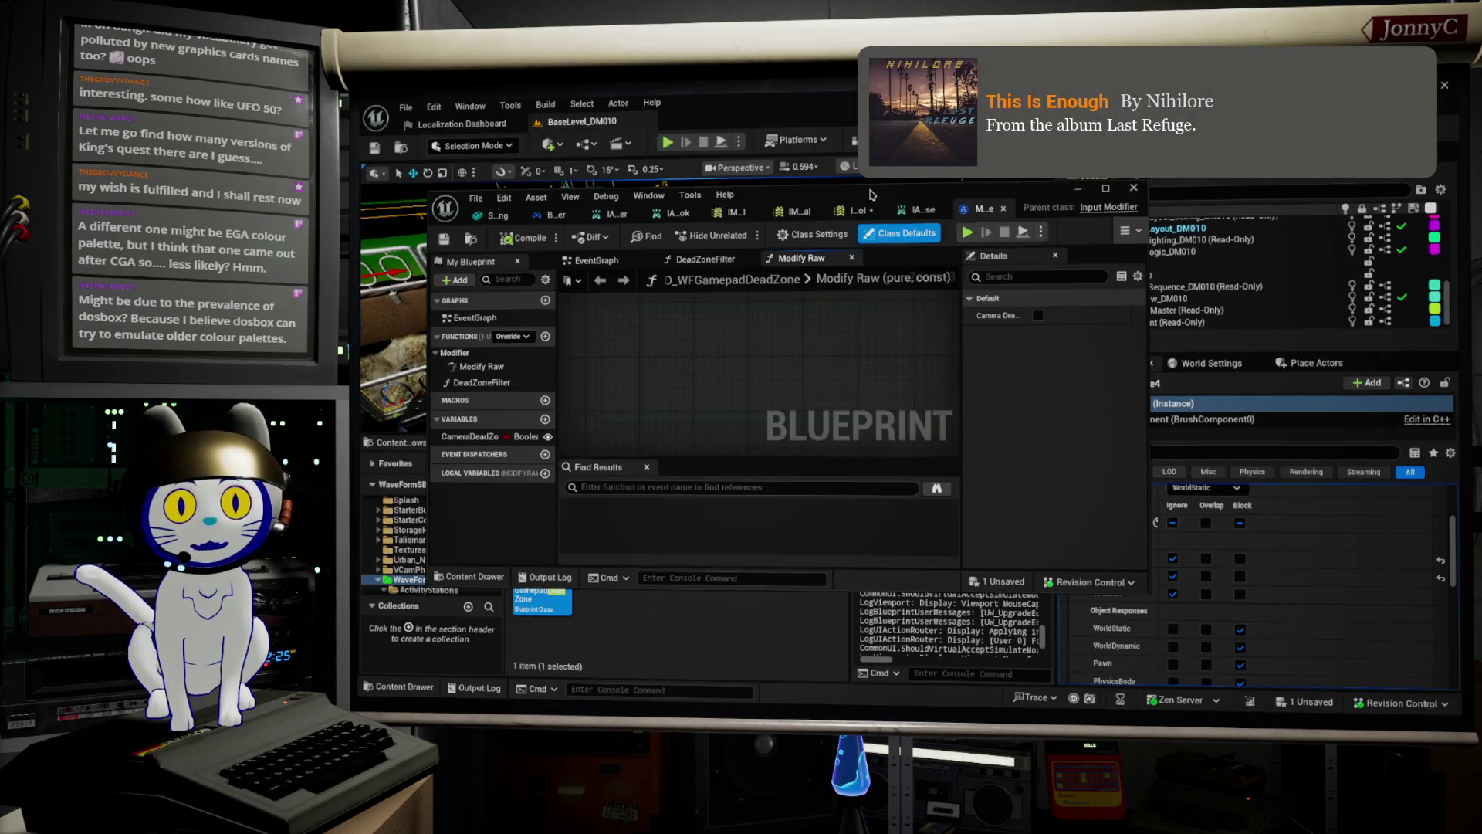
Open the DeadZoneFilter function graph from the blueprint's Dead Zone Filter node.
scroll(865, 369, up, 2)
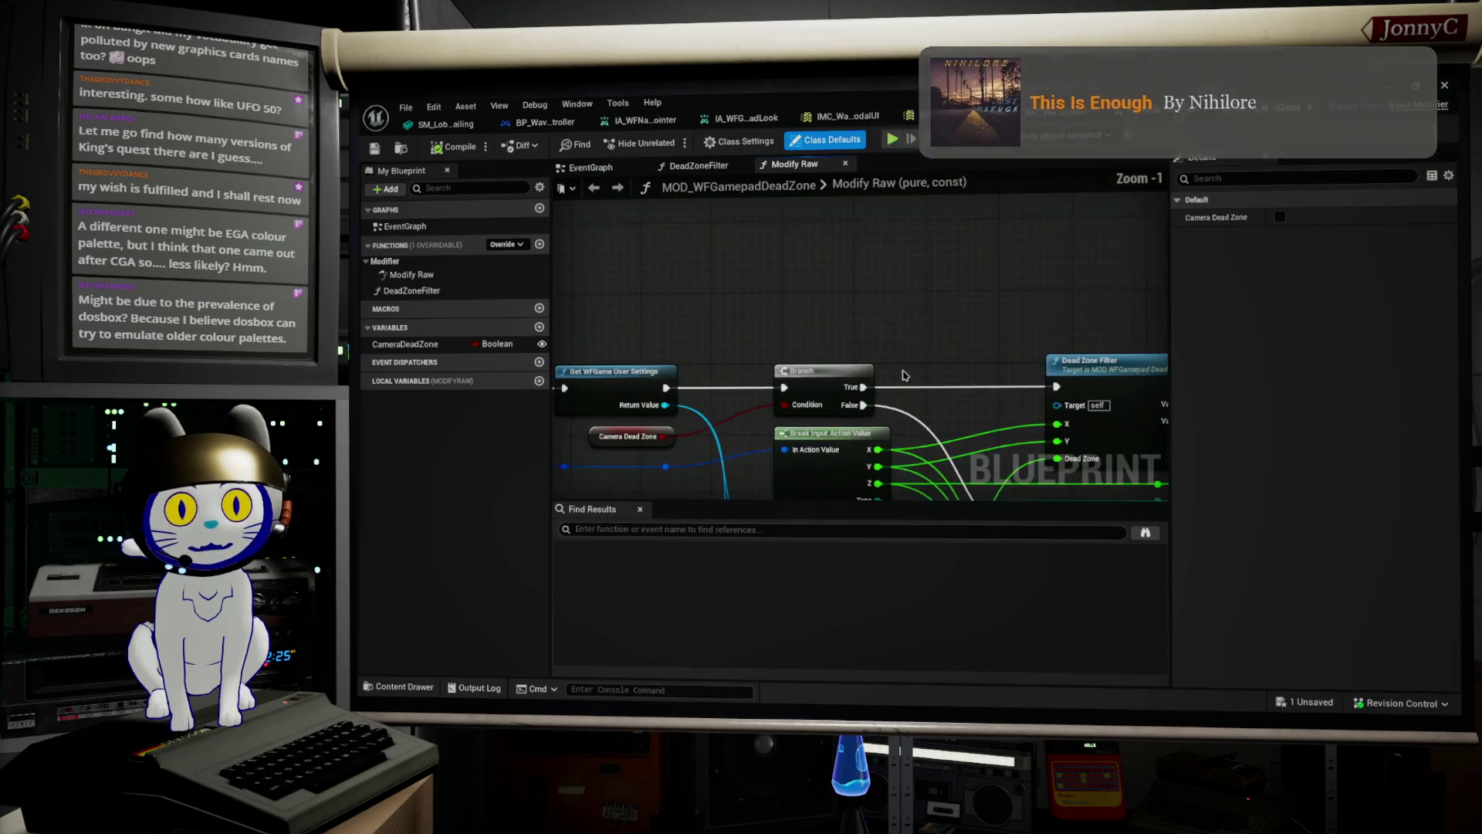
scroll(871, 266, down, 1)
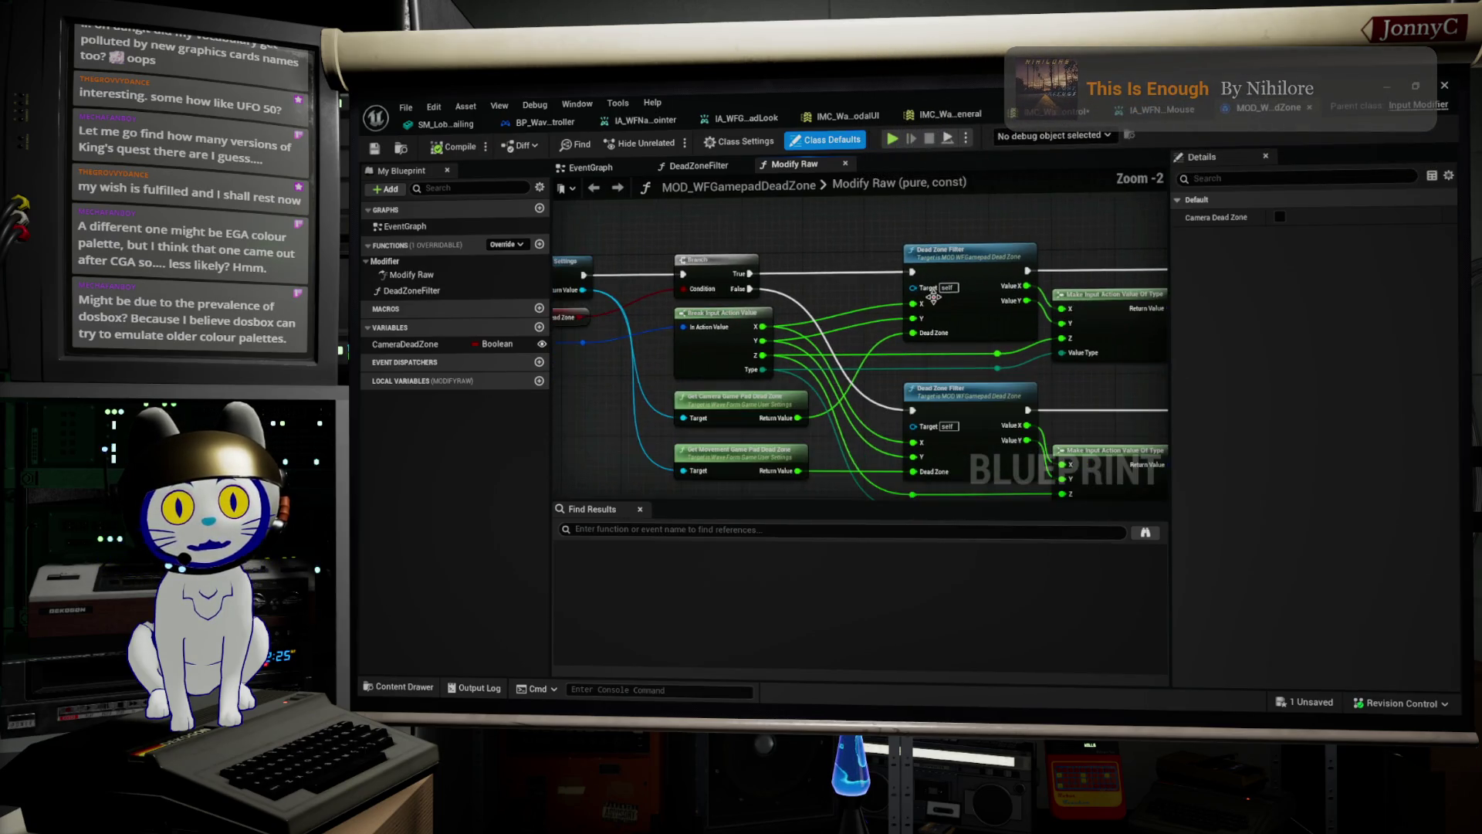
scroll(919, 292, up, 3)
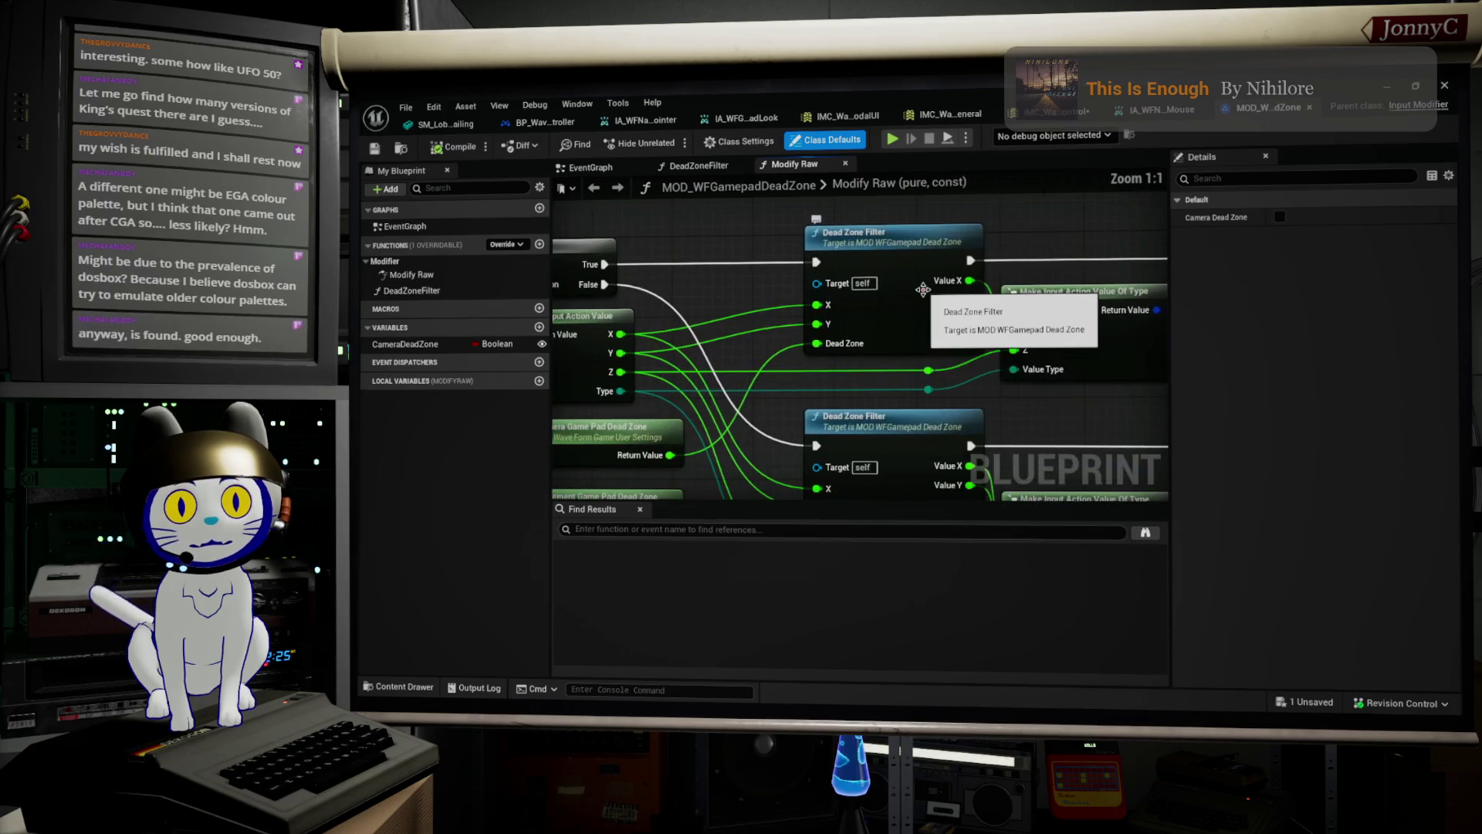
click(924, 294)
mouse_move(924, 294)
mouse_down()
mouse_move(864, 318)
mouse_move(795, 298)
mouse_up()
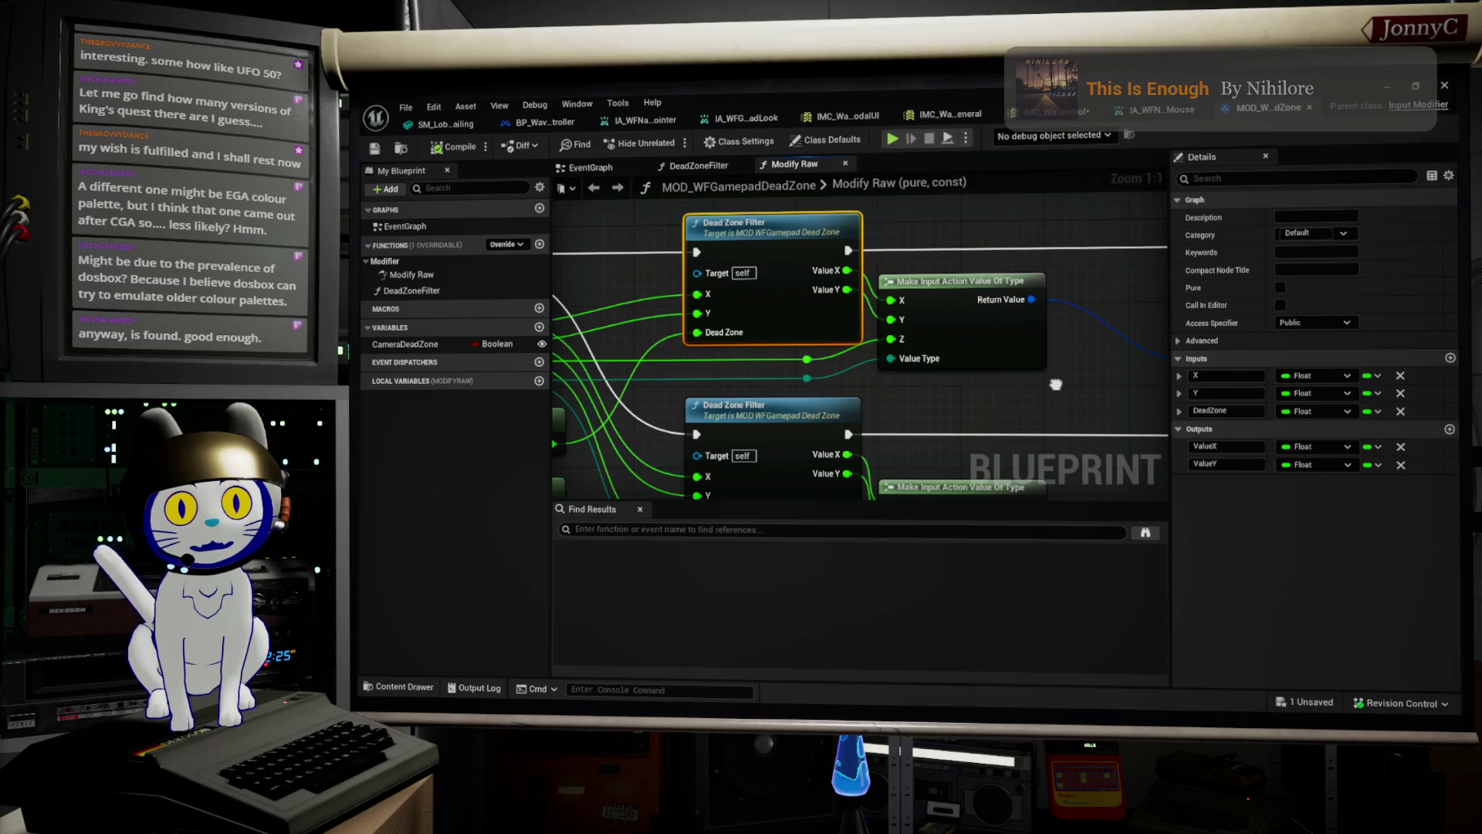
click(791, 242)
double_click(791, 243)
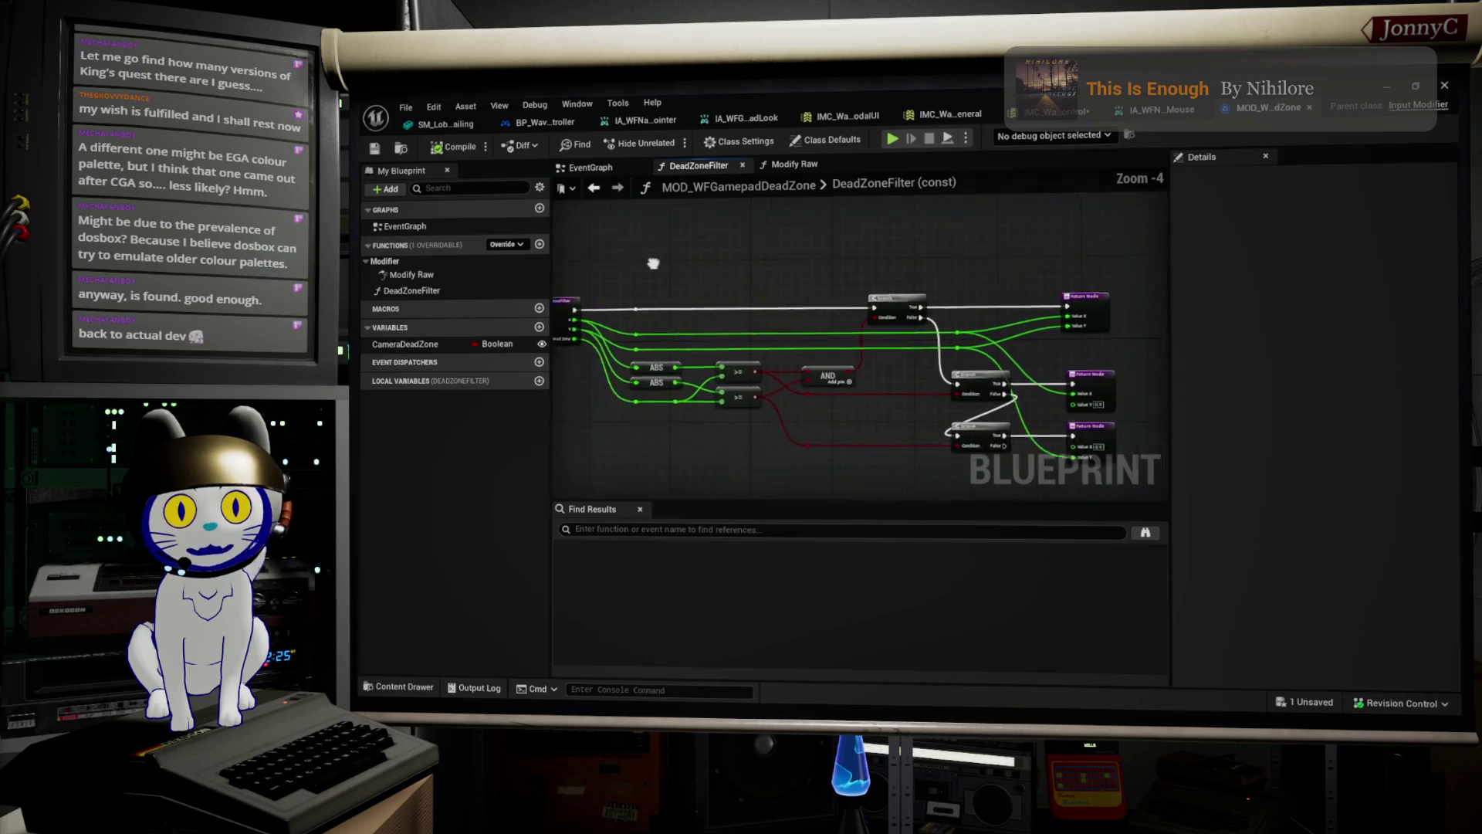
Duplicate the bottom Return Node and place the copy below the Branch nodes.
scroll(603, 246, up, 5)
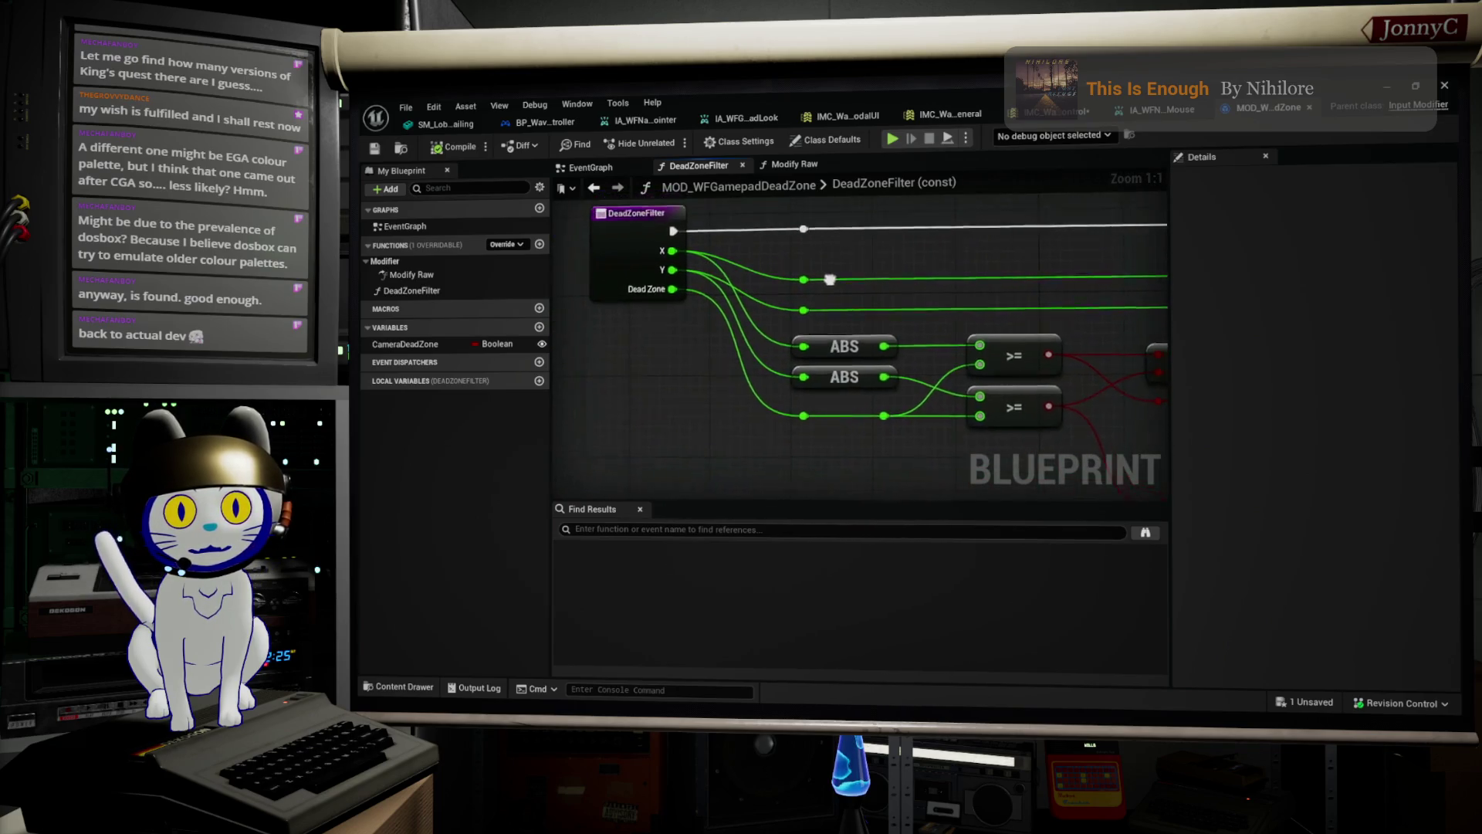
mouse_move(800, 299)
mouse_down()
mouse_move(489, 255)
mouse_move(387, 260)
mouse_move(799, 266)
mouse_up()
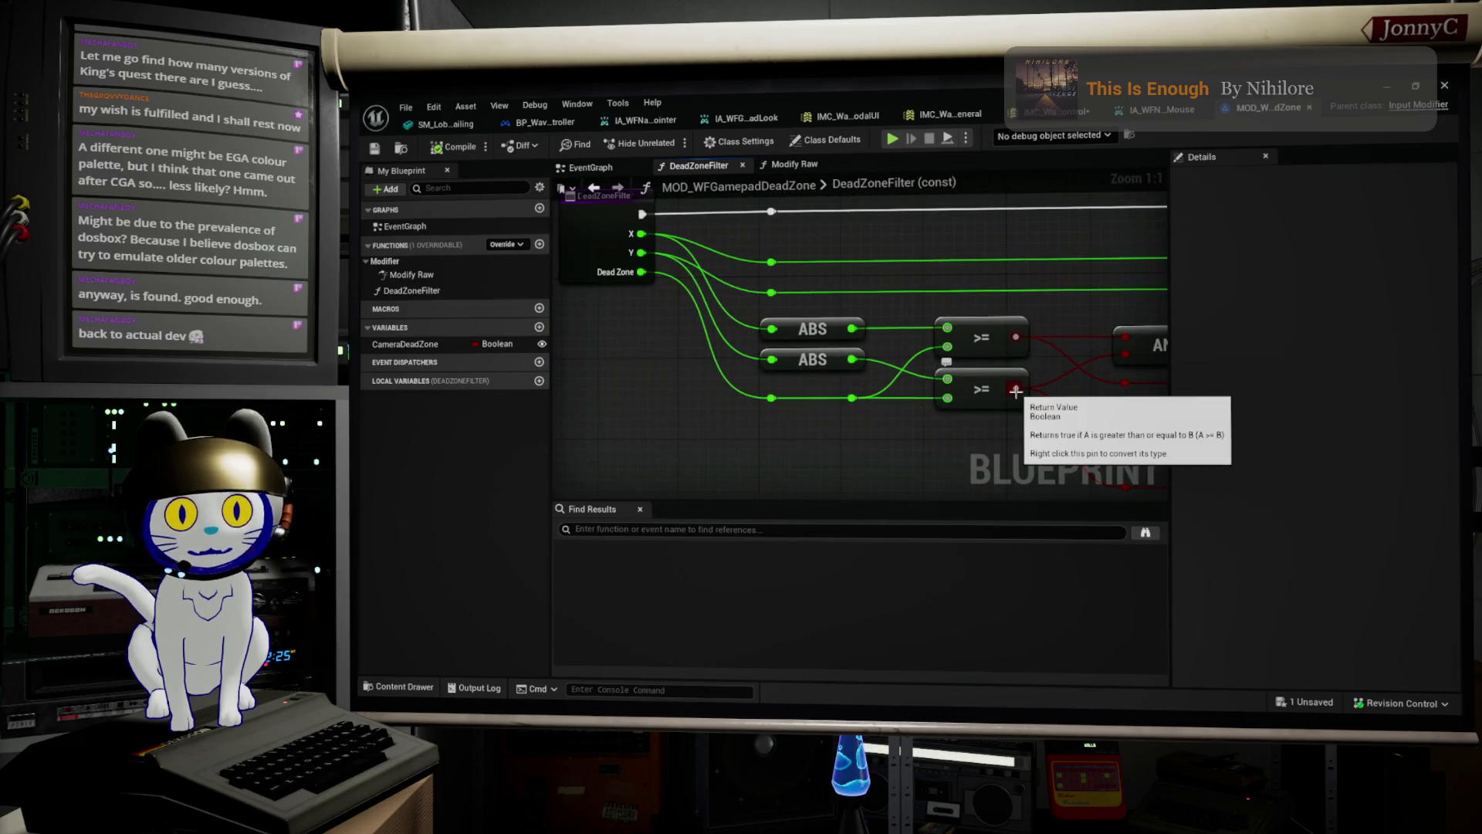
mouse_move(983, 421)
mouse_down()
mouse_move(849, 407)
mouse_move(528, 461)
mouse_move(262, 442)
mouse_up()
mouse_move(464, 427)
mouse_down()
mouse_move(670, 357)
mouse_move(778, 349)
mouse_move(642, 330)
mouse_up()
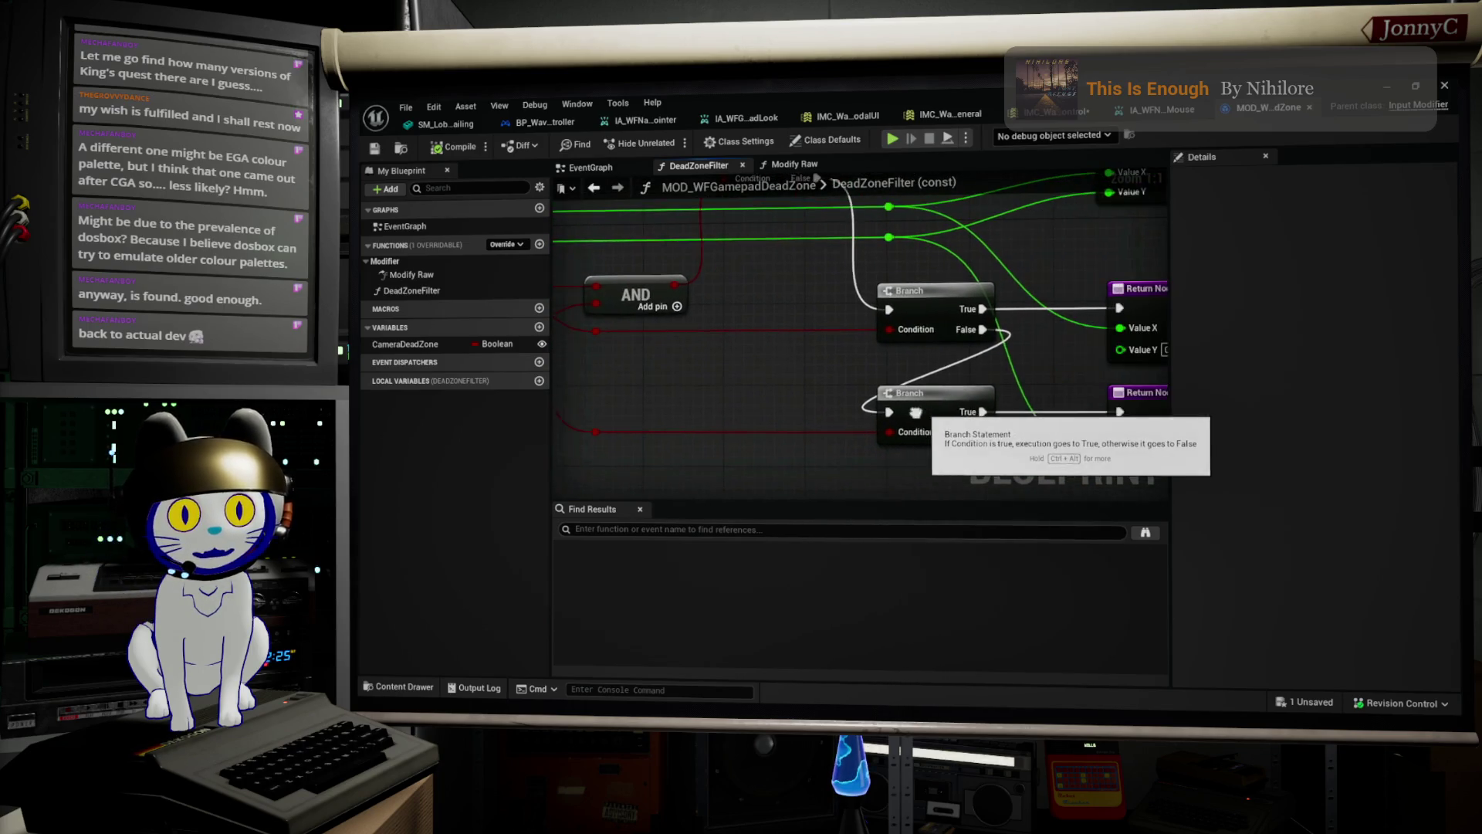
scroll(860, 416, down, 2)
drag(861, 416, 850, 381)
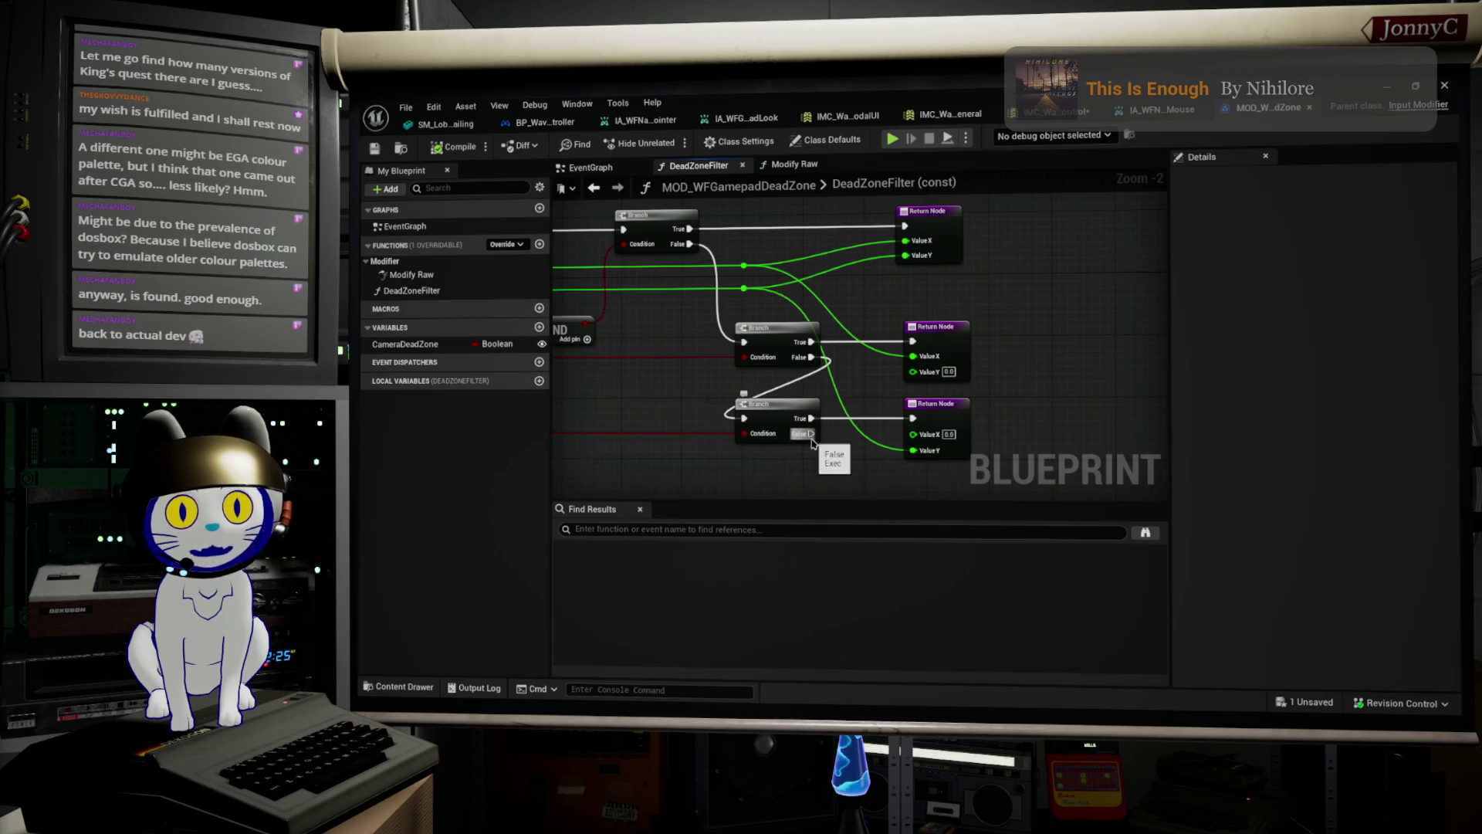
drag(988, 443, 982, 394)
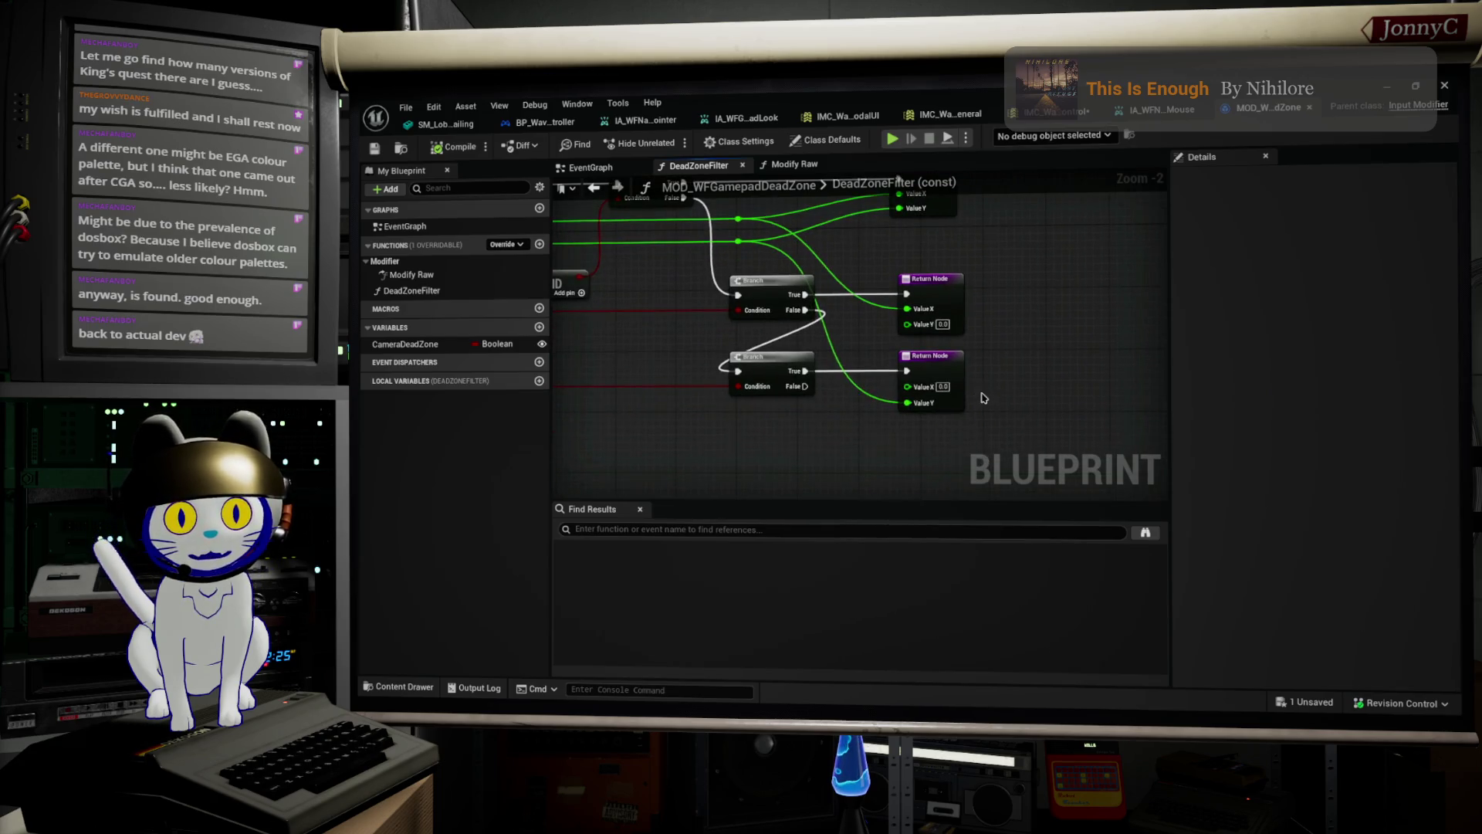
click(937, 368)
key(ctrl+c)
key(ctrl+v)
mouse_move(972, 442)
mouse_down()
mouse_move(936, 376)
mouse_move(735, 325)
mouse_move(788, 318)
mouse_up()
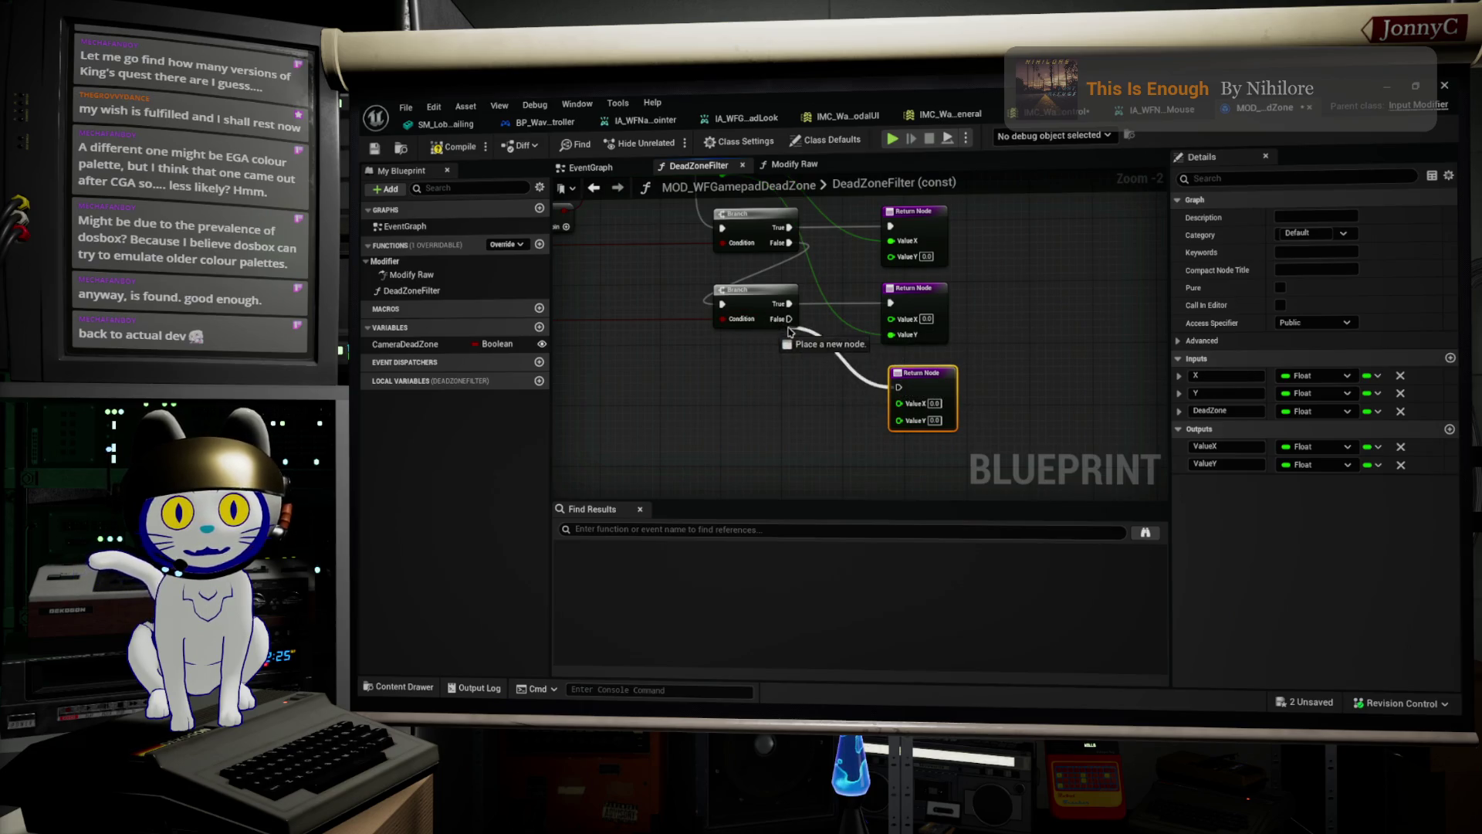
Wire the lower Branch's False output into the new Return Node, save, then show IA_WFNavigatePointer_Mouse.
drag(771, 381, 823, 427)
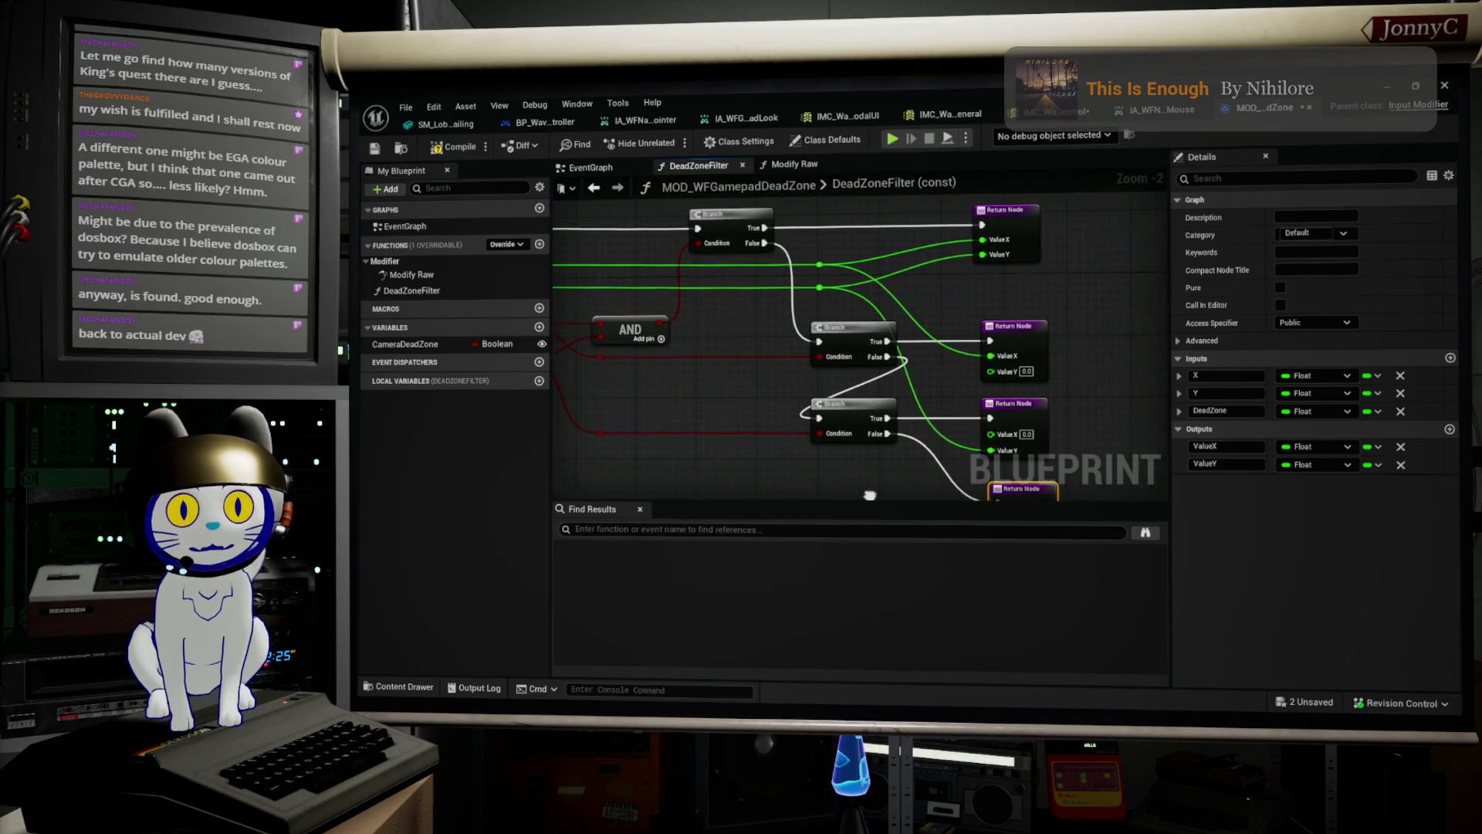
drag(869, 495, 863, 482)
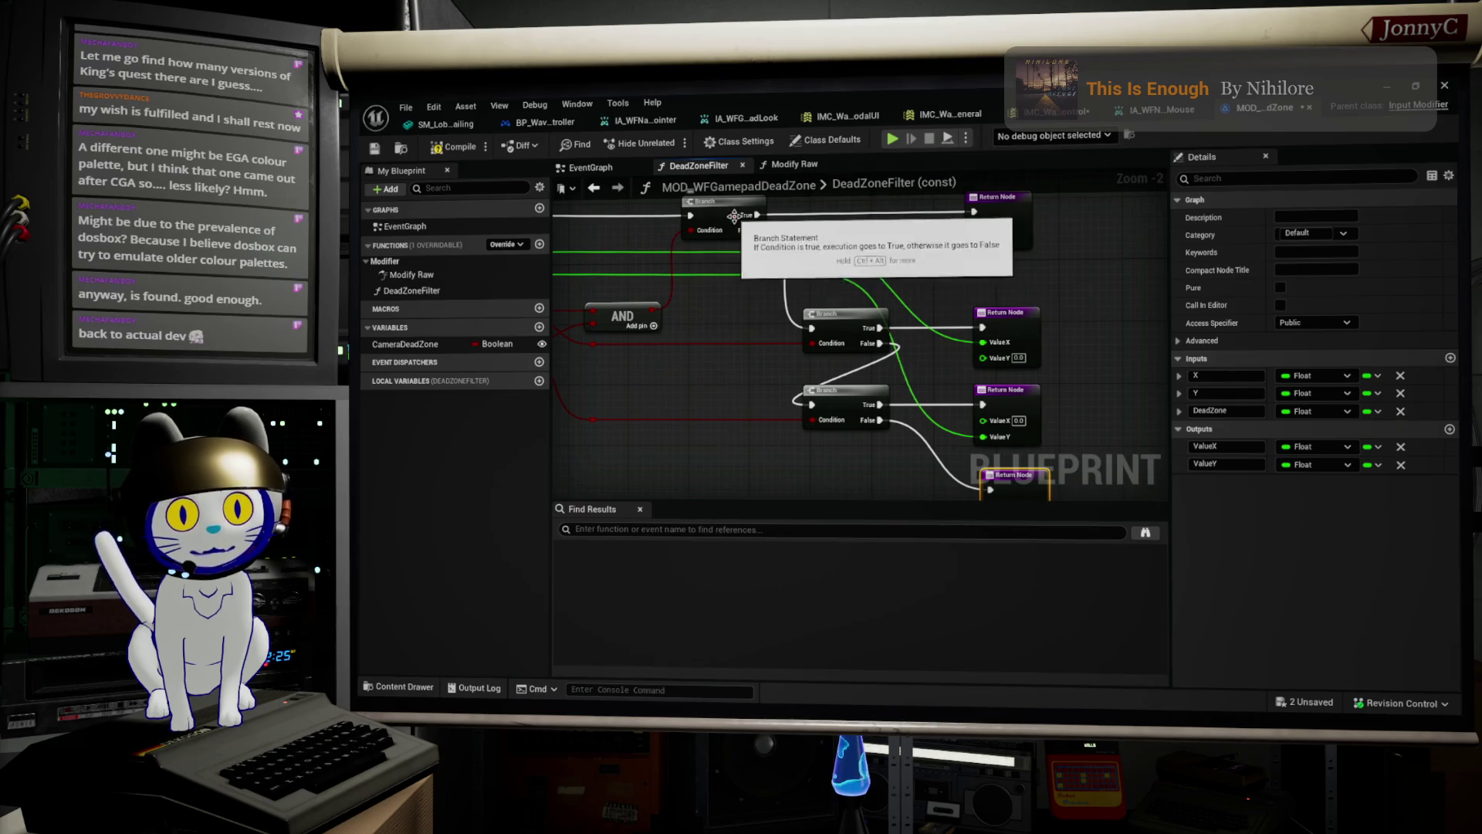
mouse_move(973, 233)
mouse_down()
mouse_move(1039, 267)
mouse_move(990, 220)
mouse_up()
mouse_move(1018, 372)
mouse_down()
mouse_move(1034, 378)
mouse_move(988, 359)
mouse_up()
scroll(988, 359, up, 1)
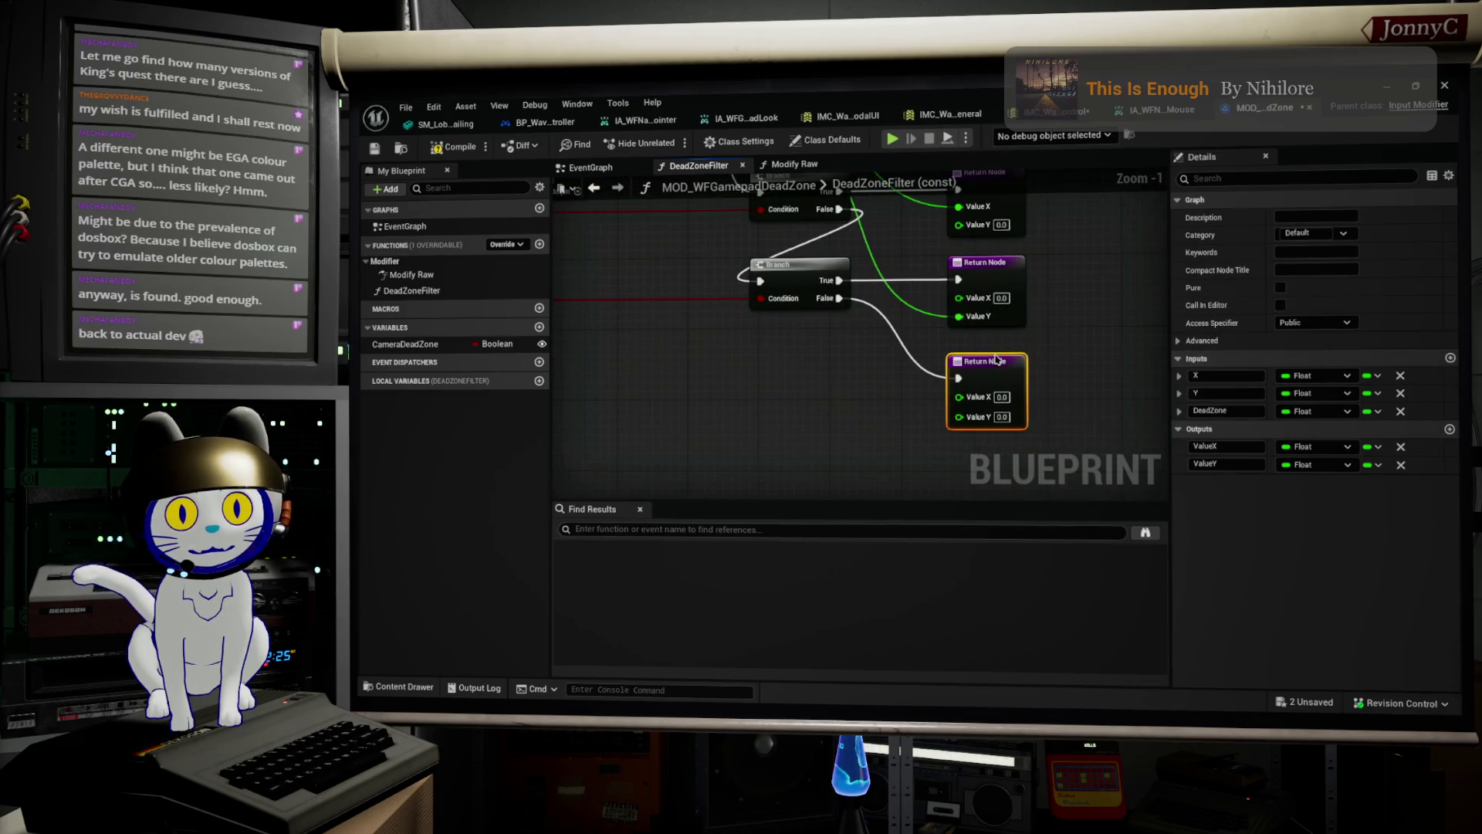
scroll(775, 323, down, 2)
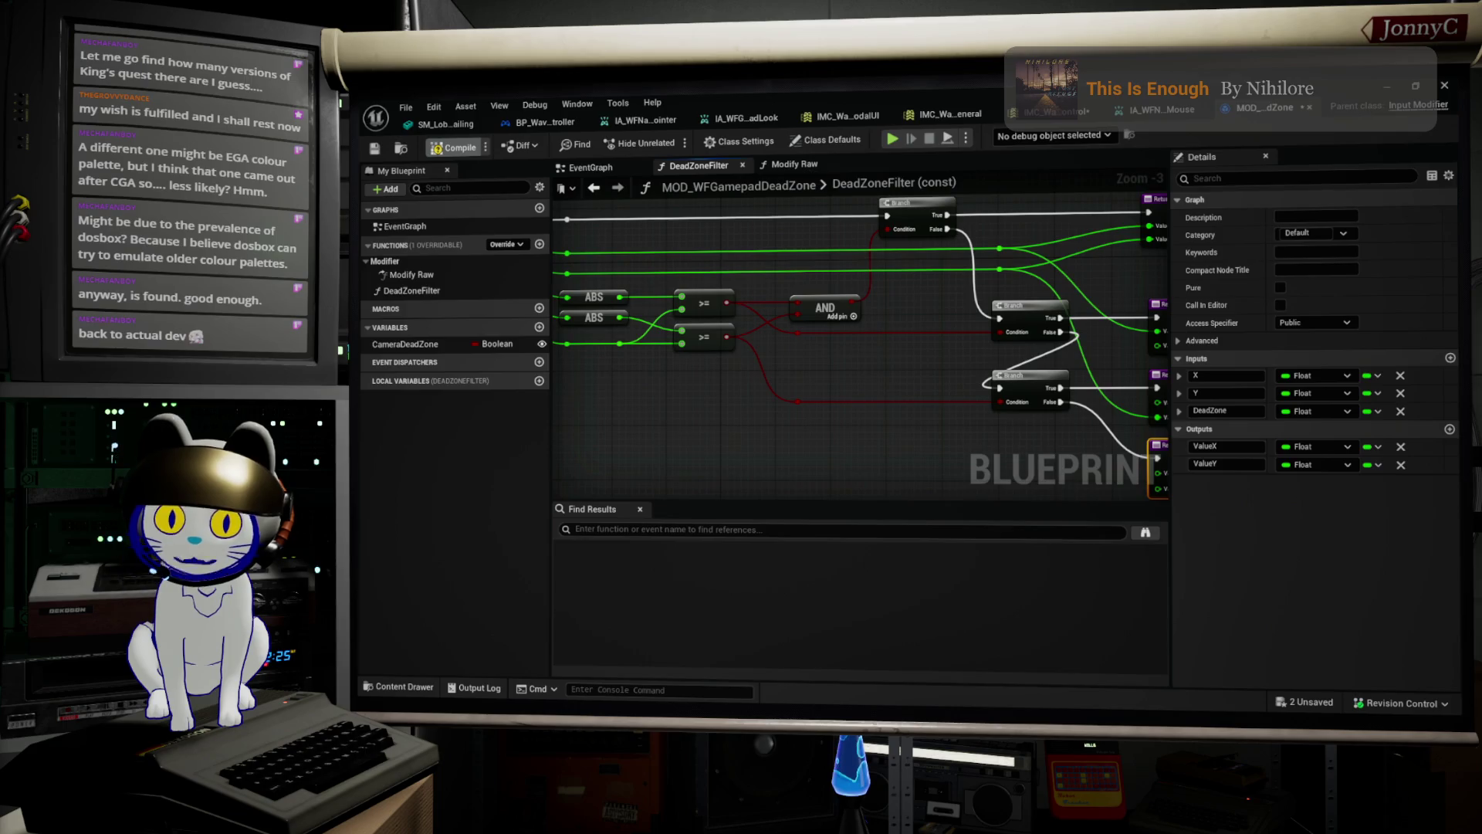
key(ctrl+s)
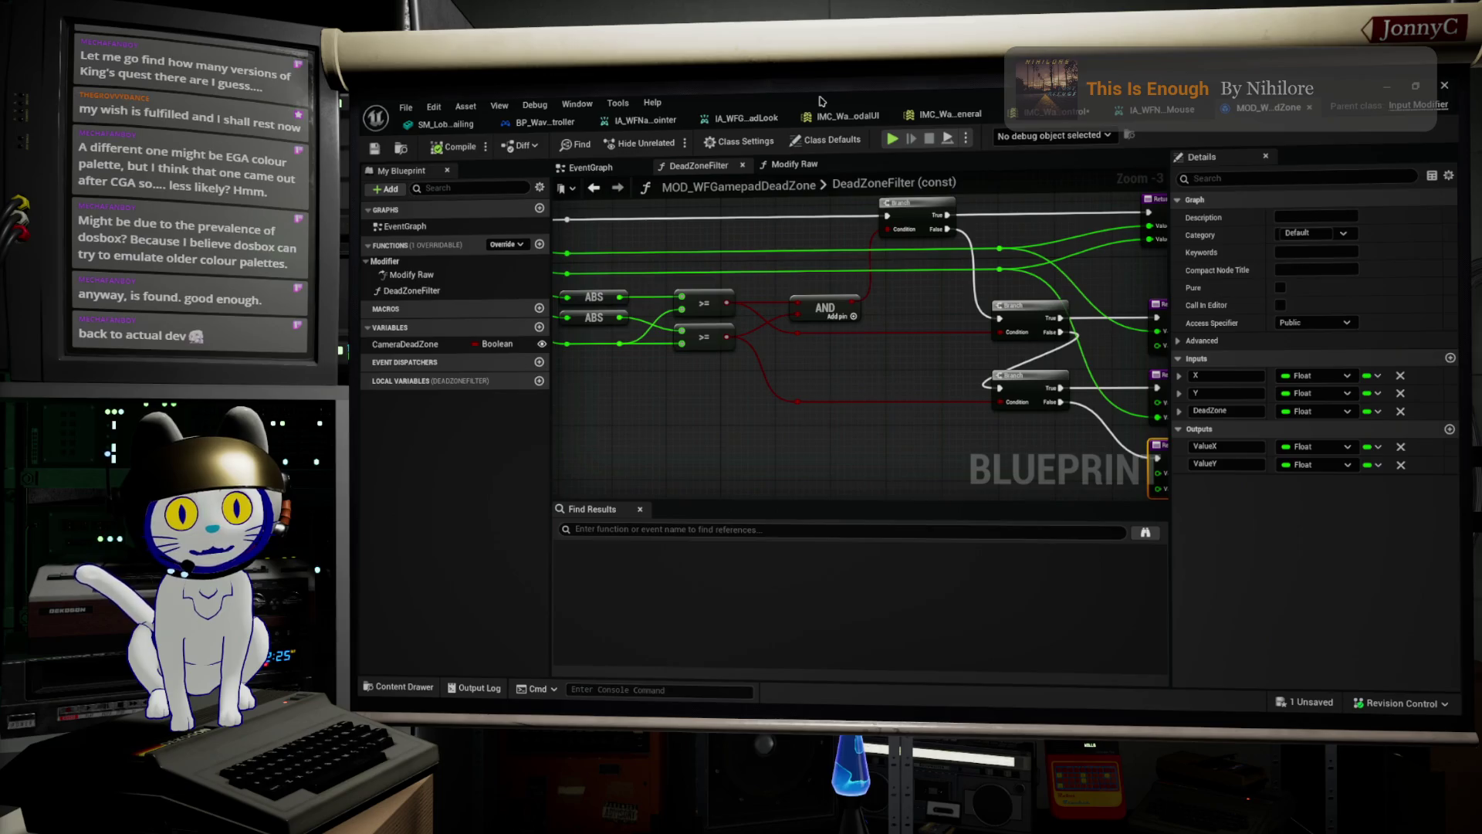
click(1160, 110)
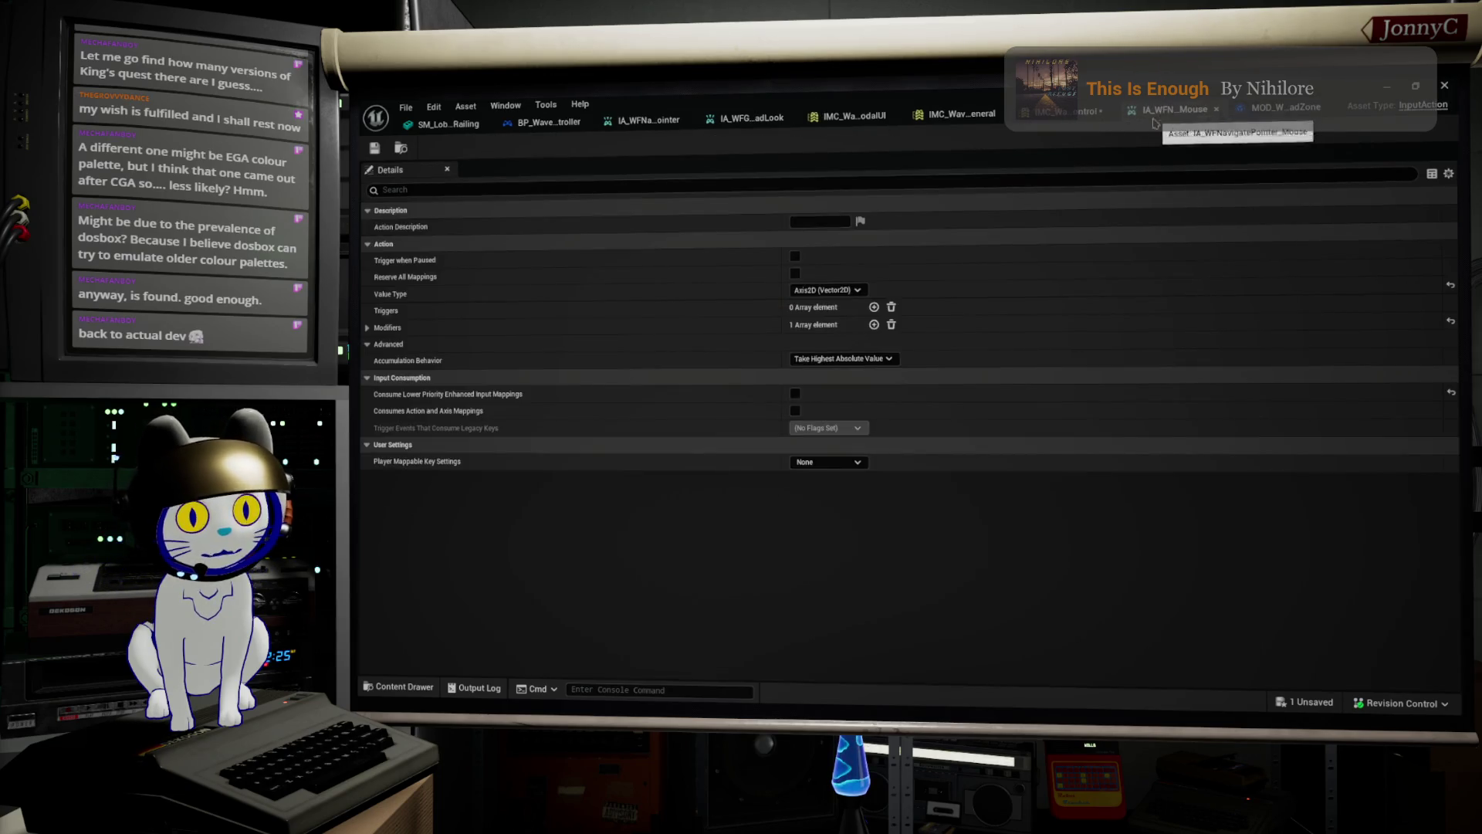
Cycle through the IMC General and DroneControl tabs, then close IMC_WaveForm_DroneControl.
click(957, 114)
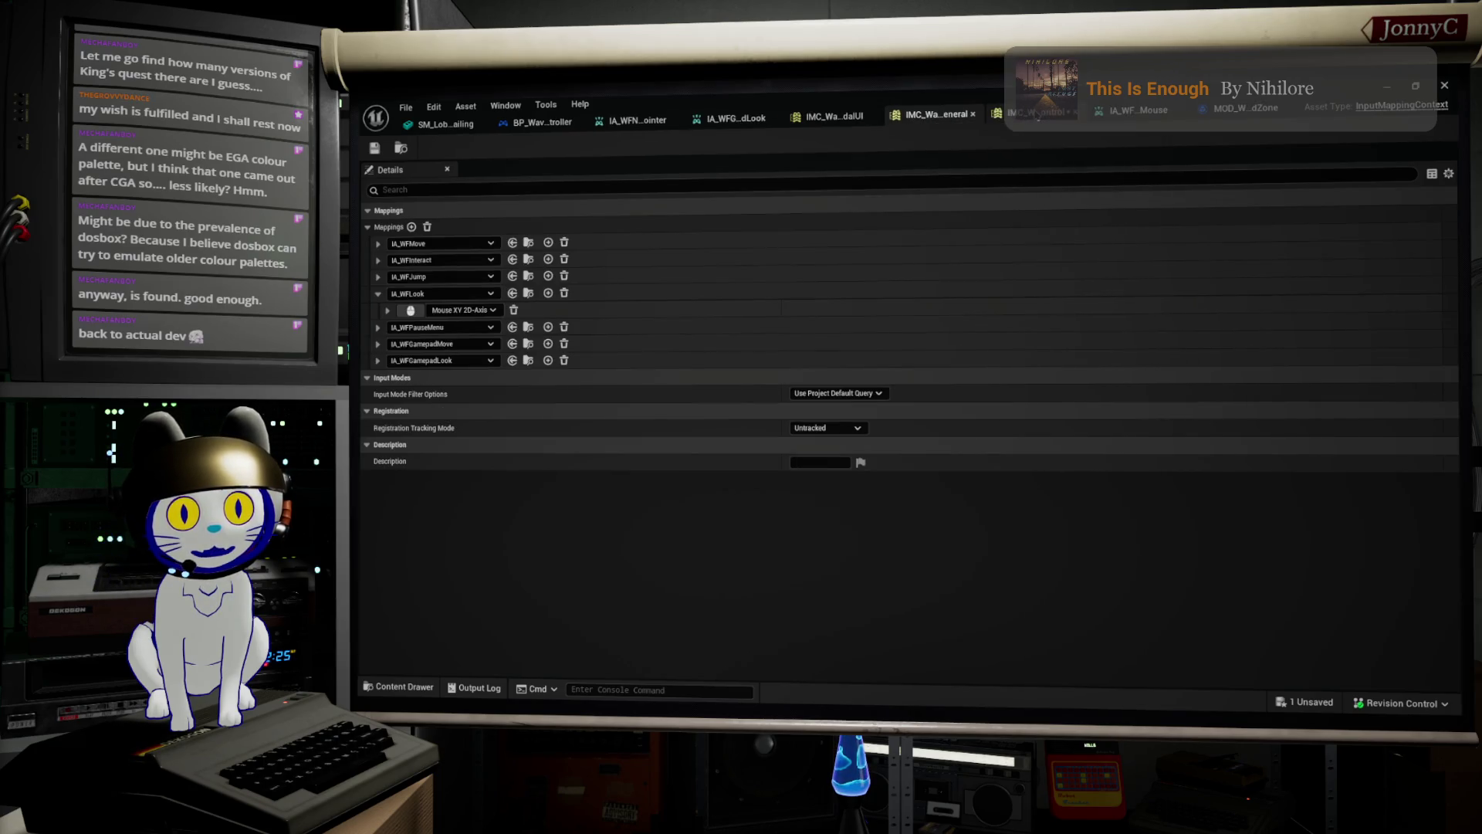
click(1030, 113)
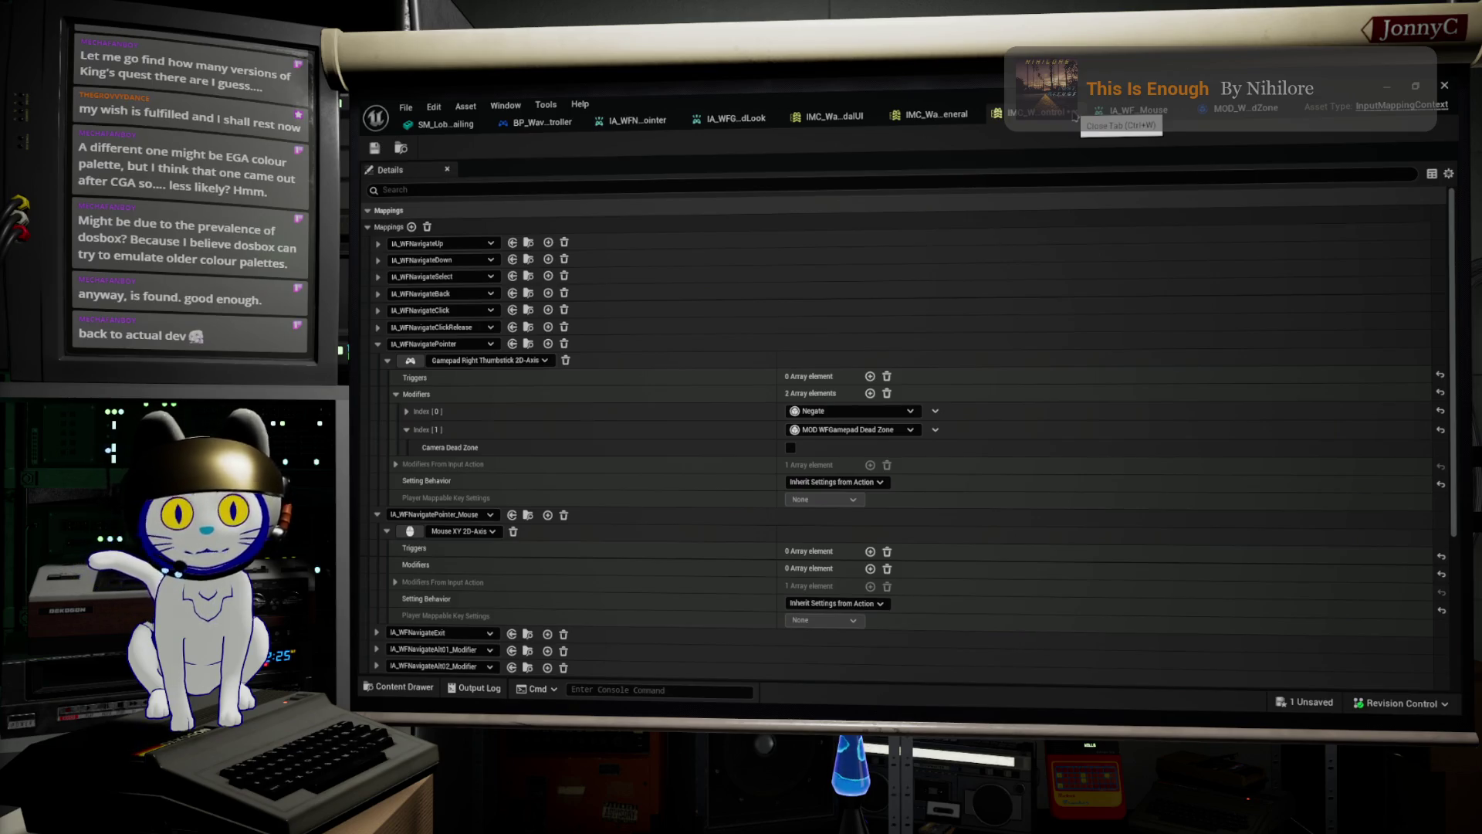
click(1072, 113)
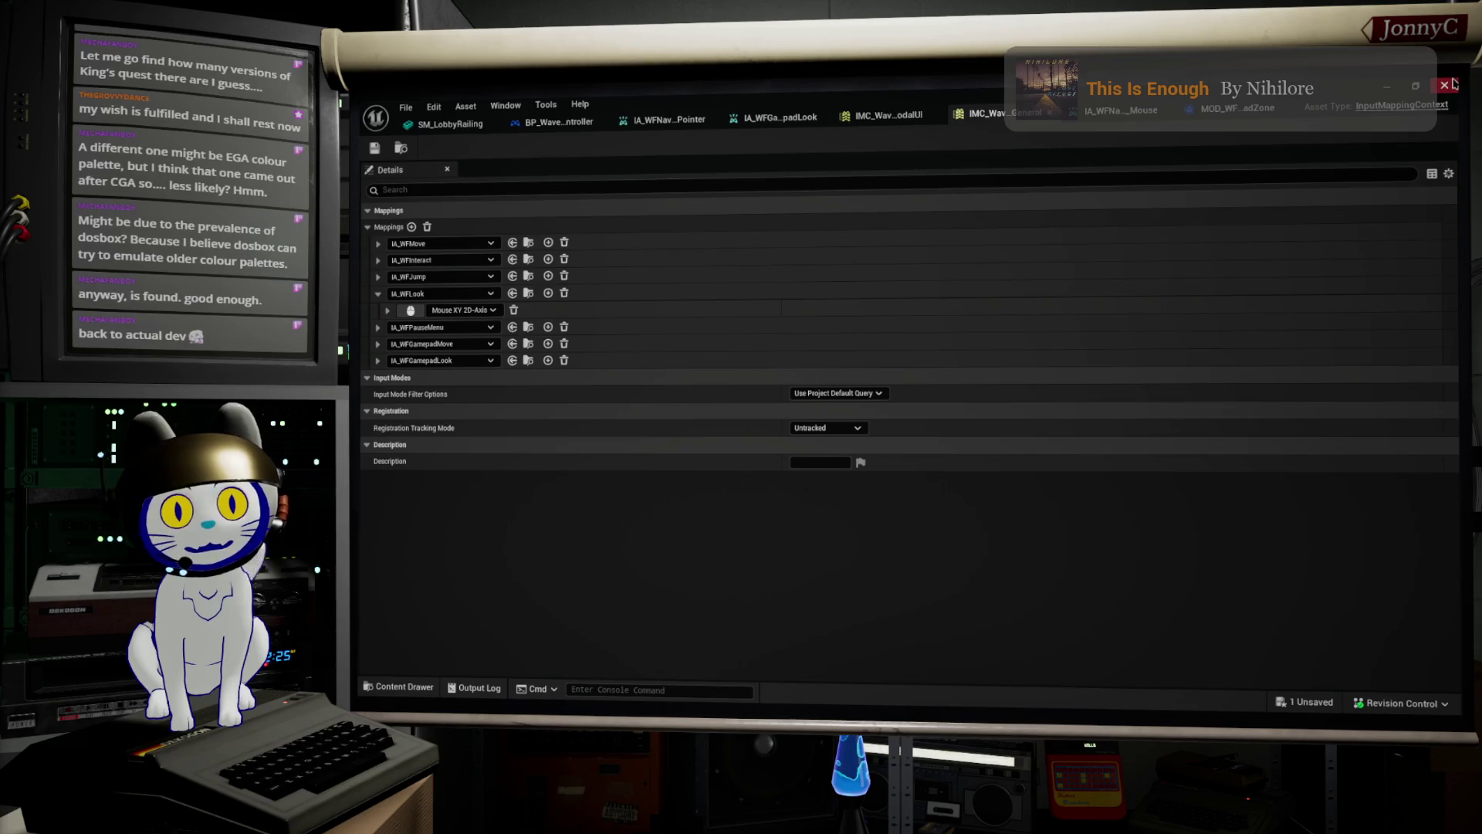
Quit Unreal without saving IMC_WaveForm_DroneControl and switch over to Blender.
click(1444, 85)
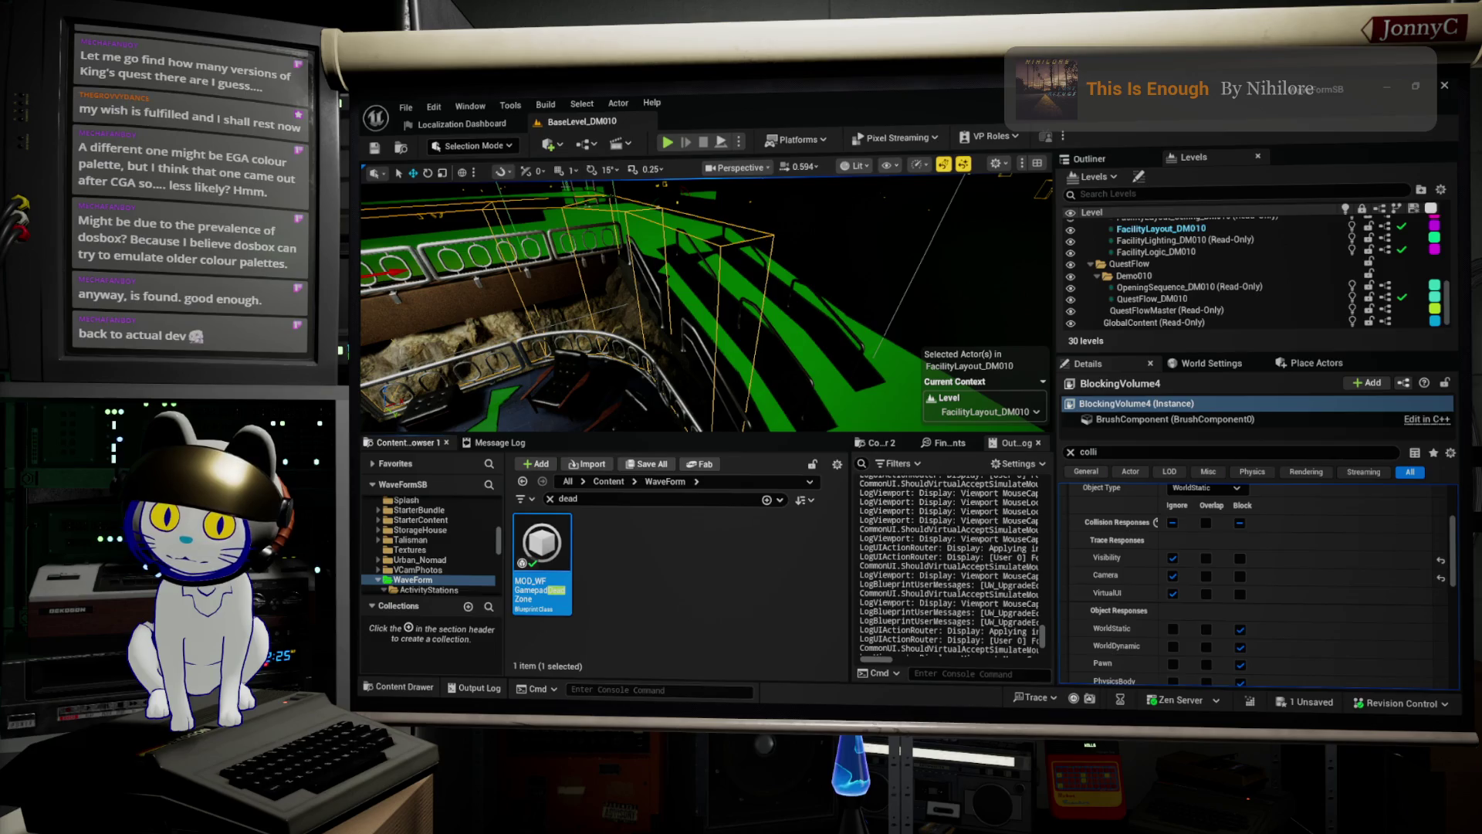
key(ctrl+shift+s)
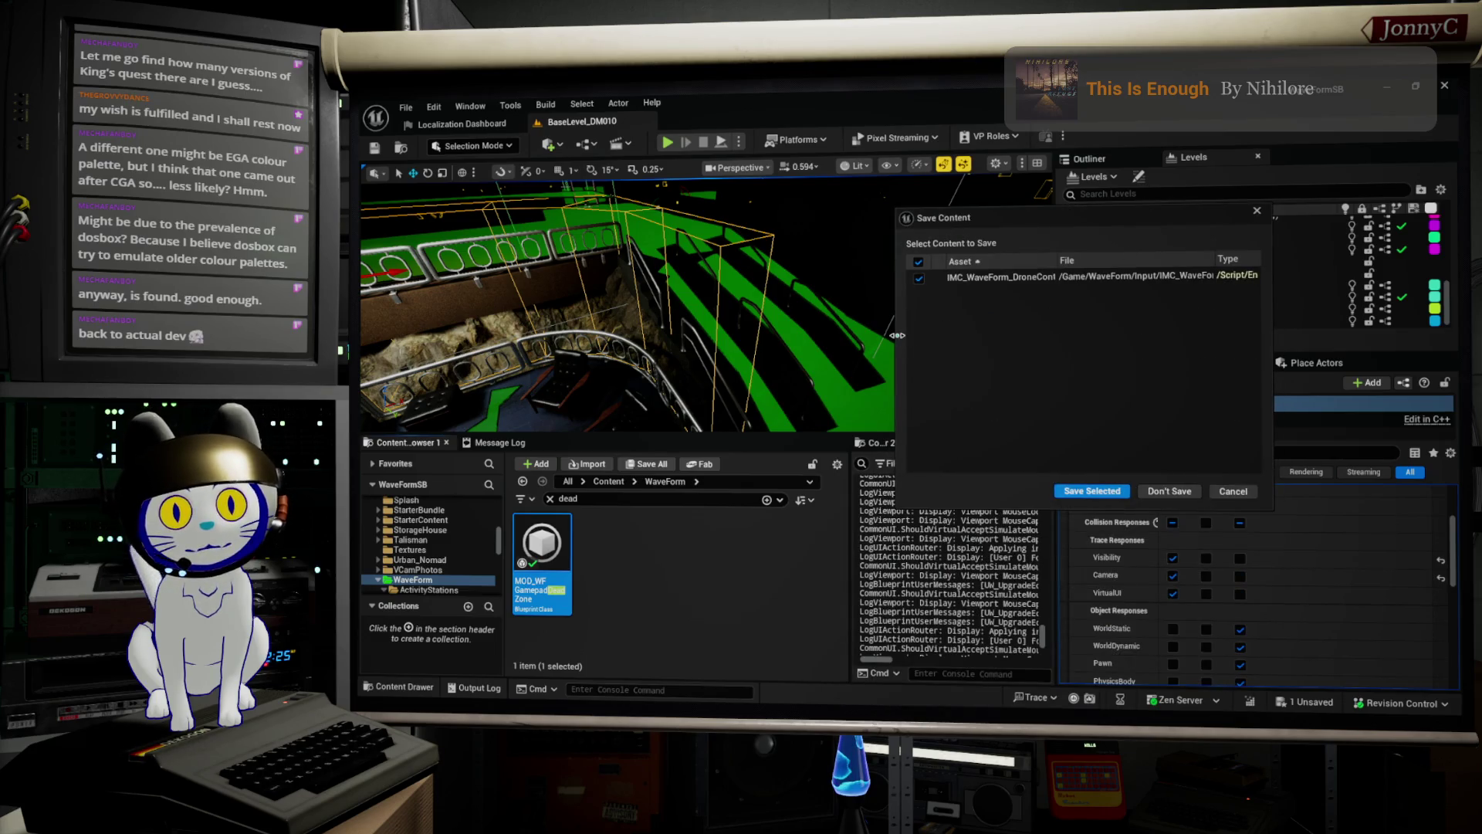
drag(895, 335, 657, 335)
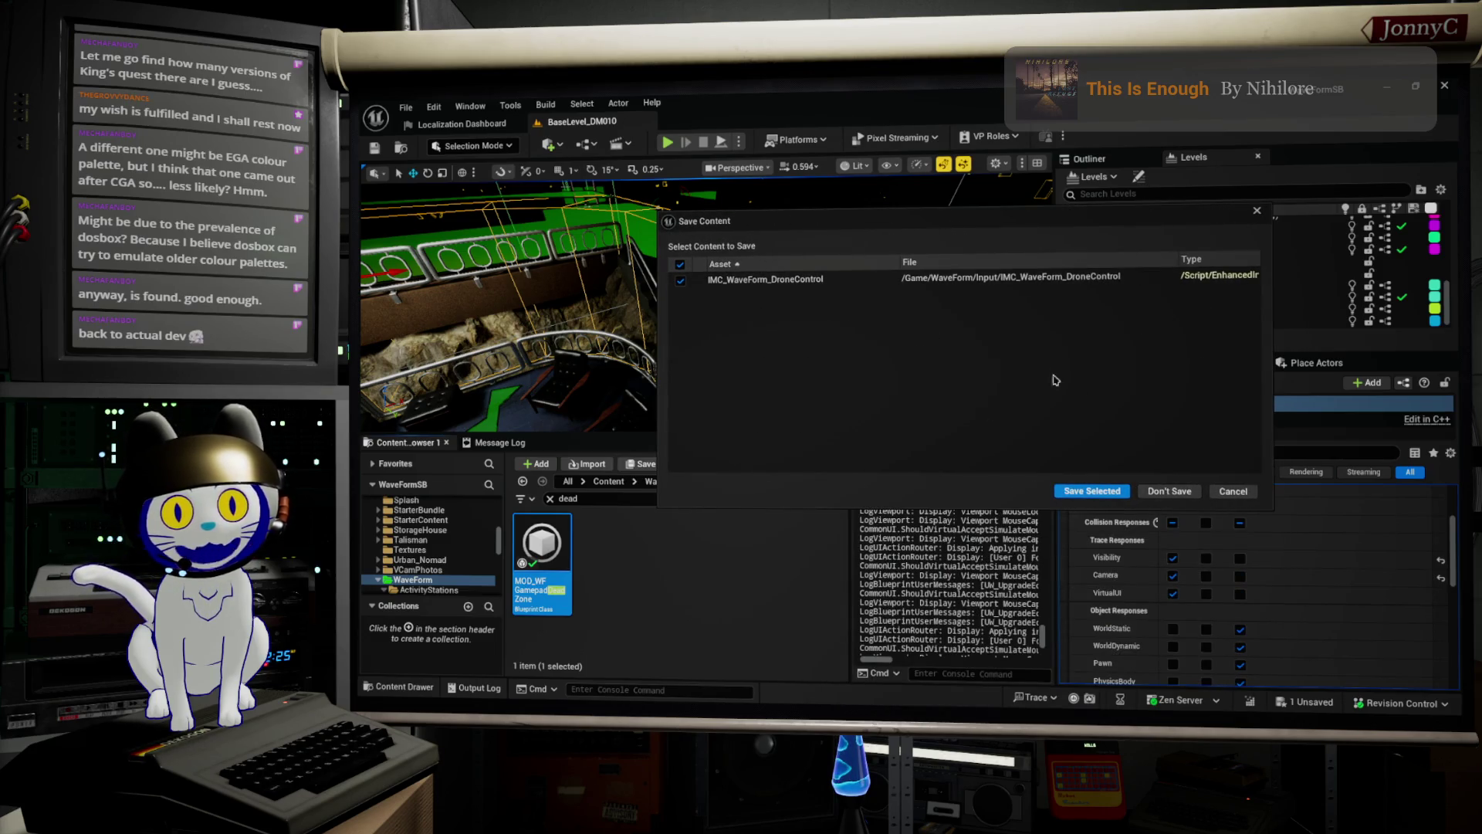
click(1169, 491)
key(alt+Tab)
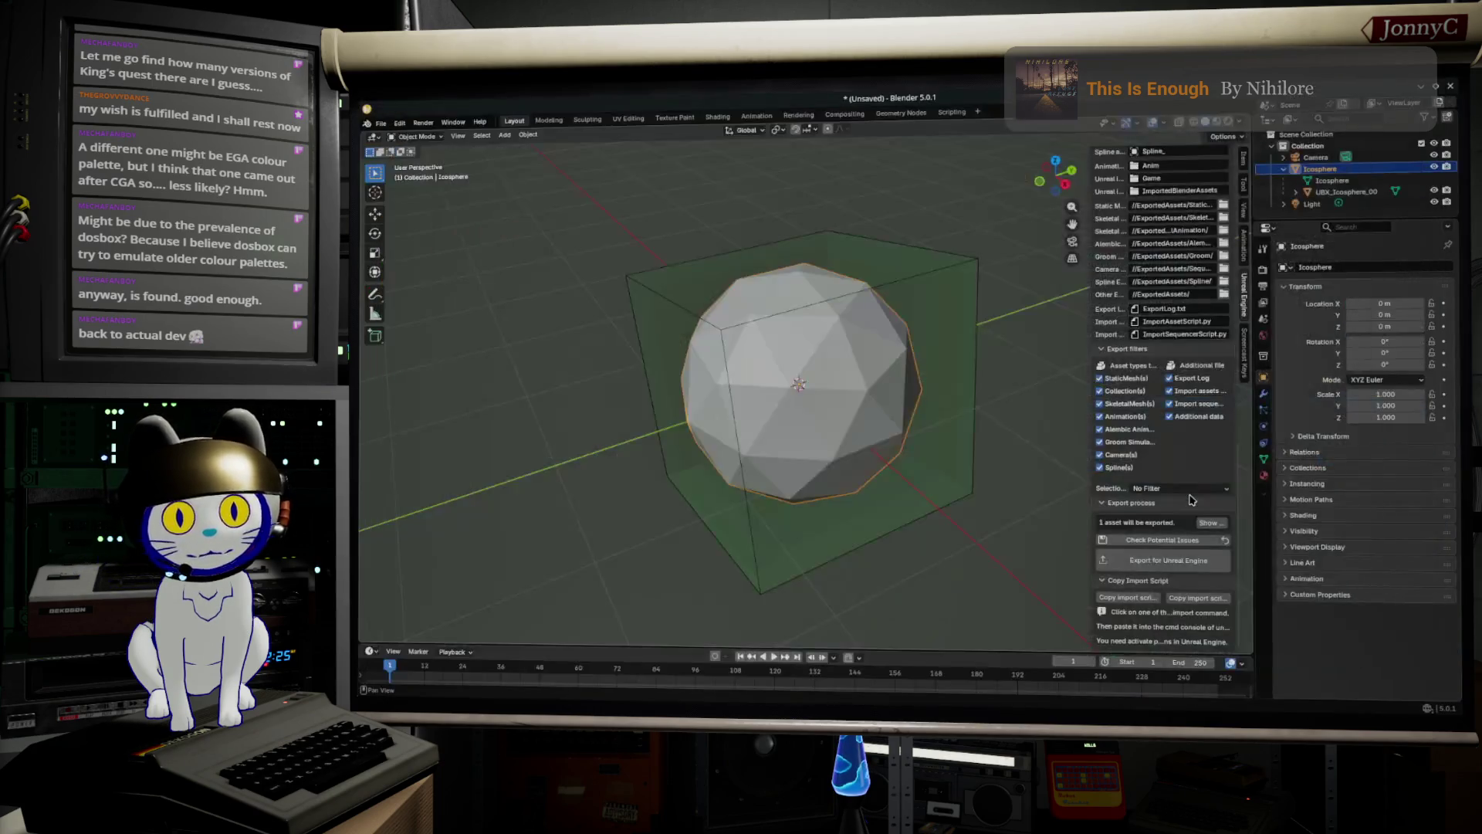
Close Blender, cancelling once, then close again discarding the unsaved Icosphere scene.
click(1451, 85)
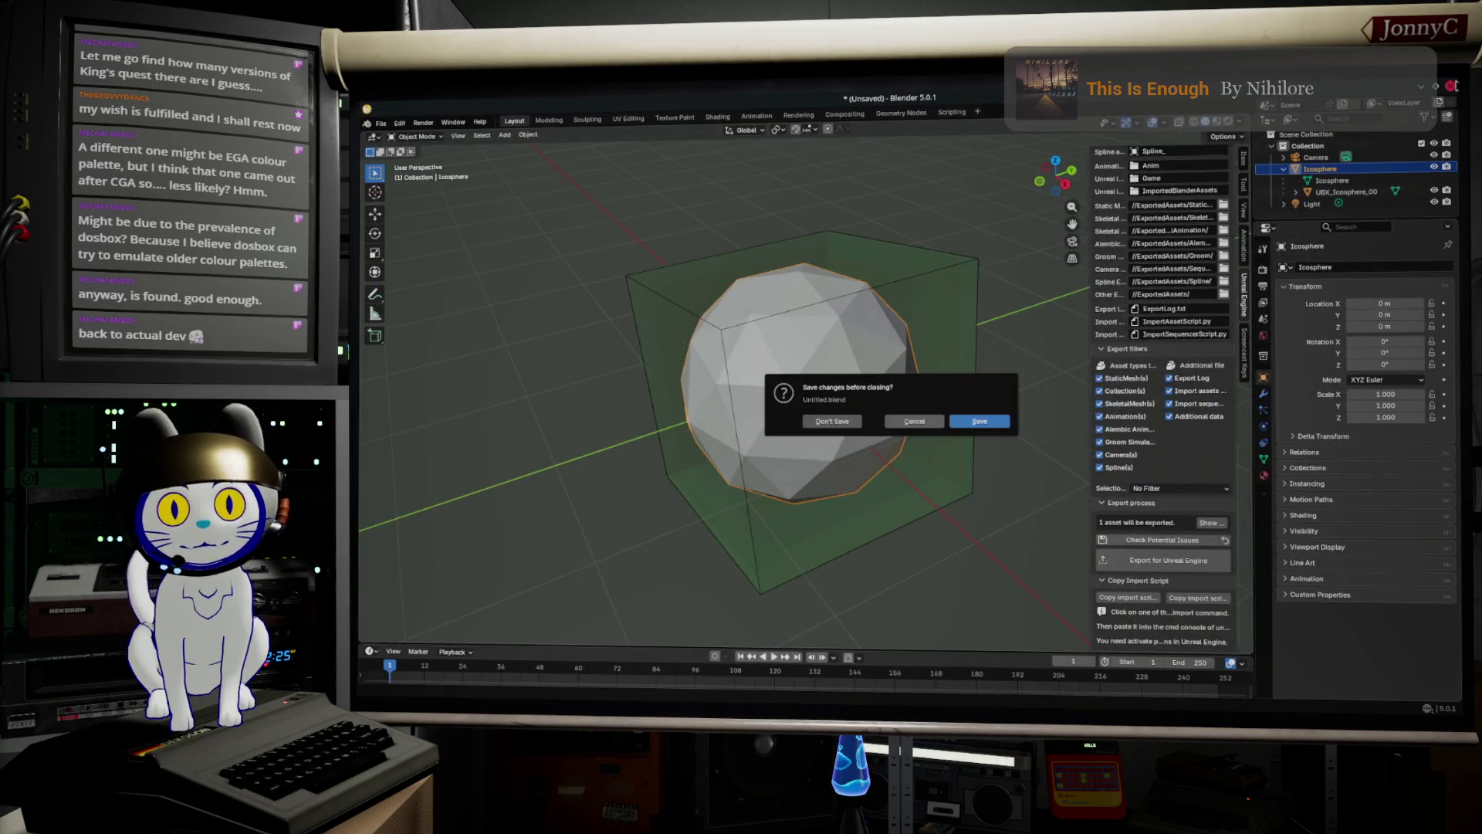
click(931, 424)
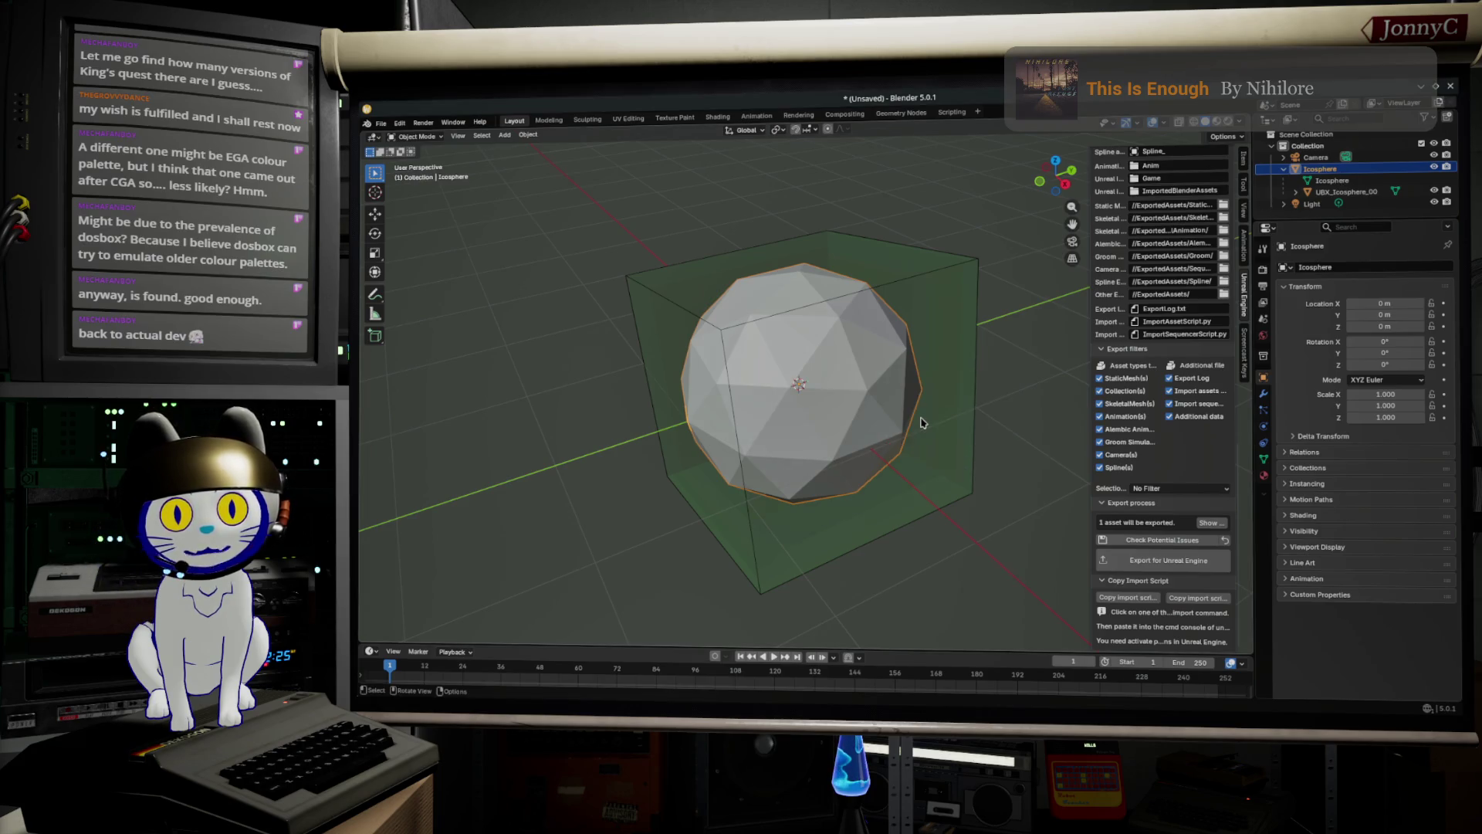
click(1451, 86)
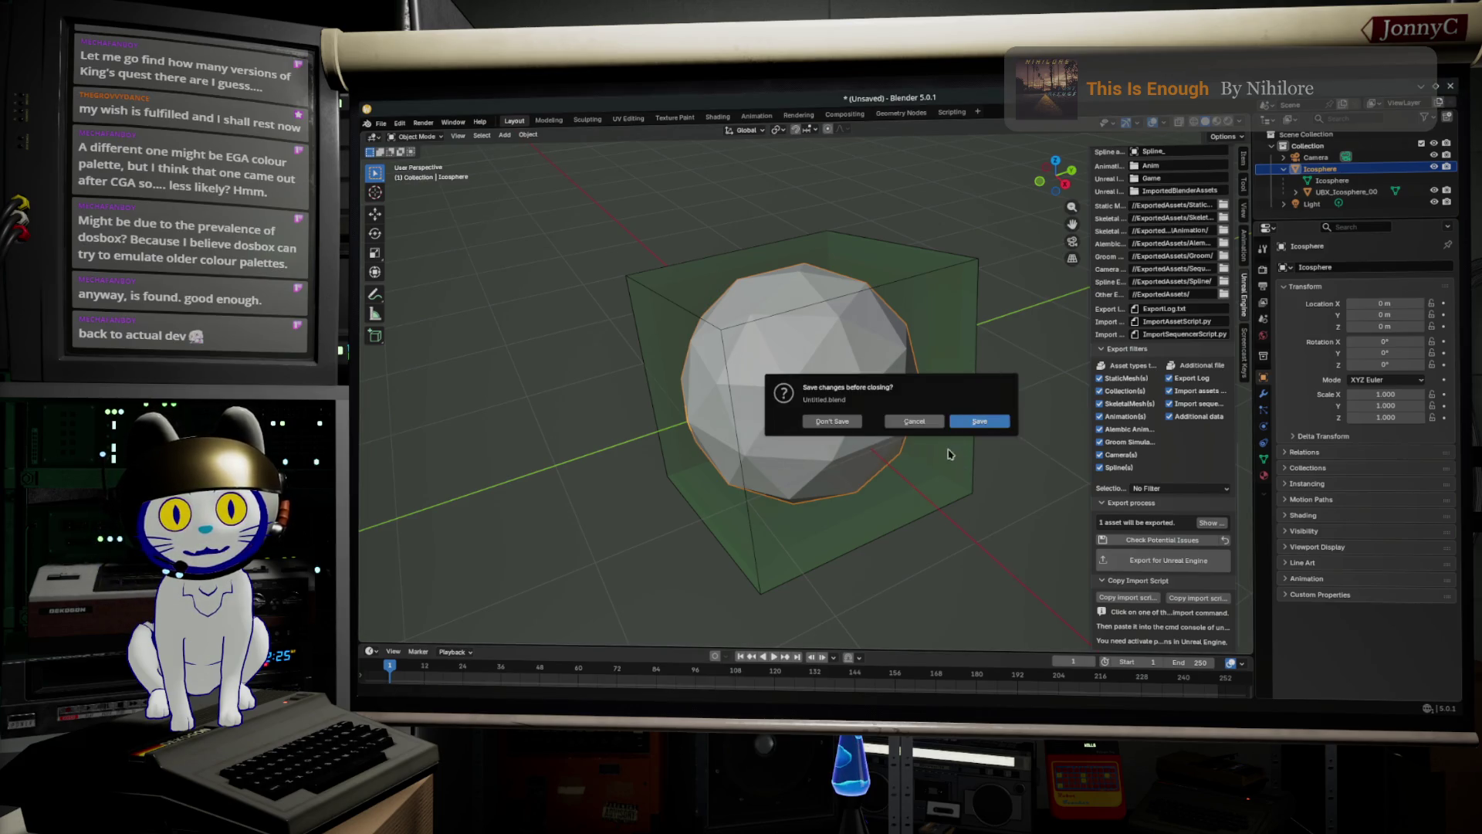
click(834, 422)
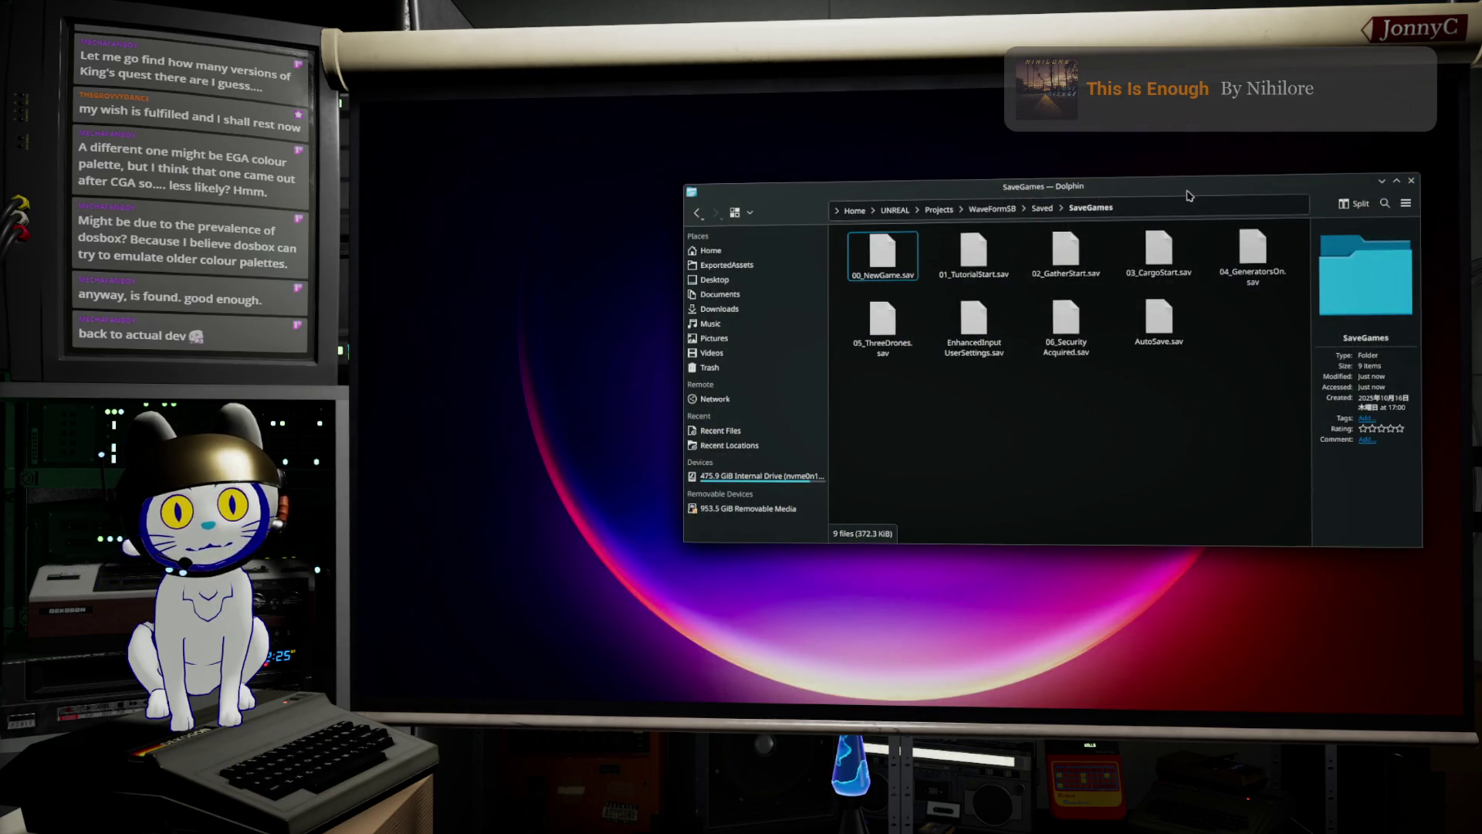
Close the Dolphin SaveGames window and bring the Titanium Court Steam page back to its top.
key(ctrl+q)
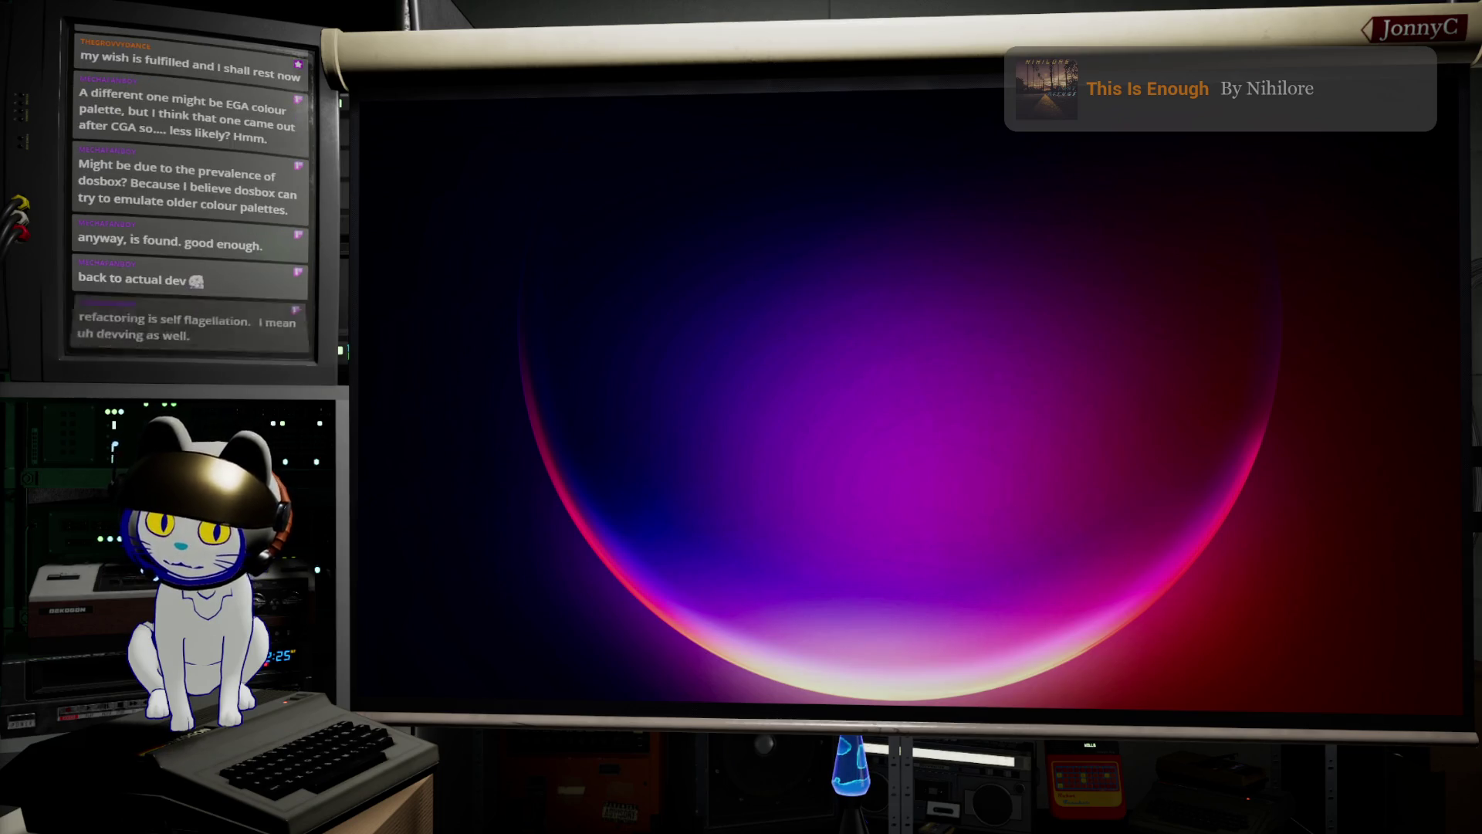
key(alt+Tab)
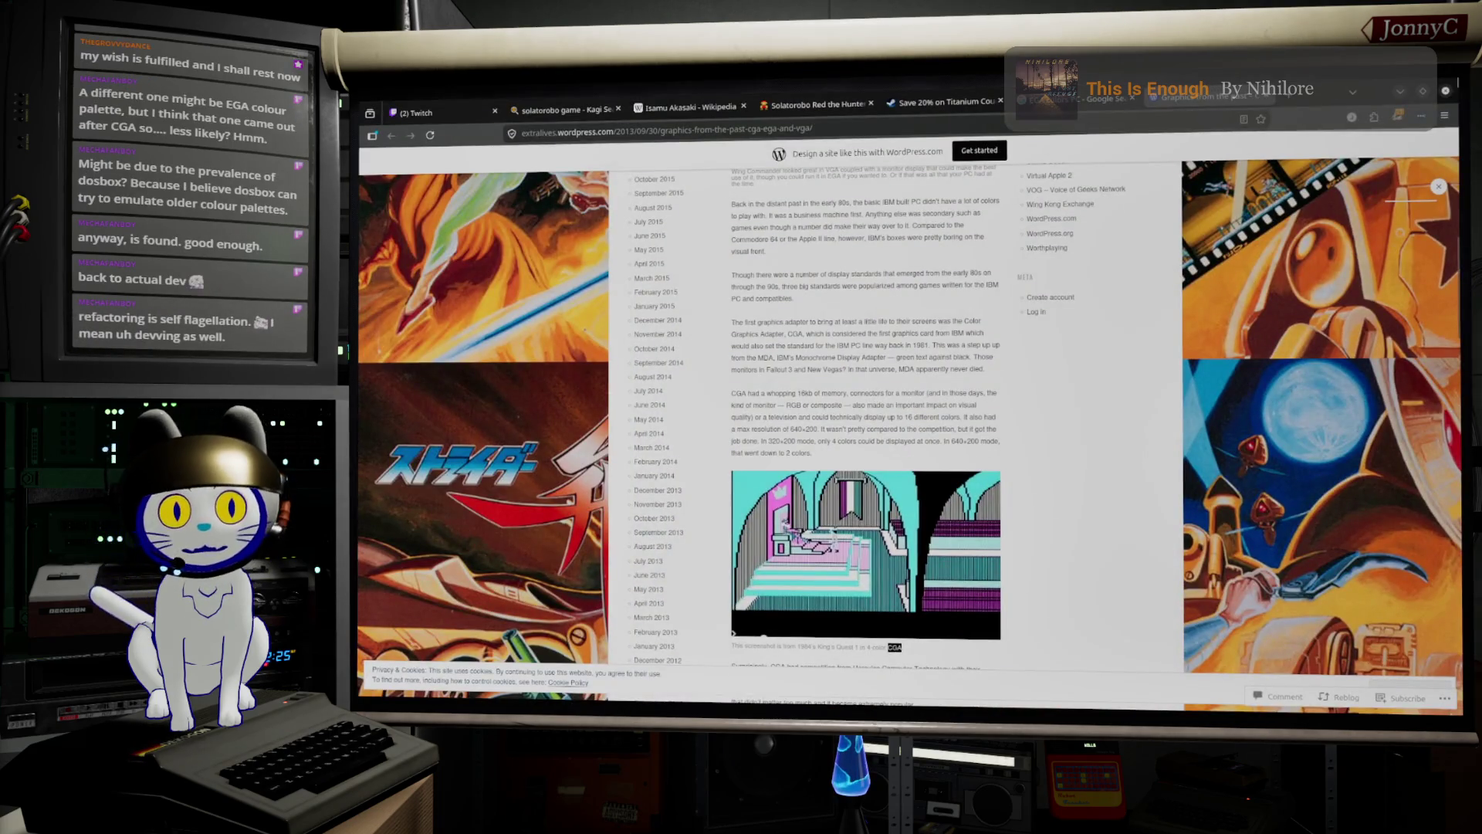
click(1398, 93)
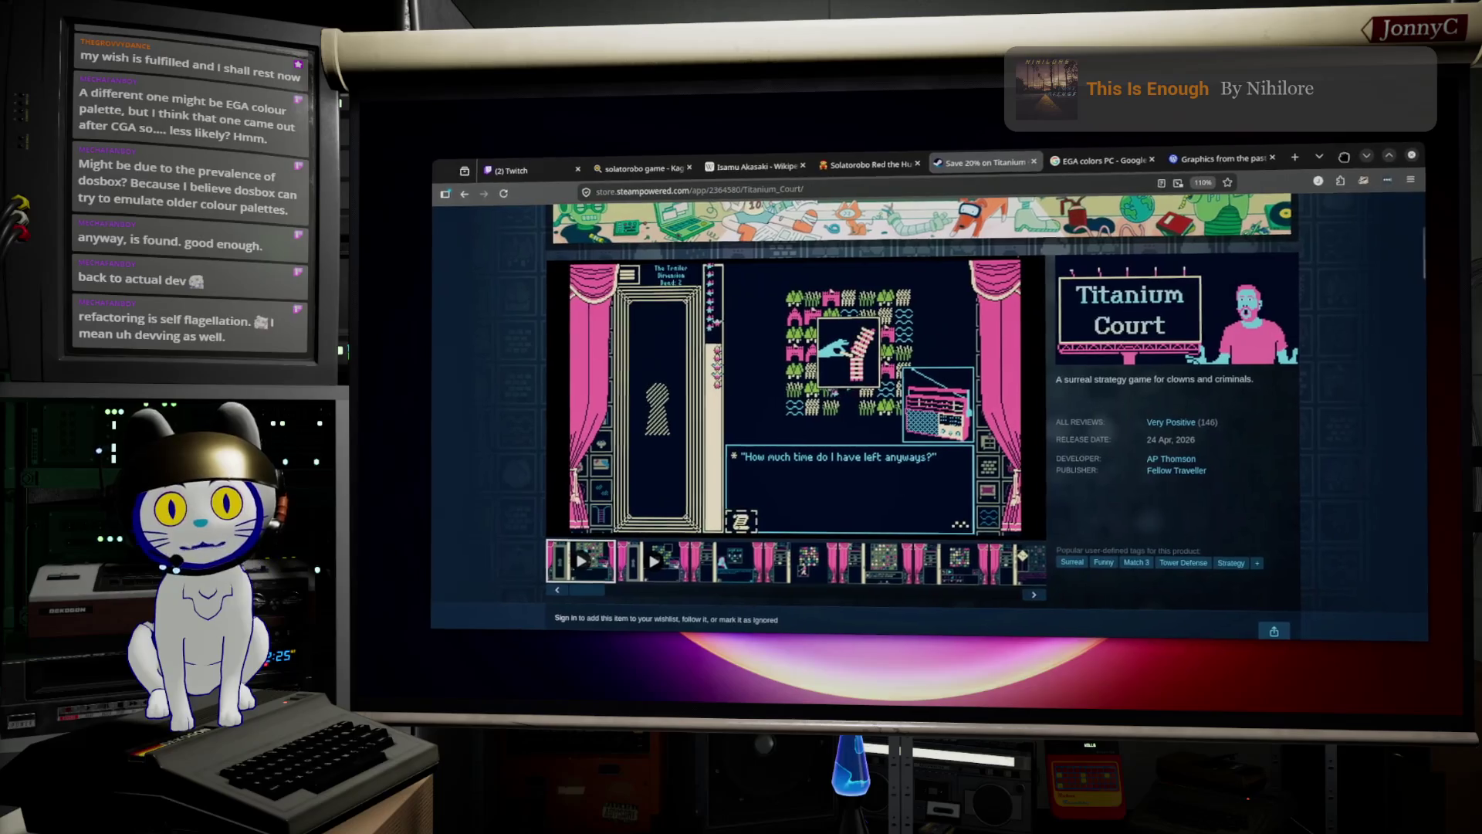
scroll(1129, 355, up, 5)
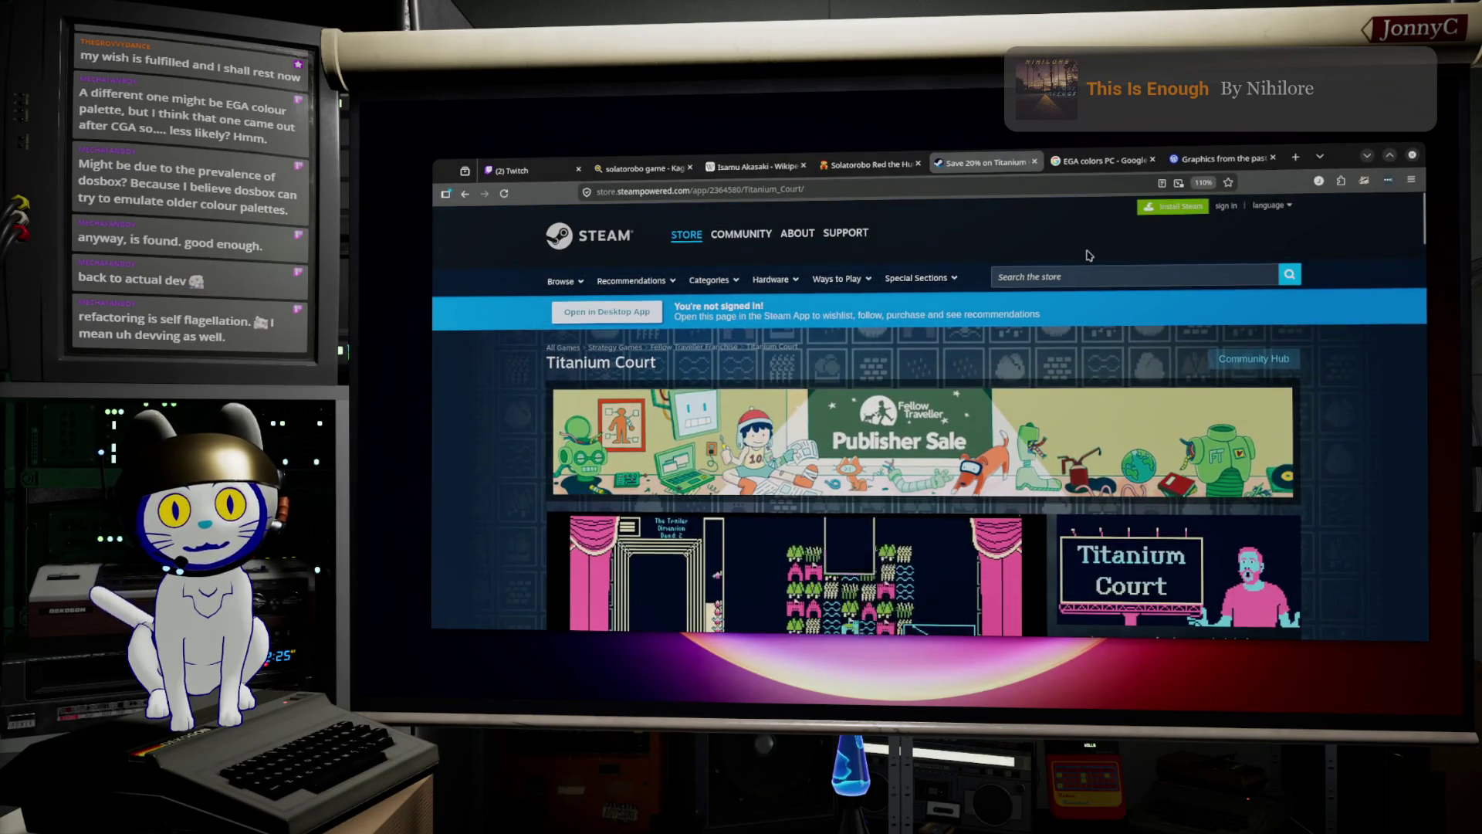
click(1096, 274)
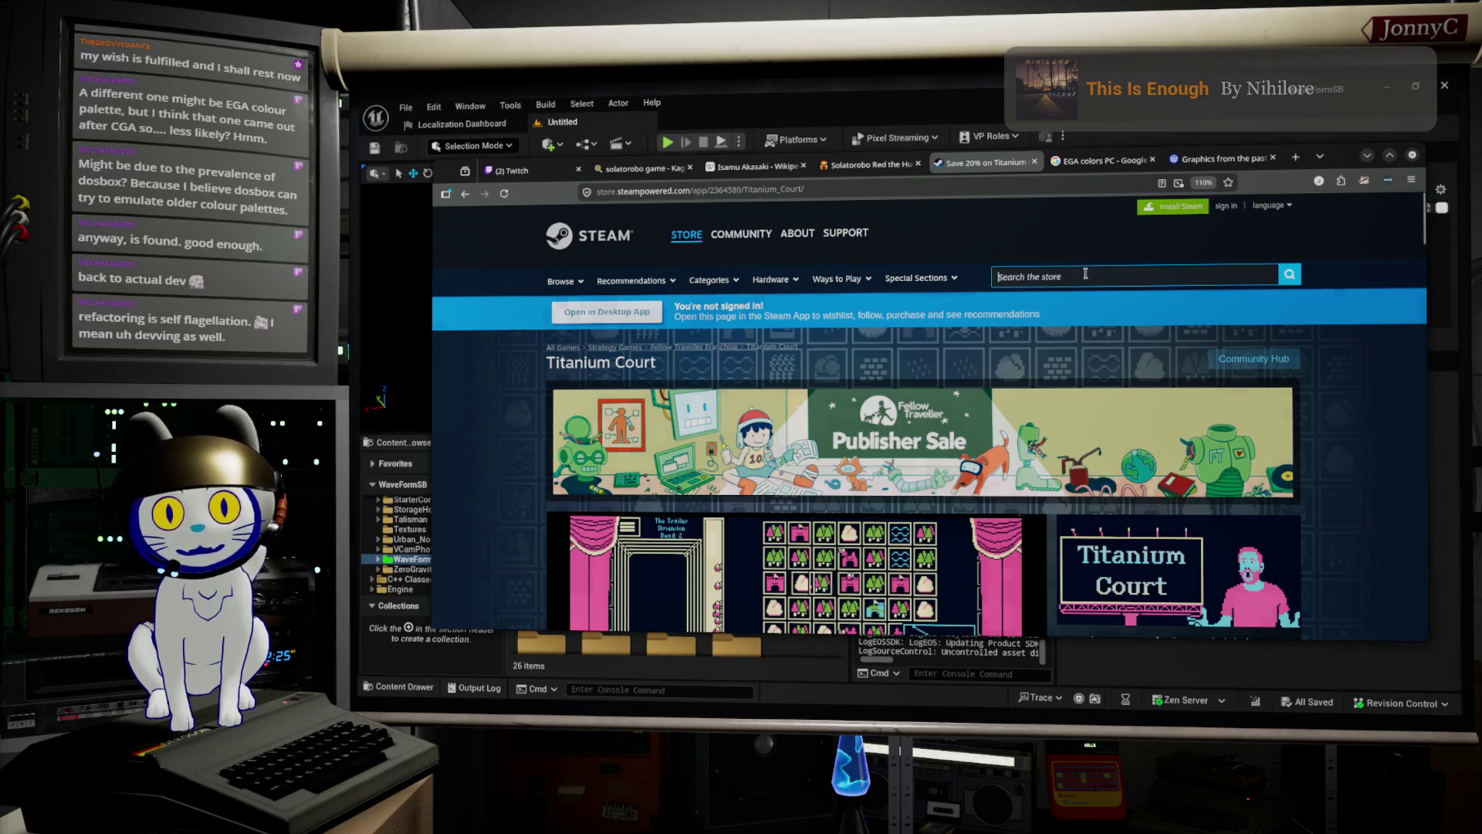
Search Steam for 'AI somni' and open AI: The Somnium Files past its age check.
text(AI somni)
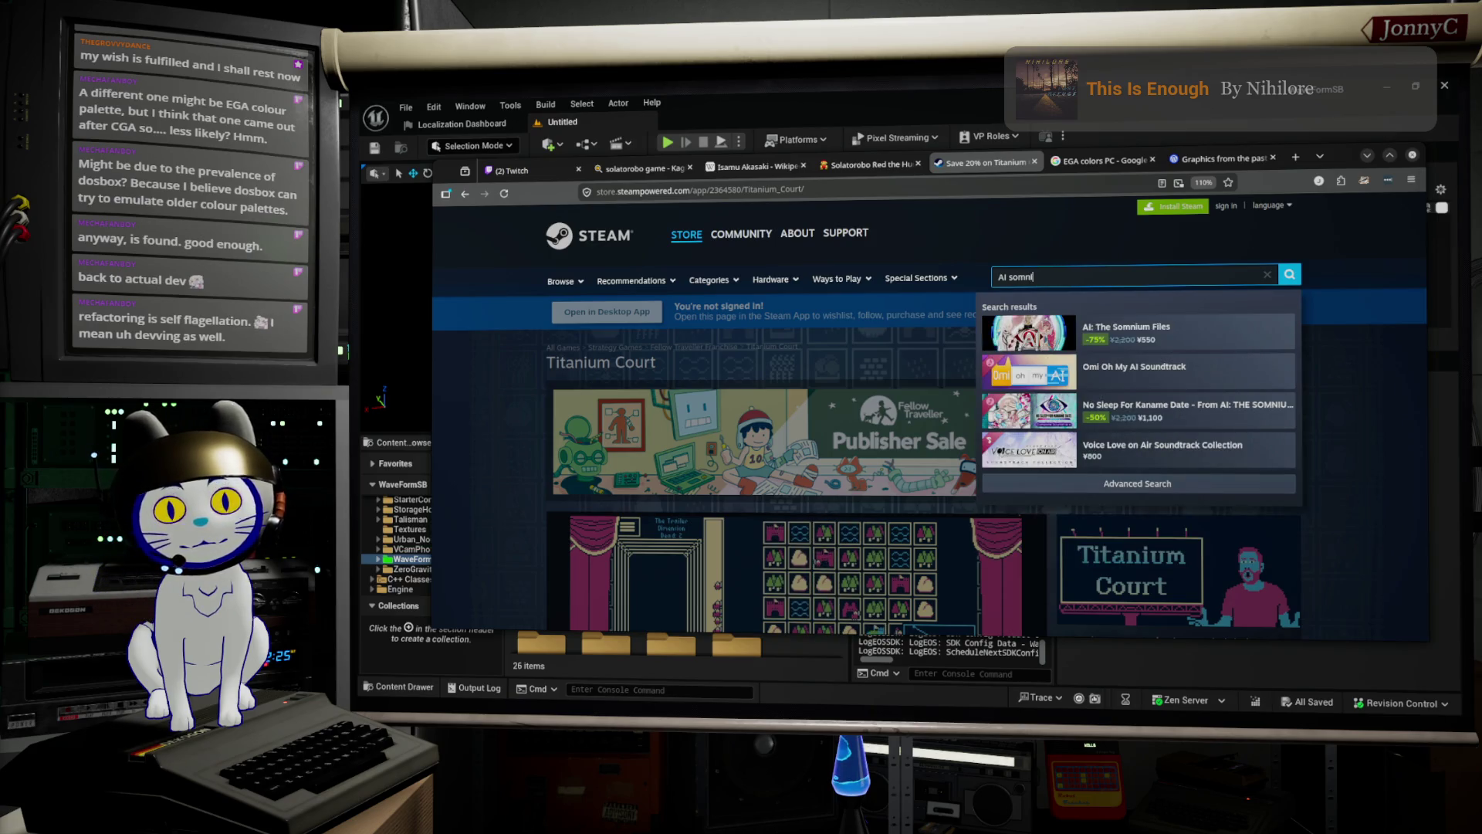
click(1218, 345)
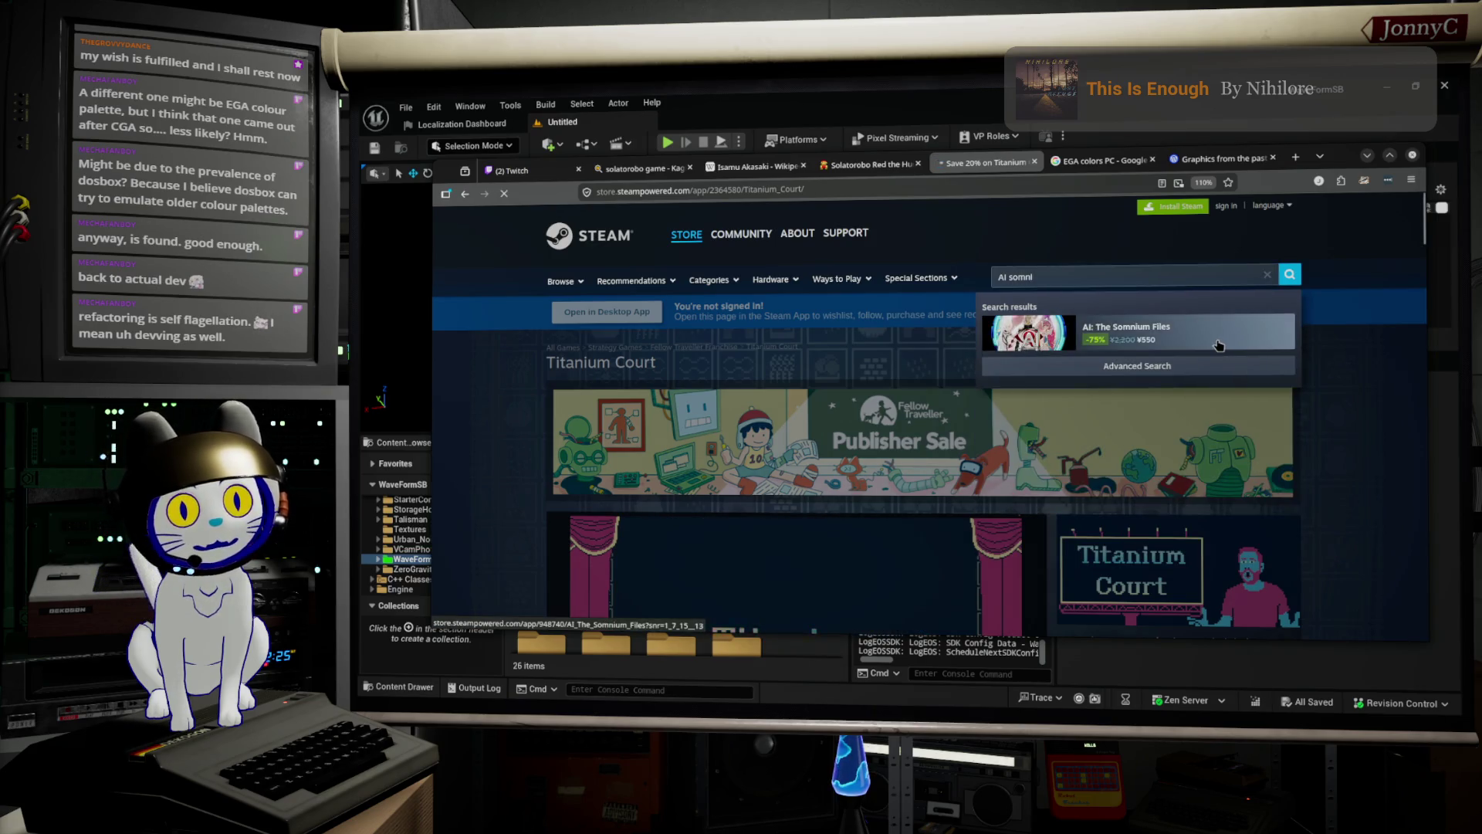
scroll(851, 296, down, 5)
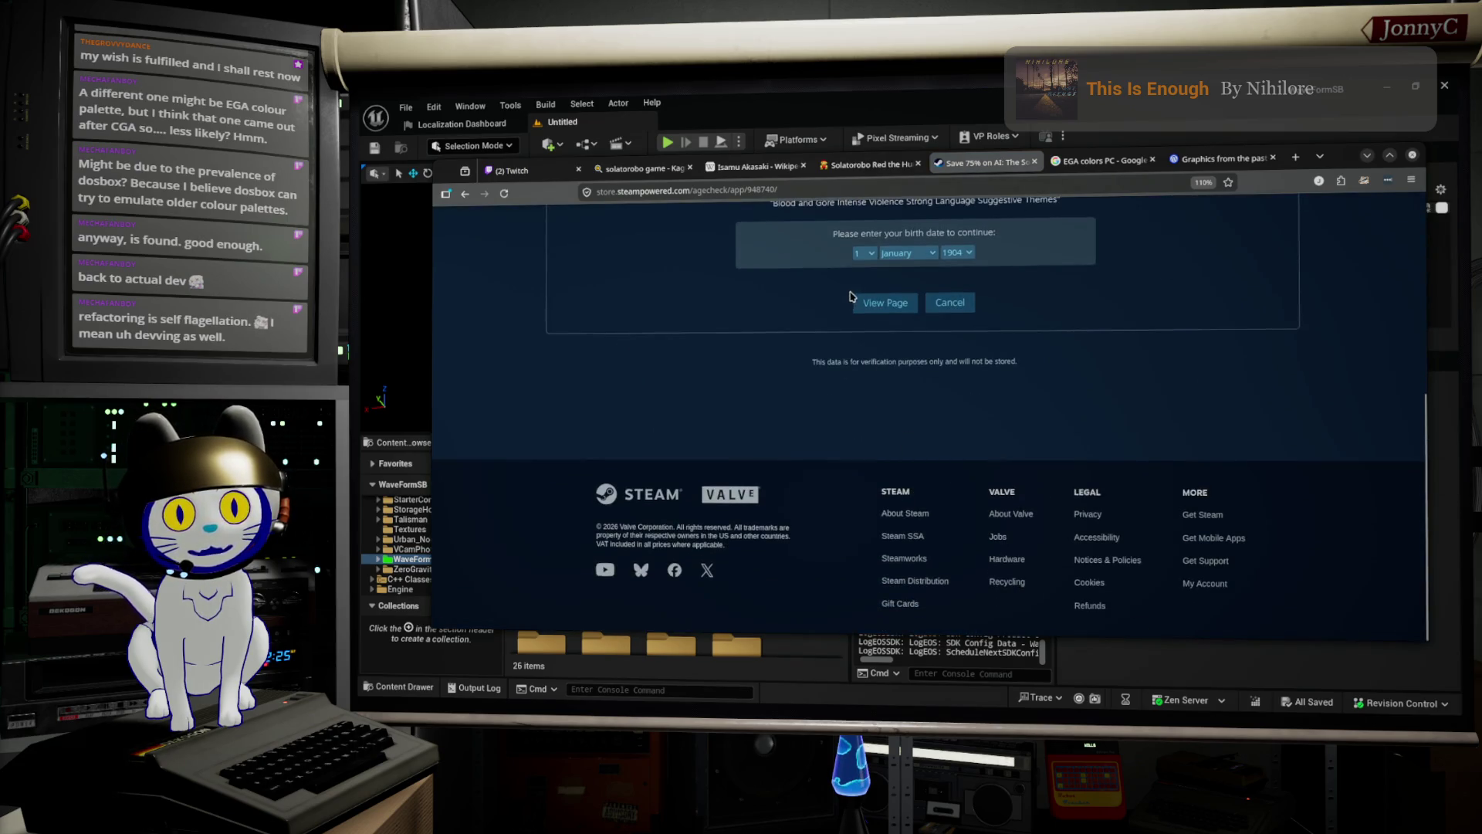
click(880, 306)
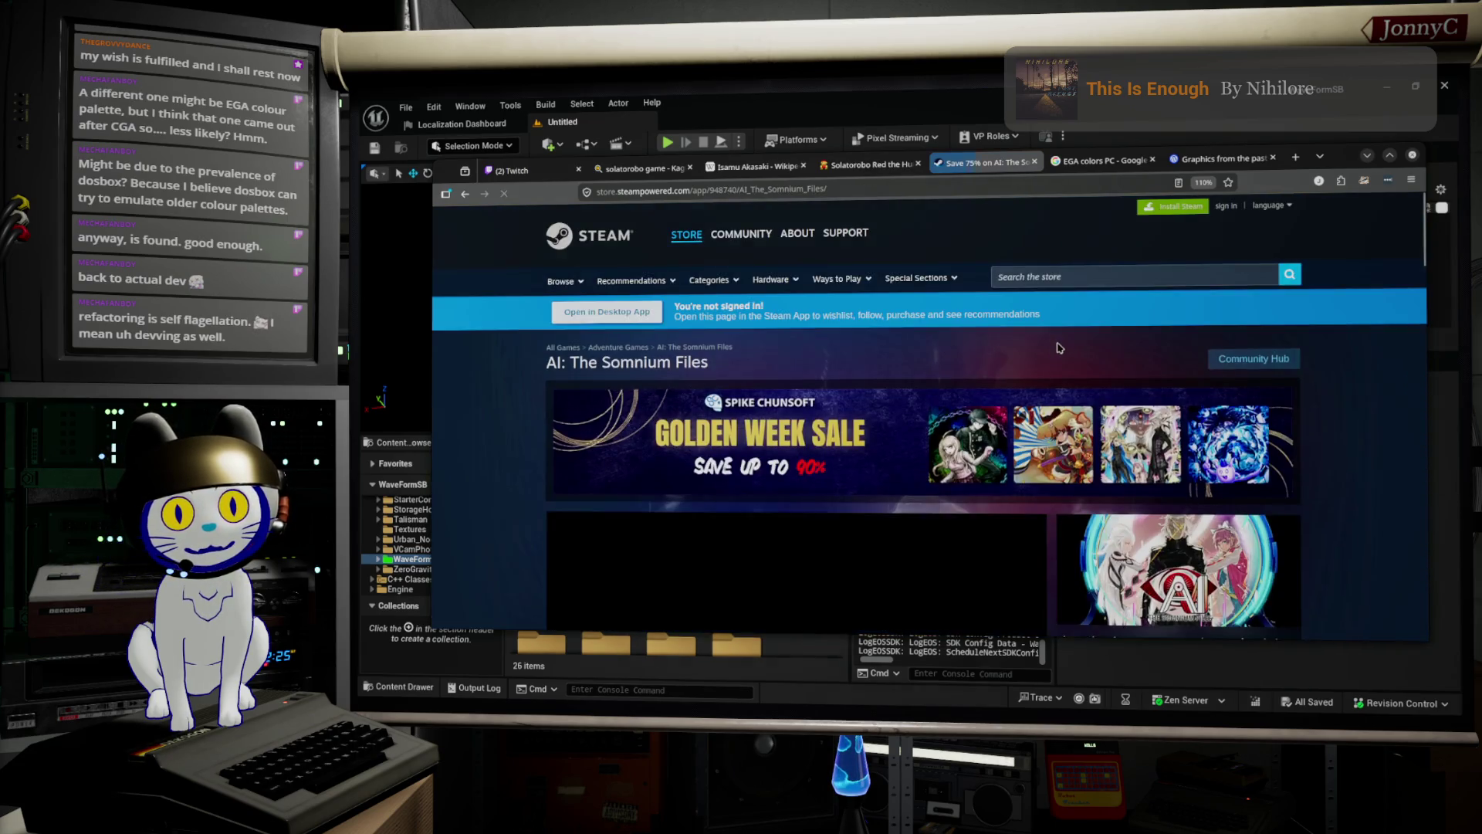
Scroll through the AI: The Somnium Files store page, then minimize the browser.
scroll(1059, 348, down, 2)
scroll(1064, 353, down, 1)
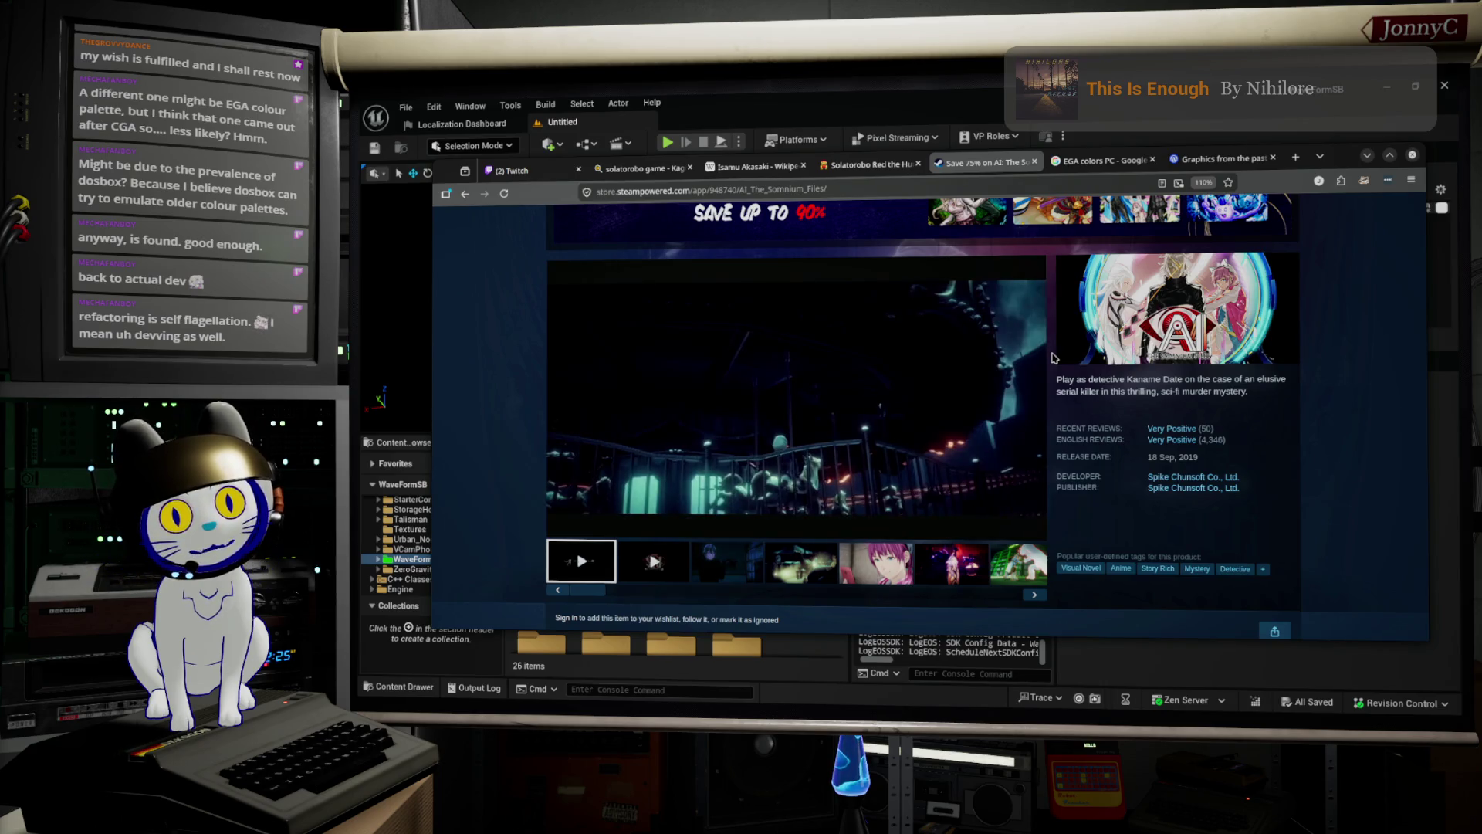
scroll(1055, 358, down, 2)
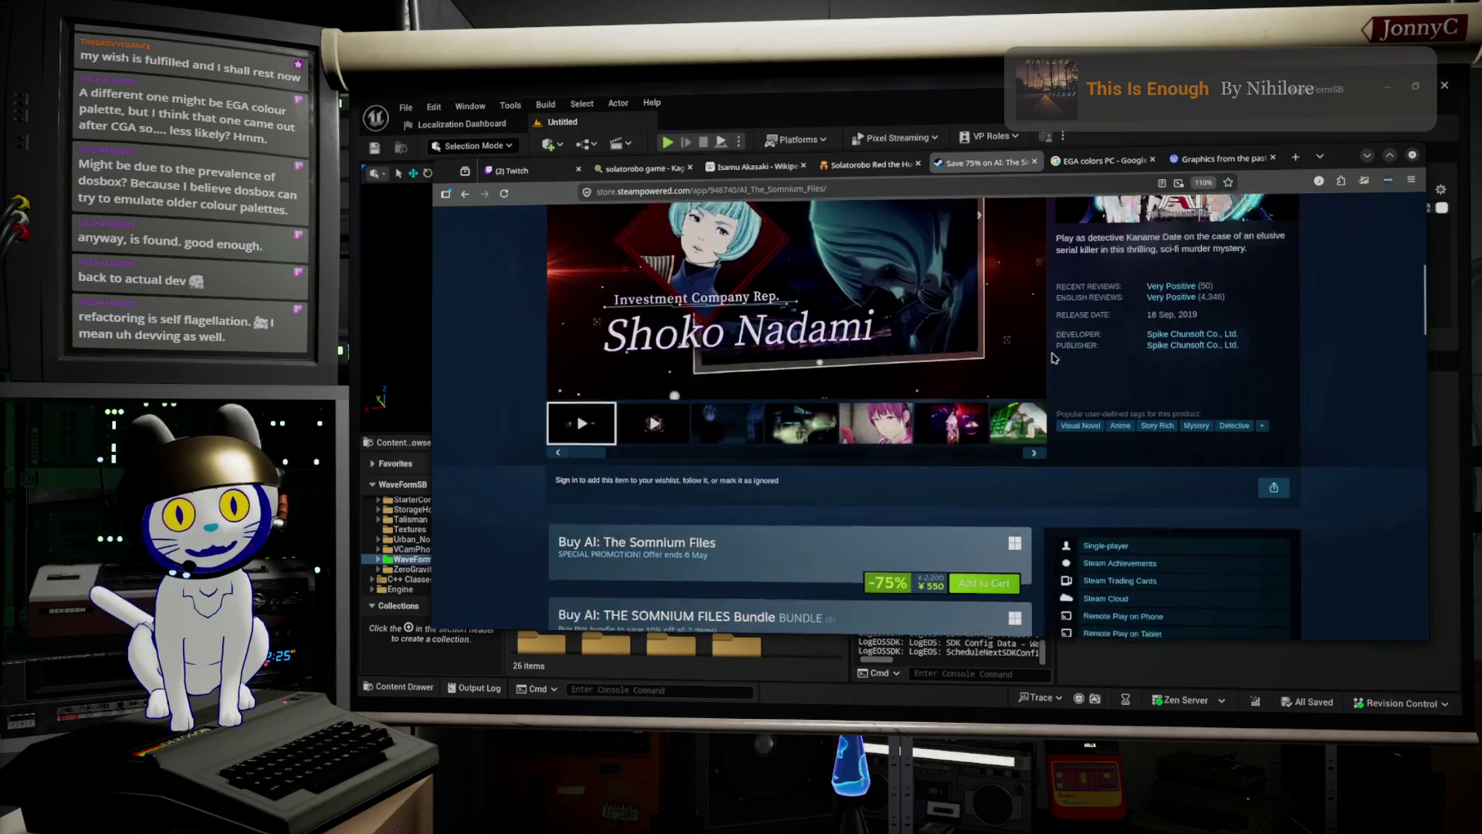
scroll(1054, 358, down, 5)
scroll(1054, 357, up, 3)
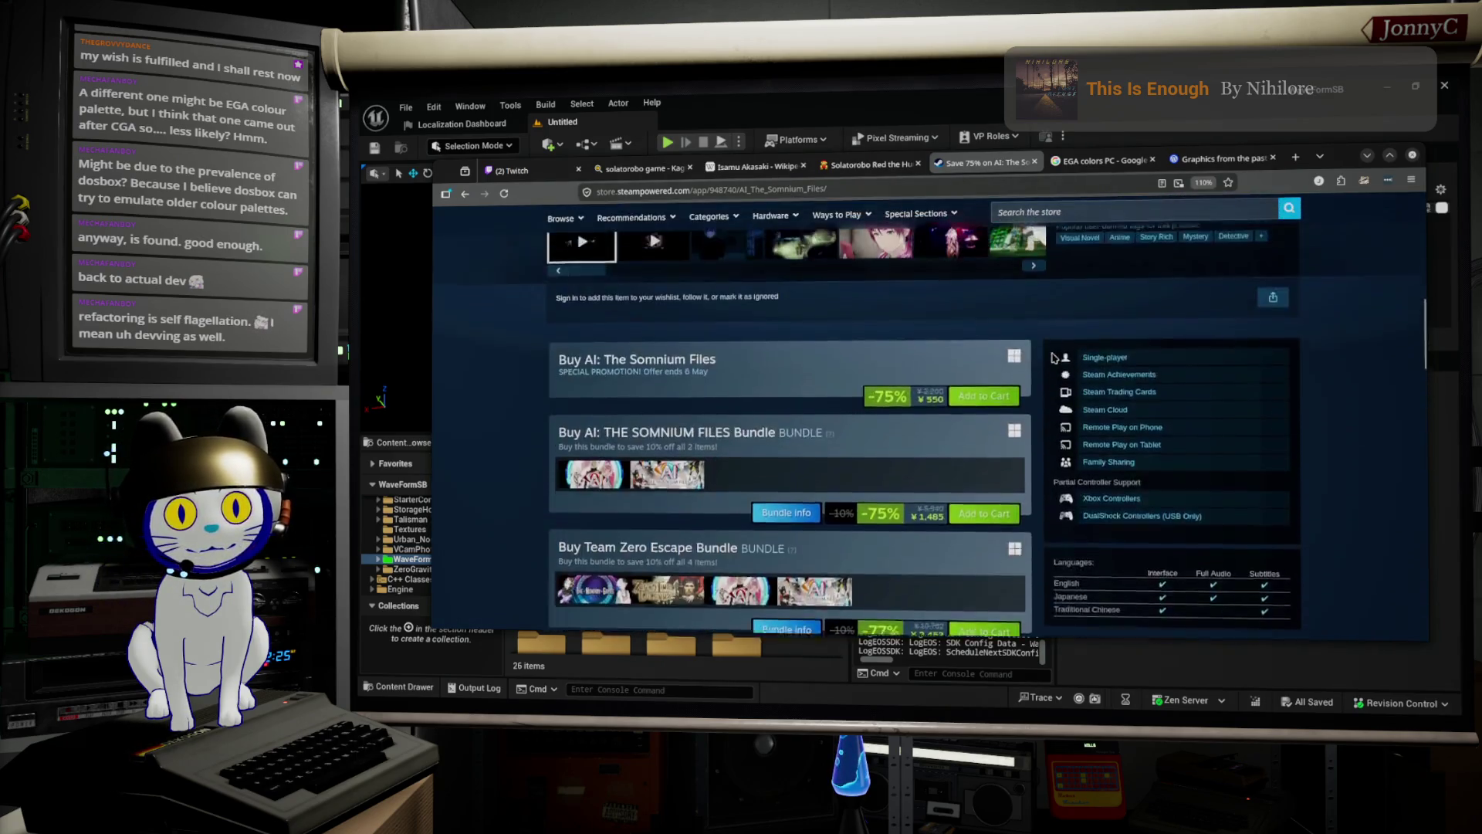
scroll(1054, 358, up, 10)
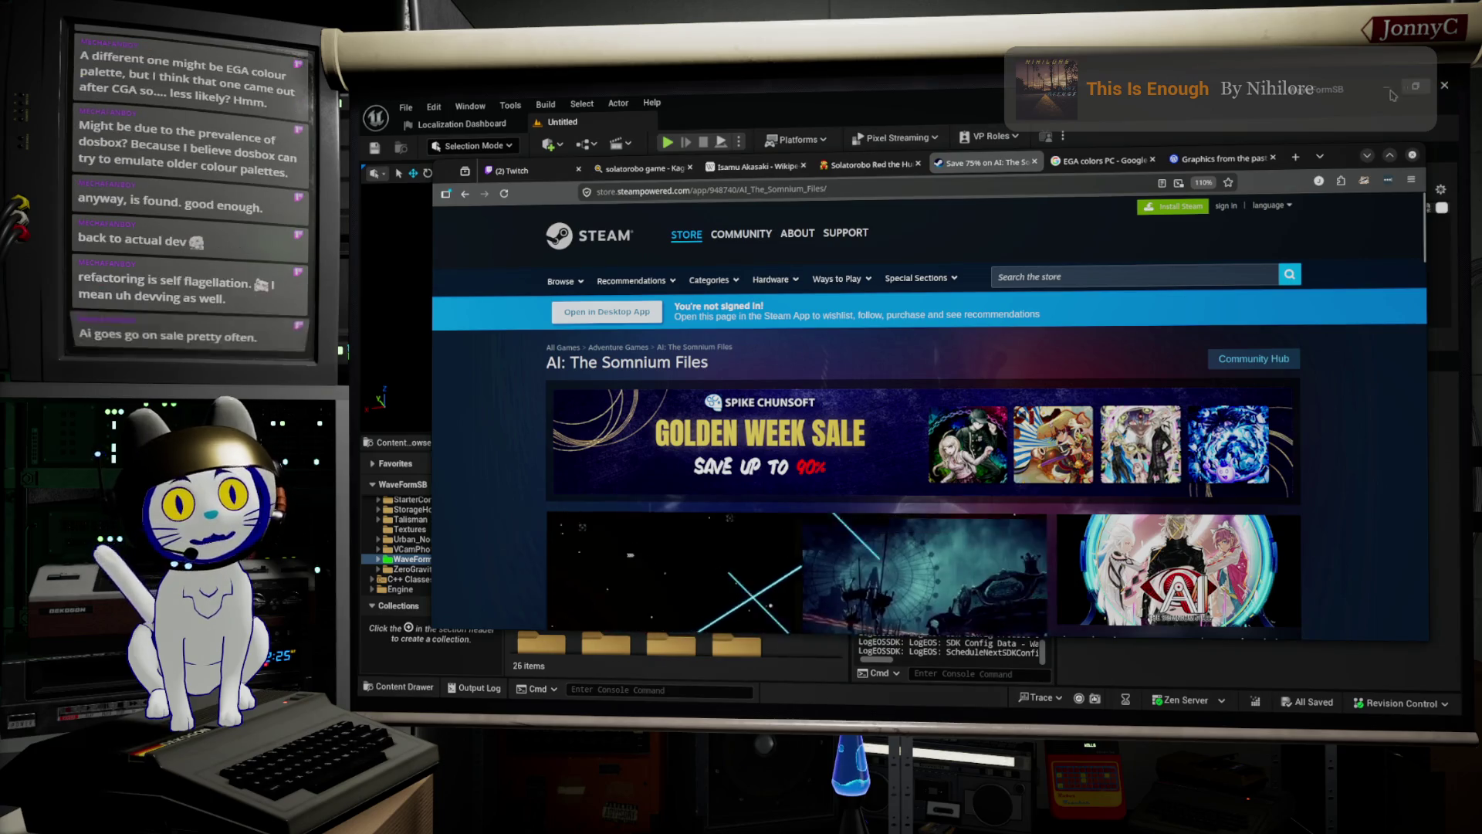
click(1368, 157)
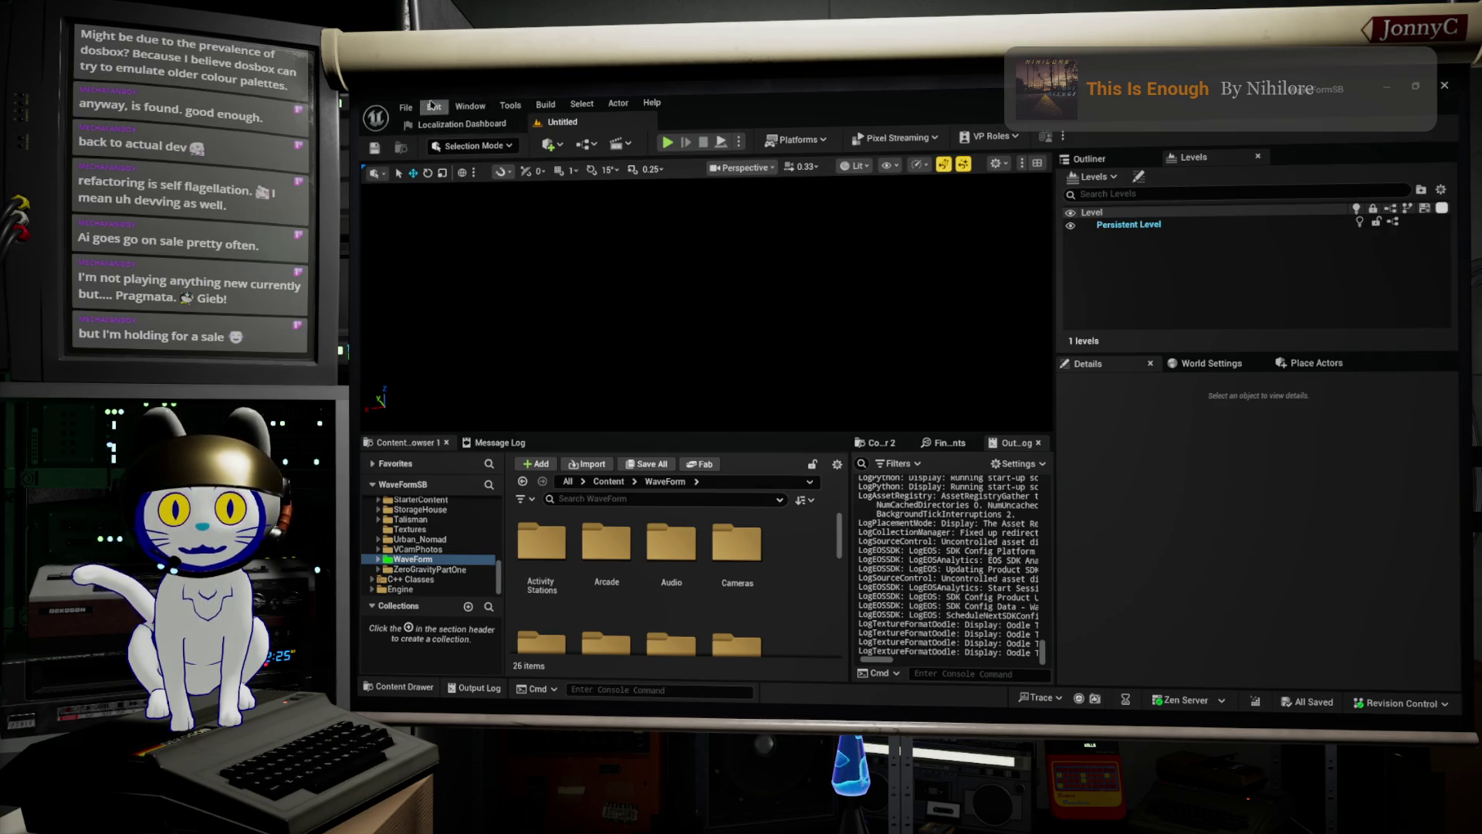
Open BaseLevel_DM010 from File > Recent Levels.
click(405, 107)
mouse_move(477, 190)
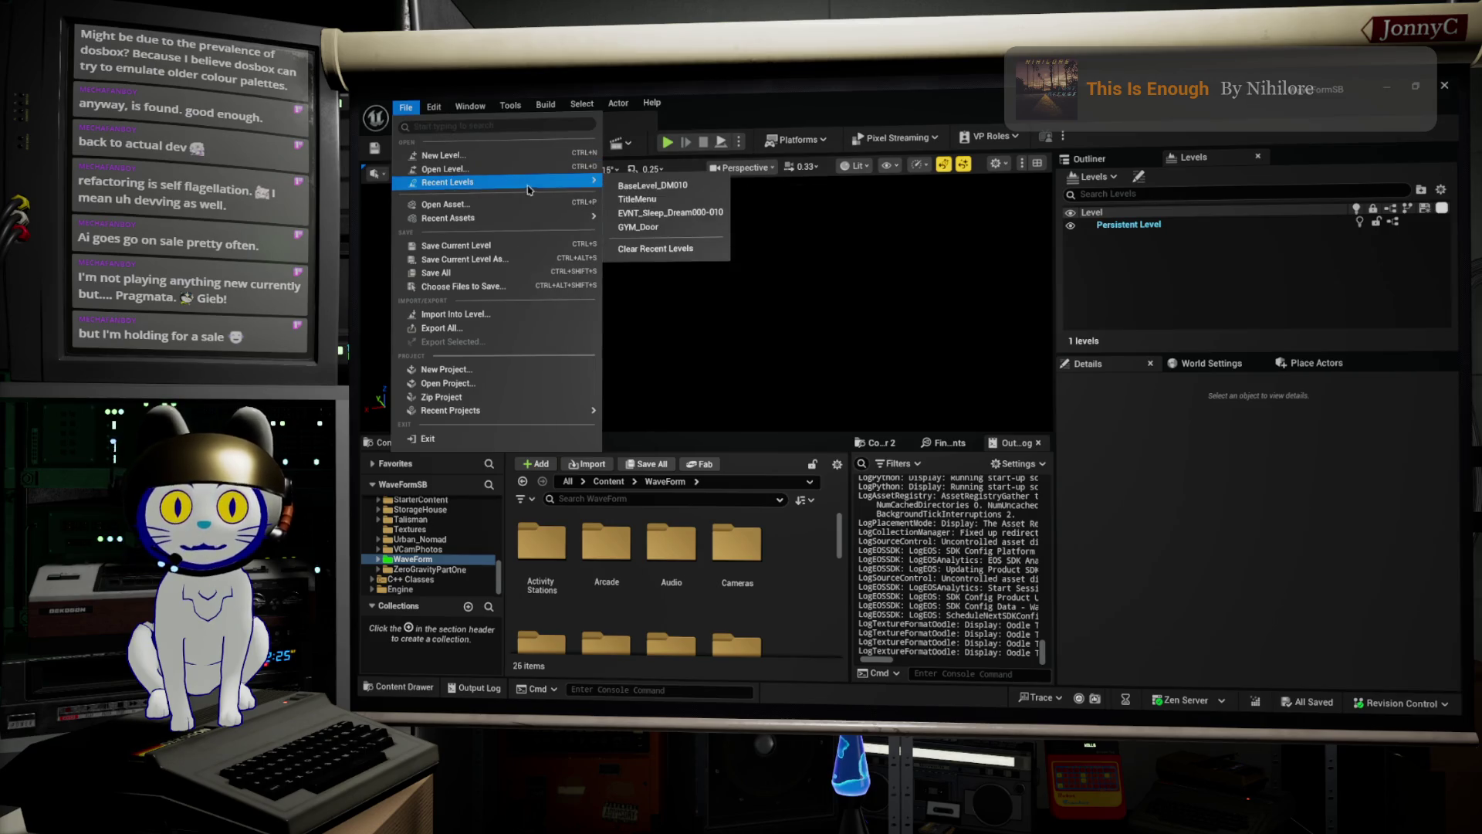
click(643, 187)
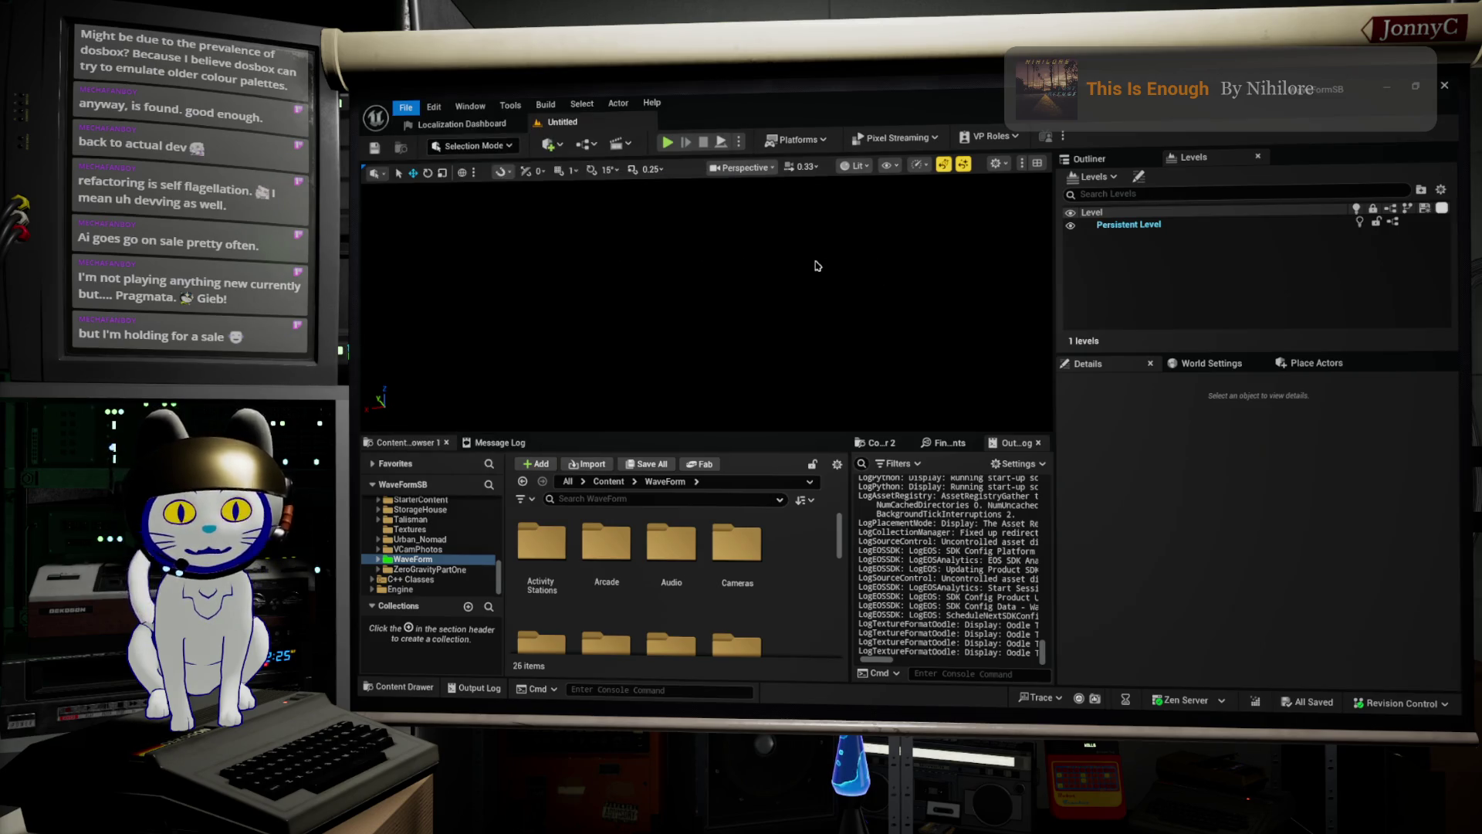
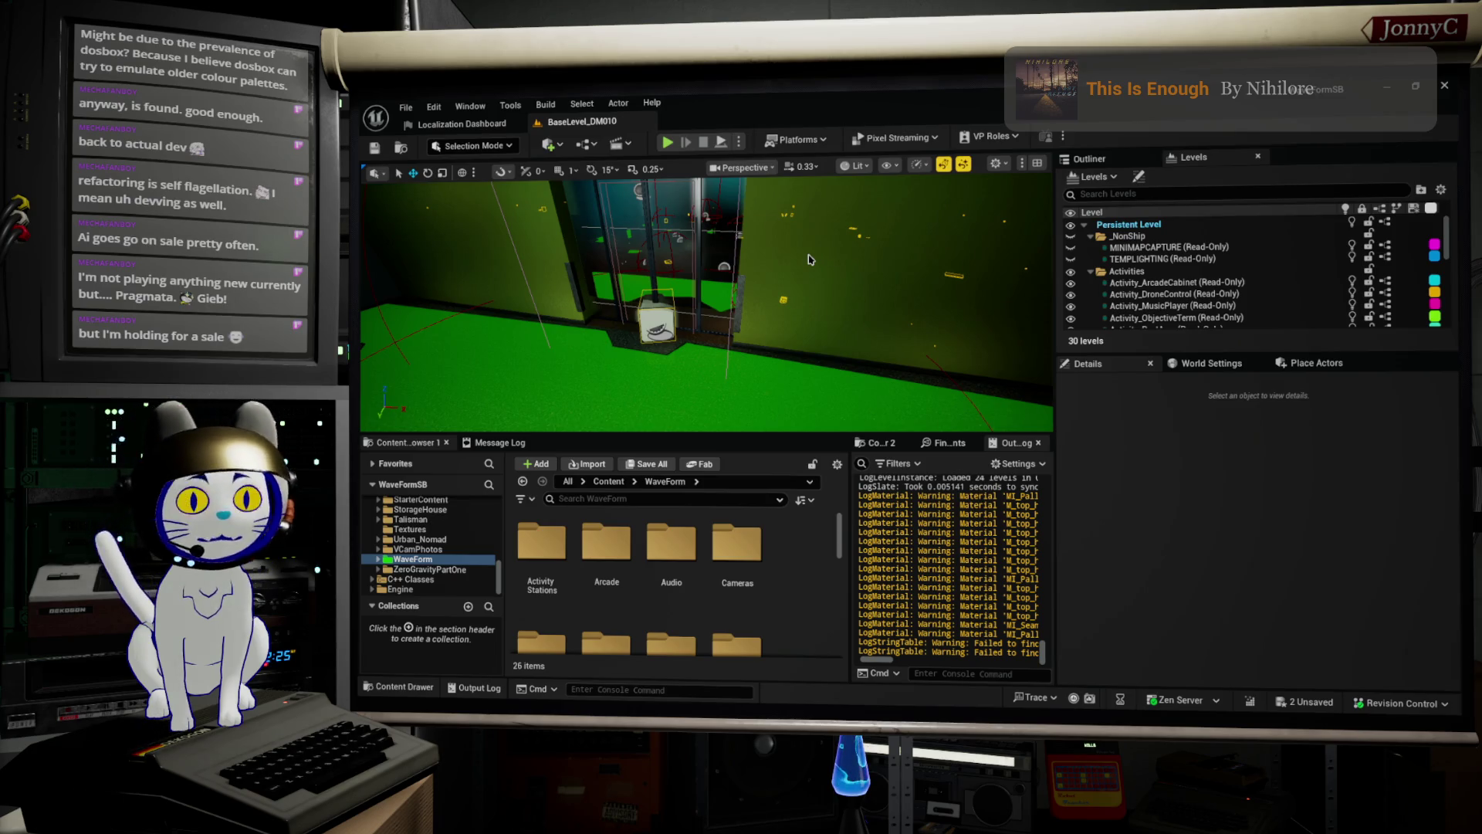
Turn the level view toward the lobby sign and start Play In Editor full-window.
drag(868, 267, 672, 275)
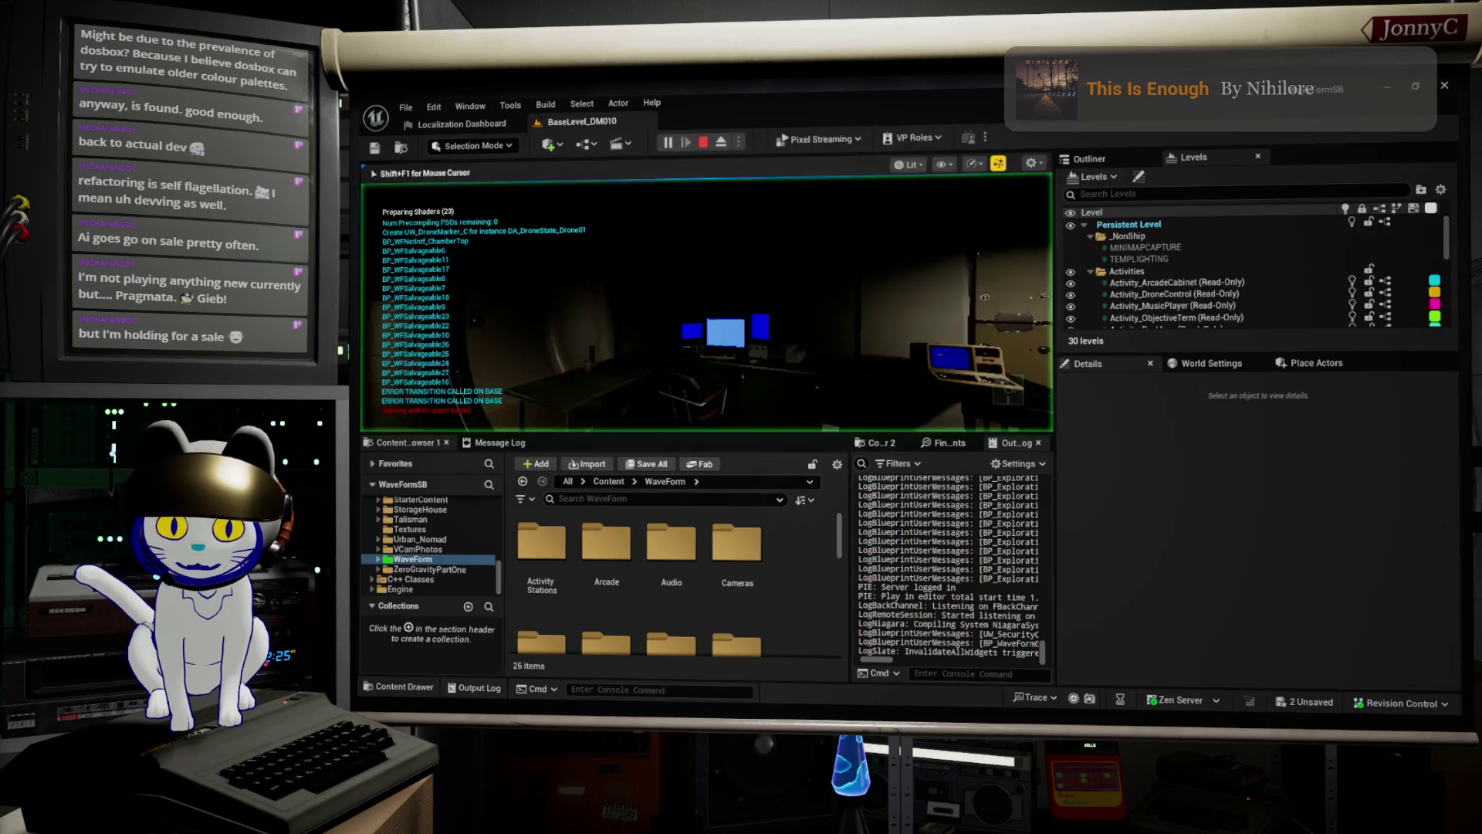
key(F11)
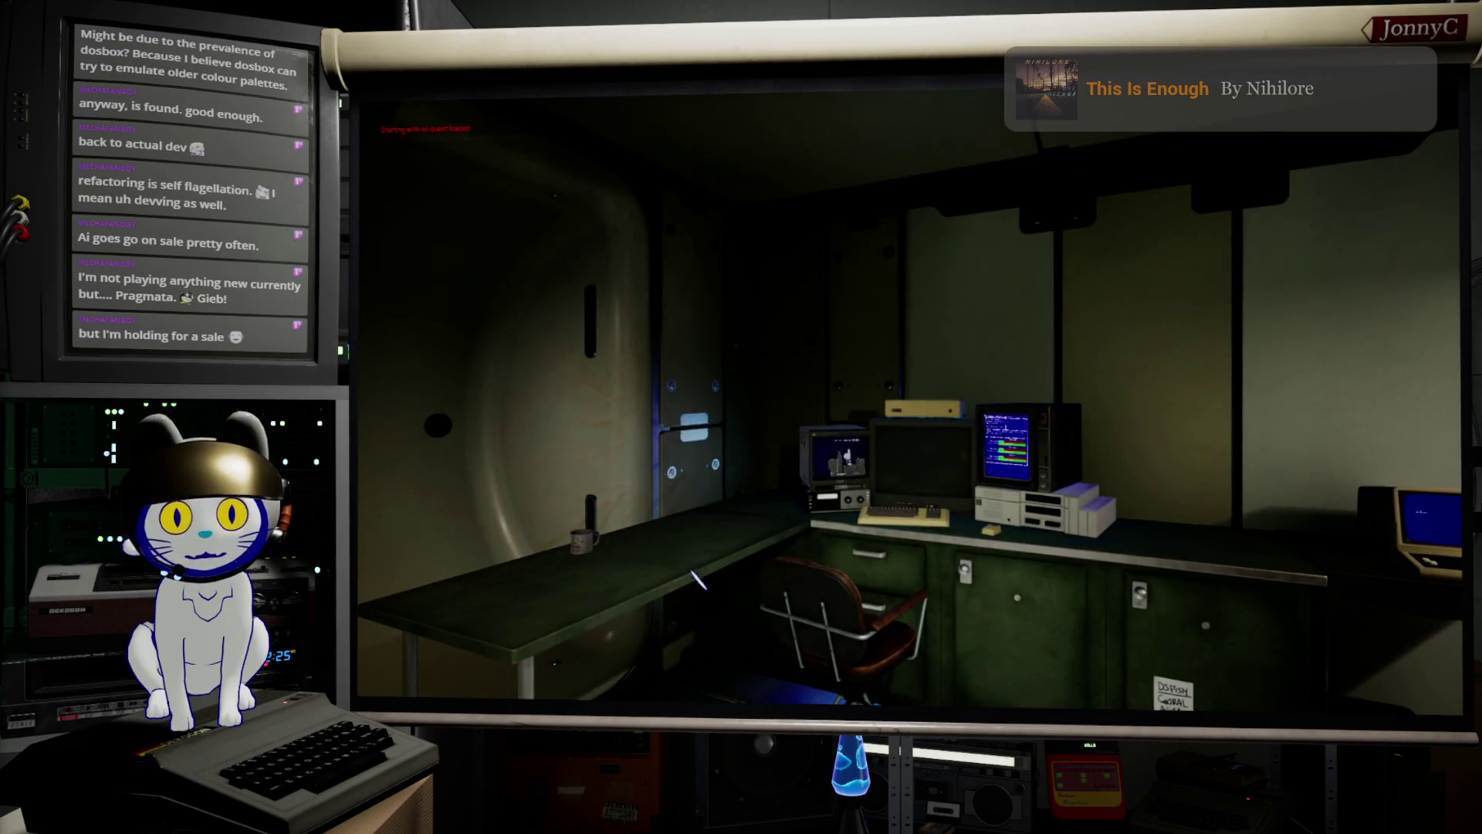
Bring up the in-game options menu on its Gameplay tab.
mouse_move(909, 392)
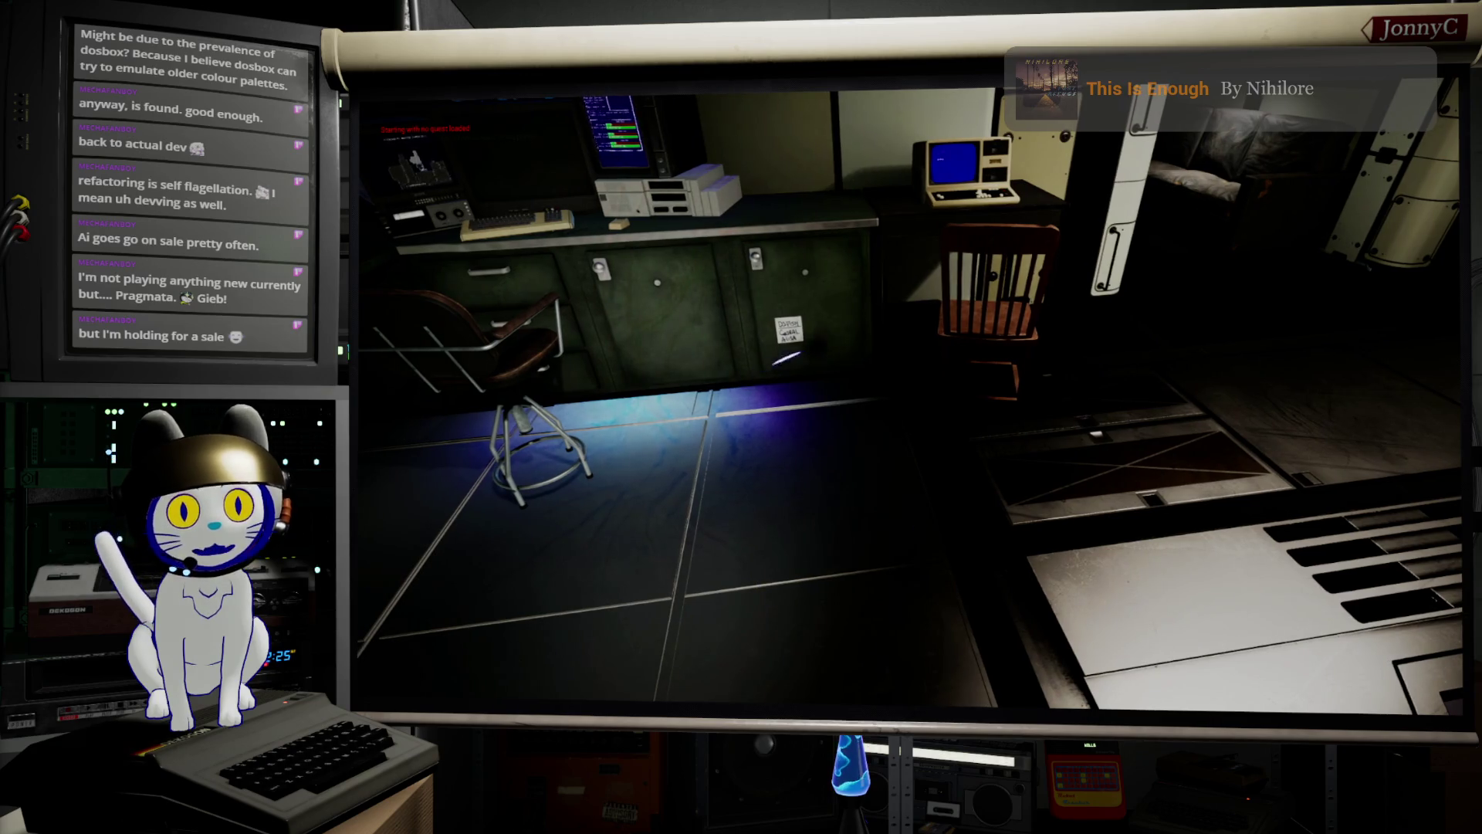
key(Escape)
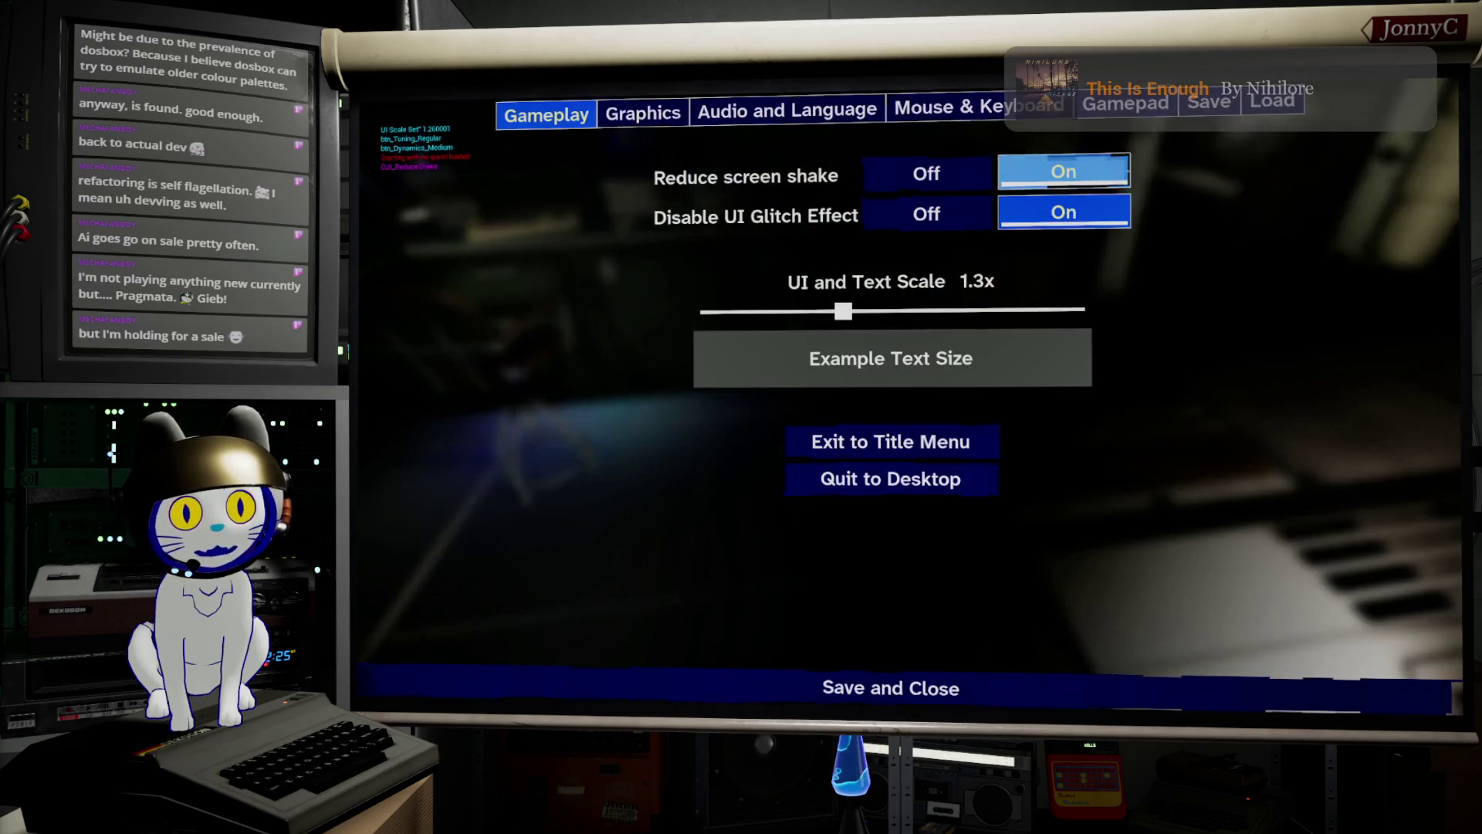
On the Gamepad page, lower the Movement Dead Zone to its minimum.
key(q)
key(q)
key(q)
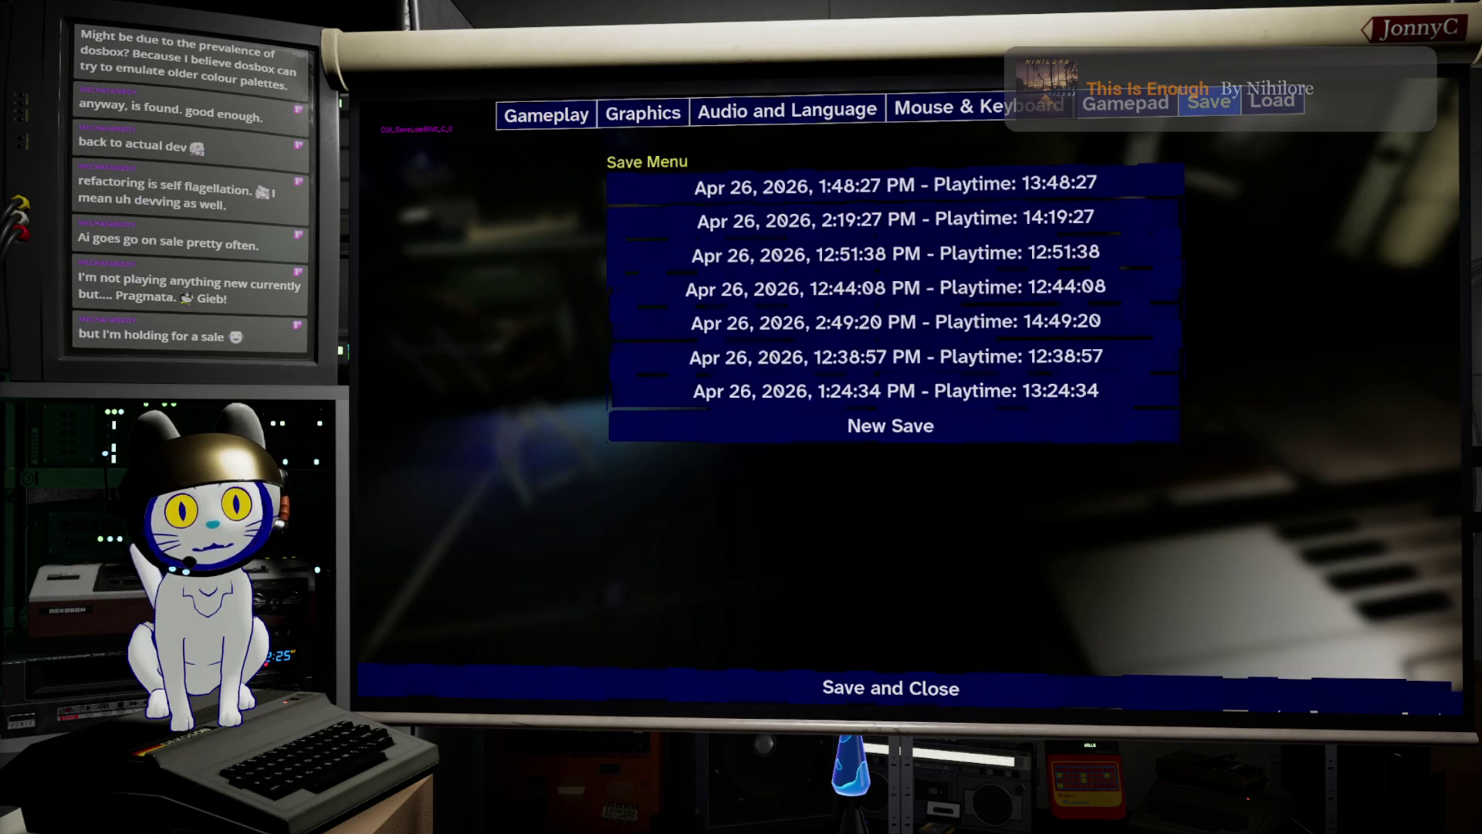
key(Down)
key(Down)
key(Down)
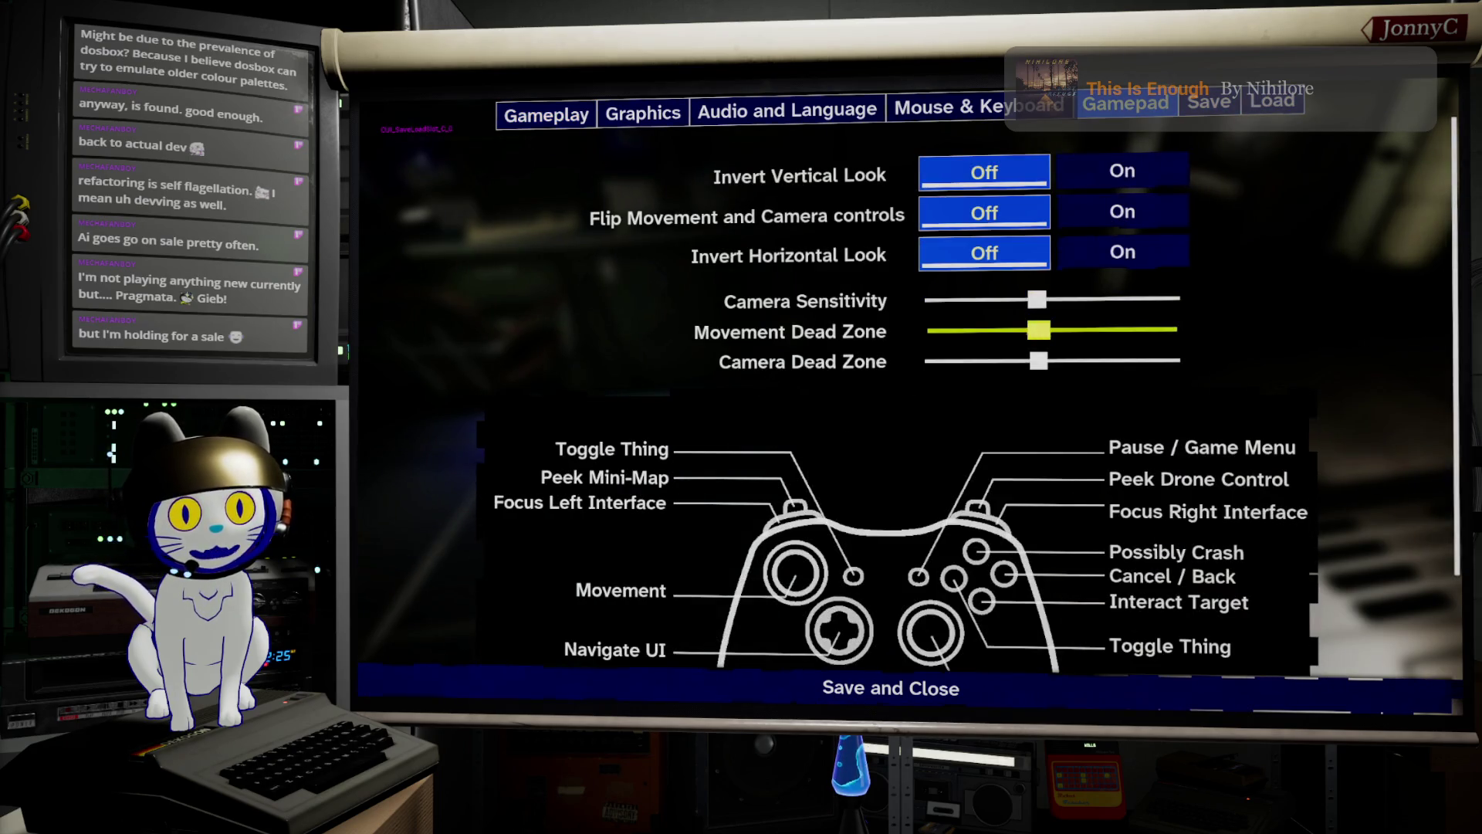
key(Left)
key(Left)
key(Left)
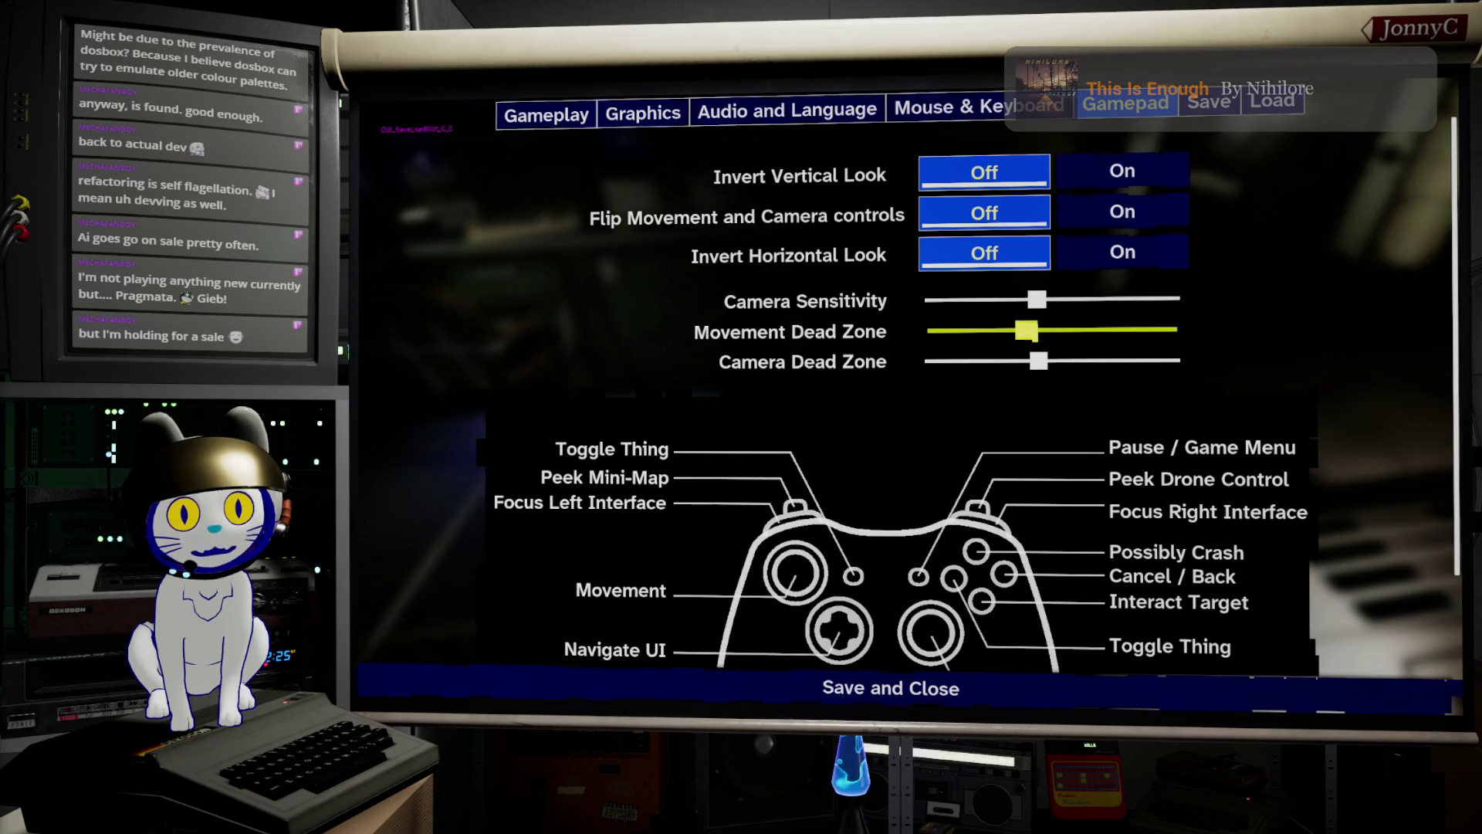
key(Left)
key(Left)
key(Left)
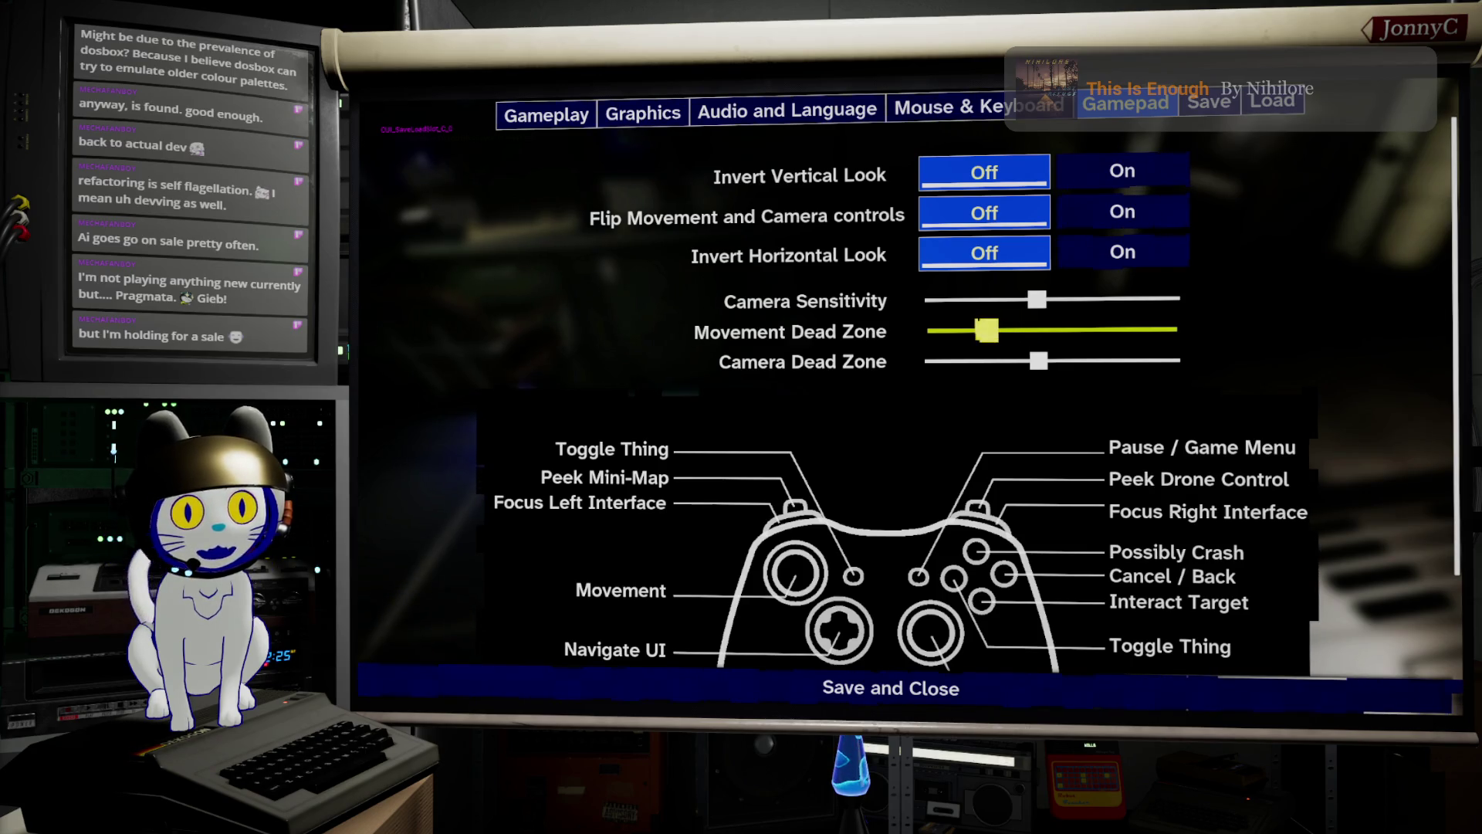
key(Left)
key(Left)
key(Left)
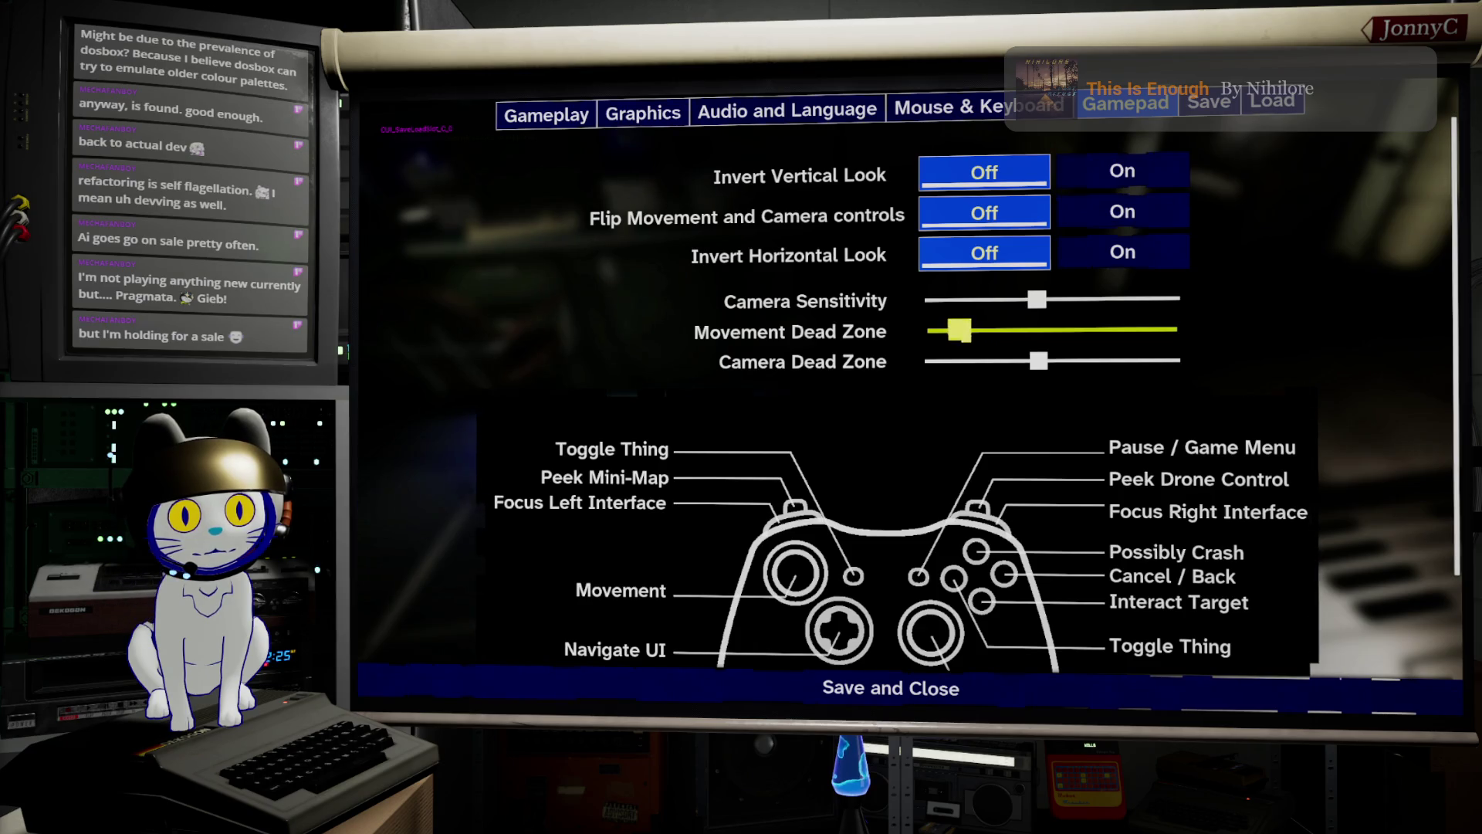
key(Left)
key(Left)
key(Left)
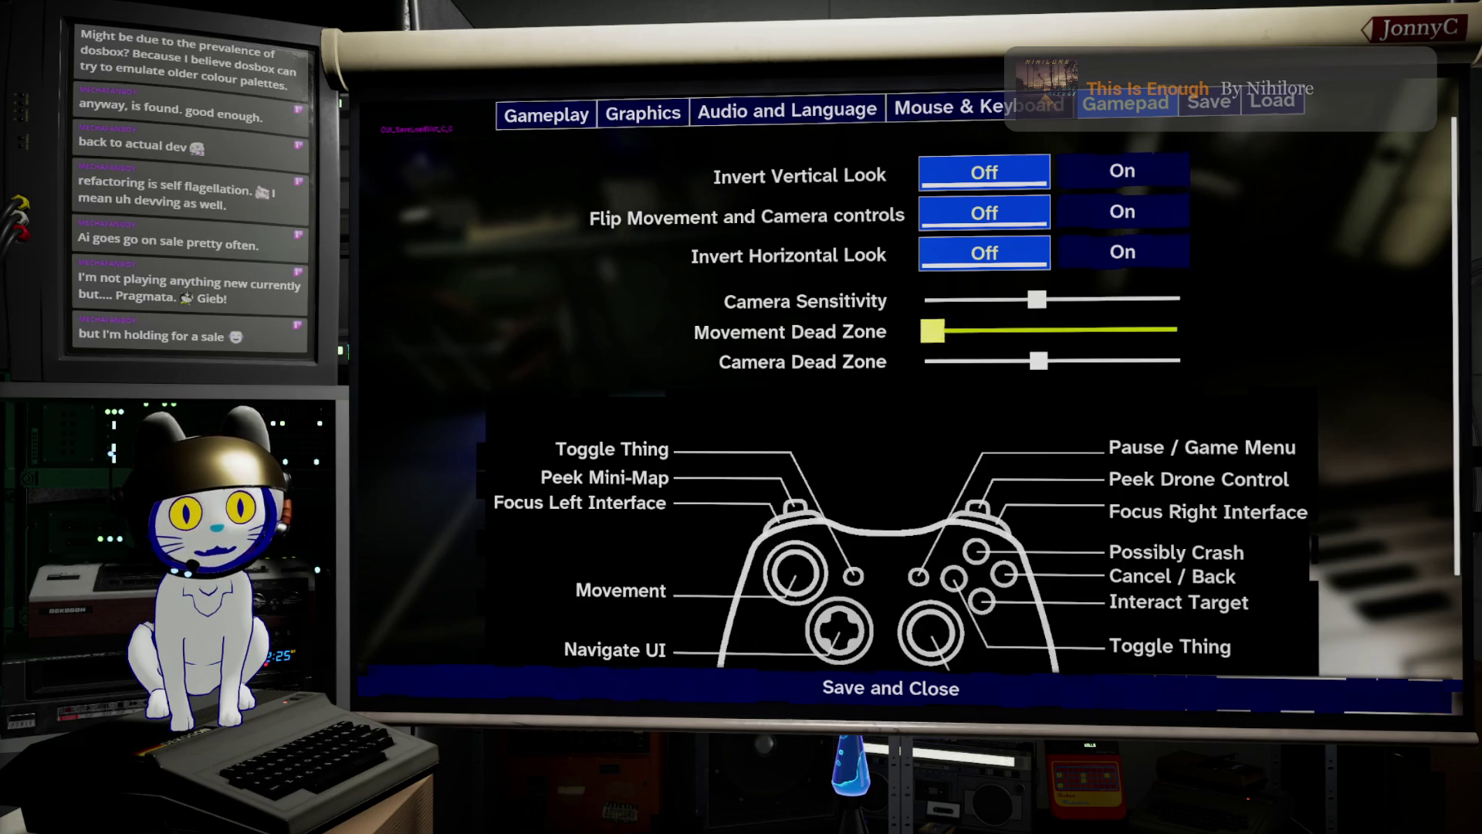
Lower the Camera Dead Zone to its minimum as well.
key(Down)
key(Left)
key(Left)
key(Left)
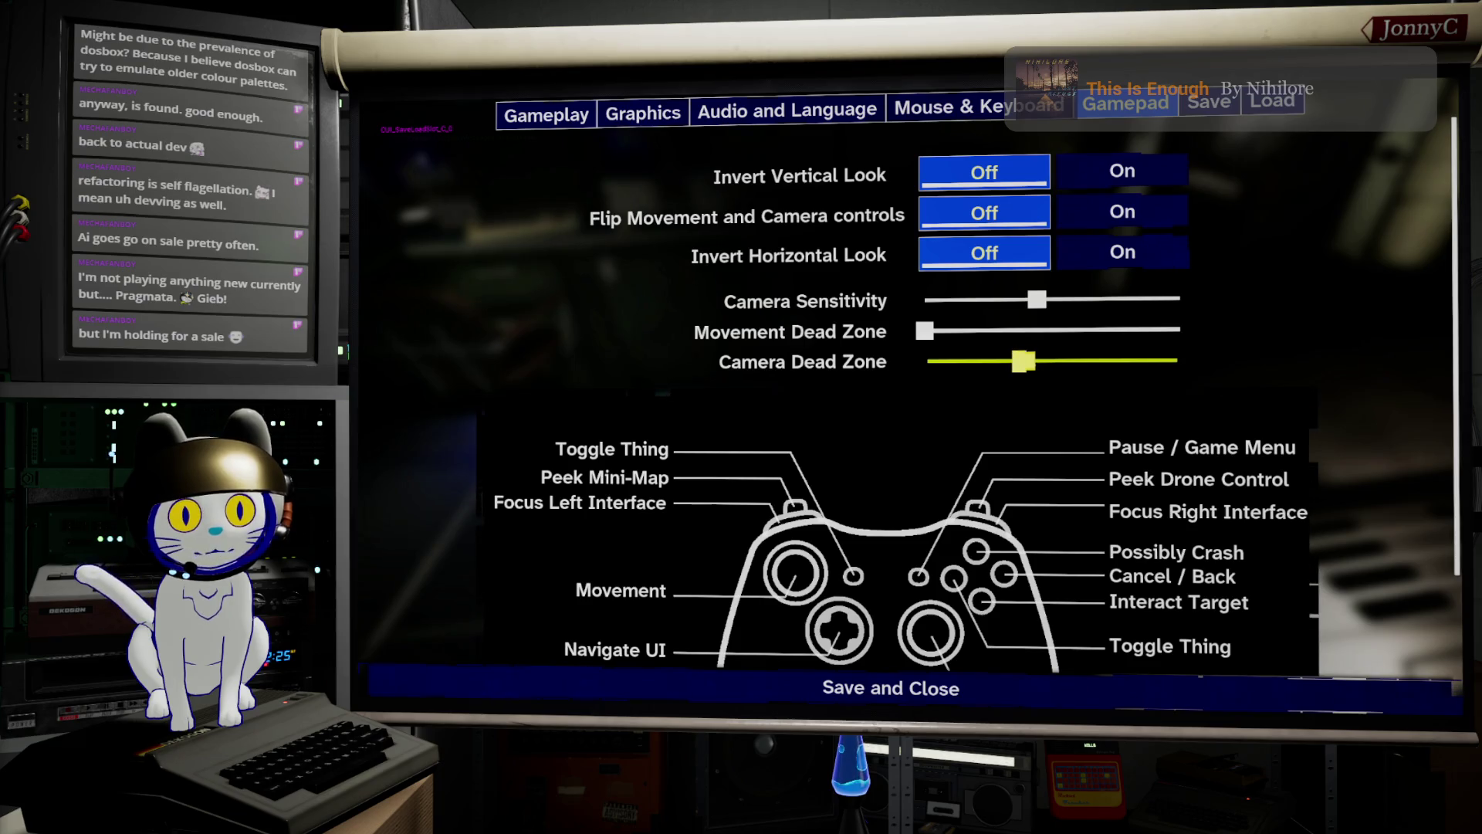
key(Left)
key(Left)
key(Left)
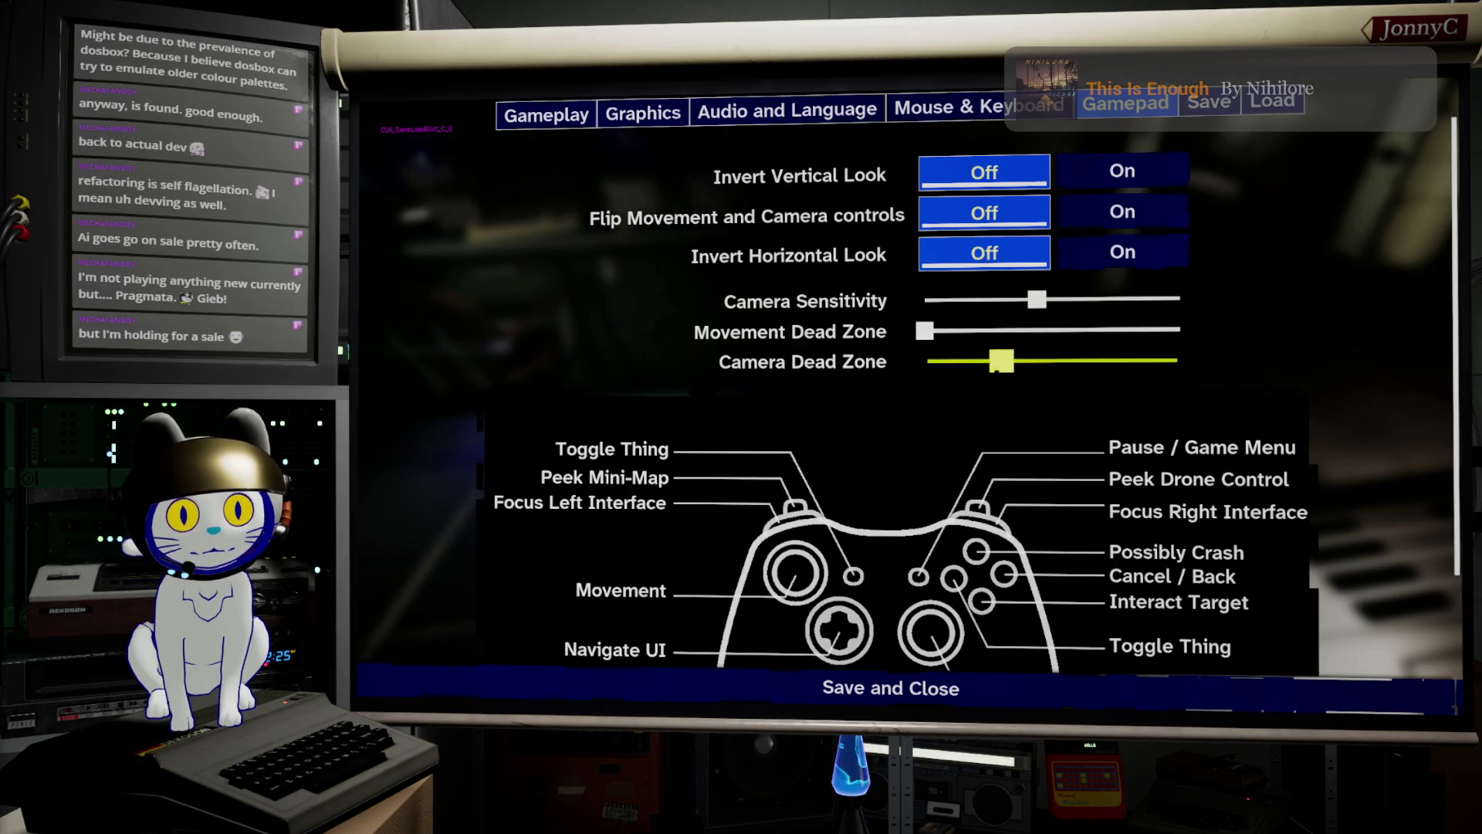
key(Left)
key(Left)
key(Left)
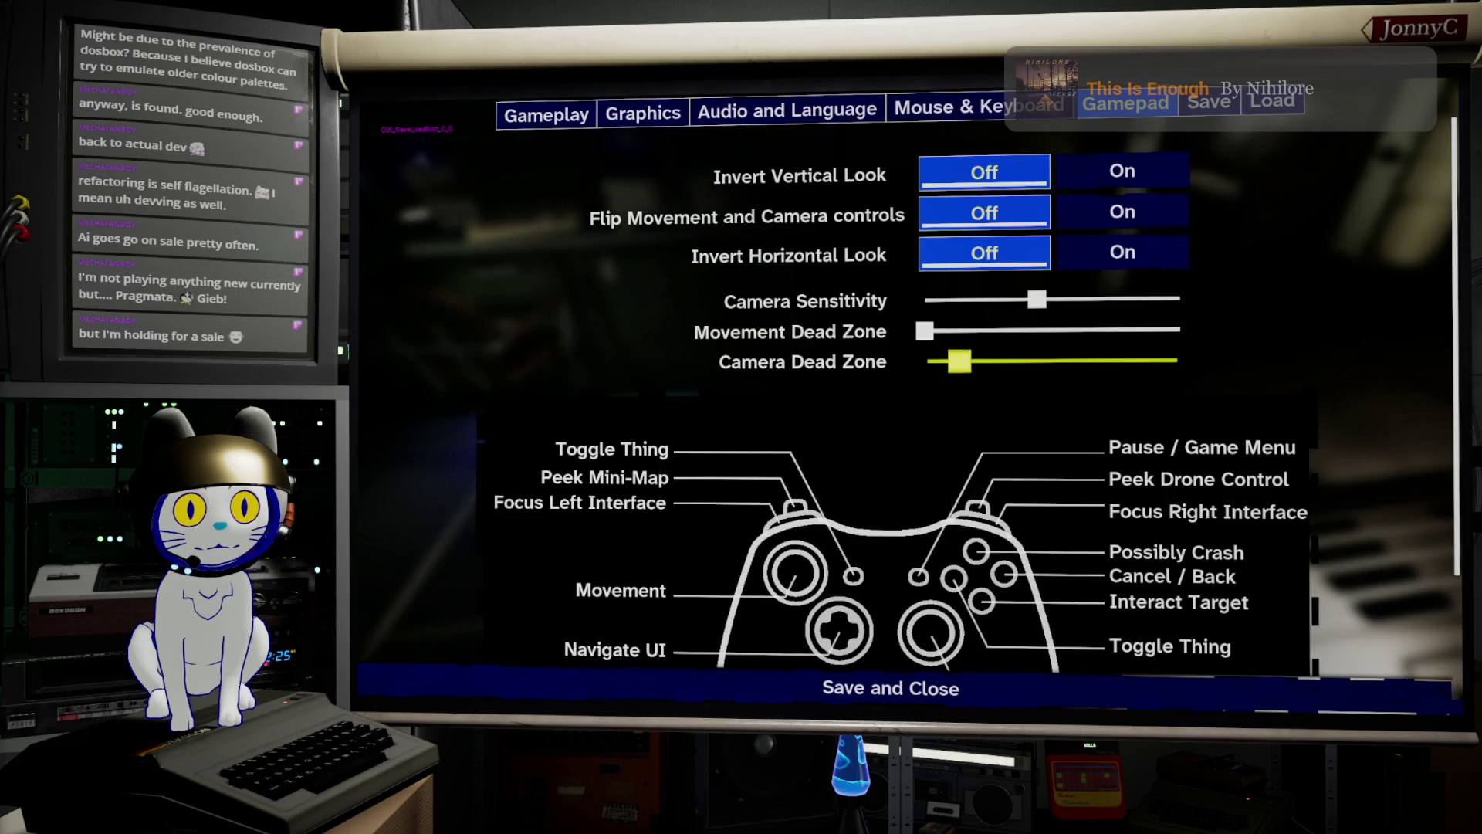
key(Left)
key(Left)
key(Left)
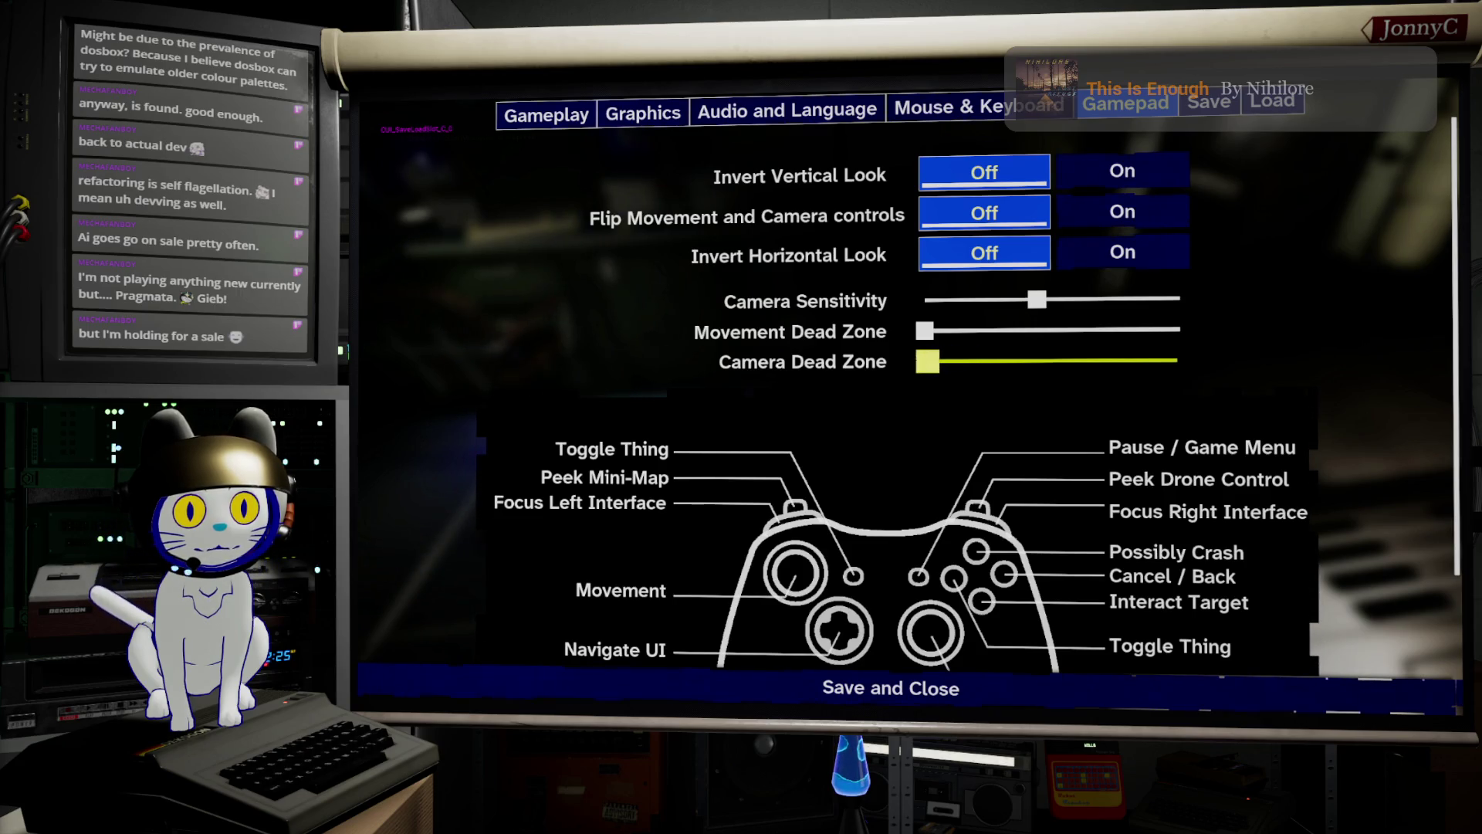
Browse the Audio and Language, Mouse & Keyboard, Graphics and Gameplay settings pages.
key(q)
key(q)
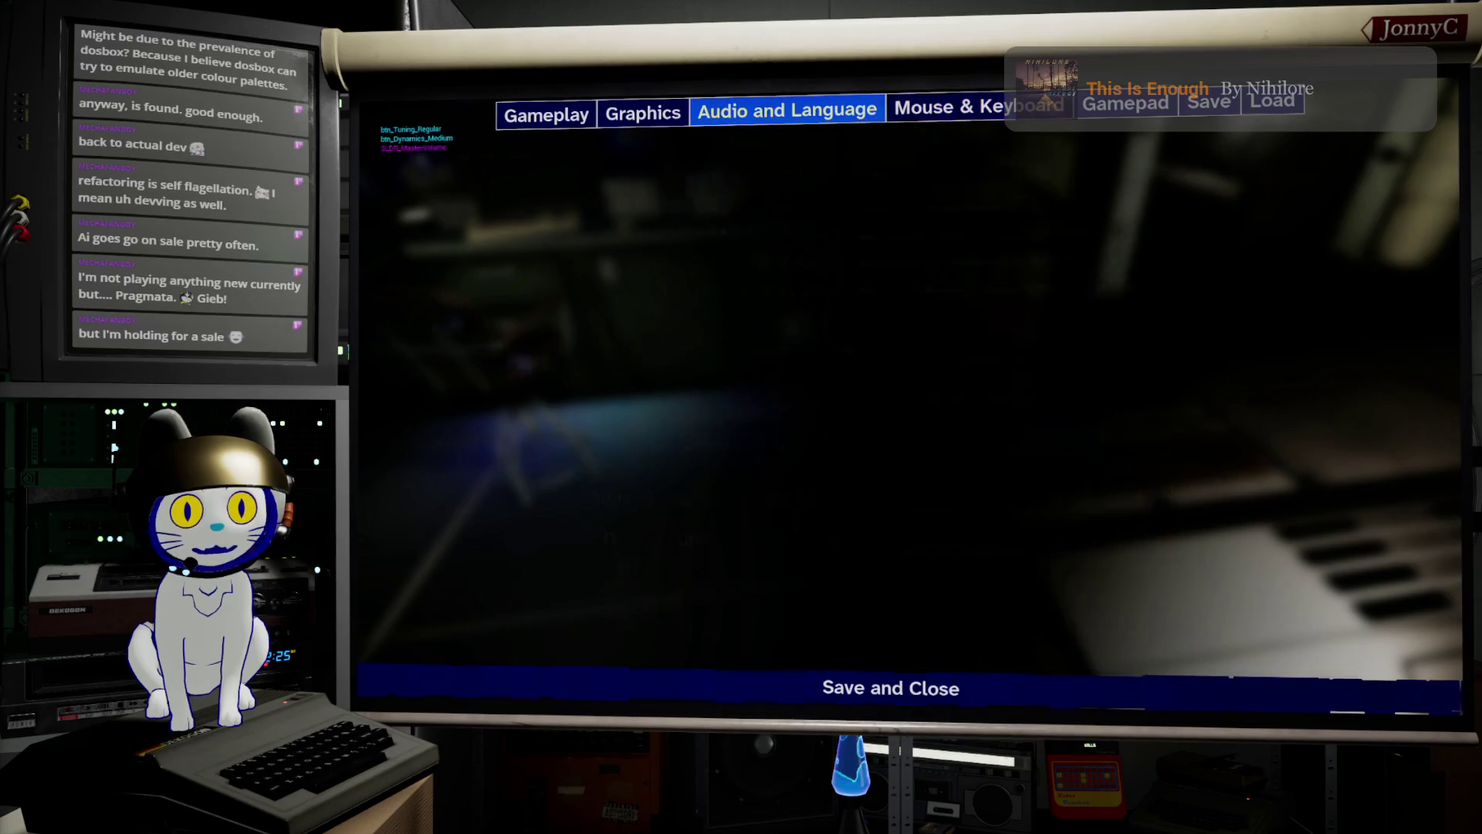
key(2)
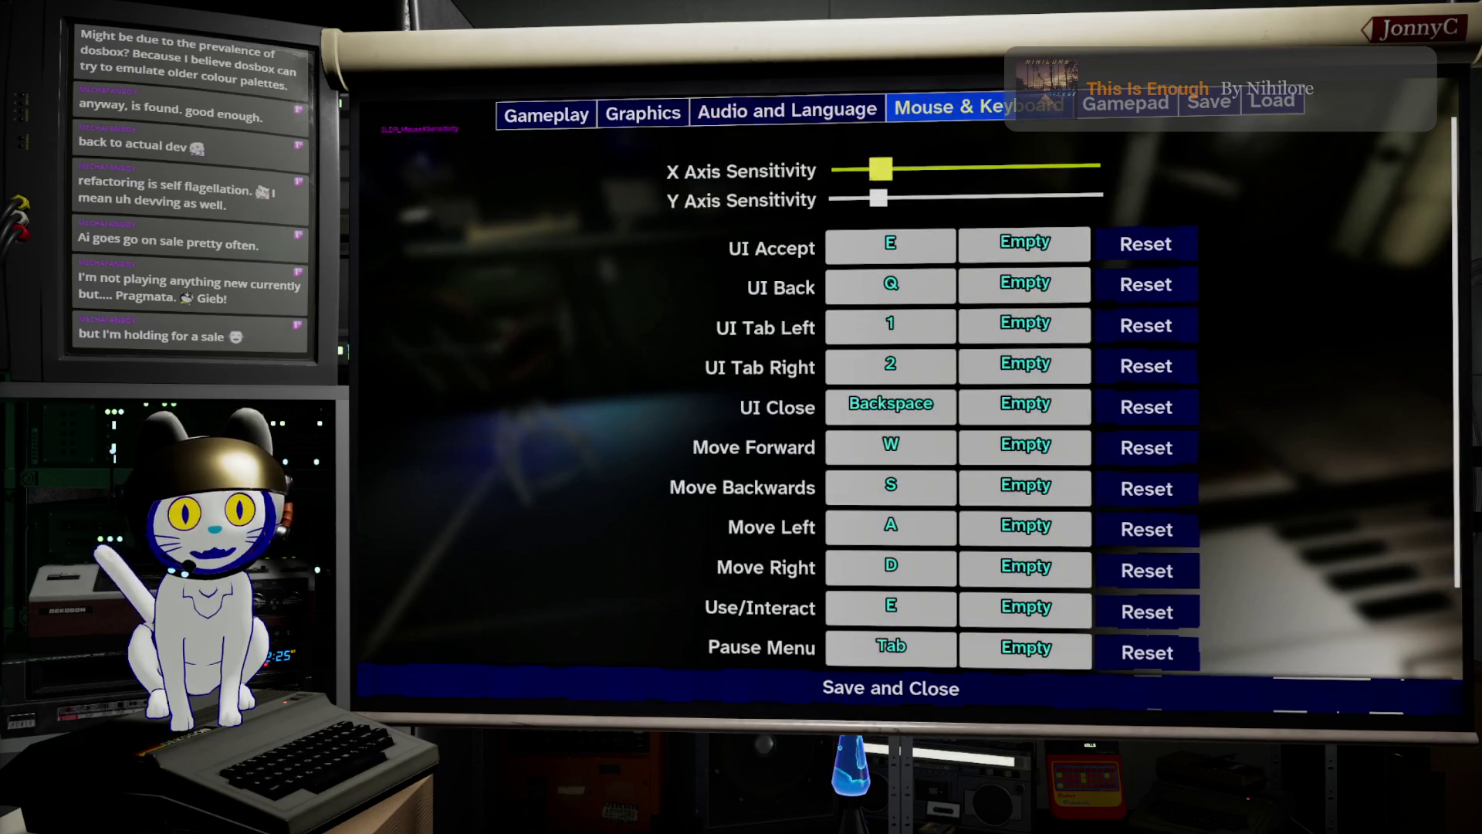
key(1)
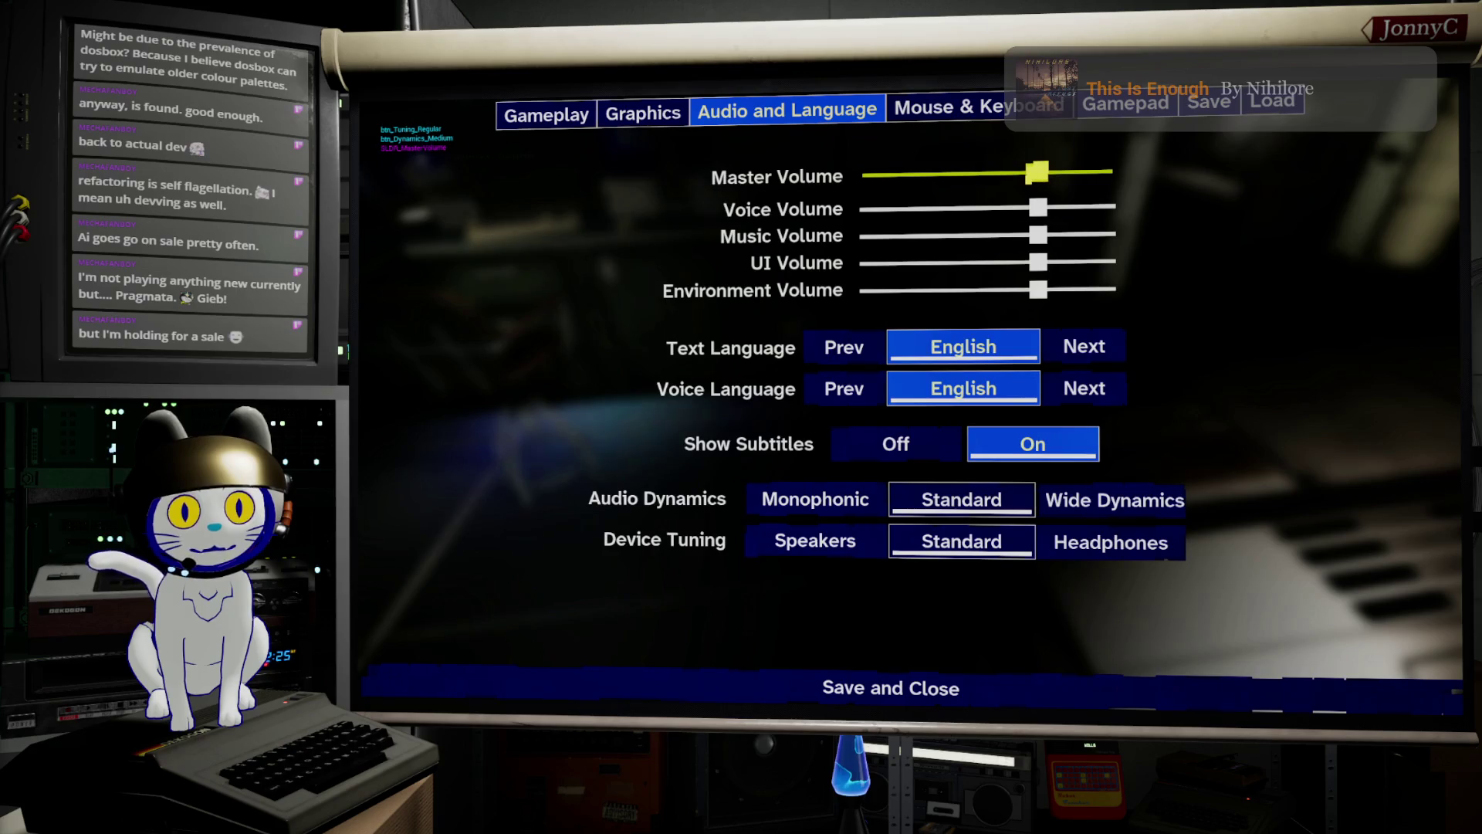
key(q)
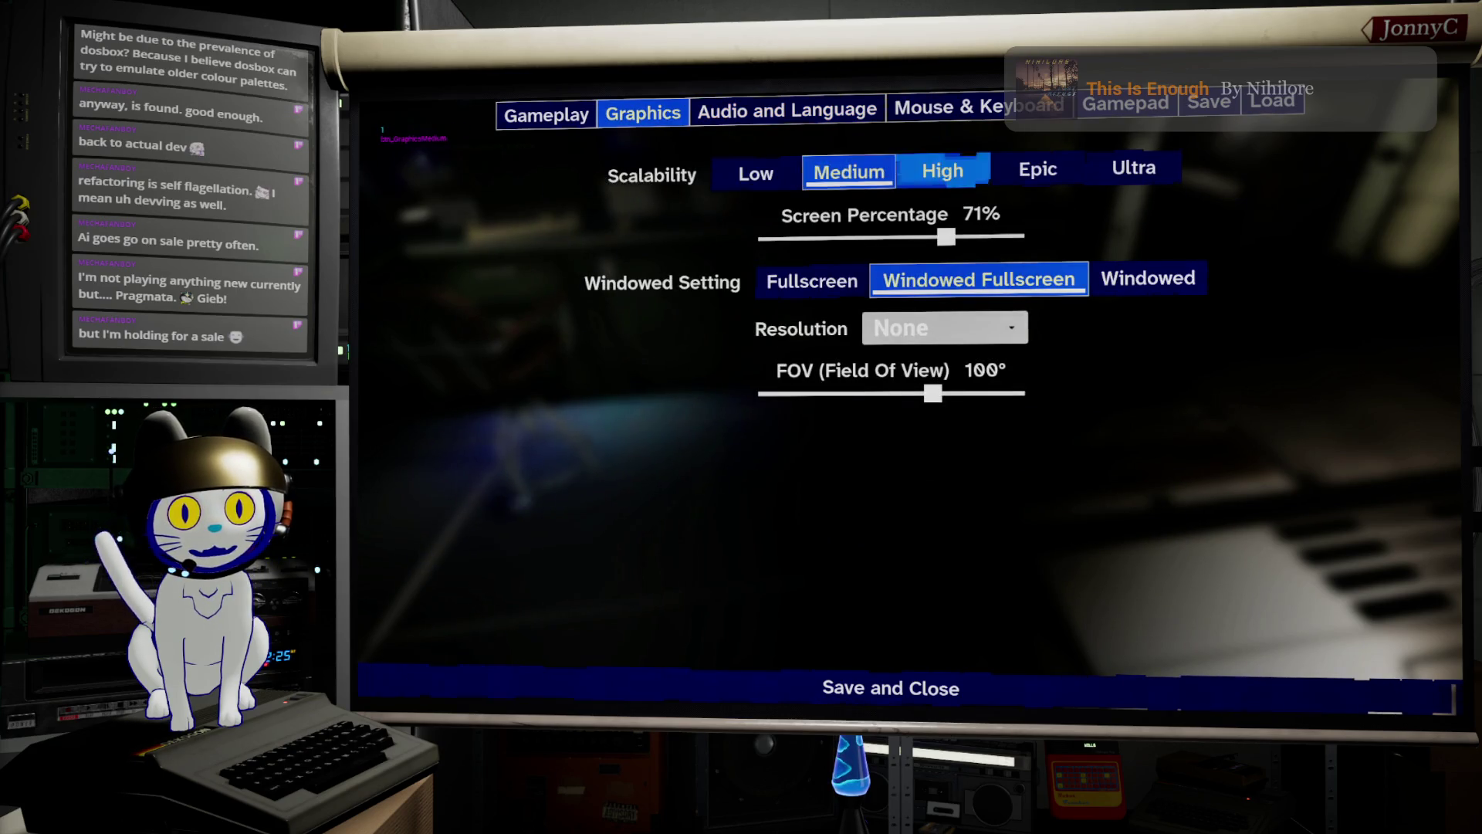
key(q)
Nudge the UI and Text Scale slider, leaving it reading 1.3x.
key(Down)
key(Down)
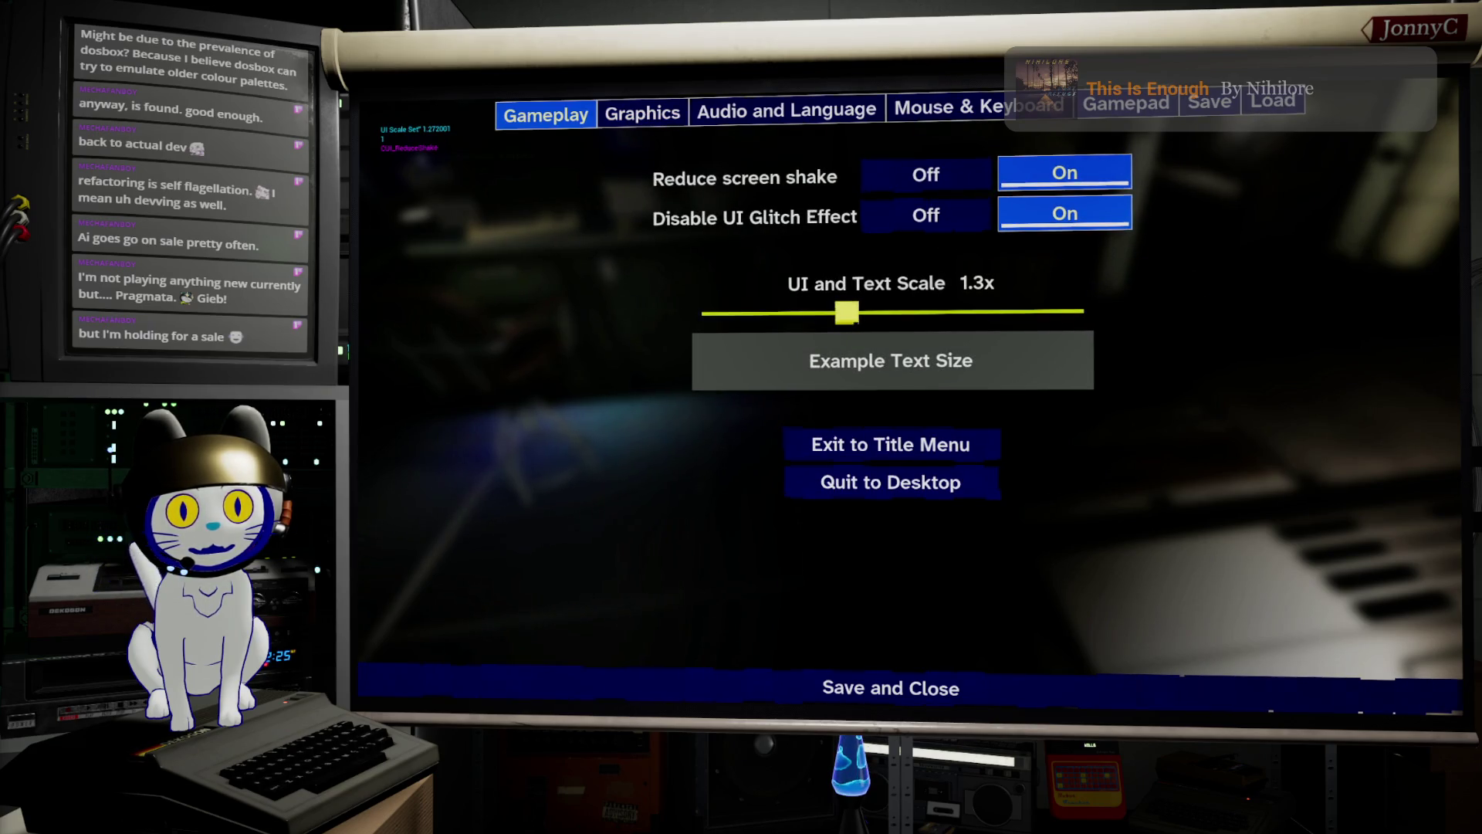
key(Right)
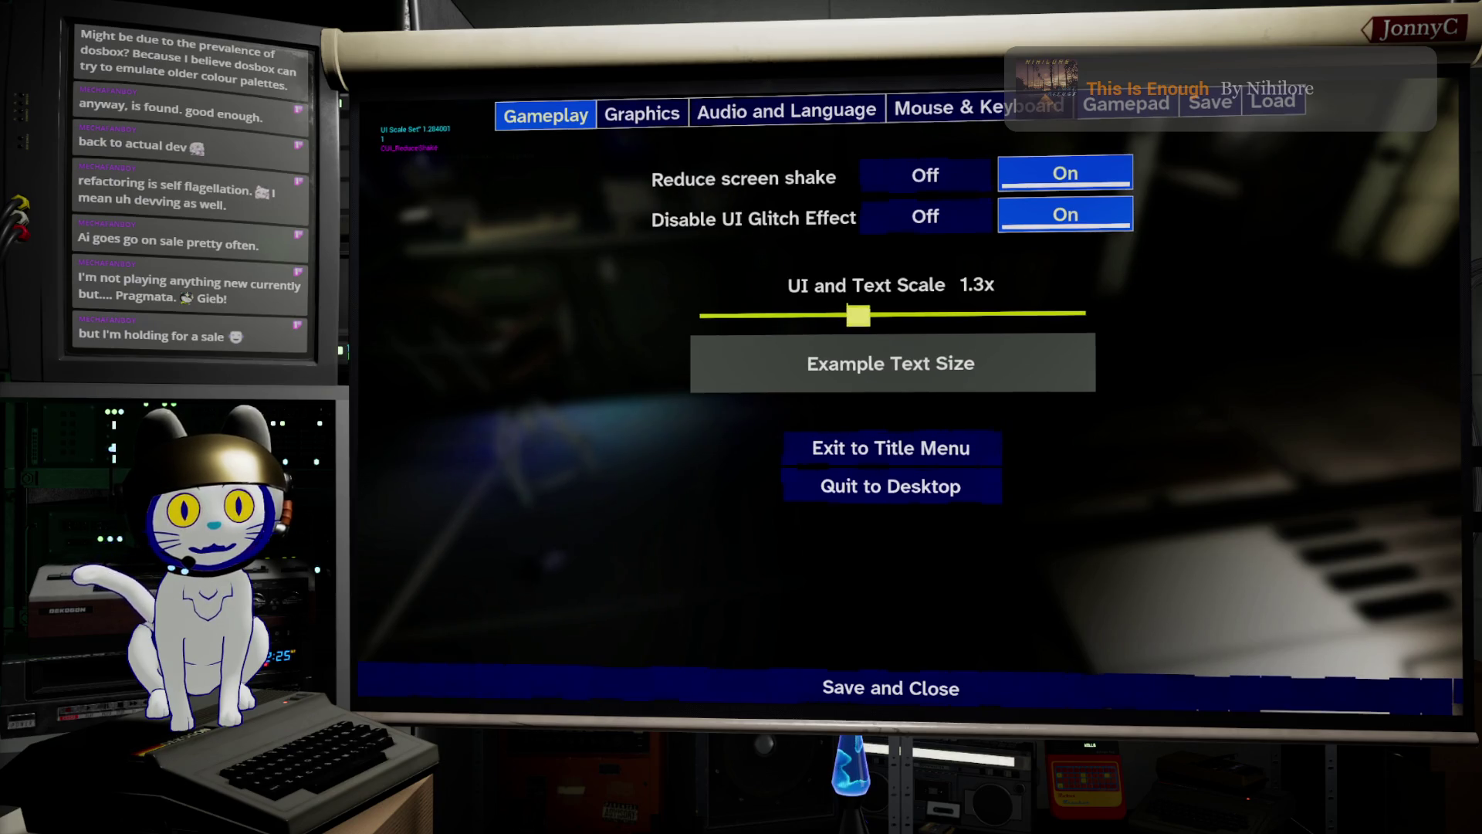
key(Right)
key(Right)
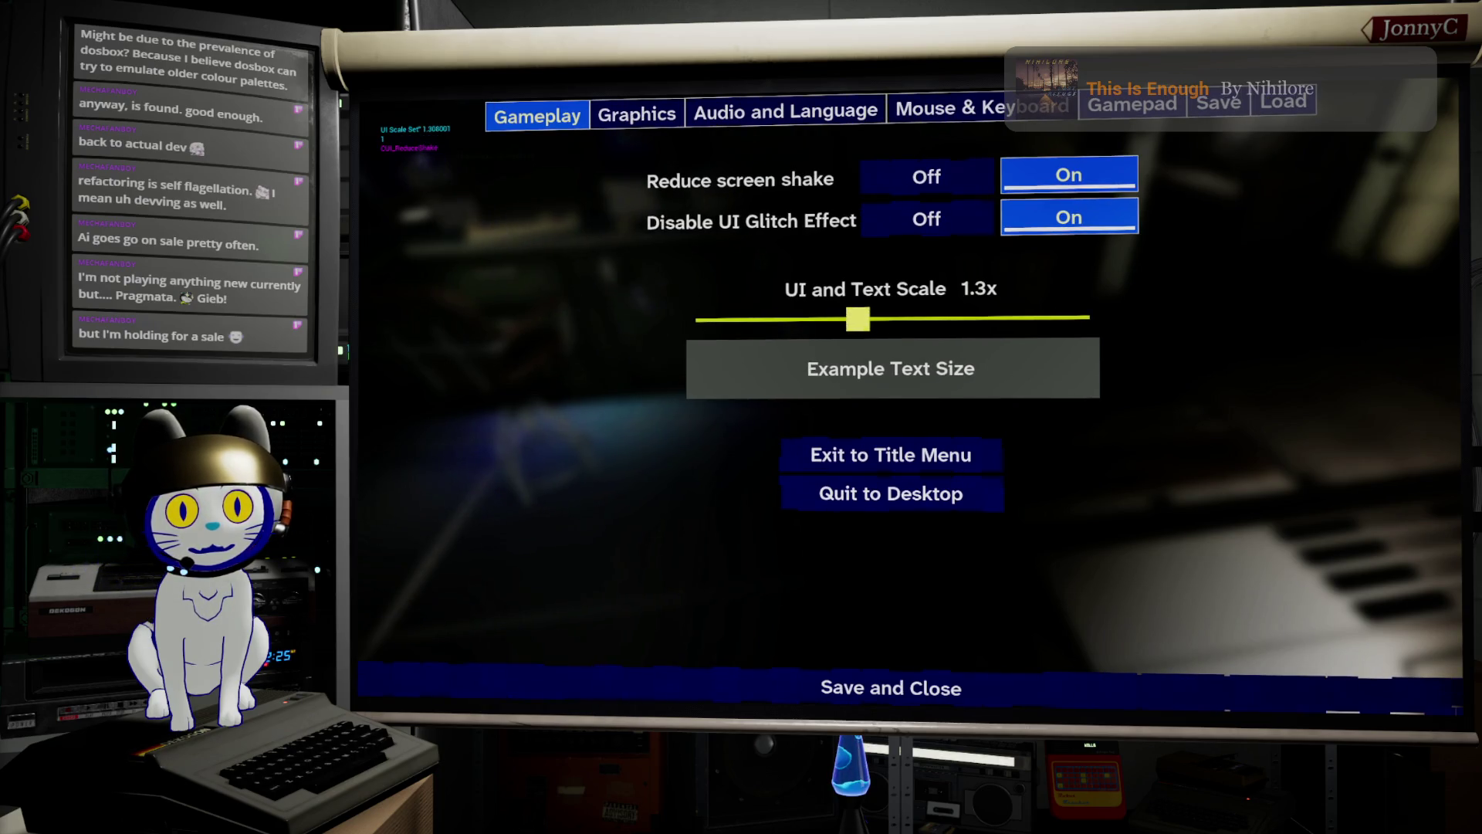
key(Right)
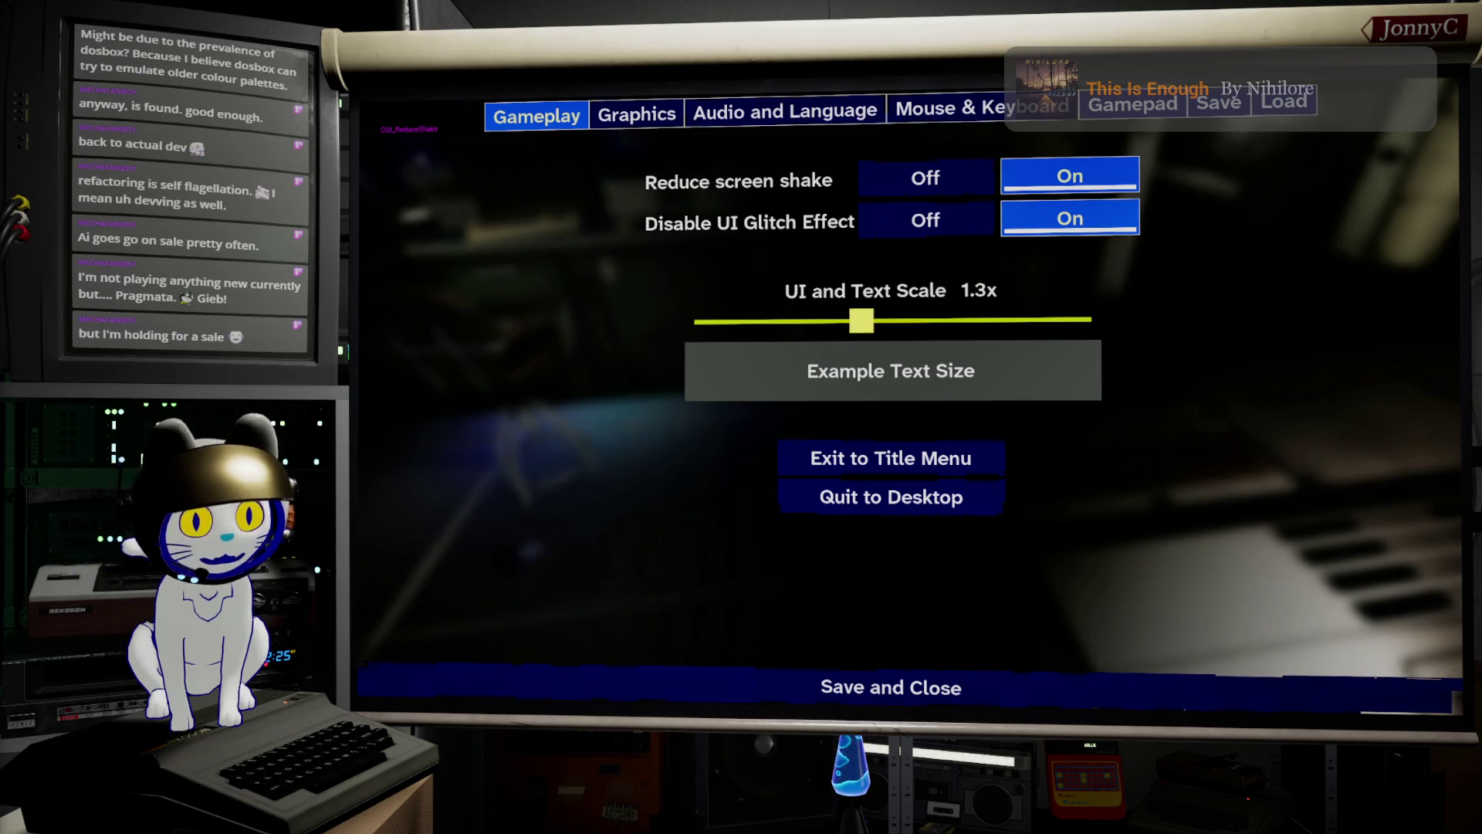
key(Right)
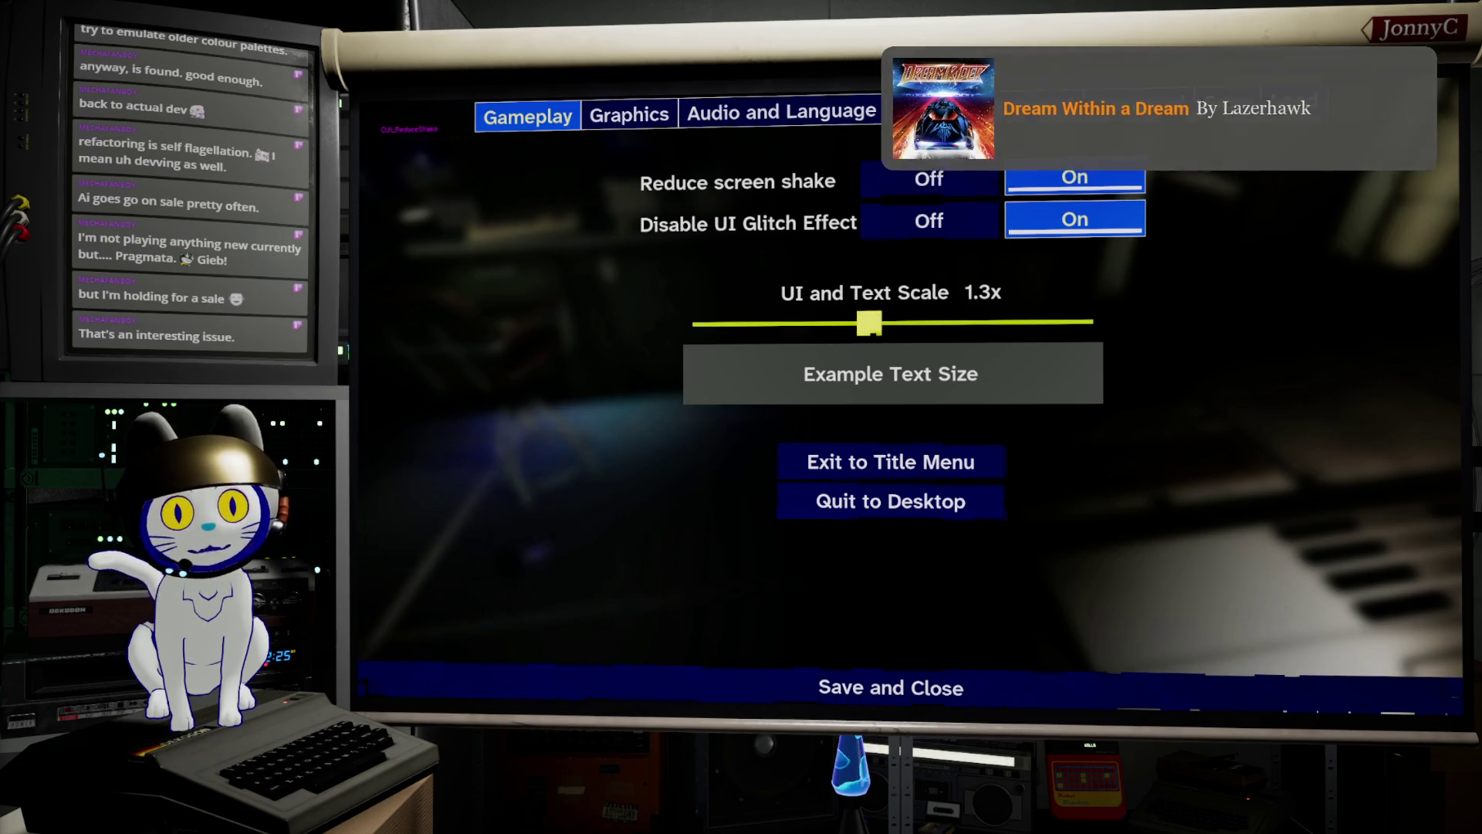
key(Left)
key(Right)
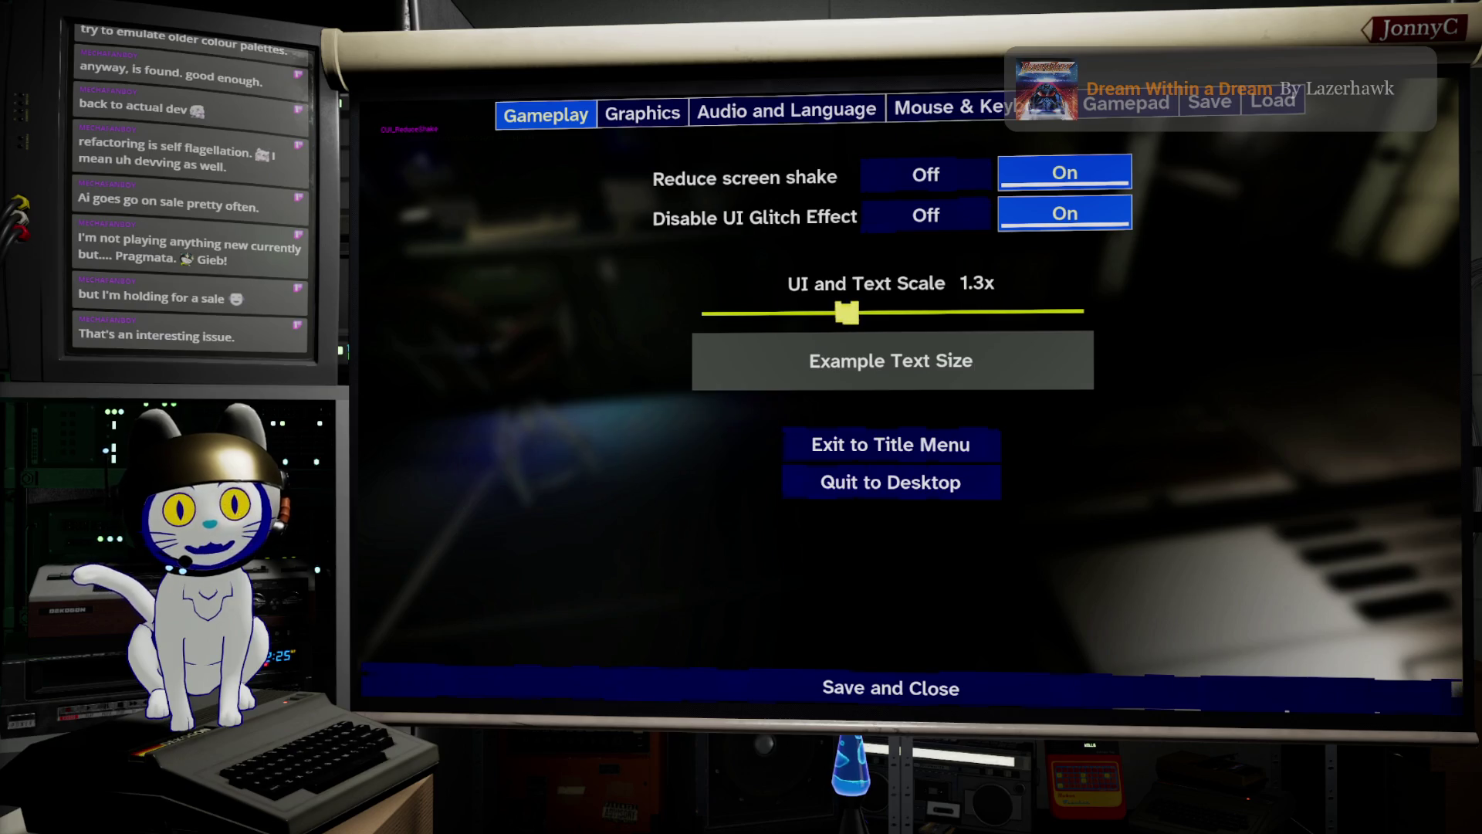
key(Left)
key(Left)
key(Left)
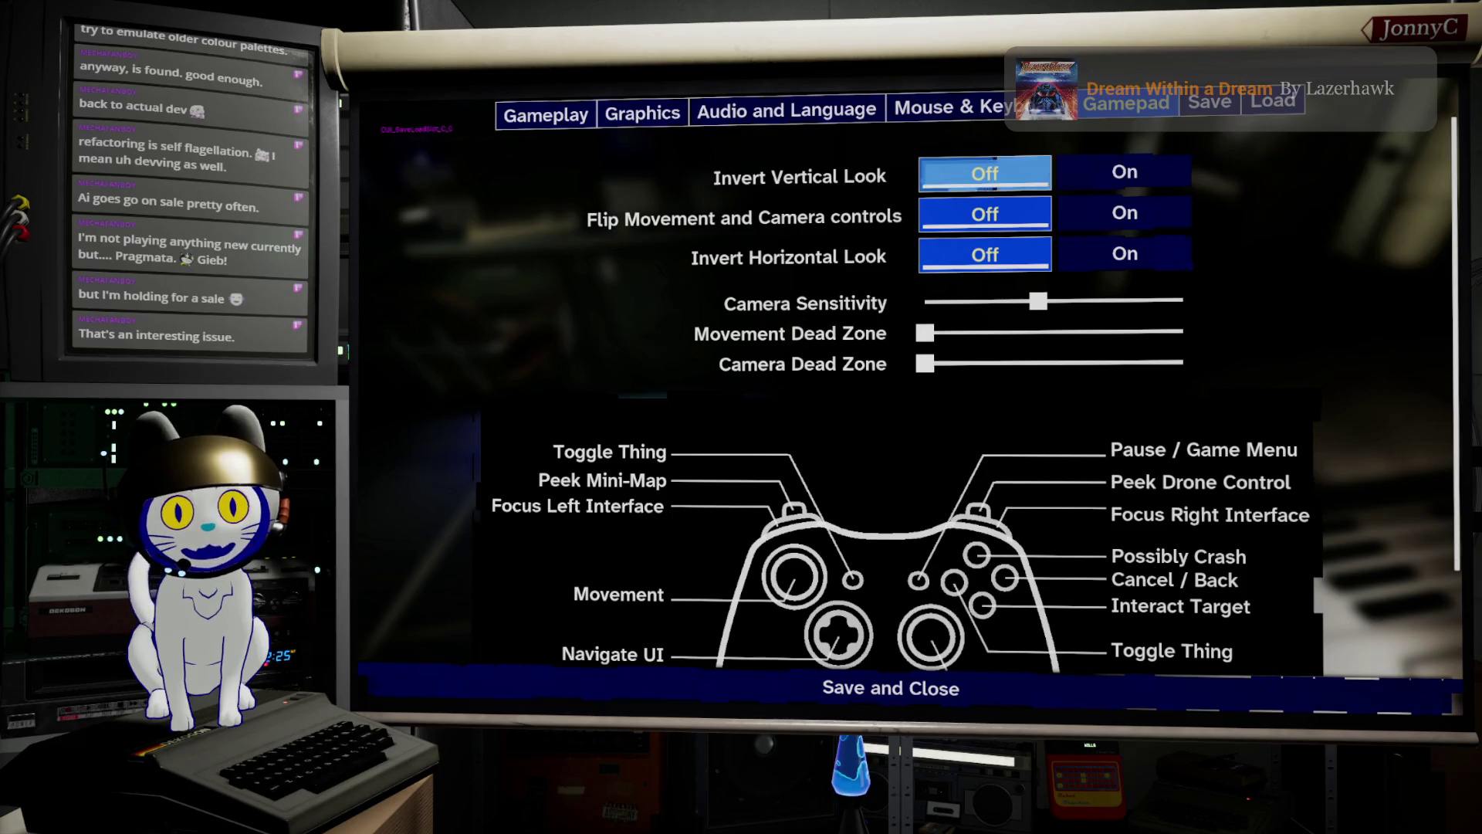
Drag the gamepad dead zones back to mid-range and resume play.
key(Escape)
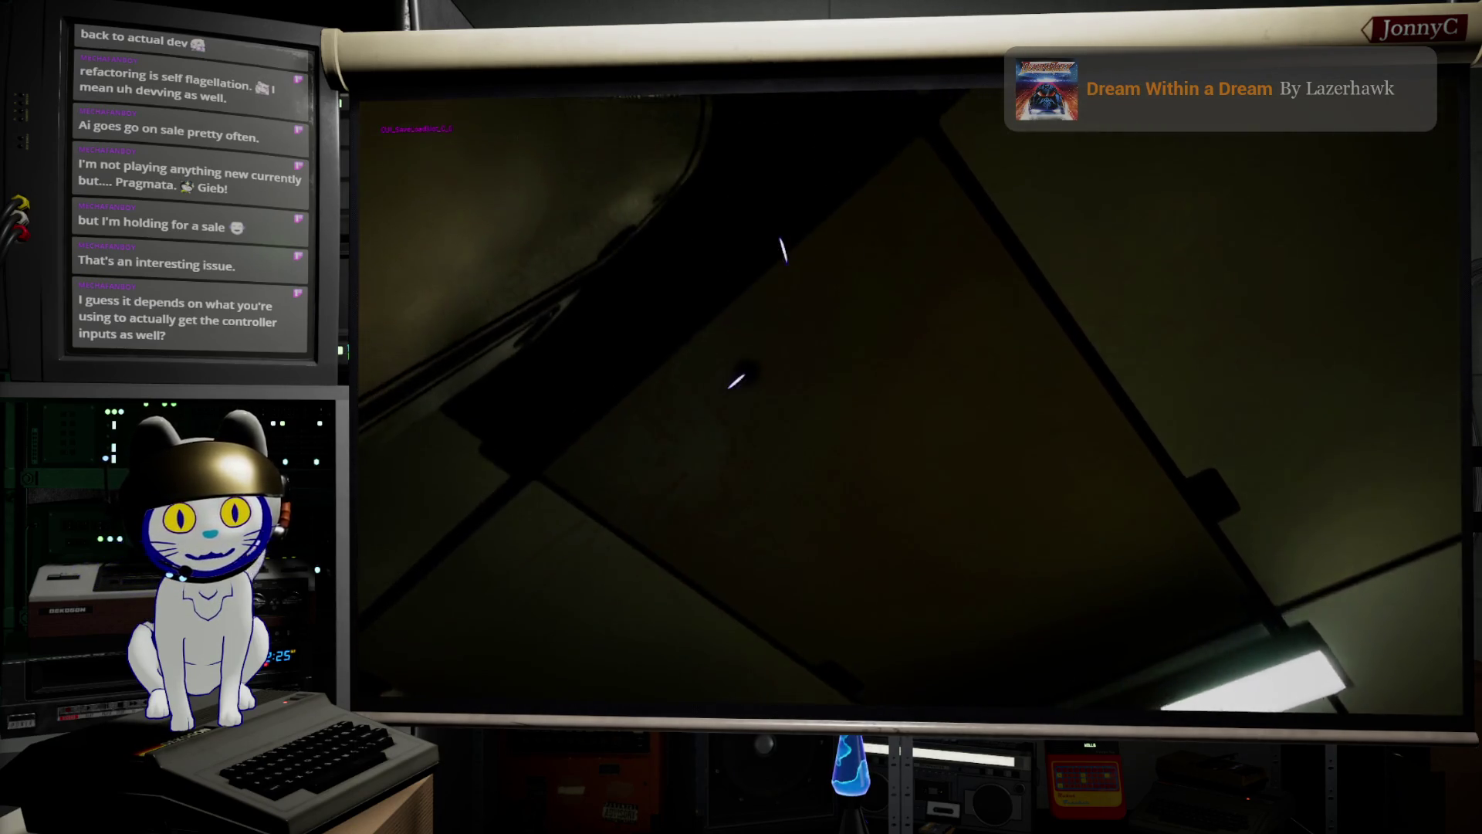
key(Escape)
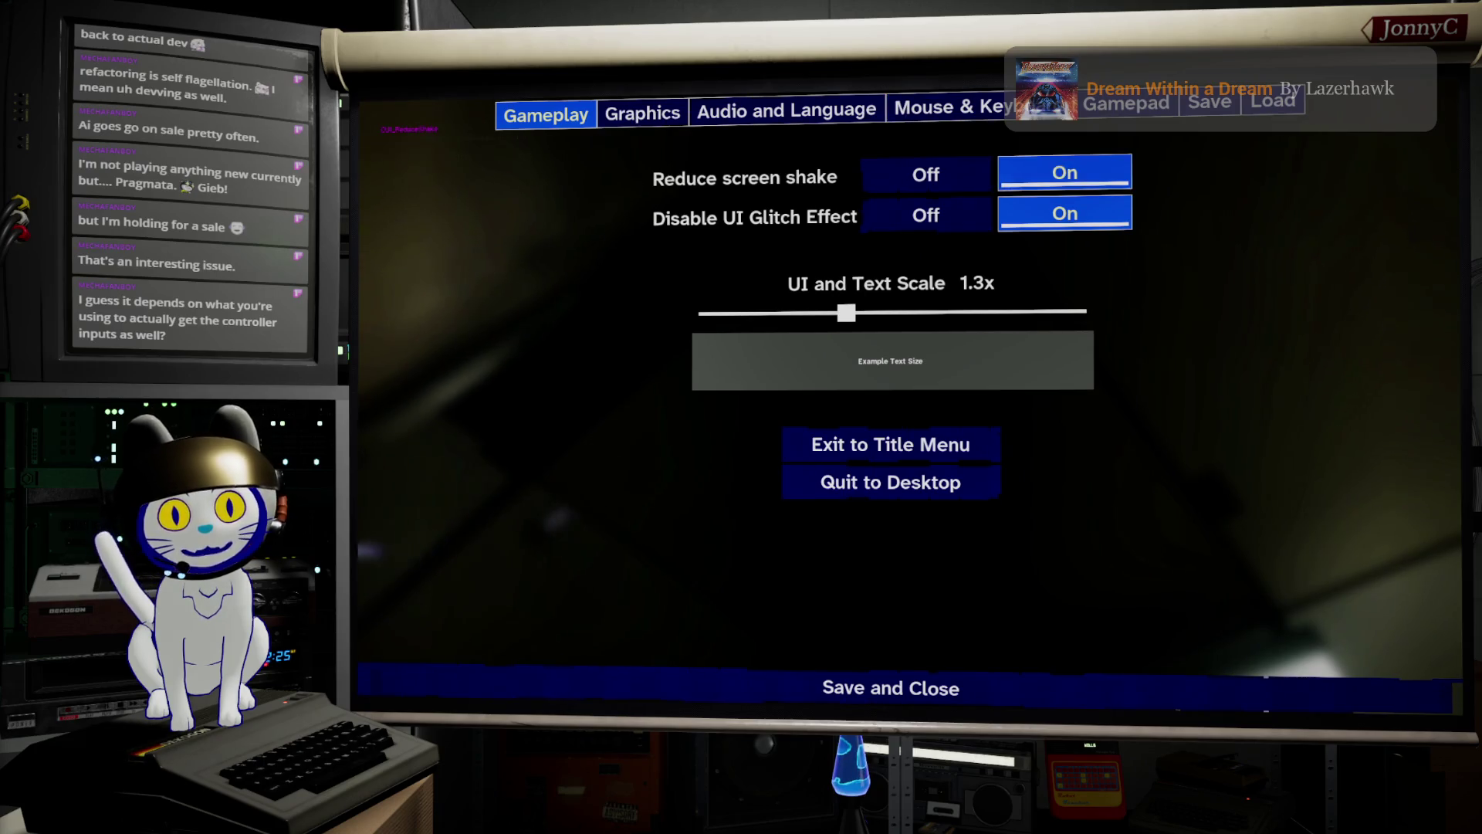
click(1127, 104)
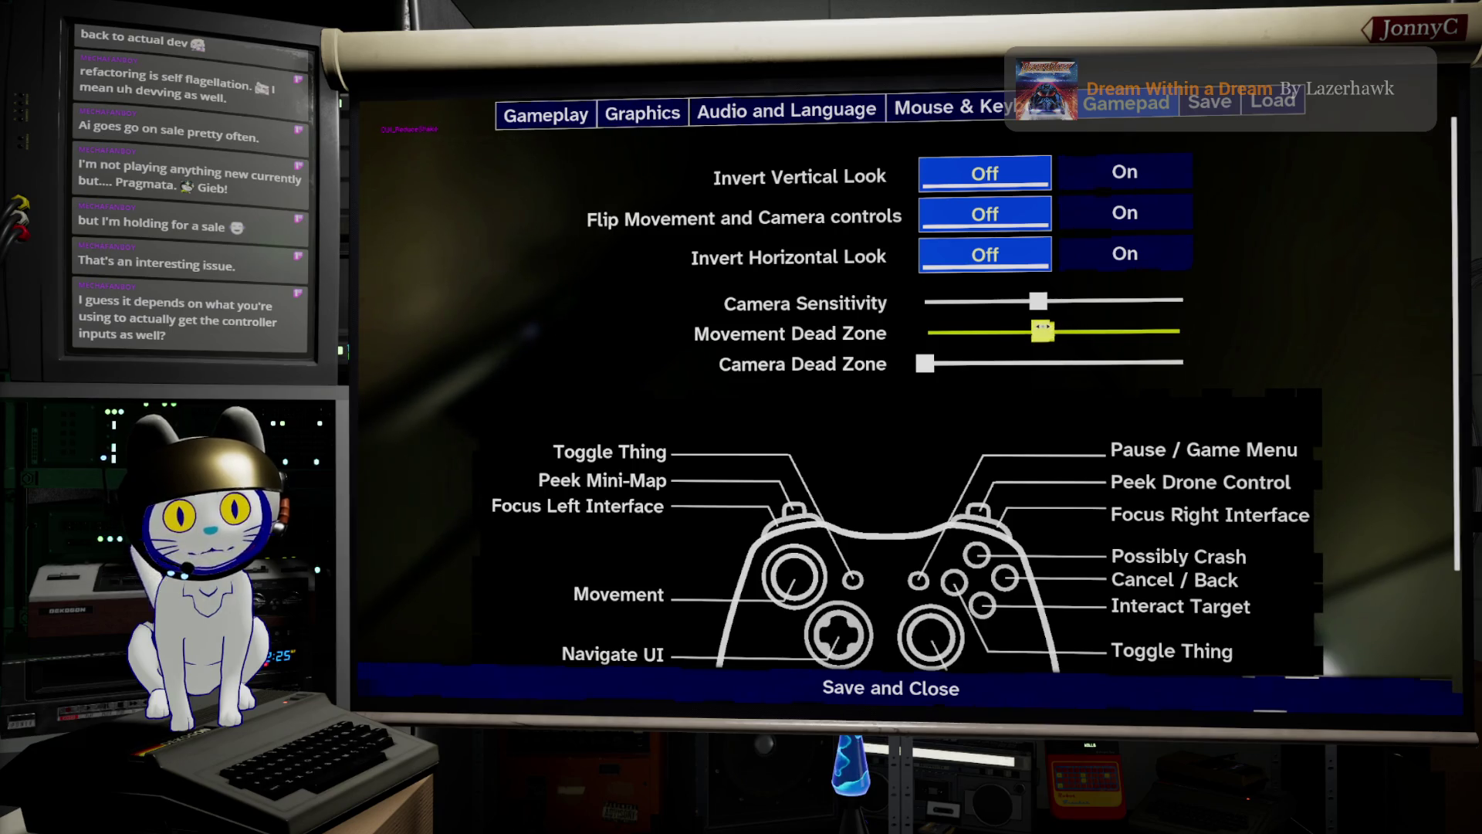
drag(950, 356, 1052, 375)
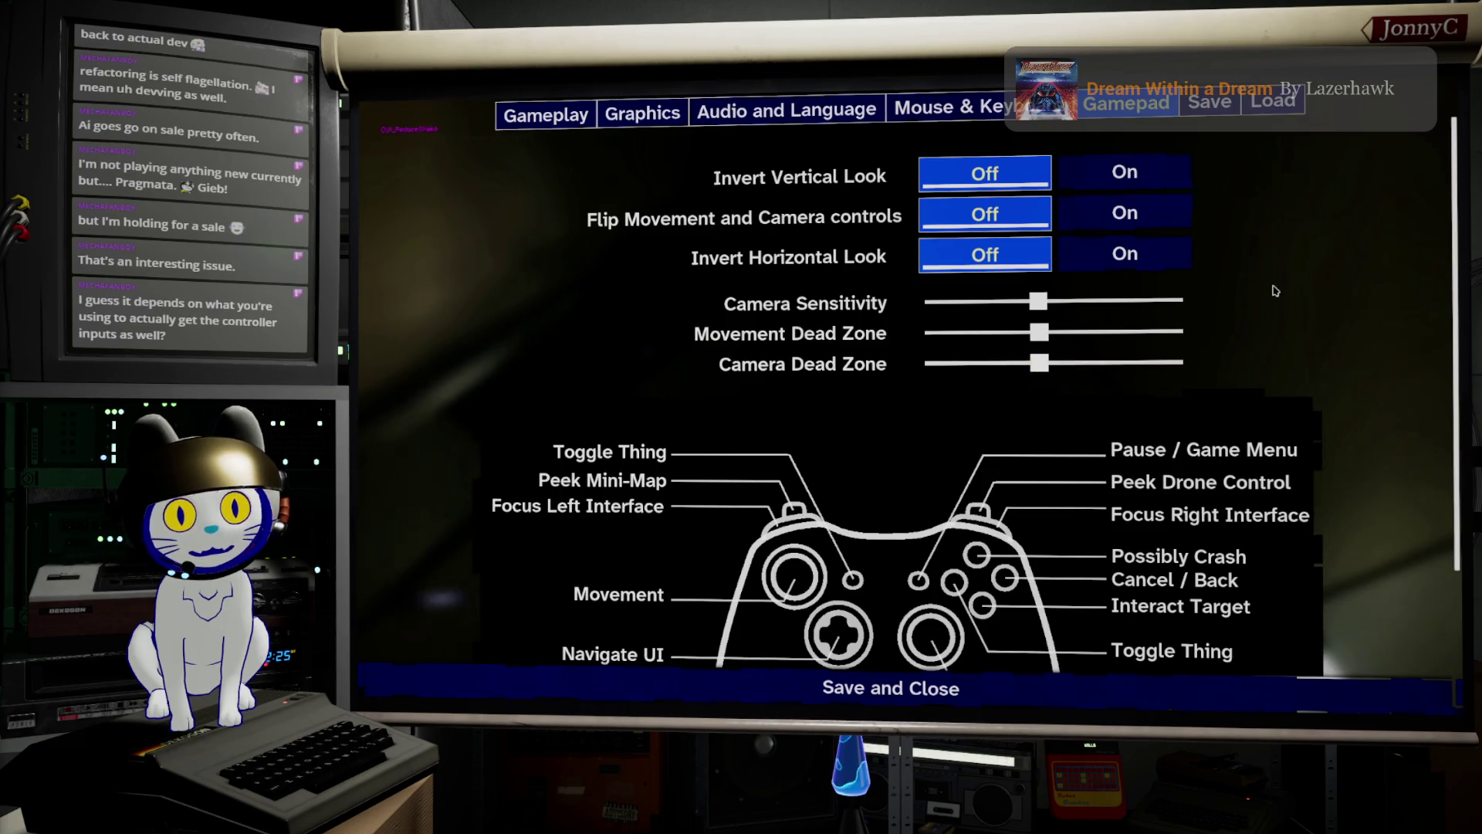
key(Escape)
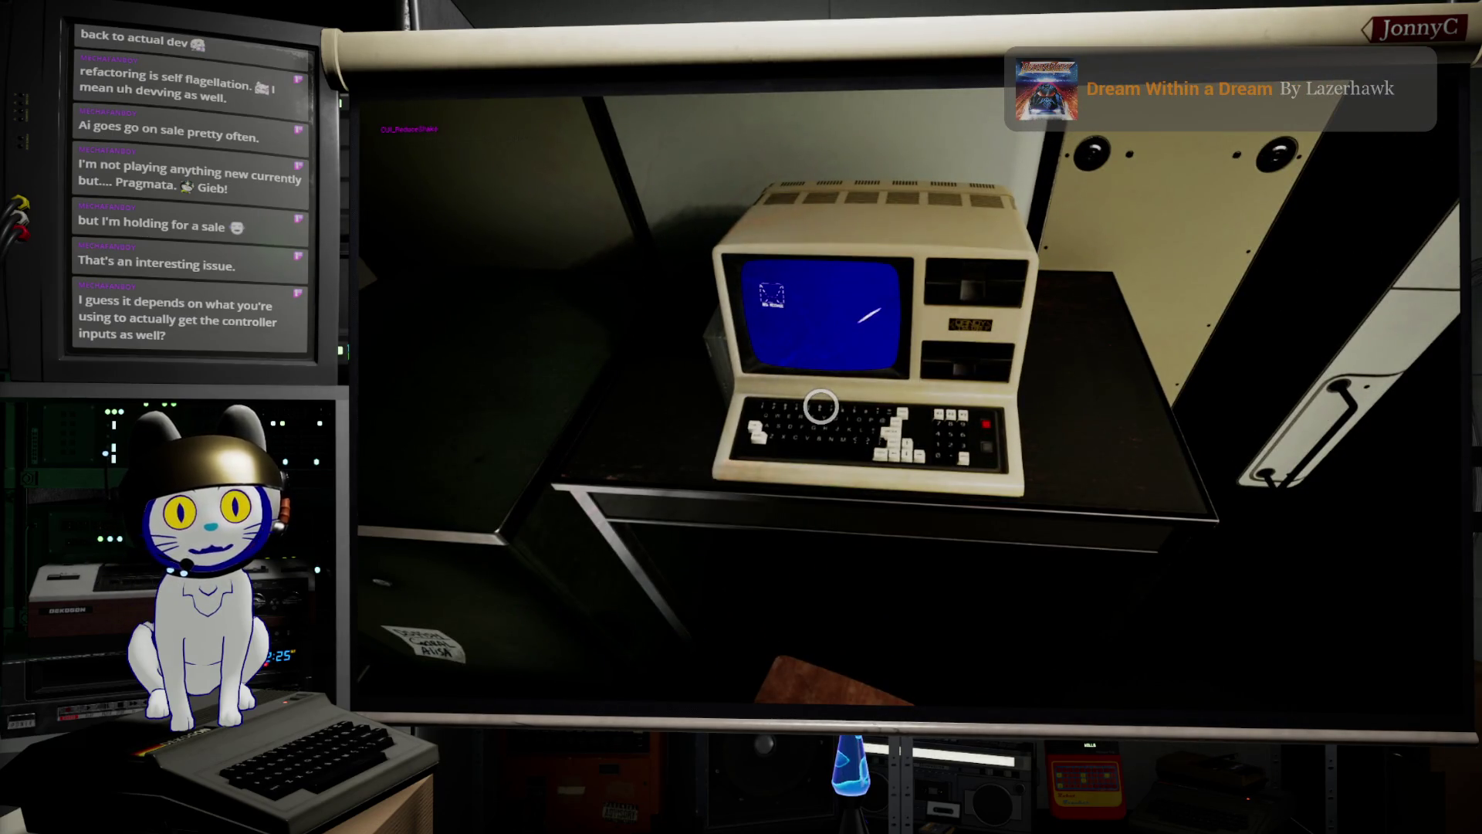
Use the desk computer, choose 'Exit and Off Terminal', then reopen the game settings.
click(821, 405)
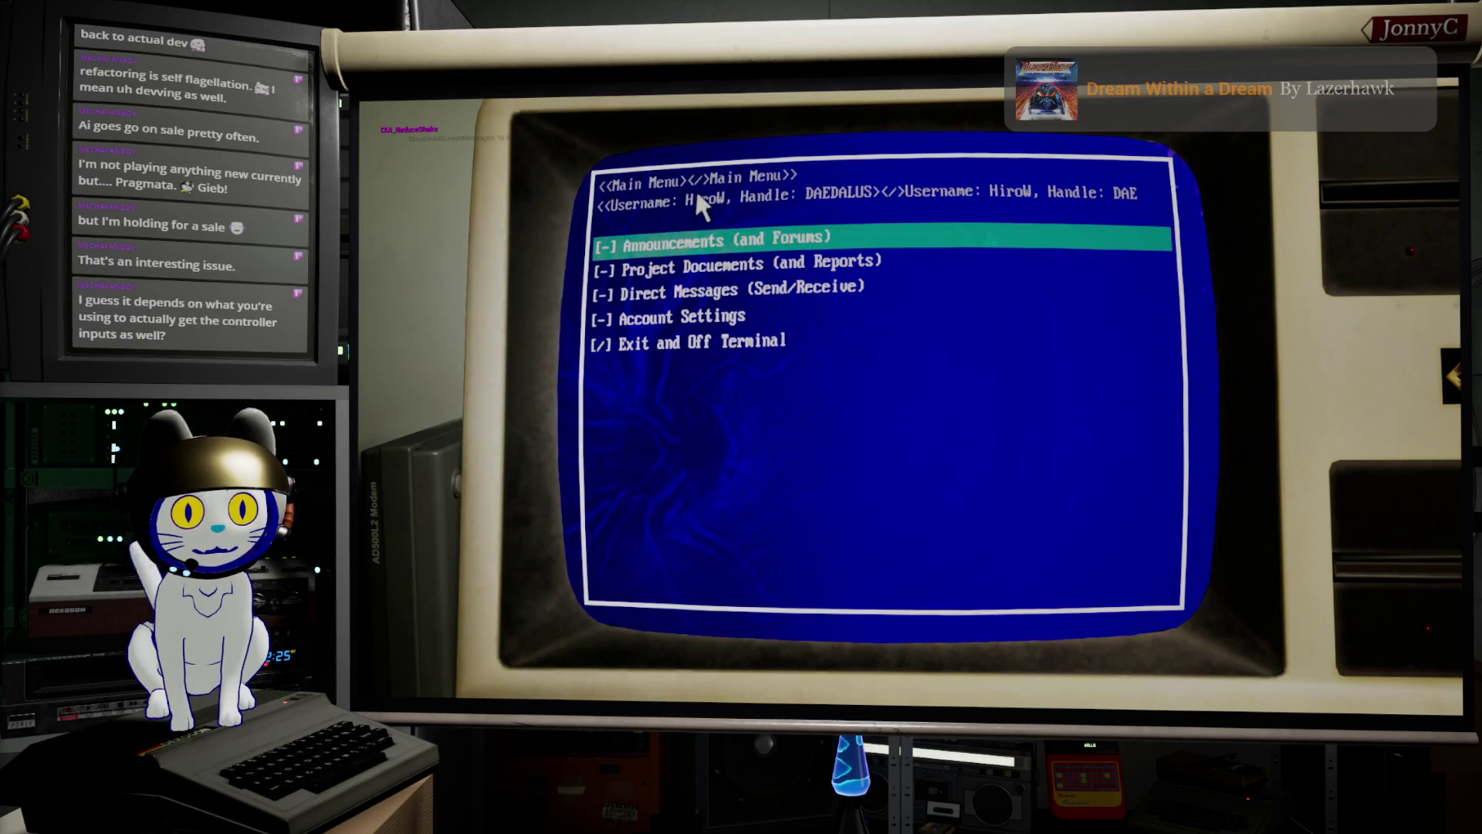
key(Down)
key(Down)
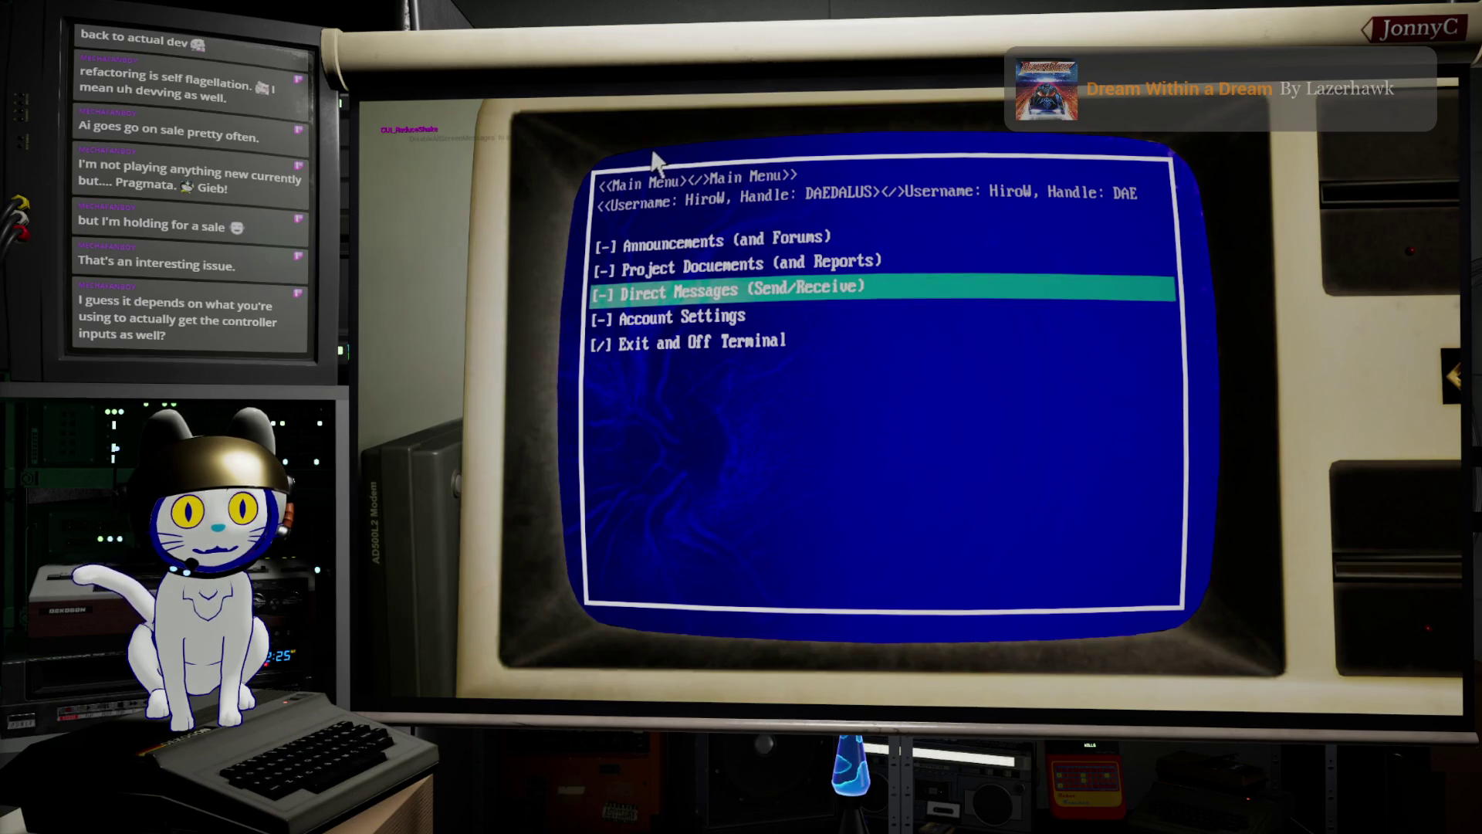
key(Down)
key(Down)
key(Up)
key(Up)
key(Up)
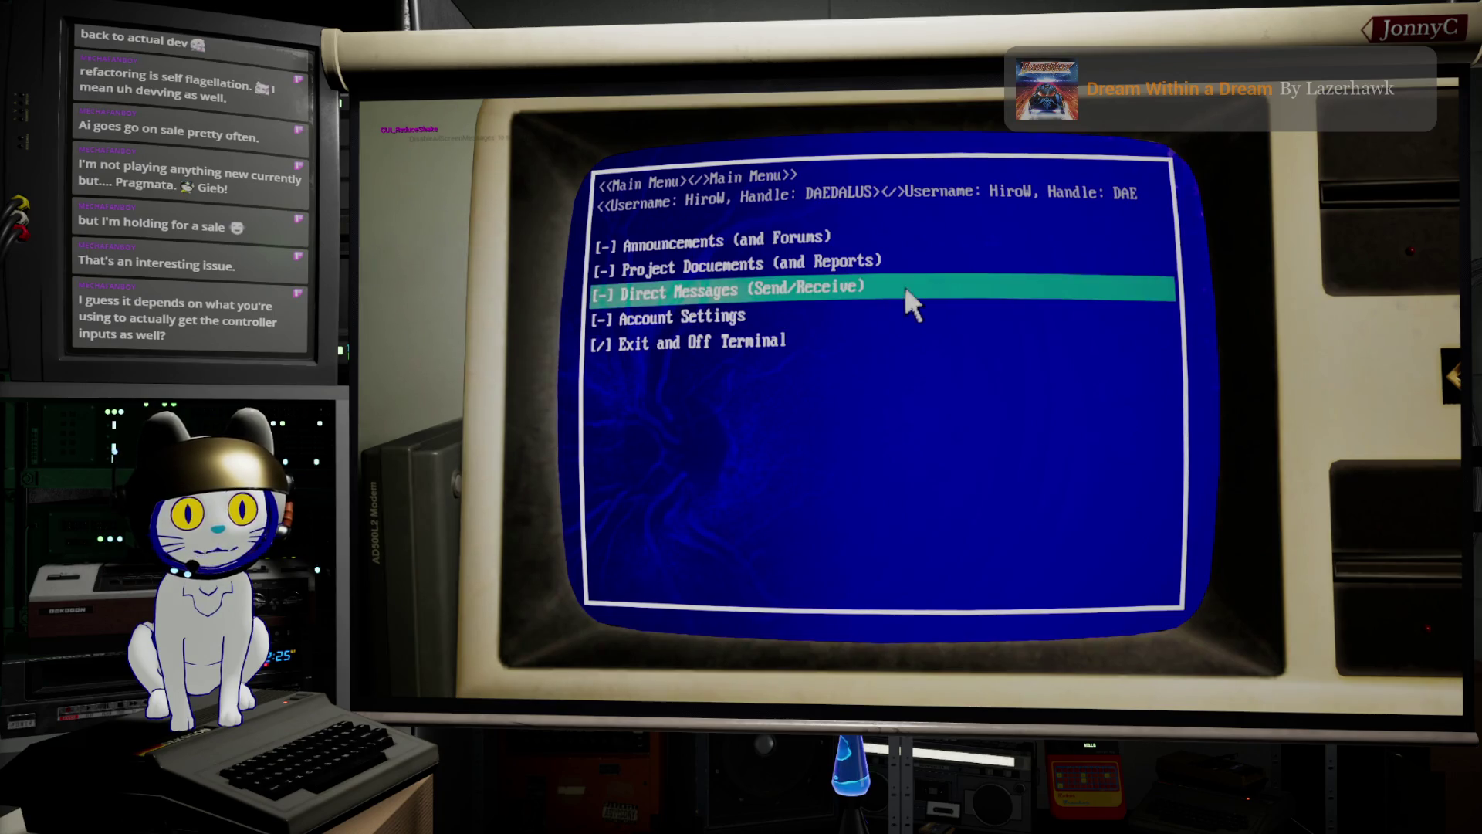
key(Up)
key(Down)
key(Return)
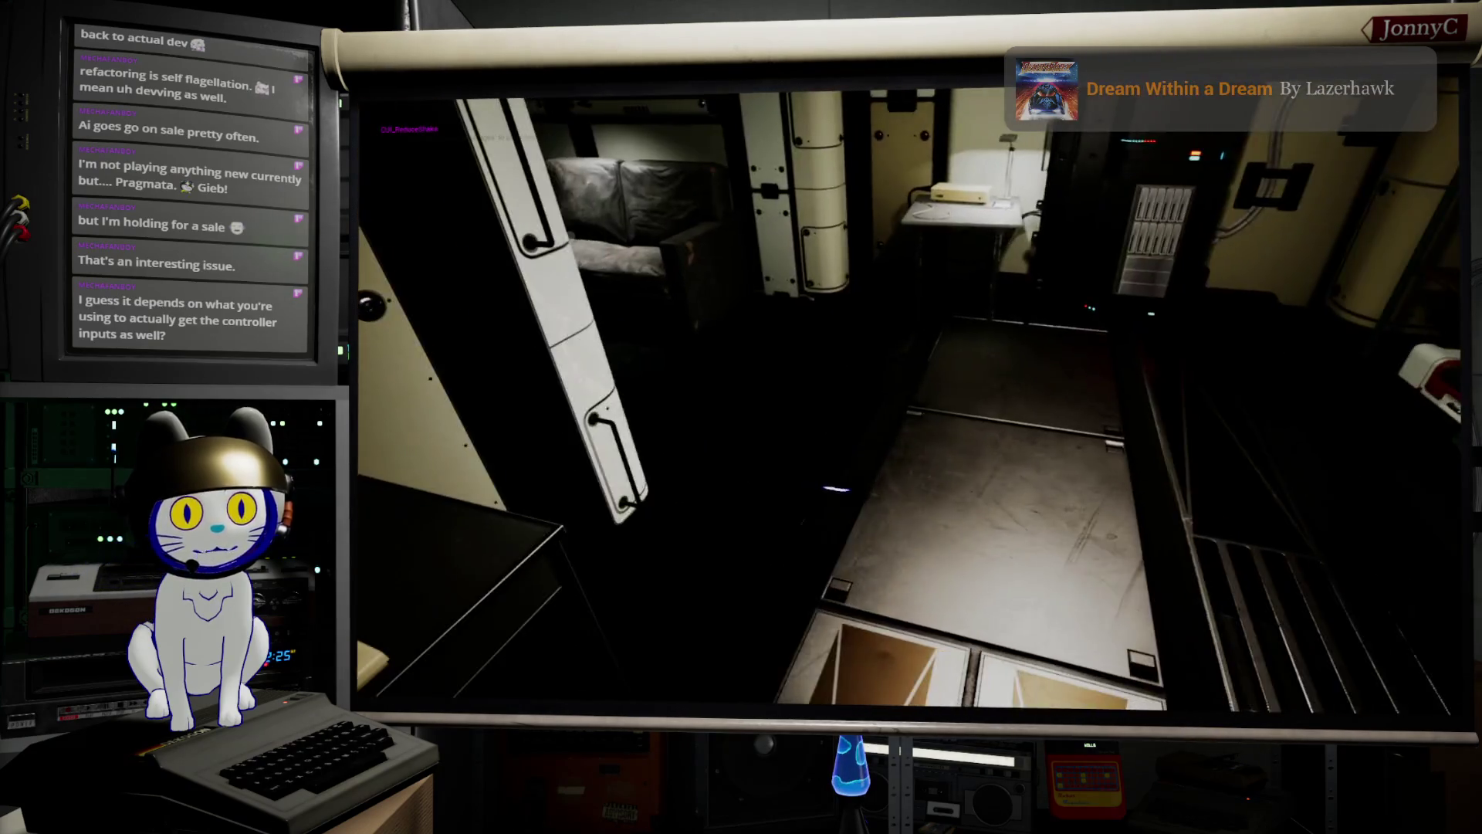
key(Escape)
click(643, 113)
Raise the Movement and Camera Dead Zones near maximum and return to the room.
key(e)
key(e)
key(e)
key(Down)
key(Down)
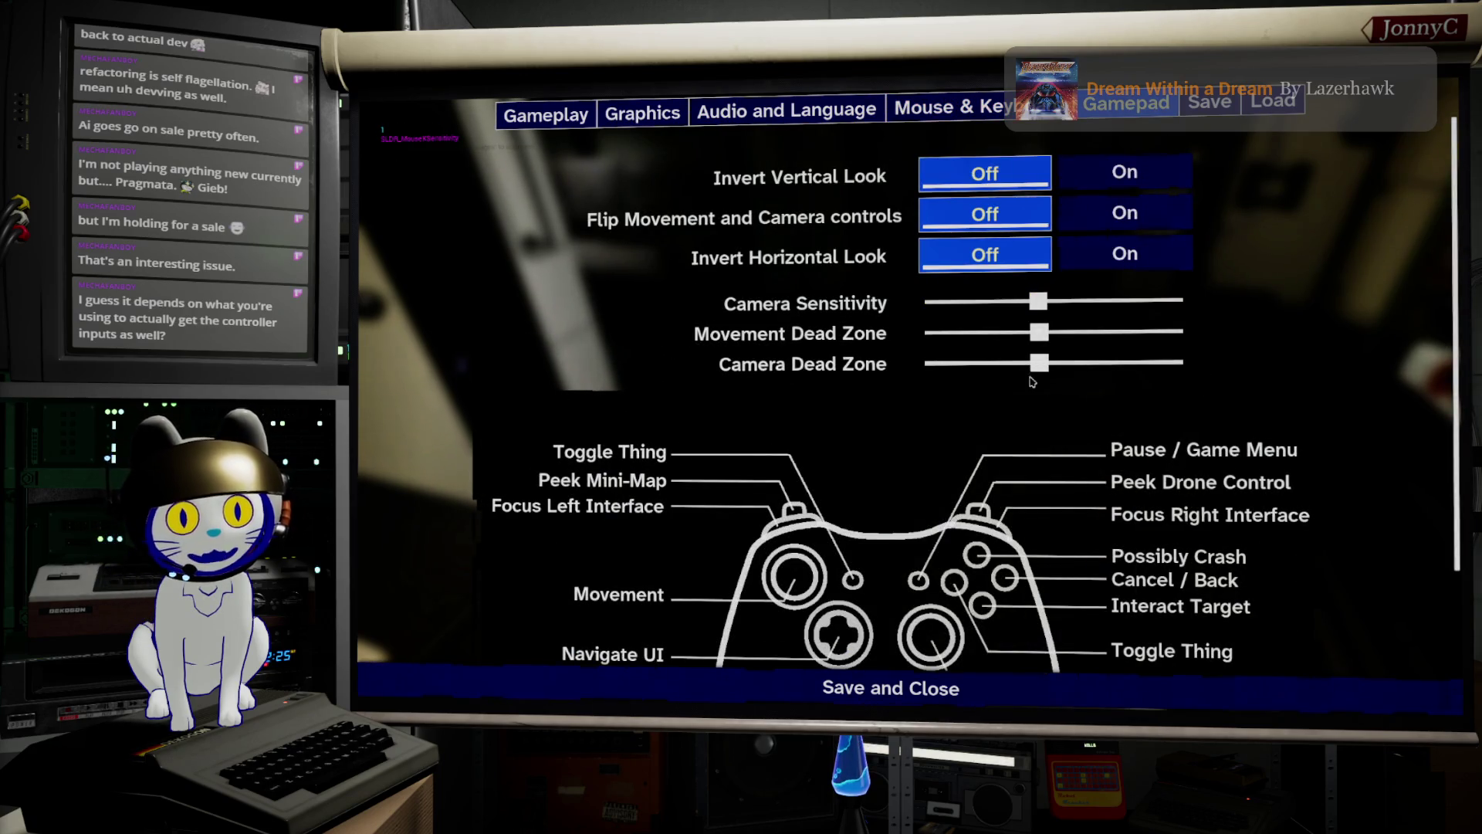
drag(1039, 332, 1143, 331)
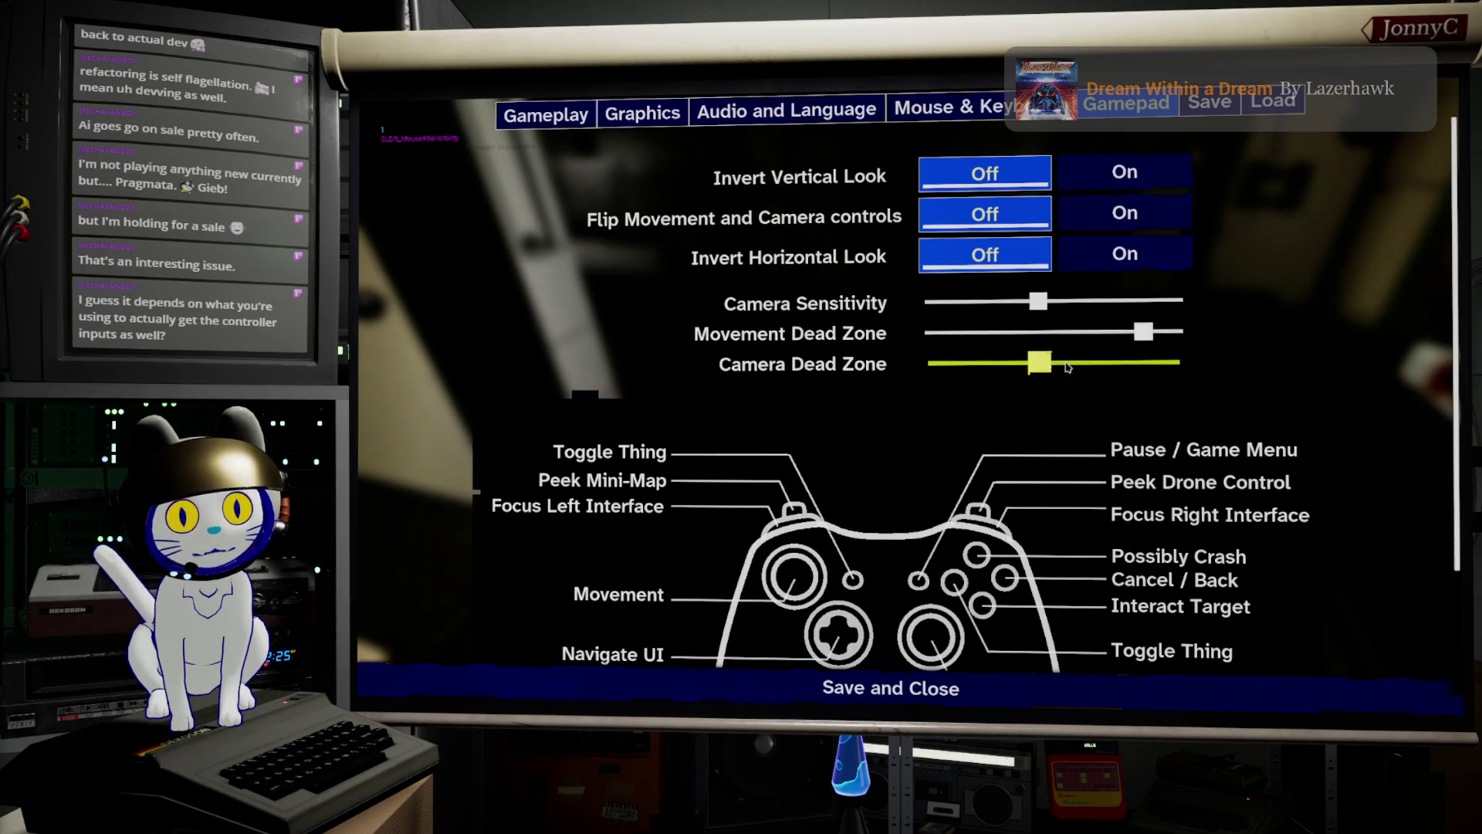
mouse_move(1046, 364)
mouse_down()
mouse_move(1160, 365)
mouse_move(1144, 363)
mouse_up()
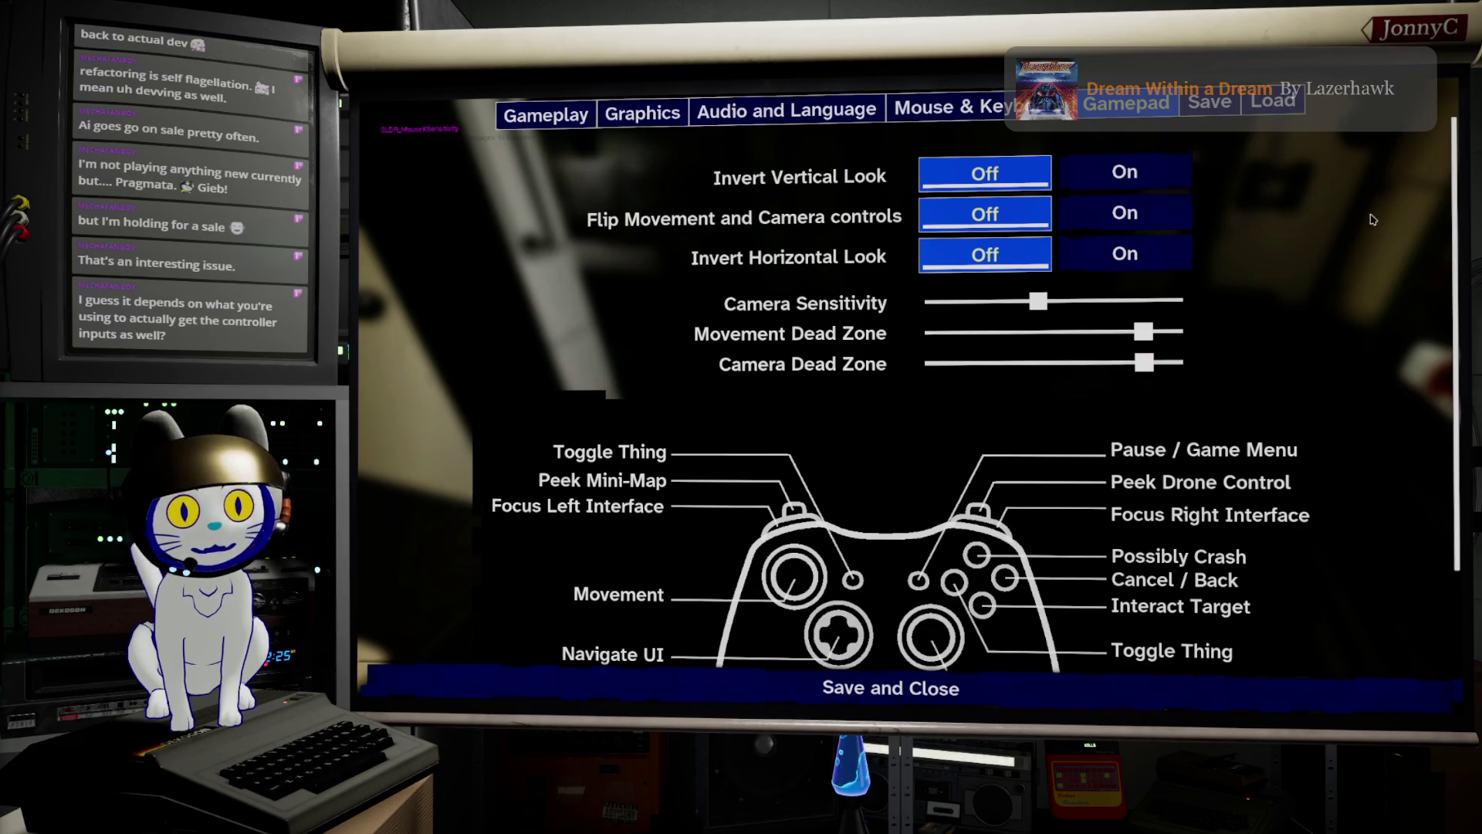
key(Escape)
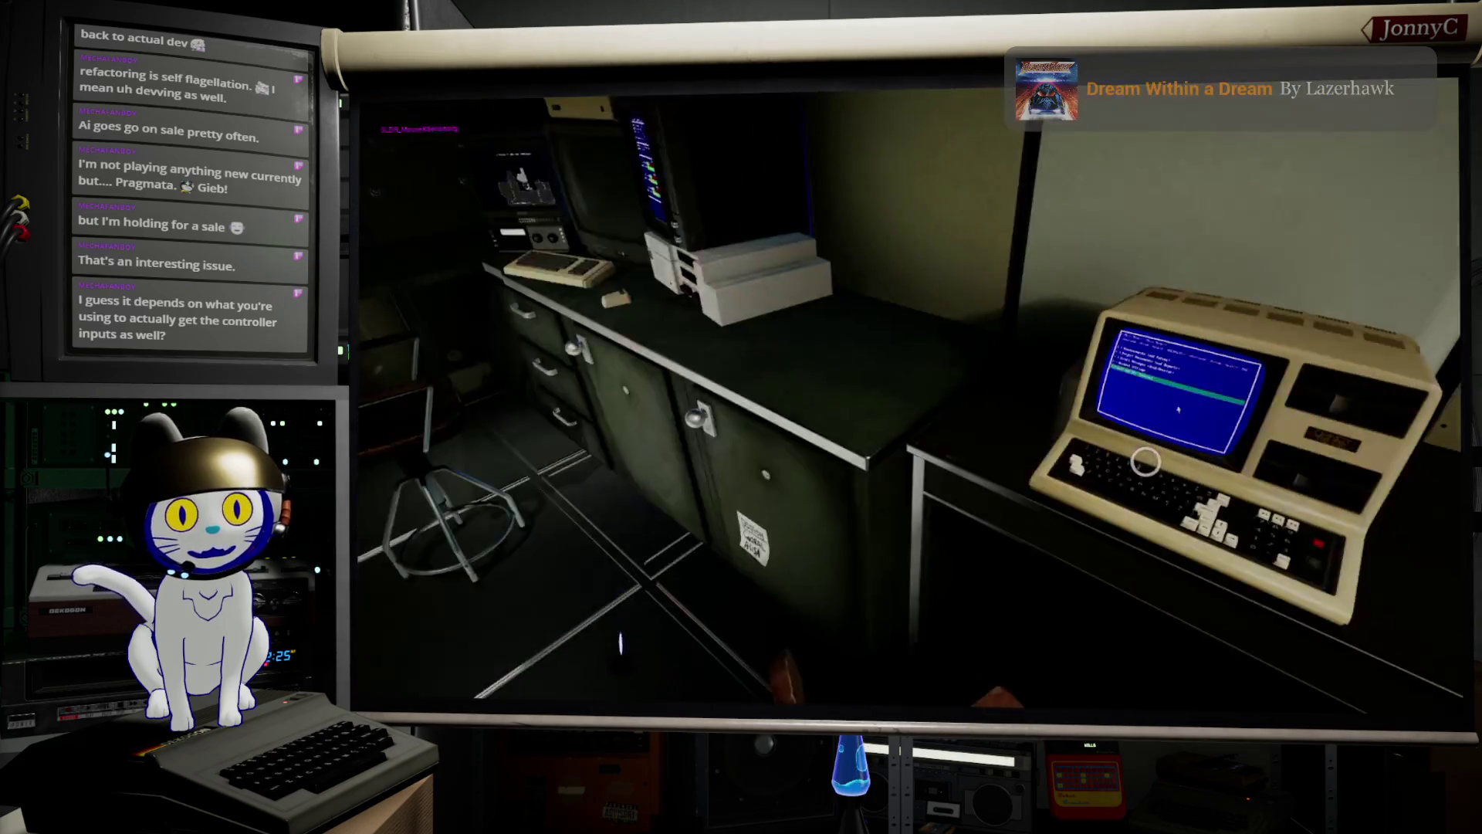
click(1146, 462)
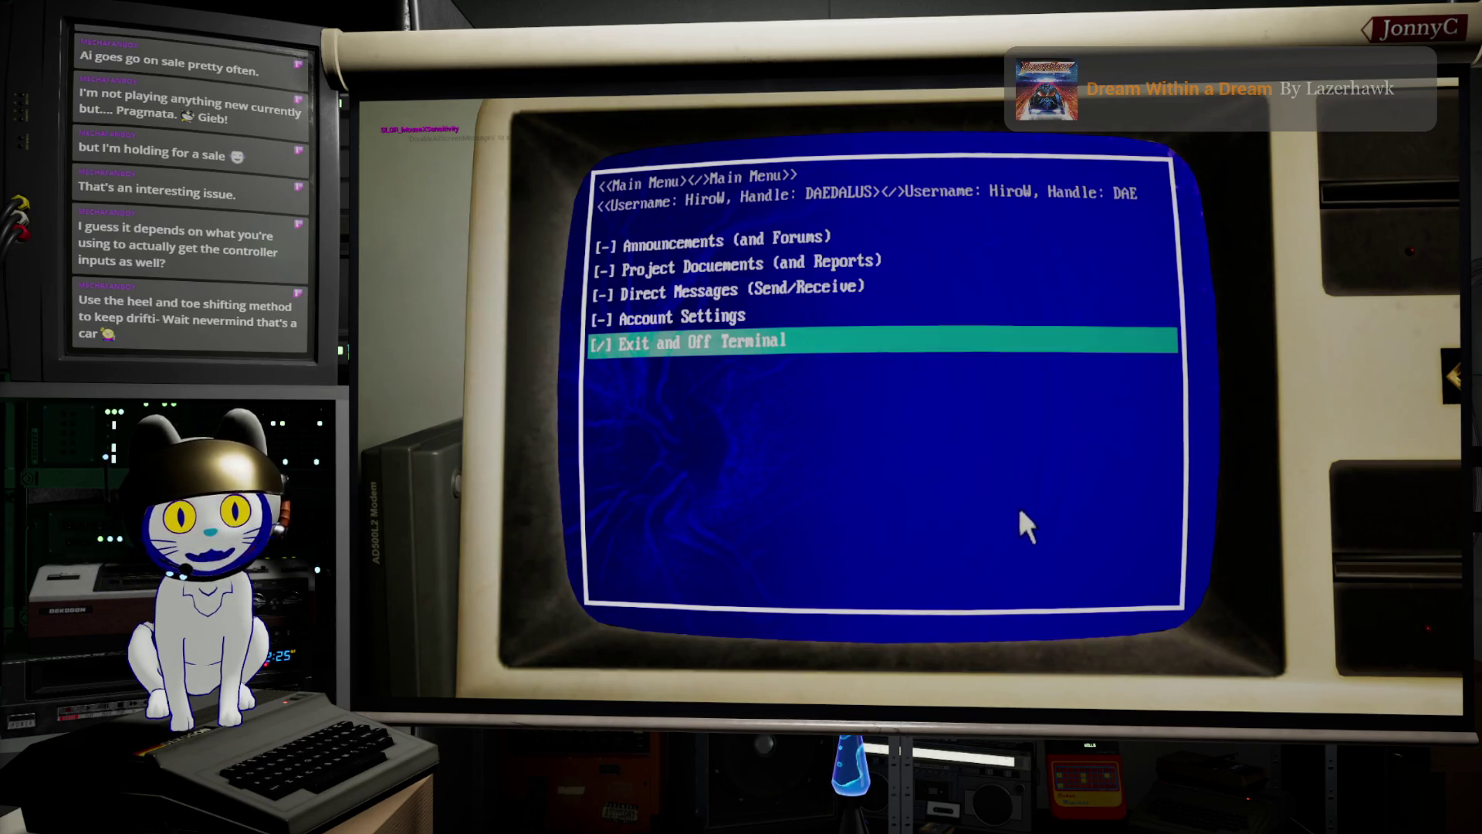
key(Down)
key(Down)
key(Down)
key(Down)
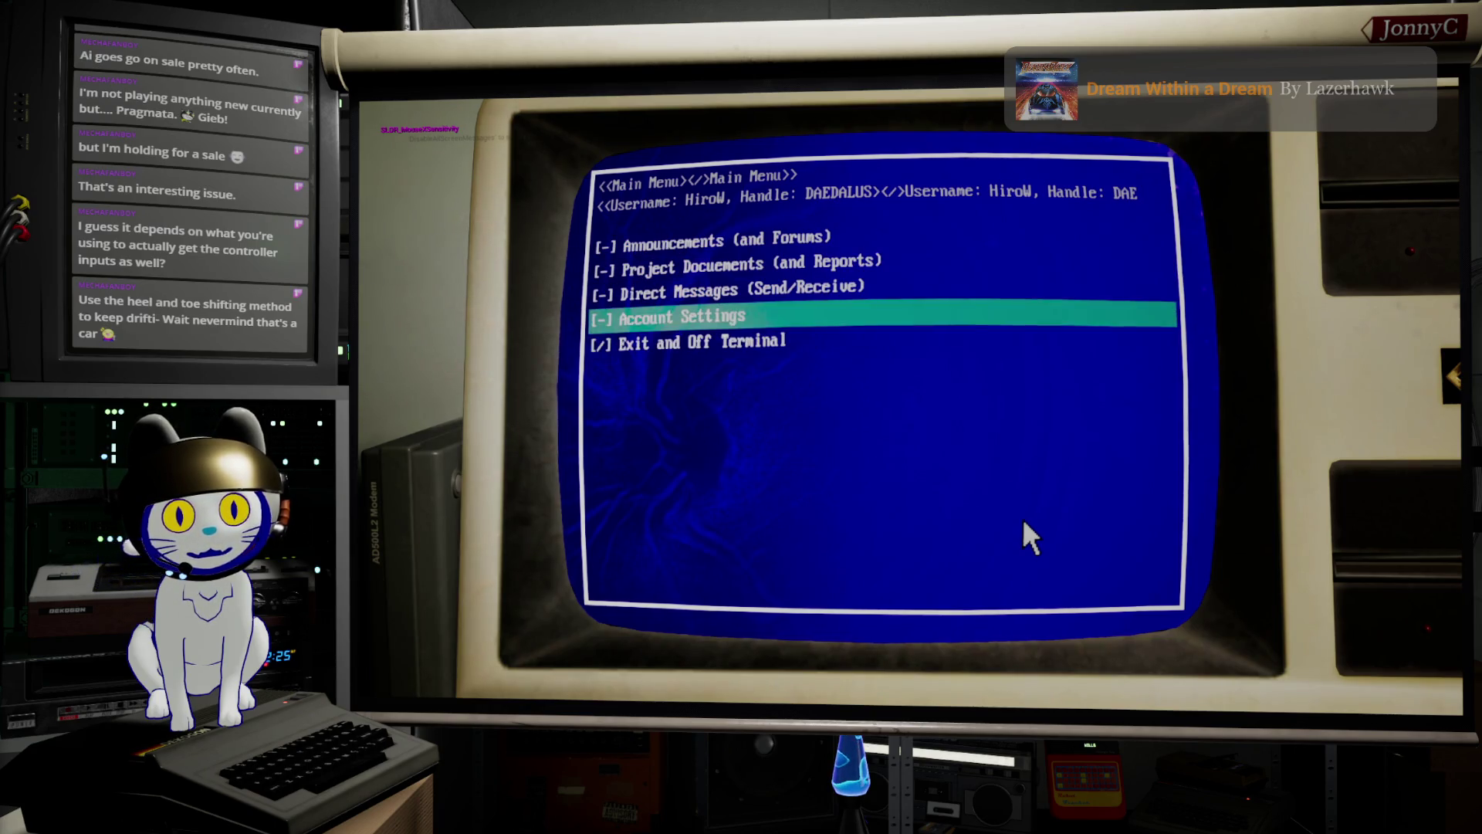
key(Down)
key(Return)
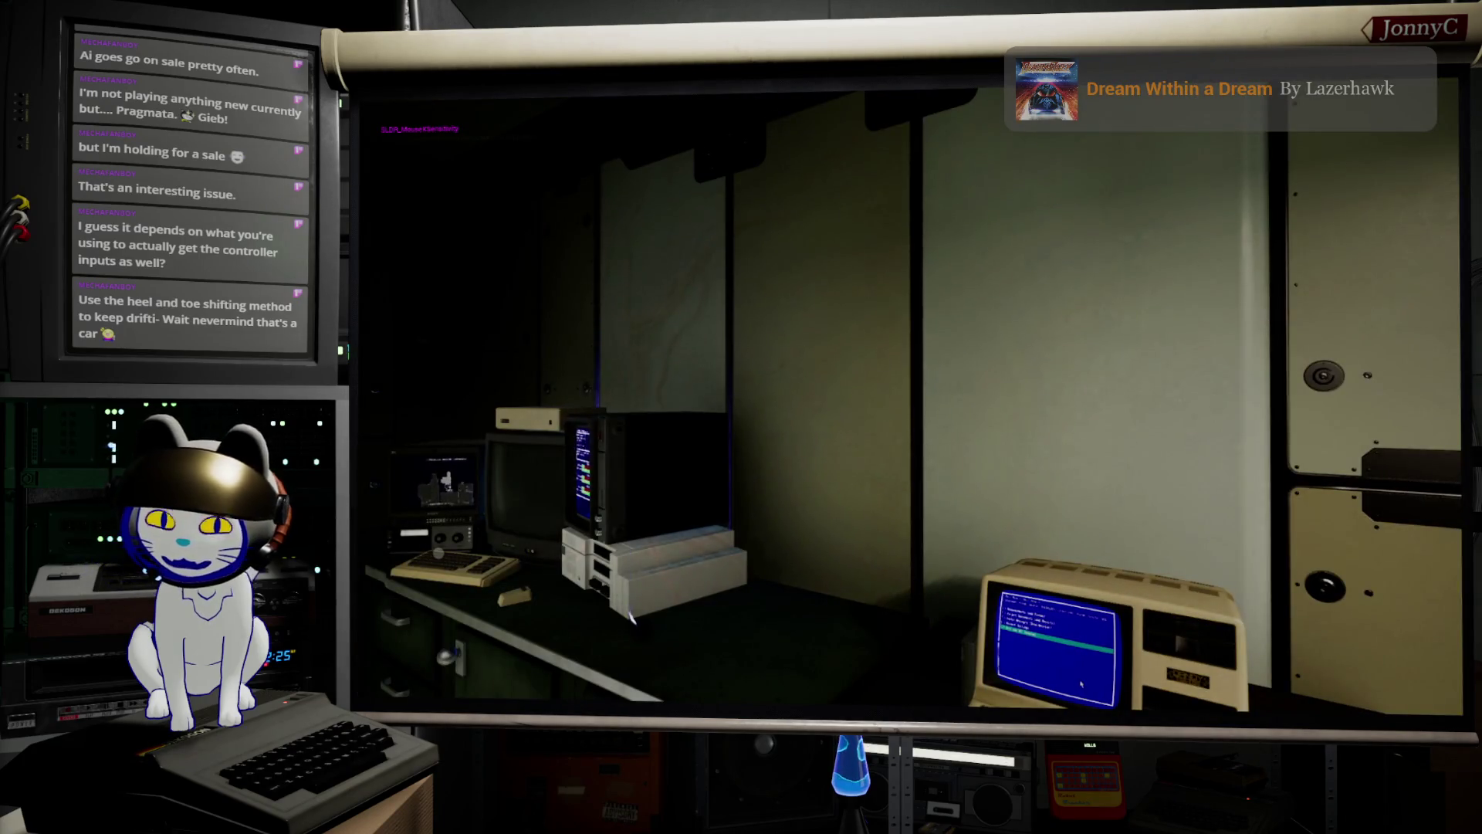
key(Escape)
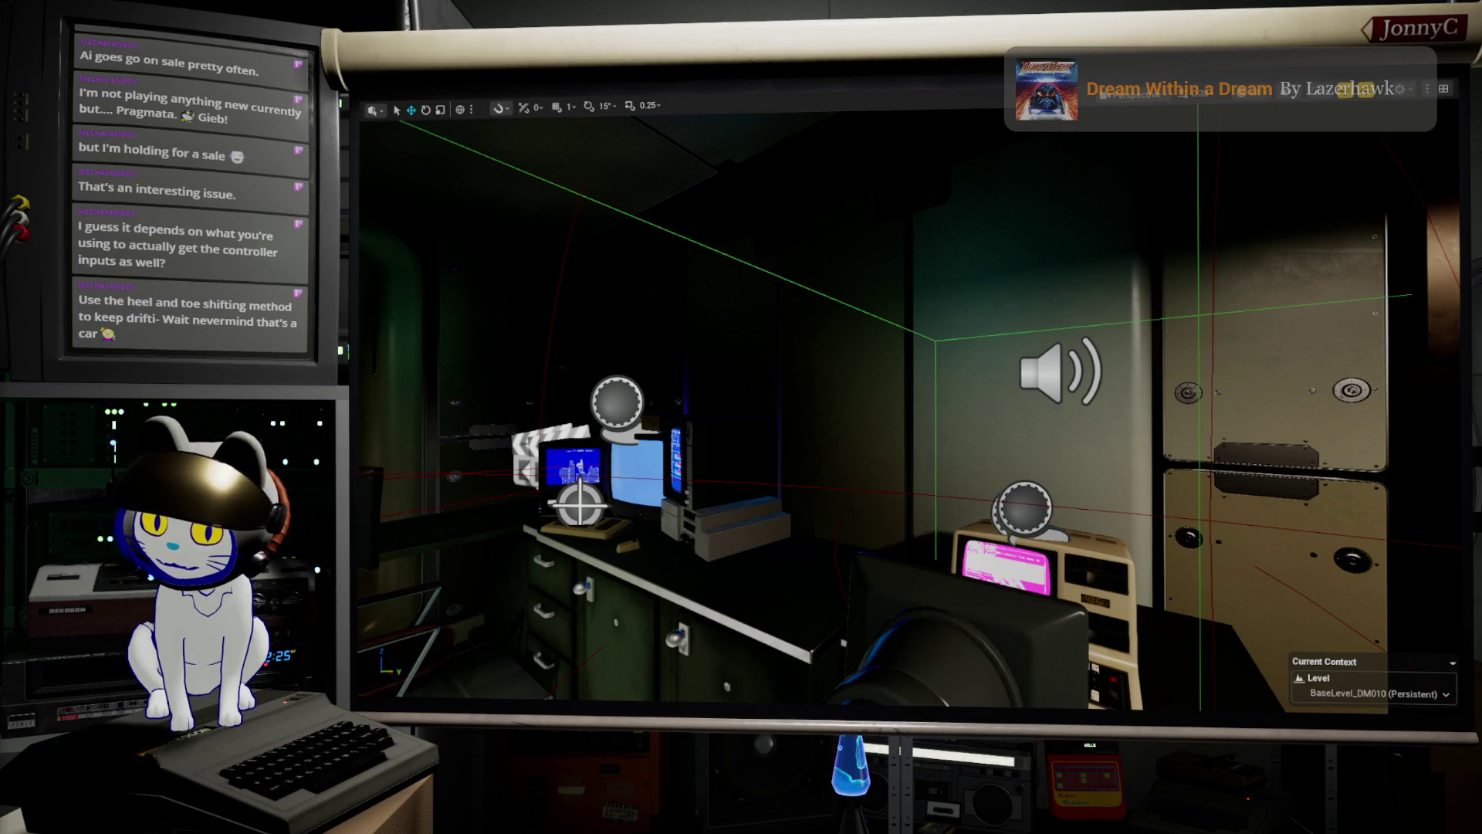
Select the NavMesh bounds volume, focus on it, and move the view toward the desk.
key(alt+Tab)
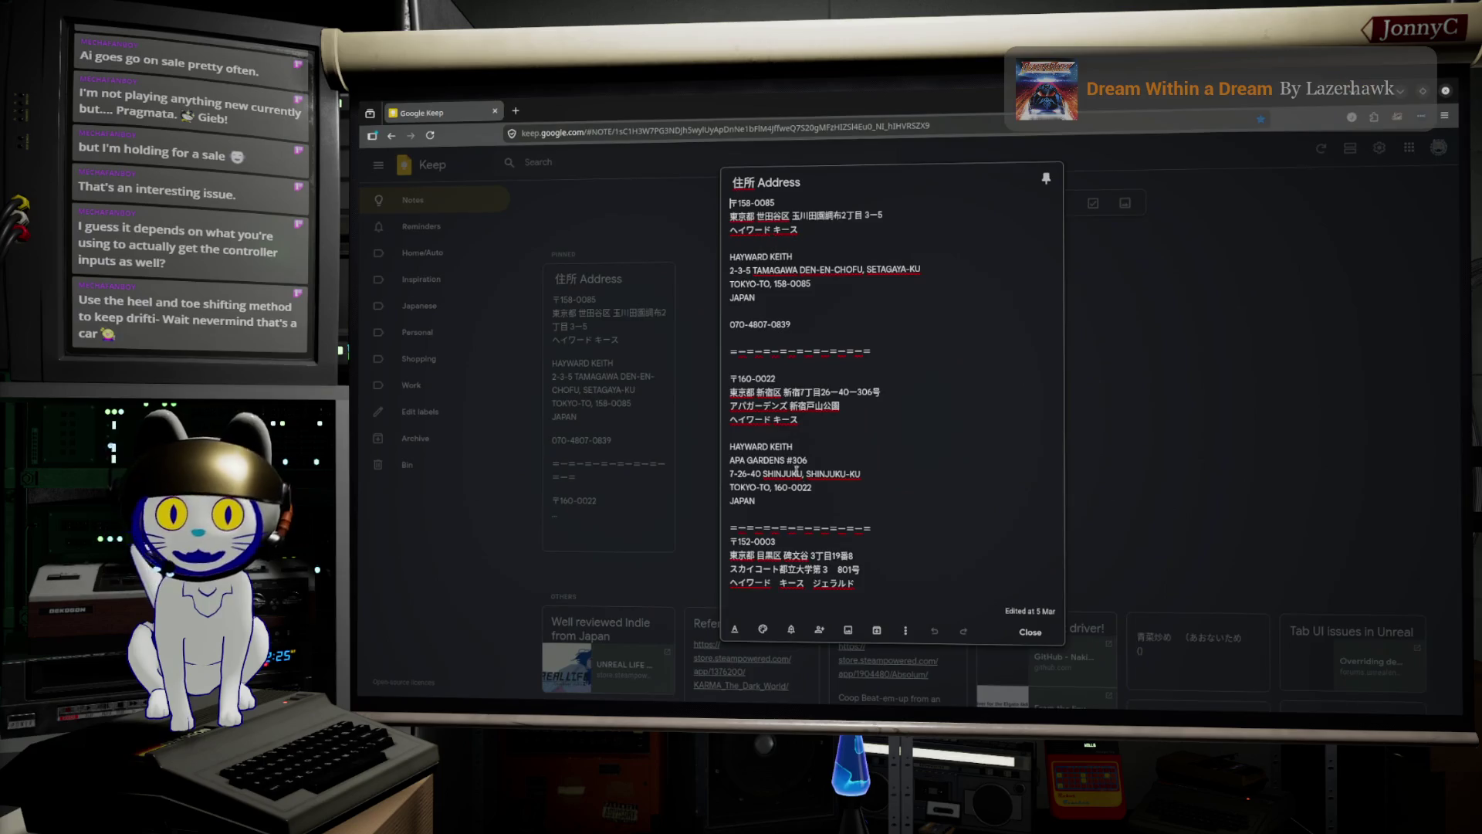
key(alt+Tab)
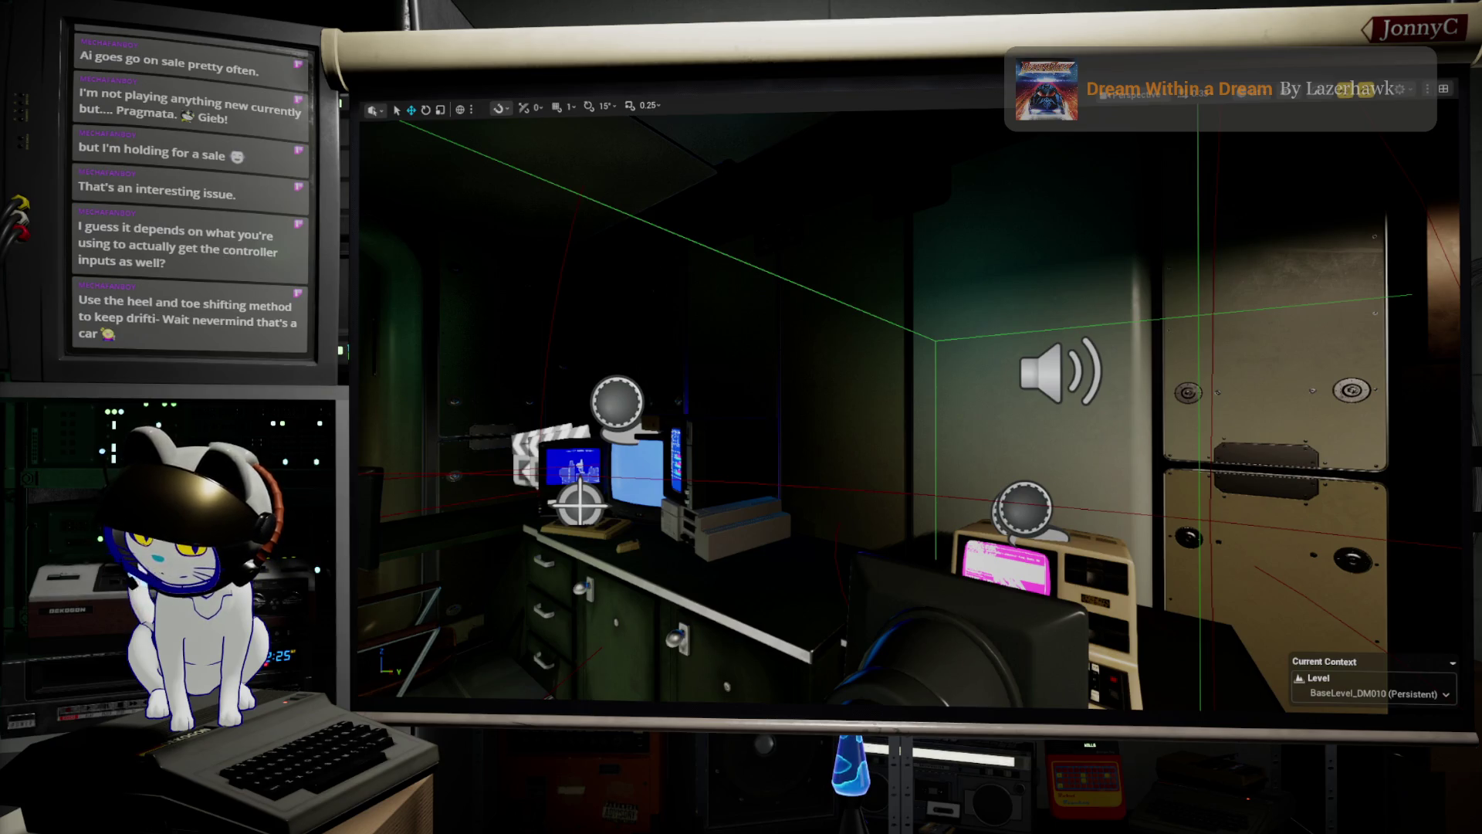
click(936, 291)
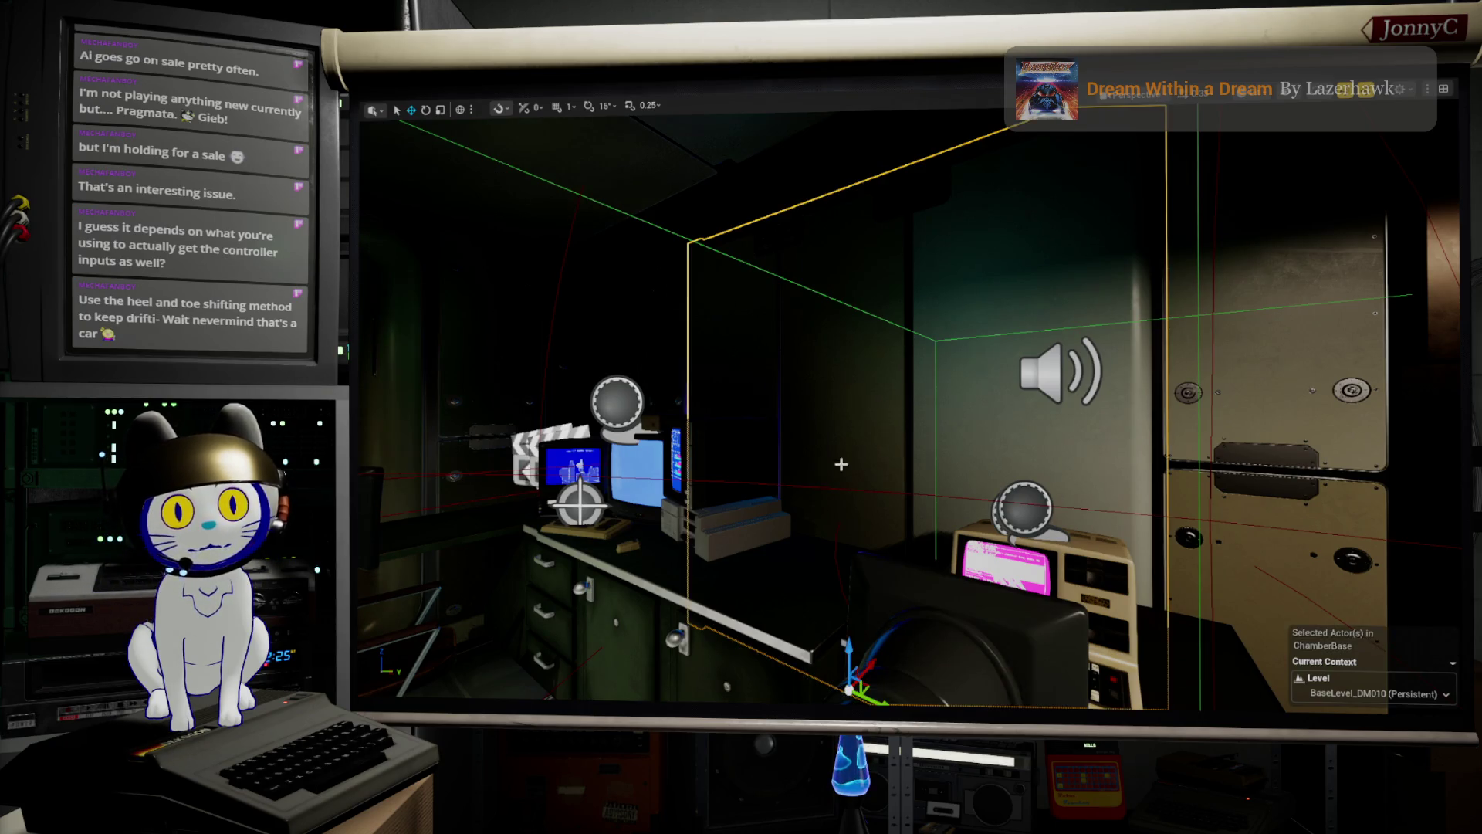
key(f)
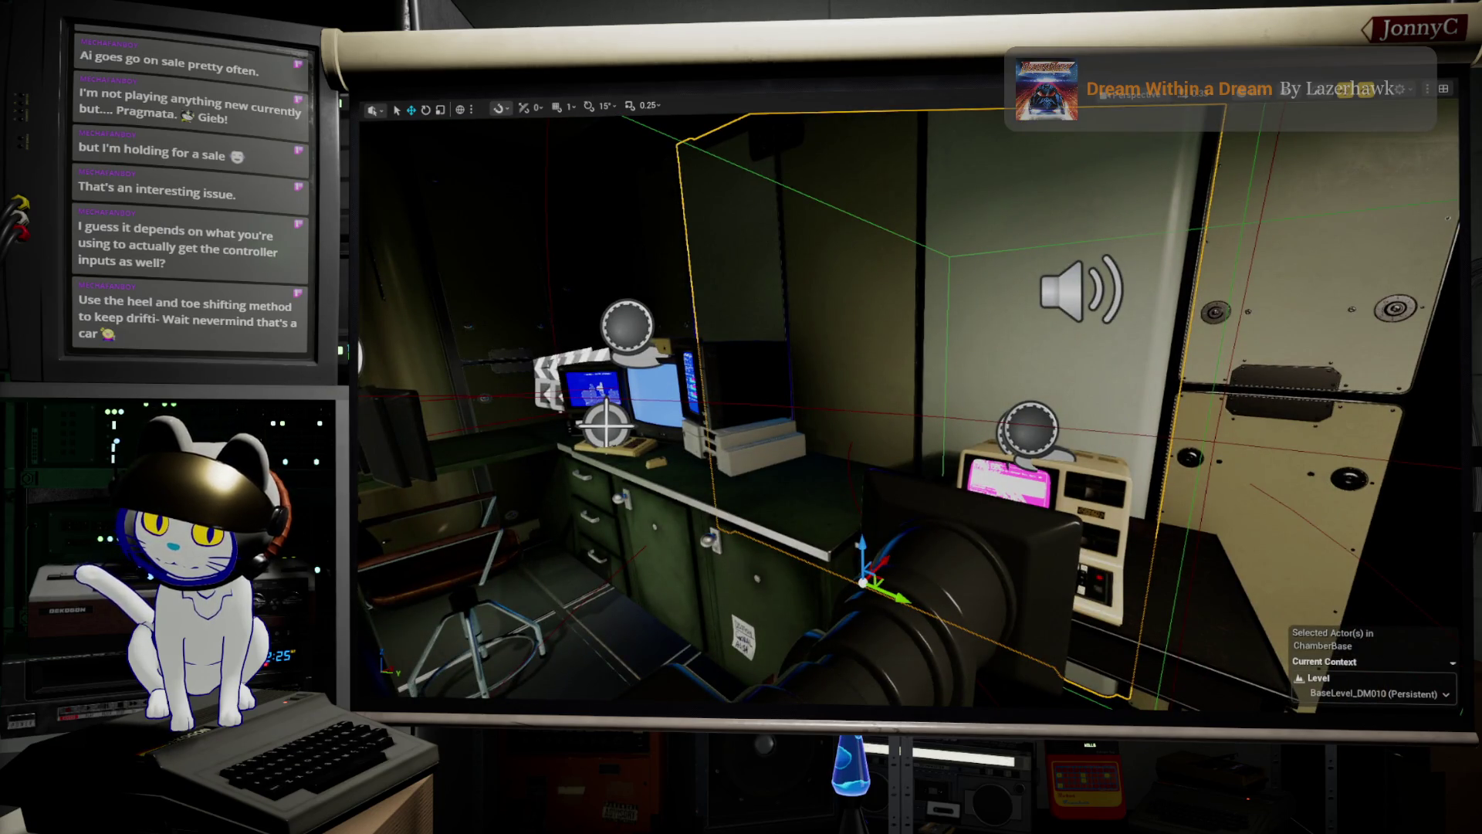
mouse_move(1152, 632)
mouse_down()
mouse_move(1155, 586)
mouse_move(1151, 627)
mouse_up()
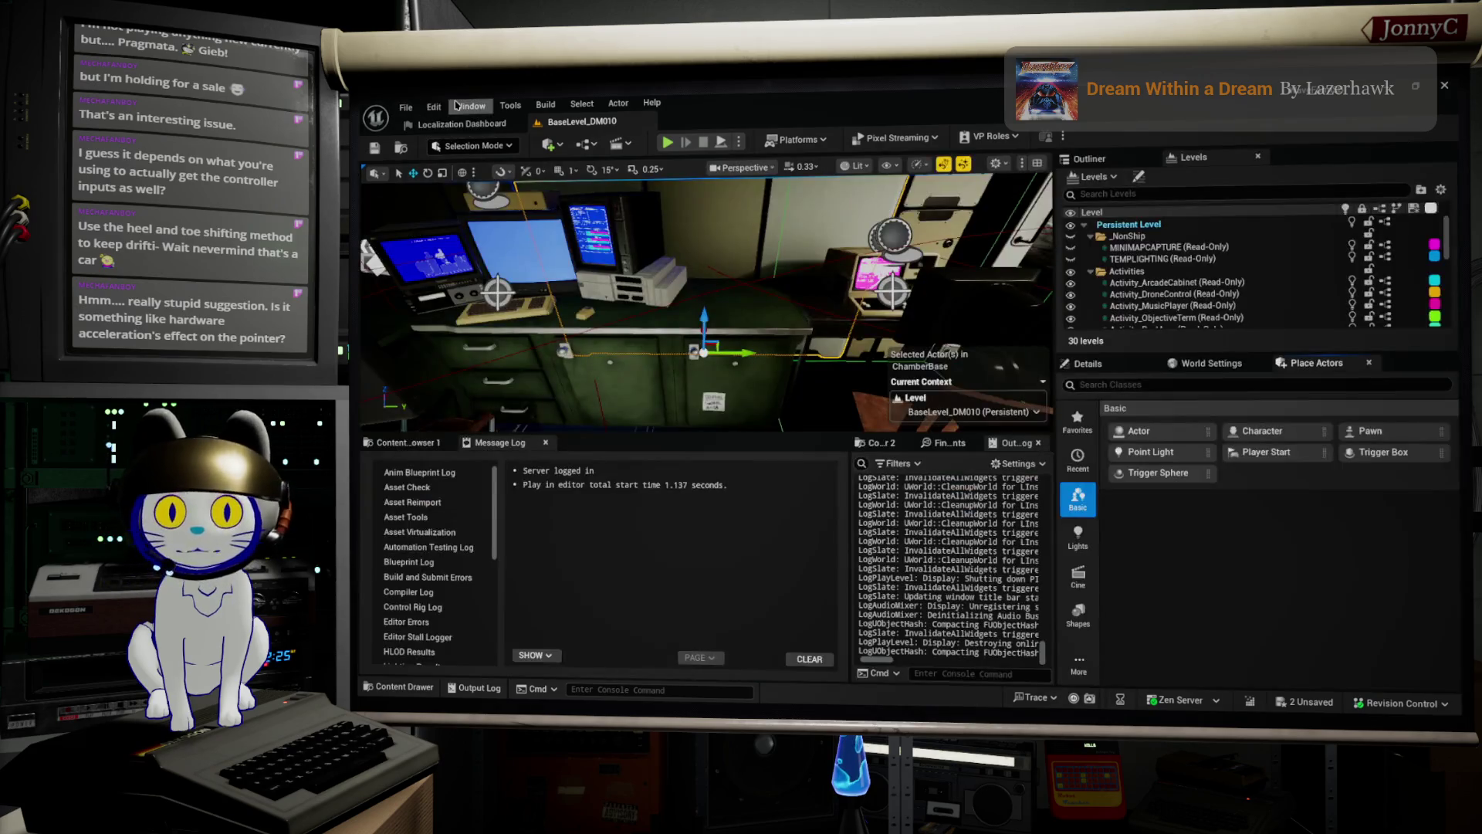
click(470, 106)
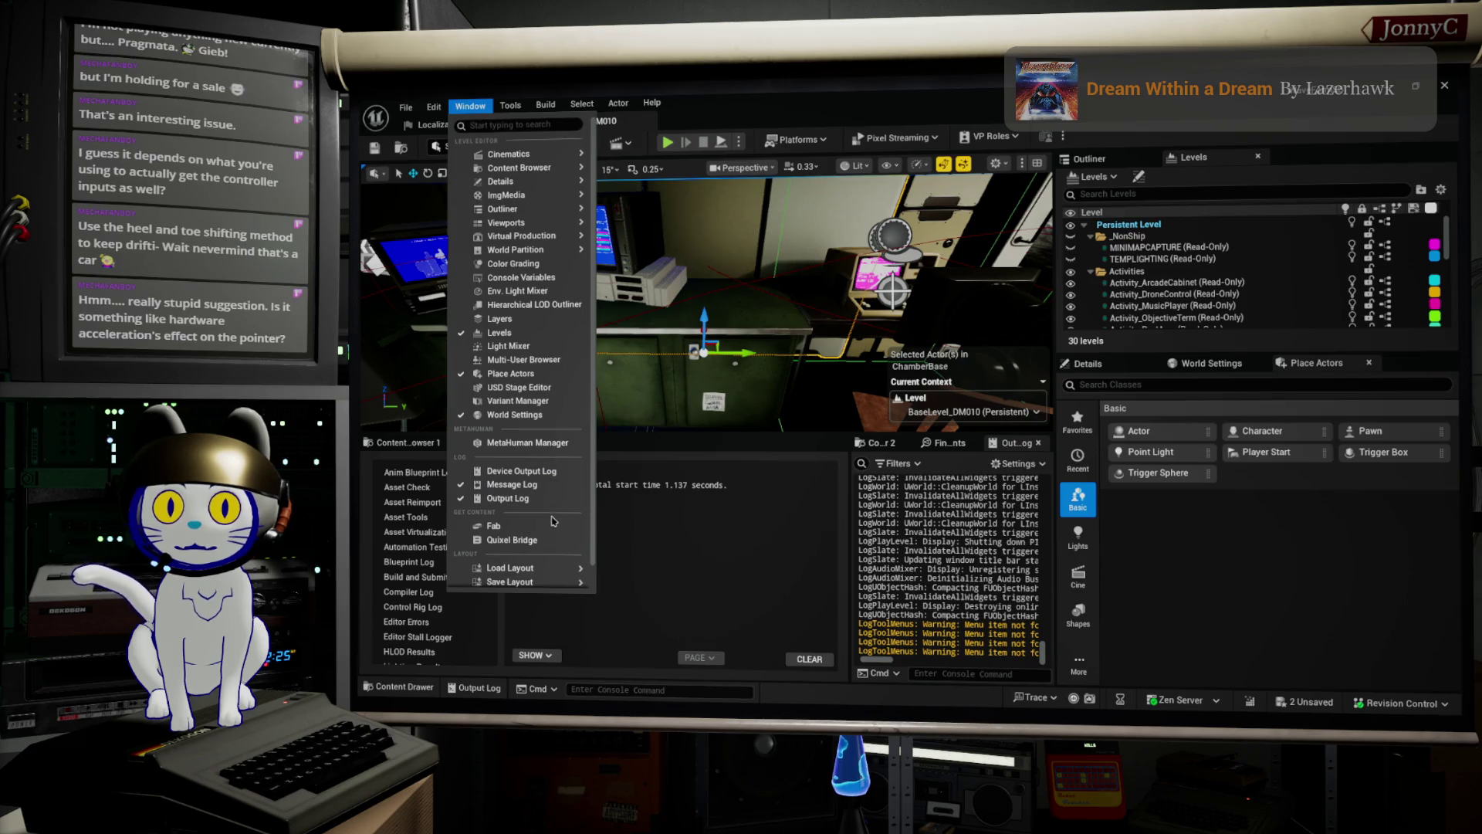
Open Editor Preferences and search its settings for 'mouse'.
click(434, 106)
click(489, 292)
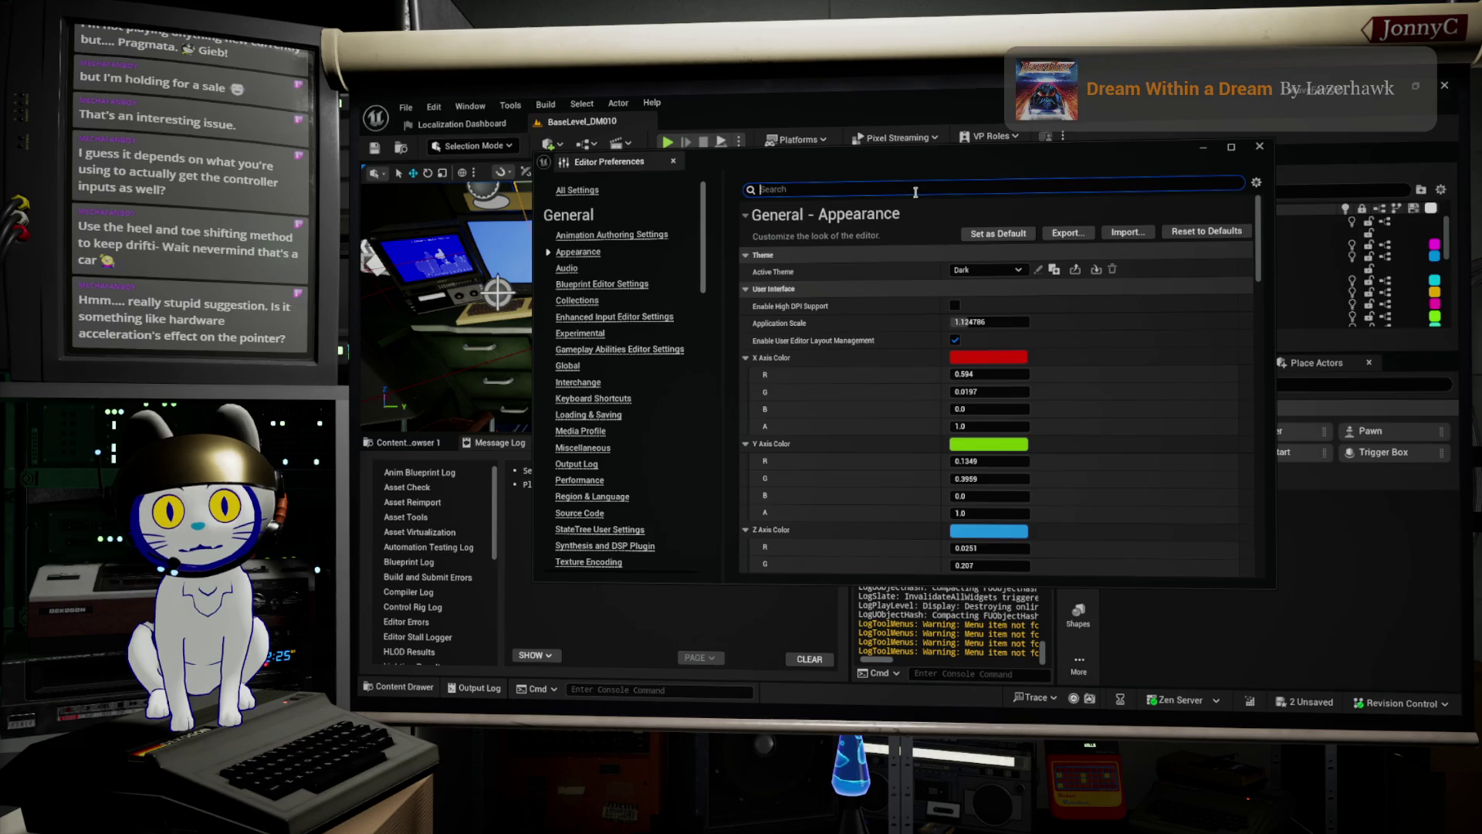
text(mo)
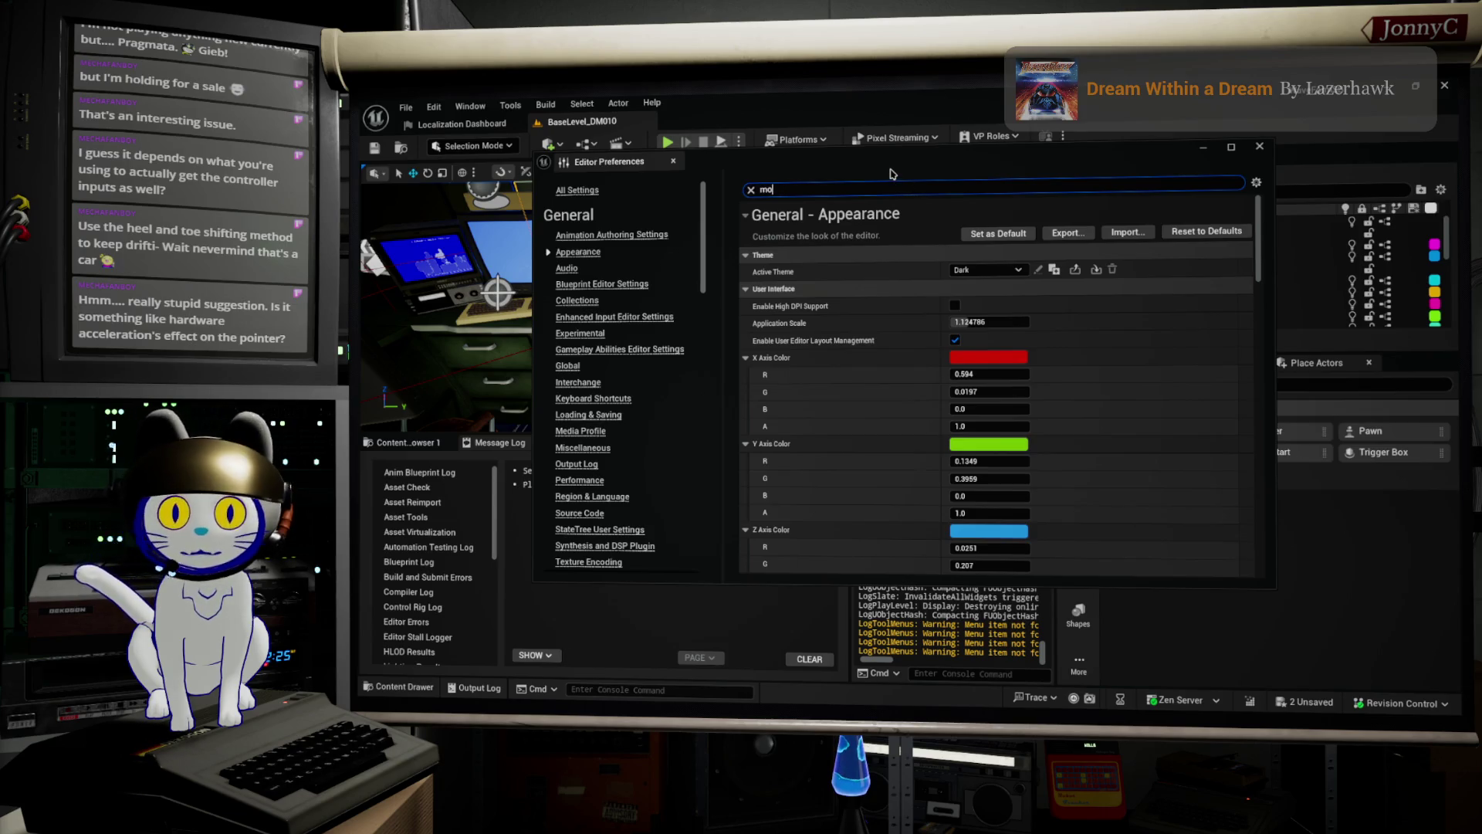
text(us acc)
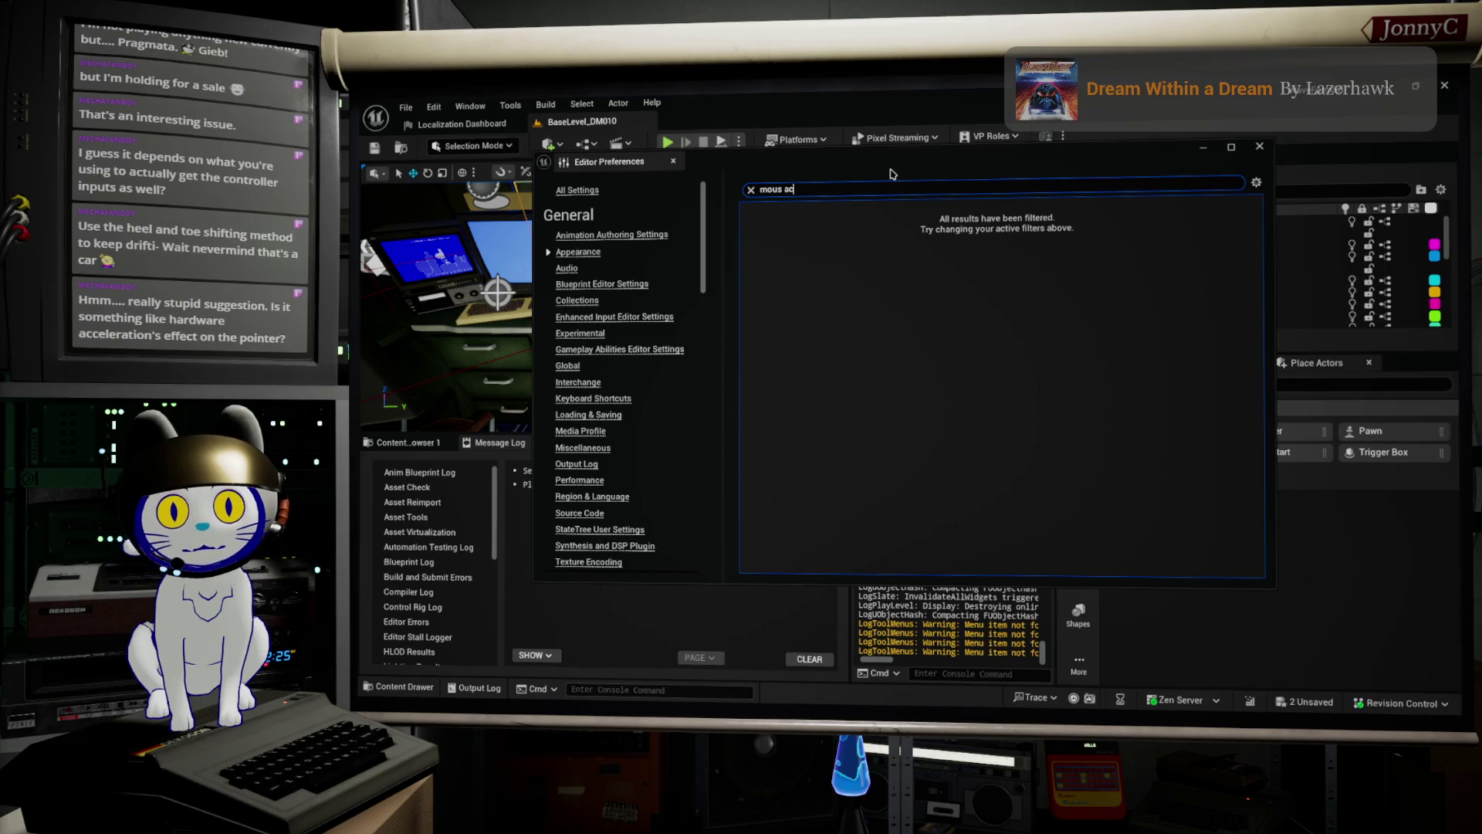
key(BackSpace)
text(a)
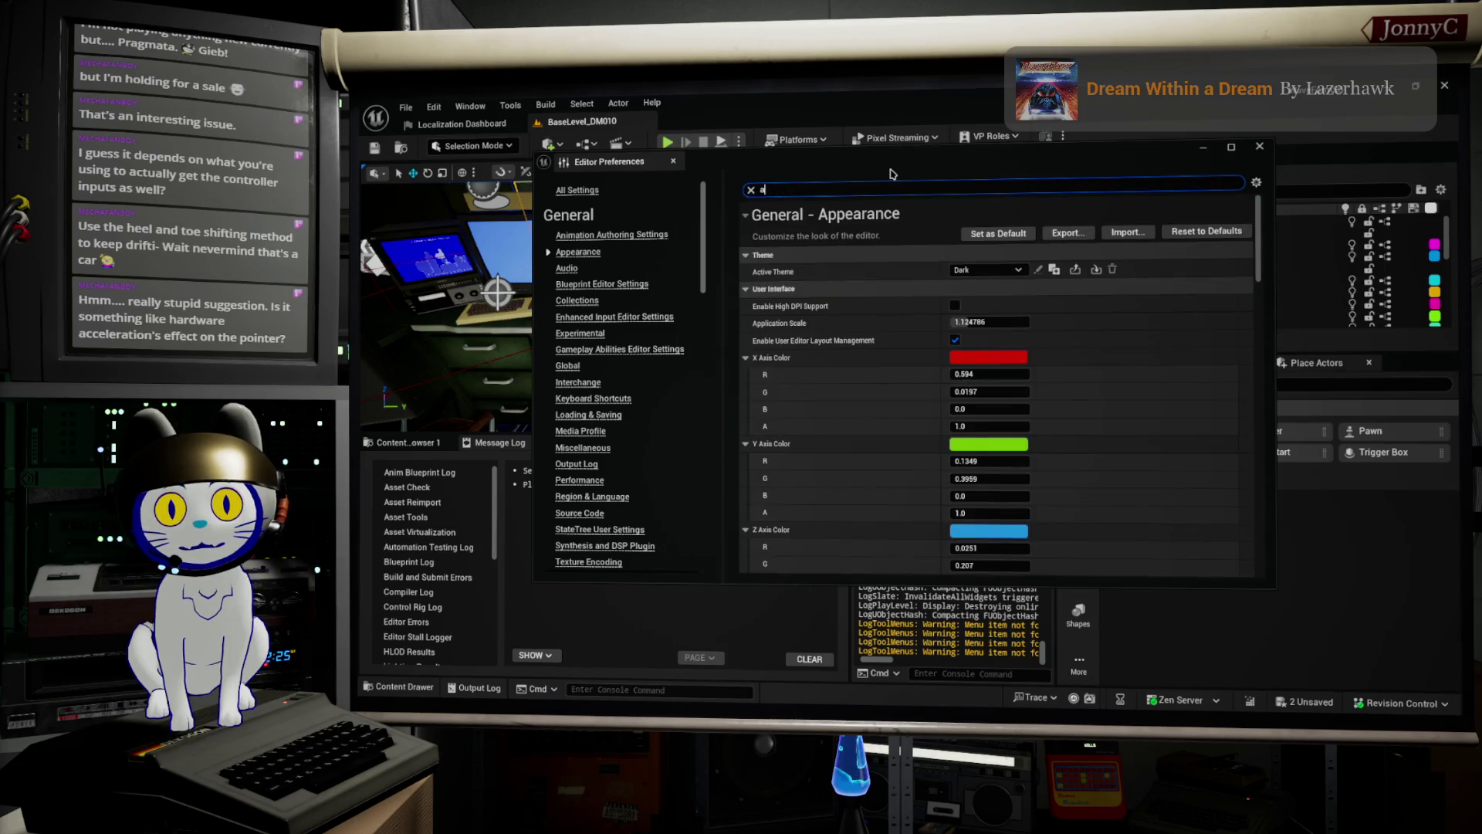
text(ccel)
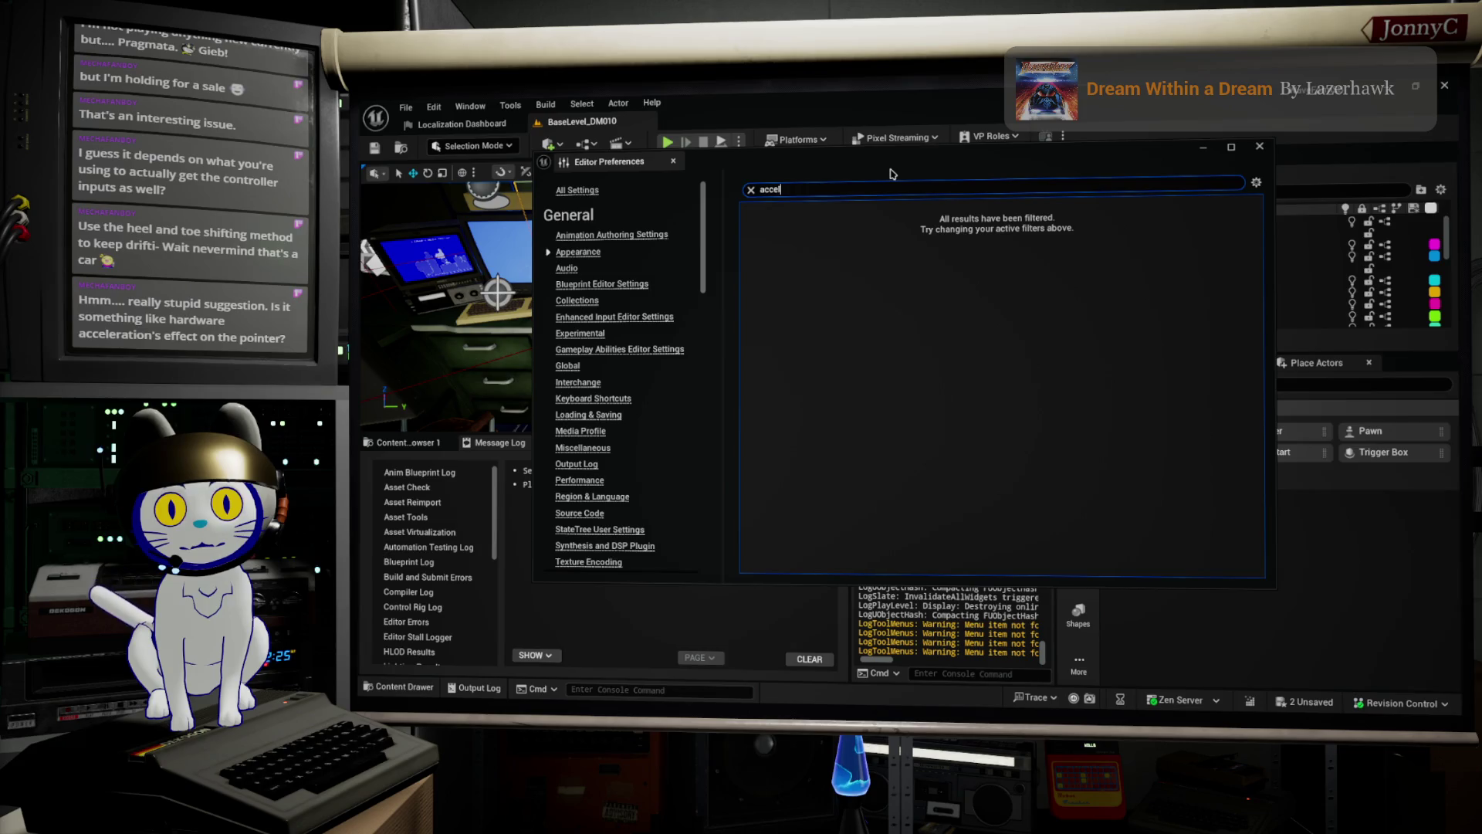
key(BackSpace)
key(BackSpace)
key(BackSpace)
text(e)
key(BackSpace)
key(BackSpace)
key(BackSpace)
text(mous)
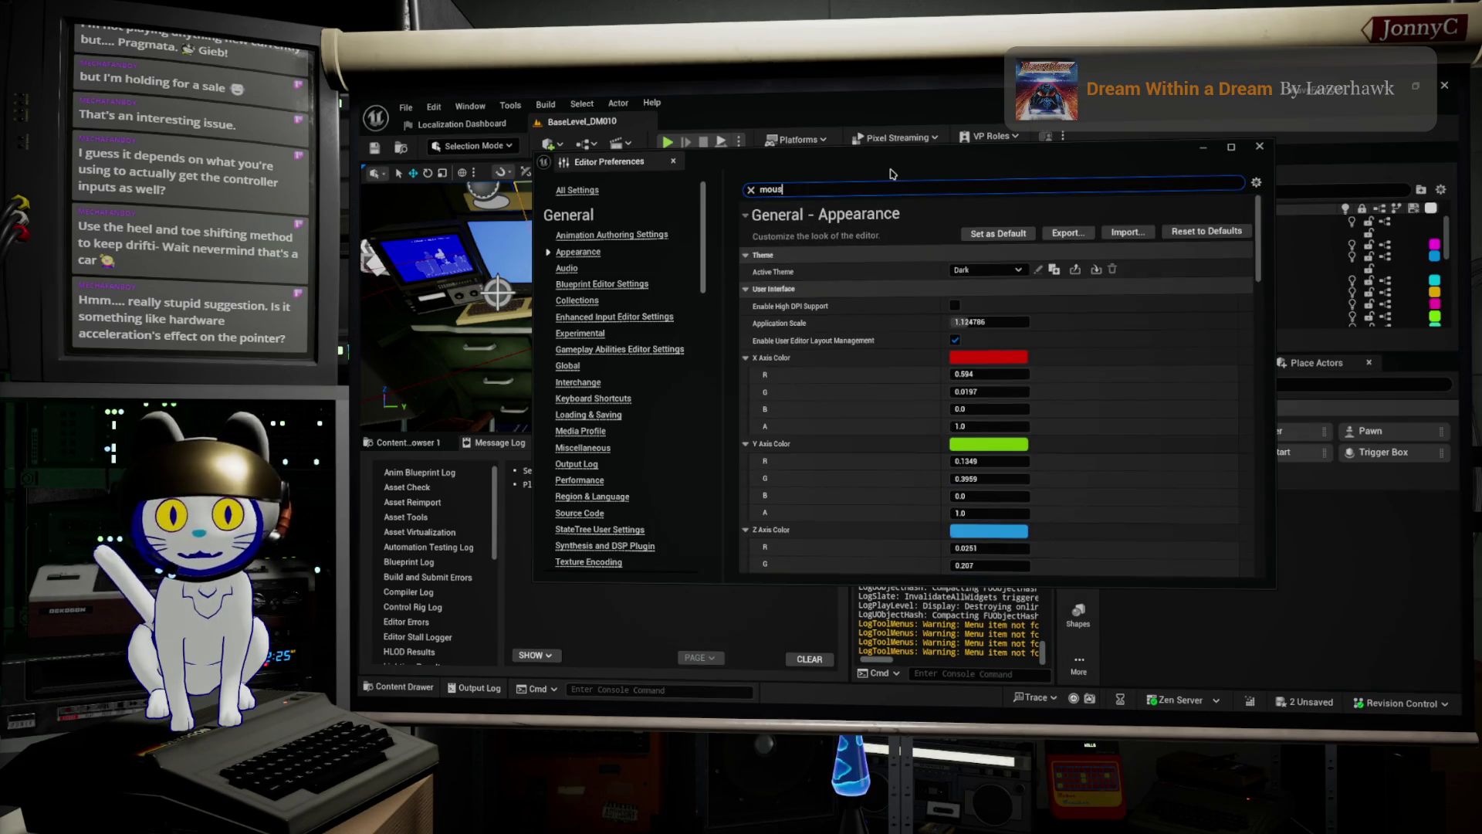
text(e)
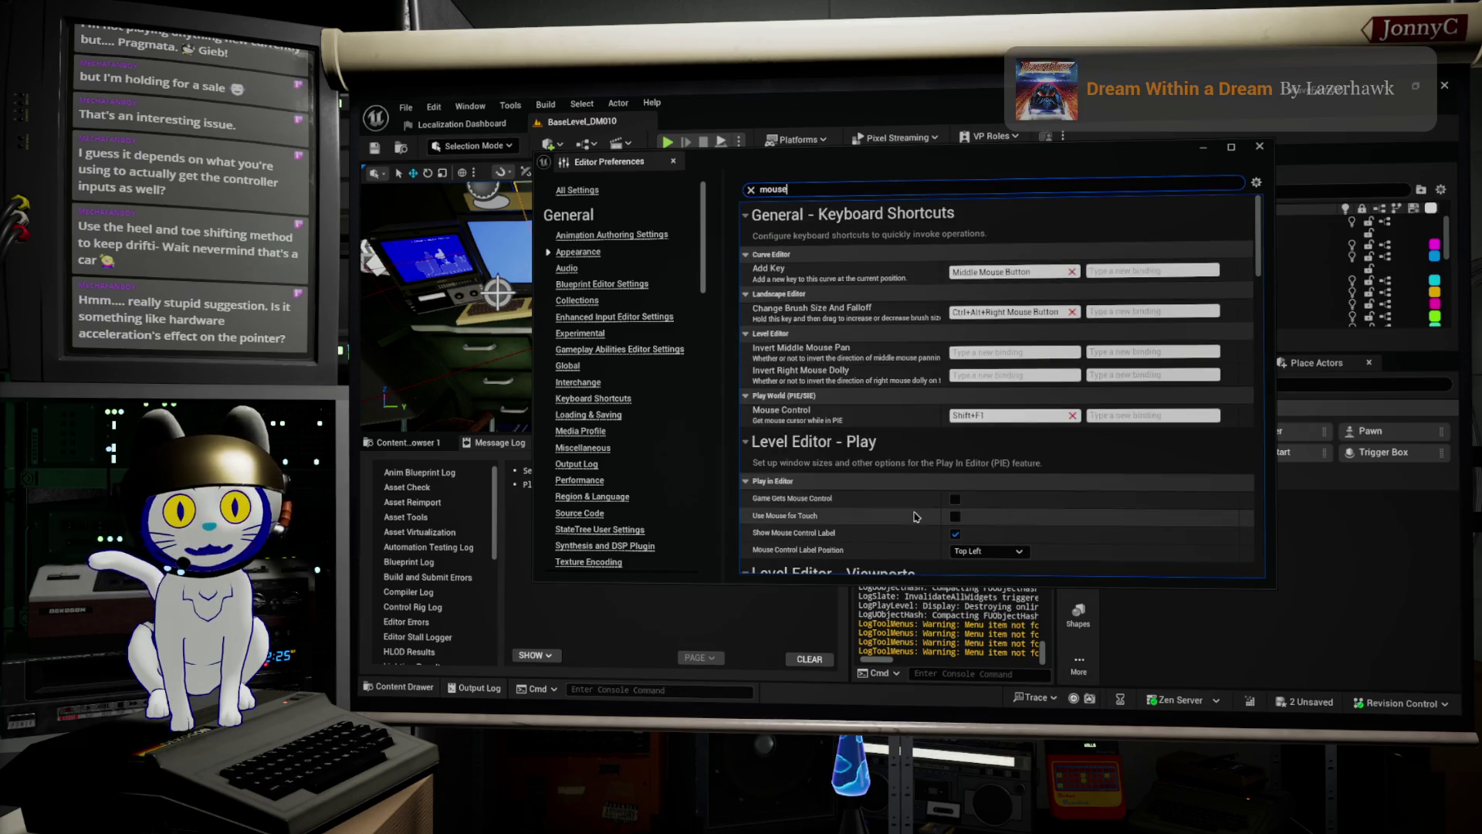
Review the mouse preference results, close Editor Preferences, and point at Project Settings.
scroll(918, 516, down, 2)
scroll(883, 521, down, 5)
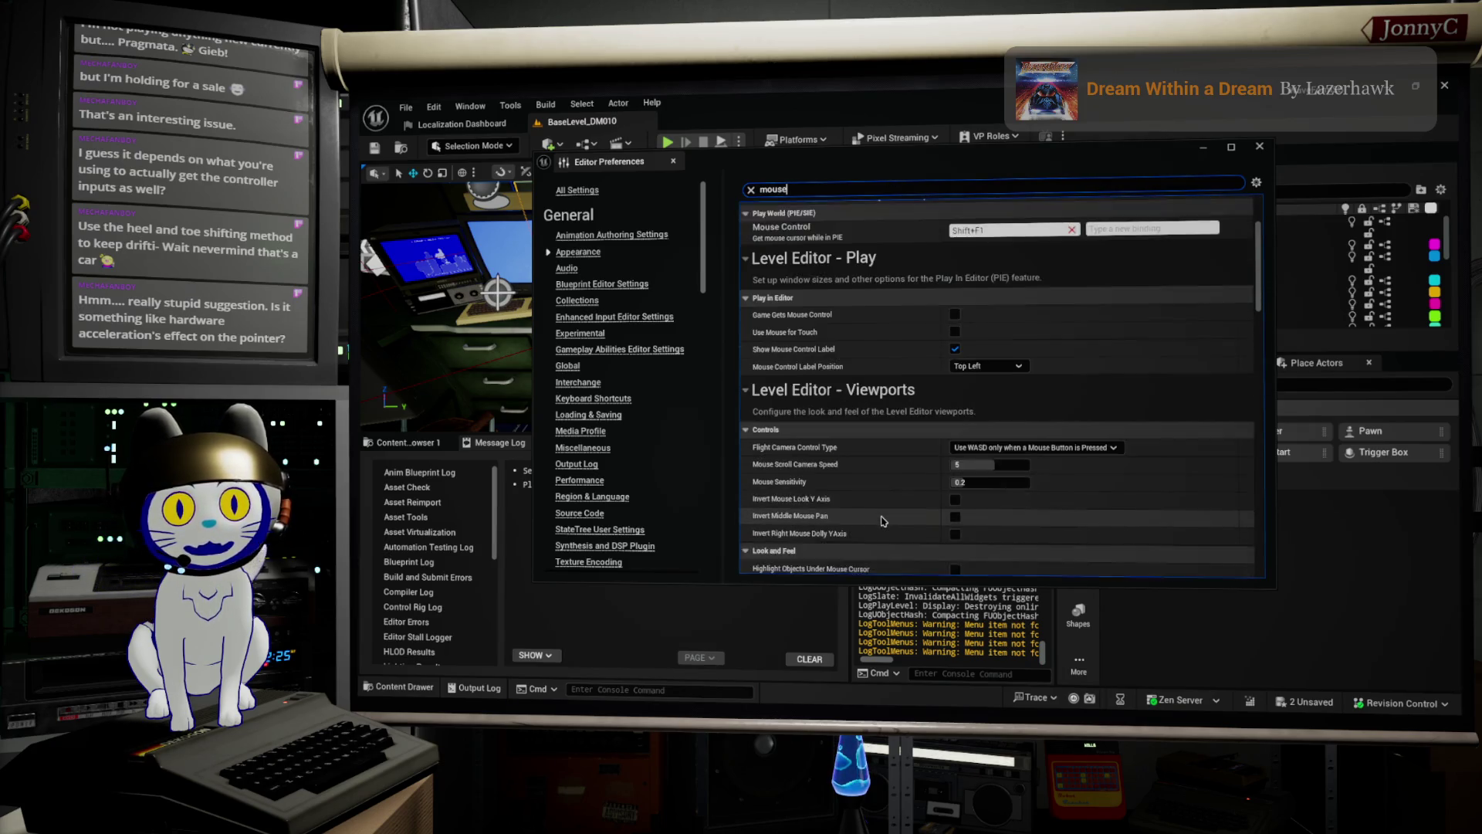
scroll(883, 522, down, 2)
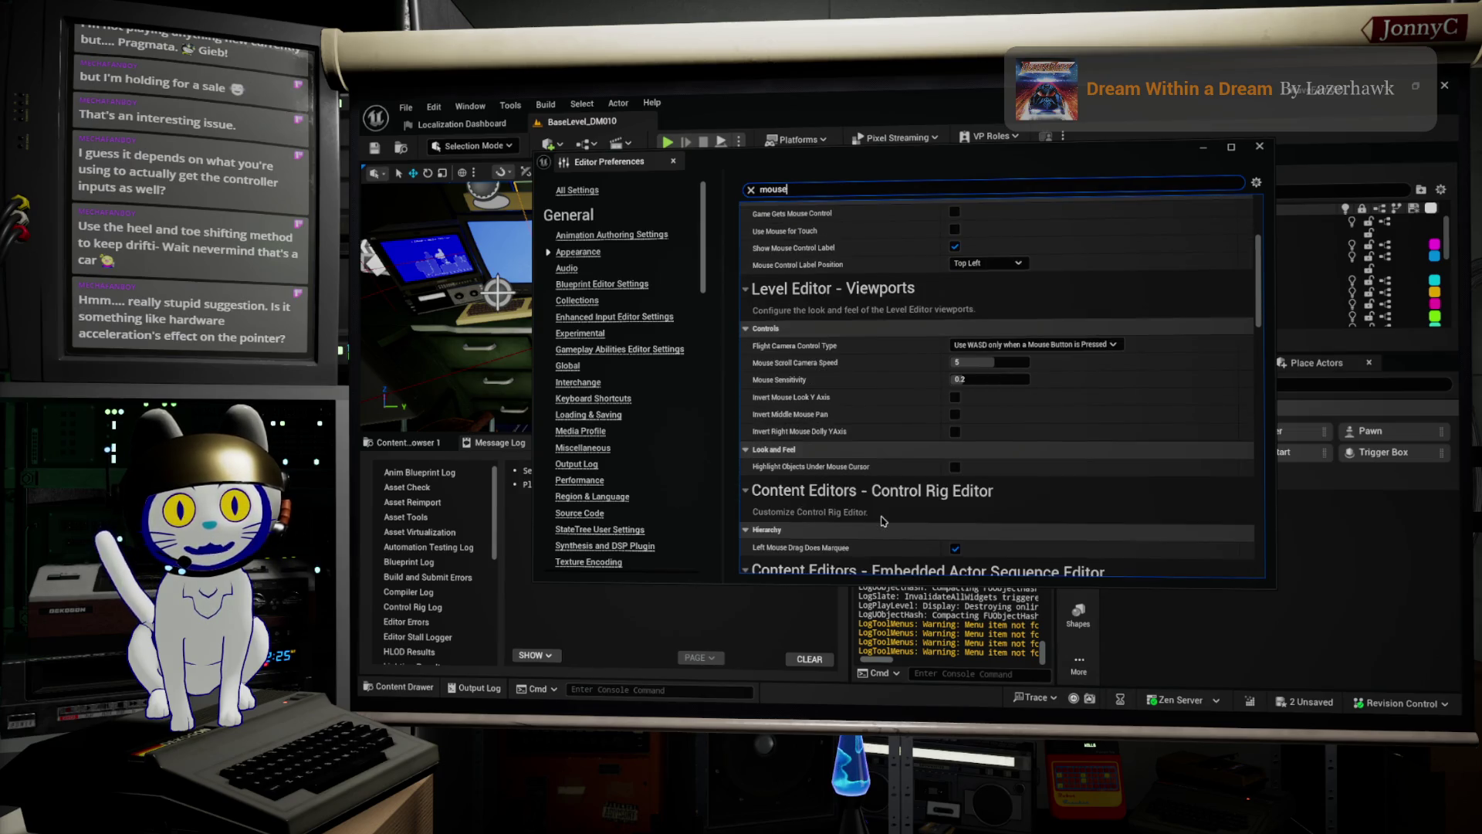
scroll(883, 521, down, 2)
scroll(884, 521, down, 2)
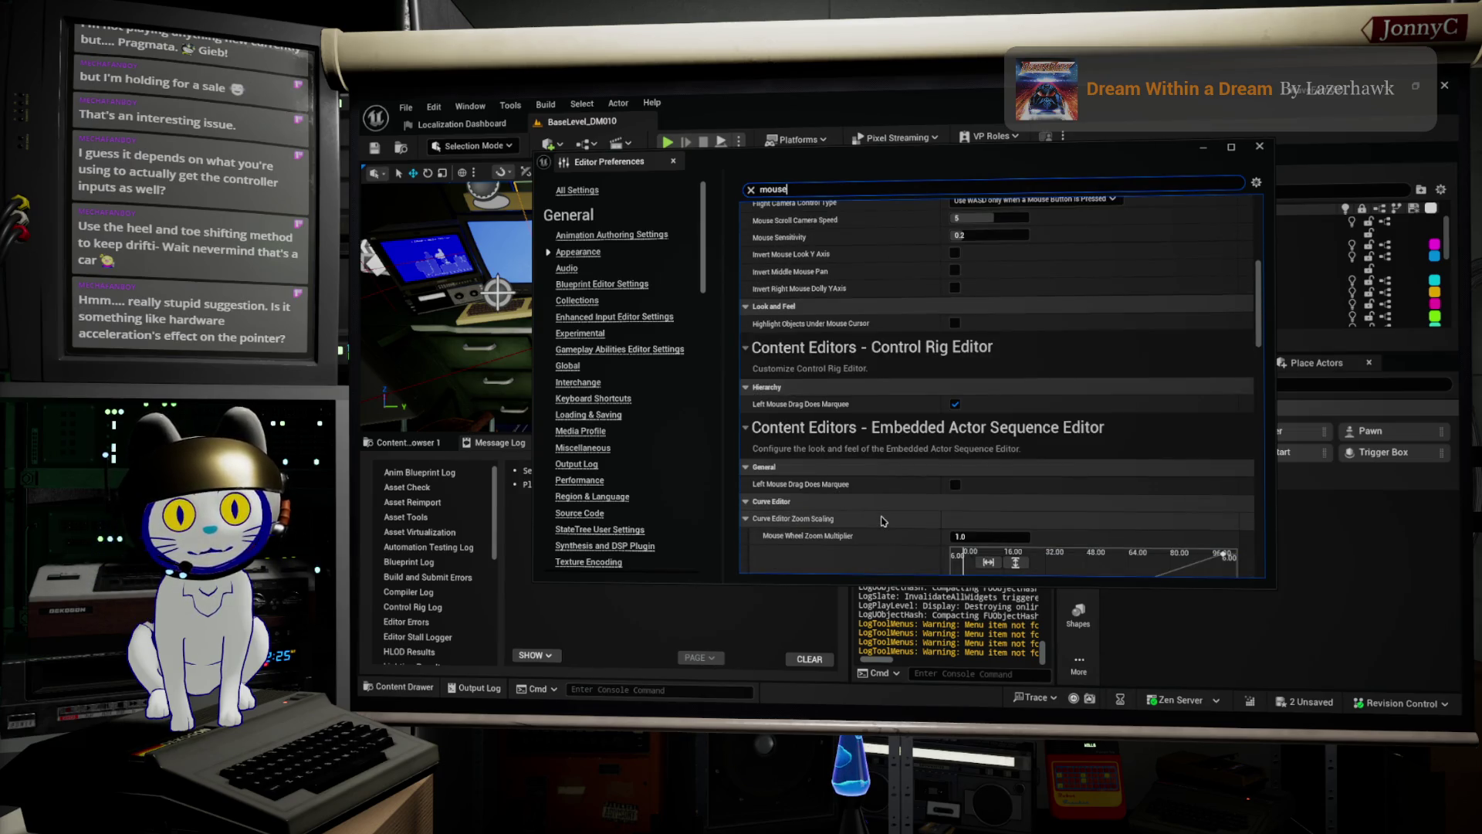
scroll(884, 521, down, 6)
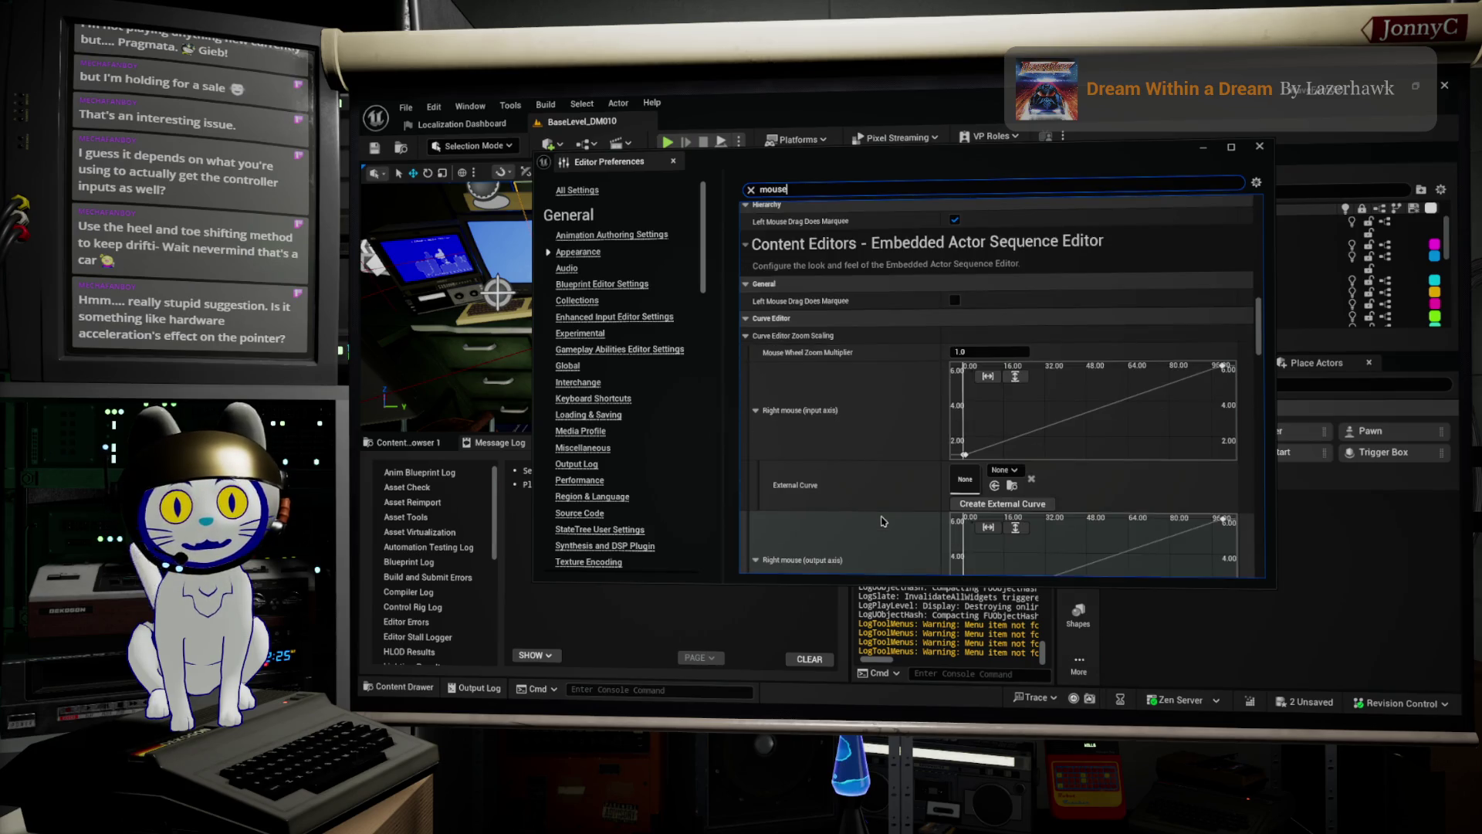
scroll(883, 521, down, 10)
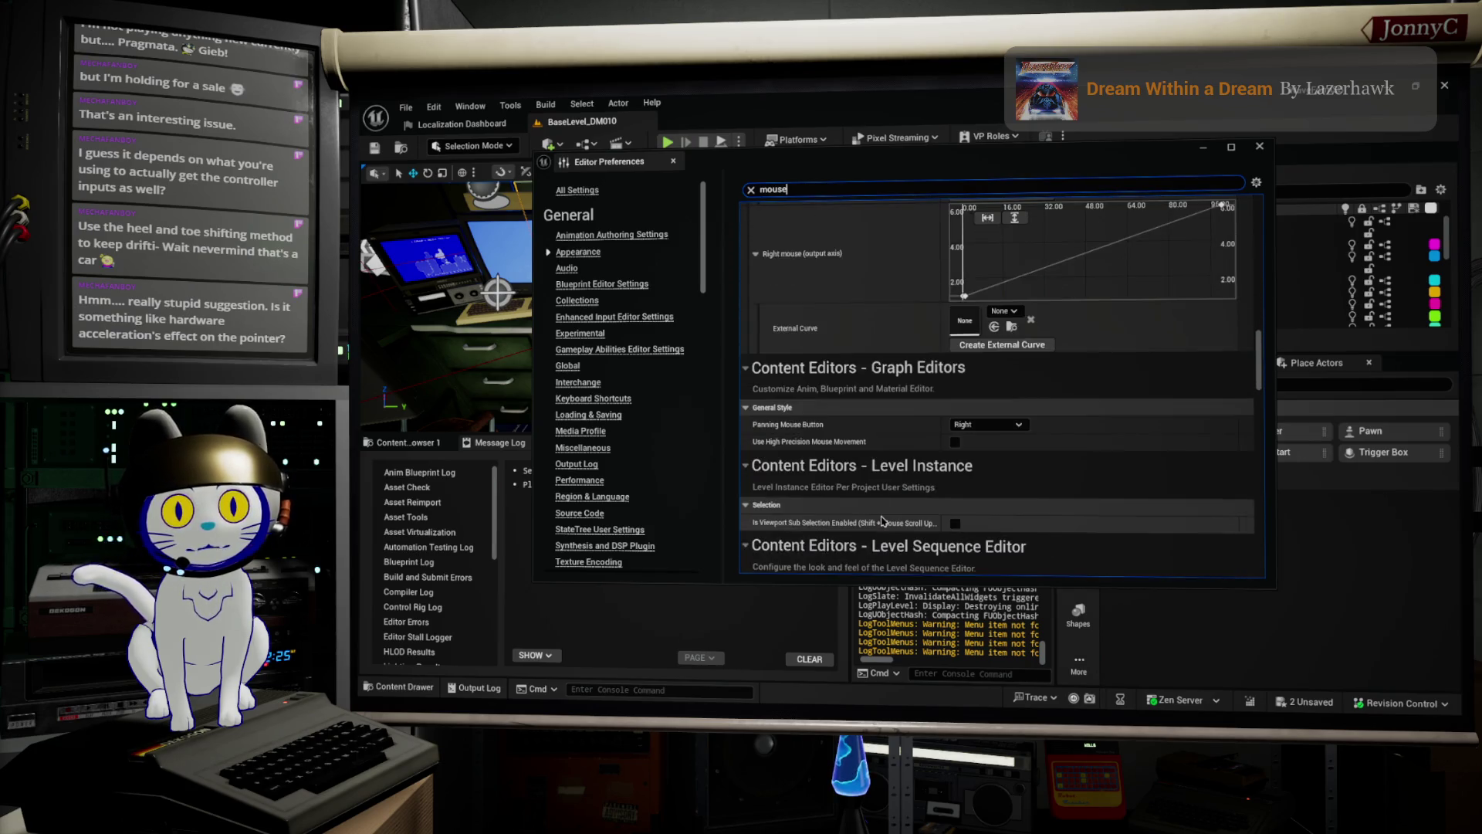
scroll(883, 522, down, 2)
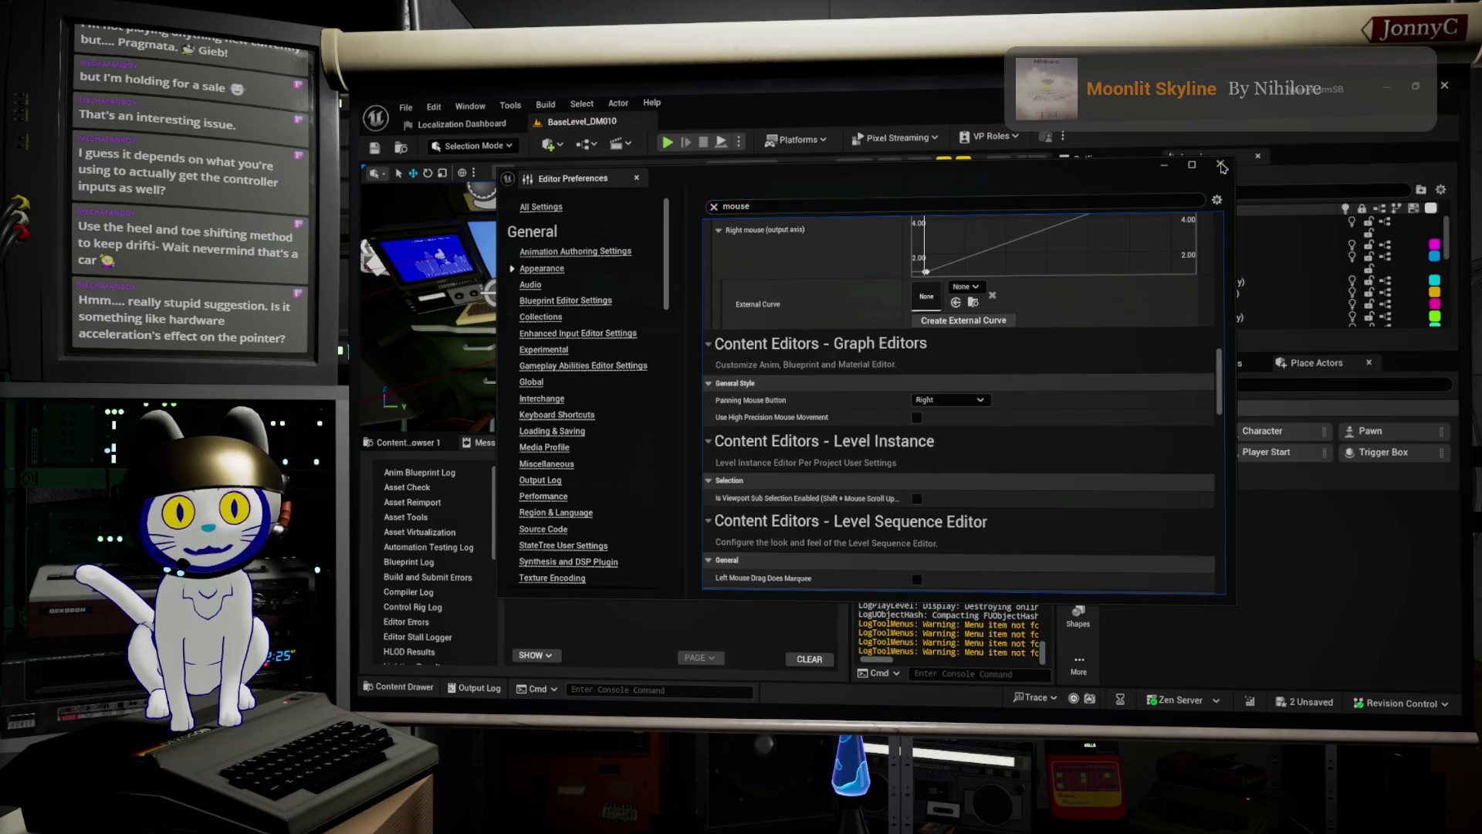
click(1260, 146)
click(479, 106)
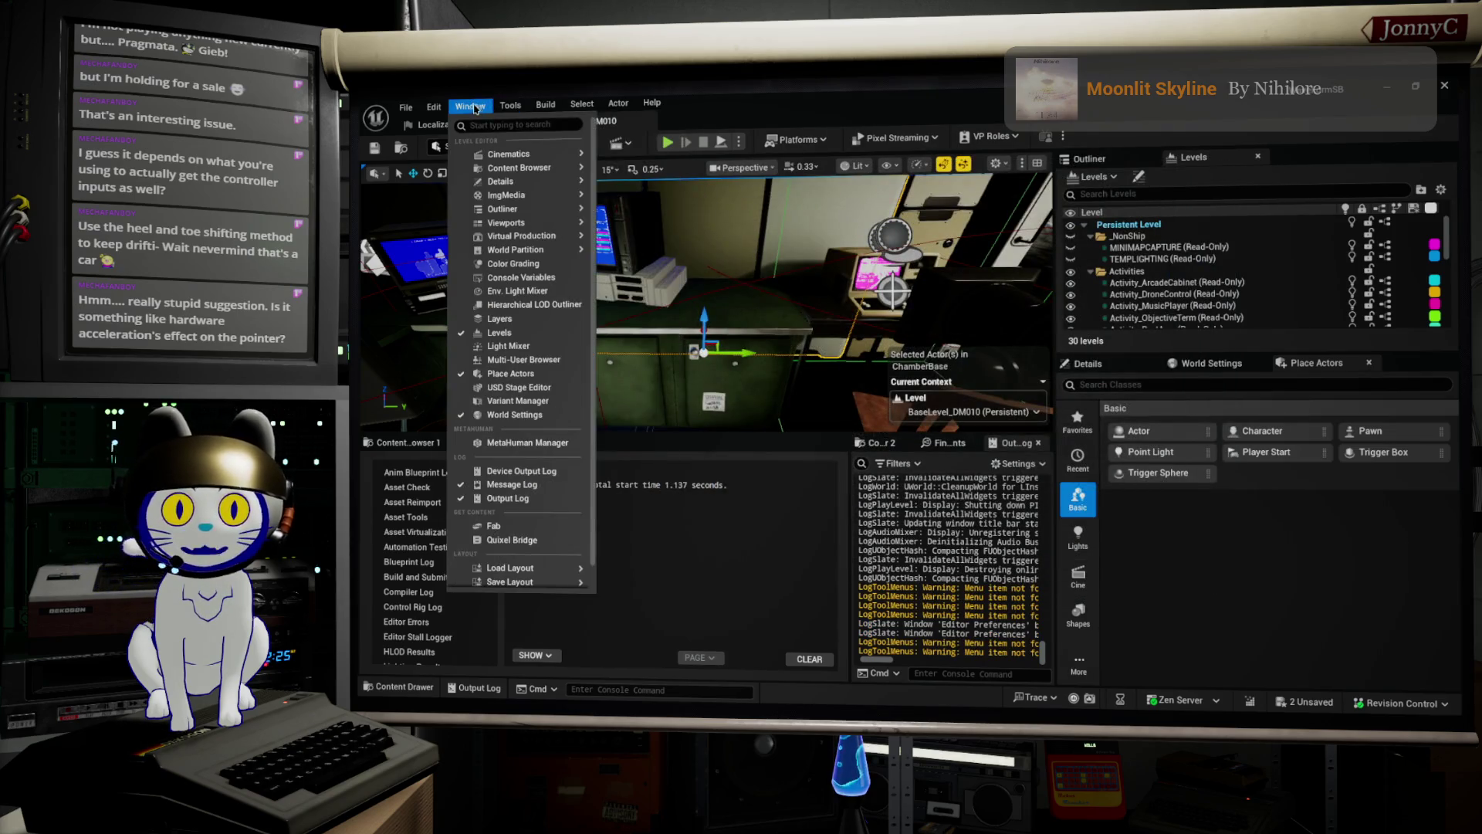
mouse_move(423, 114)
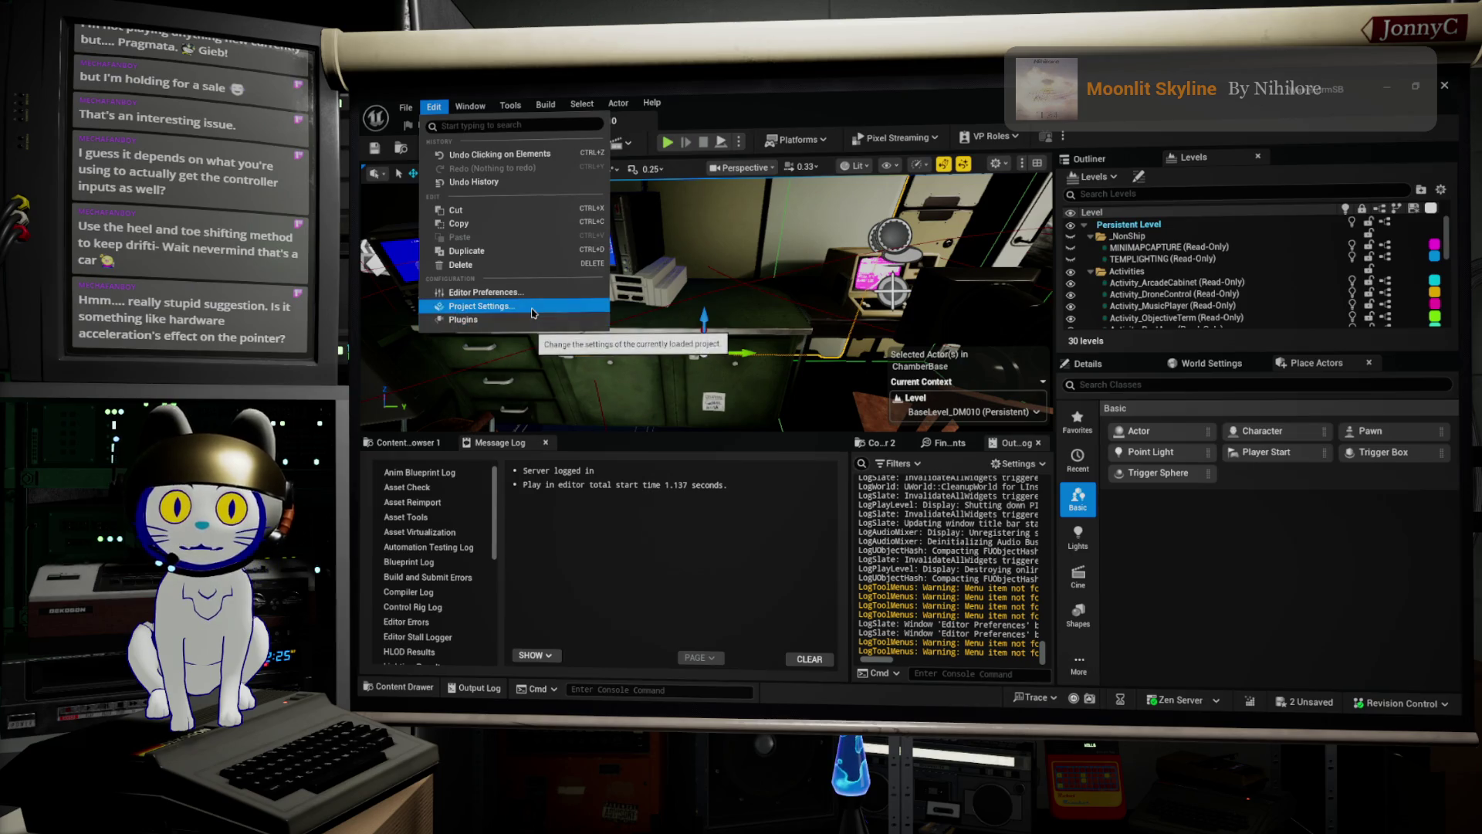